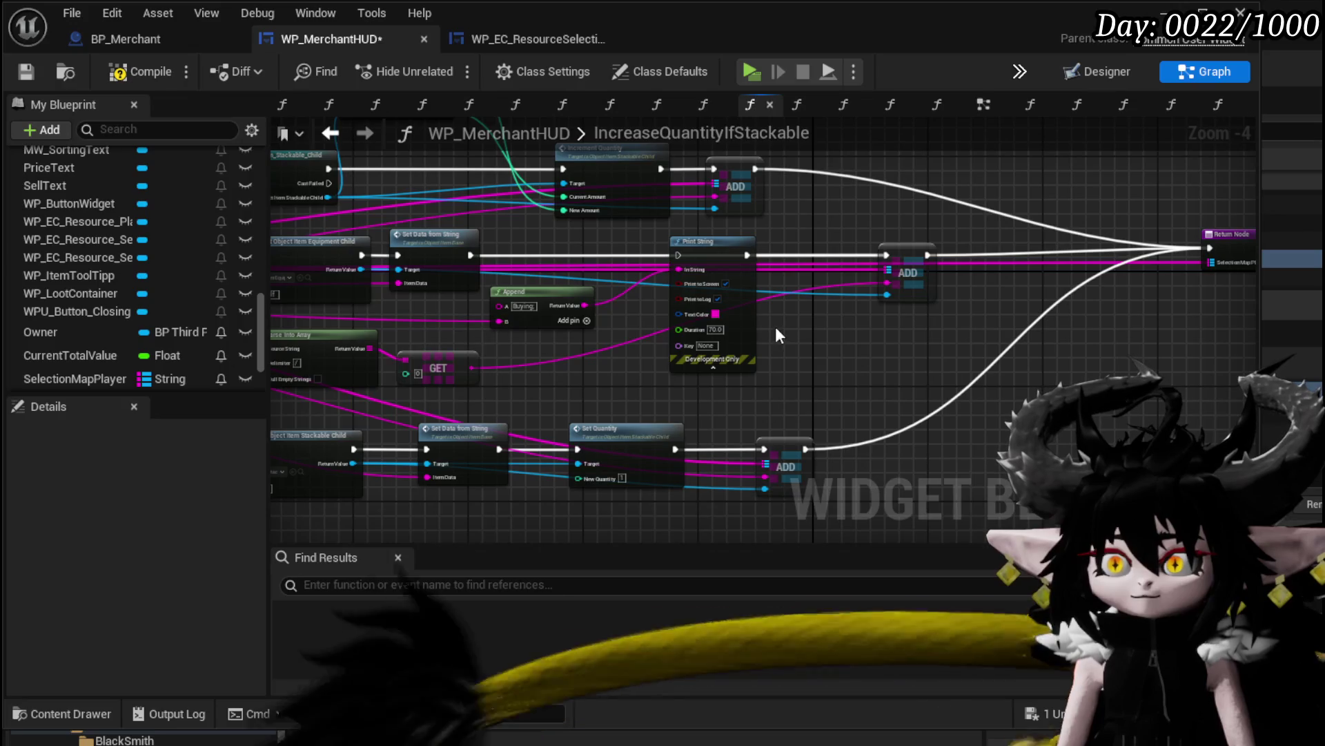
# Compile and save WP_MerchantHUD, then return to the ConfirmBuy function graph
pyautogui.moveTo(840, 345); pyautogui.dragTo(996, 234)
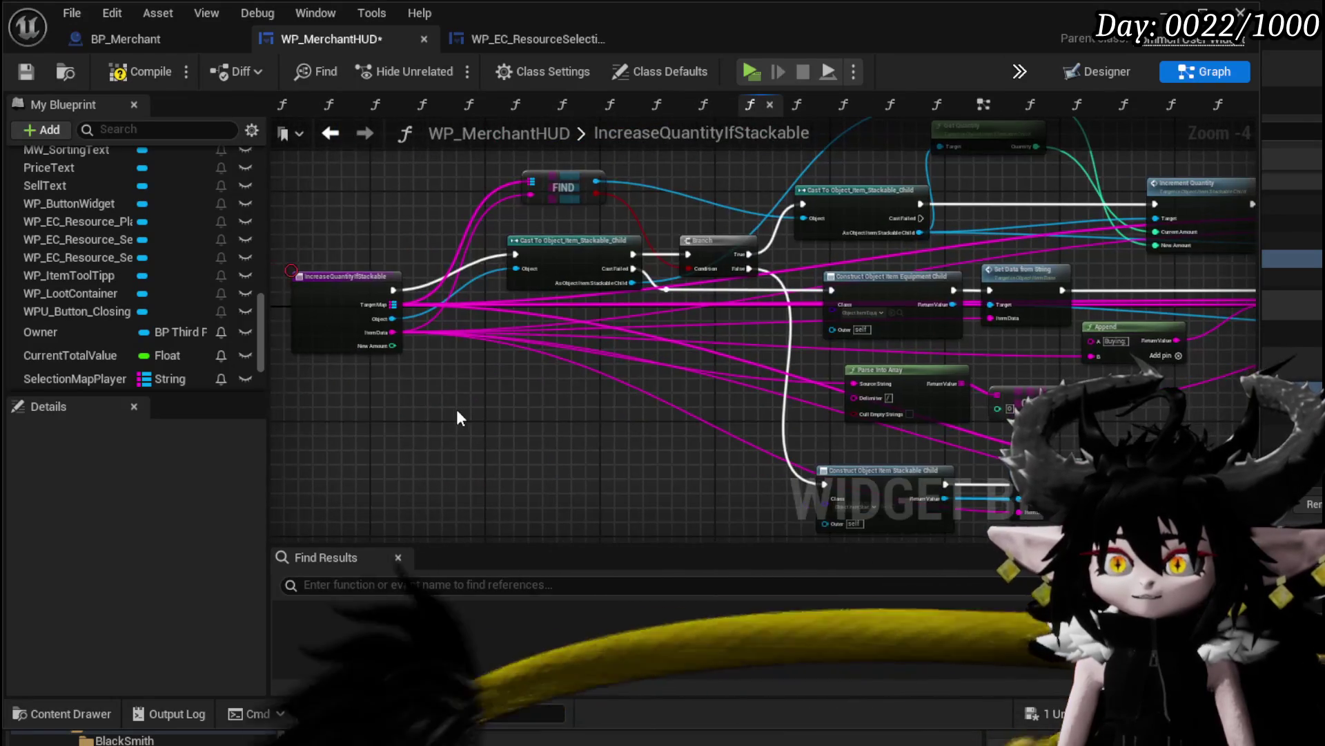
pyautogui.click(25, 71)
pyautogui.click(539, 47)
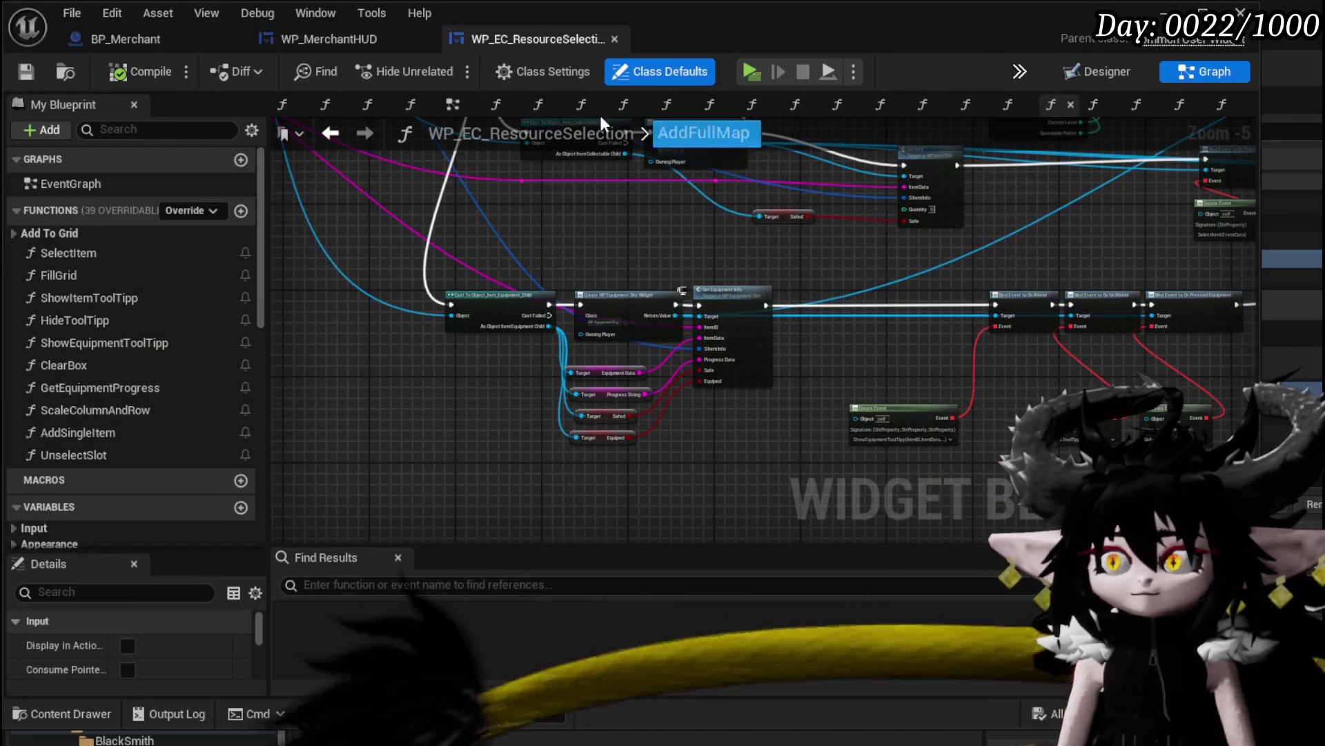
pyautogui.click(304, 48)
pyautogui.click(337, 140)
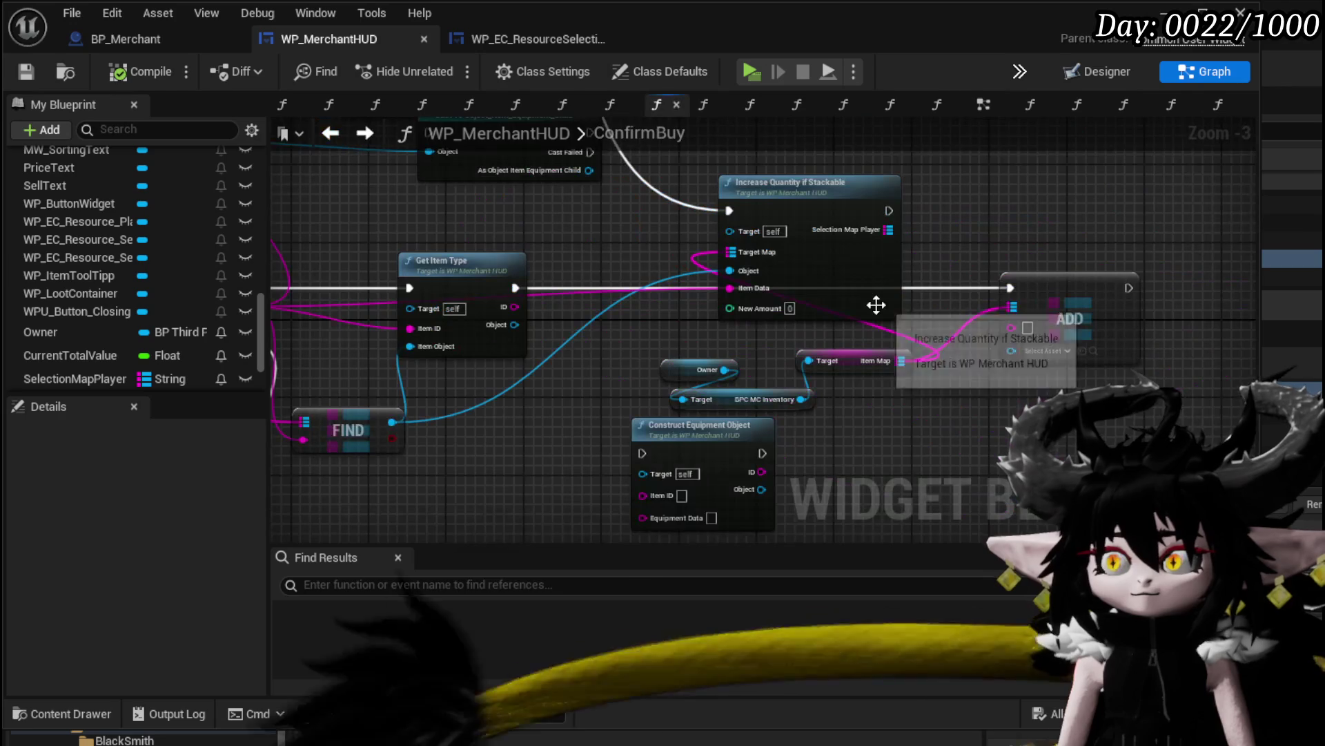
# Wire Get Item Type's ID into ADD and move Owner, BPC MC Inventory and Item Map above the flow
pyautogui.moveTo(782, 320)
pyautogui.mouseDown()
pyautogui.moveTo(1025, 325)
pyautogui.moveTo(1012, 344)
pyautogui.mouseUp()
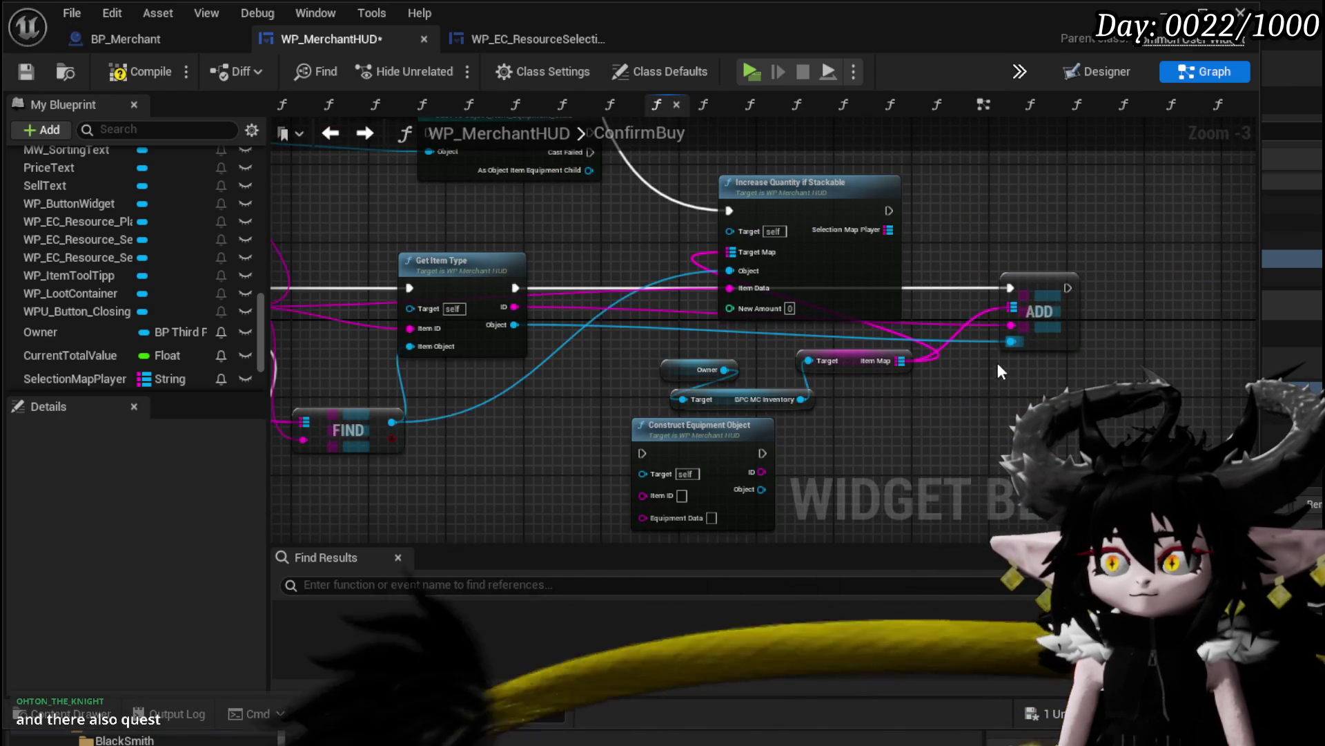
pyautogui.moveTo(842, 304)
pyautogui.mouseDown()
pyautogui.moveTo(871, 175)
pyautogui.moveTo(839, 273)
pyautogui.moveTo(841, 202)
pyautogui.moveTo(850, 253)
pyautogui.moveTo(838, 228)
pyautogui.mouseUp()
pyautogui.moveTo(784, 286); pyautogui.dragTo(645, 153)
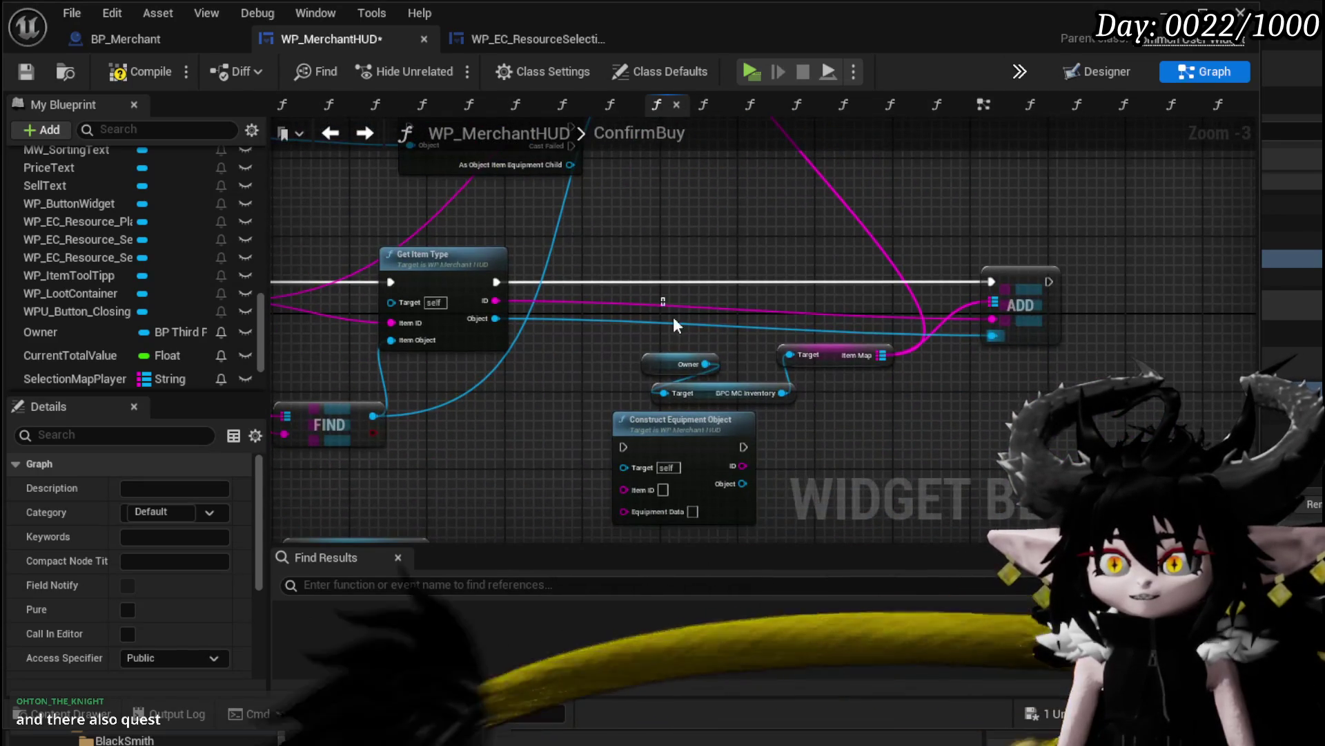
pyautogui.moveTo(673, 316)
pyautogui.mouseDown()
pyautogui.moveTo(847, 391)
pyautogui.moveTo(839, 213)
pyautogui.moveTo(871, 209)
pyautogui.mouseUp()
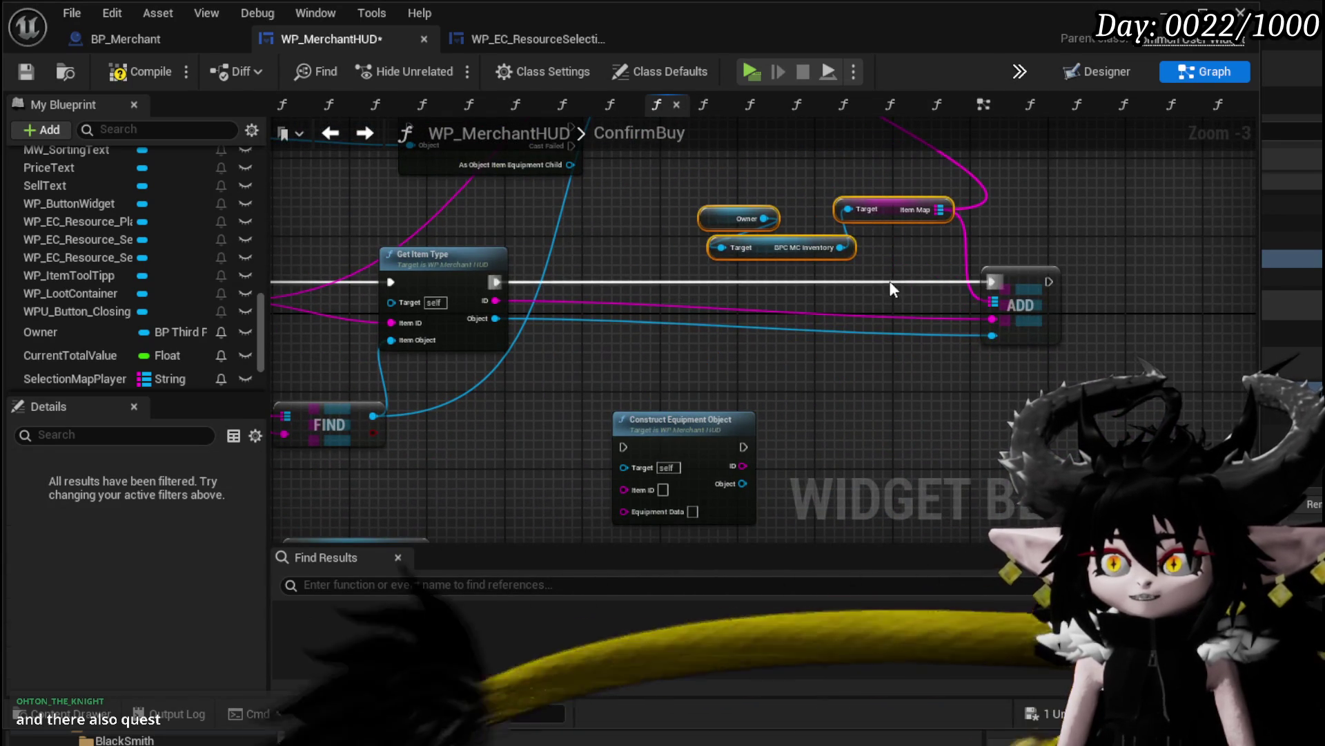
pyautogui.moveTo(889, 280)
pyautogui.mouseDown()
pyautogui.moveTo(843, 370)
pyautogui.moveTo(861, 392)
pyautogui.moveTo(871, 378)
pyautogui.mouseUp()
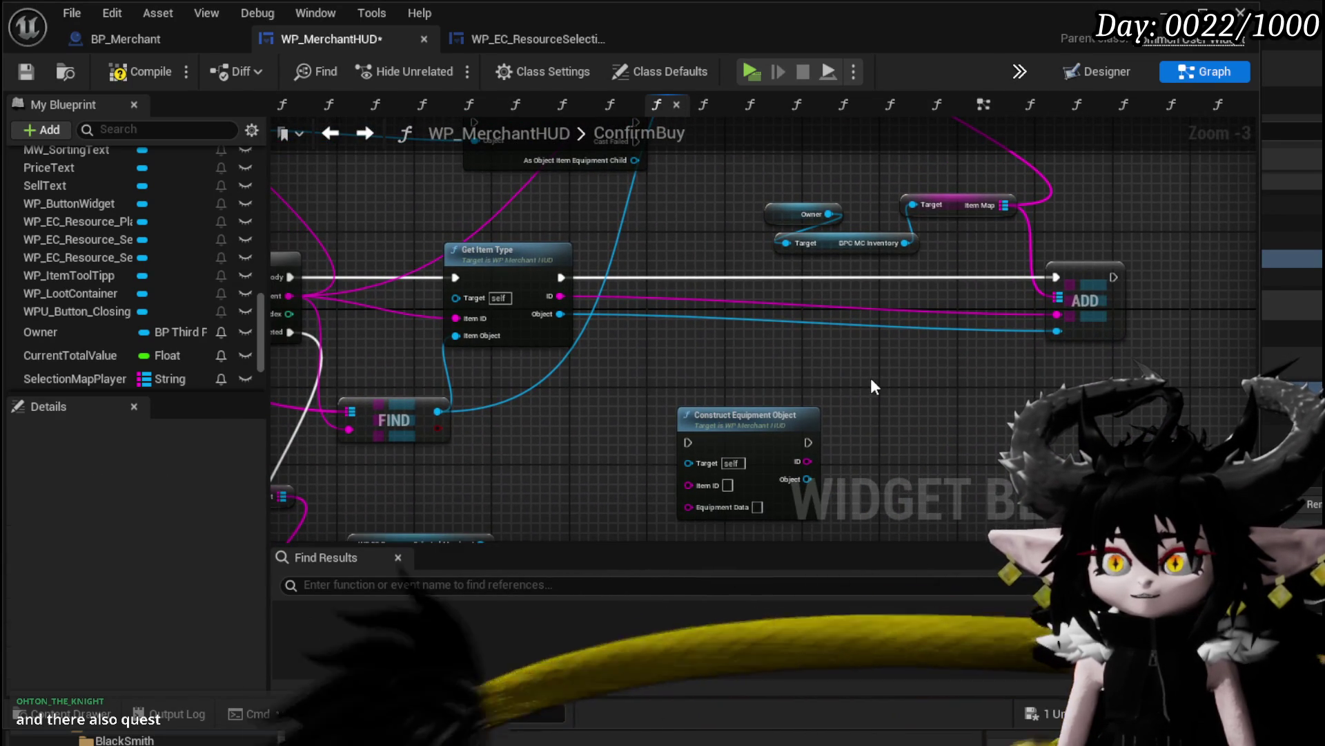
# Place a Print String node on the execution line just before ADD
pyautogui.hotkey('ctrl', 'z')
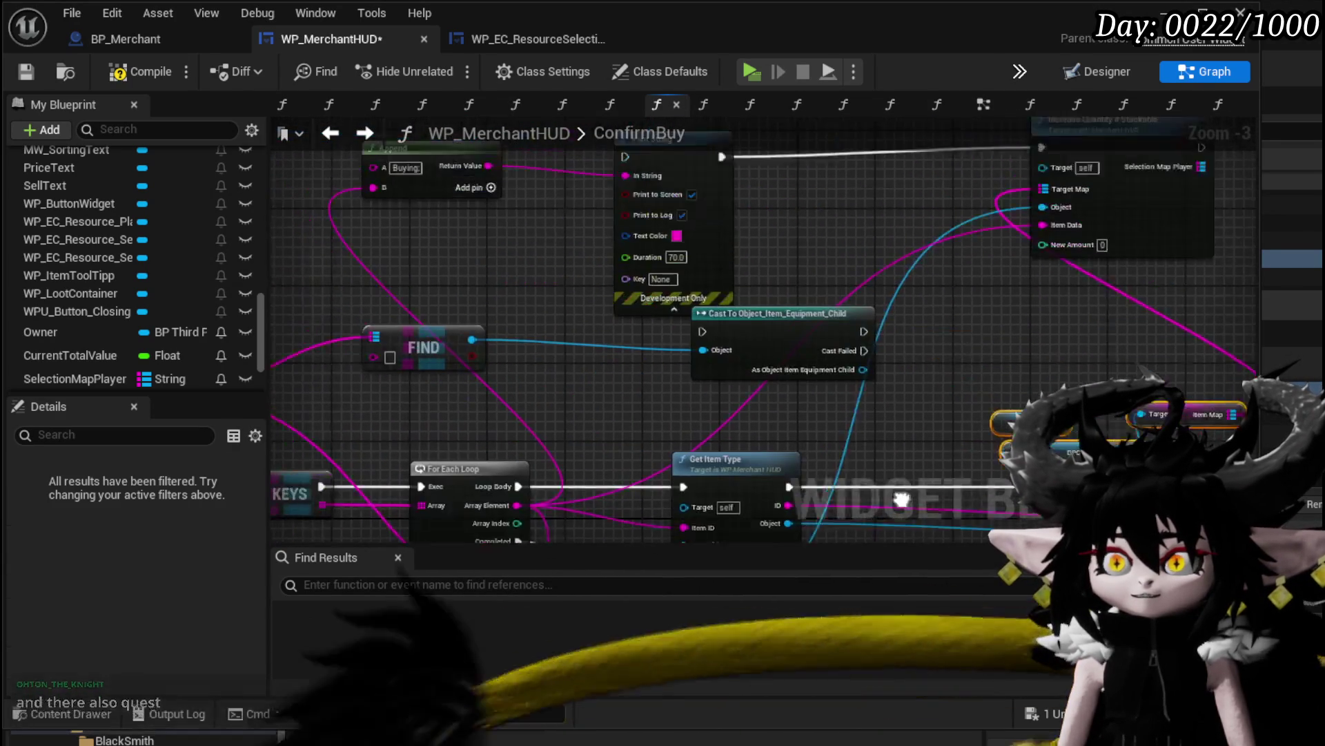
pyautogui.moveTo(1051, 383); pyautogui.dragTo(875, 306)
pyautogui.moveTo(975, 276); pyautogui.dragTo(994, 268)
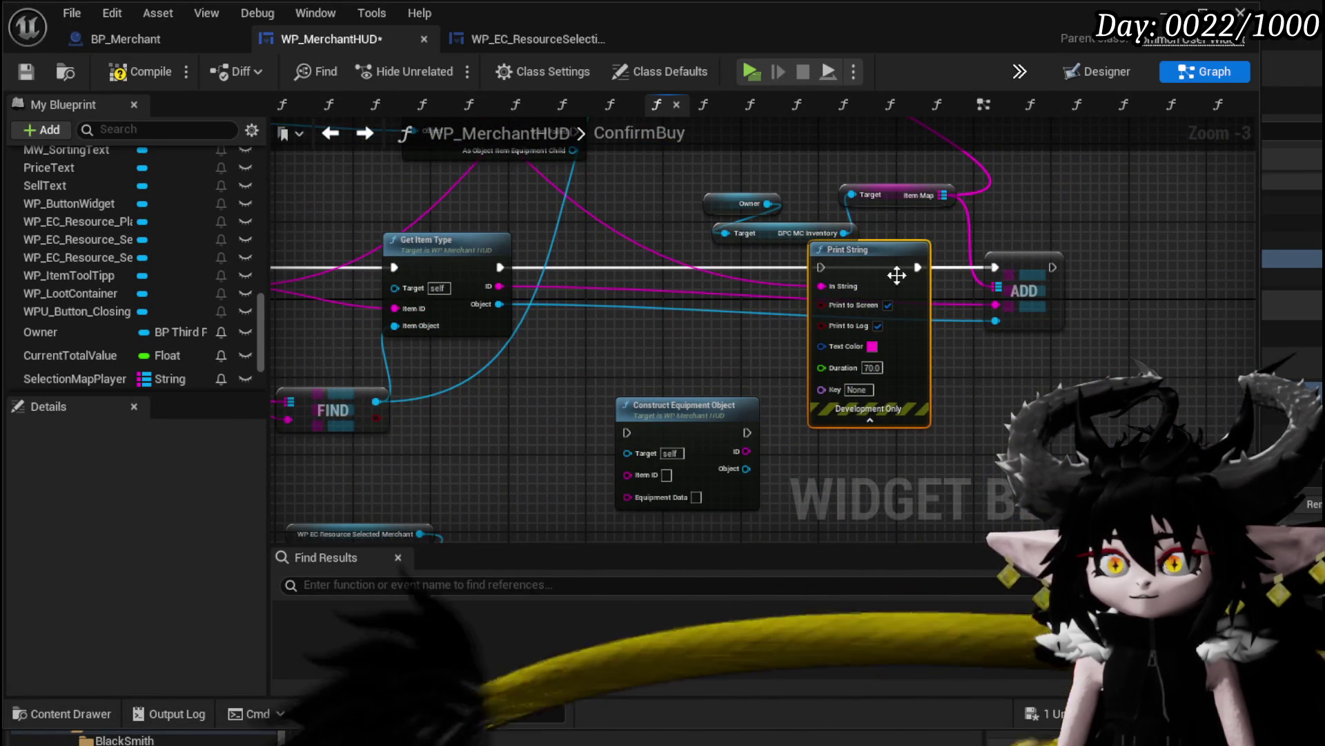
pyautogui.moveTo(822, 268); pyautogui.dragTo(823, 268)
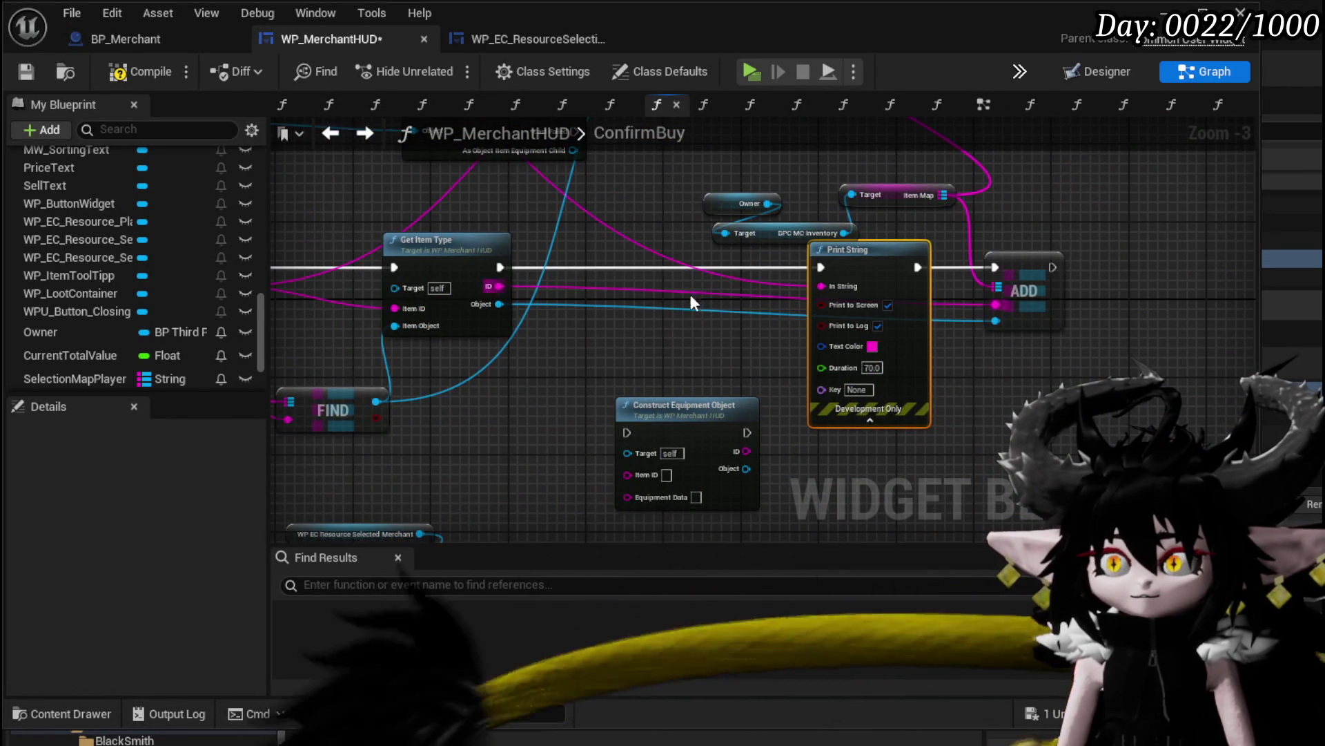
# Feed Get Item Type's ID into Print String's In String and move Construct Equipment Object aside
pyautogui.moveTo(690, 294)
pyautogui.mouseDown()
pyautogui.moveTo(1010, 355)
pyautogui.moveTo(1133, 453)
pyautogui.moveTo(994, 388)
pyautogui.moveTo(723, 332)
pyautogui.mouseUp()
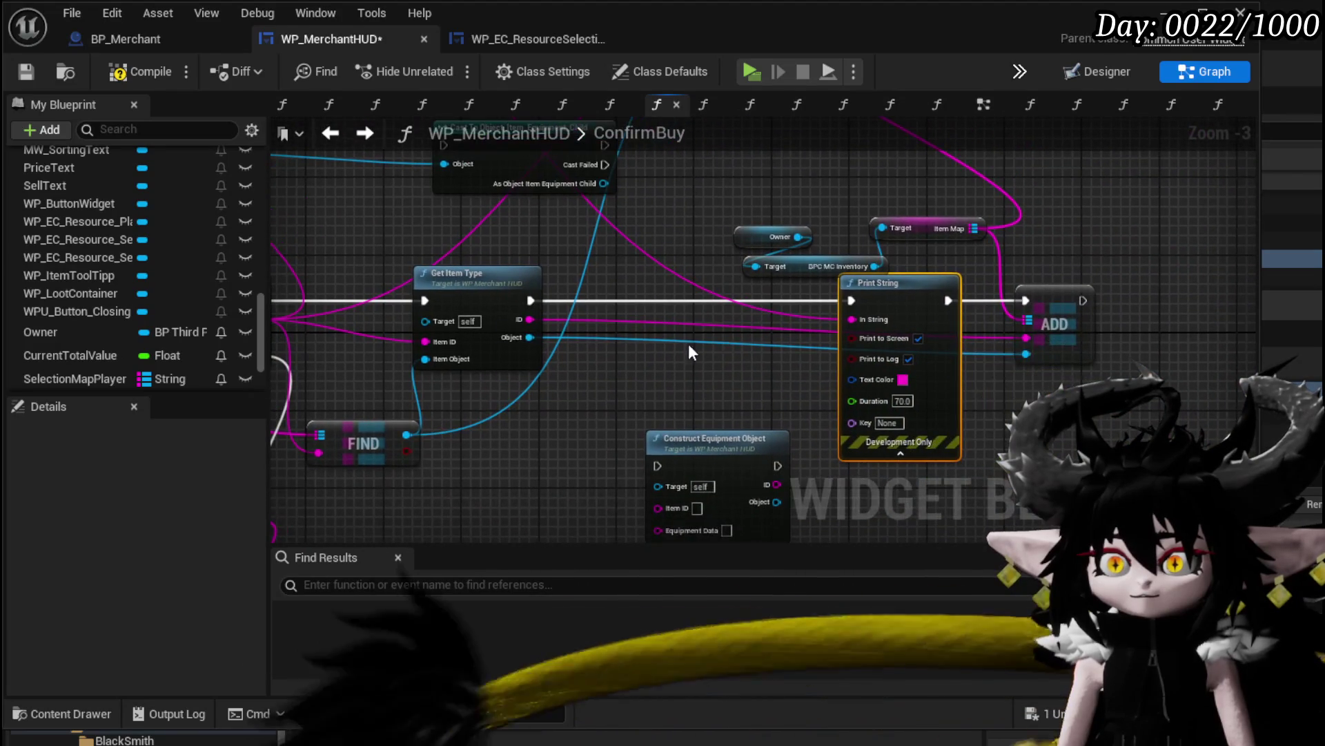
pyautogui.moveTo(529, 319)
pyautogui.mouseDown()
pyautogui.moveTo(763, 334)
pyautogui.moveTo(847, 321)
pyautogui.moveTo(600, 356)
pyautogui.moveTo(597, 408)
pyautogui.moveTo(529, 458)
pyautogui.moveTo(633, 427)
pyautogui.mouseUp()
pyautogui.moveTo(699, 452)
pyautogui.mouseDown()
pyautogui.moveTo(782, 385)
pyautogui.moveTo(1130, 404)
pyautogui.mouseUp()
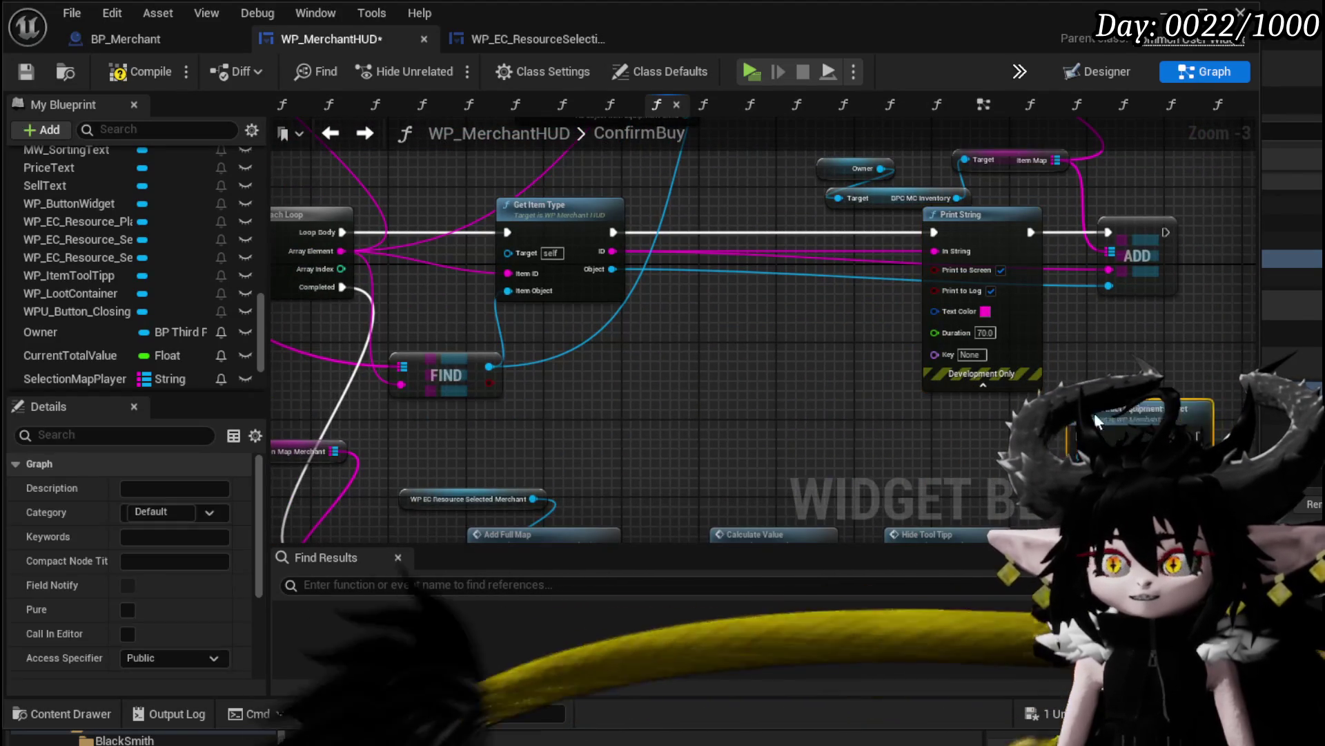
pyautogui.moveTo(612, 268); pyautogui.dragTo(622, 393)
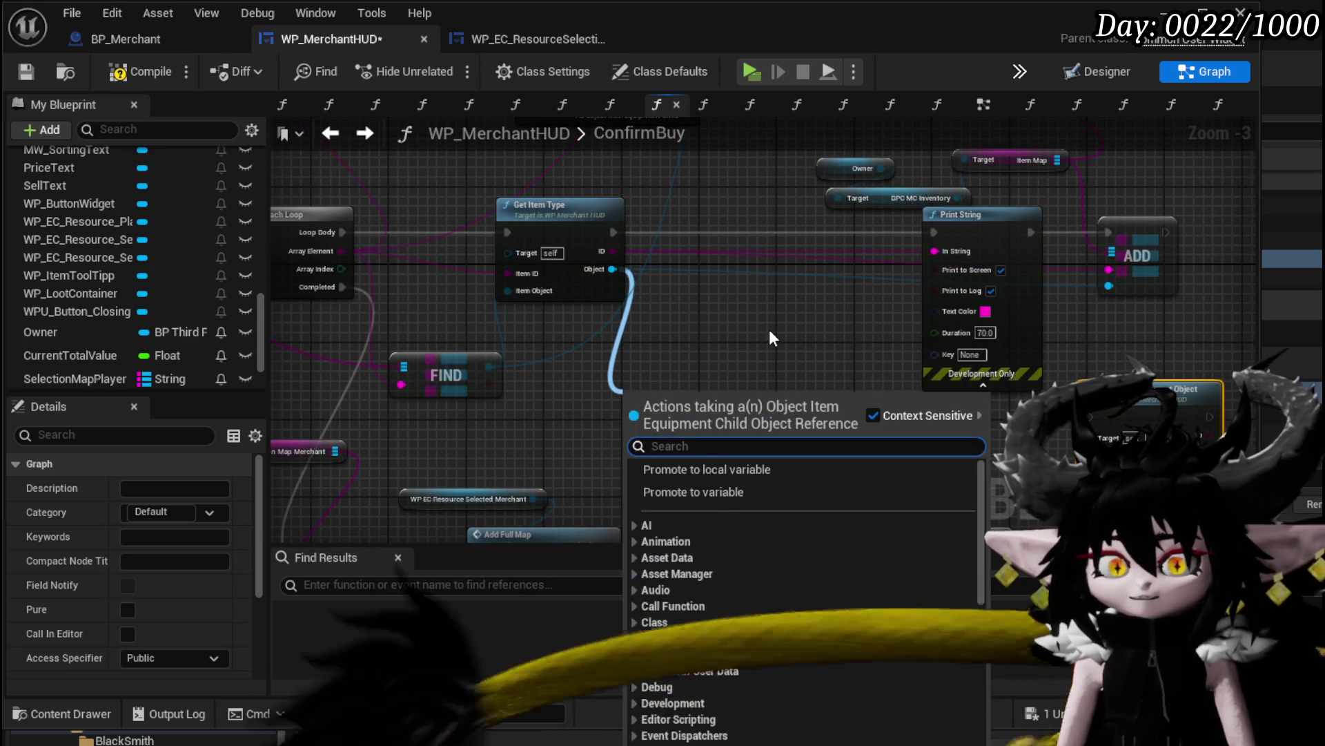
# Add Get Item Data String and feed an Append of 'Buying:', ID, '/' and data string into Print String
pyautogui.write('get Data')
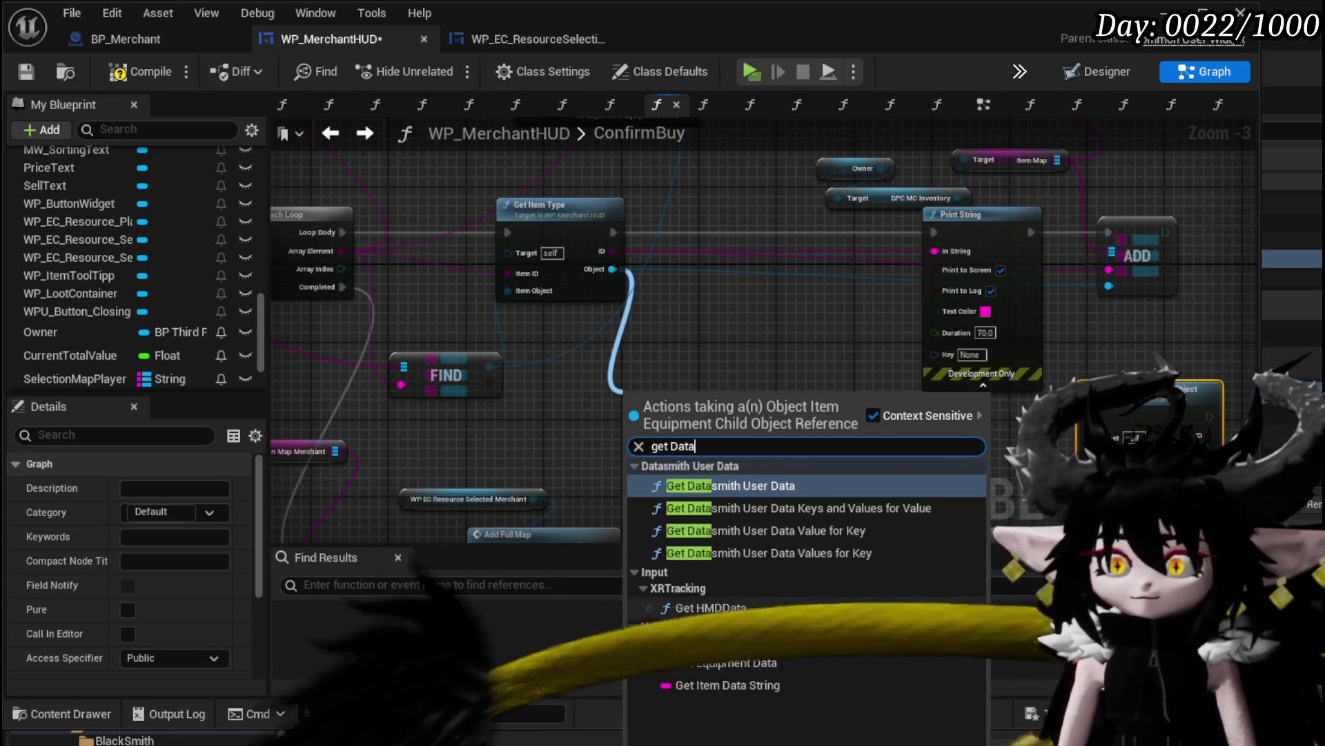
pyautogui.click(742, 678)
pyautogui.moveTo(912, 277)
pyautogui.mouseDown()
pyautogui.moveTo(752, 346)
pyautogui.moveTo(641, 446)
pyautogui.mouseUp()
pyautogui.moveTo(452, 288)
pyautogui.mouseDown()
pyautogui.moveTo(950, 426)
pyautogui.moveTo(765, 274)
pyautogui.moveTo(949, 243)
pyautogui.mouseUp()
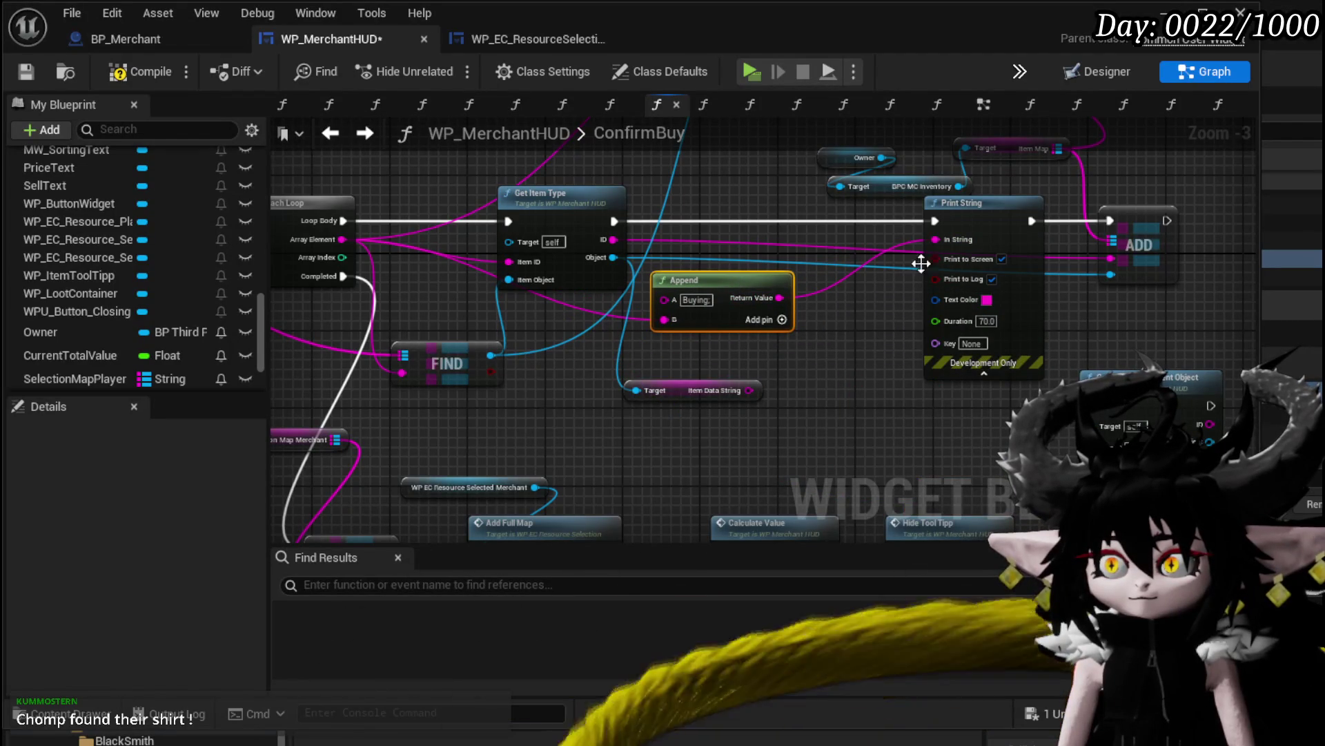
pyautogui.click(782, 318)
pyautogui.moveTo(720, 292)
pyautogui.mouseDown()
pyautogui.moveTo(810, 296)
pyautogui.moveTo(777, 293)
pyautogui.mouseUp()
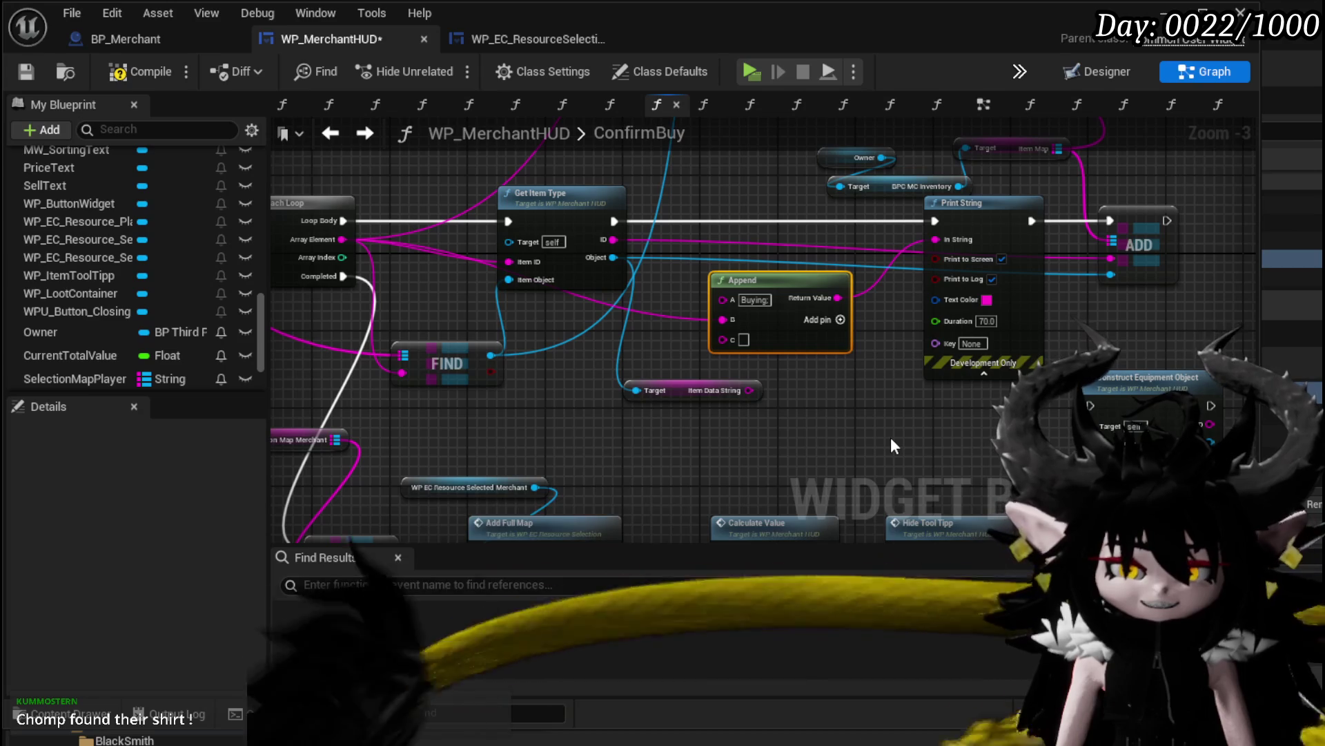
pyautogui.scroll(3, 734, 395)
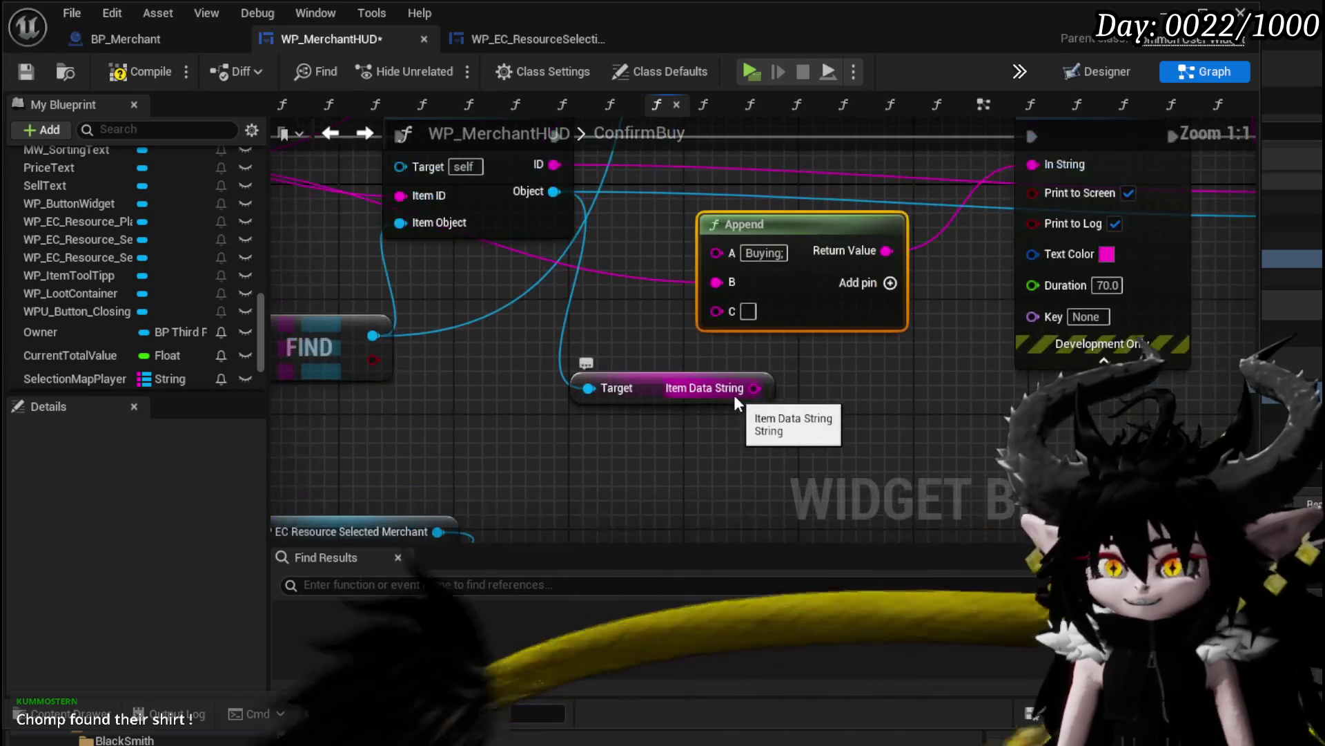
pyautogui.moveTo(627, 387)
pyautogui.mouseDown()
pyautogui.moveTo(483, 391)
pyautogui.moveTo(390, 419)
pyautogui.mouseUp()
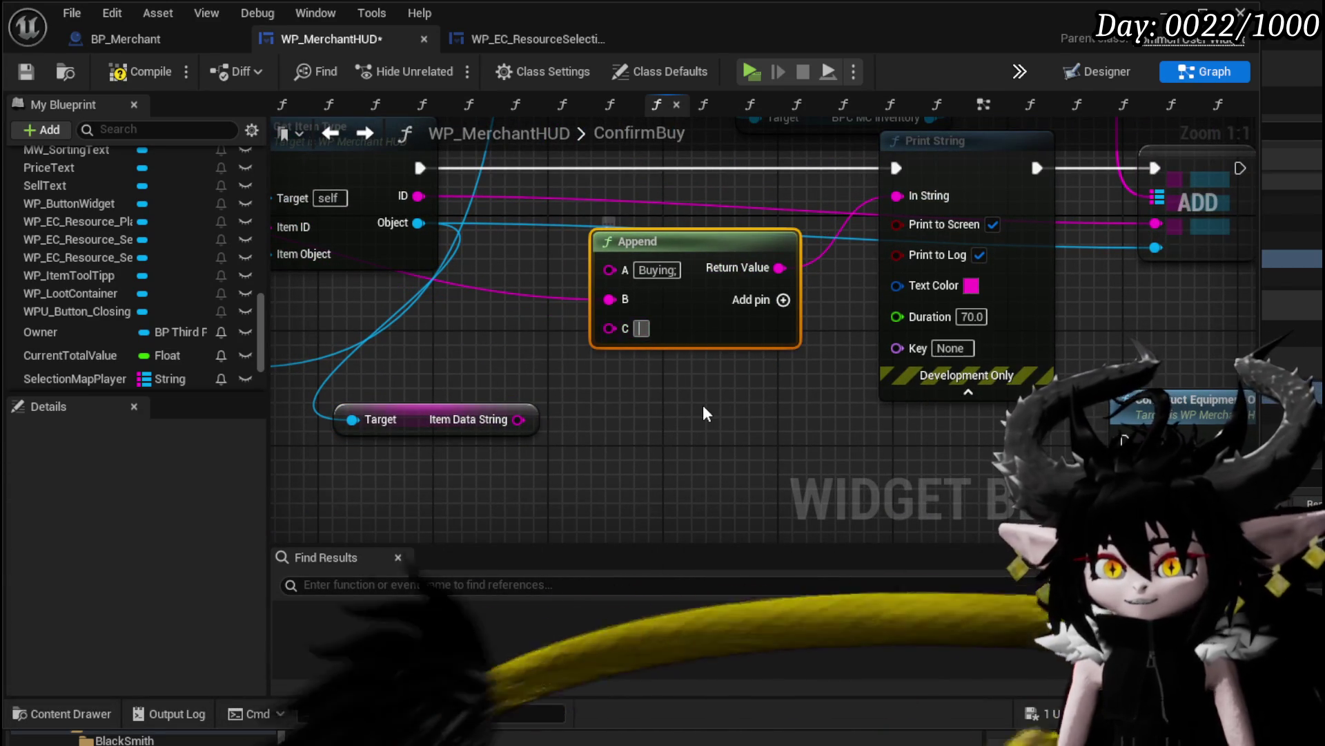
pyautogui.write('/')
pyautogui.click(783, 299)
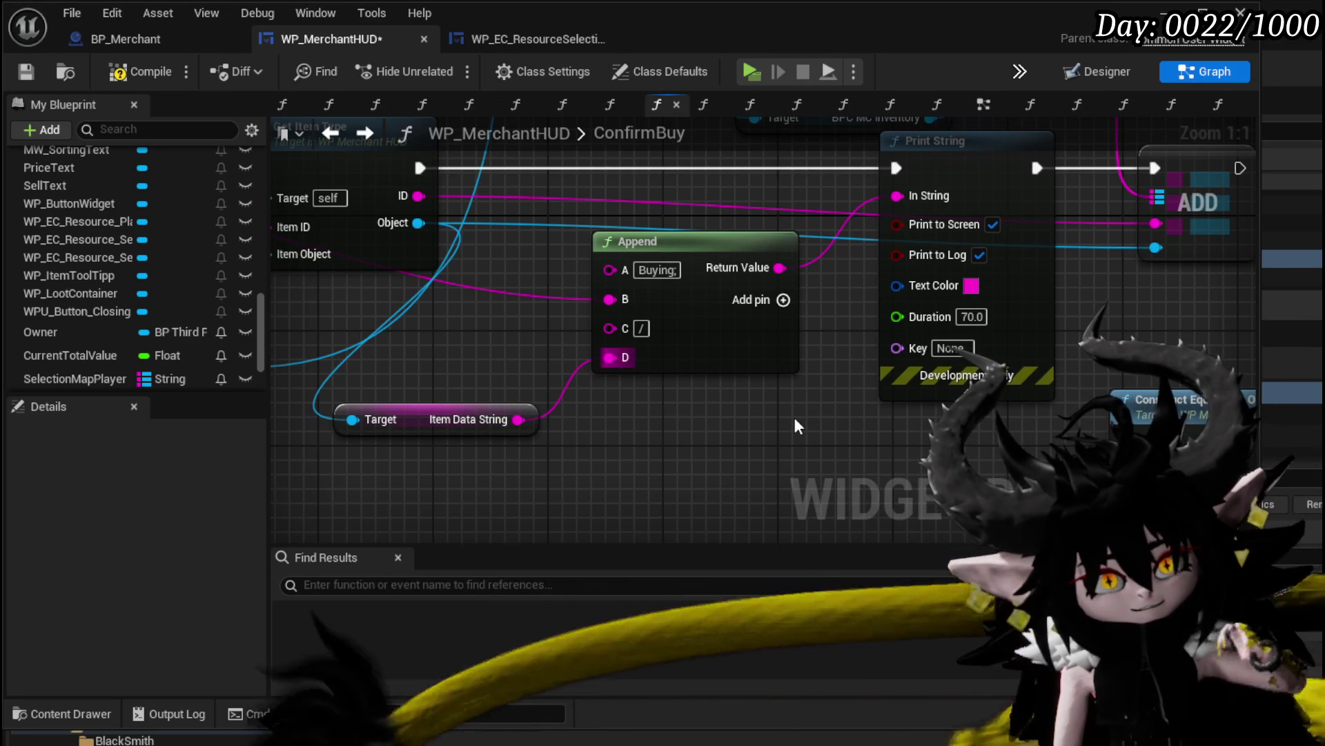
# Compile and save the WP_MerchantHUD blueprint
pyautogui.click(149, 72)
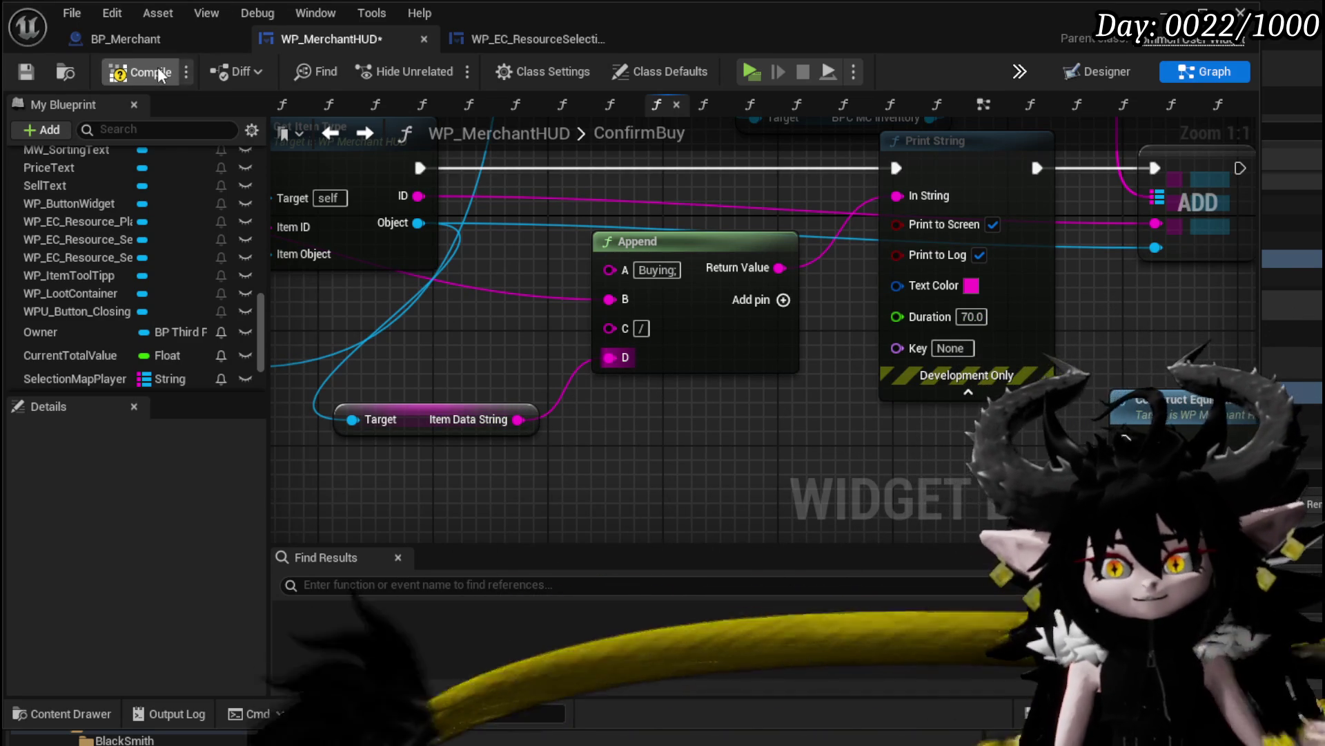
pyautogui.click(31, 69)
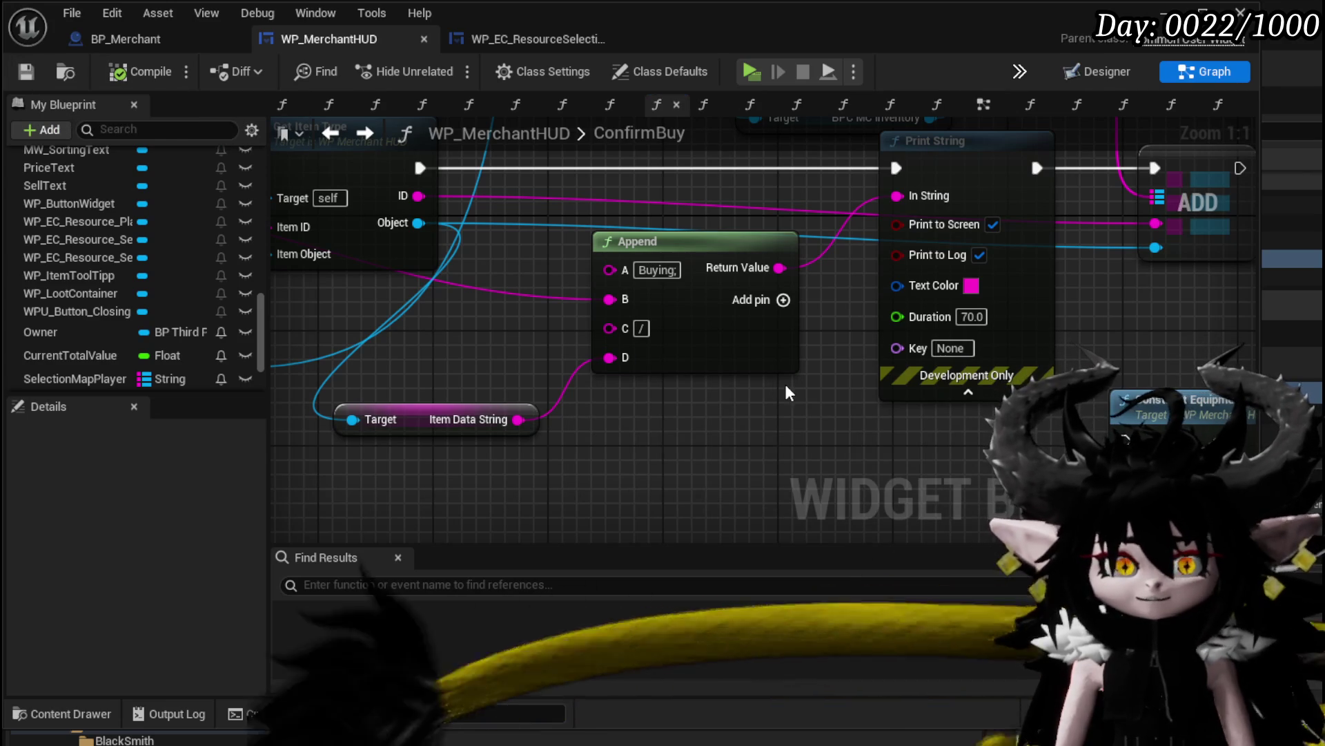
pyautogui.scroll(-2, 890, 428)
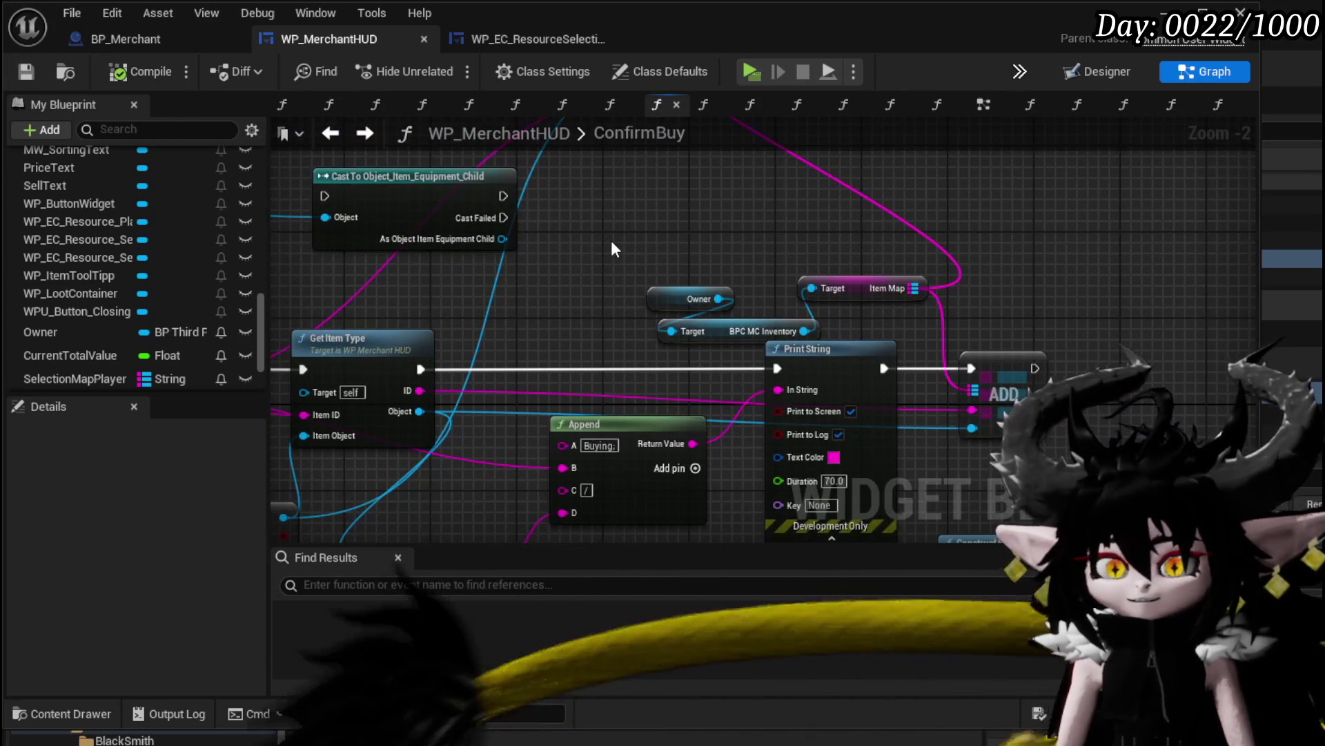
pyautogui.moveTo(609, 284)
pyautogui.mouseDown()
pyautogui.moveTo(725, 317)
pyautogui.moveTo(731, 335)
pyautogui.moveTo(685, 264)
pyautogui.moveTo(701, 244)
pyautogui.mouseUp()
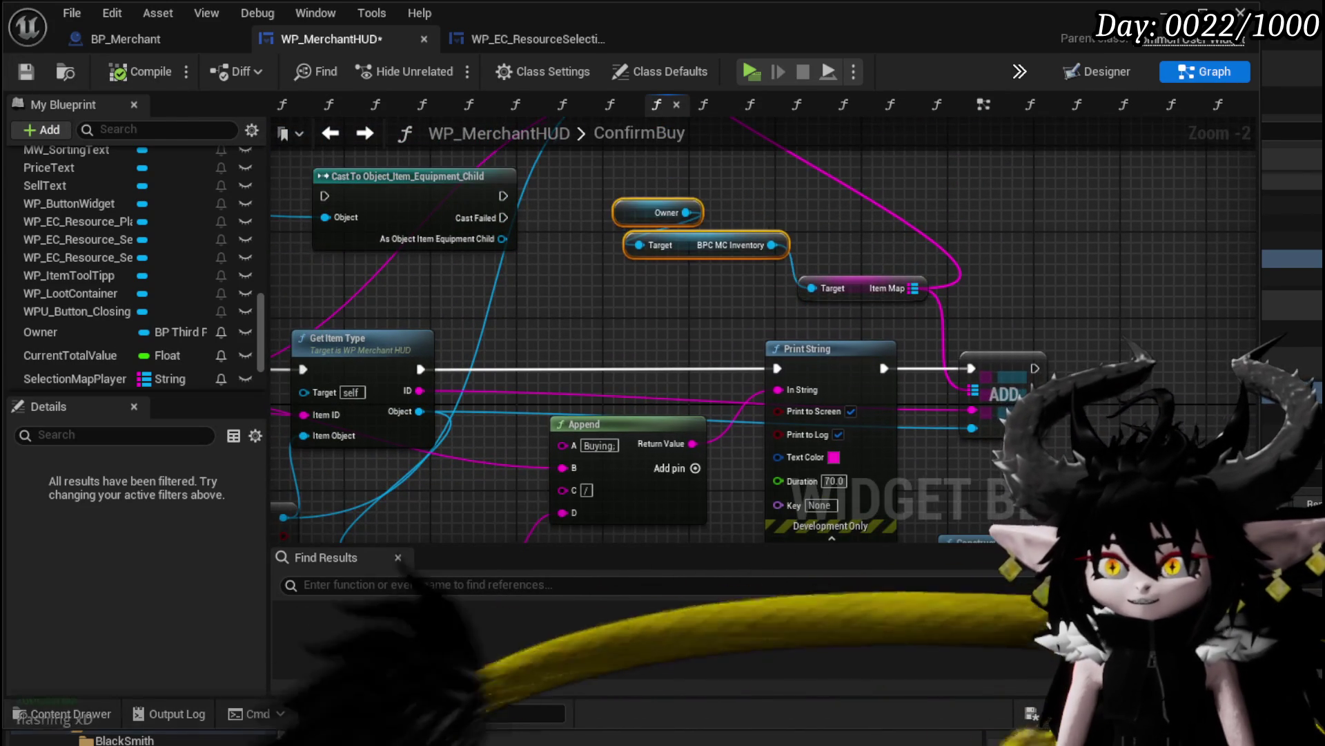
# Save, start a play test, and buy a chest armour piece from the merchant
pyautogui.click(25, 71)
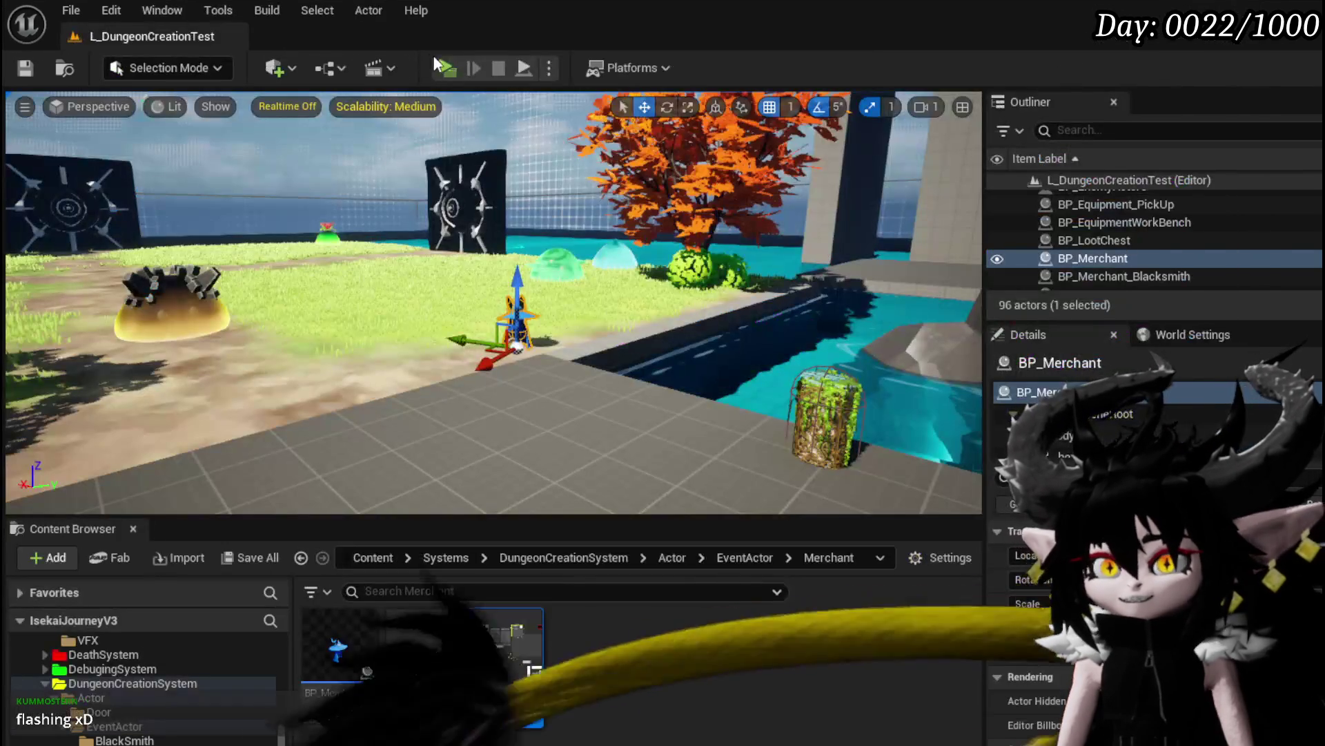
pyautogui.click(433, 56)
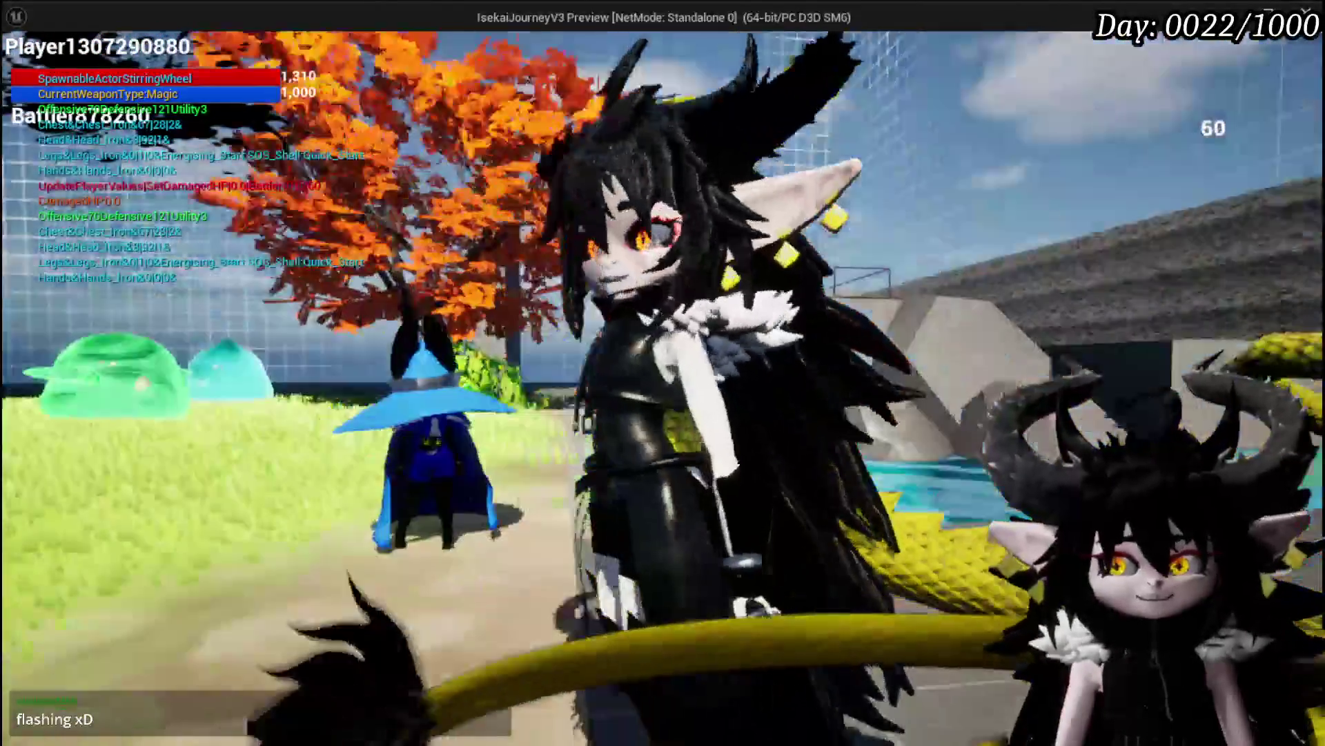
pyautogui.press('e')
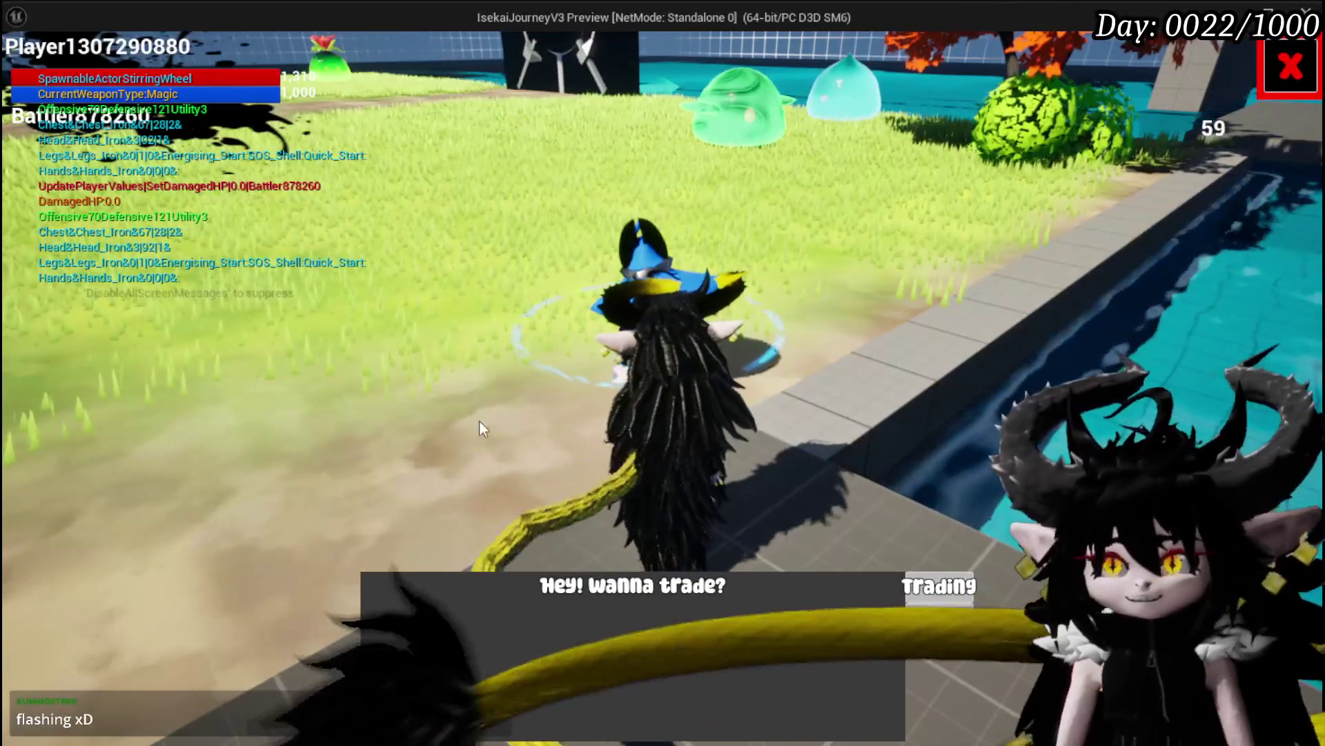
pyautogui.click(938, 584)
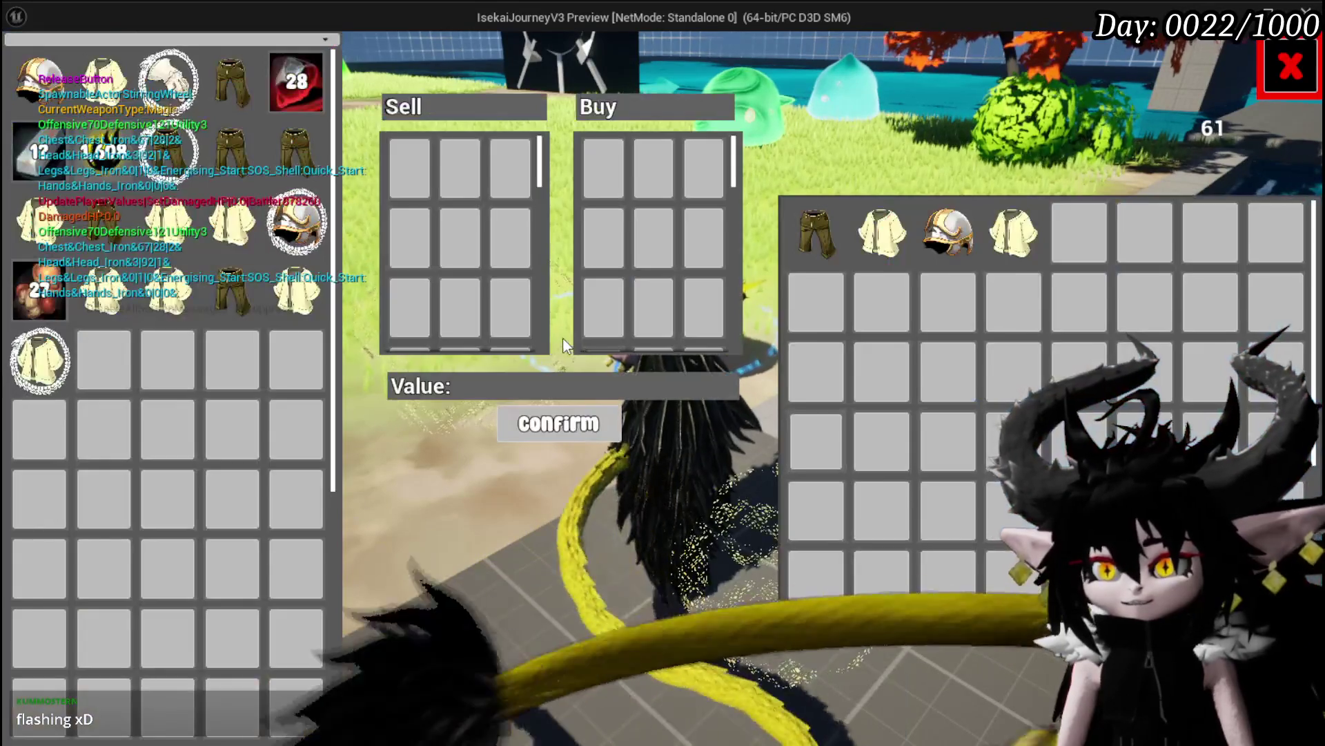
pyautogui.click(1015, 232)
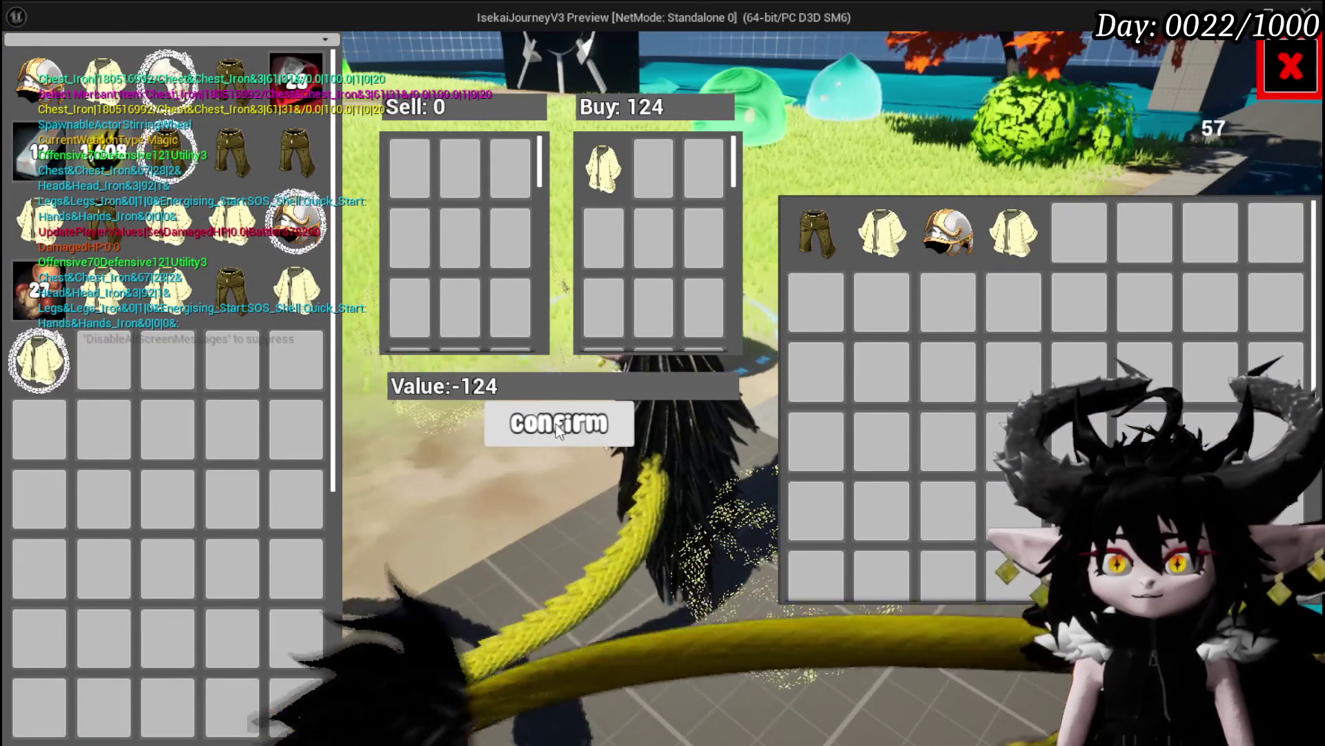
pyautogui.click(557, 424)
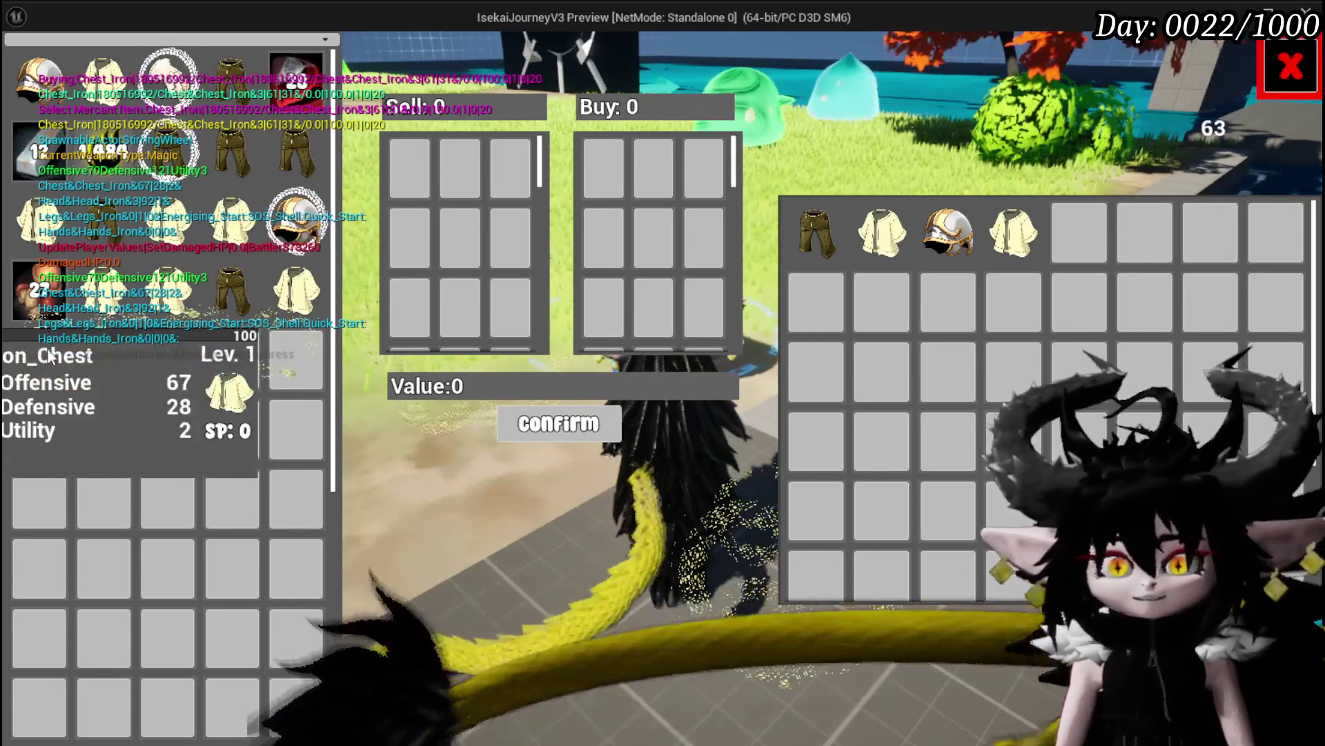
# Close the shop and find Iron_Chest in the inventory's equipment items and Equipment chest list
pyautogui.moveTo(93, 354)
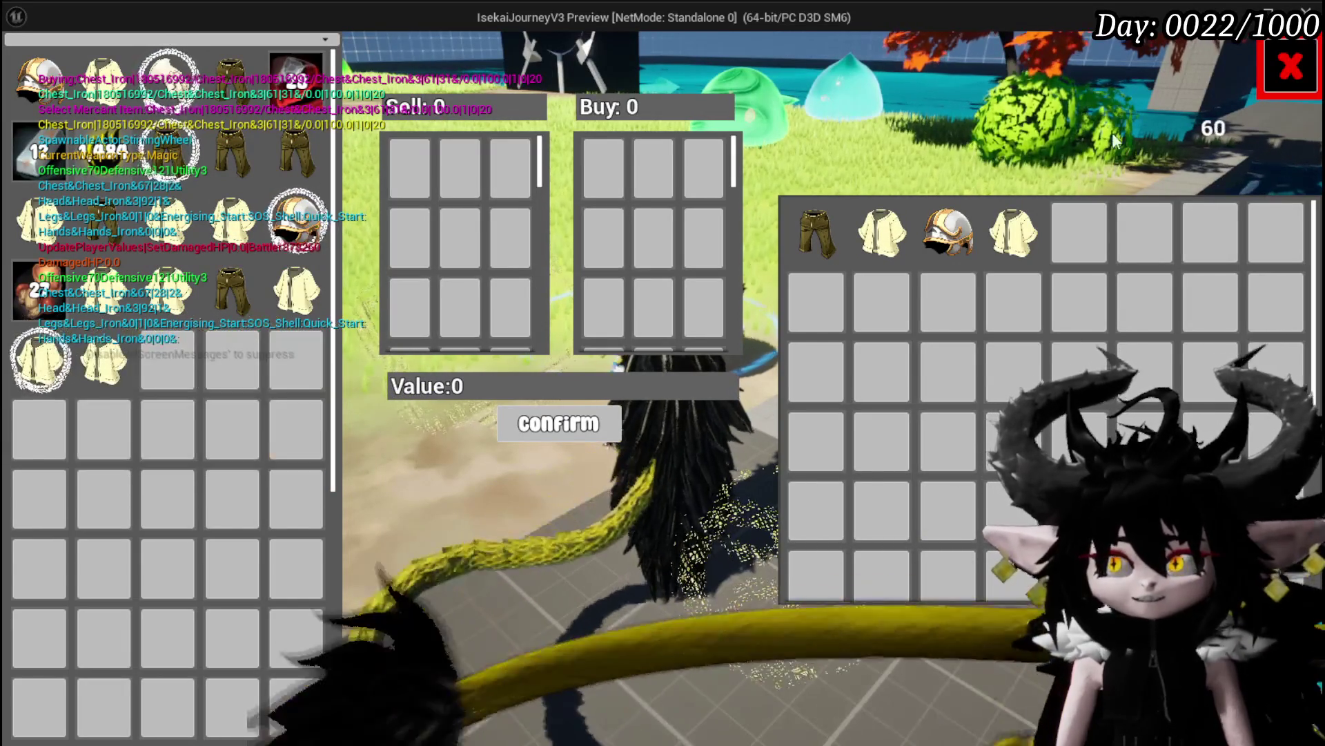
pyautogui.press('Escape')
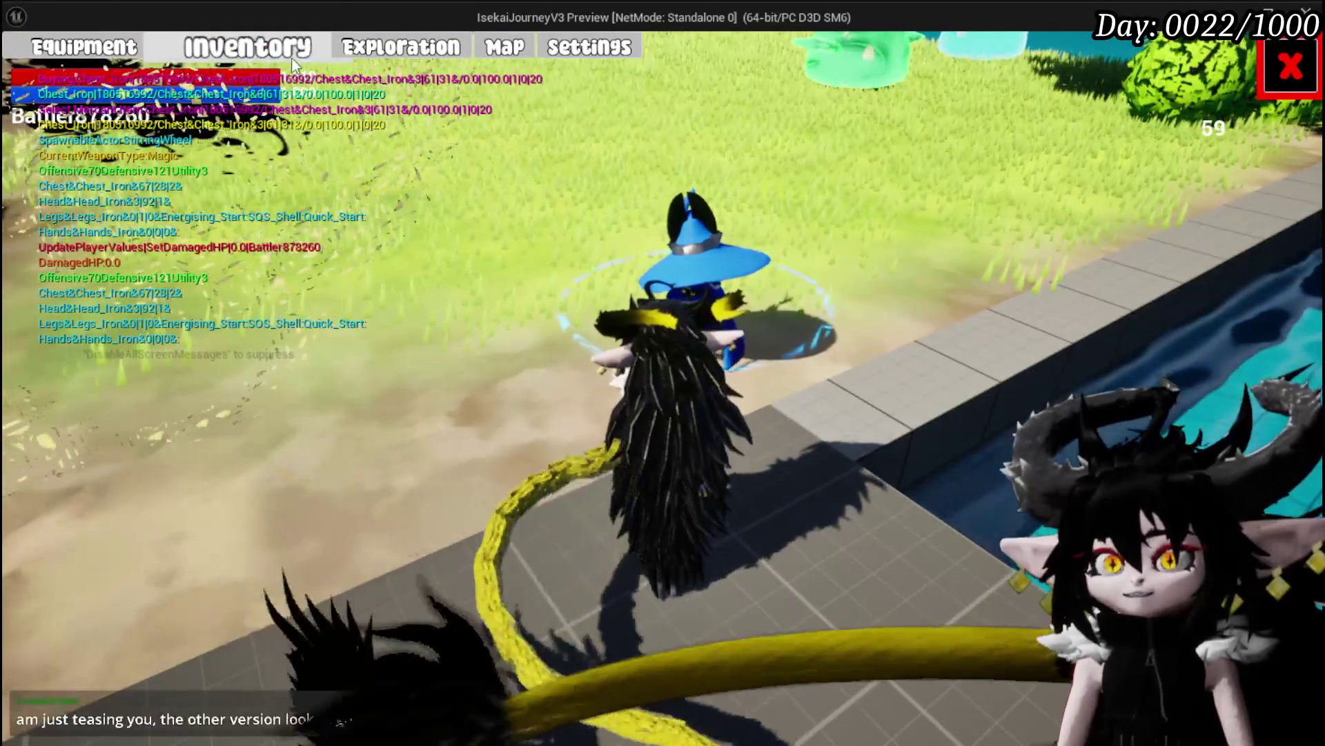
pyautogui.click(247, 47)
pyautogui.click(432, 422)
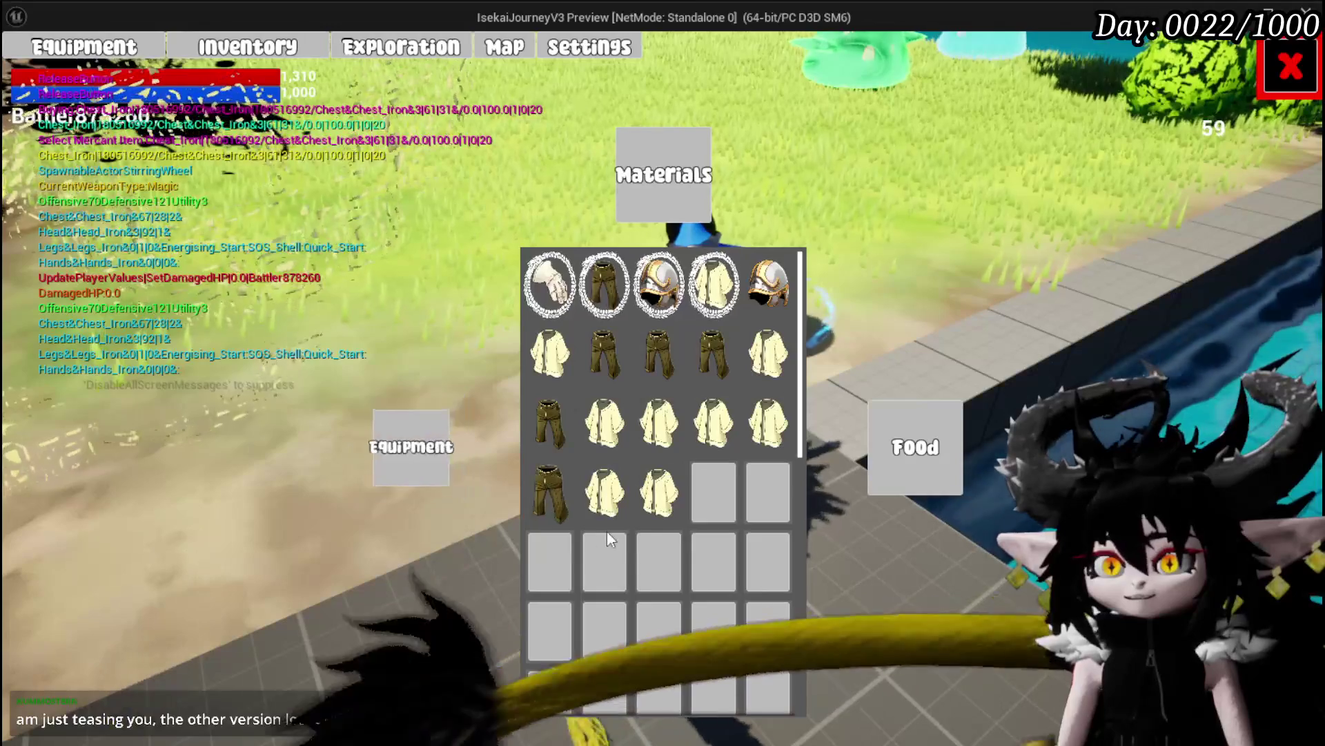
pyautogui.moveTo(663, 504)
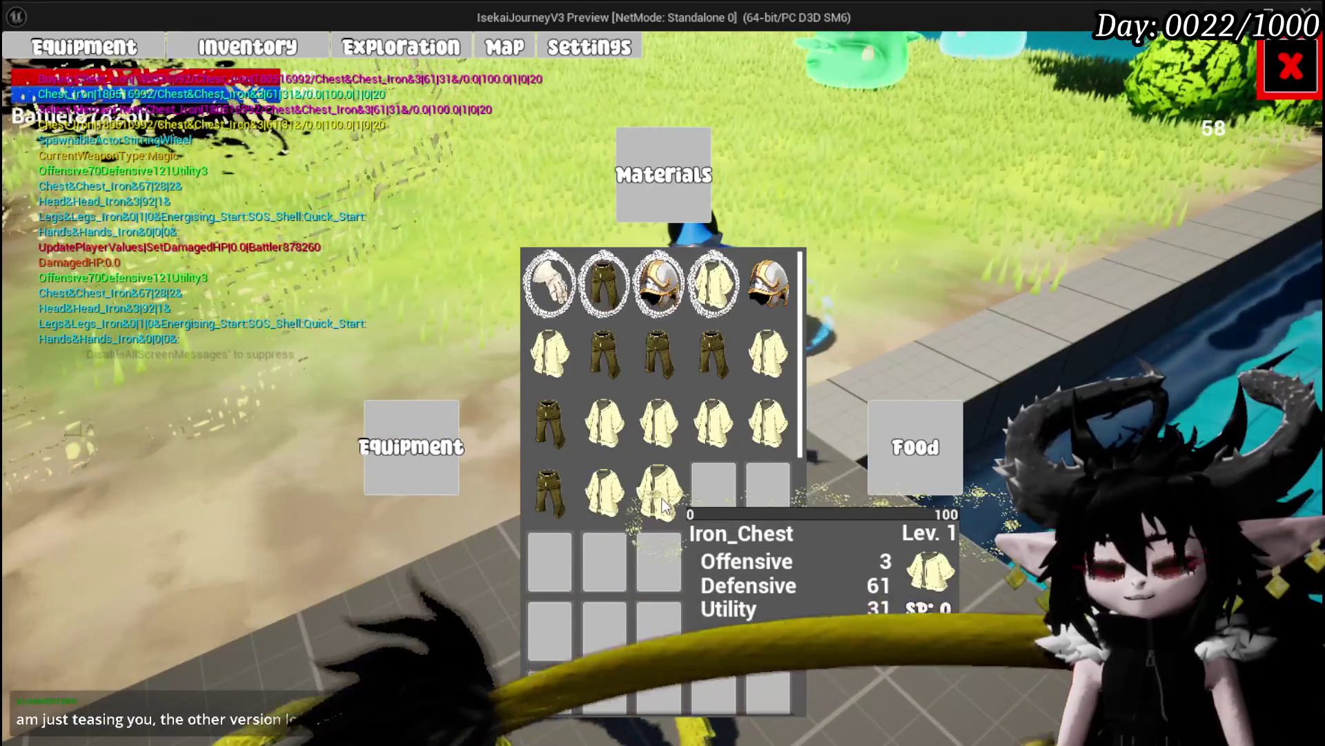
pyautogui.click(158, 41)
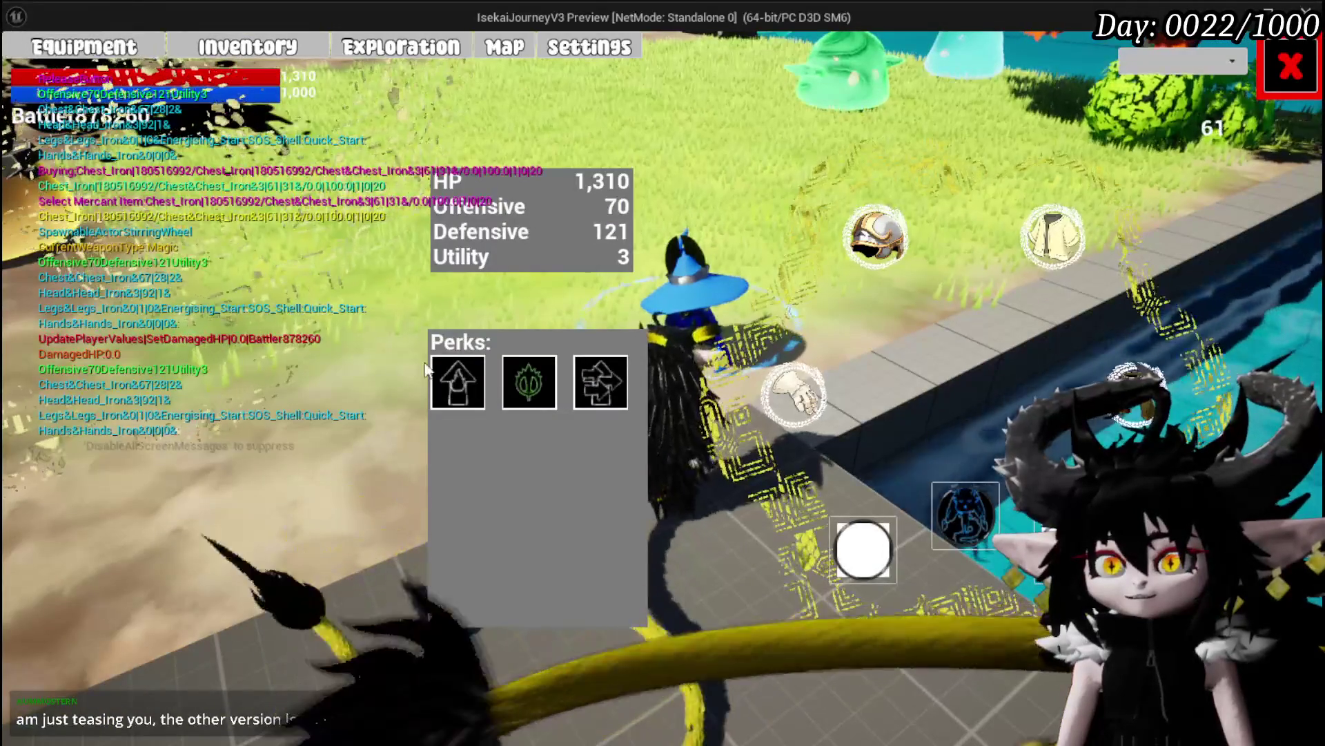
pyautogui.click(1051, 237)
pyautogui.moveTo(285, 294)
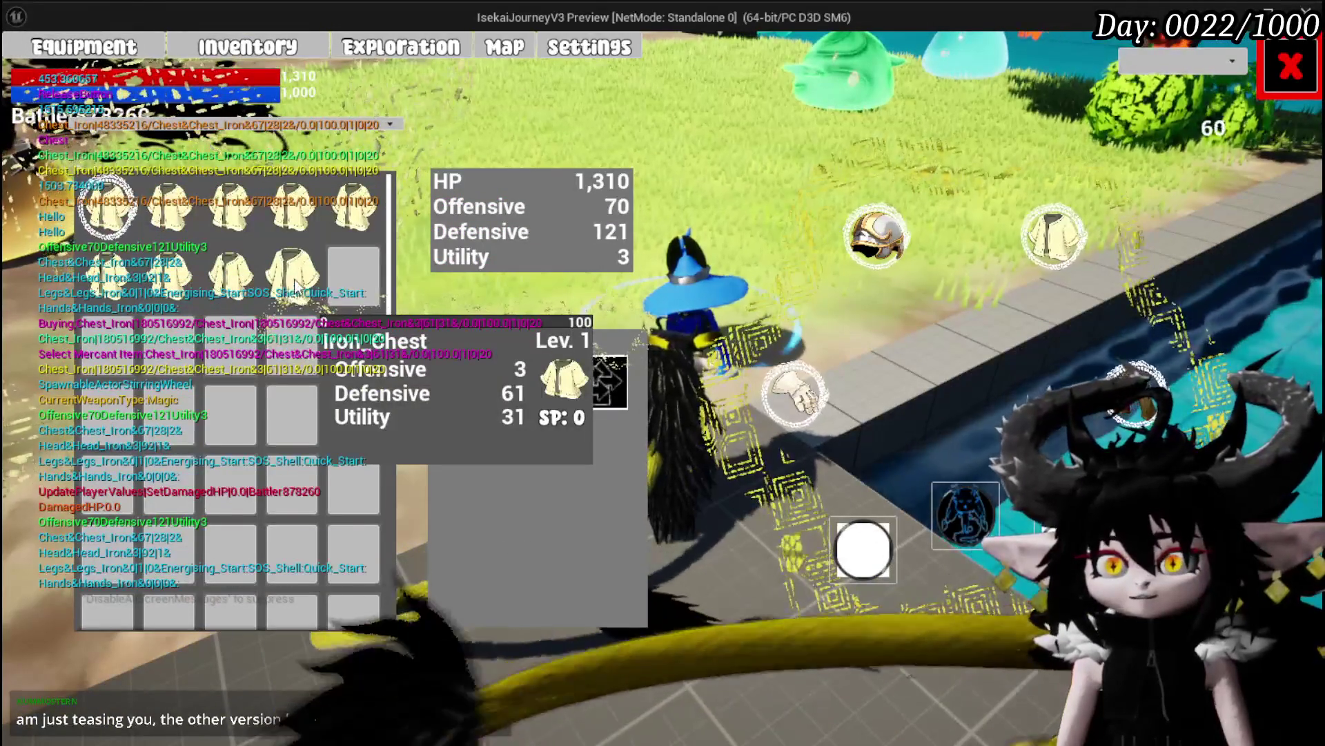
# Exit the equipment screens and stop the play preview
pyautogui.press('Escape')
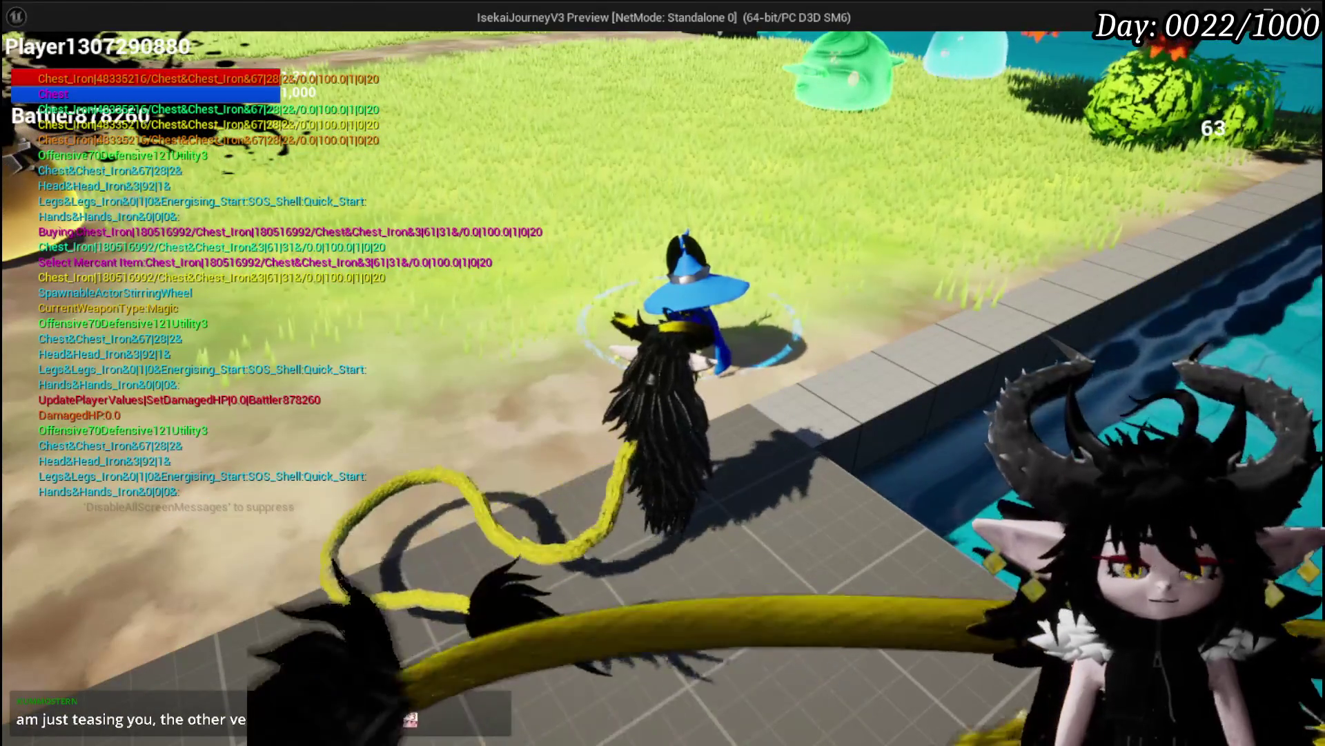
pyautogui.press('Escape')
pyautogui.click(33, 69)
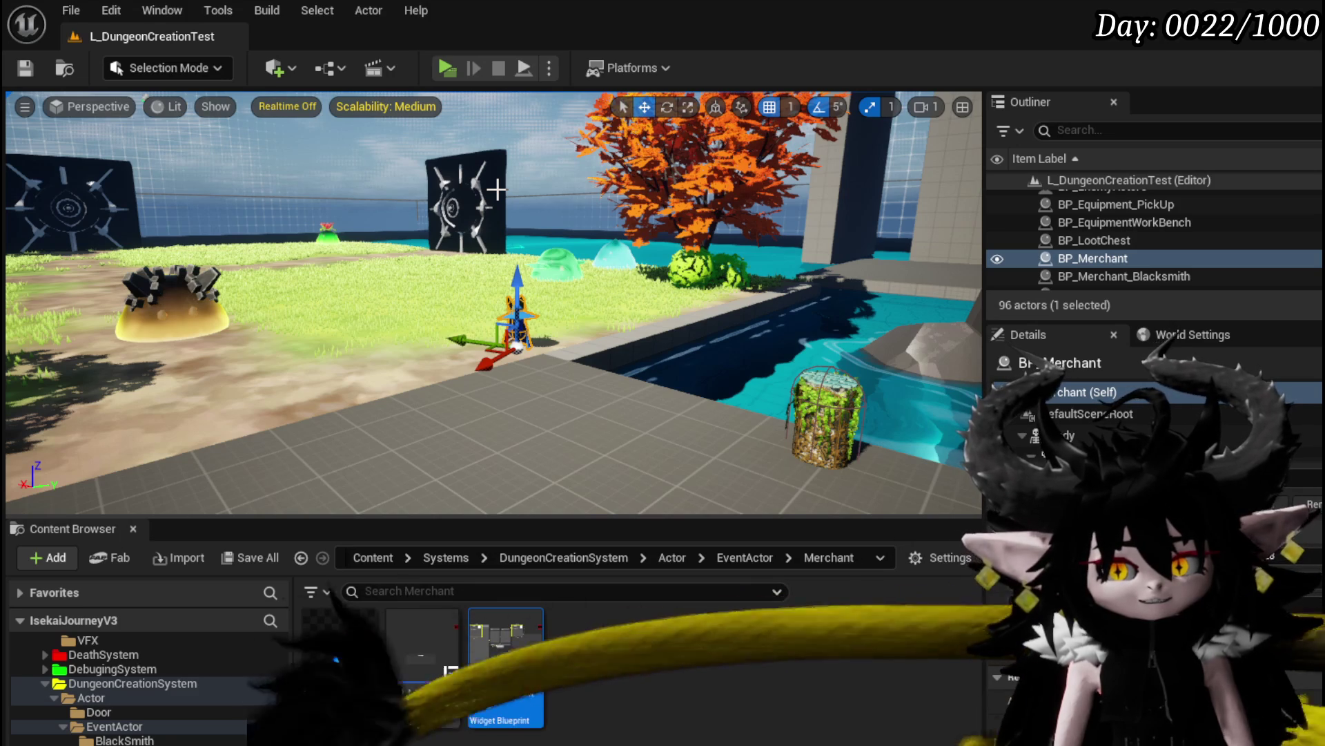
# Save the level, then nudge Item Data String down and shift ADD right in ConfirmBuy
pyautogui.click(26, 68)
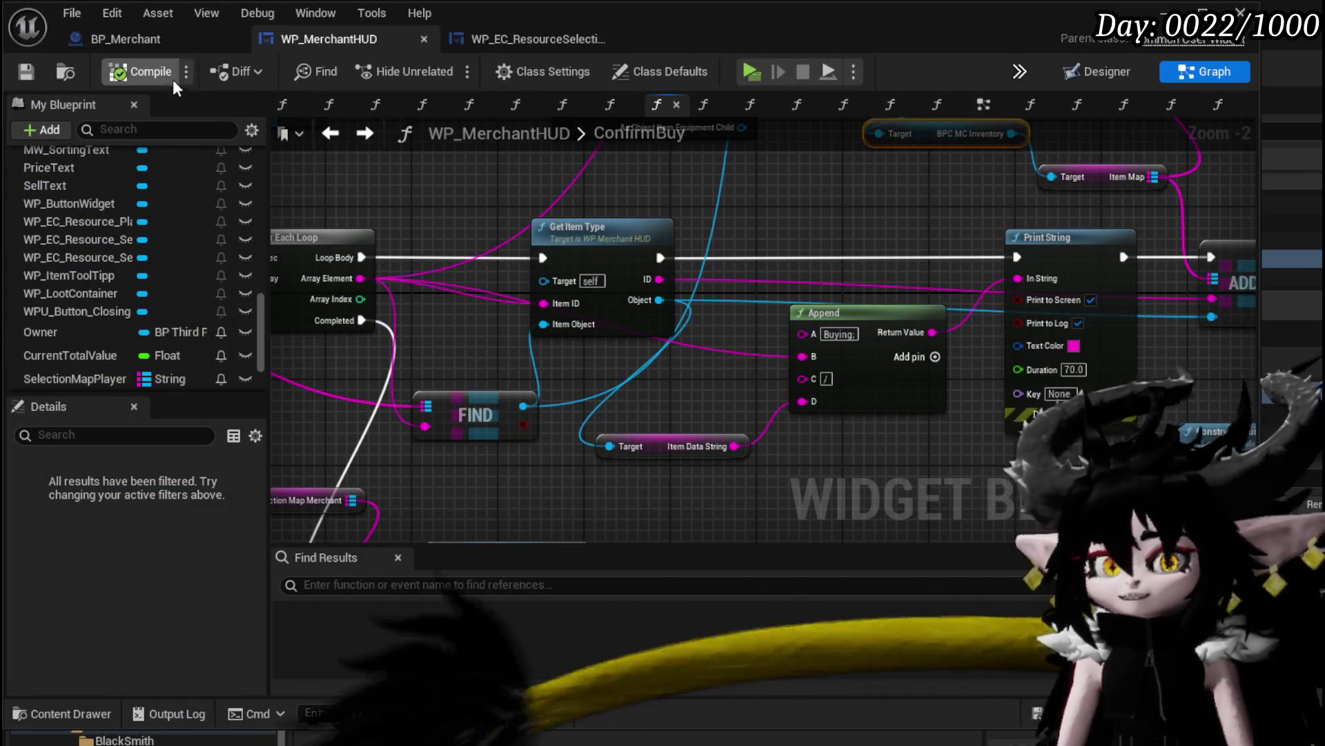
pyautogui.moveTo(872, 284)
pyautogui.mouseDown()
pyautogui.moveTo(517, 242)
pyautogui.moveTo(548, 346)
pyautogui.moveTo(802, 422)
pyautogui.mouseUp()
pyautogui.moveTo(544, 395)
pyautogui.mouseDown()
pyautogui.moveTo(668, 464)
pyautogui.moveTo(648, 428)
pyautogui.mouseUp()
pyautogui.moveTo(1225, 261)
pyautogui.mouseDown()
pyautogui.moveTo(1080, 261)
pyautogui.moveTo(877, 366)
pyautogui.mouseUp()
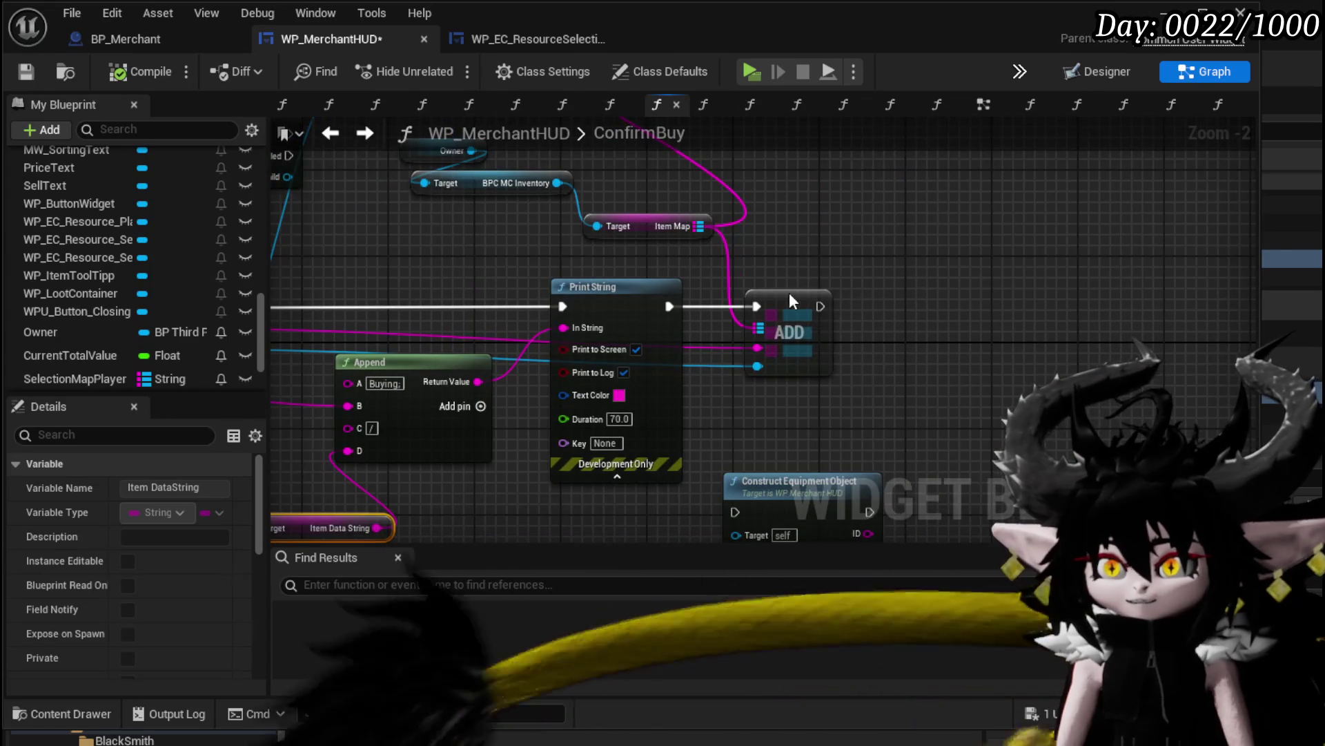
pyautogui.moveTo(789, 296); pyautogui.dragTo(962, 296)
pyautogui.moveTo(800, 267); pyautogui.dragTo(1074, 292)
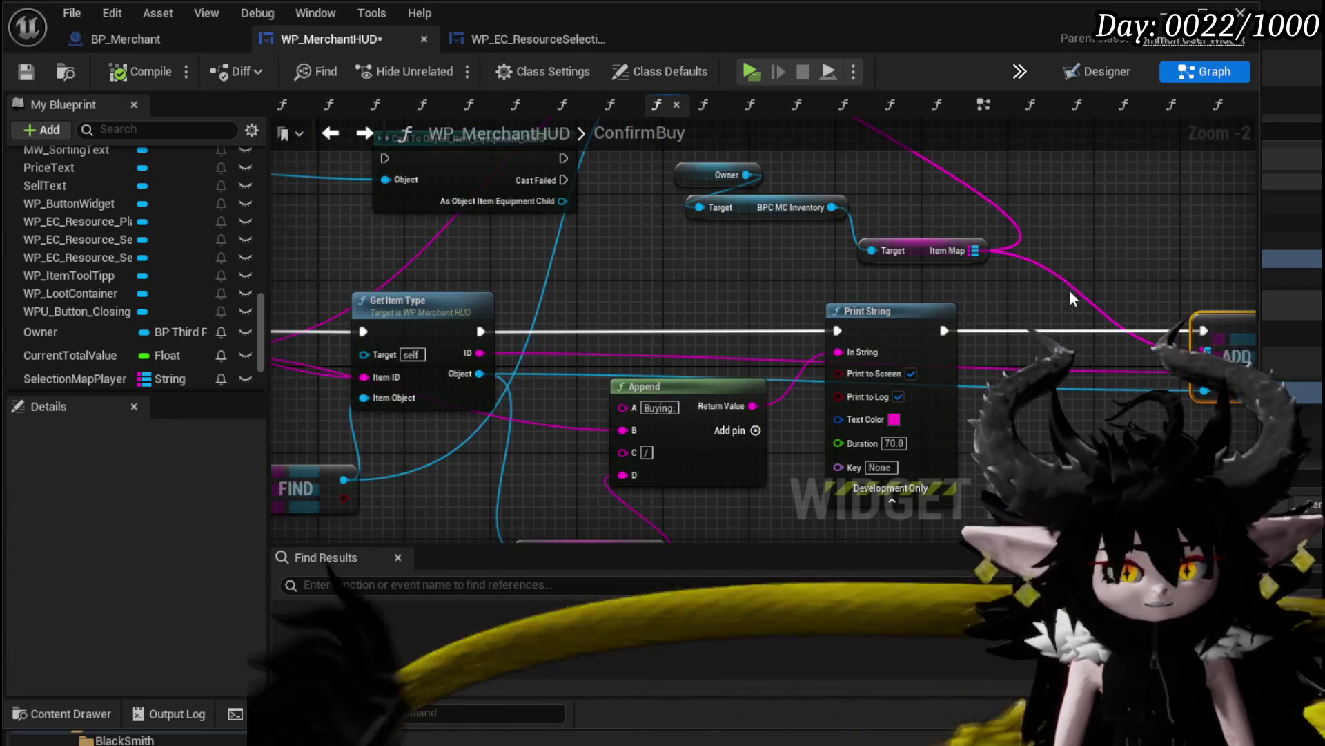
# Move the Owner, BPC MC Inventory, Item Map and Increase Quantity nodes to the right
pyautogui.moveTo(744, 275)
pyautogui.mouseDown()
pyautogui.moveTo(537, 359)
pyautogui.moveTo(524, 386)
pyautogui.mouseUp()
pyautogui.moveTo(488, 384); pyautogui.dragTo(737, 266)
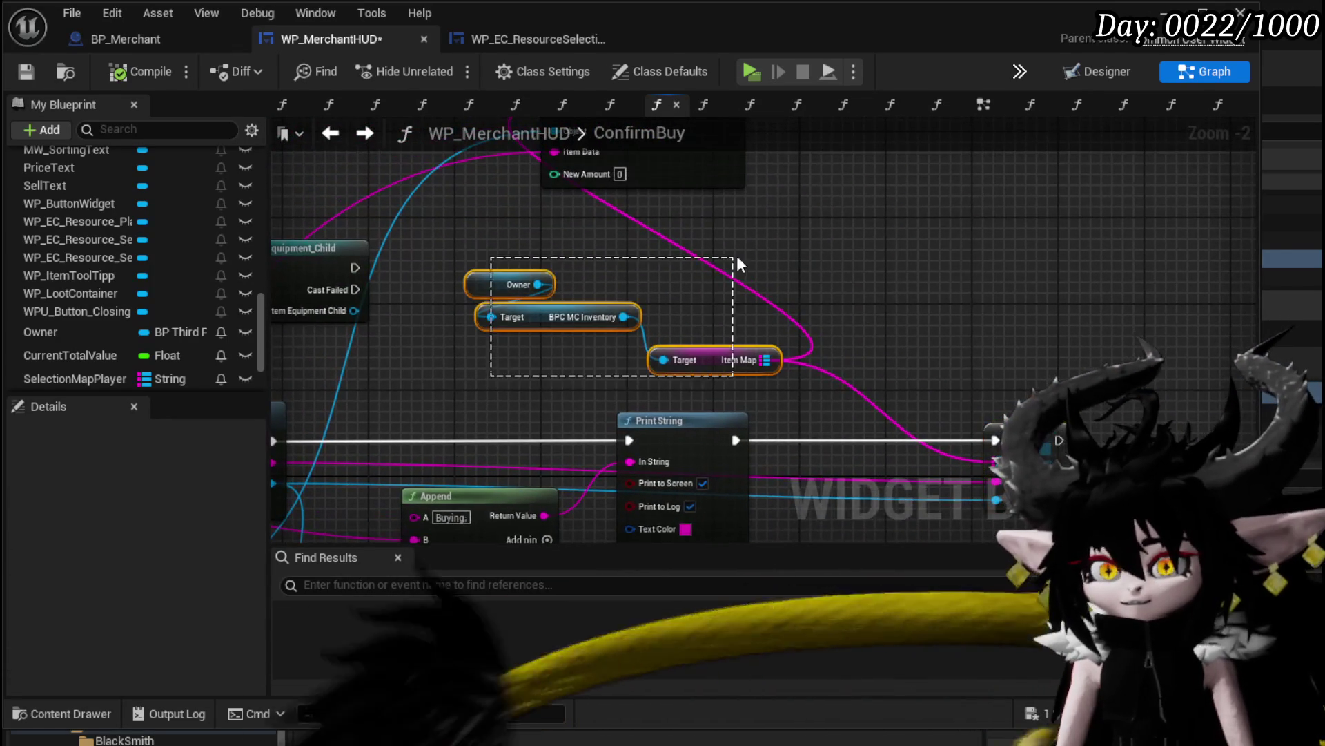
pyautogui.moveTo(716, 370); pyautogui.dragTo(917, 325)
pyautogui.moveTo(1096, 309)
pyautogui.mouseDown()
pyautogui.moveTo(1174, 421)
pyautogui.moveTo(1072, 432)
pyautogui.mouseUp()
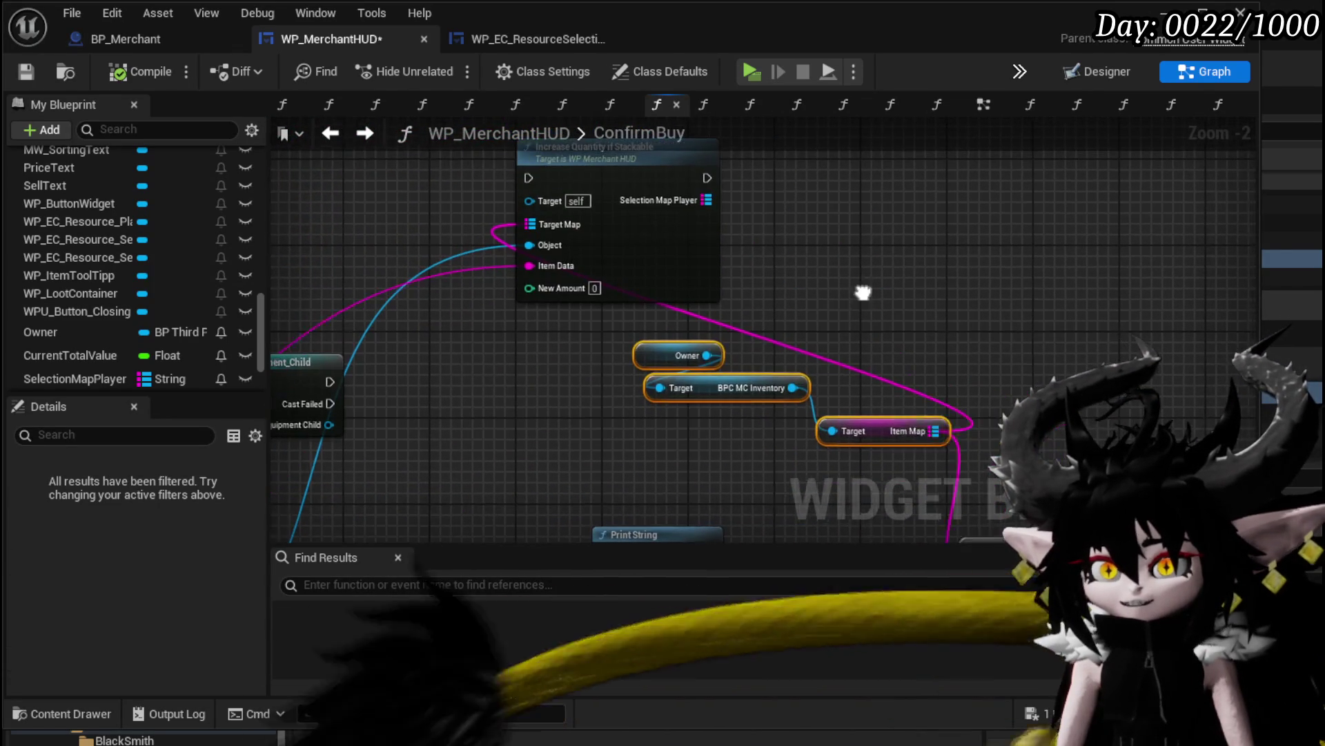
pyautogui.click(665, 242)
pyautogui.moveTo(665, 242); pyautogui.dragTo(1103, 295)
pyautogui.moveTo(696, 374)
pyautogui.mouseDown()
pyautogui.moveTo(735, 325)
pyautogui.moveTo(742, 373)
pyautogui.mouseUp()
# Move Construct Equipment Object up beside Print String
pyautogui.moveTo(1104, 376)
pyautogui.mouseDown()
pyautogui.moveTo(740, 367)
pyautogui.moveTo(874, 329)
pyautogui.moveTo(874, 308)
pyautogui.moveTo(927, 250)
pyautogui.mouseUp()
pyautogui.click(867, 308)
pyautogui.moveTo(867, 308); pyautogui.dragTo(856, 211)
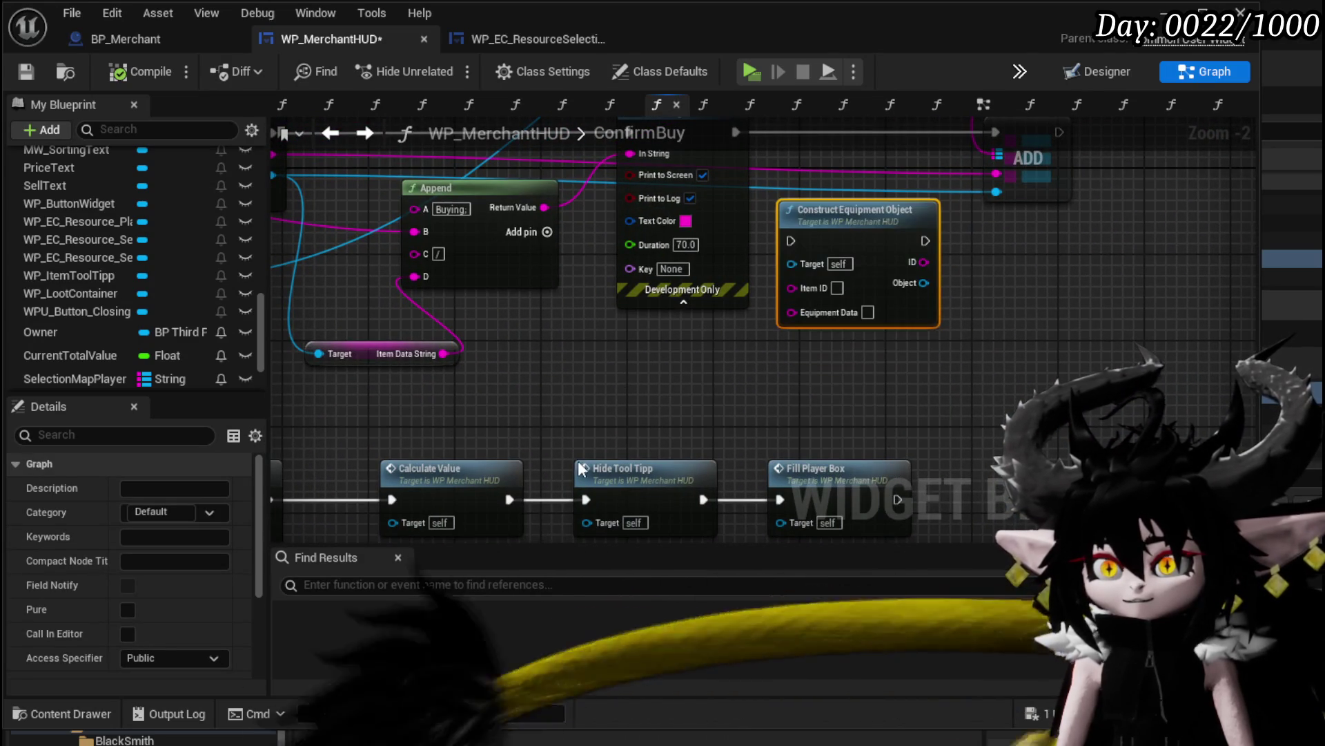
pyautogui.moveTo(590, 384); pyautogui.dragTo(718, 421)
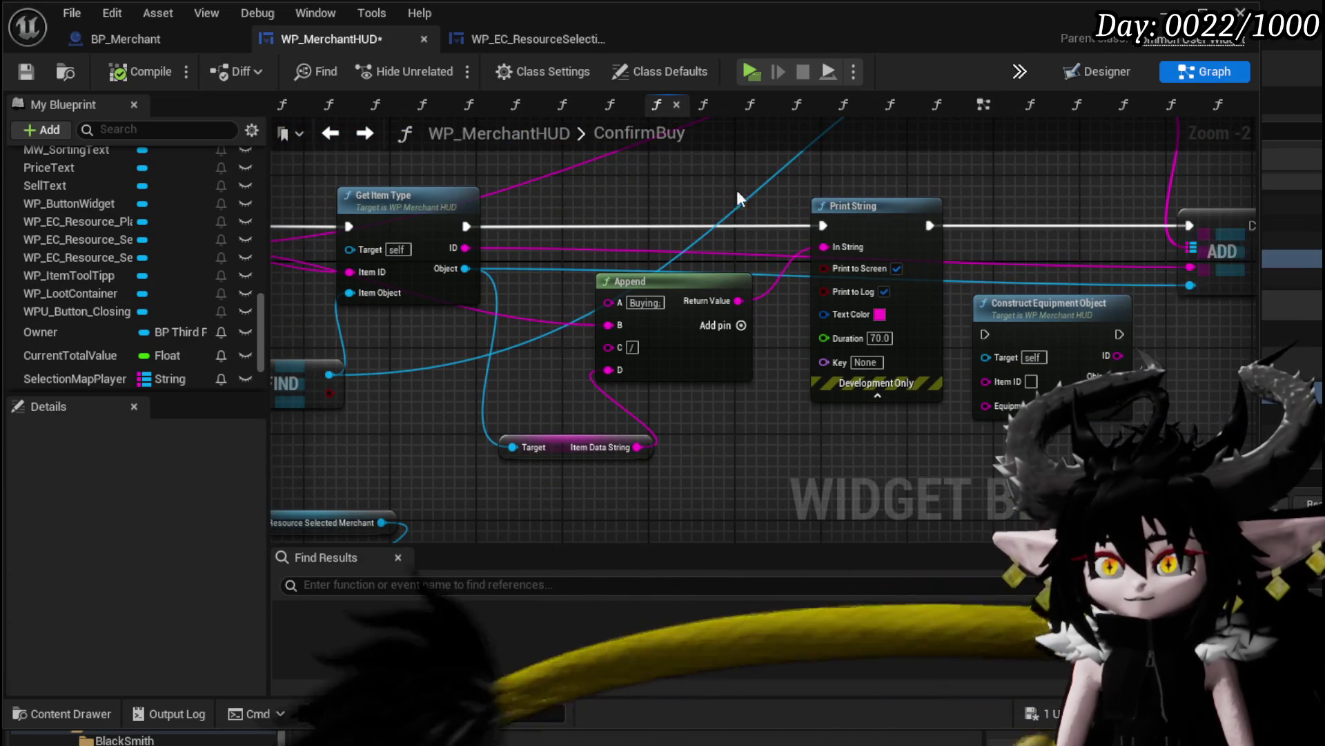
pyautogui.moveTo(700, 188); pyautogui.dragTo(689, 214)
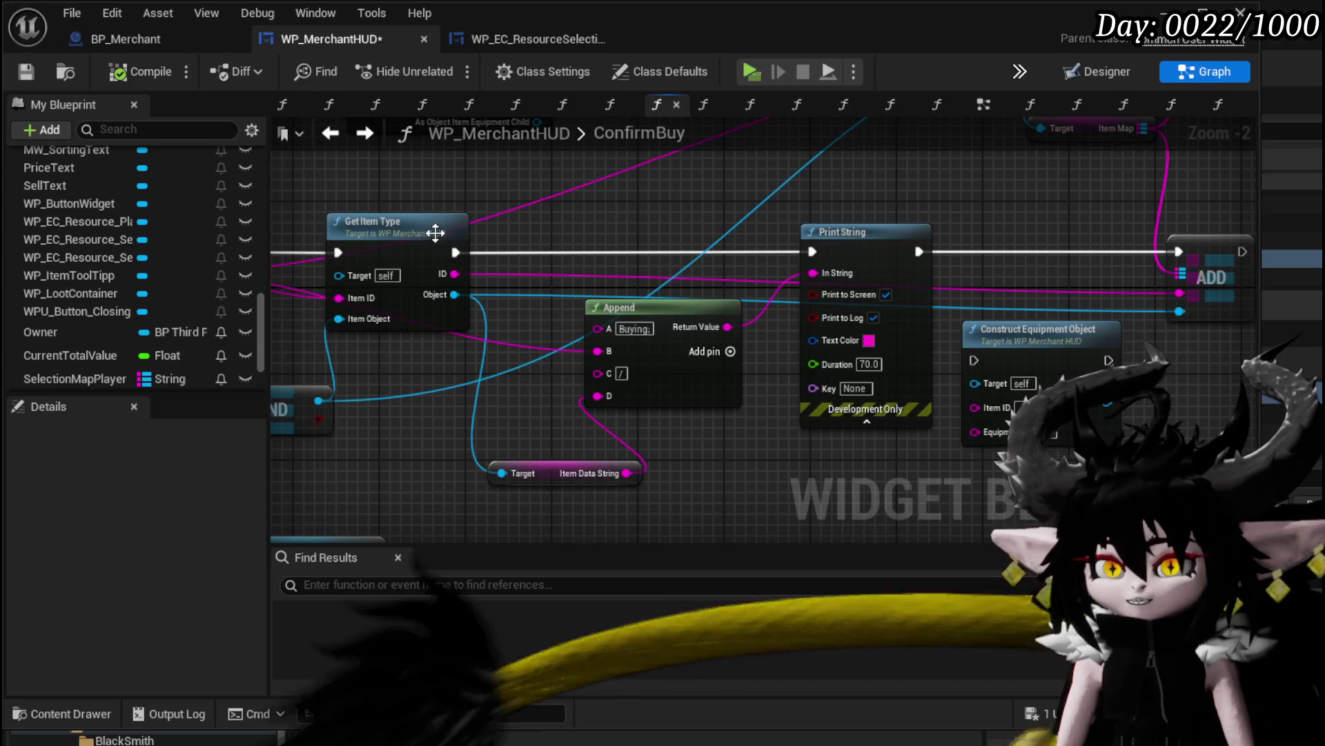
# Open the GetItemType function from the Get Item Type node
pyautogui.moveTo(435, 231)
pyautogui.mouseDown()
pyautogui.moveTo(780, 252)
pyautogui.moveTo(873, 301)
pyautogui.moveTo(828, 319)
pyautogui.mouseUp()
pyautogui.moveTo(529, 283); pyautogui.dragTo(454, 268)
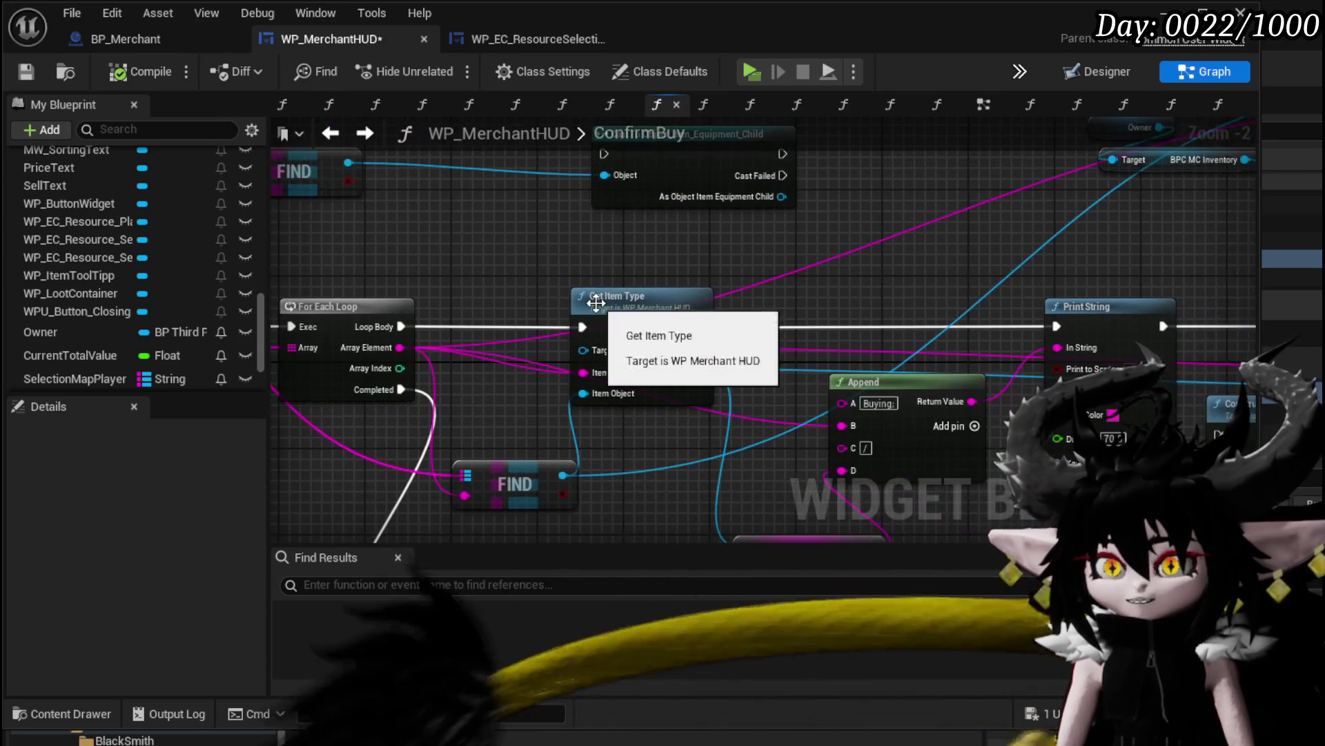
pyautogui.click(586, 313)
pyautogui.moveTo(585, 313)
pyautogui.mouseDown()
pyautogui.moveTo(449, 266)
pyautogui.moveTo(176, 242)
pyautogui.moveTo(481, 314)
pyautogui.mouseUp()
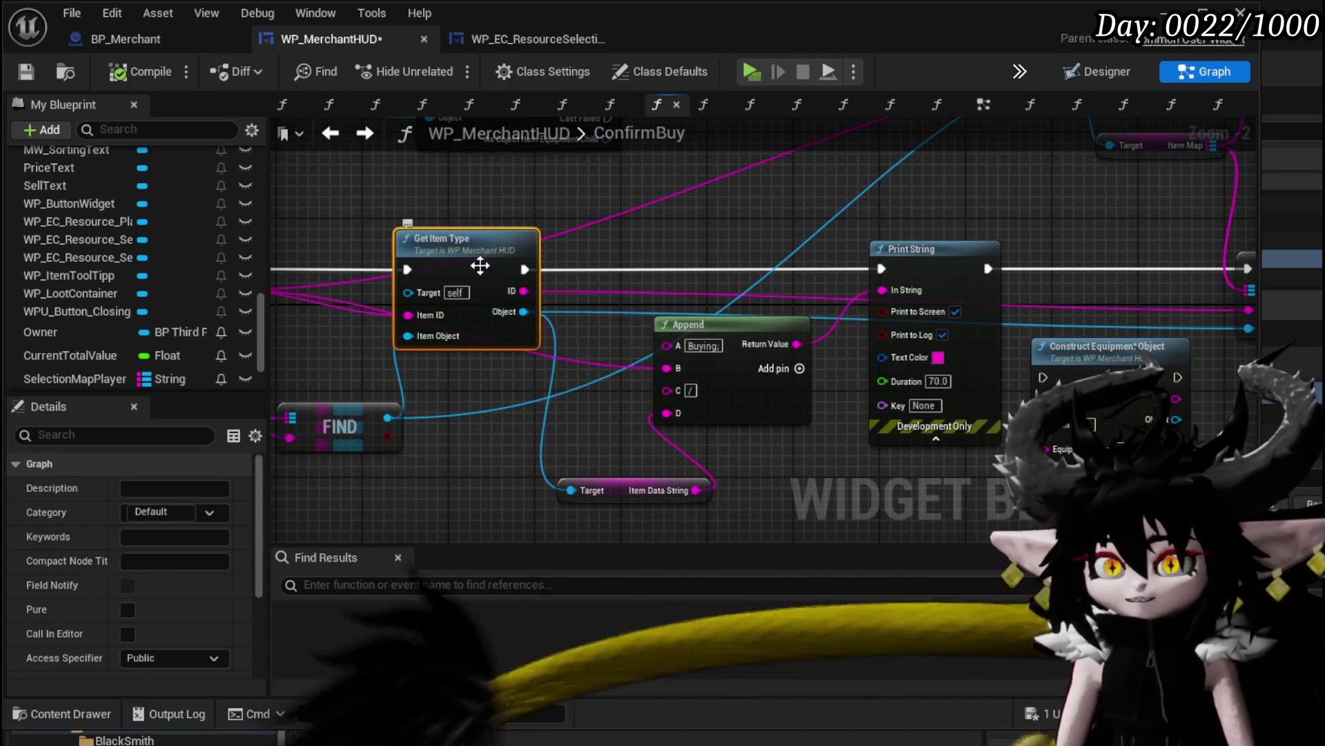
pyautogui.moveTo(479, 263)
pyautogui.mouseDown()
pyautogui.moveTo(627, 237)
pyautogui.moveTo(769, 269)
pyautogui.mouseUp()
pyautogui.doubleClick(768, 270)
# Look over GetItemType and select the Cast To Object_Item_Equipment_Child and Item Data String nodes
pyautogui.moveTo(762, 319)
pyautogui.mouseDown()
pyautogui.moveTo(760, 285)
pyautogui.moveTo(719, 391)
pyautogui.moveTo(419, 374)
pyautogui.moveTo(793, 254)
pyautogui.moveTo(739, 254)
pyautogui.mouseUp()
pyautogui.moveTo(569, 212); pyautogui.dragTo(849, 205)
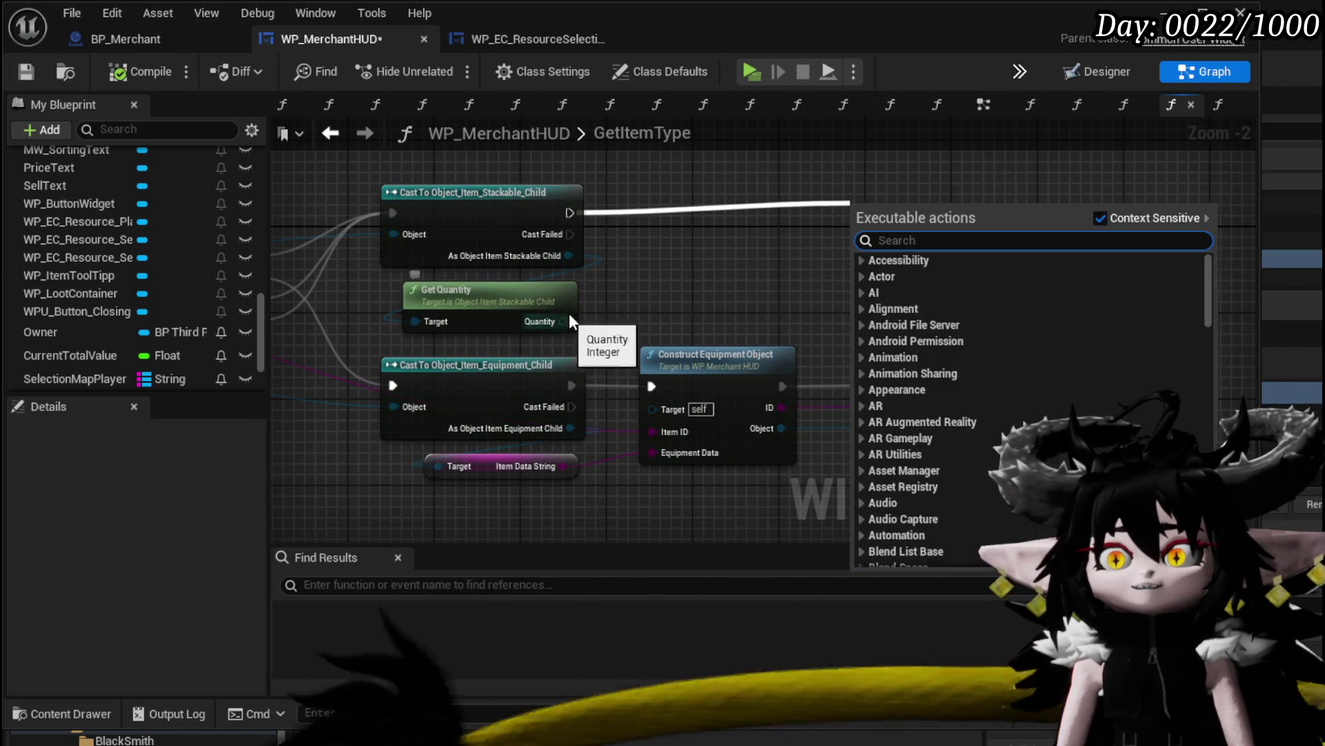
pyautogui.moveTo(715, 202)
pyautogui.mouseDown()
pyautogui.moveTo(1088, 186)
pyautogui.moveTo(957, 186)
pyautogui.mouseUp()
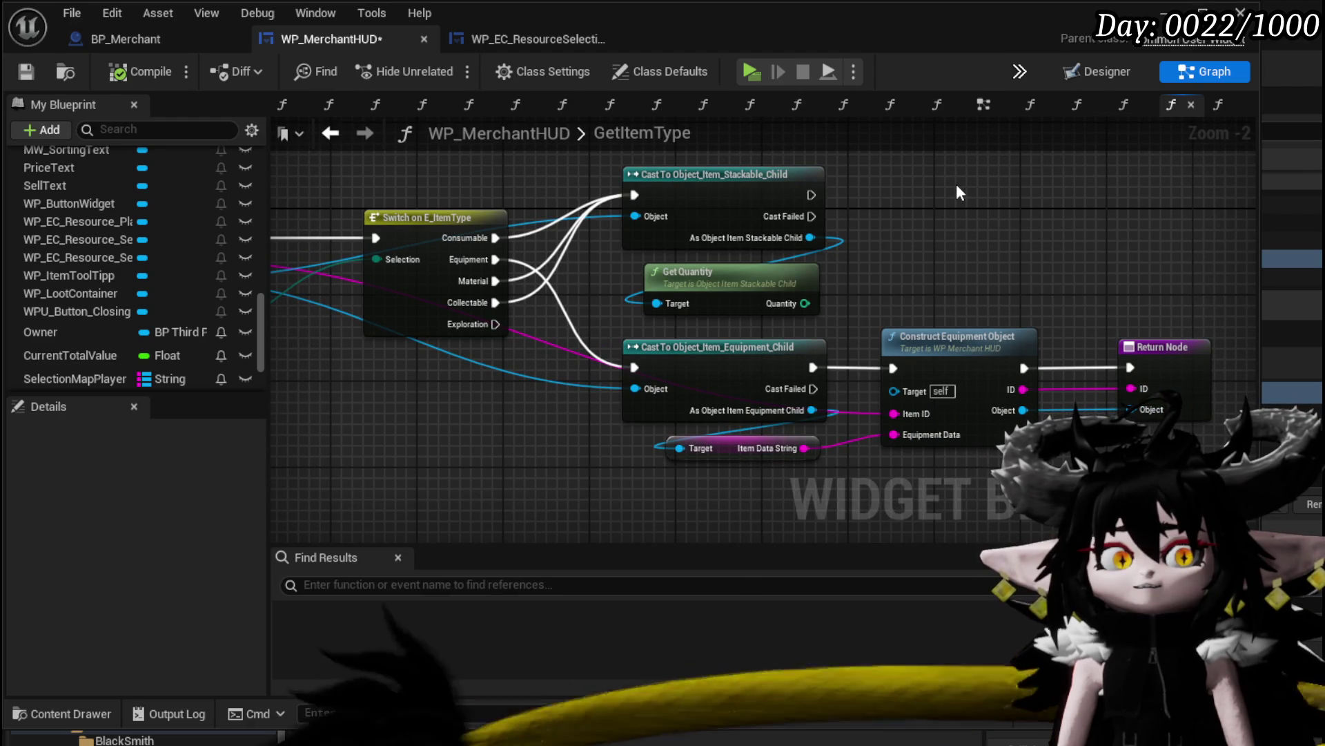
pyautogui.moveTo(955, 183)
pyautogui.mouseDown()
pyautogui.moveTo(1213, 216)
pyautogui.moveTo(1134, 206)
pyautogui.mouseUp()
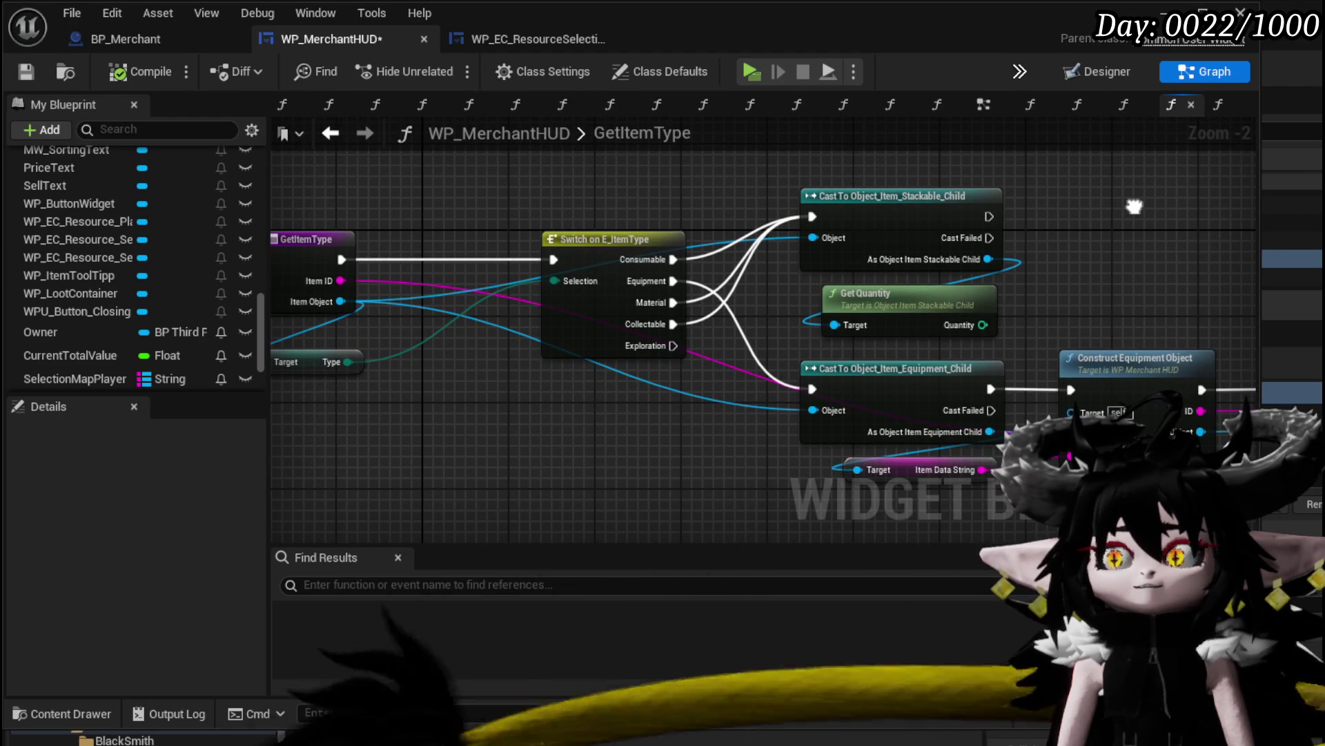
pyautogui.moveTo(1134, 206)
pyautogui.mouseDown()
pyautogui.moveTo(1001, 189)
pyautogui.moveTo(787, 201)
pyautogui.moveTo(861, 153)
pyautogui.mouseUp()
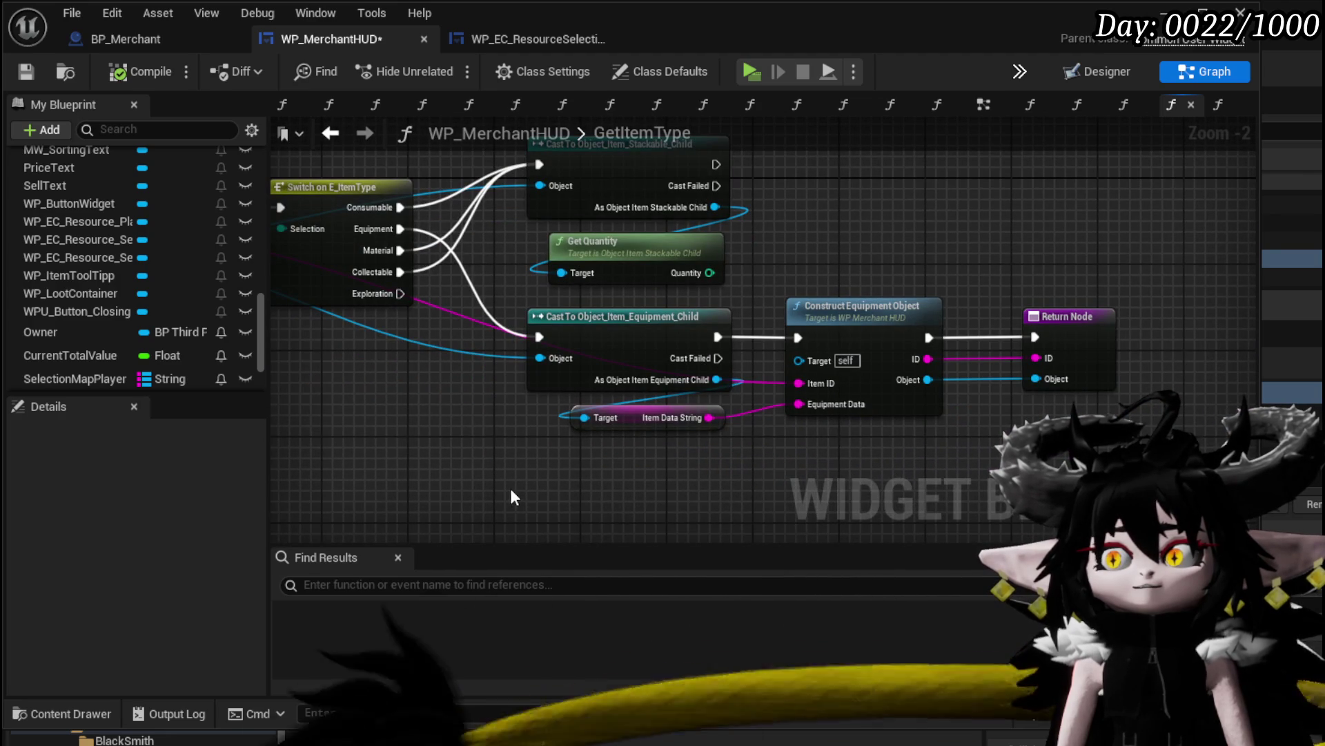
pyautogui.moveTo(513, 480)
pyautogui.mouseDown()
pyautogui.moveTo(572, 432)
pyautogui.moveTo(644, 337)
pyautogui.moveTo(668, 321)
pyautogui.moveTo(735, 316)
pyautogui.mouseUp()
# Paste the cast and Item Data String into ConstructEquipmentObject, wiring them to entry and Set Data
pyautogui.doubleClick(847, 315)
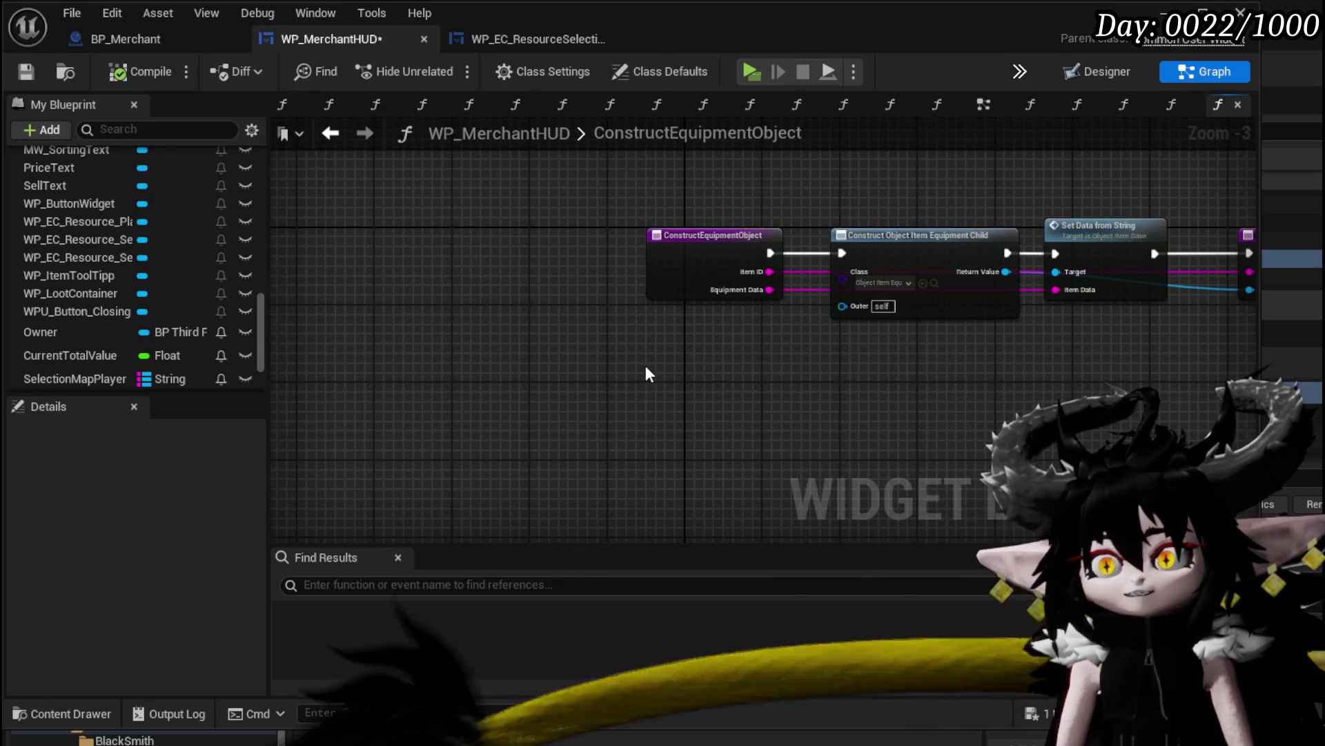
pyautogui.hotkey('ctrl', 'v')
pyautogui.moveTo(681, 252); pyautogui.dragTo(377, 261)
pyautogui.moveTo(674, 497)
pyautogui.mouseDown()
pyautogui.moveTo(717, 328)
pyautogui.moveTo(639, 240)
pyautogui.mouseUp()
pyautogui.moveTo(409, 252)
pyautogui.mouseDown()
pyautogui.moveTo(811, 254)
pyautogui.moveTo(806, 327)
pyautogui.mouseUp()
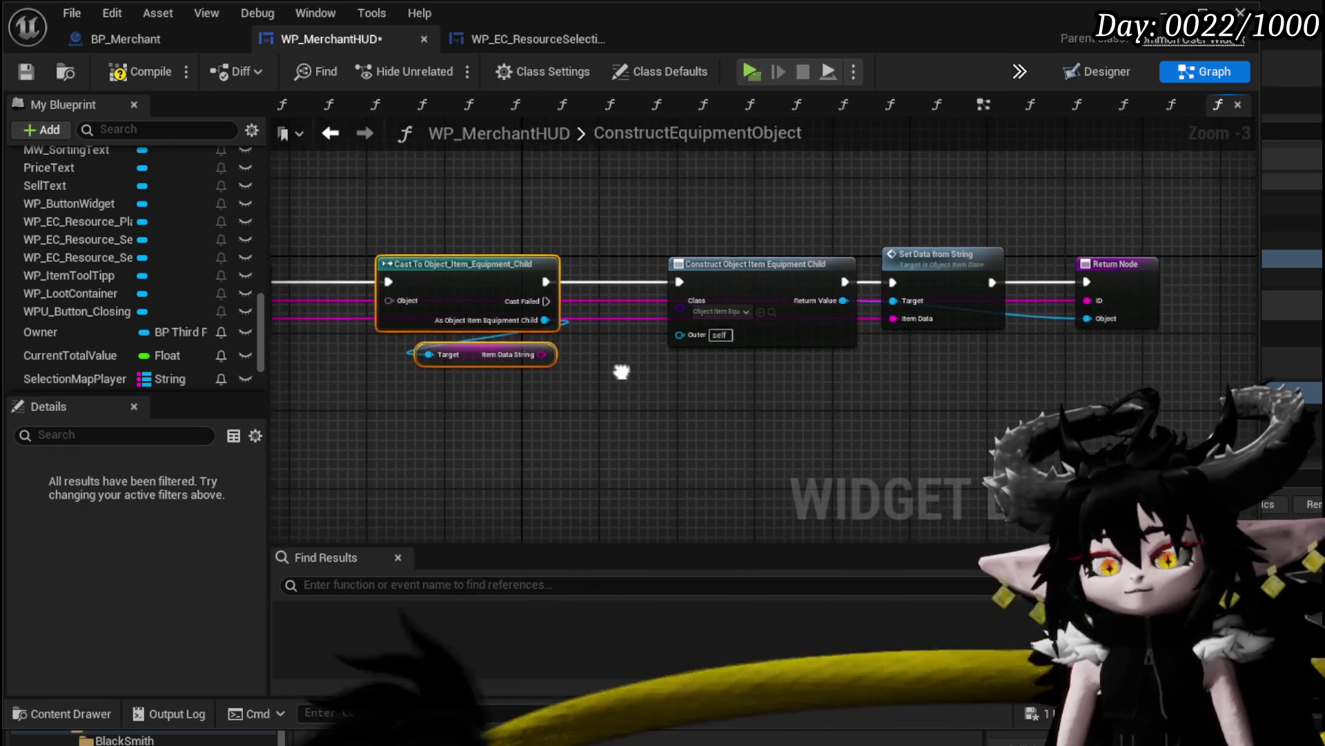
pyautogui.moveTo(542, 353); pyautogui.dragTo(897, 320)
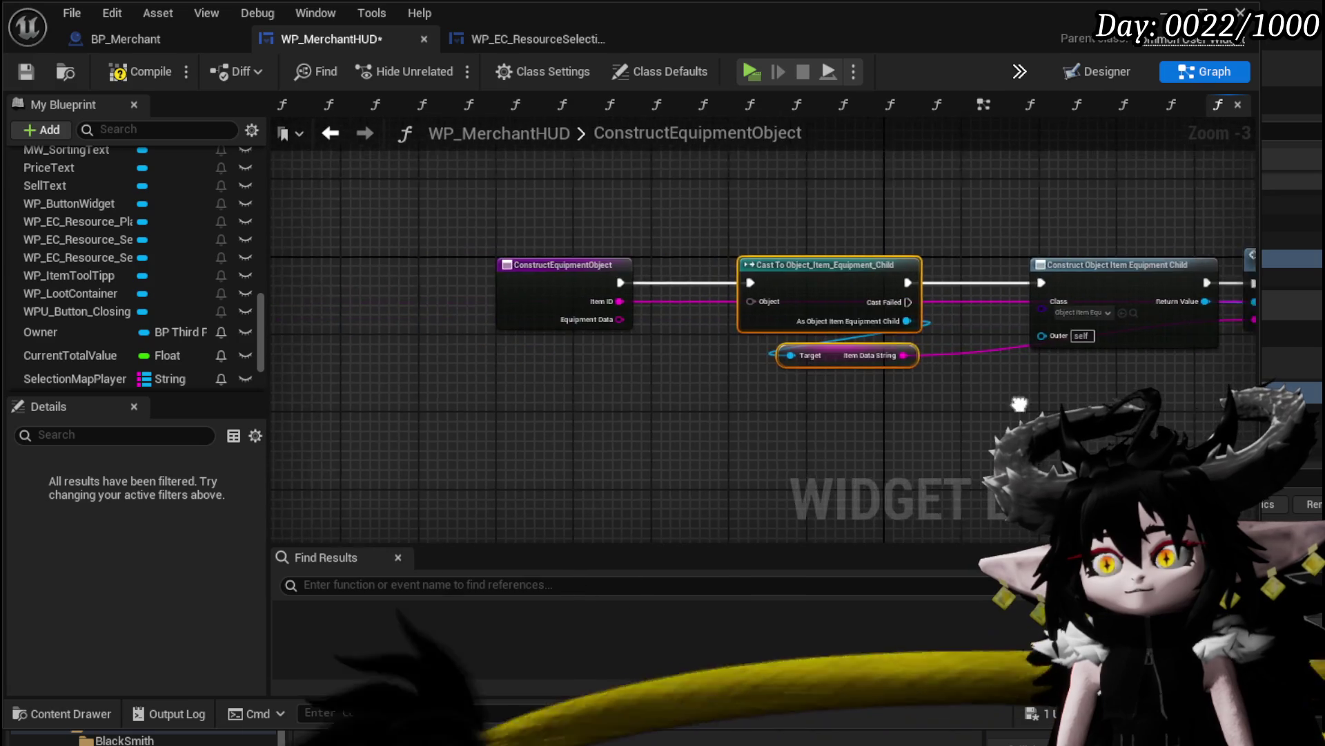
# Add an Object Item Base input named Object1 and wire it into the cast's Object pin
pyautogui.moveTo(771, 301); pyautogui.dragTo(545, 304)
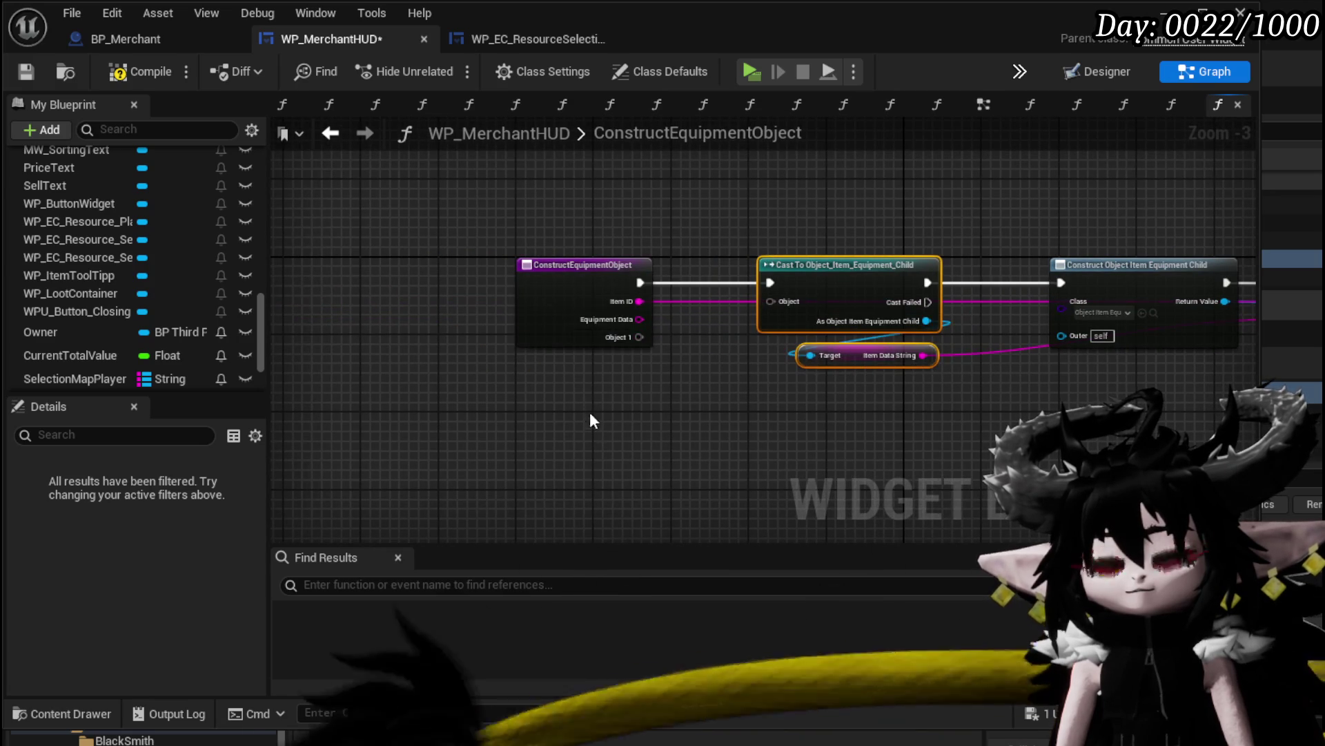
pyautogui.click(574, 325)
pyautogui.scroll(-5, 172, 607)
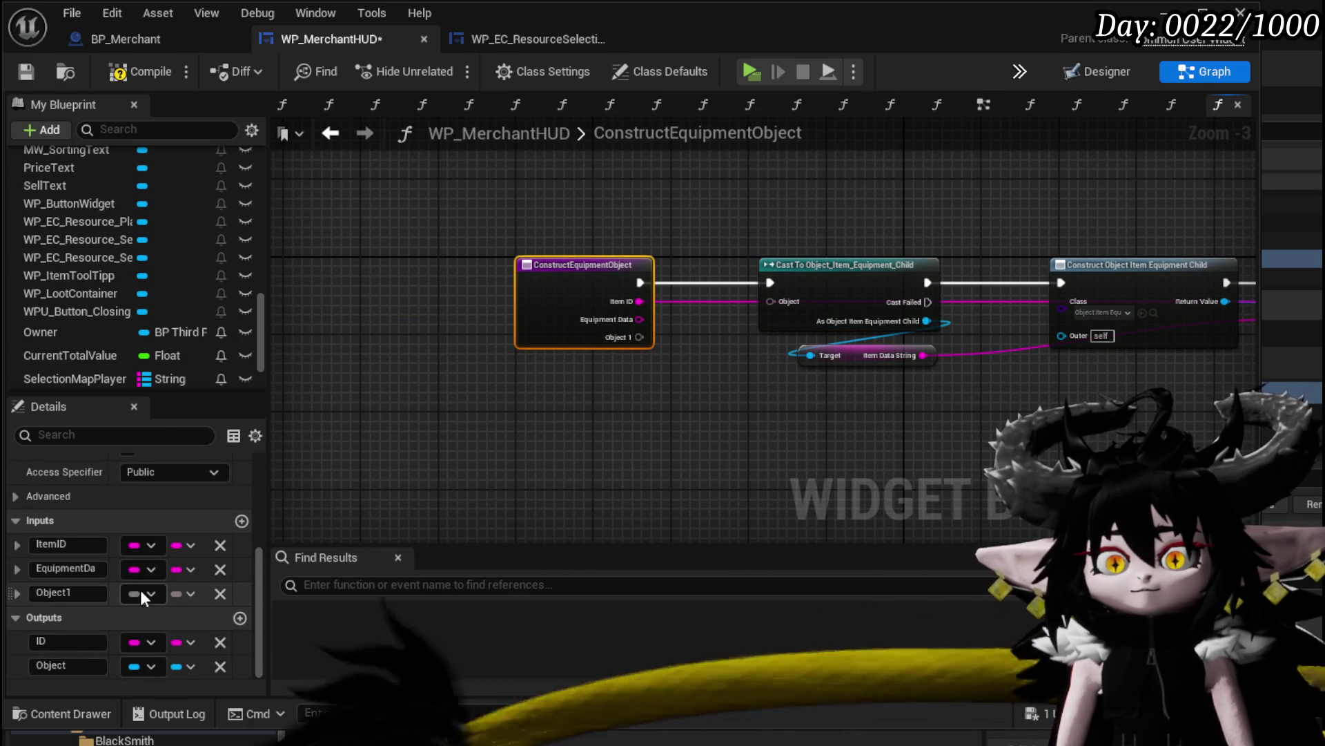
pyautogui.click(140, 593)
pyautogui.write('Object Item')
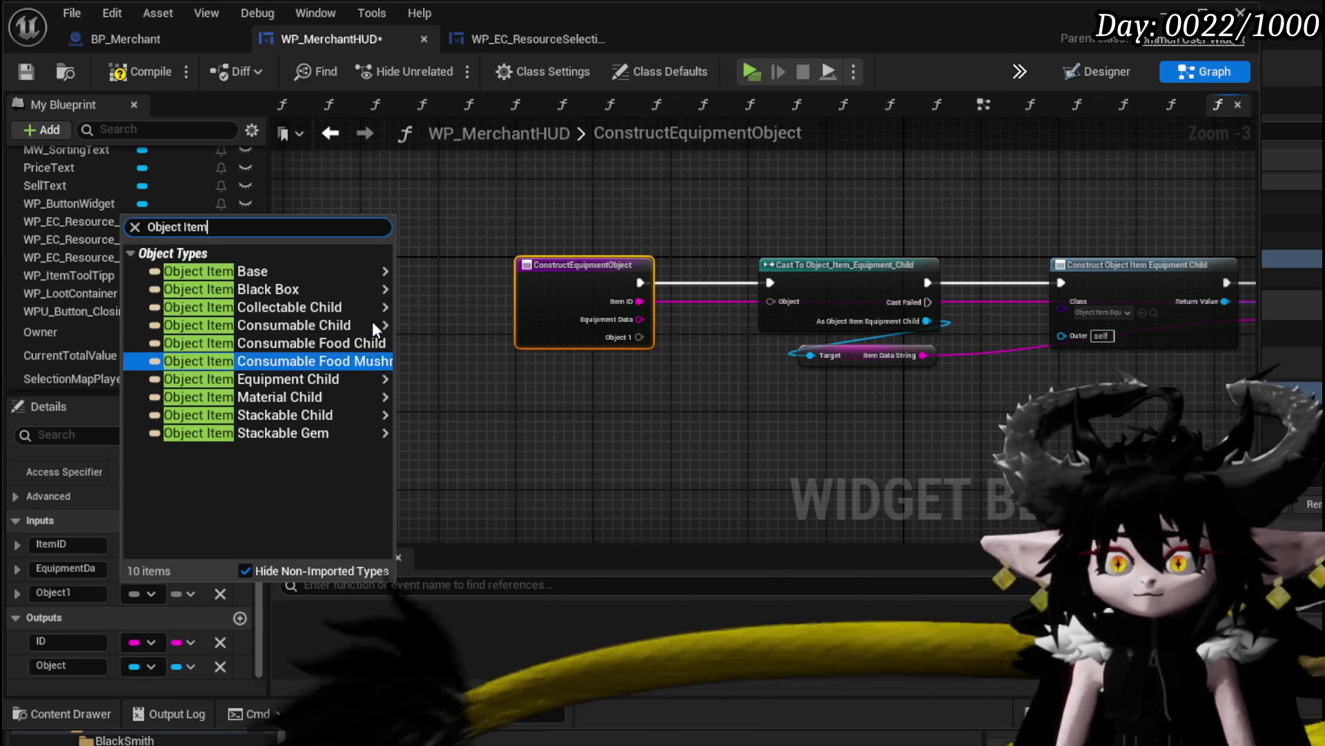
pyautogui.click(411, 276)
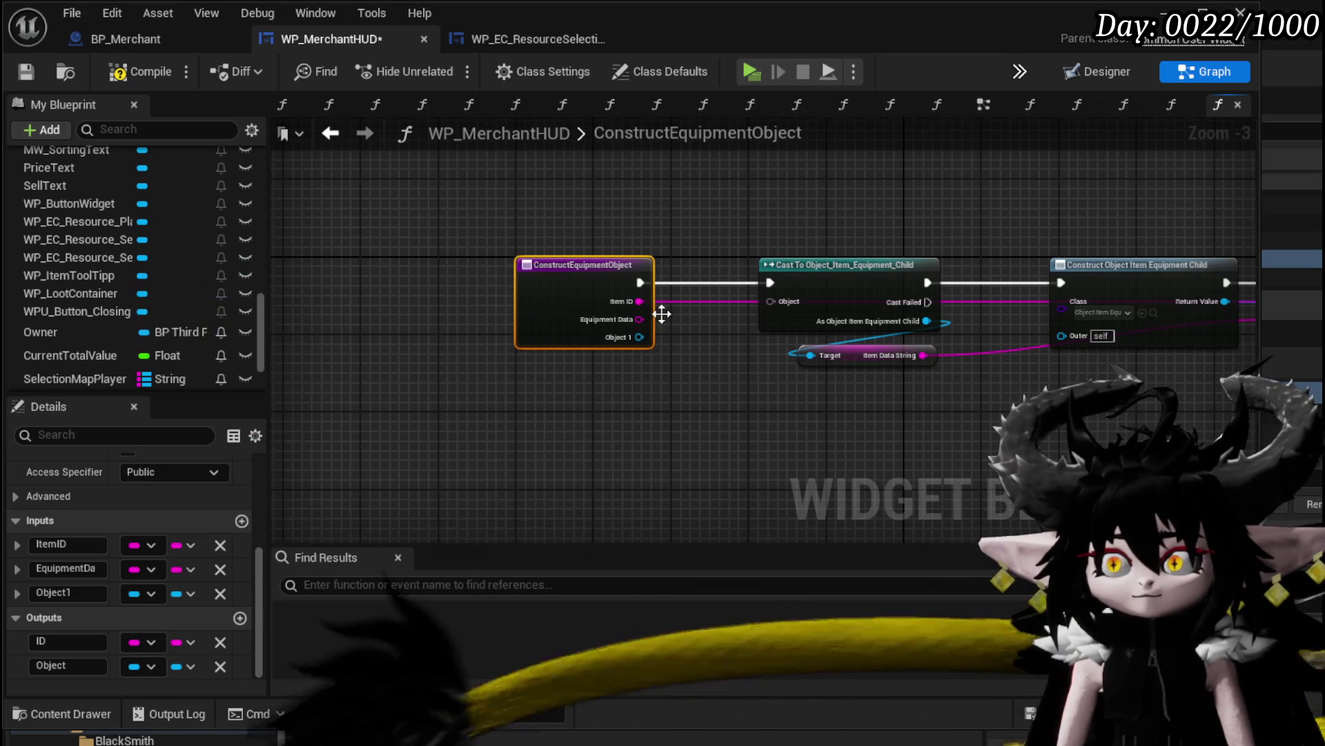
pyautogui.moveTo(639, 337)
pyautogui.mouseDown()
pyautogui.moveTo(790, 300)
pyautogui.moveTo(780, 308)
pyautogui.mouseUp()
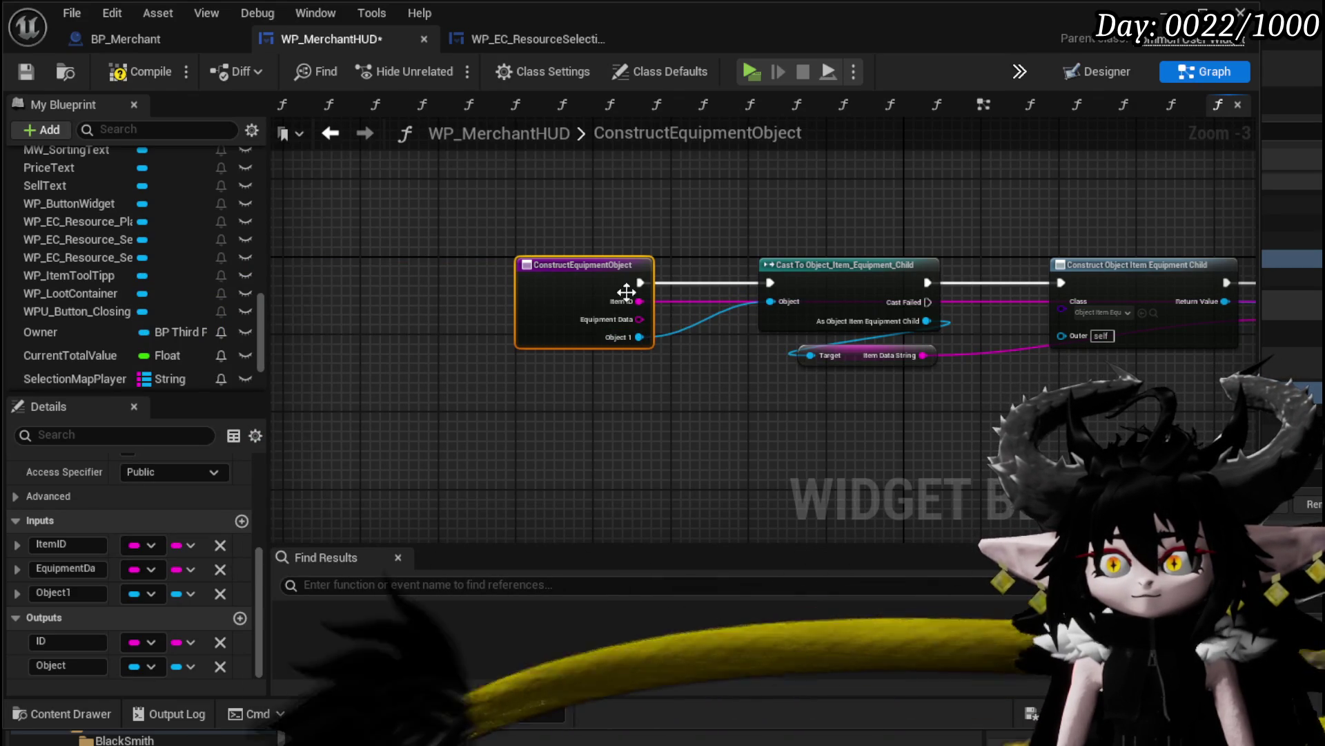
# Remove the EquipmentData input and rename Object1 to ItemBase
pyautogui.click(220, 569)
pyautogui.click(62, 593)
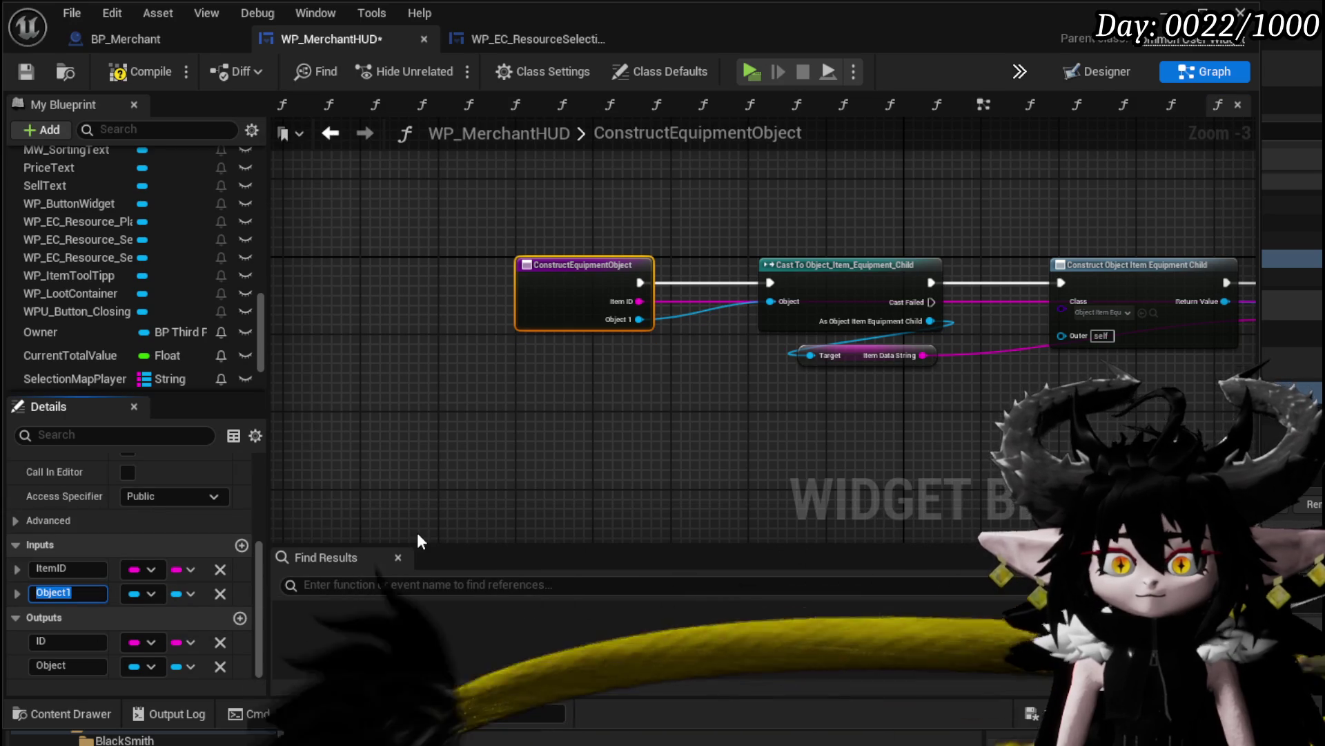
pyautogui.write('Object')
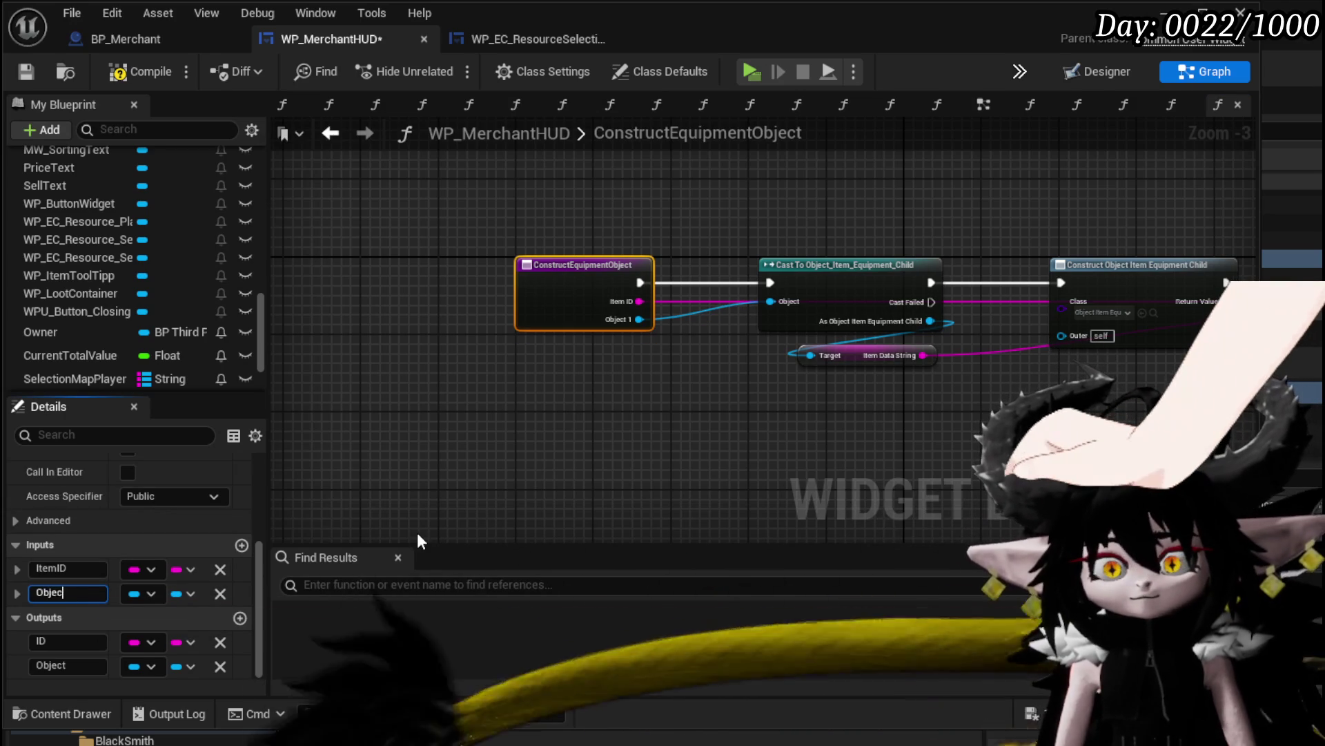
pyautogui.press('Return')
pyautogui.click(56, 593)
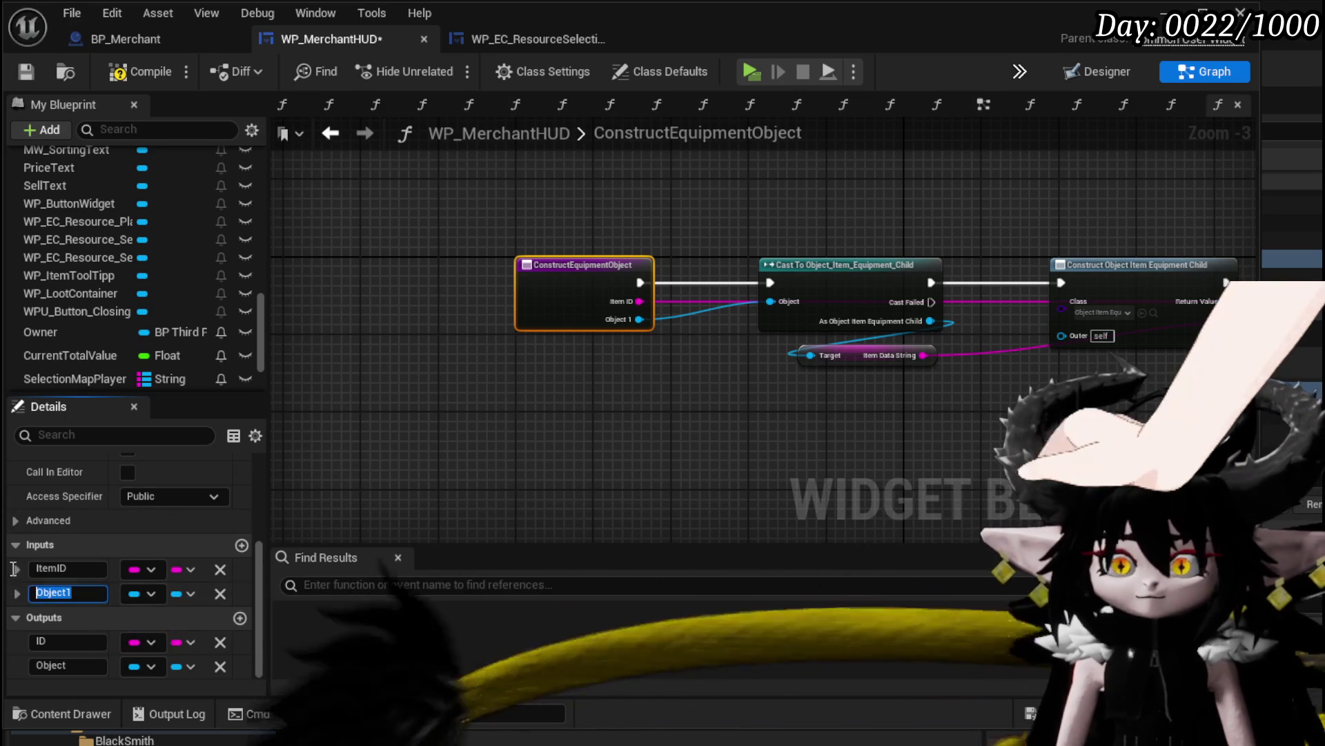
pyautogui.write('ItemBase')
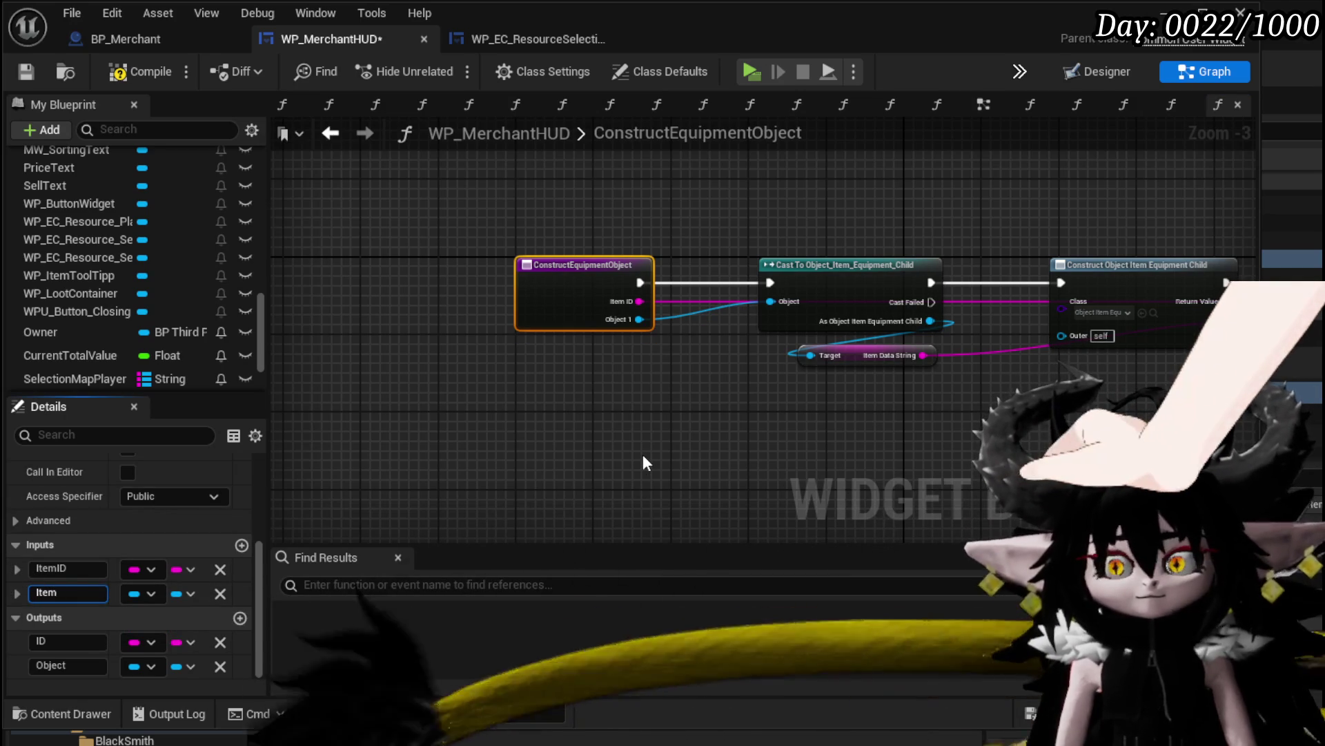
pyautogui.press('Return')
pyautogui.moveTo(643, 454); pyautogui.dragTo(329, 476)
# Compile, jump to the failing Construct Equipment Object node and refresh it
pyautogui.click(140, 73)
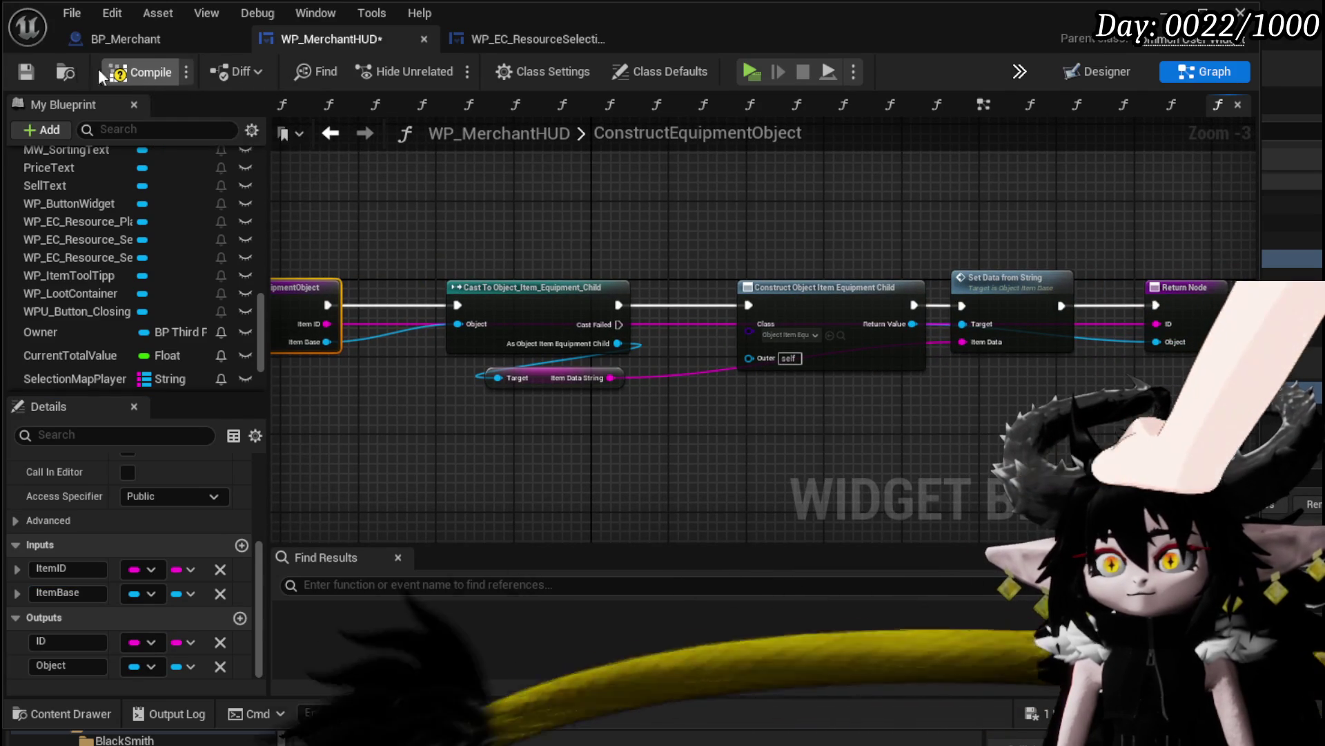
pyautogui.click(444, 595)
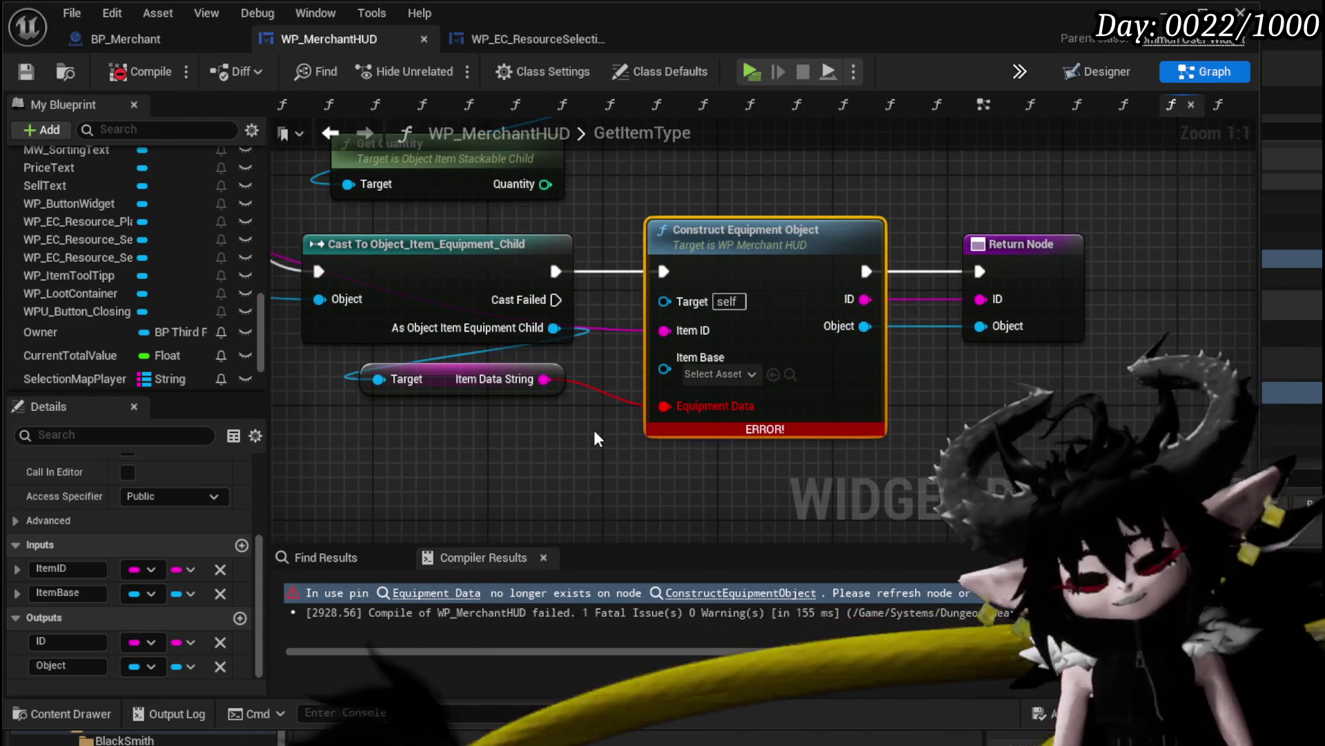
pyautogui.moveTo(595, 433); pyautogui.dragTo(716, 387)
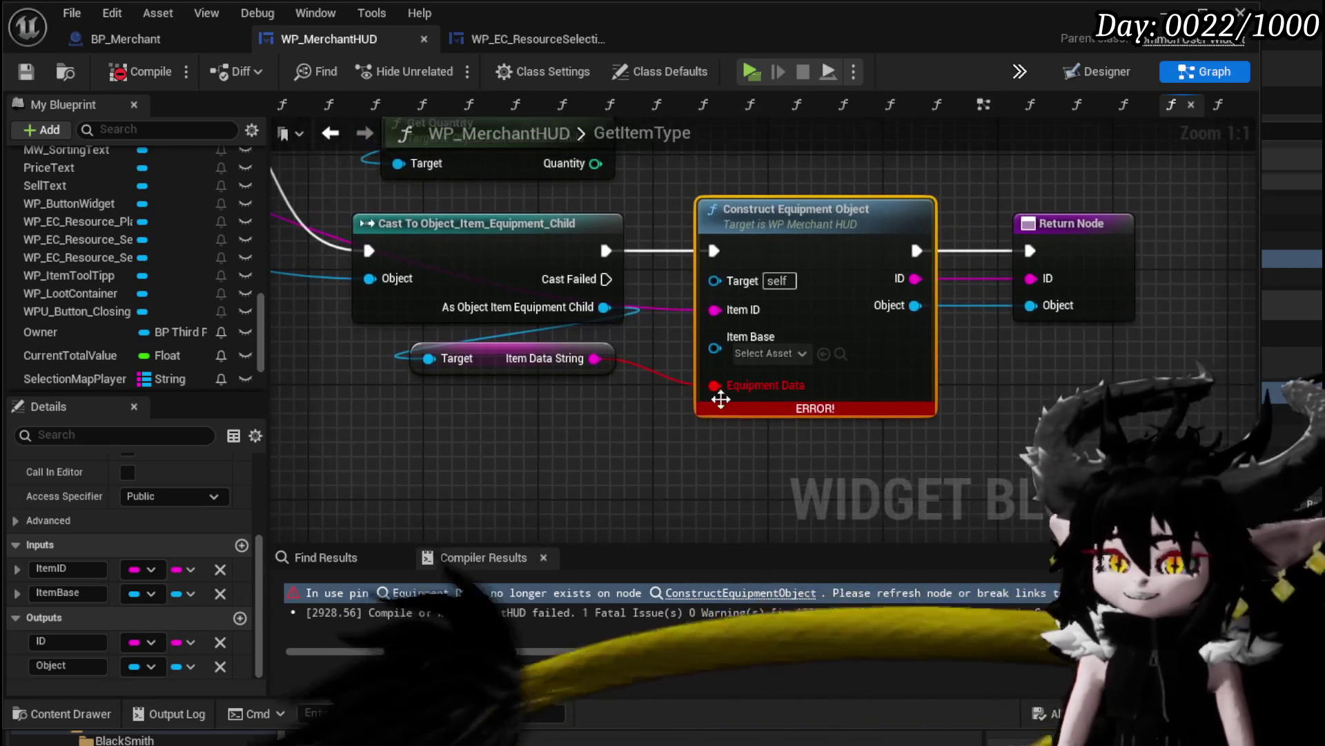
pyautogui.keyDown('alt'); pyautogui.click(746, 380); pyautogui.keyUp('alt')
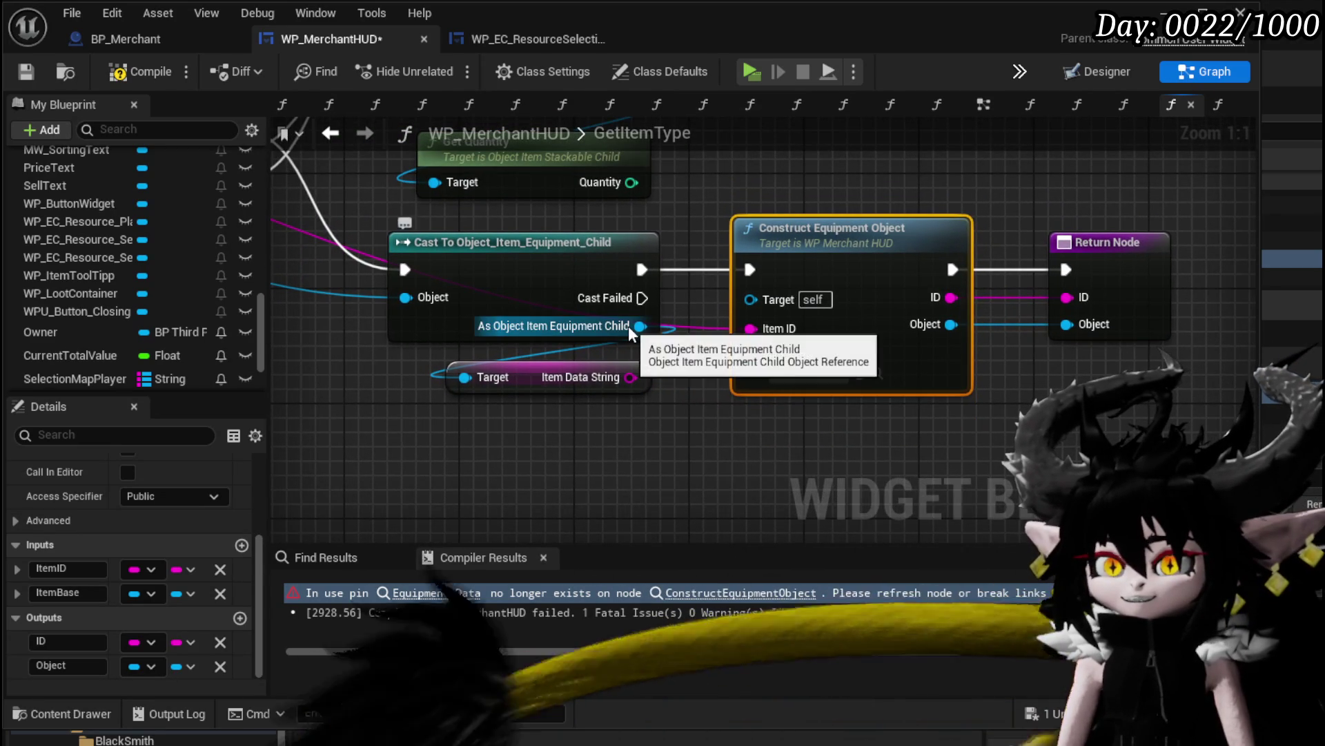
# Wire Item Object into Item Base and delete the equipment cast and Item Data String nodes
pyautogui.scroll(-2, 630, 334)
pyautogui.moveTo(671, 387)
pyautogui.mouseDown()
pyautogui.moveTo(814, 461)
pyautogui.moveTo(902, 434)
pyautogui.moveTo(767, 396)
pyautogui.mouseUp()
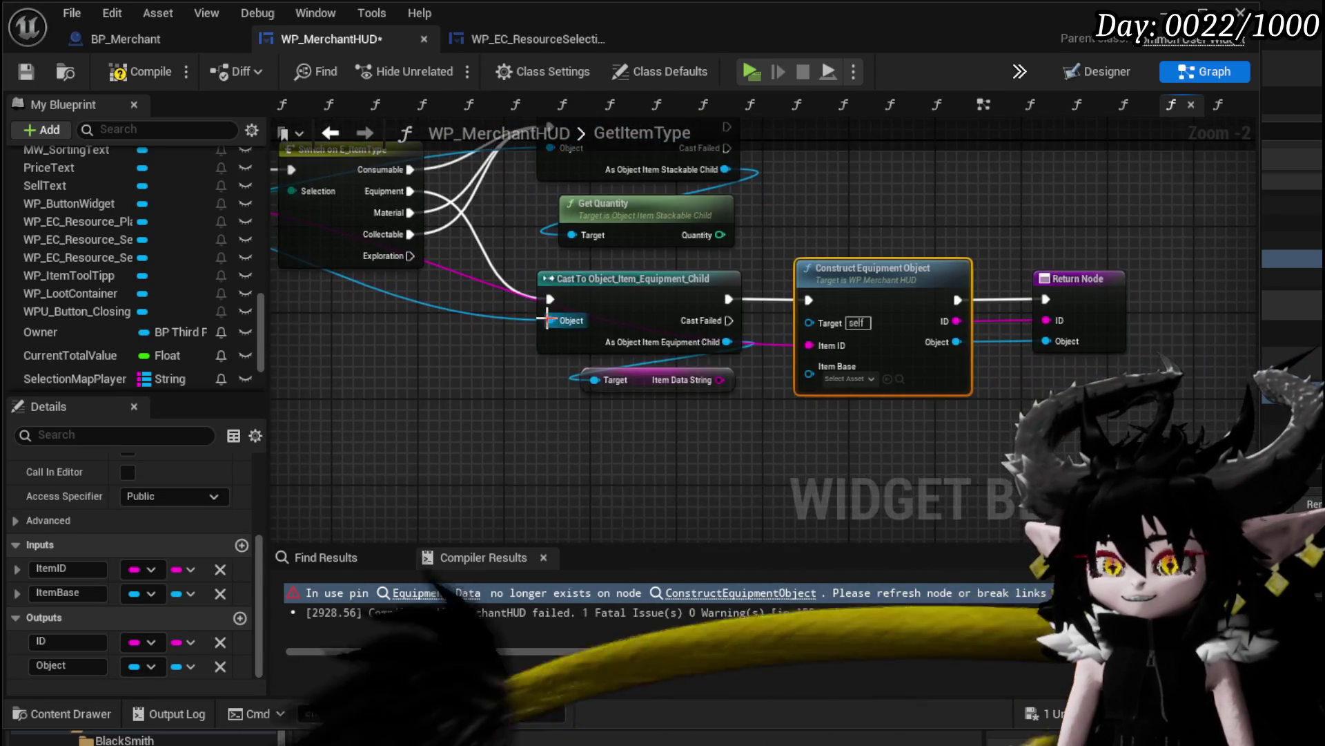
pyautogui.moveTo(727, 342)
pyautogui.mouseDown()
pyautogui.moveTo(718, 387)
pyautogui.moveTo(809, 365)
pyautogui.mouseUp()
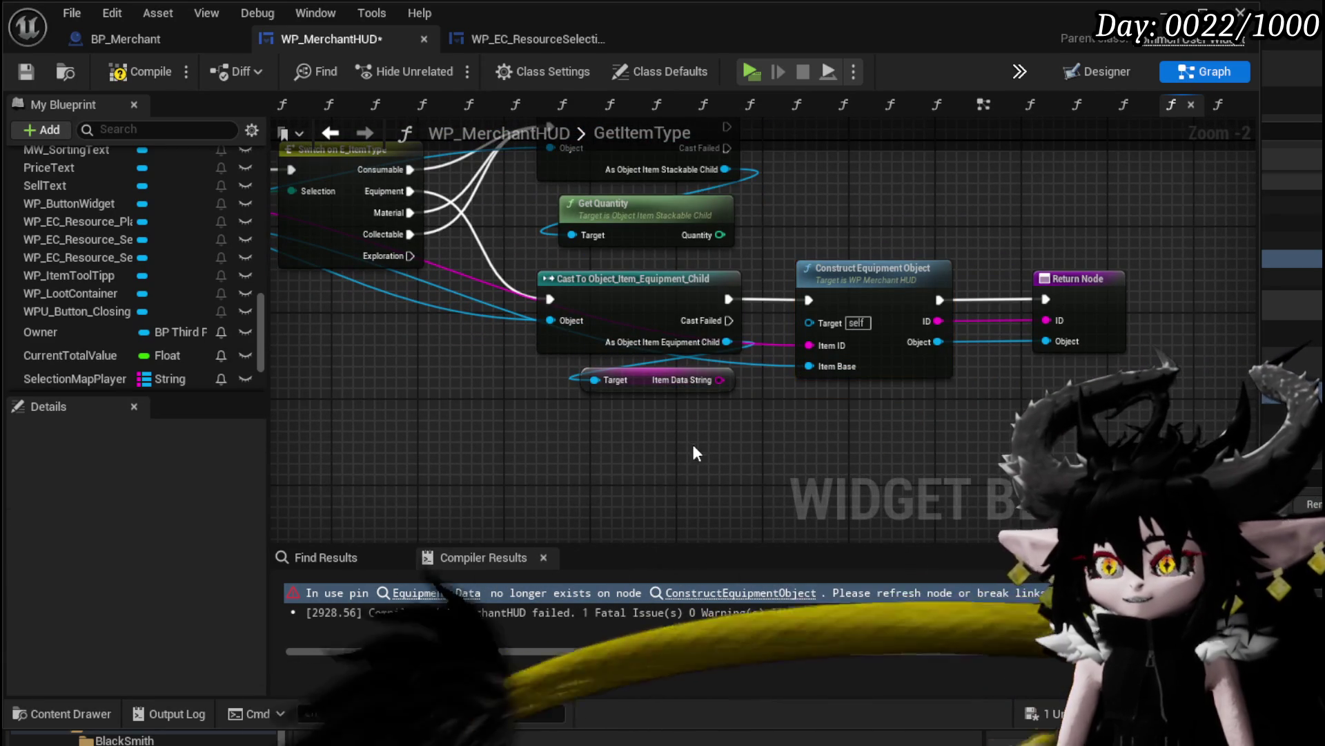
pyautogui.moveTo(693, 446); pyautogui.dragTo(601, 301)
pyautogui.press('Delete')
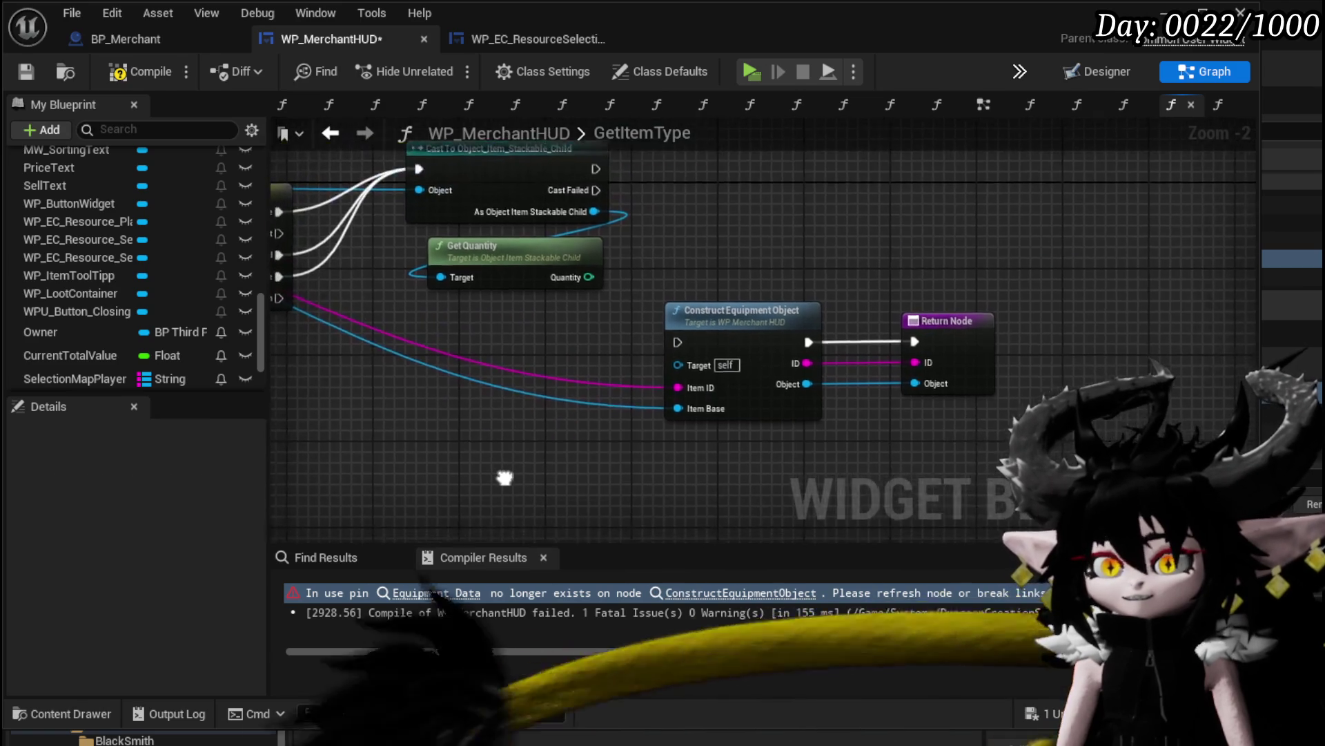
# Place Return Node beside Construct Equipment Object and recompile without errors
pyautogui.moveTo(787, 336)
pyautogui.mouseDown()
pyautogui.moveTo(846, 371)
pyautogui.moveTo(610, 359)
pyautogui.mouseUp()
pyautogui.click(851, 338)
pyautogui.moveTo(1139, 314)
pyautogui.mouseDown()
pyautogui.moveTo(1082, 332)
pyautogui.moveTo(901, 336)
pyautogui.mouseUp()
pyautogui.moveTo(835, 442); pyautogui.dragTo(1028, 462)
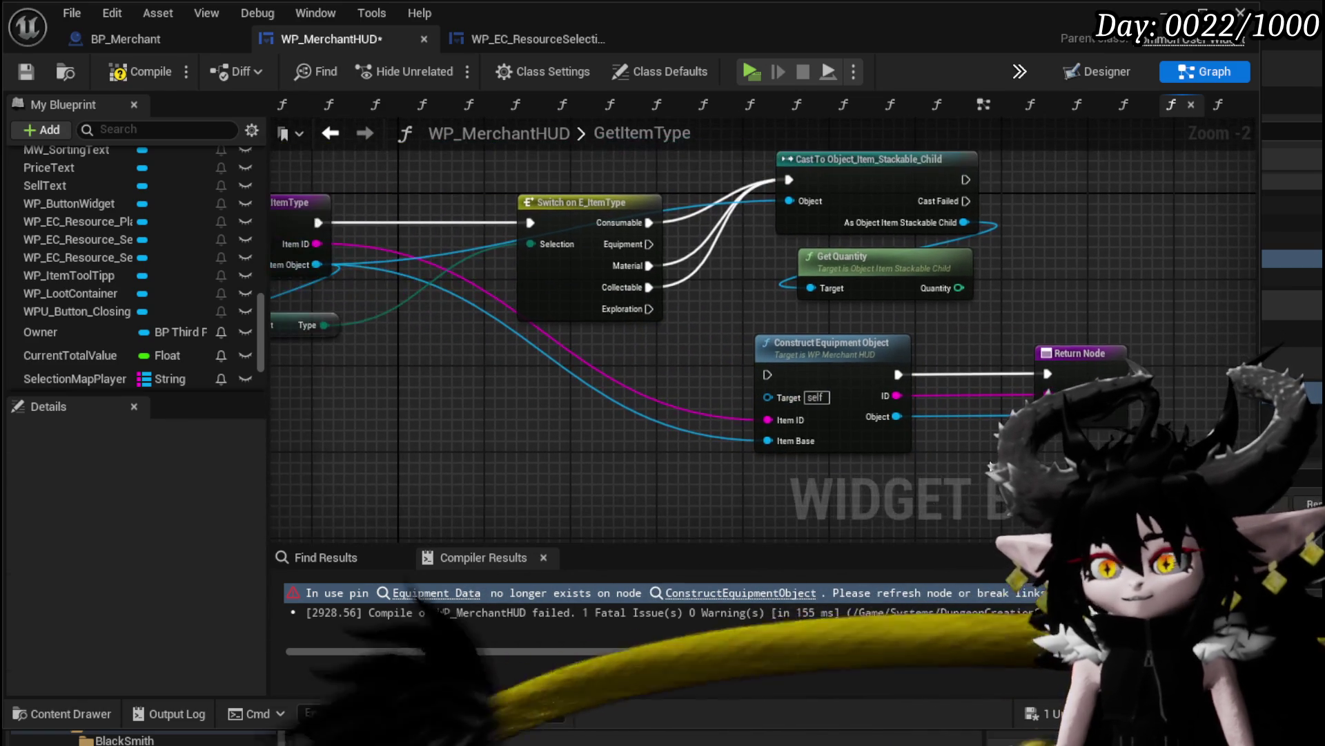
pyautogui.click(139, 69)
pyautogui.moveTo(516, 312); pyautogui.dragTo(641, 353)
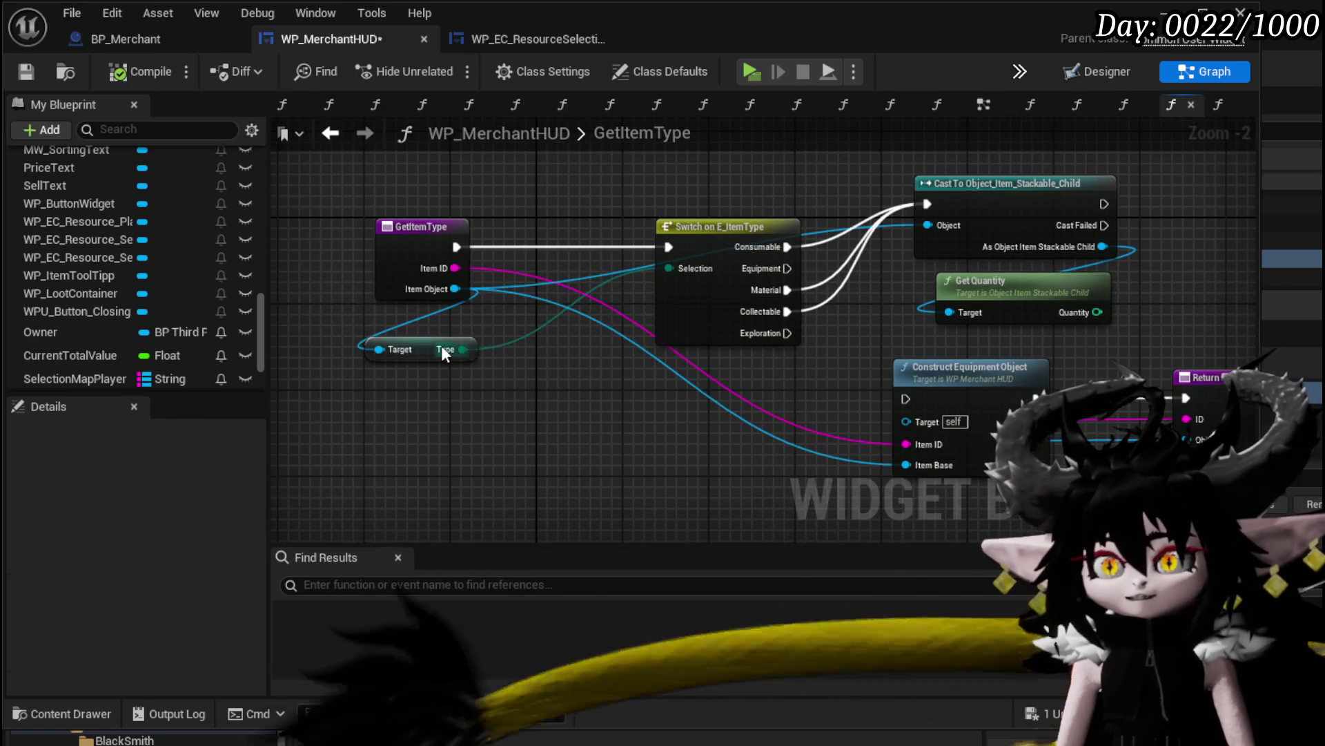
# Move GetItemType's Return Node under the Switch and disconnect its execution, ID and Object links
pyautogui.moveTo(462, 349); pyautogui.dragTo(569, 335)
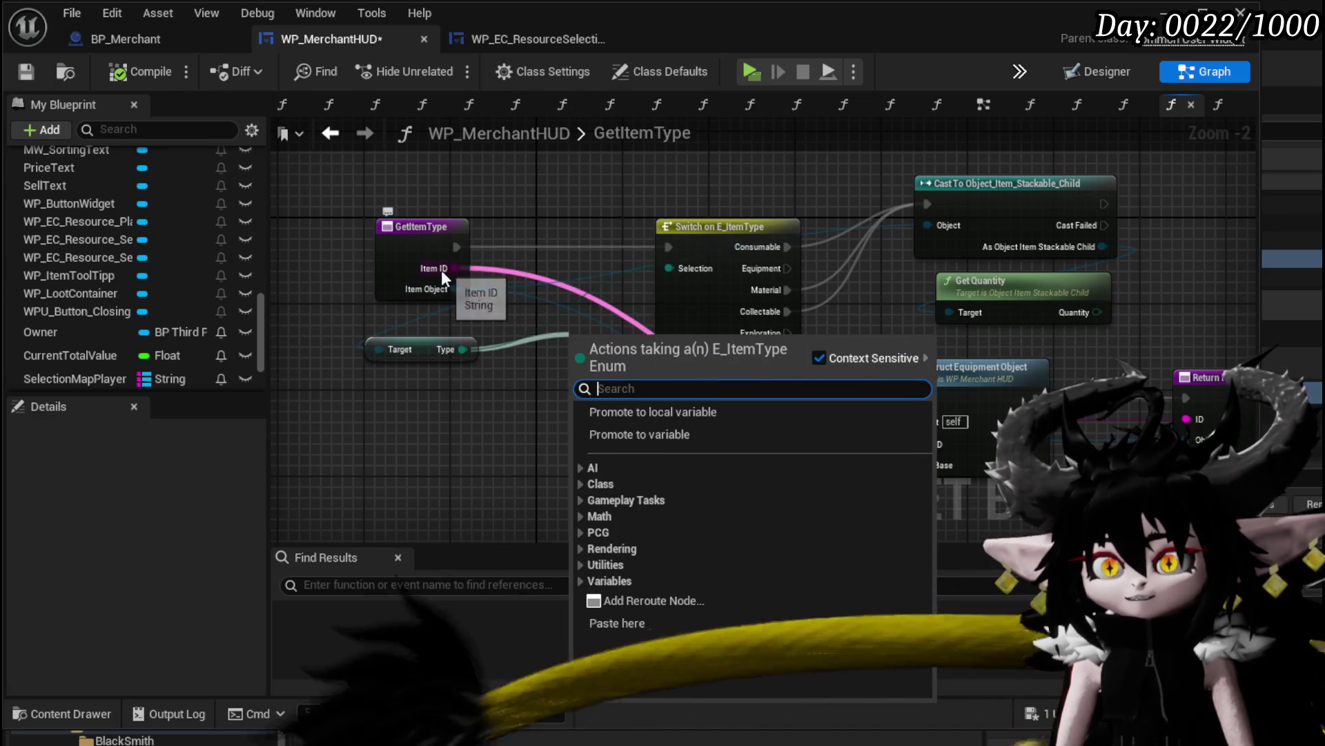
pyautogui.click(459, 430)
pyautogui.click(406, 243)
pyautogui.moveTo(840, 446); pyautogui.dragTo(658, 425)
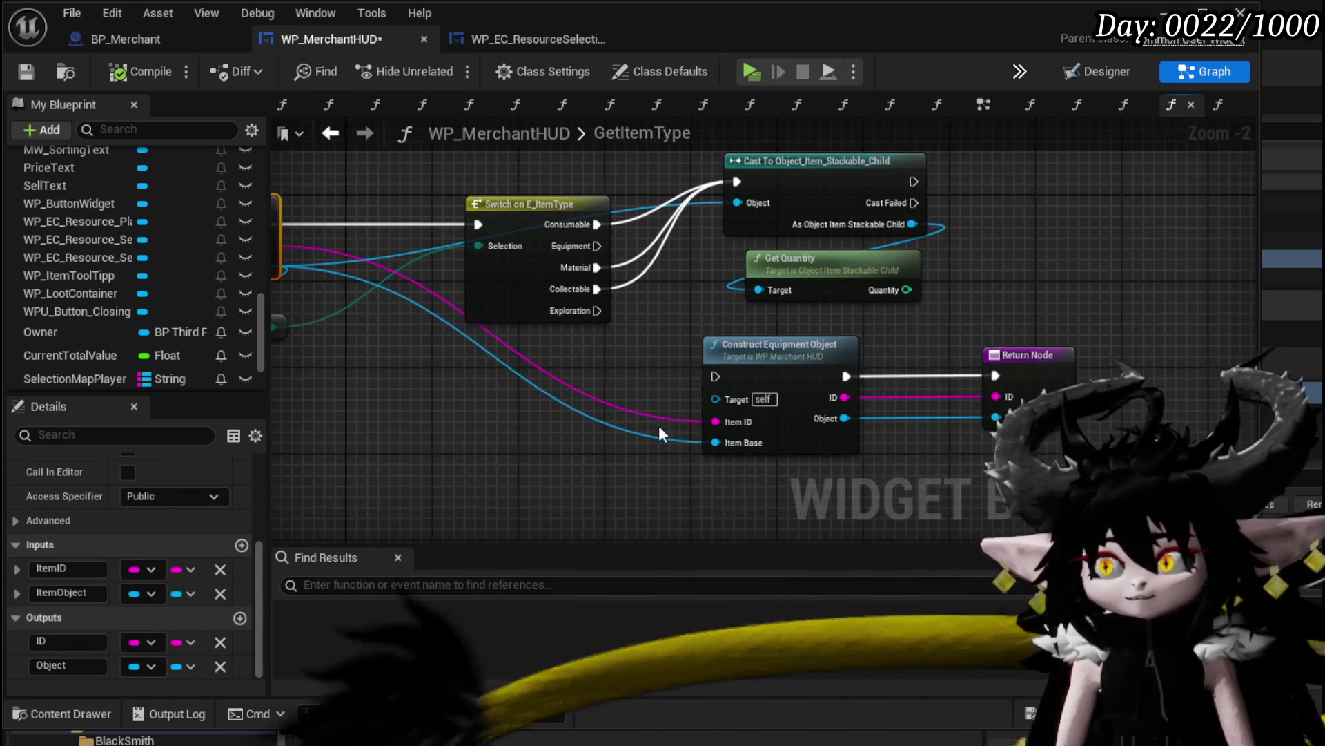
pyautogui.moveTo(997, 359)
pyautogui.mouseDown()
pyautogui.moveTo(759, 314)
pyautogui.moveTo(514, 356)
pyautogui.mouseUp()
pyautogui.moveTo(283, 274); pyautogui.dragTo(496, 304)
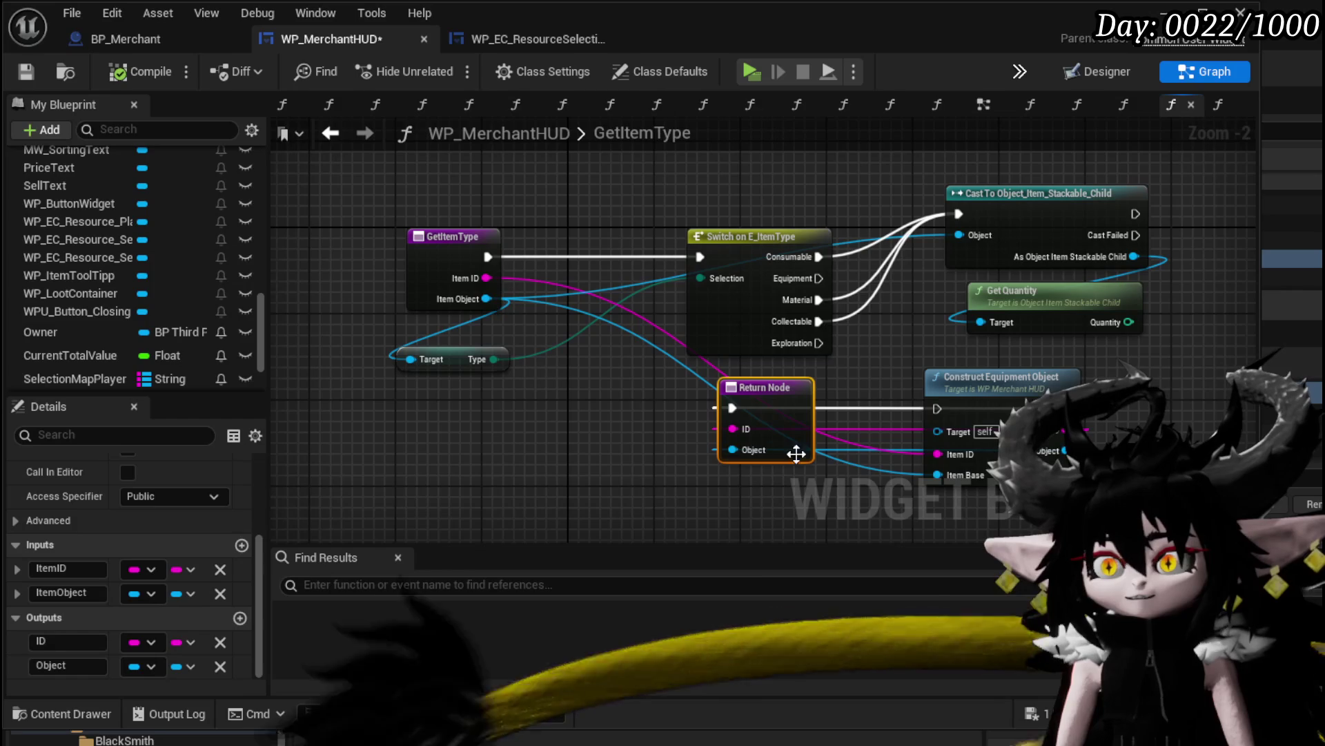
pyautogui.keyDown('alt'); pyautogui.click(732, 407); pyautogui.keyUp('alt')
pyautogui.moveTo(784, 425); pyautogui.dragTo(656, 404)
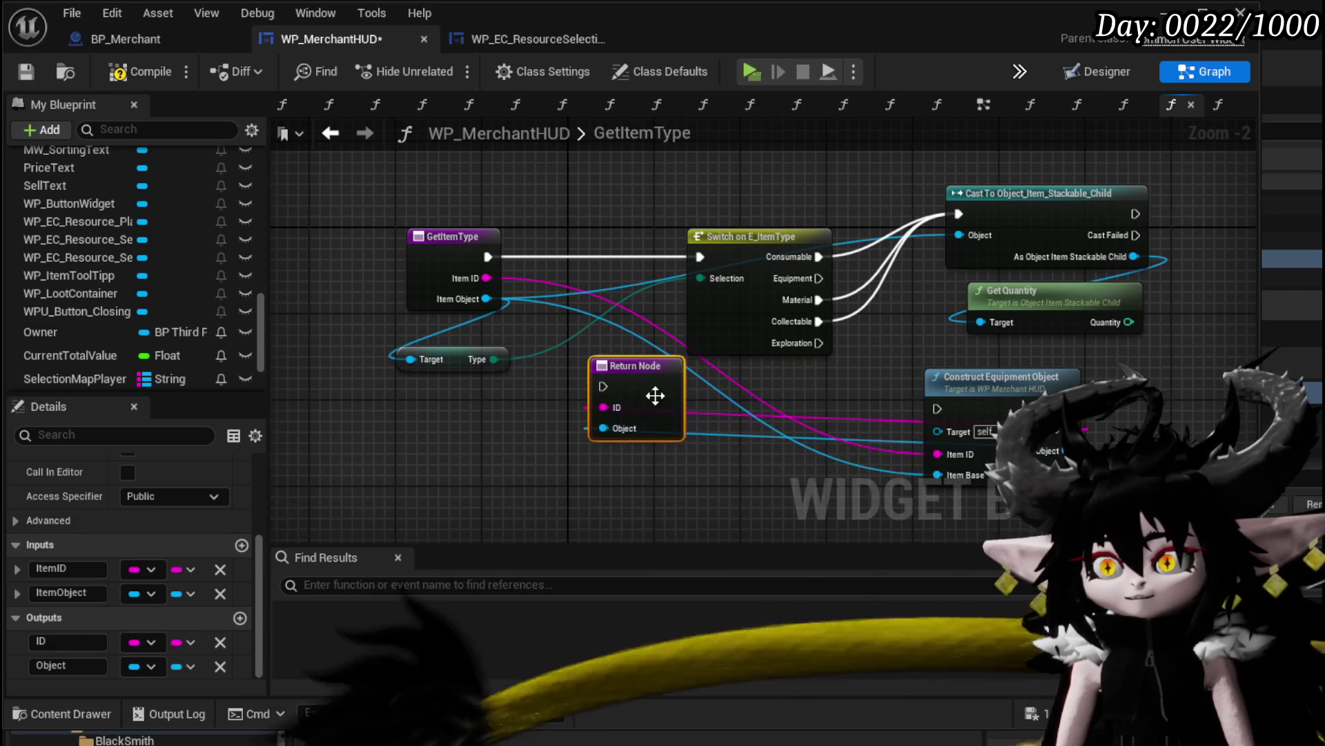
pyautogui.keyDown('alt'); pyautogui.click(604, 409); pyautogui.keyUp('alt')
pyautogui.keyDown('alt'); pyautogui.click(605, 439); pyautogui.keyUp('alt')
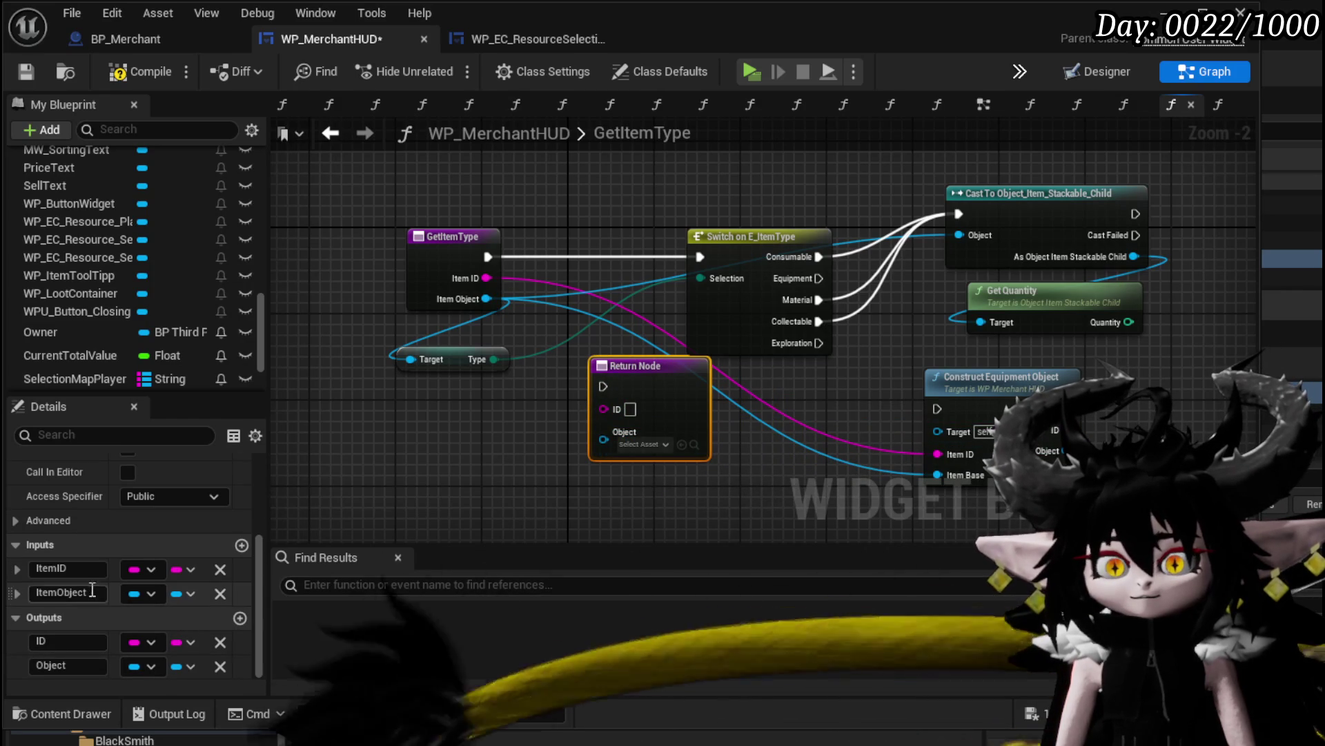
# Make the Object output an Object Item Base and wire execution, Type and Item Object straight to the Return Node
pyautogui.click(134, 667)
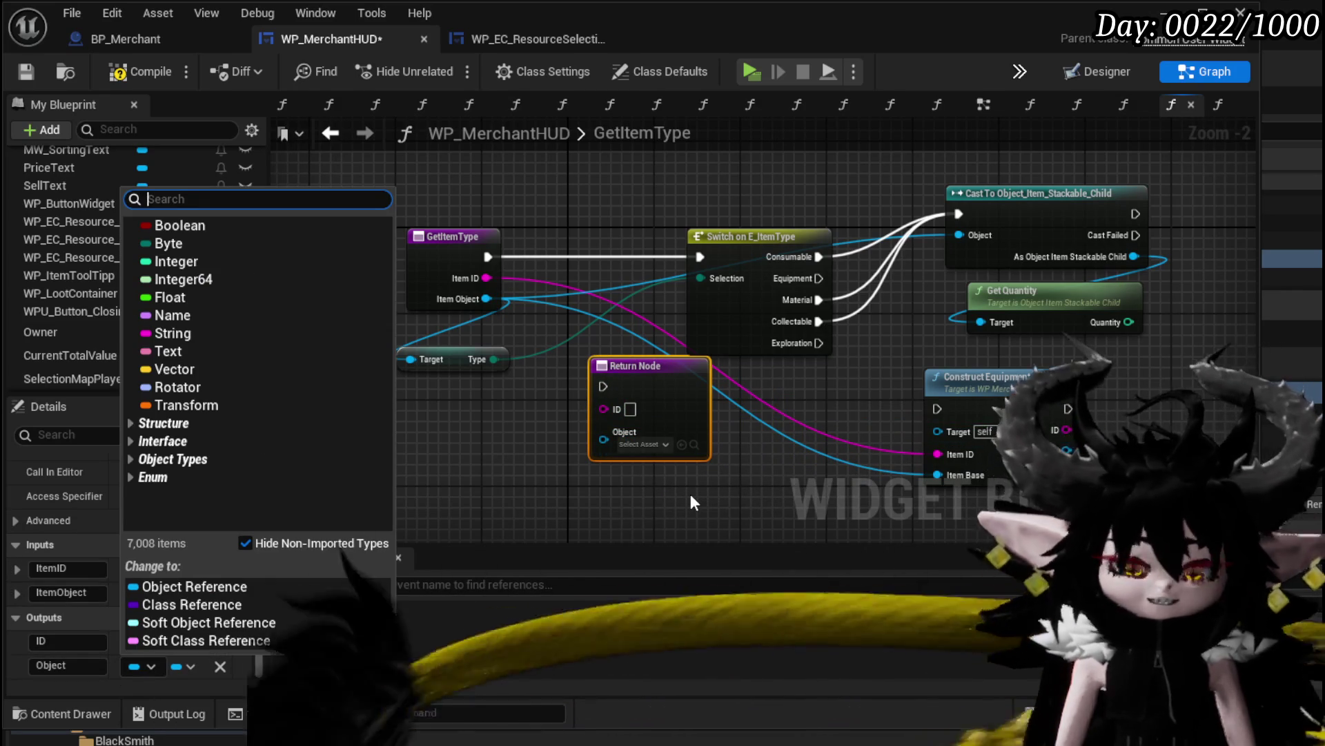
pyautogui.write('Object Item Base')
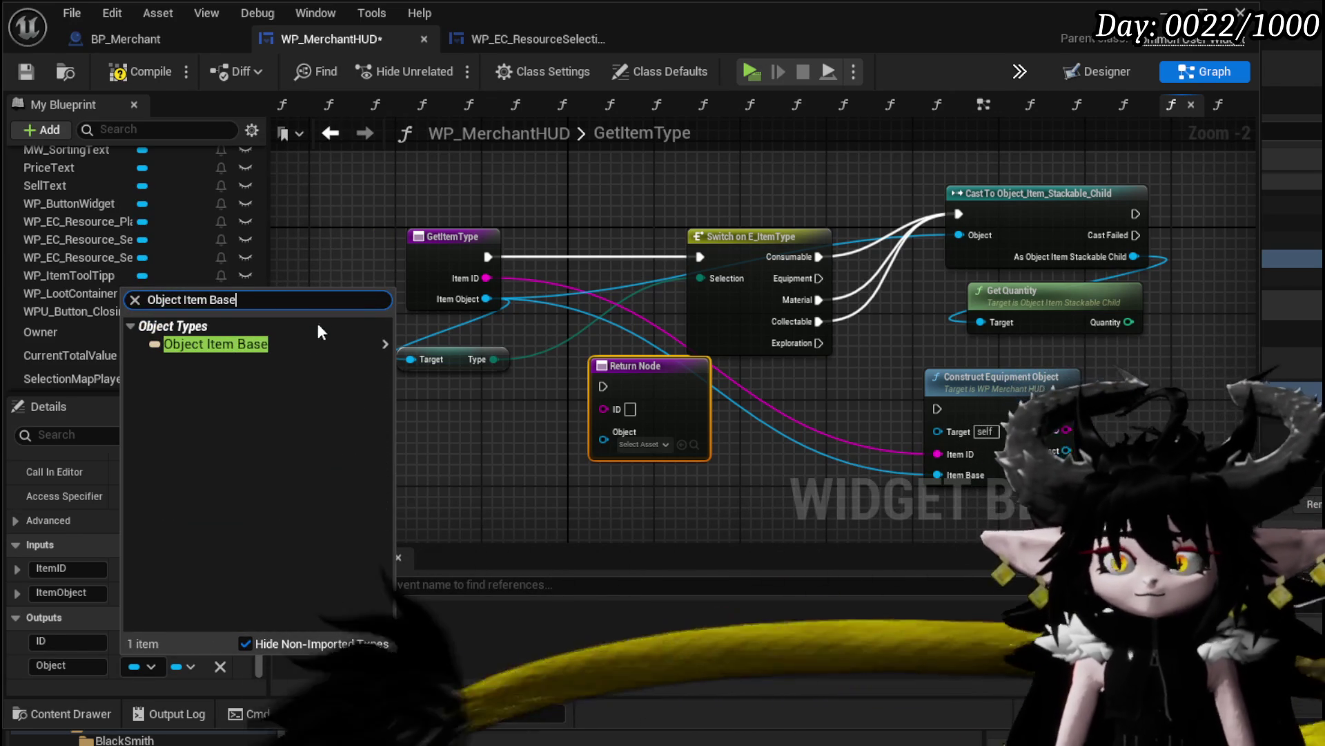
pyautogui.moveTo(324, 344)
pyautogui.click(470, 357)
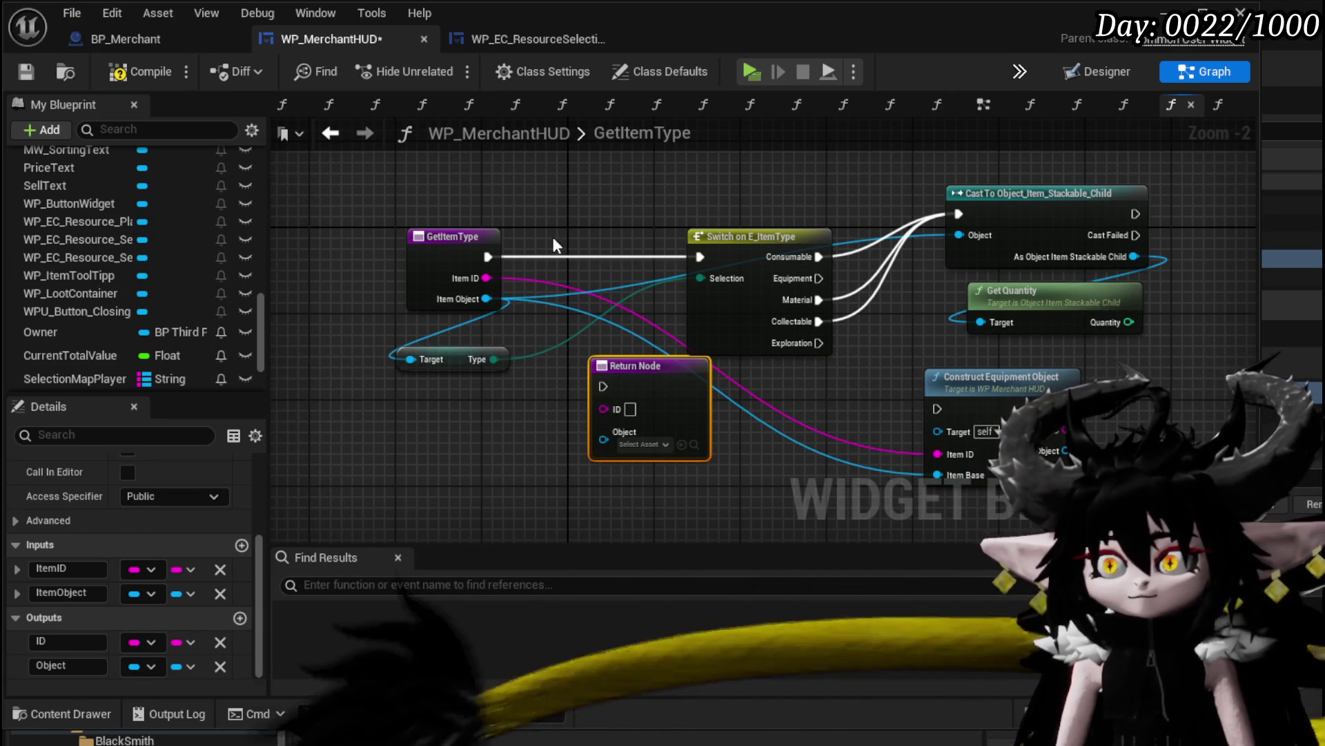
pyautogui.moveTo(487, 257); pyautogui.dragTo(600, 386)
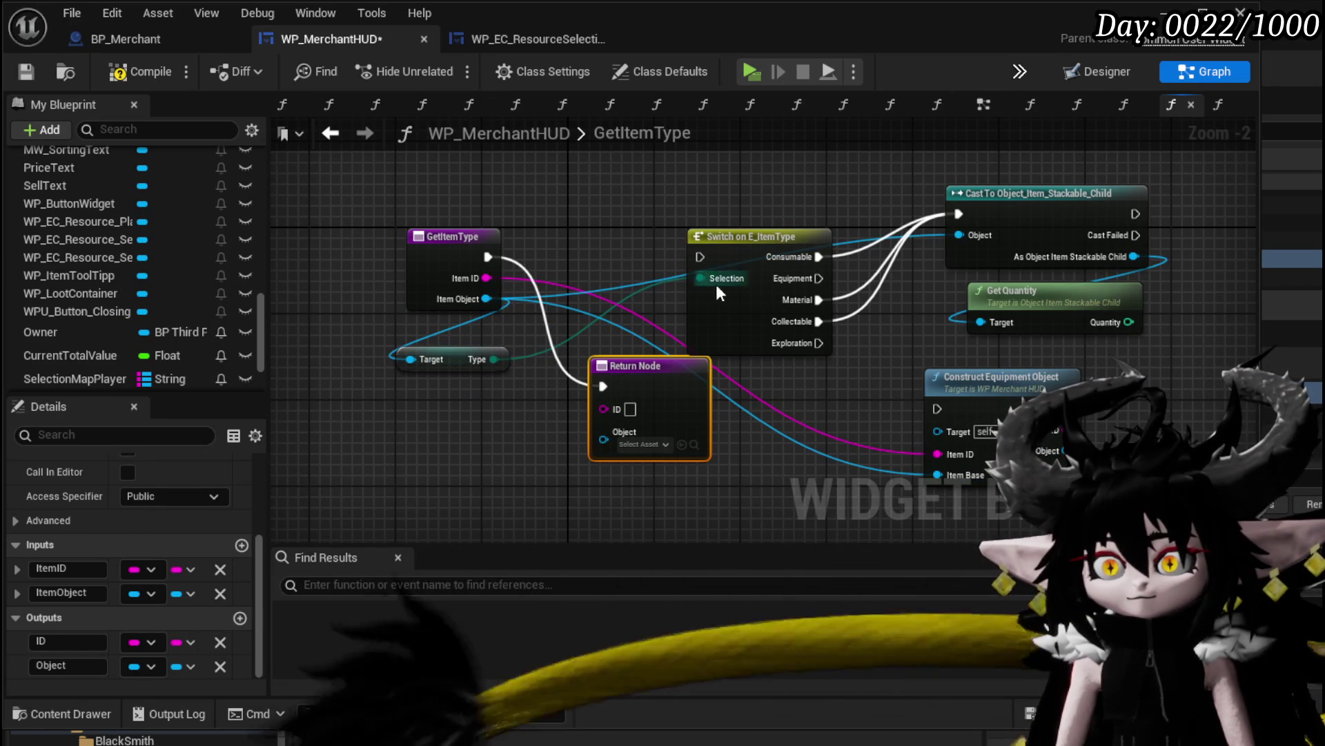
pyautogui.moveTo(705, 278); pyautogui.dragTo(668, 413)
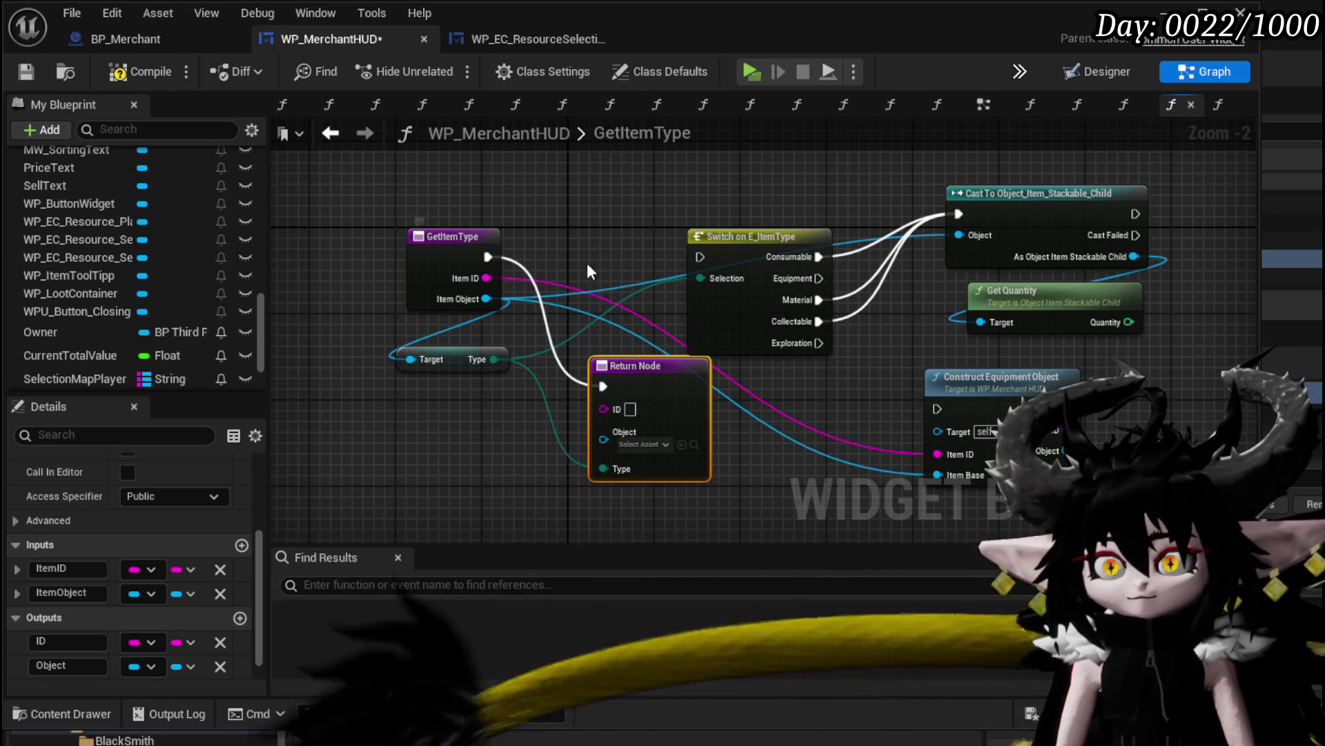
pyautogui.moveTo(459, 364)
pyautogui.mouseDown()
pyautogui.moveTo(622, 350)
pyautogui.moveTo(742, 486)
pyautogui.mouseUp()
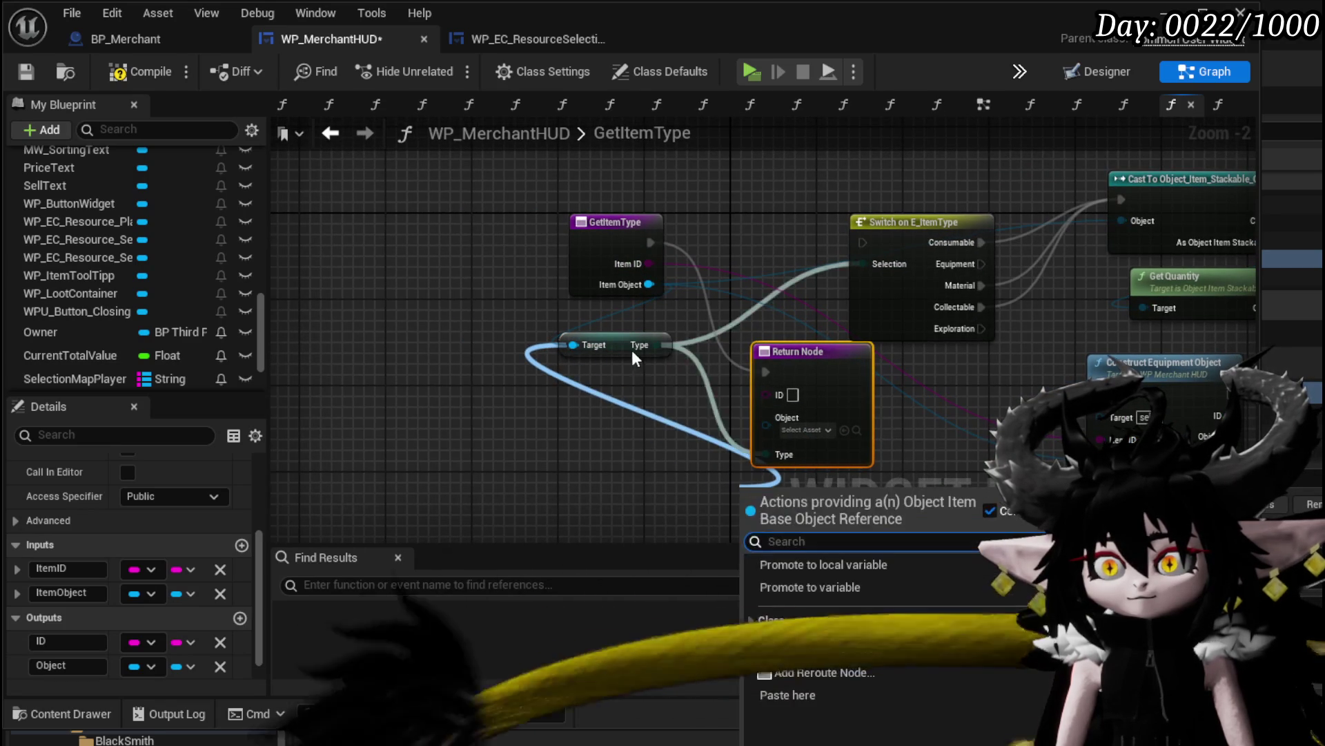
pyautogui.moveTo(632, 350); pyautogui.dragTo(657, 466)
pyautogui.moveTo(624, 241)
pyautogui.mouseDown()
pyautogui.moveTo(507, 380)
pyautogui.moveTo(507, 368)
pyautogui.moveTo(766, 394)
pyautogui.mouseUp()
pyautogui.moveTo(530, 413)
pyautogui.mouseDown()
pyautogui.moveTo(792, 426)
pyautogui.moveTo(766, 414)
pyautogui.mouseUp()
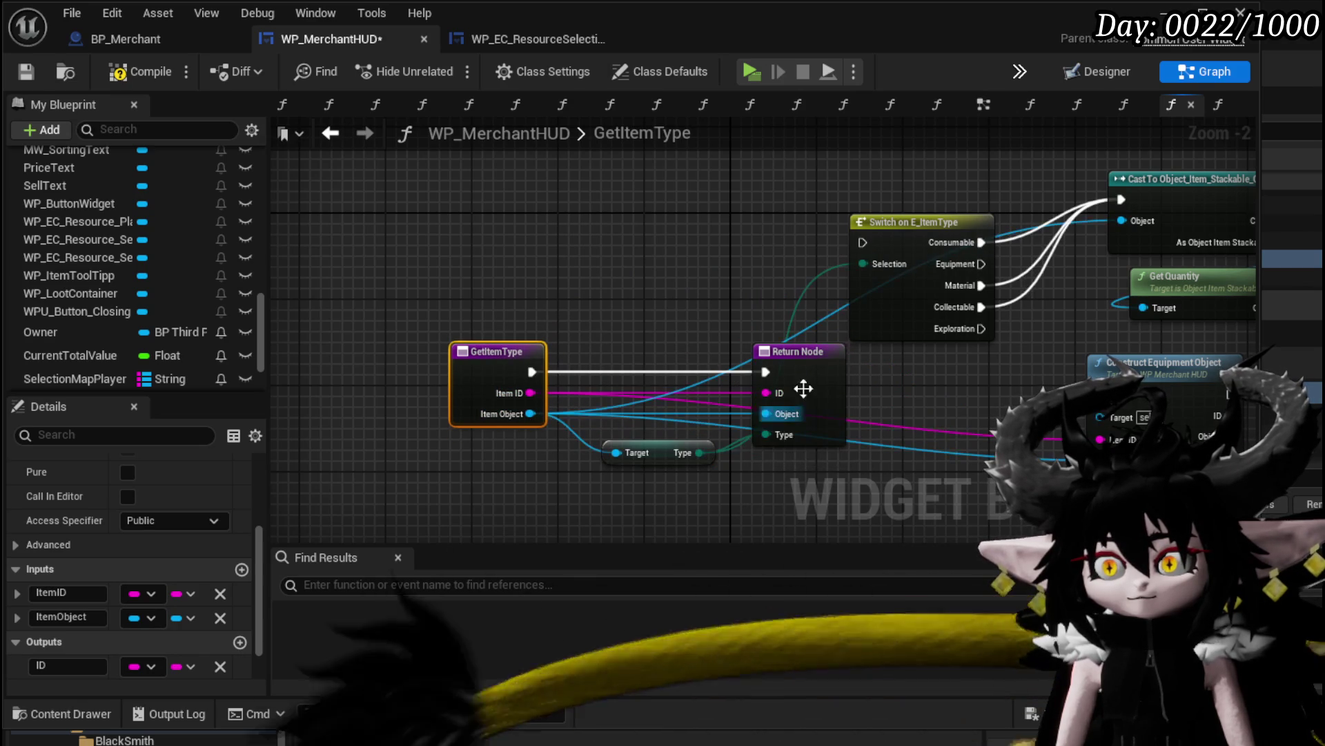
# Rename the Return Node's Object output to ItemBase, then compile and save
pyautogui.click(665, 278)
pyautogui.click(837, 395)
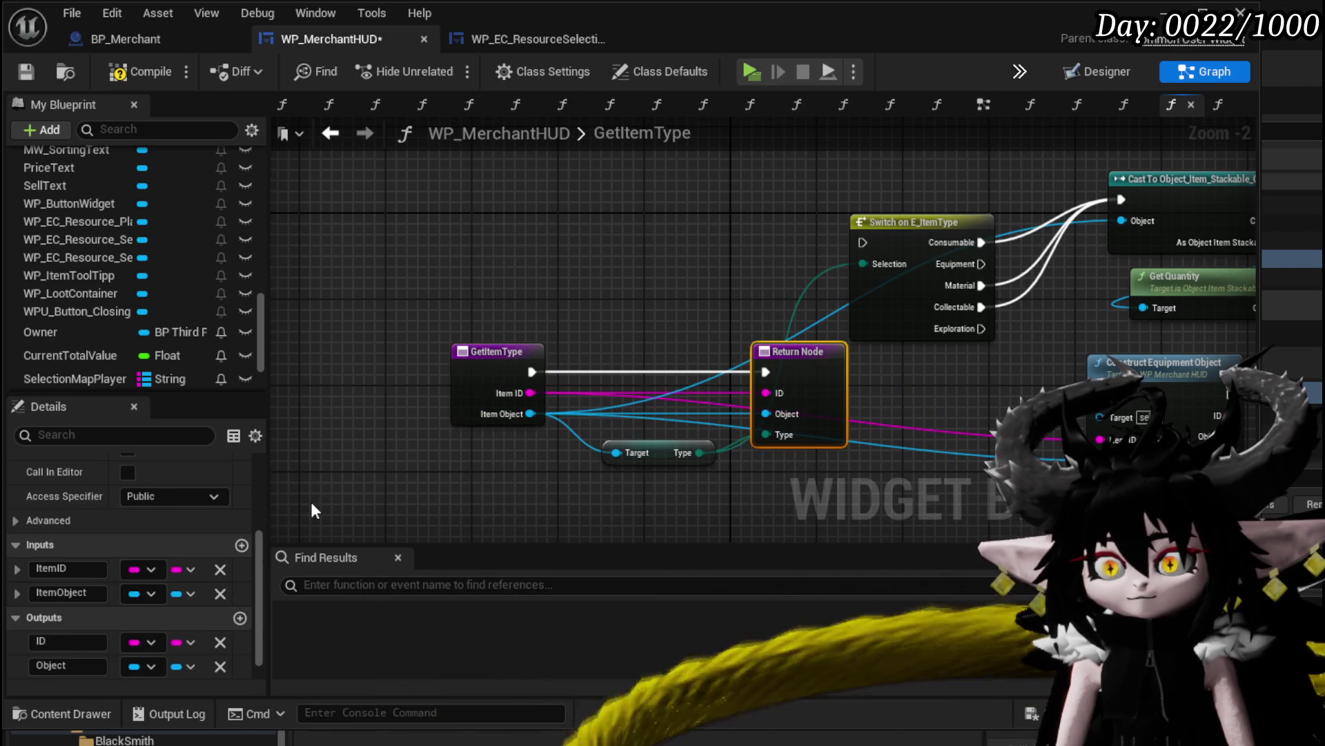
pyautogui.click(72, 665)
pyautogui.write('Base')
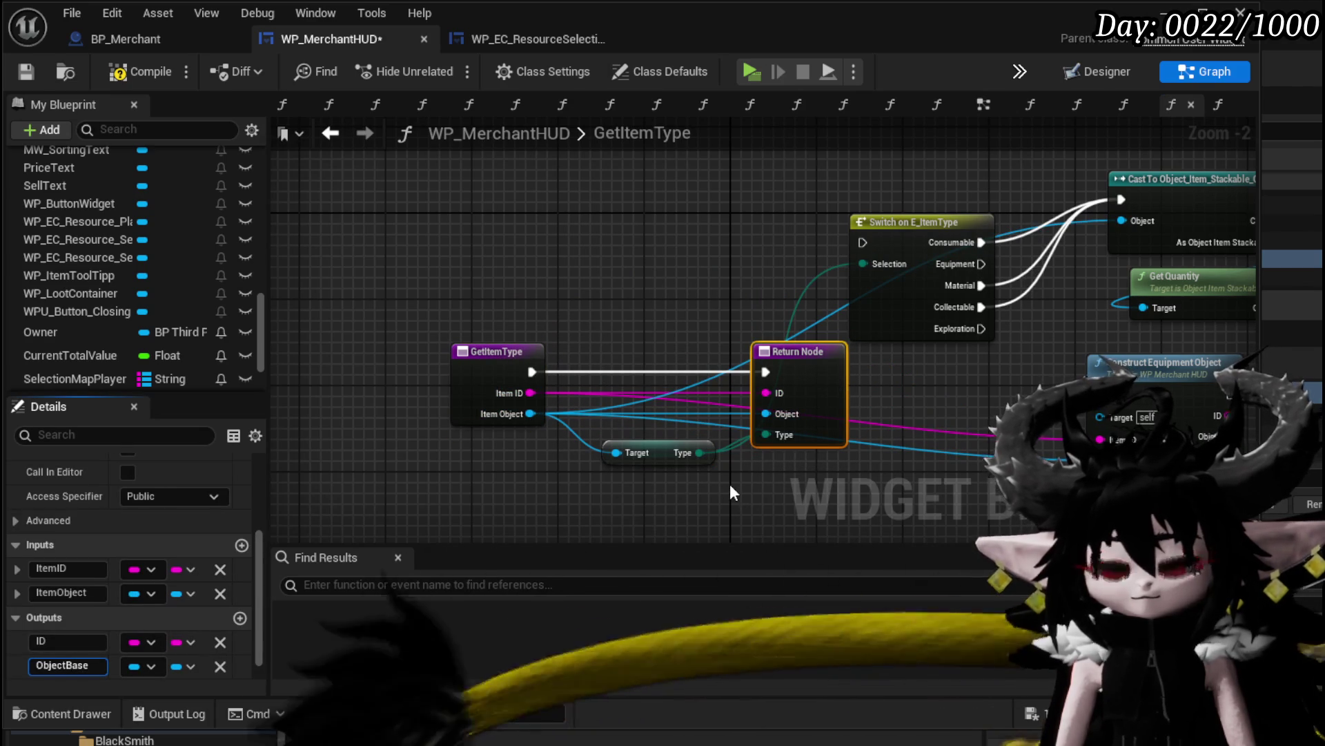
pyautogui.press('Return')
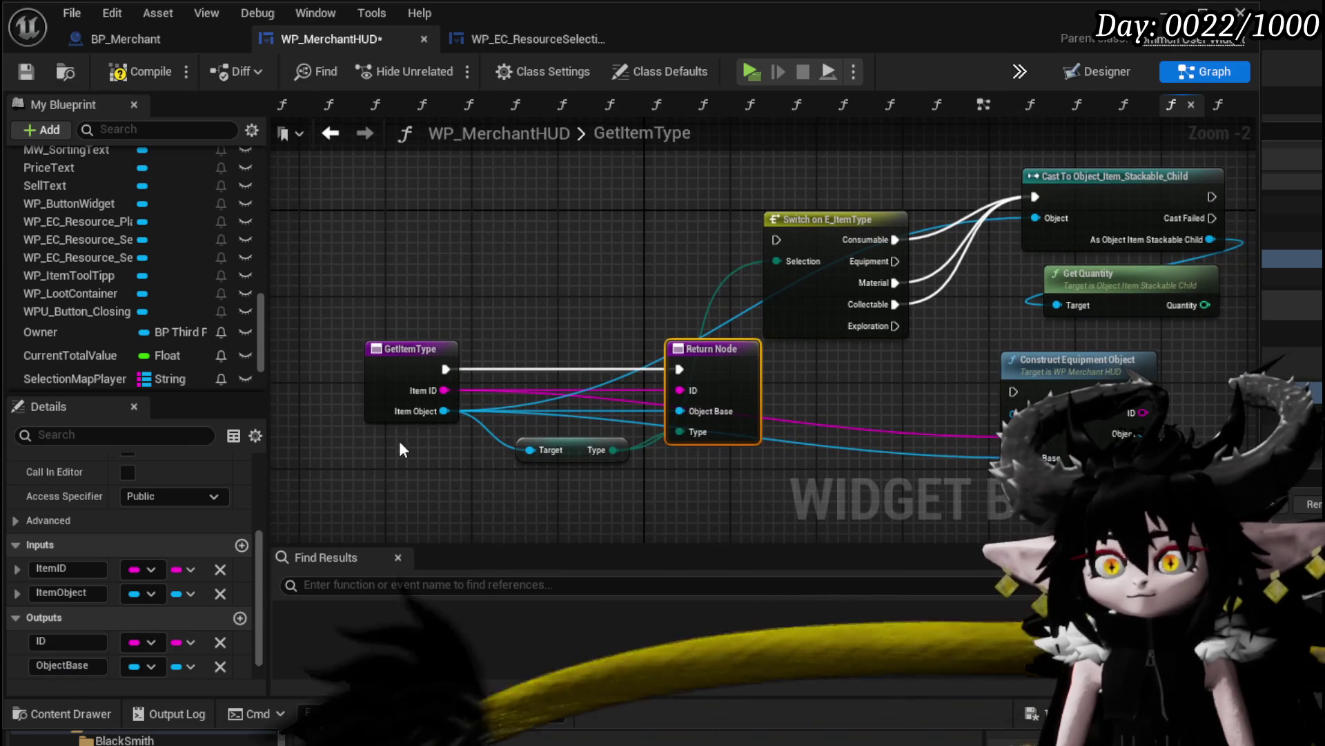
pyautogui.click(83, 670)
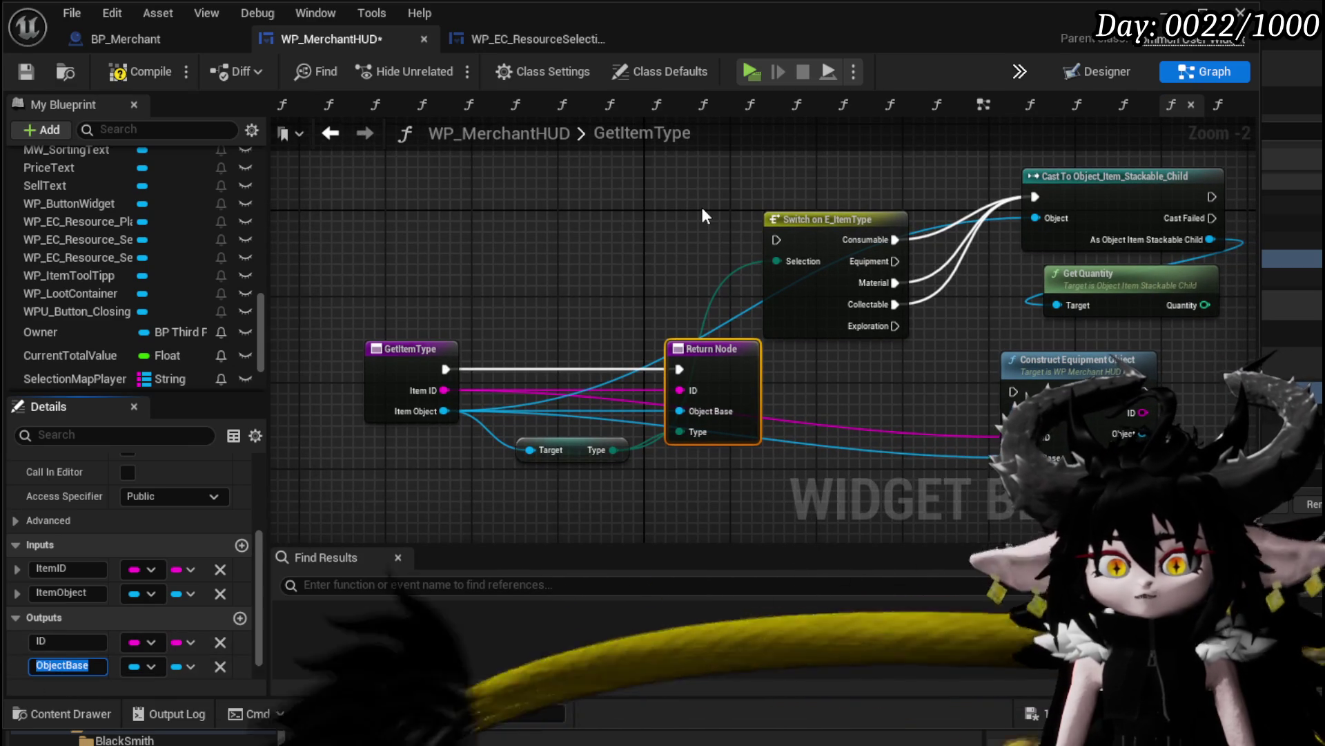
pyautogui.write('ItemBase')
pyautogui.press('Return')
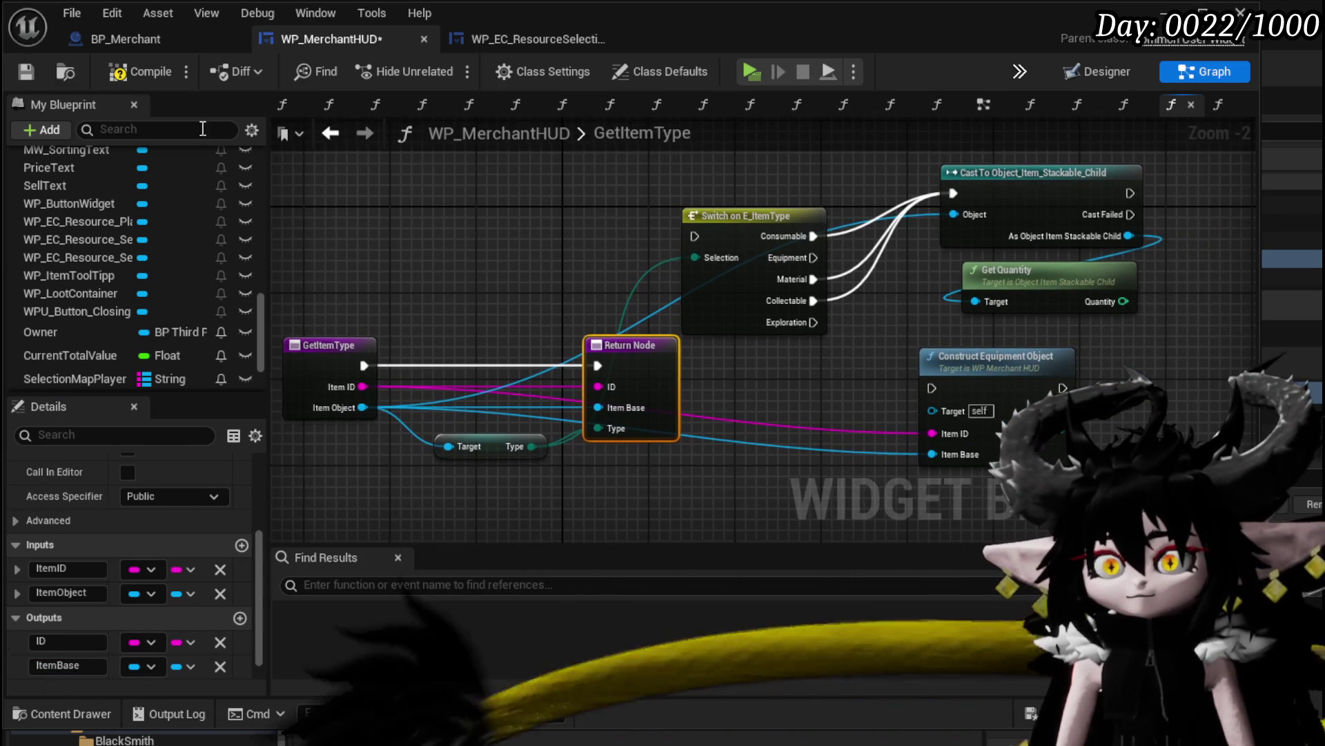
pyautogui.click(139, 70)
pyautogui.click(28, 71)
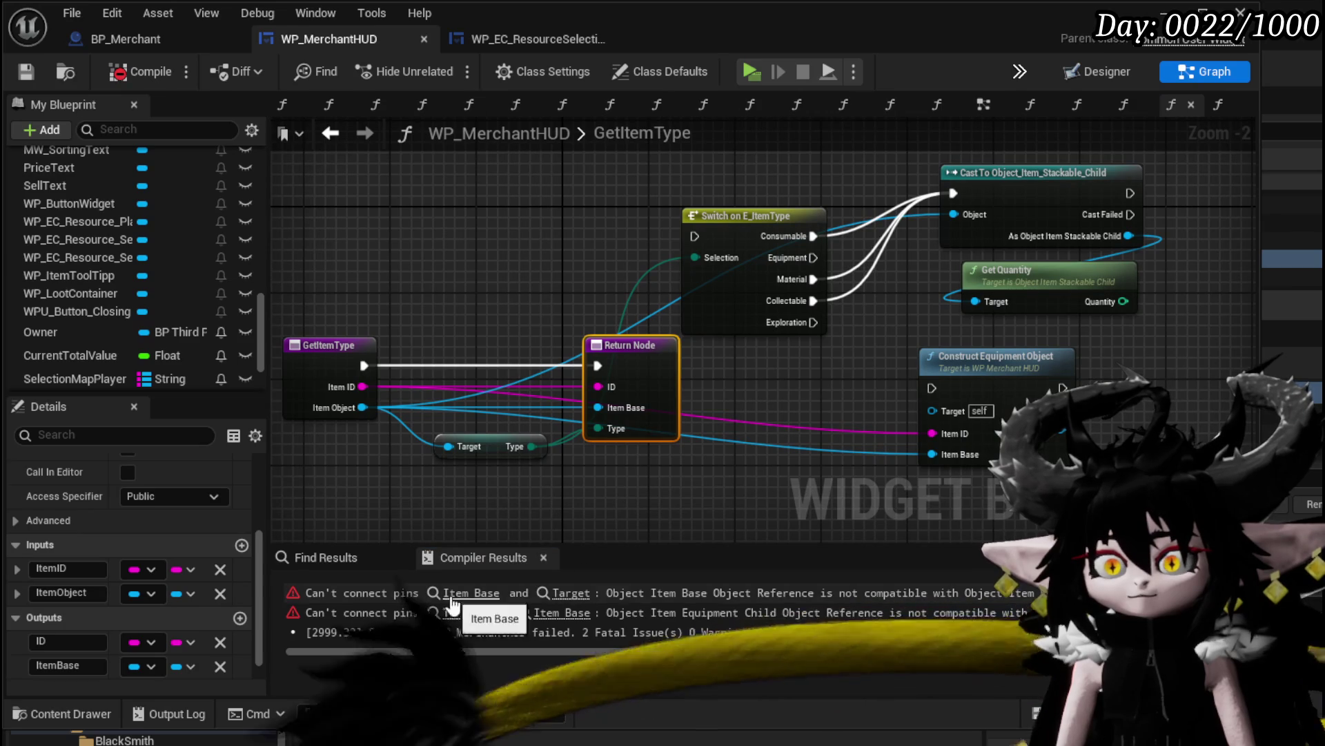
# Cut the Switch, cast, Get Quantity and construct nodes, recompile, and jump to the ConfirmBuy error
pyautogui.moveTo(800, 375)
pyautogui.mouseDown()
pyautogui.moveTo(554, 378)
pyautogui.moveTo(610, 432)
pyautogui.moveTo(975, 267)
pyautogui.mouseUp()
pyautogui.moveTo(710, 407); pyautogui.dragTo(977, 209)
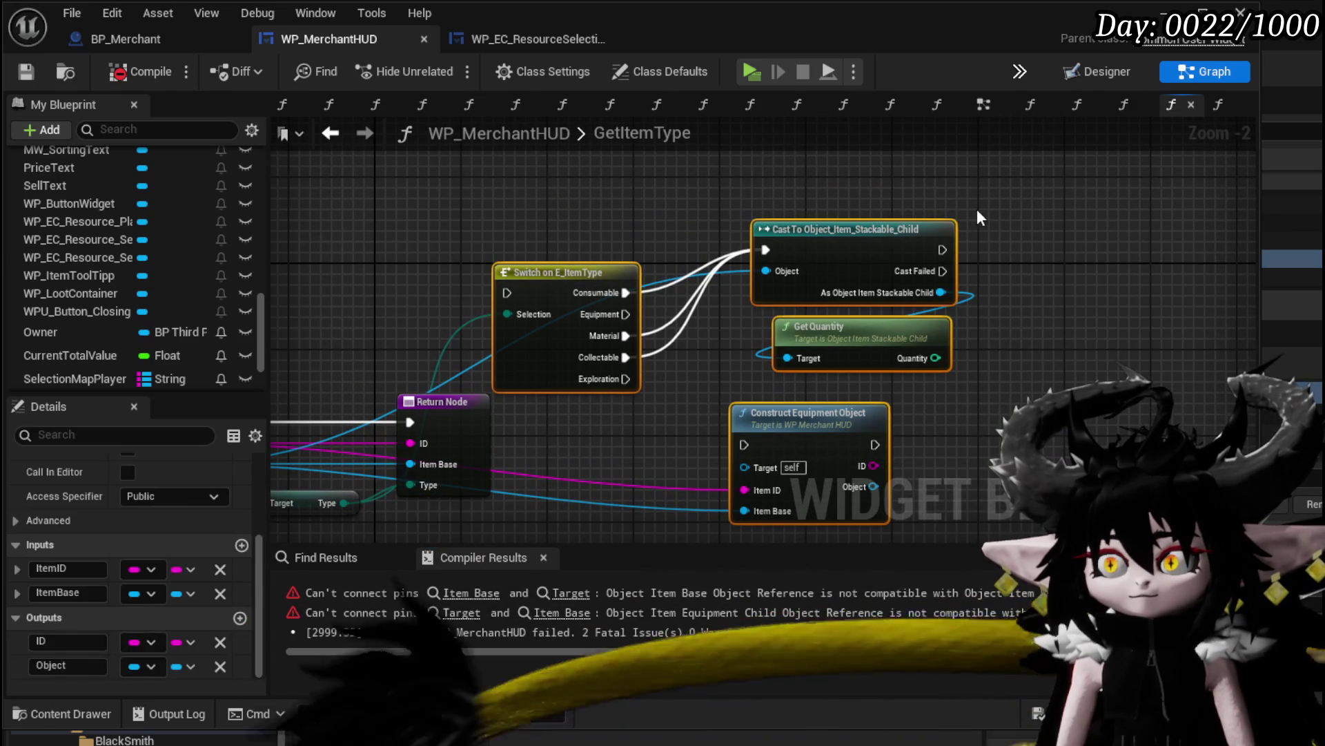
pyautogui.press('Delete')
pyautogui.moveTo(772, 238); pyautogui.dragTo(946, 207)
pyautogui.click(138, 71)
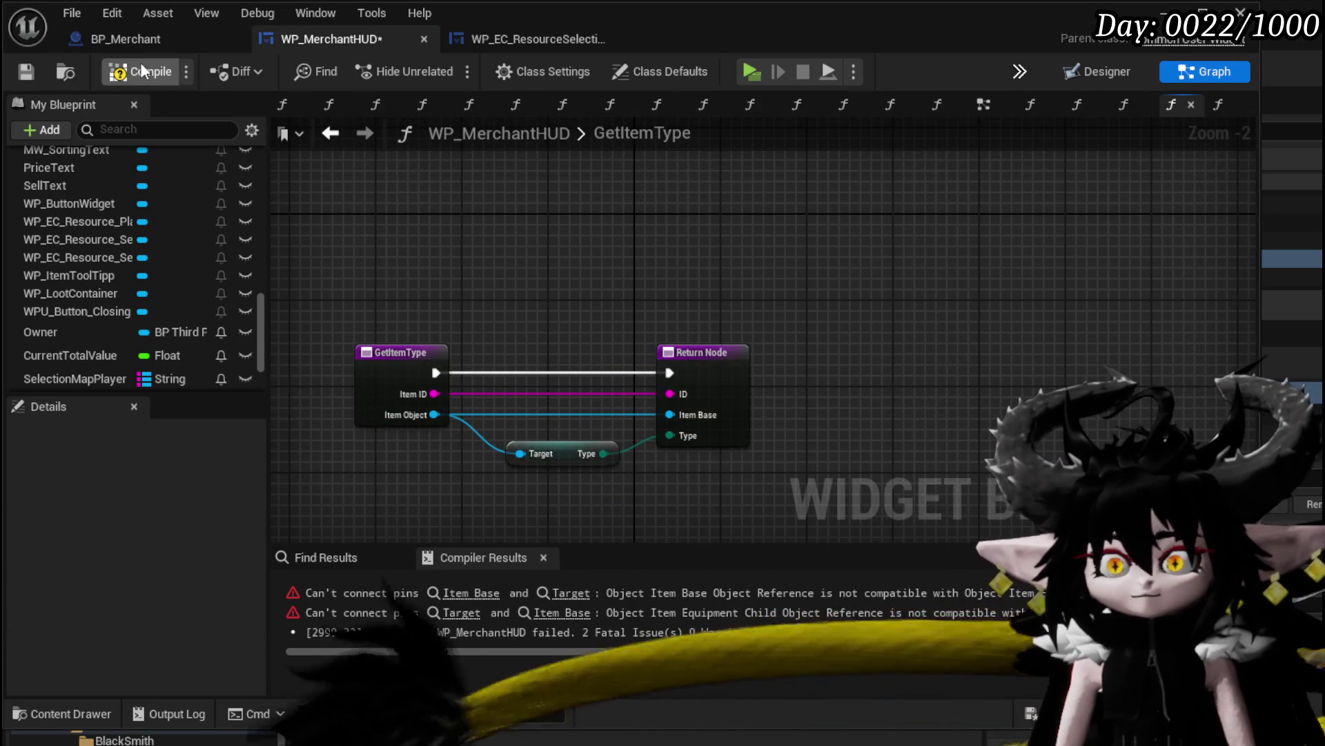
pyautogui.click(28, 72)
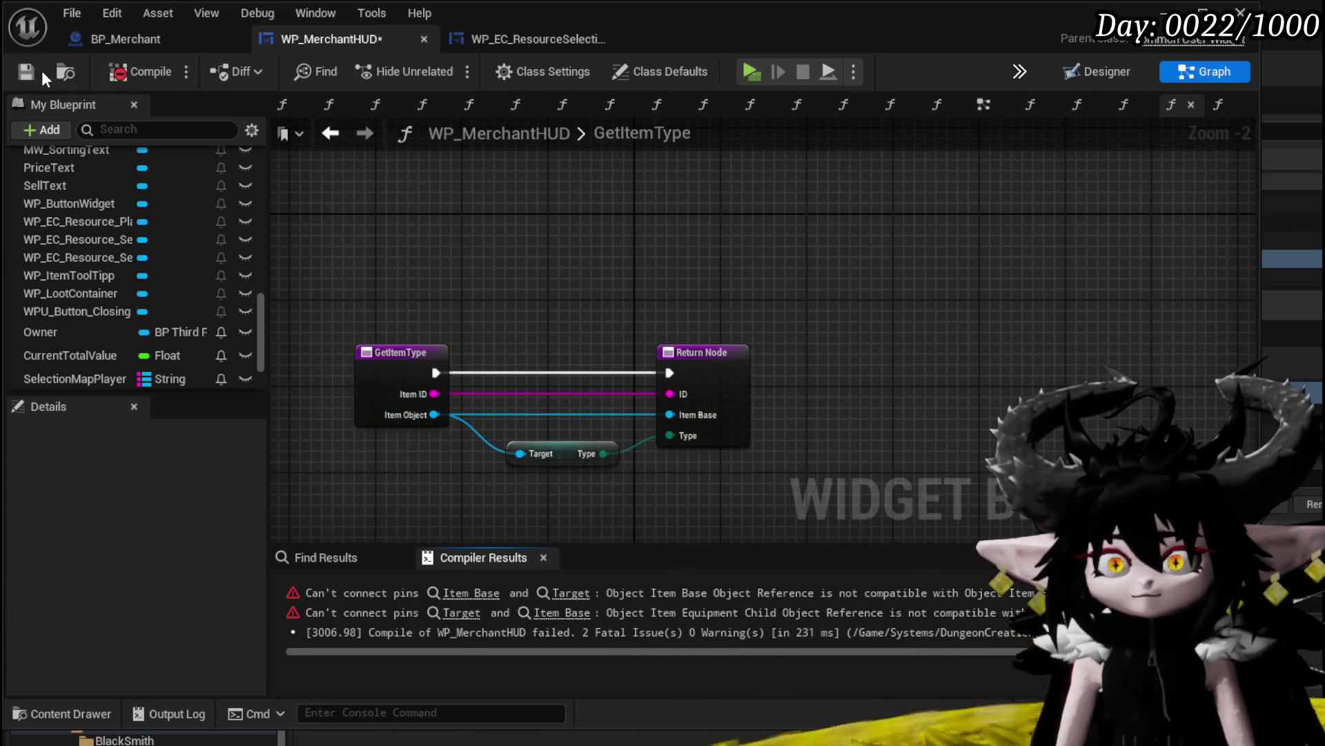
pyautogui.click(471, 592)
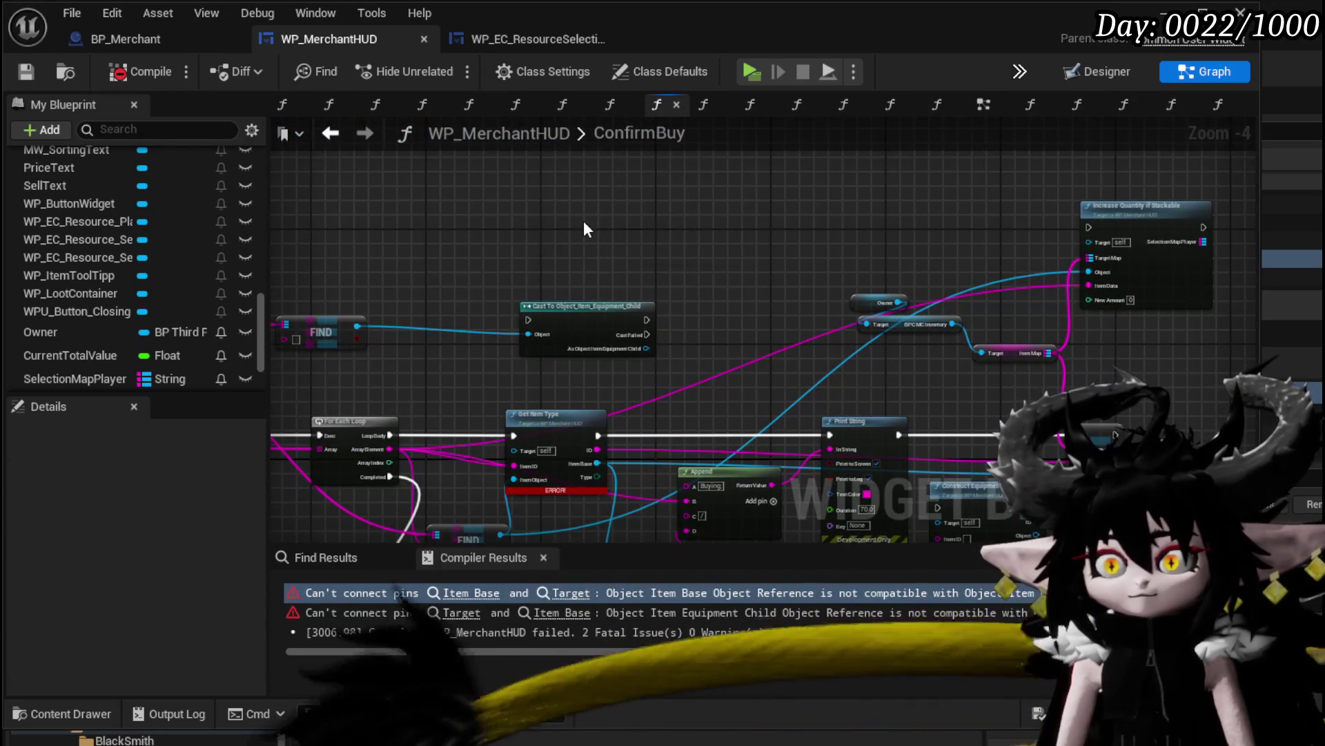
# Paste the cut nodes into ConfirmBuy and feed Get Item Type's Type into the Switch selection
pyautogui.hotkey('ctrl', 'z')
pyautogui.moveTo(739, 263); pyautogui.dragTo(747, 271)
pyautogui.moveTo(597, 477)
pyautogui.mouseDown()
pyautogui.moveTo(621, 442)
pyautogui.moveTo(508, 171)
pyautogui.moveTo(536, 190)
pyautogui.moveTo(677, 441)
pyautogui.moveTo(661, 404)
pyautogui.moveTo(664, 422)
pyautogui.moveTo(632, 432)
pyautogui.mouseUp()
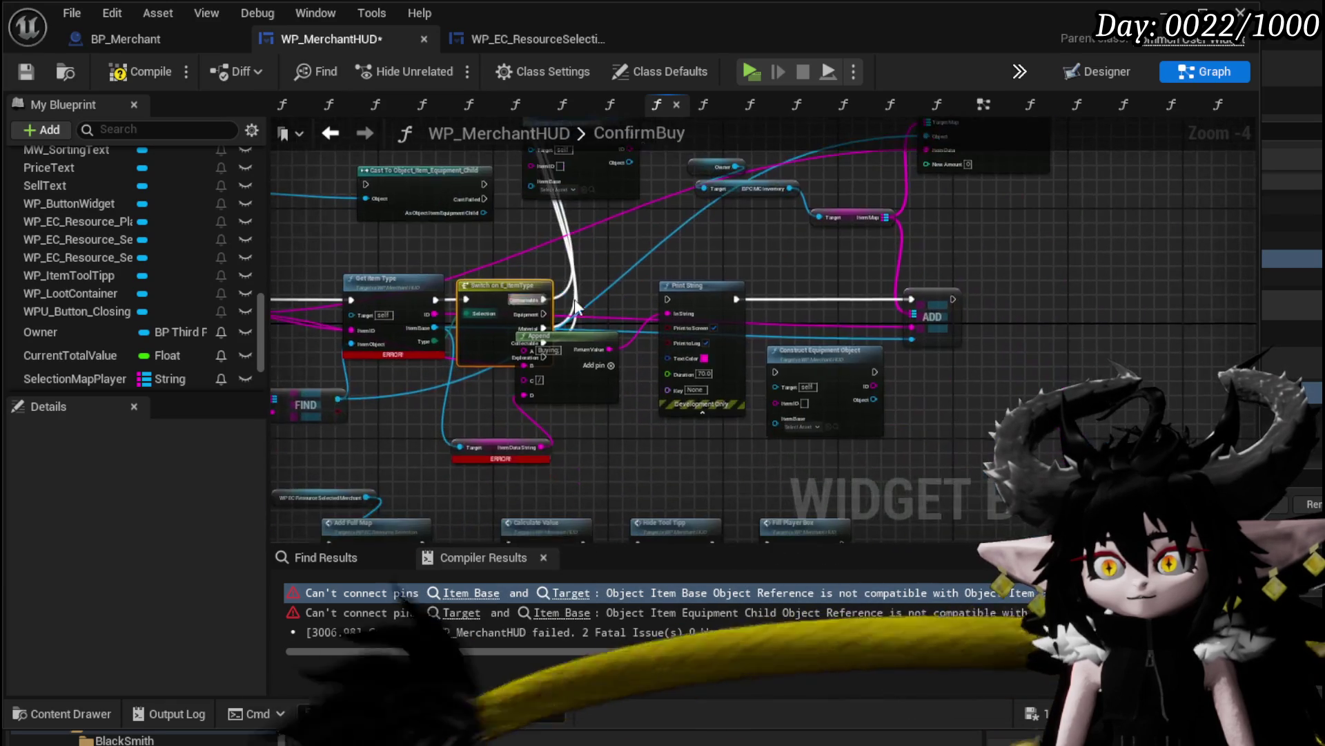
pyautogui.moveTo(610, 350)
pyautogui.mouseDown()
pyautogui.moveTo(644, 447)
pyautogui.moveTo(641, 435)
pyautogui.moveTo(687, 456)
pyautogui.moveTo(648, 407)
pyautogui.mouseUp()
pyautogui.press('Escape')
# Place Construct Equipment Object beside the Equipment output, wired from Get Item Type's ID and Item Base
pyautogui.moveTo(659, 475); pyautogui.dragTo(996, 276)
pyautogui.moveTo(822, 352)
pyautogui.mouseDown()
pyautogui.moveTo(718, 296)
pyautogui.moveTo(690, 387)
pyautogui.moveTo(724, 393)
pyautogui.mouseUp()
pyautogui.moveTo(602, 276)
pyautogui.mouseDown()
pyautogui.moveTo(640, 426)
pyautogui.moveTo(692, 343)
pyautogui.moveTo(851, 343)
pyautogui.mouseUp()
pyautogui.scroll(3, 640, 425)
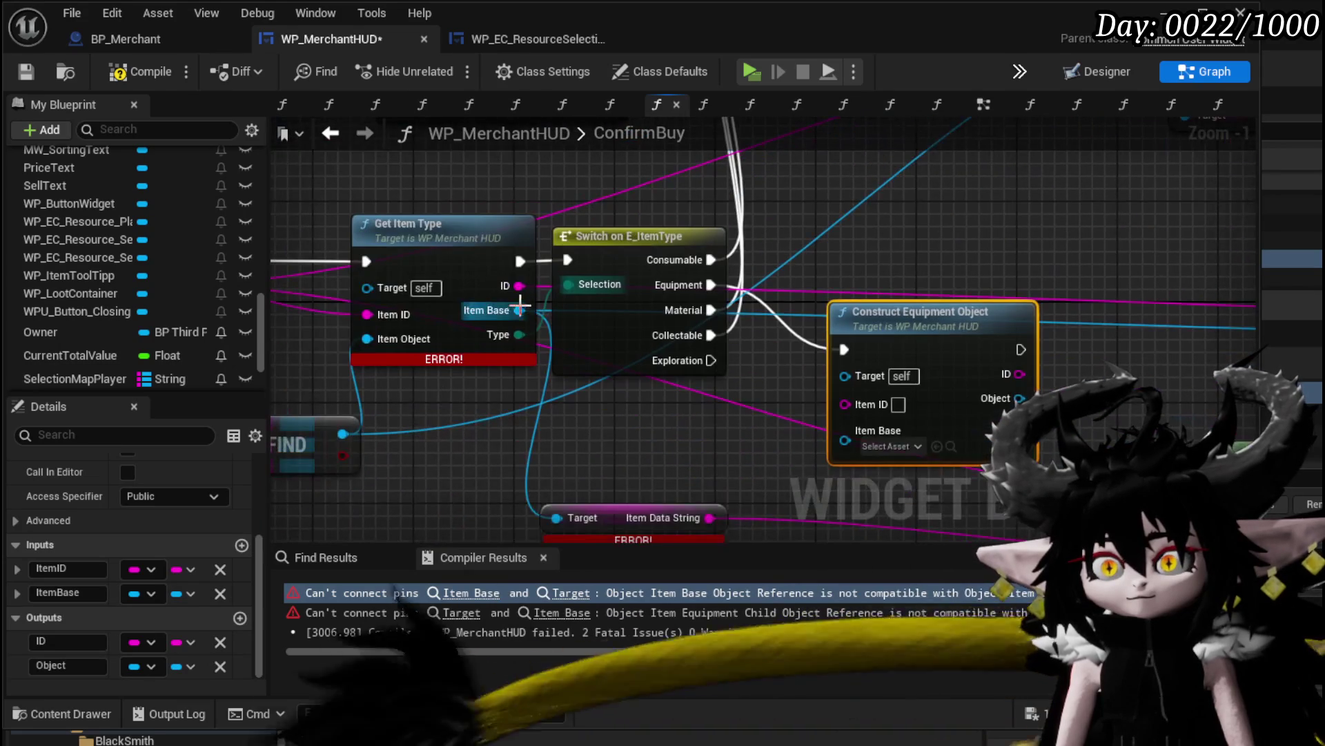
pyautogui.moveTo(519, 286)
pyautogui.mouseDown()
pyautogui.moveTo(881, 429)
pyautogui.moveTo(858, 404)
pyautogui.mouseUp()
pyautogui.moveTo(519, 310)
pyautogui.mouseDown()
pyautogui.moveTo(894, 455)
pyautogui.moveTo(845, 440)
pyautogui.mouseUp()
# Route the constructed ID into Append's B and the constructed object into Item Data String's Target
pyautogui.scroll(-1, 781, 455)
pyautogui.moveTo(728, 404)
pyautogui.mouseDown()
pyautogui.moveTo(608, 449)
pyautogui.moveTo(538, 379)
pyautogui.moveTo(538, 349)
pyautogui.moveTo(494, 372)
pyautogui.mouseUp()
pyautogui.moveTo(680, 303)
pyautogui.mouseDown()
pyautogui.moveTo(843, 400)
pyautogui.moveTo(895, 408)
pyautogui.mouseUp()
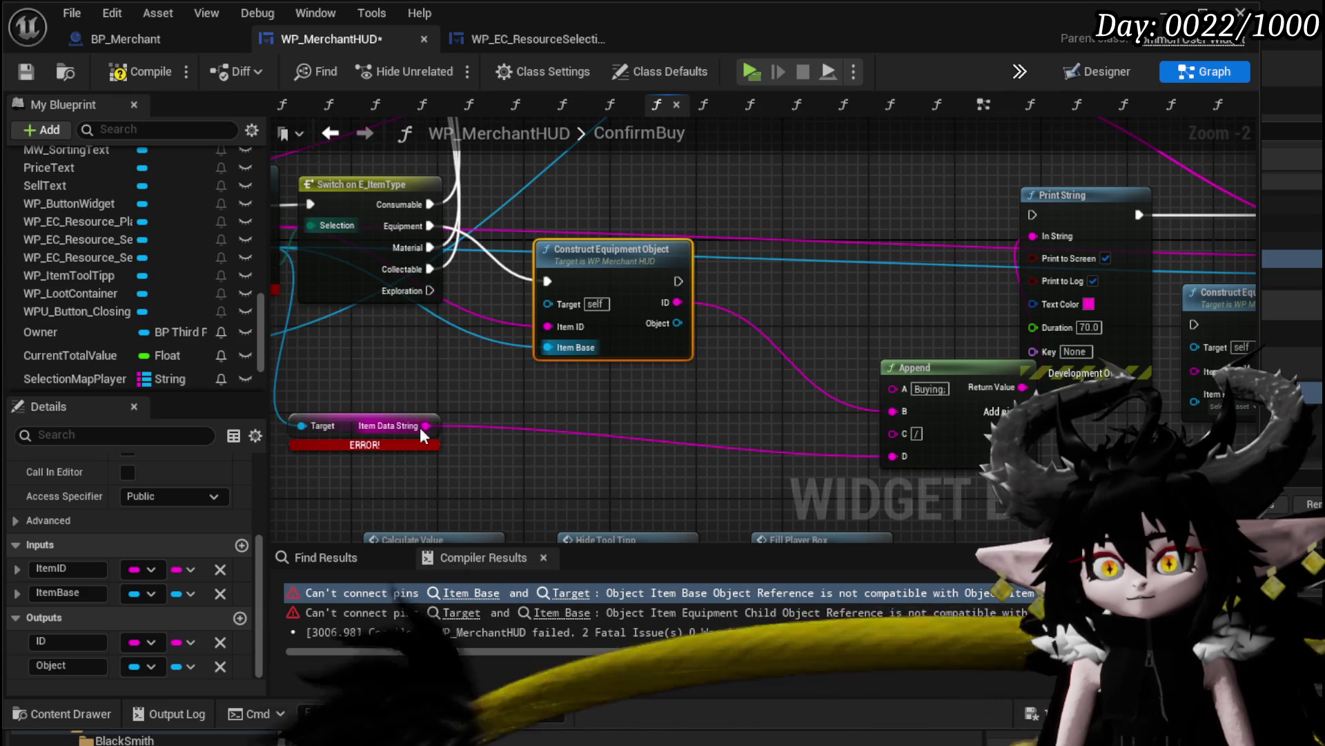
pyautogui.moveTo(478, 412); pyautogui.dragTo(648, 403)
pyautogui.click(608, 445)
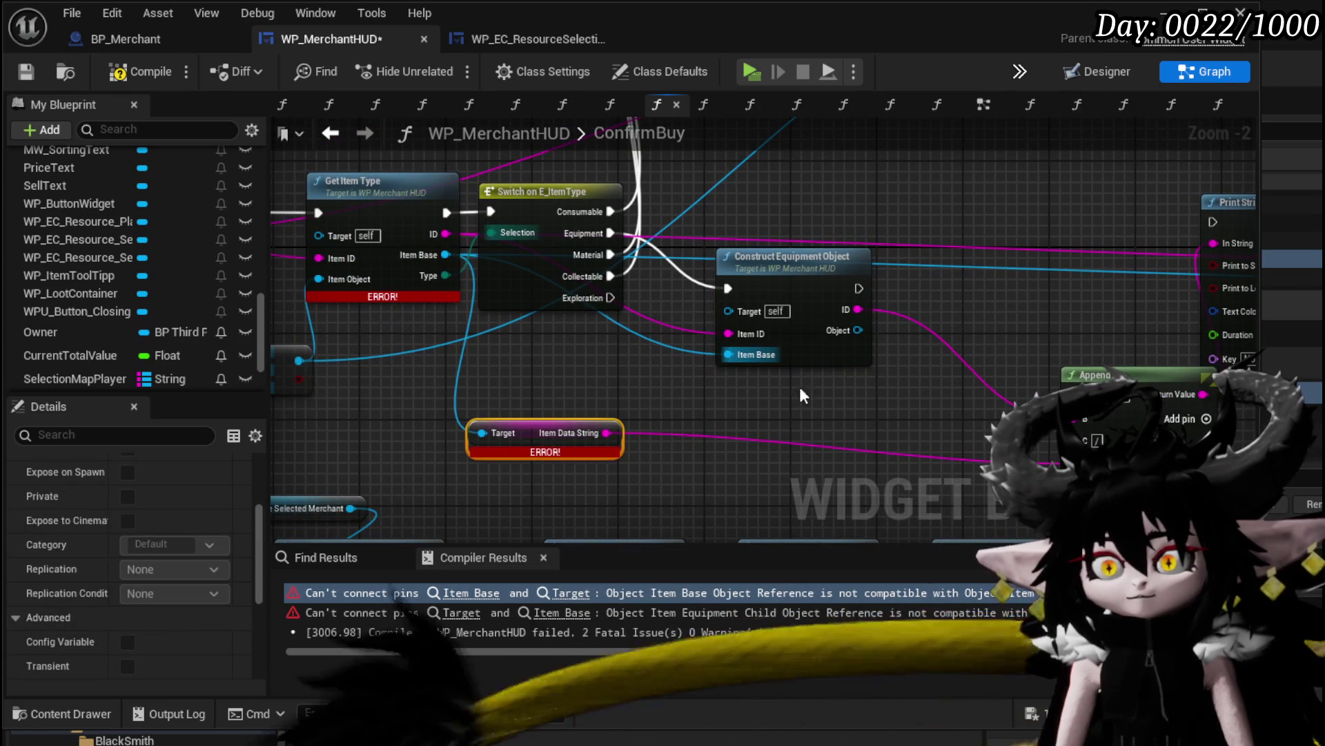
pyautogui.moveTo(858, 330)
pyautogui.mouseDown()
pyautogui.moveTo(494, 437)
pyautogui.moveTo(831, 475)
pyautogui.moveTo(482, 433)
pyautogui.moveTo(842, 468)
pyautogui.mouseUp()
pyautogui.click(540, 421)
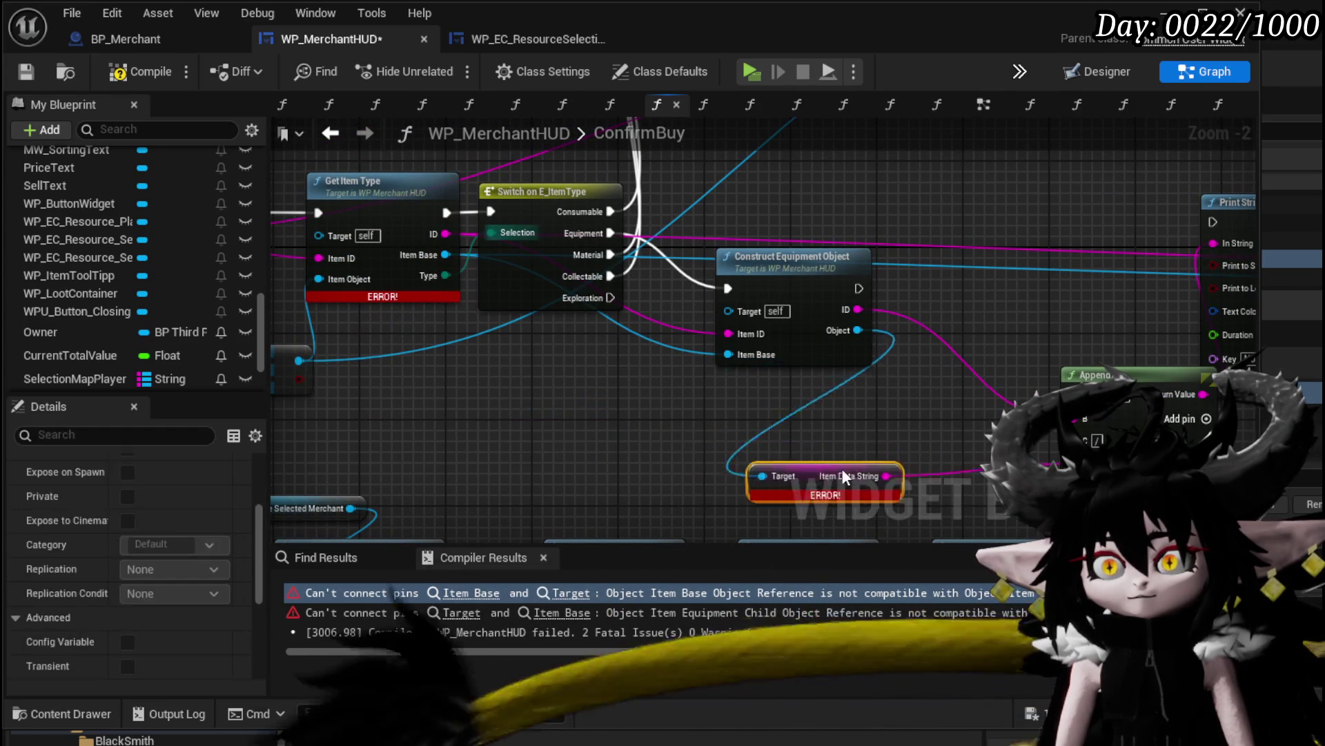
pyautogui.moveTo(471, 394)
pyautogui.mouseDown()
pyautogui.moveTo(582, 422)
pyautogui.moveTo(712, 423)
pyautogui.mouseUp()
# Reposition the Stackable cast and Get Quantity pair, wire the item object into the cast, and recompile
pyautogui.click(136, 72)
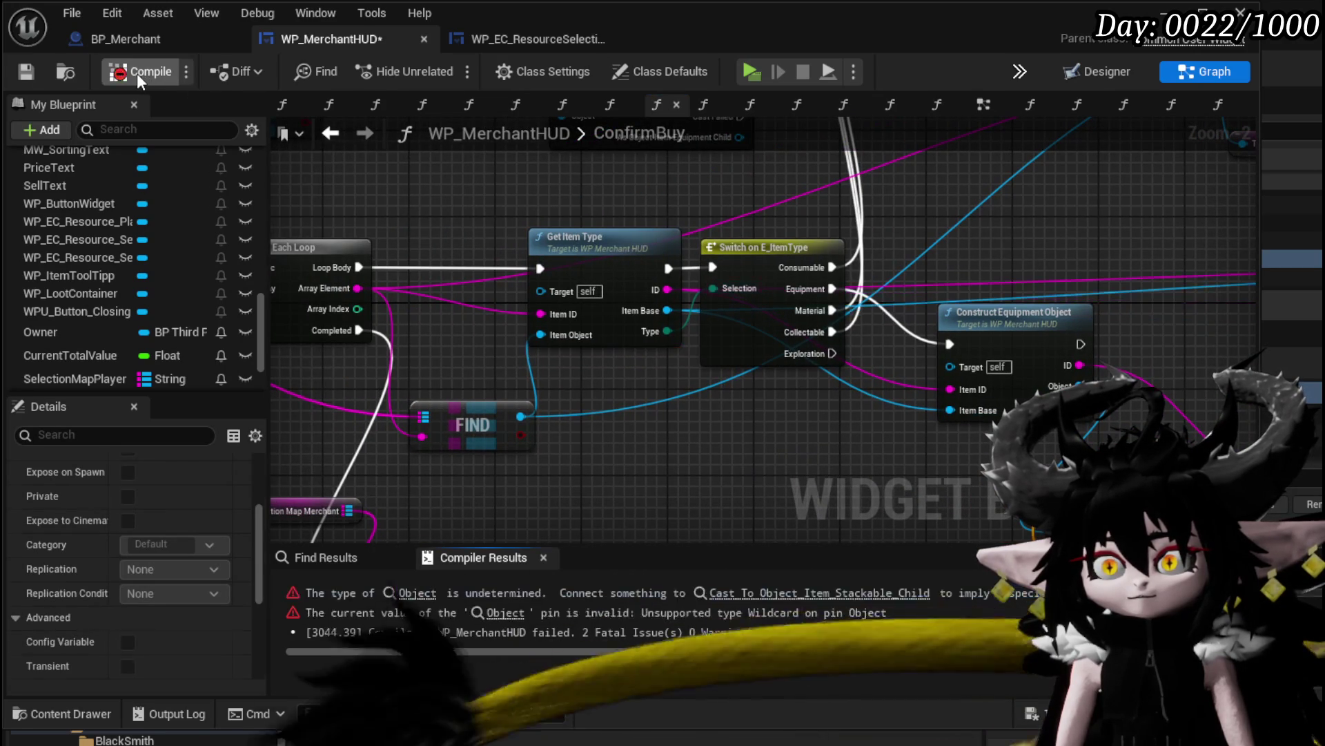
pyautogui.hotkey('ctrl', 's')
pyautogui.scroll(-2, 586, 214)
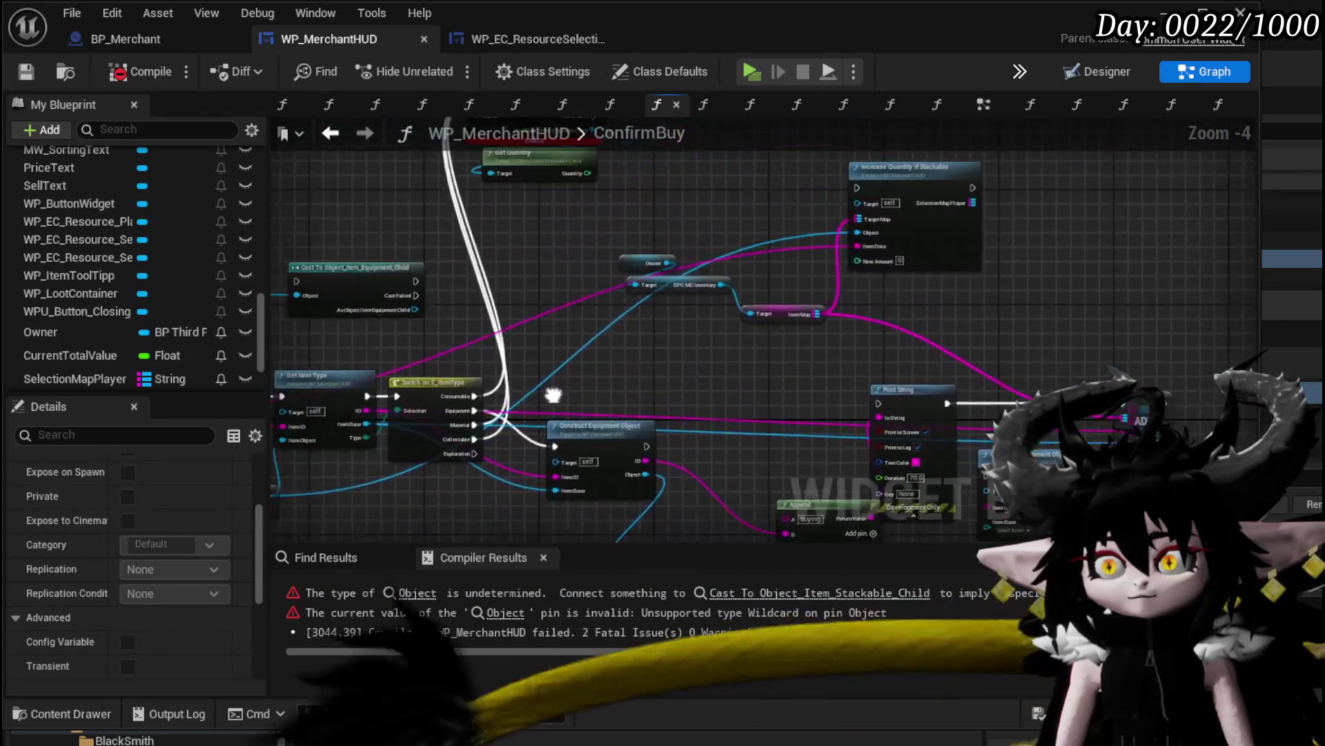
pyautogui.moveTo(584, 384); pyautogui.dragTo(656, 239)
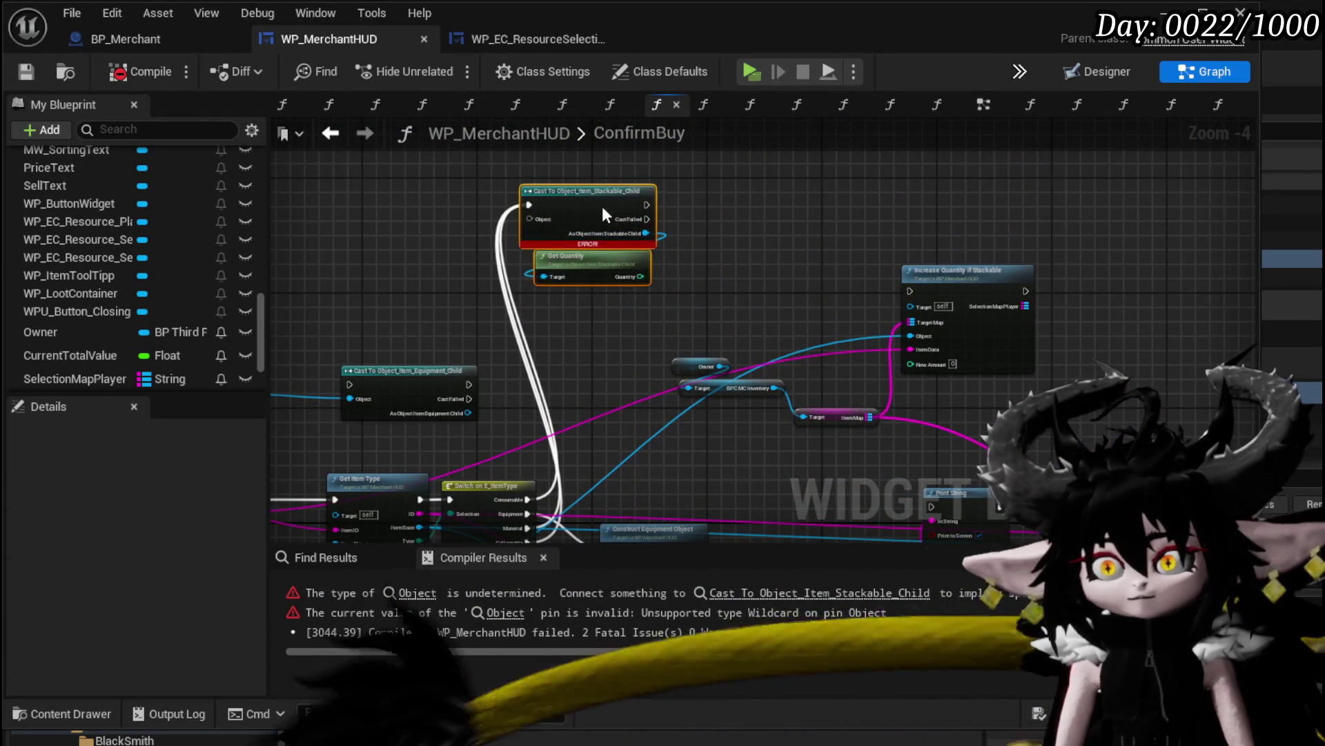
pyautogui.moveTo(602, 206); pyautogui.dragTo(722, 256)
pyautogui.scroll(1, 641, 400)
pyautogui.click(819, 593)
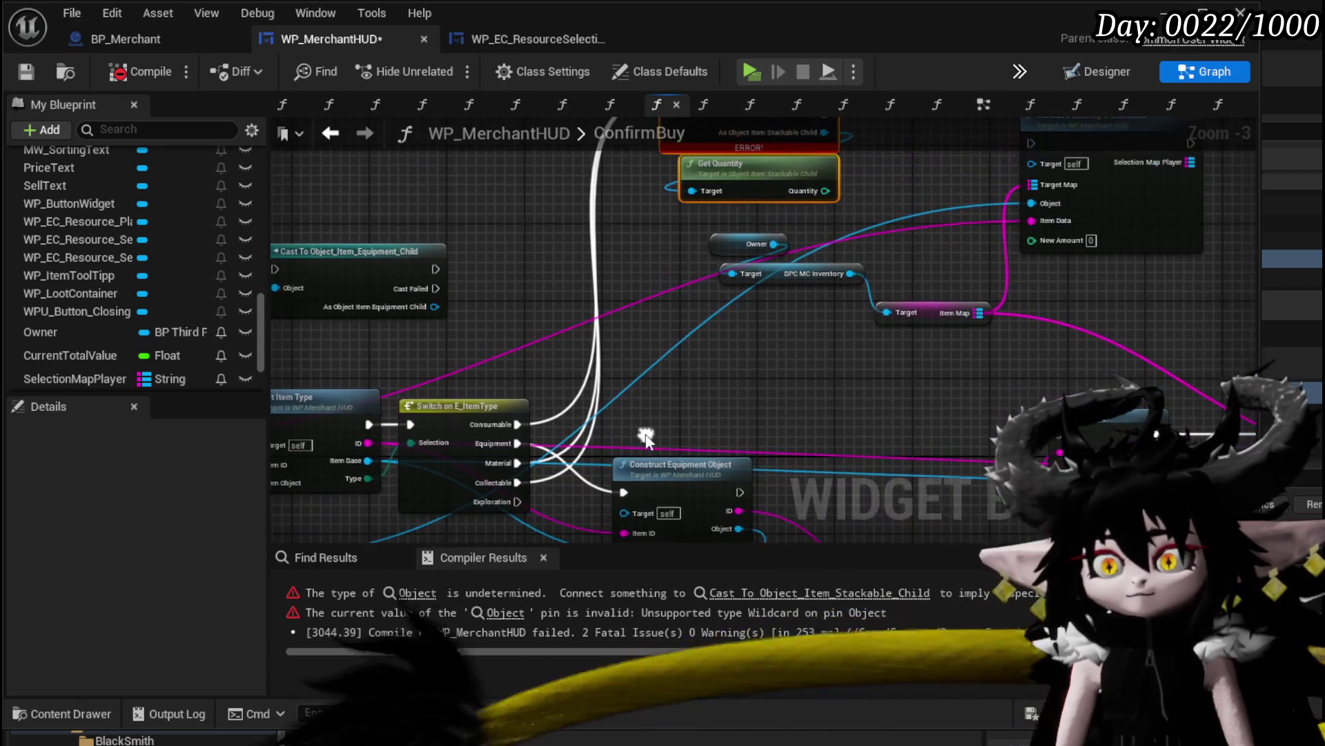
pyautogui.moveTo(704, 218)
pyautogui.mouseDown()
pyautogui.moveTo(703, 399)
pyautogui.moveTo(672, 385)
pyautogui.mouseUp()
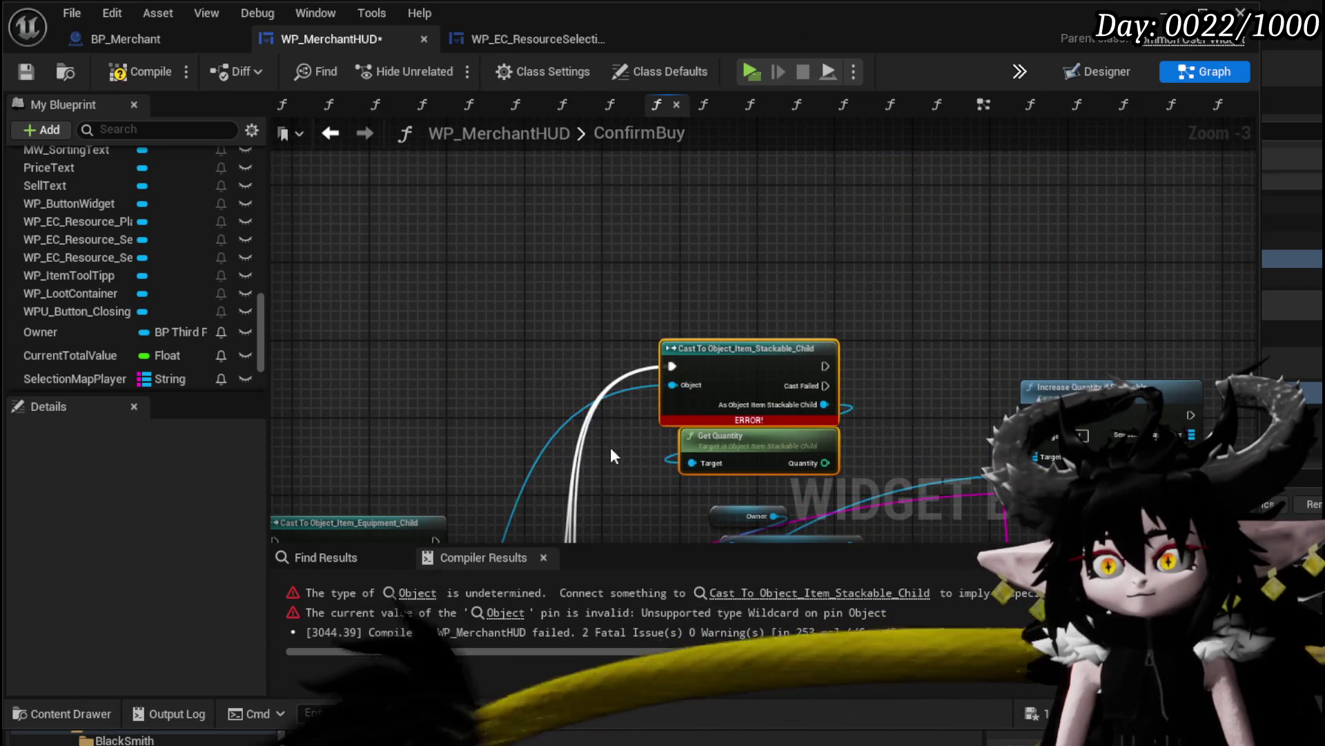
pyautogui.click(111, 72)
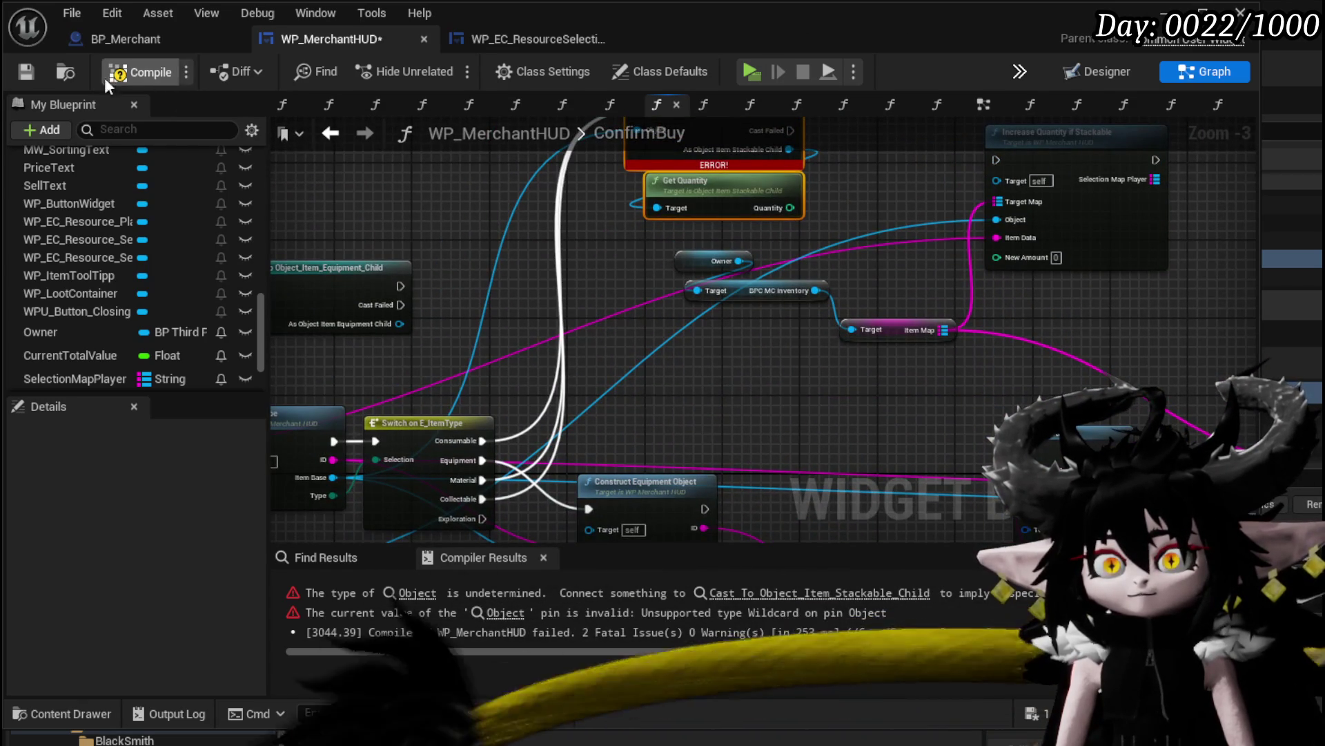
pyautogui.click(26, 72)
# Shift the inventory node group right and chain Construct Equipment Object's execution into Print String
pyautogui.moveTo(651, 370)
pyautogui.mouseDown()
pyautogui.moveTo(814, 288)
pyautogui.moveTo(1199, 260)
pyautogui.mouseUp()
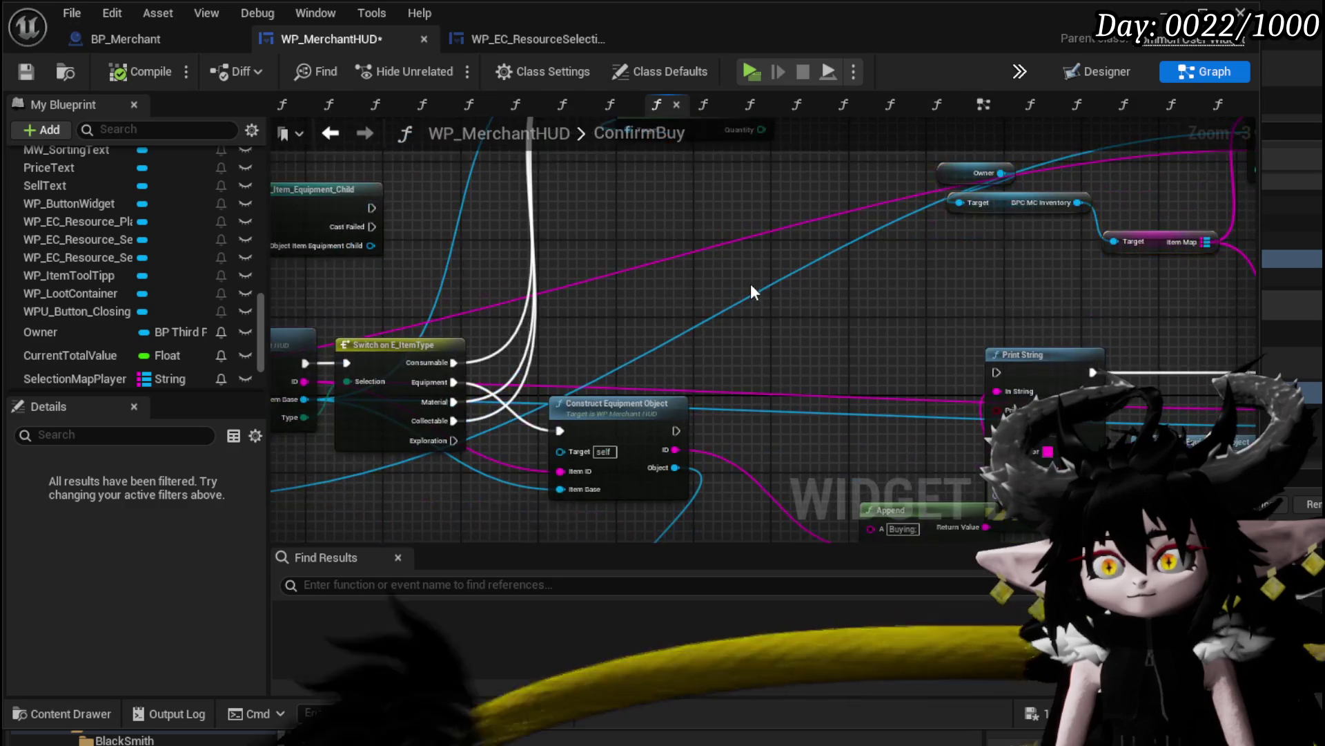
pyautogui.click(677, 302)
pyautogui.moveTo(818, 301)
pyautogui.mouseDown()
pyautogui.moveTo(542, 245)
pyautogui.moveTo(467, 426)
pyautogui.moveTo(480, 386)
pyautogui.moveTo(558, 293)
pyautogui.moveTo(585, 284)
pyautogui.moveTo(503, 367)
pyautogui.moveTo(428, 370)
pyautogui.moveTo(714, 368)
pyautogui.moveTo(794, 342)
pyautogui.mouseUp()
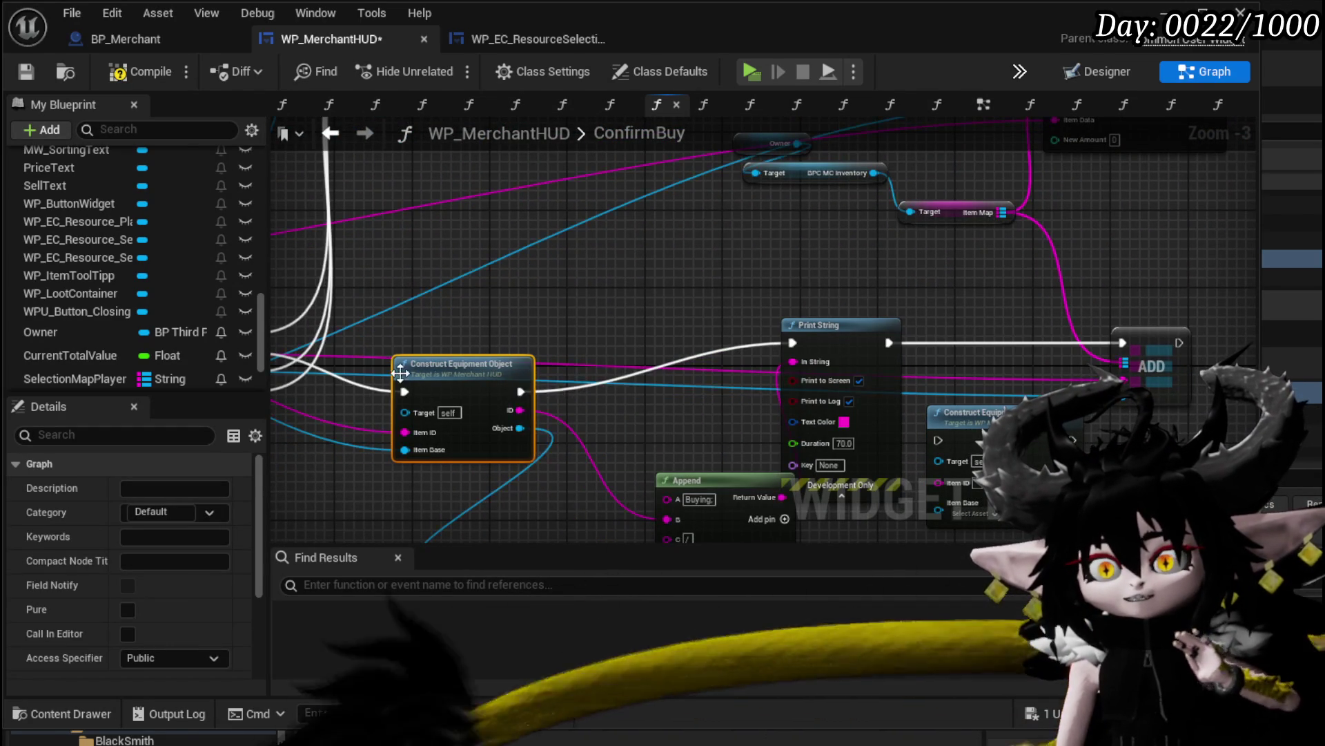
pyautogui.moveTo(467, 364)
pyautogui.mouseDown()
pyautogui.moveTo(515, 334)
pyautogui.moveTo(397, 453)
pyautogui.moveTo(372, 512)
pyautogui.mouseUp()
pyautogui.click(948, 219)
pyautogui.moveTo(552, 342)
pyautogui.mouseDown()
pyautogui.moveTo(735, 217)
pyautogui.moveTo(573, 131)
pyautogui.moveTo(814, 293)
pyautogui.moveTo(702, 285)
pyautogui.mouseUp()
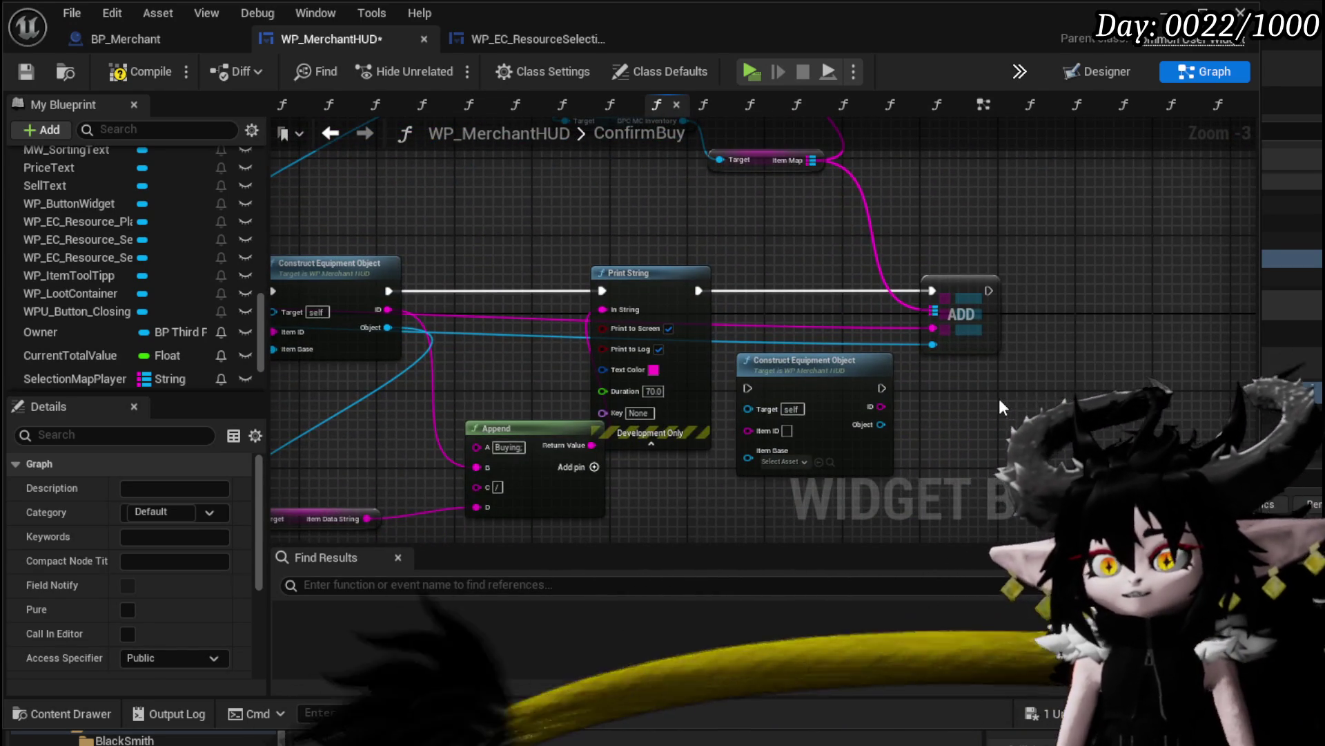
pyautogui.moveTo(355, 429)
pyautogui.mouseDown()
pyautogui.moveTo(550, 372)
pyautogui.moveTo(518, 363)
pyautogui.moveTo(648, 397)
pyautogui.mouseUp()
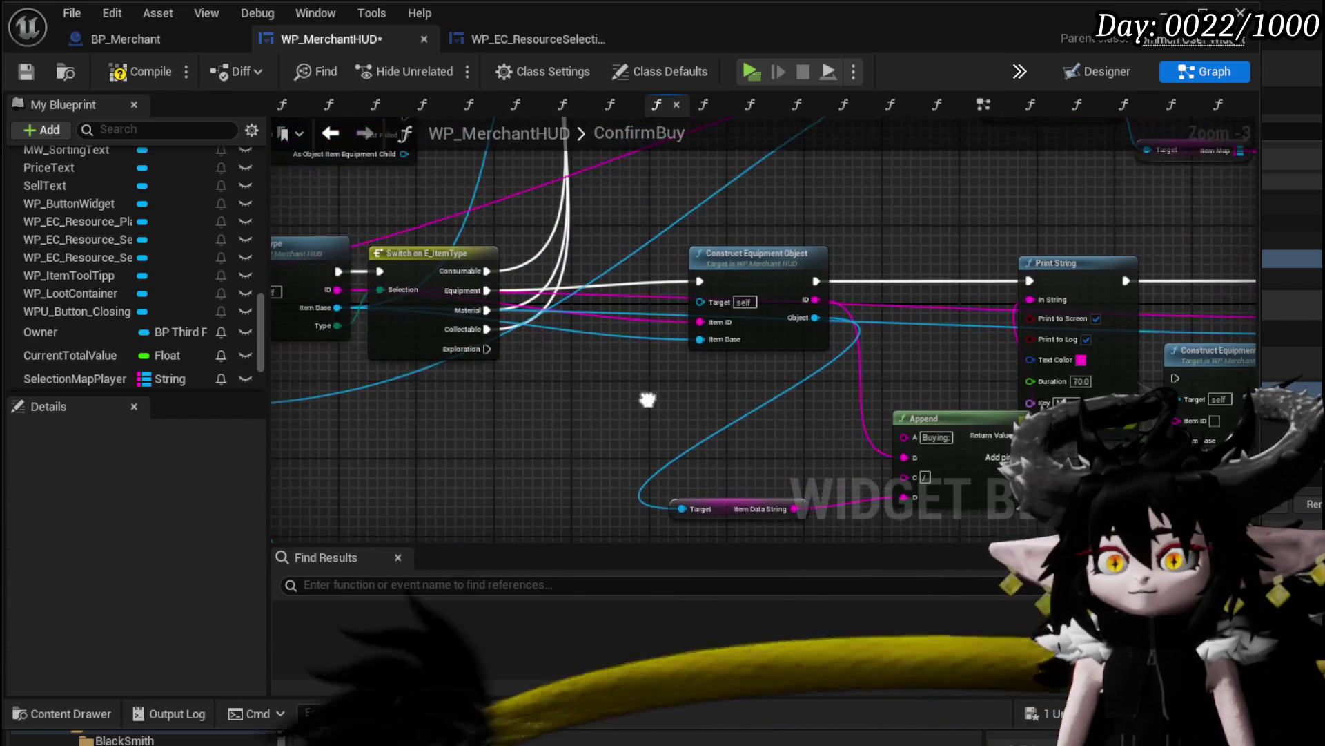
pyautogui.moveTo(751, 283); pyautogui.dragTo(721, 293)
# Line up Print String, Append and ADD, delete the leftover Construct Equipment Object, and compile
pyautogui.click(1070, 297)
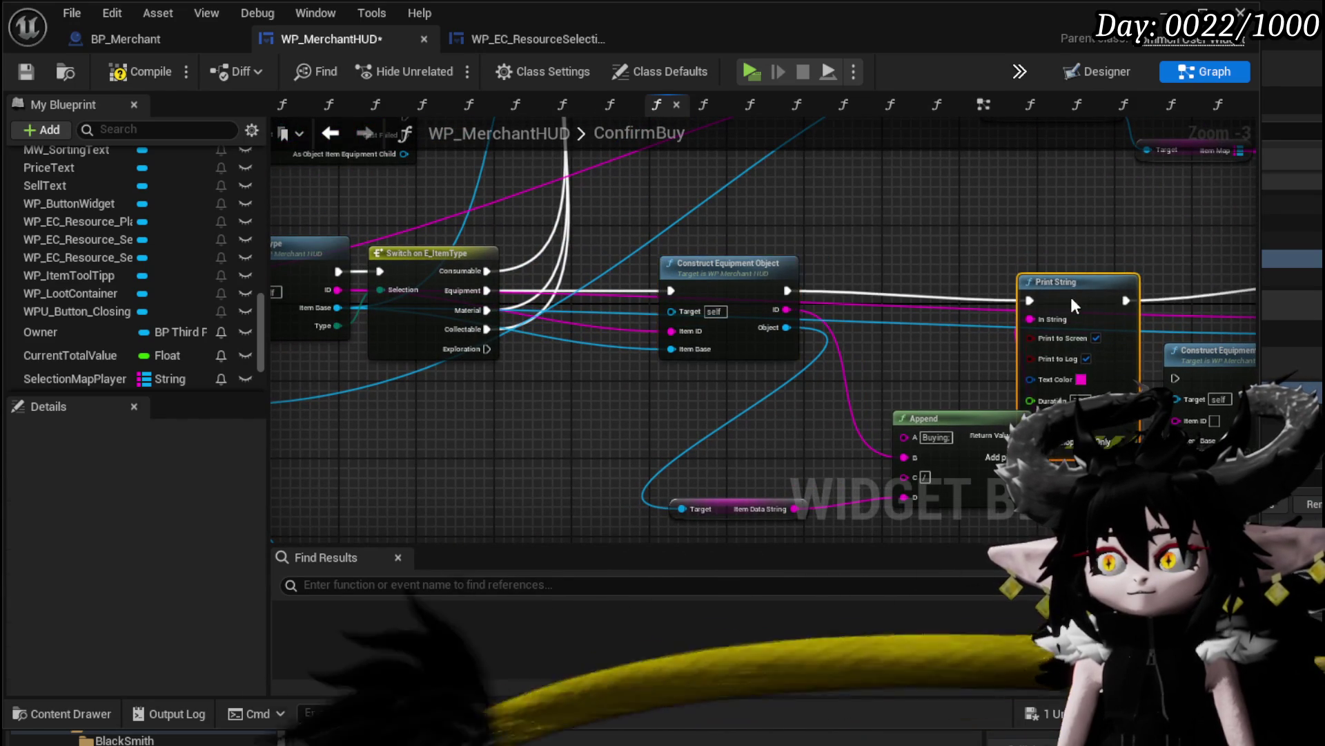
pyautogui.moveTo(1073, 284); pyautogui.dragTo(719, 261)
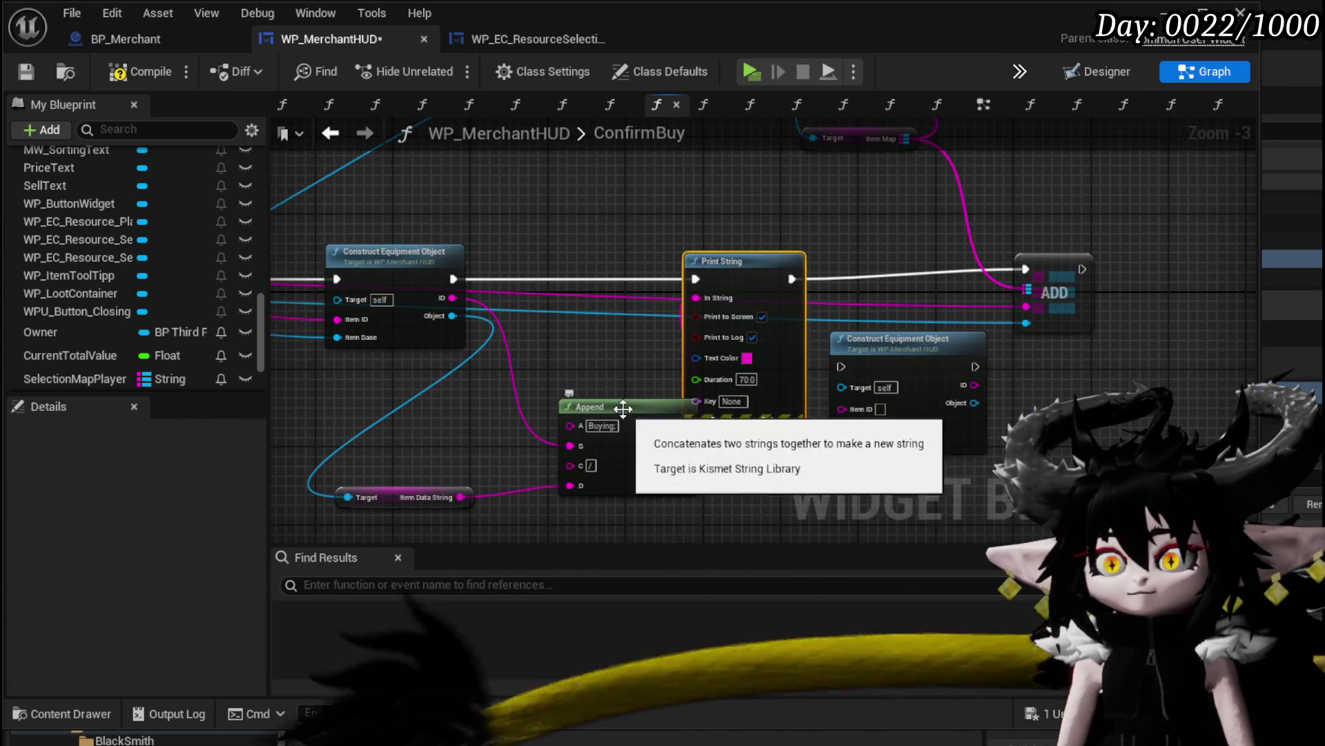
pyautogui.moveTo(590, 406); pyautogui.dragTo(513, 388)
pyautogui.moveTo(1086, 298); pyautogui.dragTo(1096, 307)
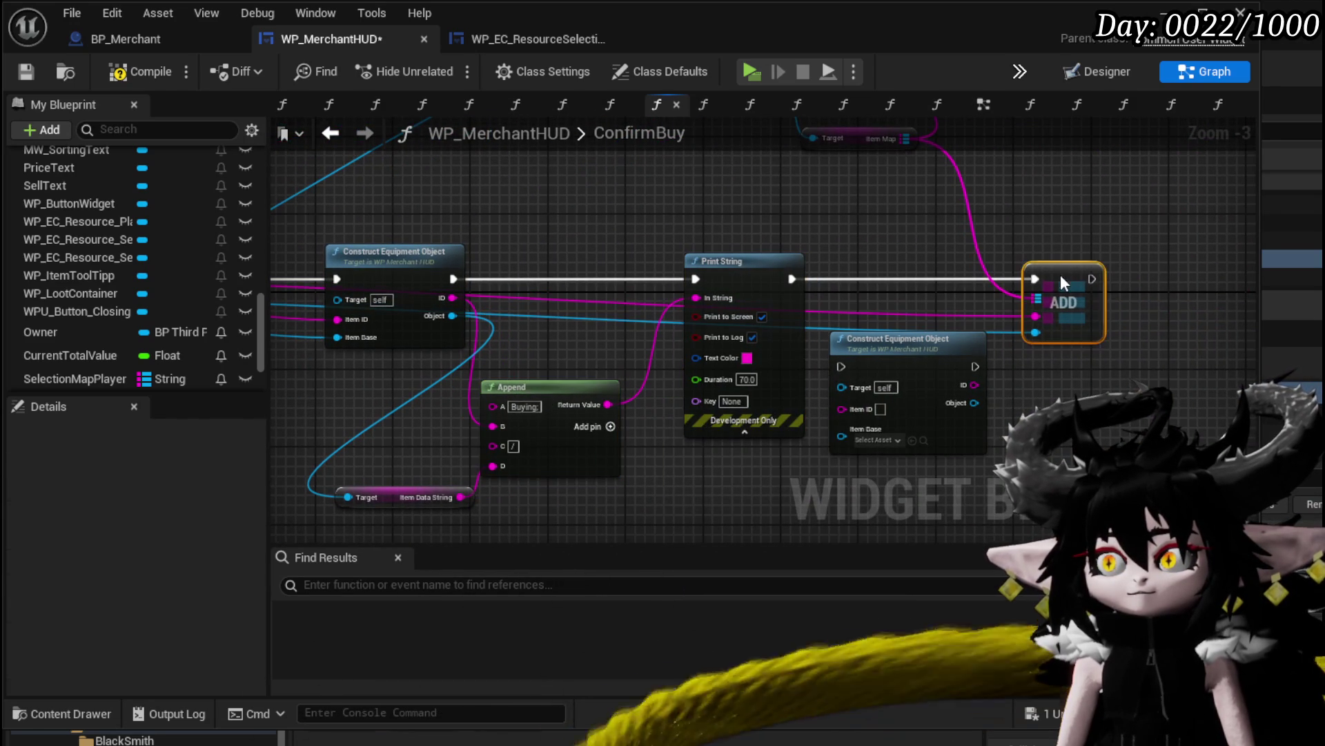
pyautogui.click(864, 234)
pyautogui.click(901, 359)
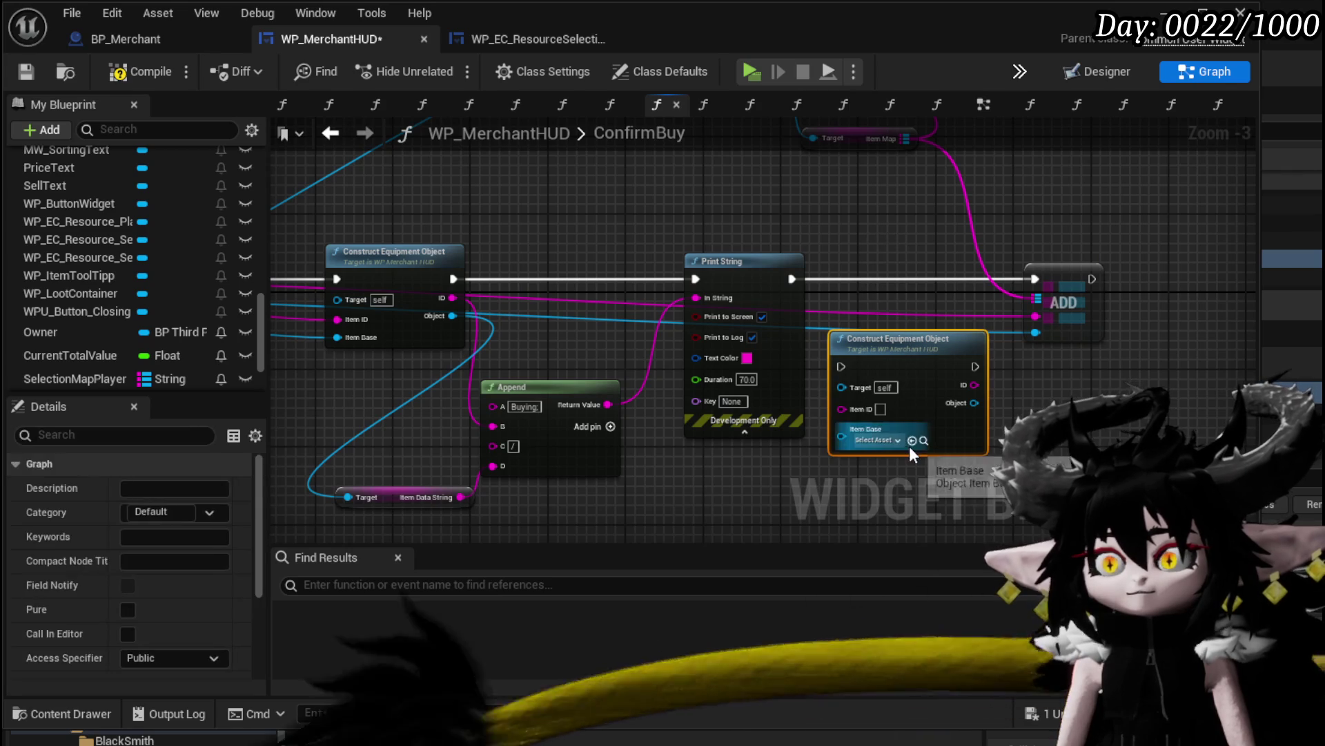
pyautogui.press('Delete')
pyautogui.click(119, 72)
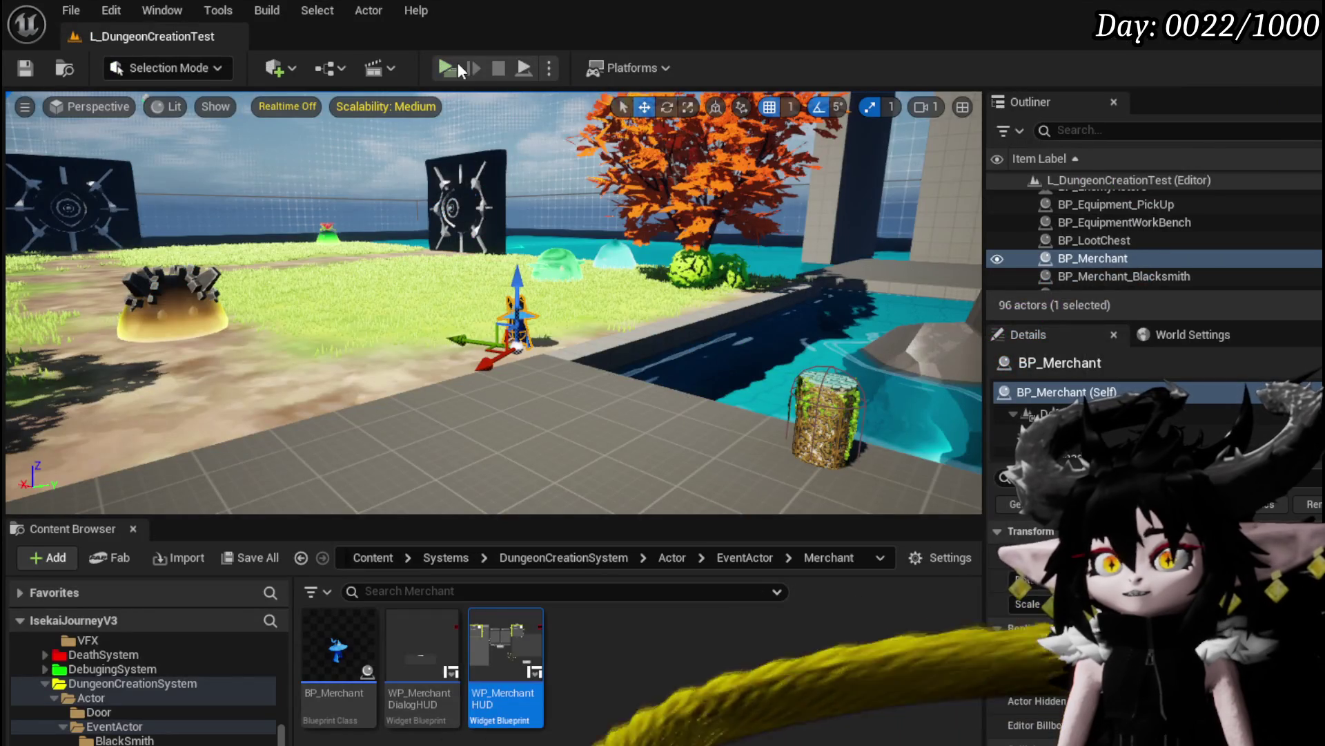
# Play the level, walk to the merchant, accept the trade, and buy the Iron_Hands gloves
pyautogui.click(456, 64)
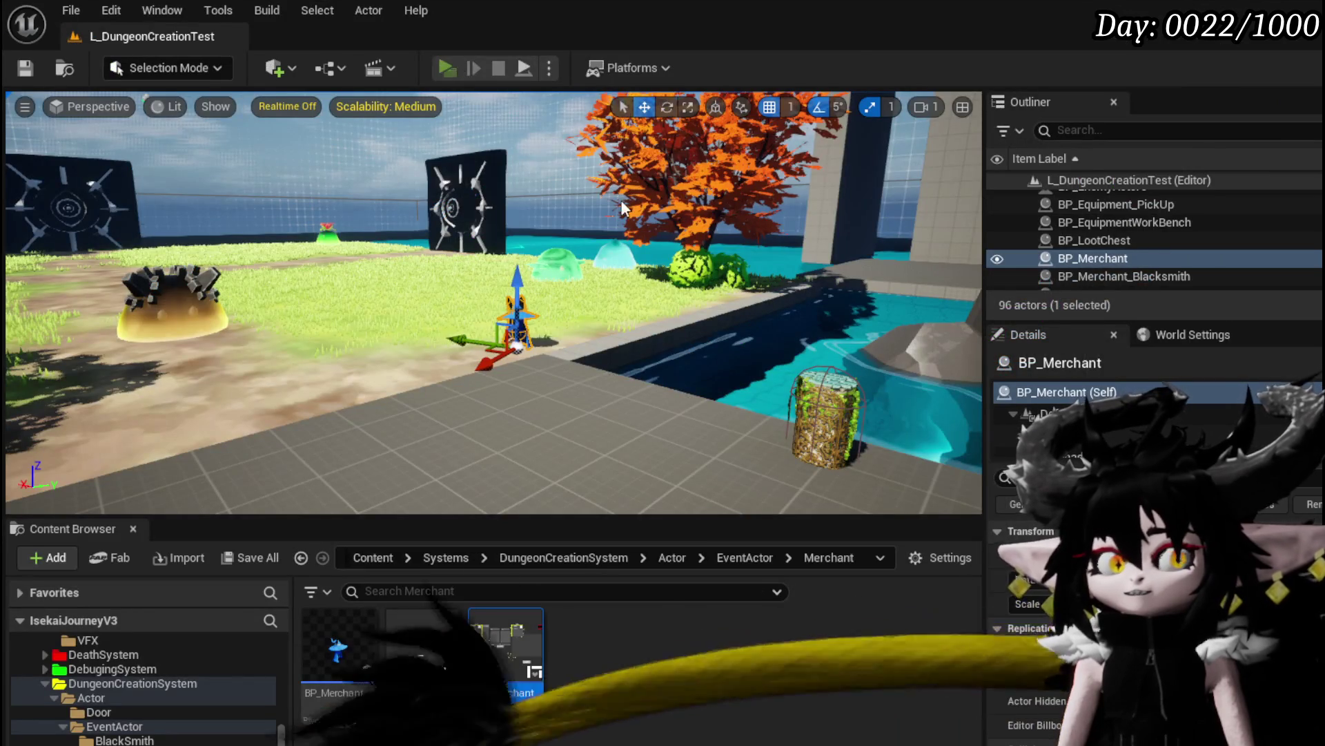
pyautogui.press('w')
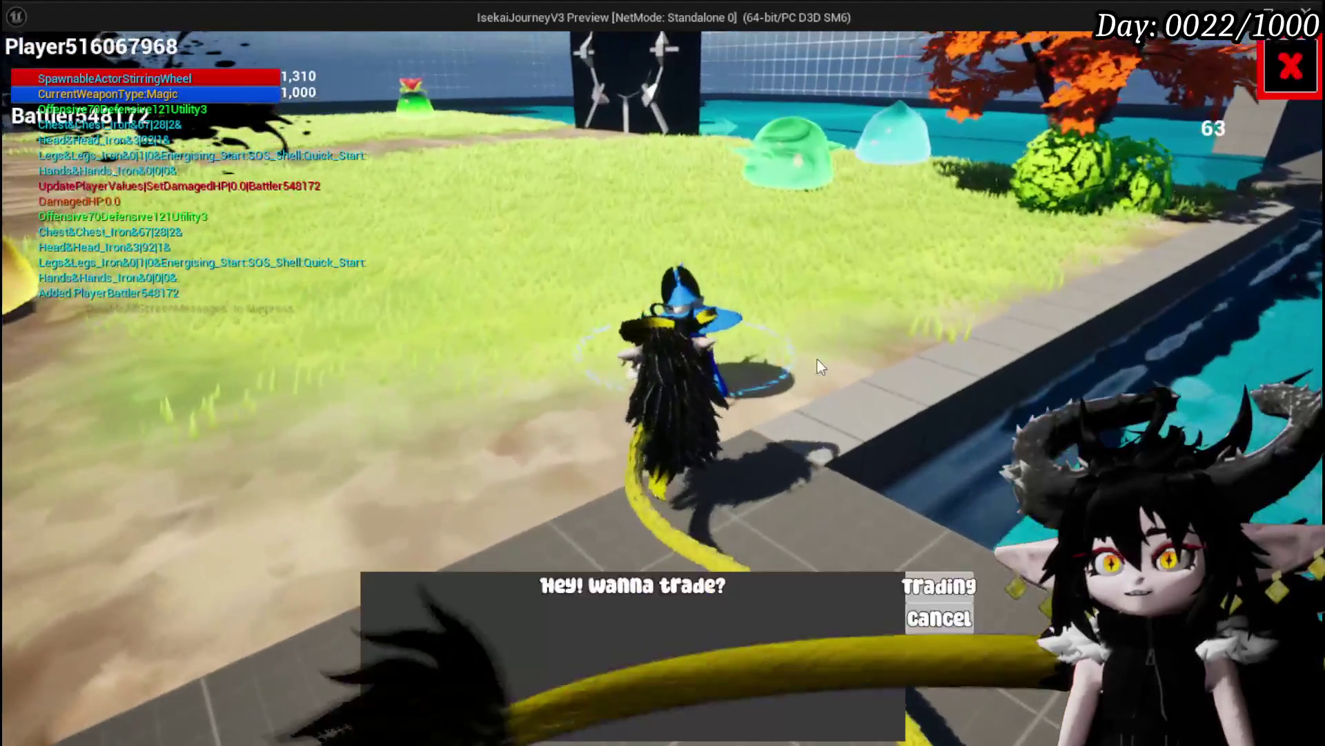
pyautogui.click(940, 586)
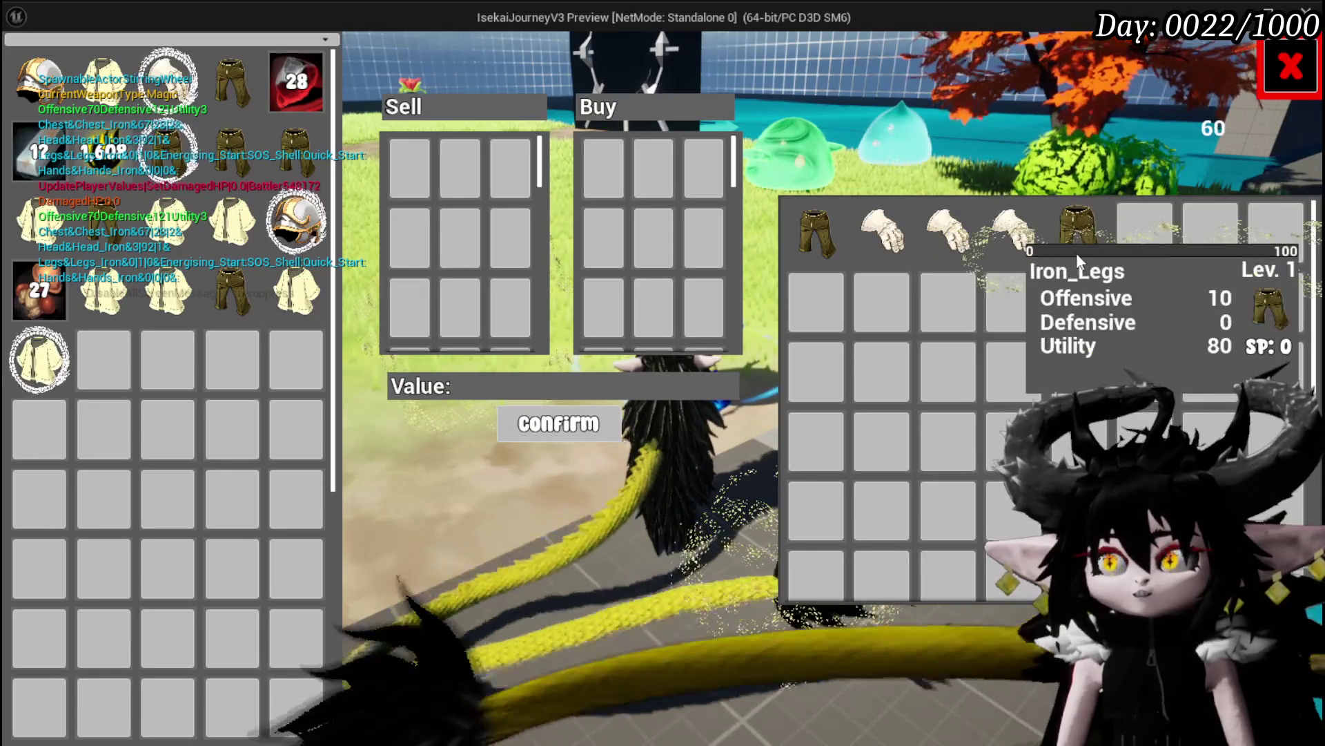
pyautogui.click(1012, 231)
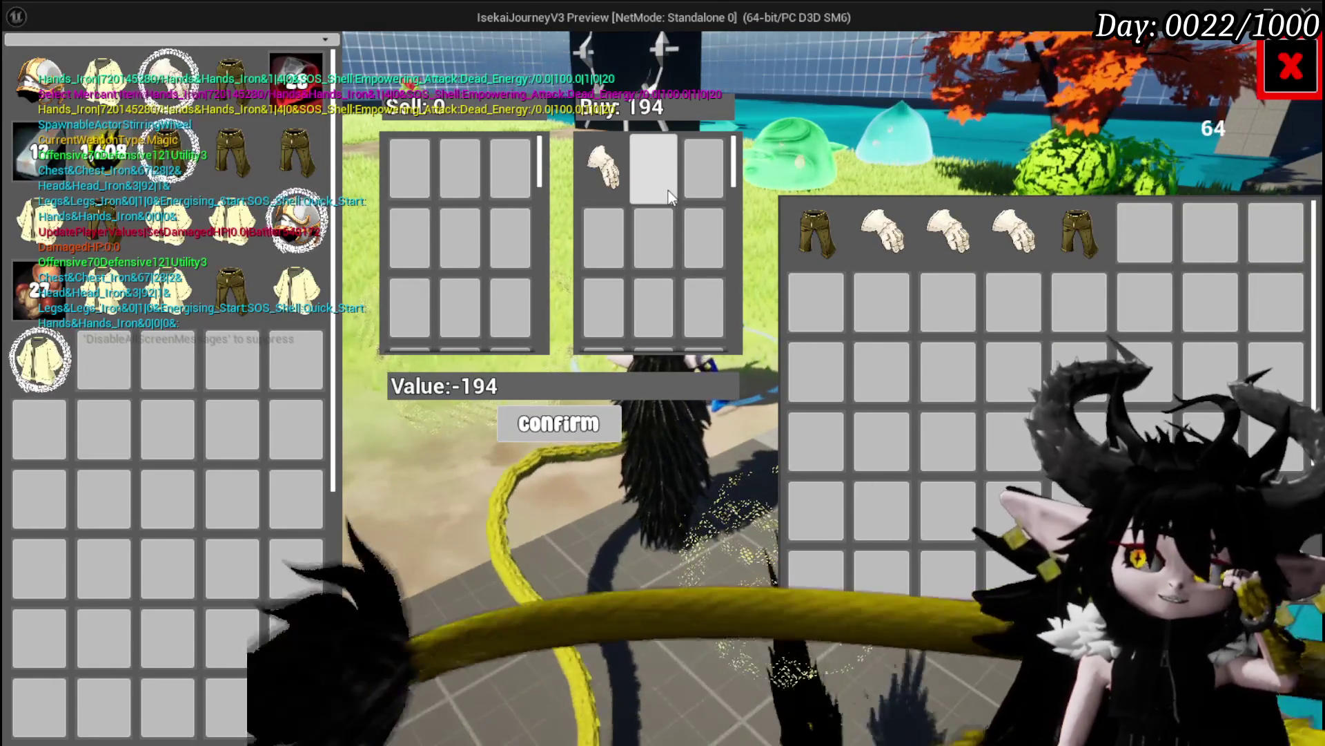
pyautogui.moveTo(602, 178)
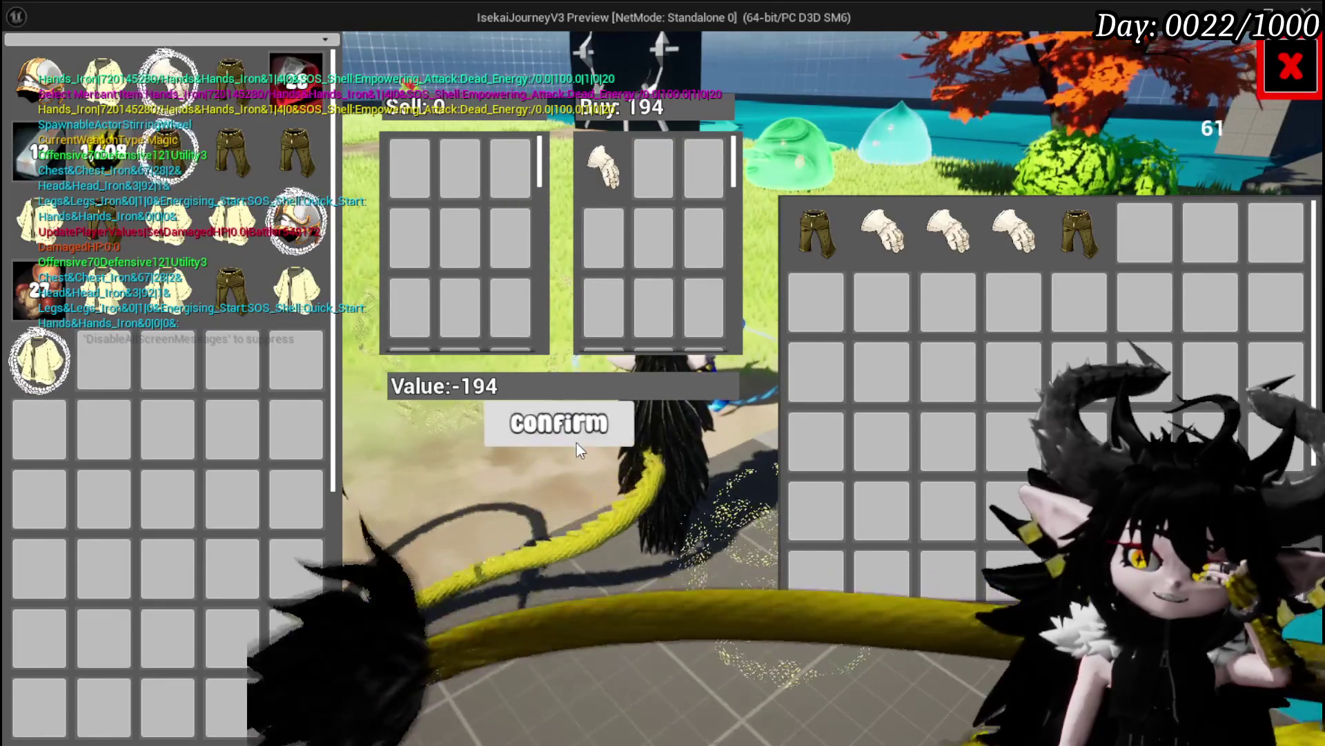
pyautogui.click(577, 430)
# Sell an iron glove, place an Iron_Hands glove in the Buy slot, then stop play and save
pyautogui.moveTo(100, 364)
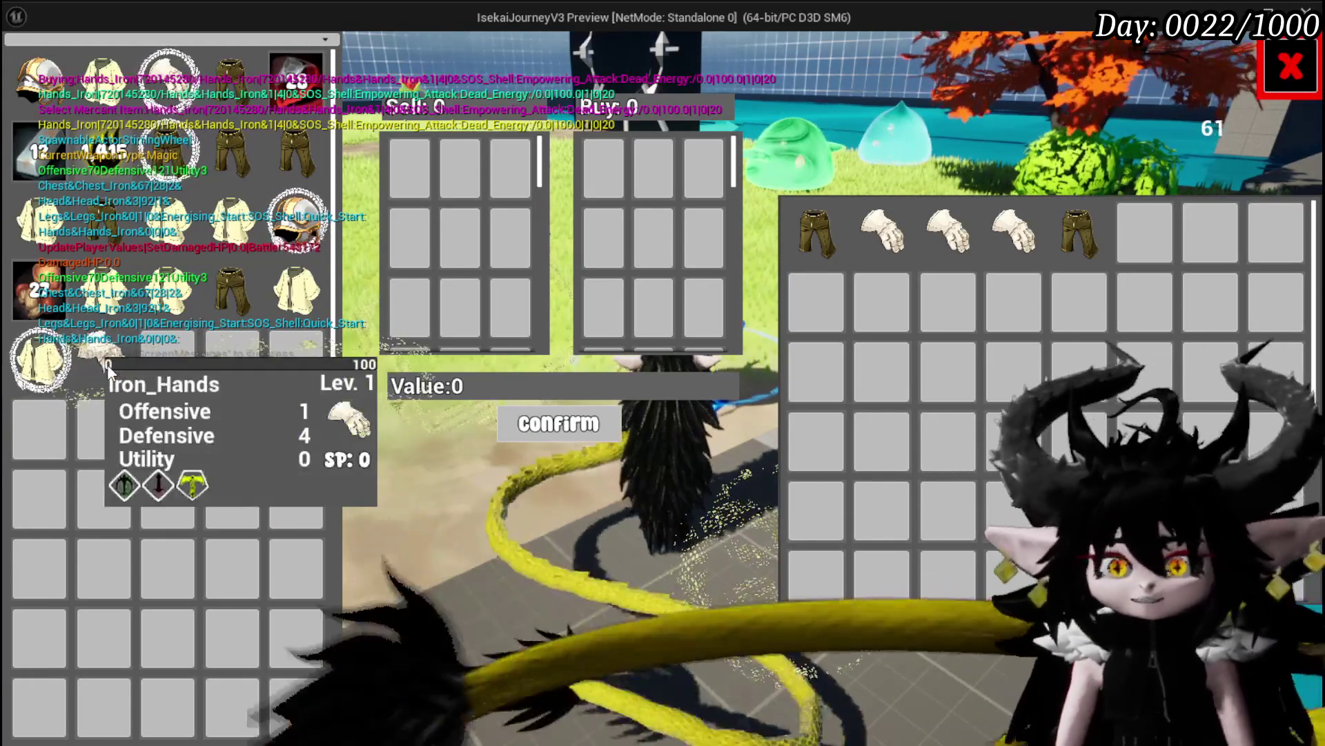
pyautogui.click(105, 361)
pyautogui.click(556, 424)
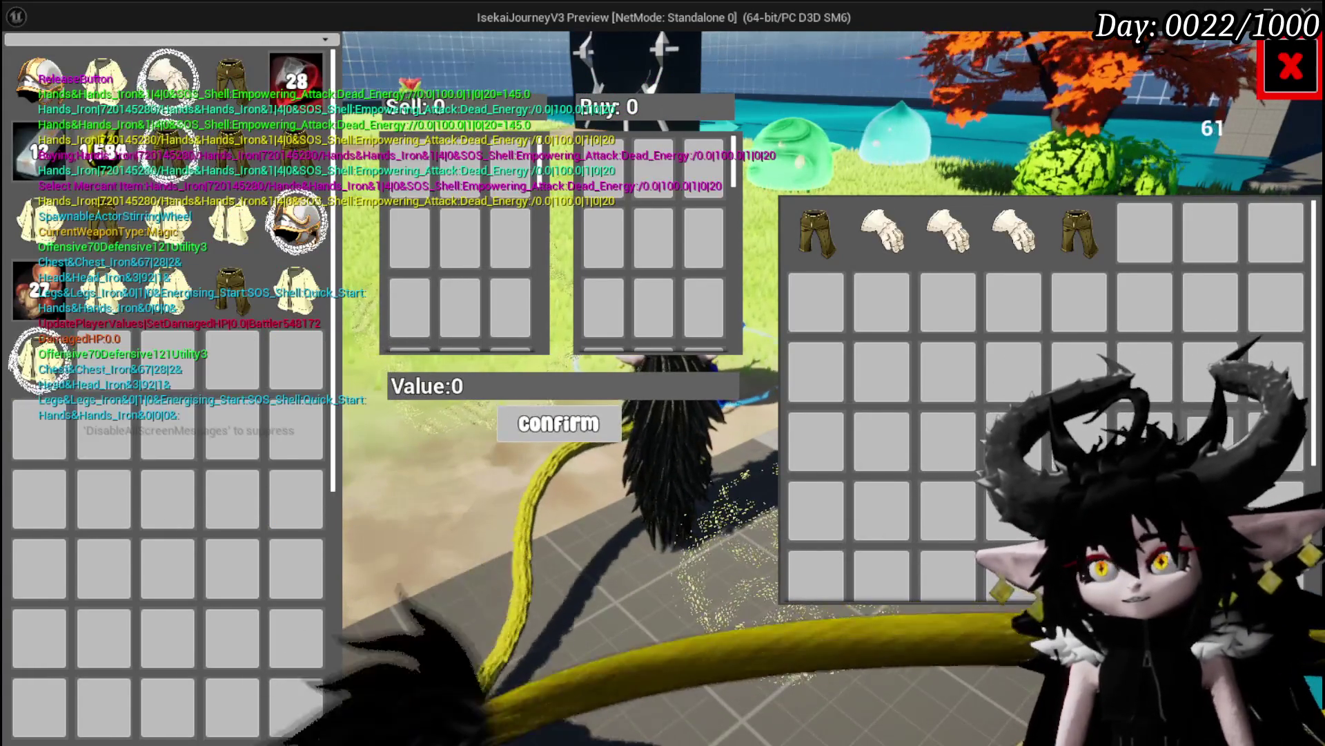
pyautogui.moveTo(972, 259)
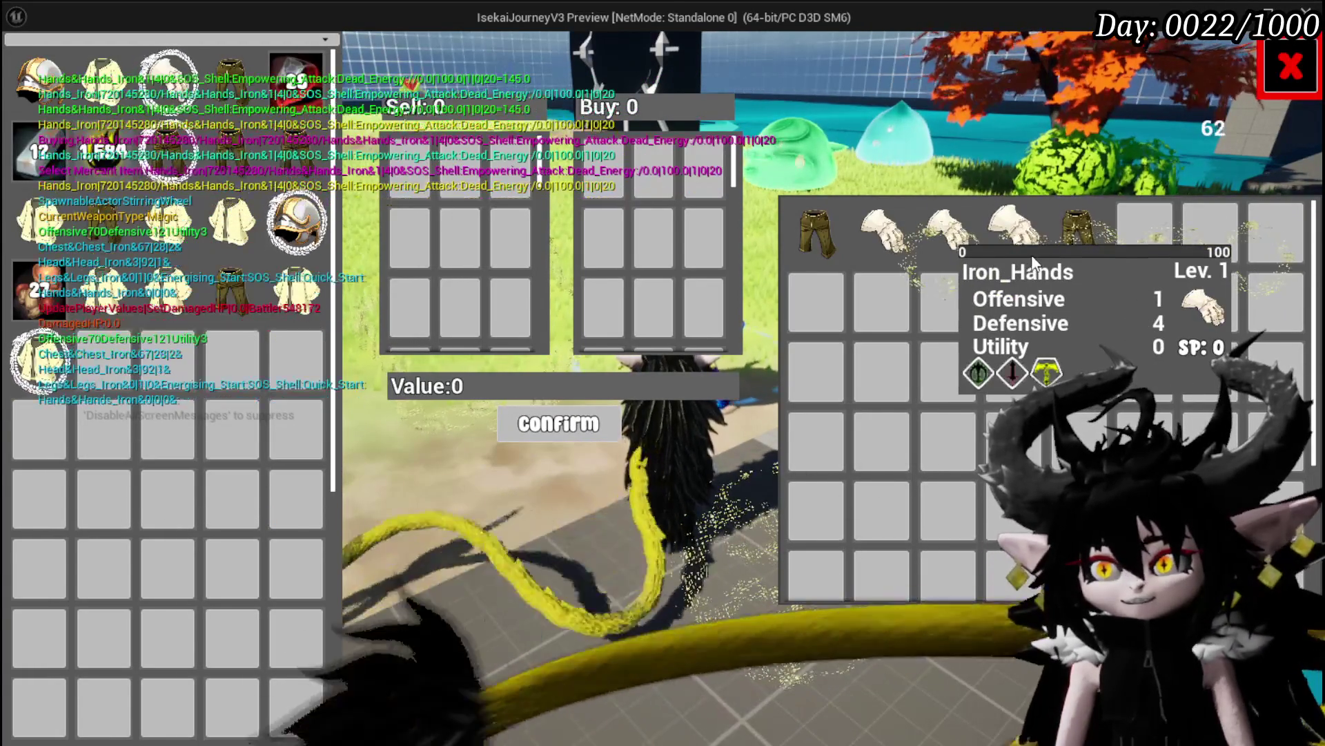
pyautogui.click(1027, 257)
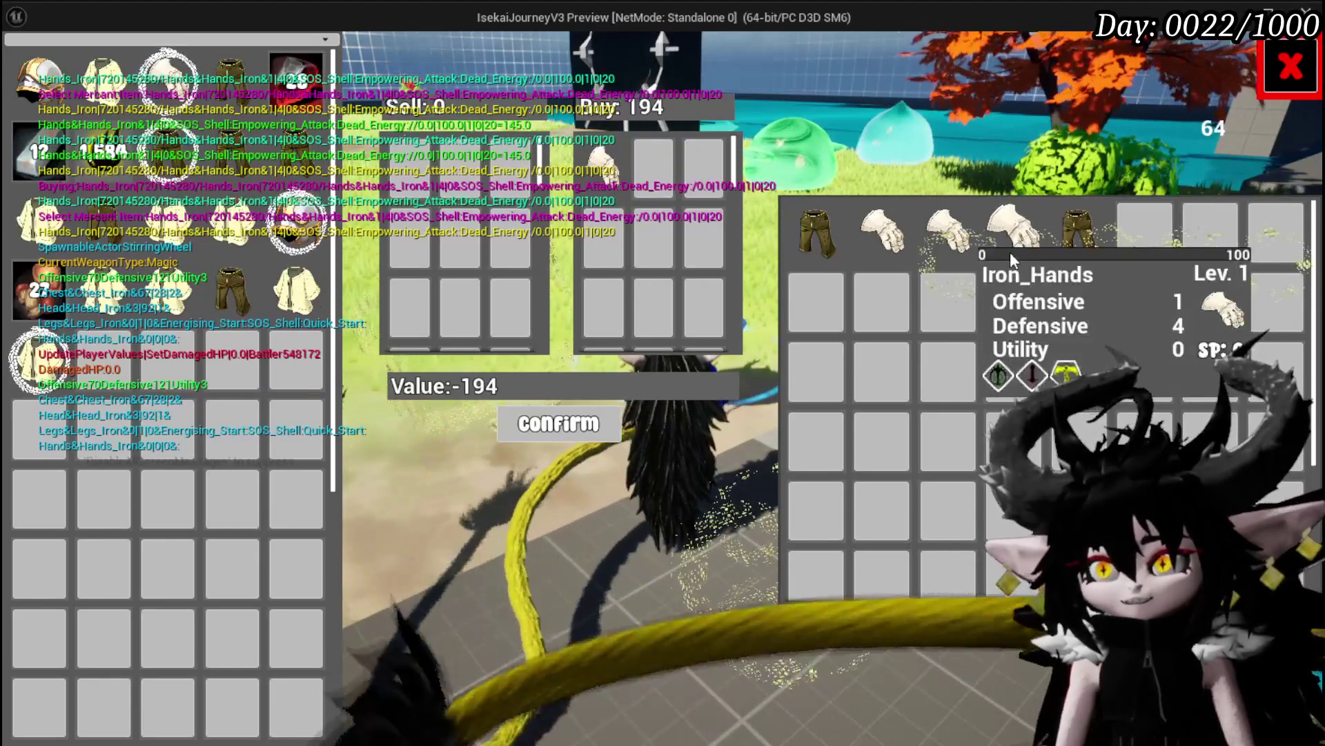
pyautogui.moveTo(1075, 233)
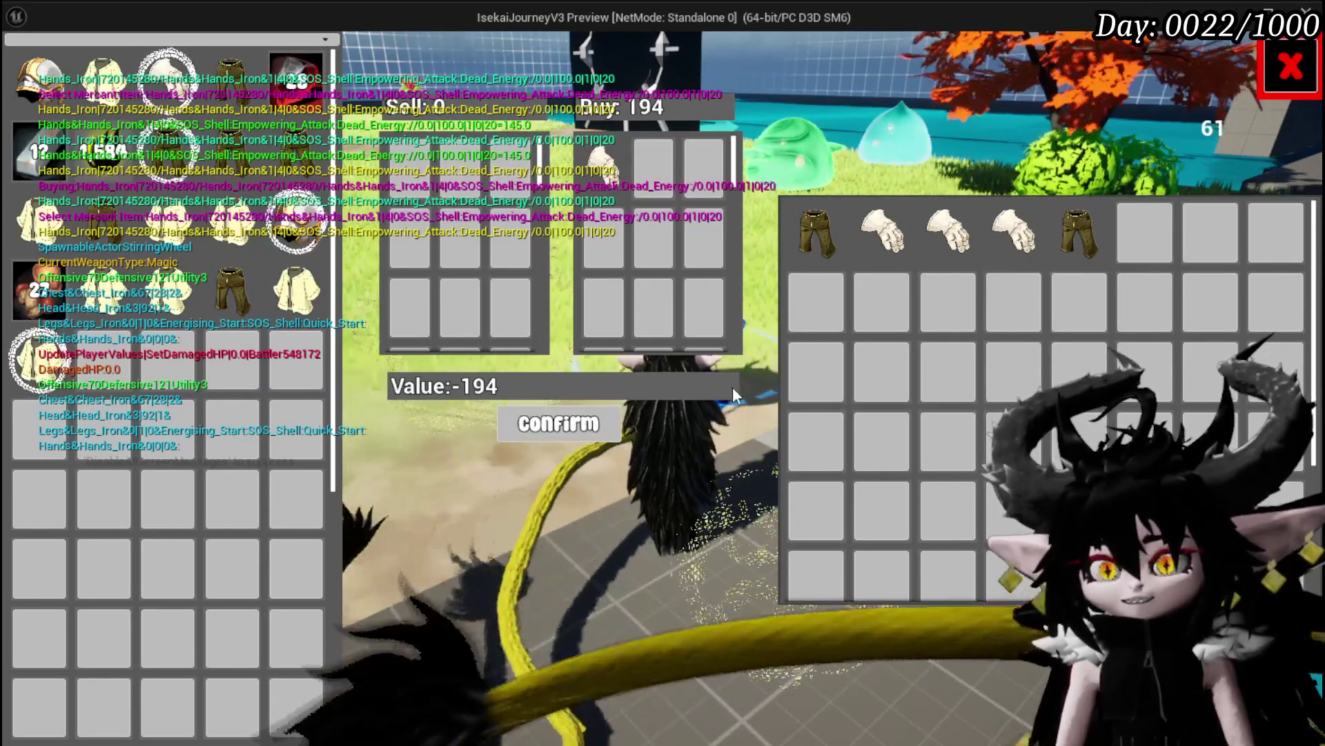
pyautogui.press('Escape')
pyautogui.hotkey('ctrl', 's')
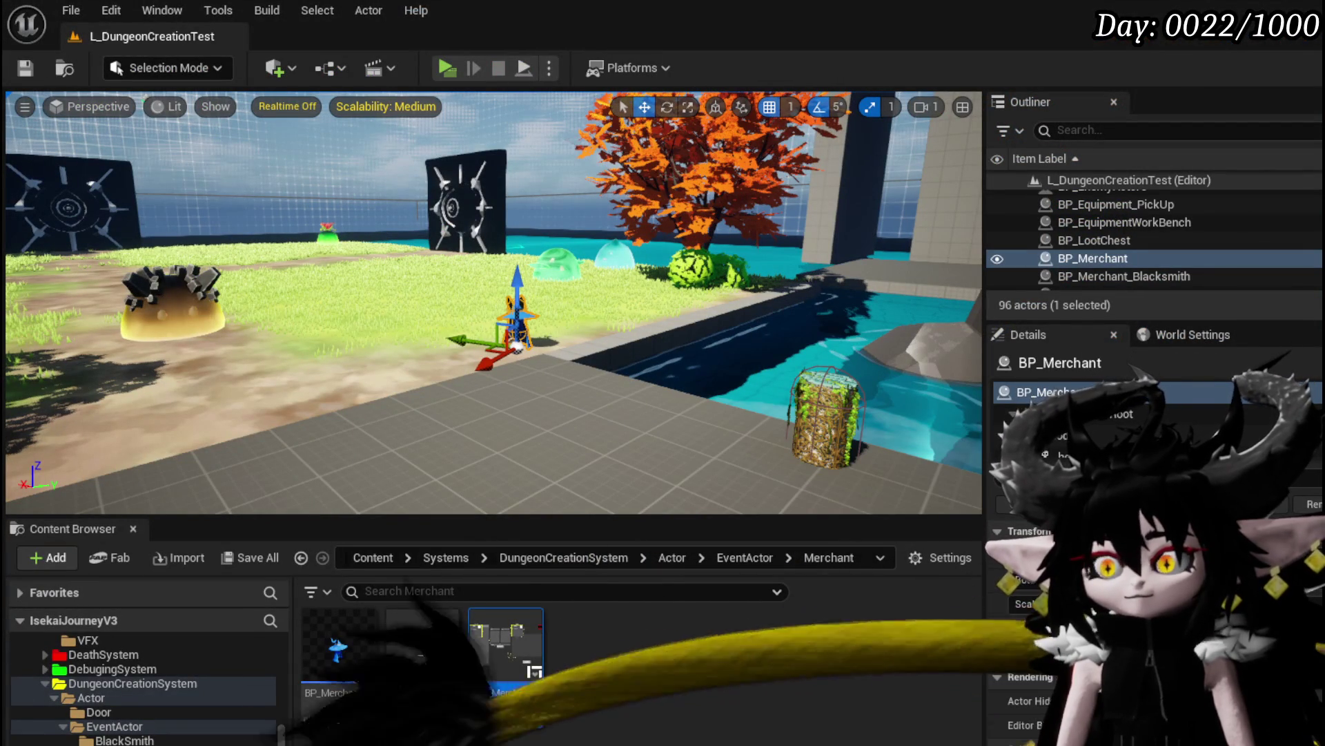
# Open WP_MerchantHUD and rearrange ConfirmBuy's cast, Get Quantity and Item Map nodes
pyautogui.doubleClick(512, 649)
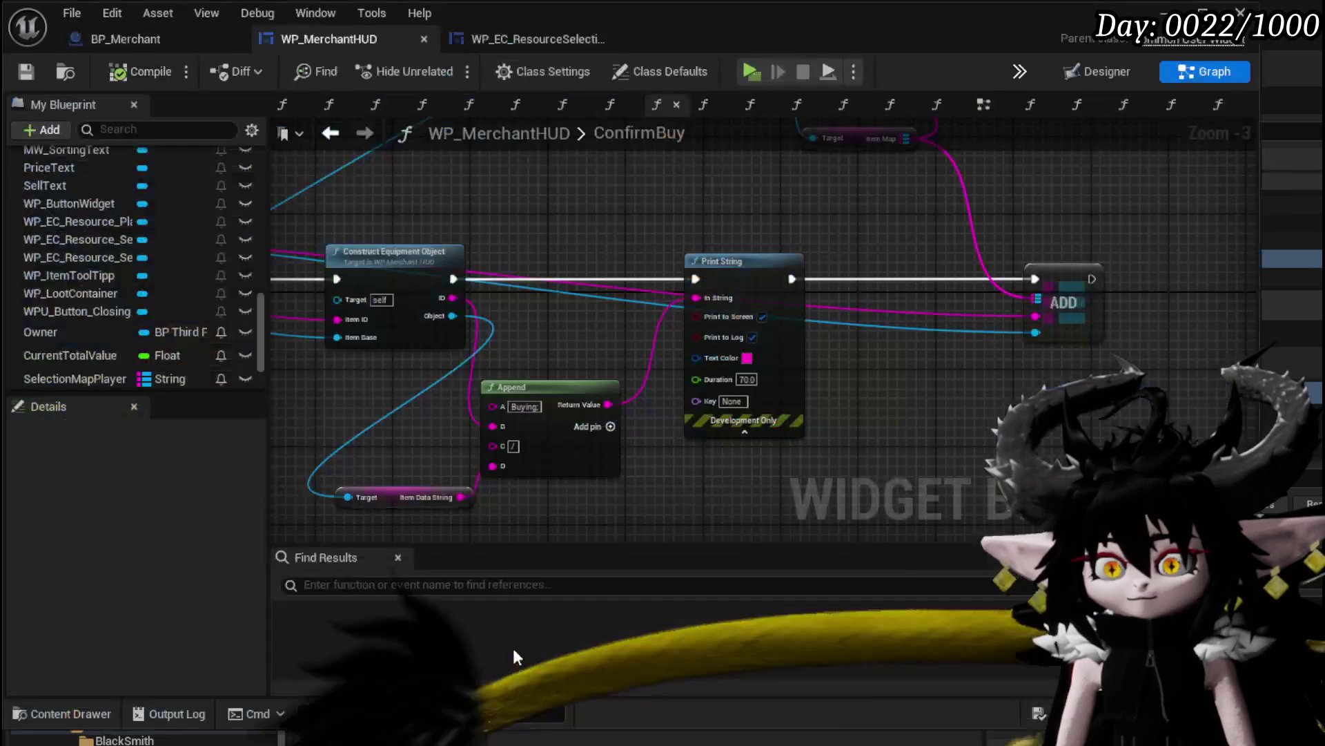
pyautogui.moveTo(607, 267); pyautogui.dragTo(455, 327)
pyautogui.moveTo(532, 172)
pyautogui.mouseDown()
pyautogui.moveTo(525, 235)
pyautogui.moveTo(596, 238)
pyautogui.moveTo(600, 219)
pyautogui.mouseUp()
pyautogui.moveTo(722, 312); pyautogui.dragTo(463, 314)
pyautogui.moveTo(499, 274); pyautogui.dragTo(715, 376)
# Open the IncreaseQuantityIfStackable function graph and inspect its entry node inputs
pyautogui.doubleClick(861, 240)
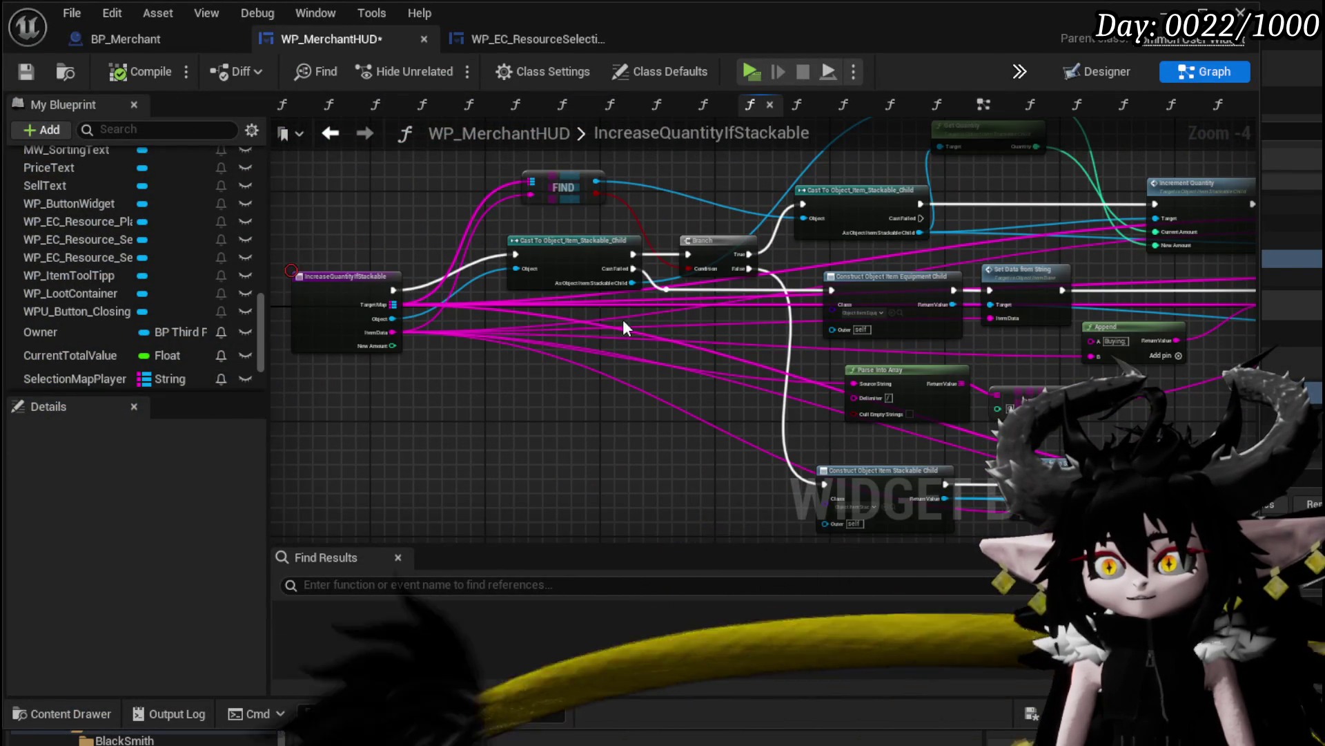
pyautogui.scroll(3, 532, 410)
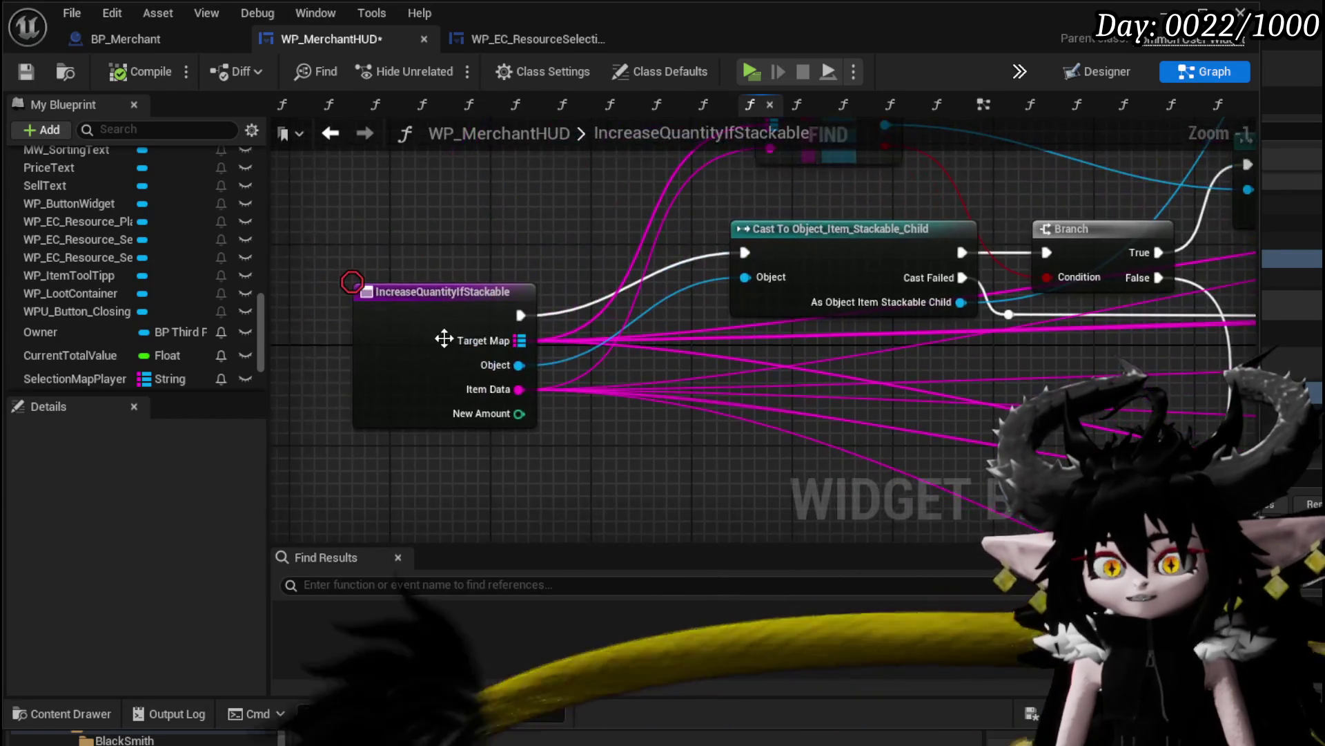
pyautogui.click(445, 340)
pyautogui.scroll(-5, 200, 496)
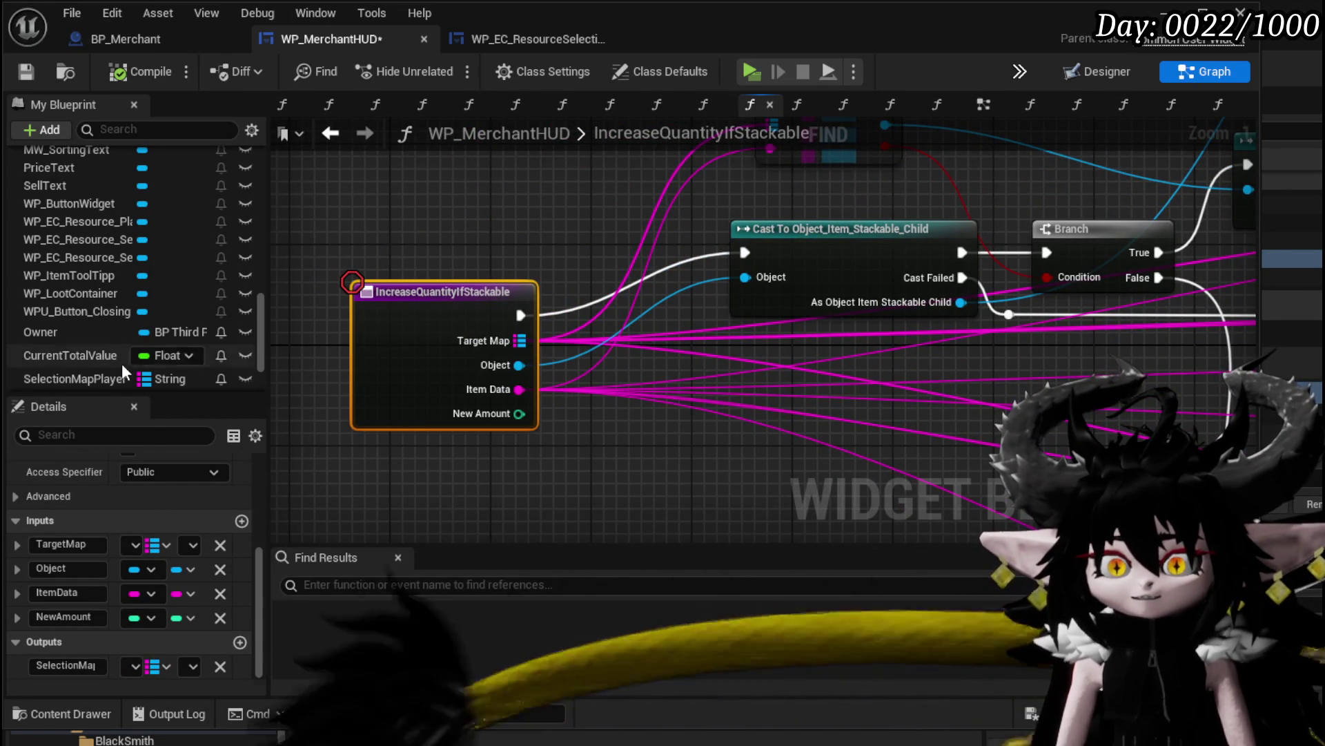
pyautogui.scroll(10, 127, 315)
pyautogui.scroll(5, 127, 315)
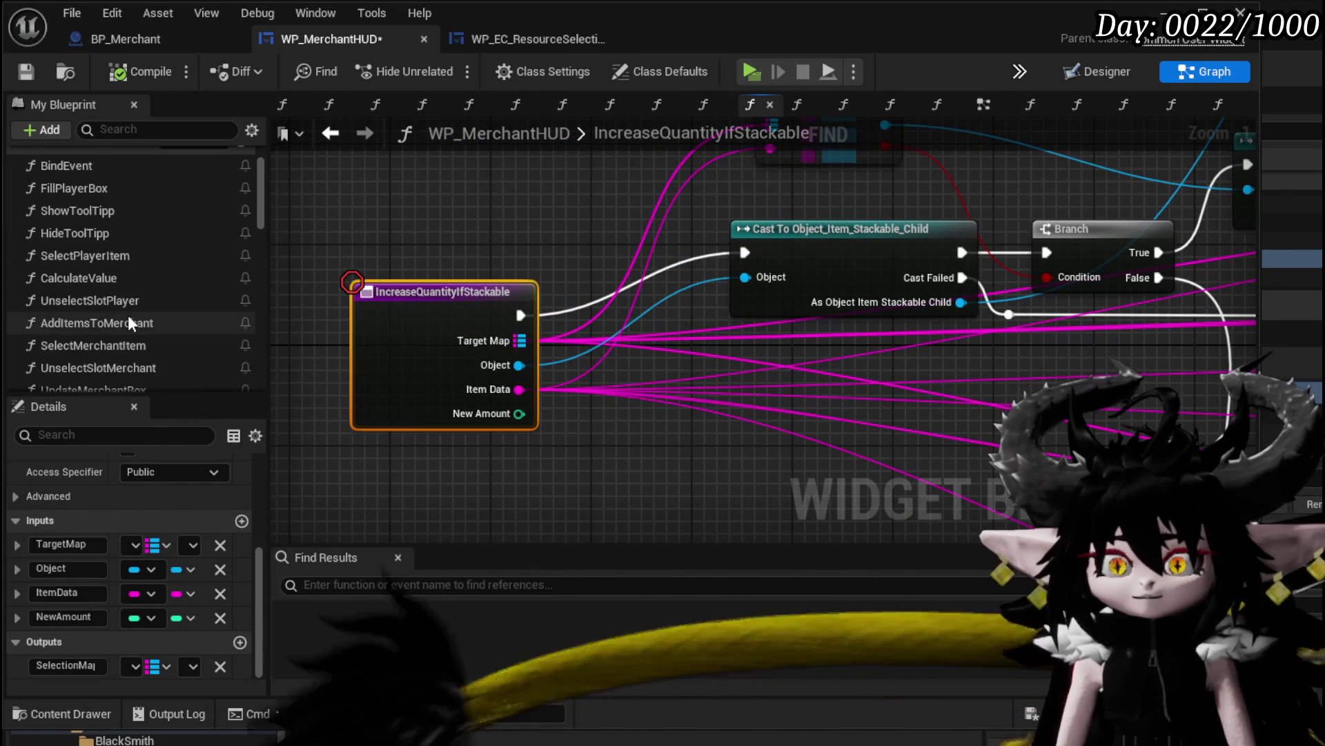
pyautogui.scroll(2, 127, 315)
pyautogui.scroll(-4, 109, 246)
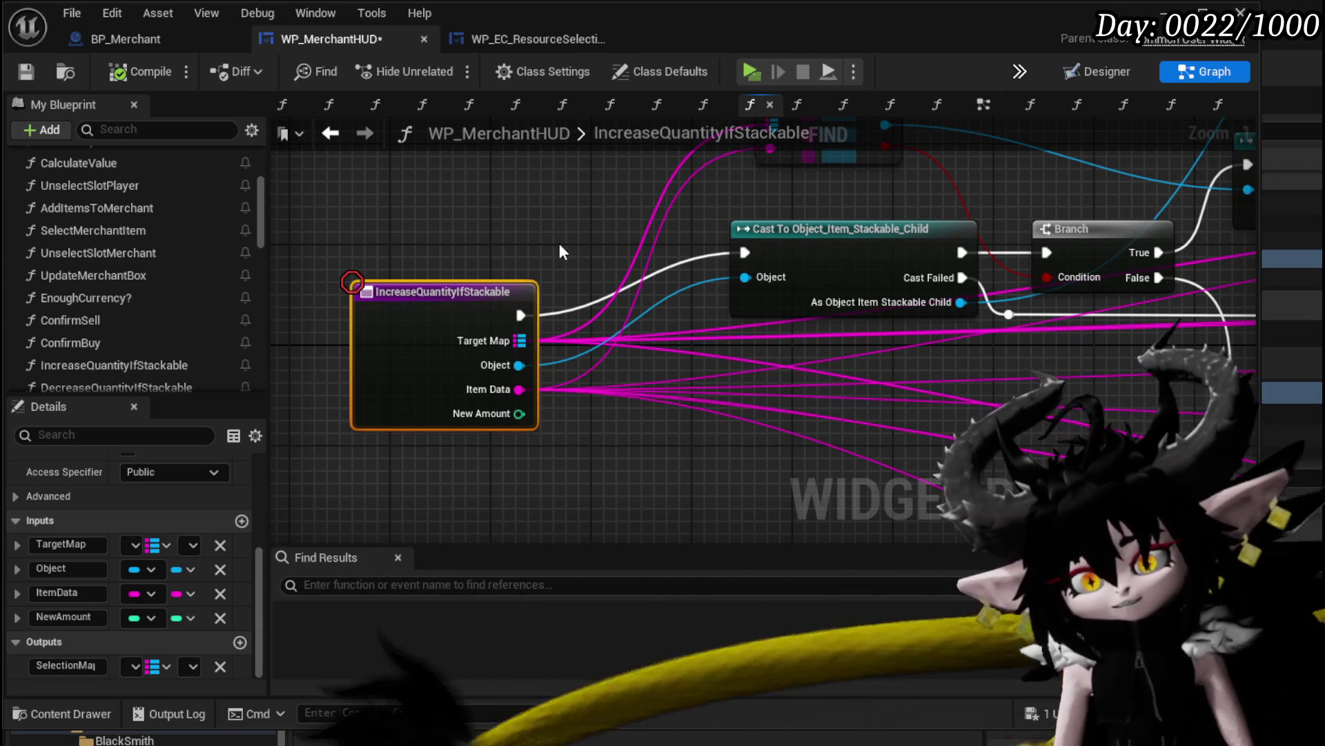
pyautogui.press('Home')
pyautogui.moveTo(787, 324)
pyautogui.mouseDown()
pyautogui.moveTo(479, 299)
pyautogui.moveTo(391, 308)
pyautogui.mouseUp()
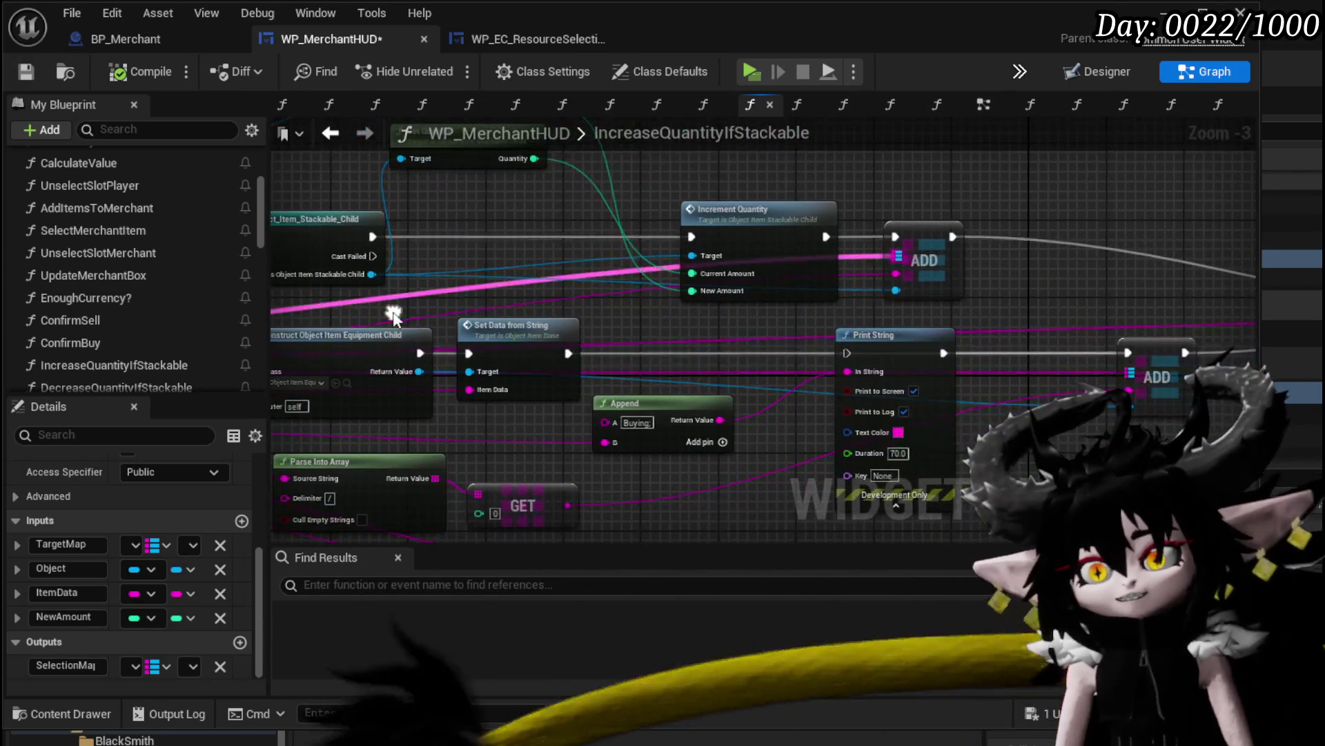
pyautogui.moveTo(694, 317)
pyautogui.mouseDown()
pyautogui.moveTo(421, 317)
pyautogui.moveTo(874, 374)
pyautogui.moveTo(1183, 327)
pyautogui.moveTo(1174, 304)
pyautogui.moveTo(981, 389)
pyautogui.moveTo(972, 312)
pyautogui.mouseUp()
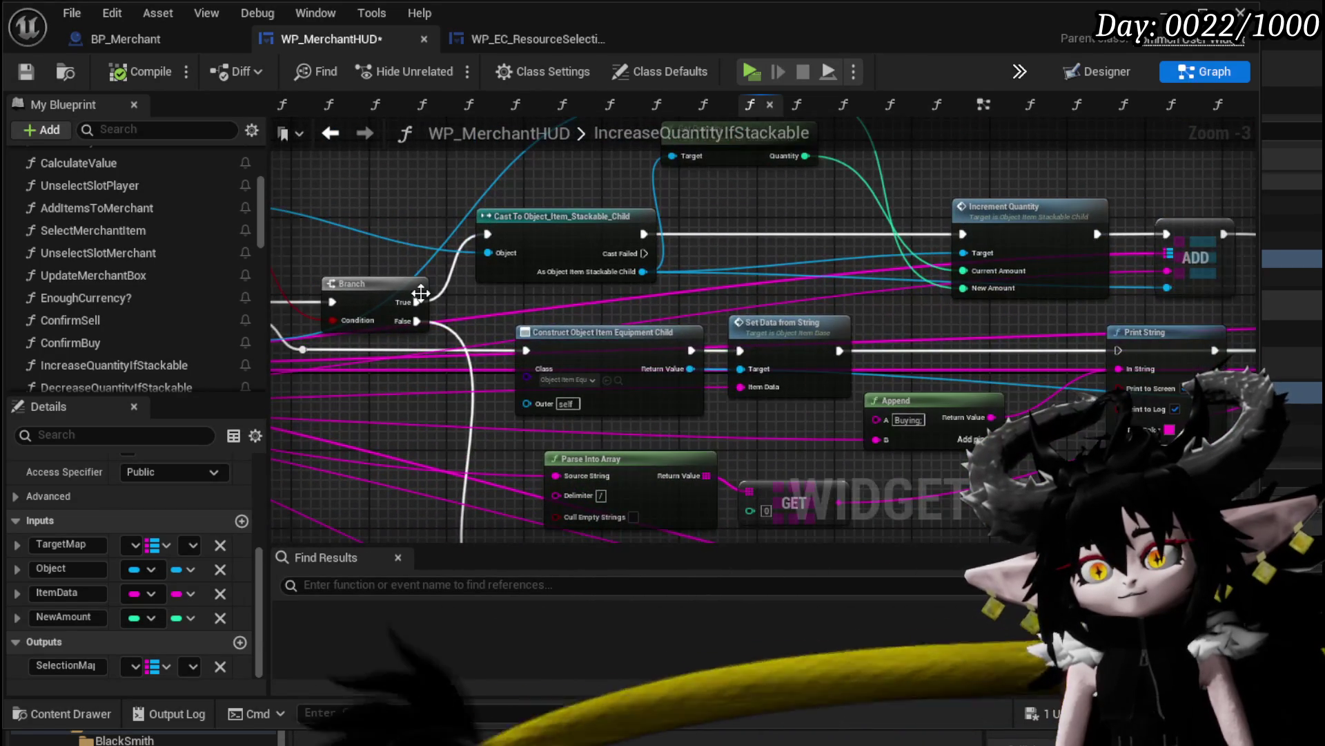
pyautogui.click(391, 289)
pyautogui.moveTo(391, 288)
pyautogui.mouseDown()
pyautogui.moveTo(556, 272)
pyautogui.moveTo(580, 312)
pyautogui.moveTo(542, 320)
pyautogui.mouseUp()
pyautogui.moveTo(681, 269)
pyautogui.mouseDown()
pyautogui.moveTo(444, 272)
pyautogui.moveTo(573, 380)
pyautogui.mouseUp()
pyautogui.moveTo(613, 271)
pyautogui.mouseDown()
pyautogui.moveTo(462, 200)
pyautogui.moveTo(976, 384)
pyautogui.moveTo(642, 241)
pyautogui.moveTo(552, 176)
pyautogui.moveTo(674, 459)
pyautogui.mouseUp()
pyautogui.moveTo(589, 353); pyautogui.dragTo(518, 473)
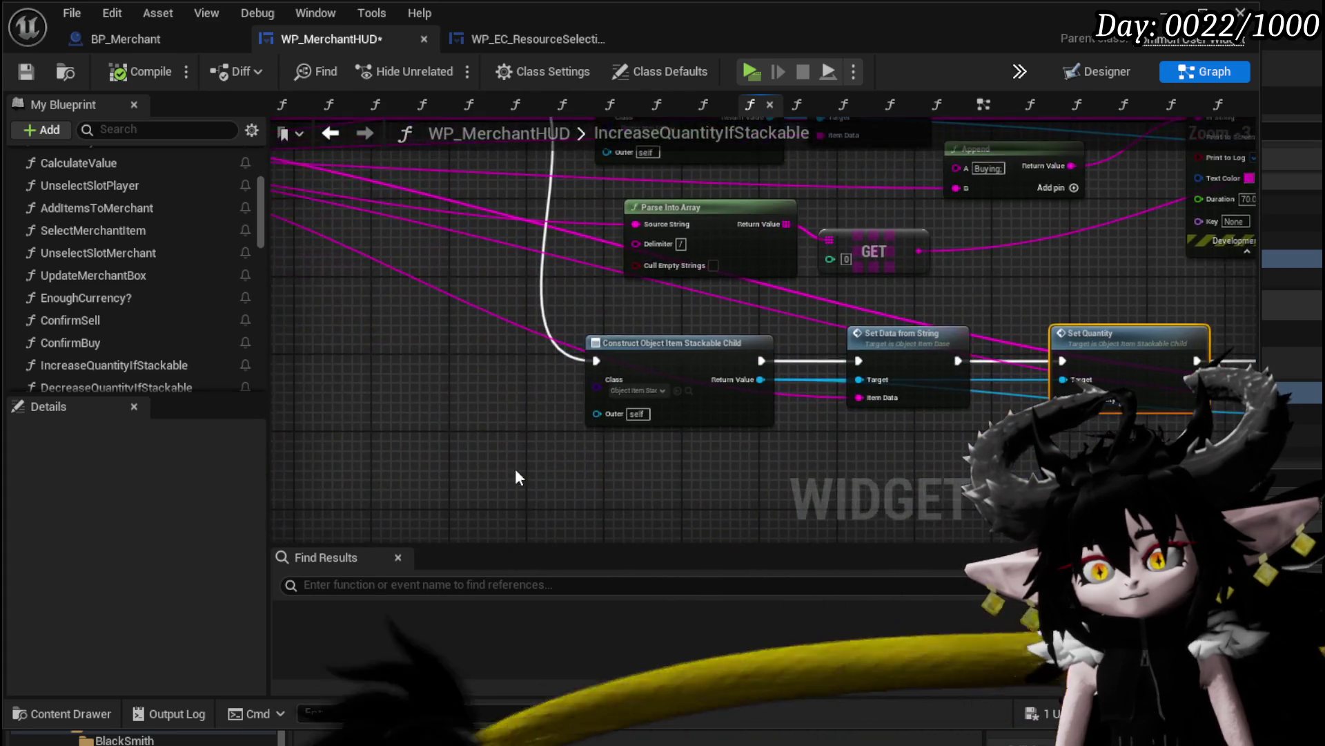
pyautogui.scroll(-2, 817, 416)
pyautogui.moveTo(816, 416)
pyautogui.mouseDown()
pyautogui.moveTo(524, 396)
pyautogui.moveTo(734, 411)
pyautogui.mouseUp()
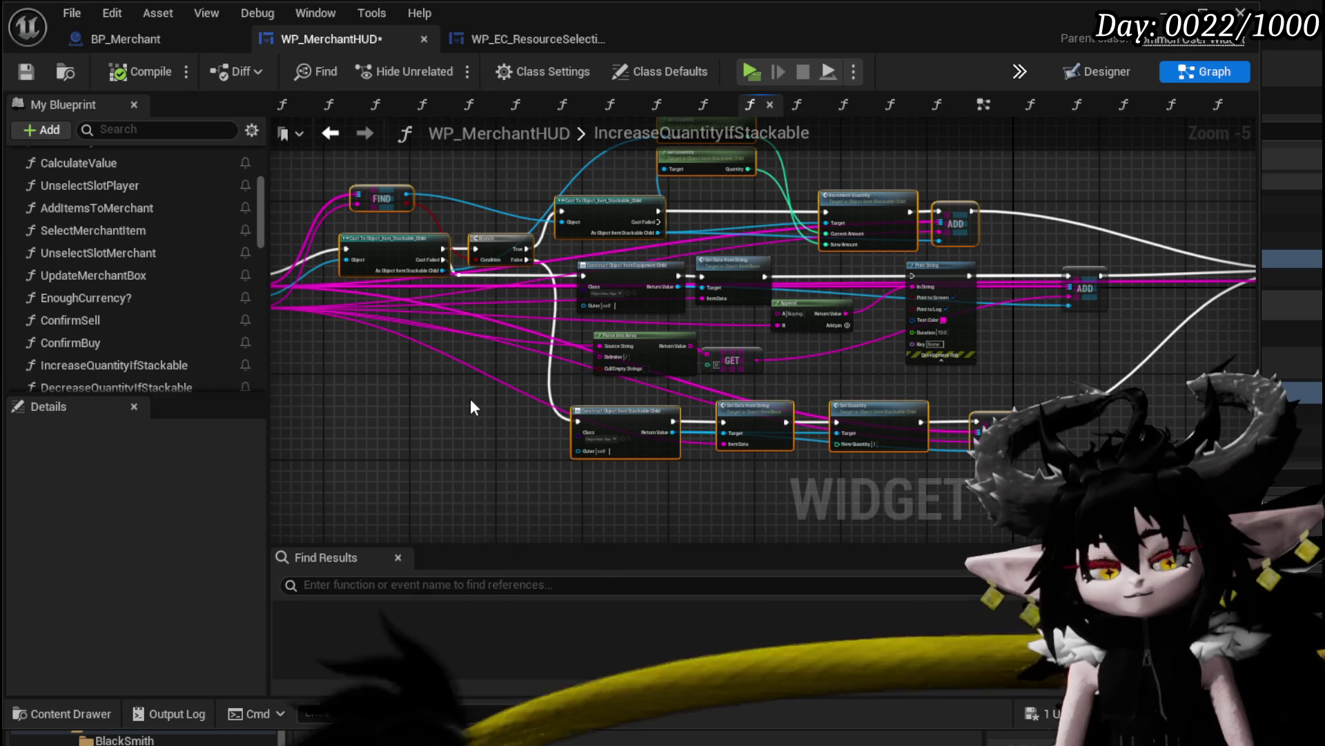
pyautogui.moveTo(438, 376); pyautogui.dragTo(606, 390)
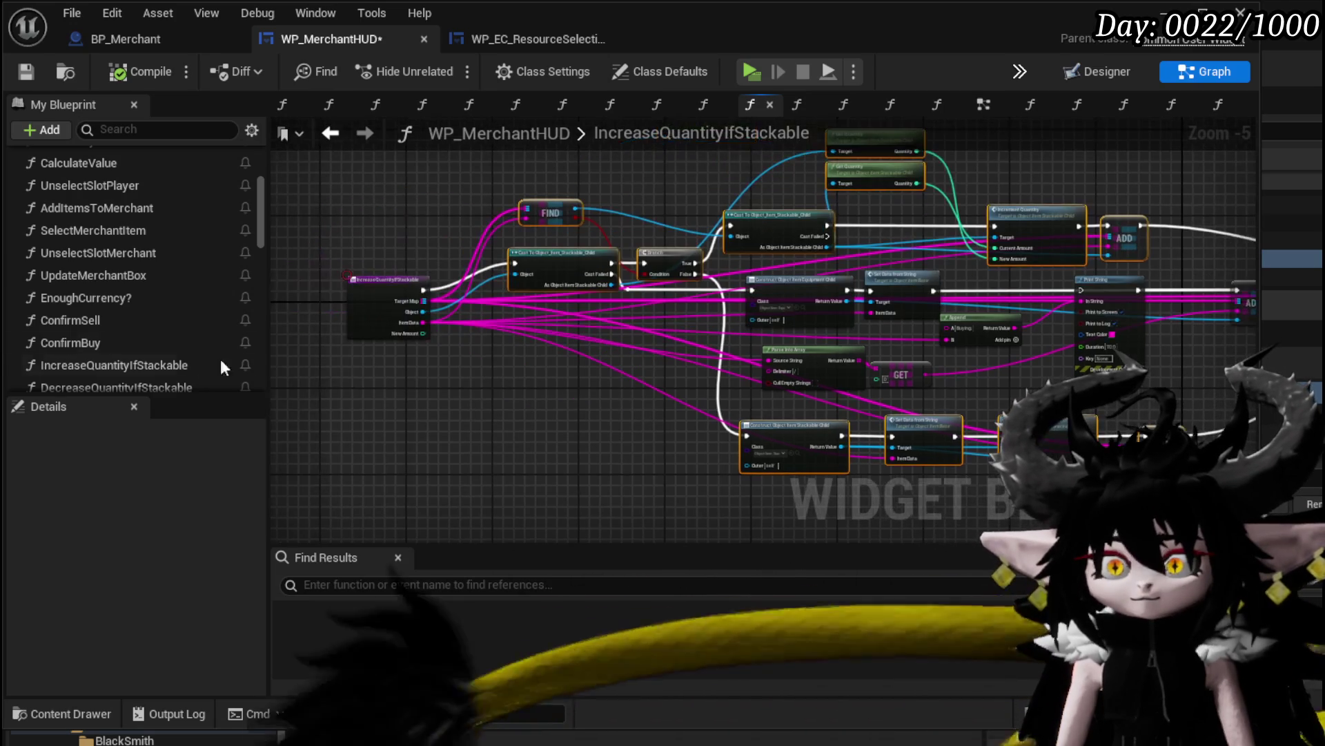
pyautogui.scroll(-3, 167, 341)
pyautogui.scroll(10, 167, 341)
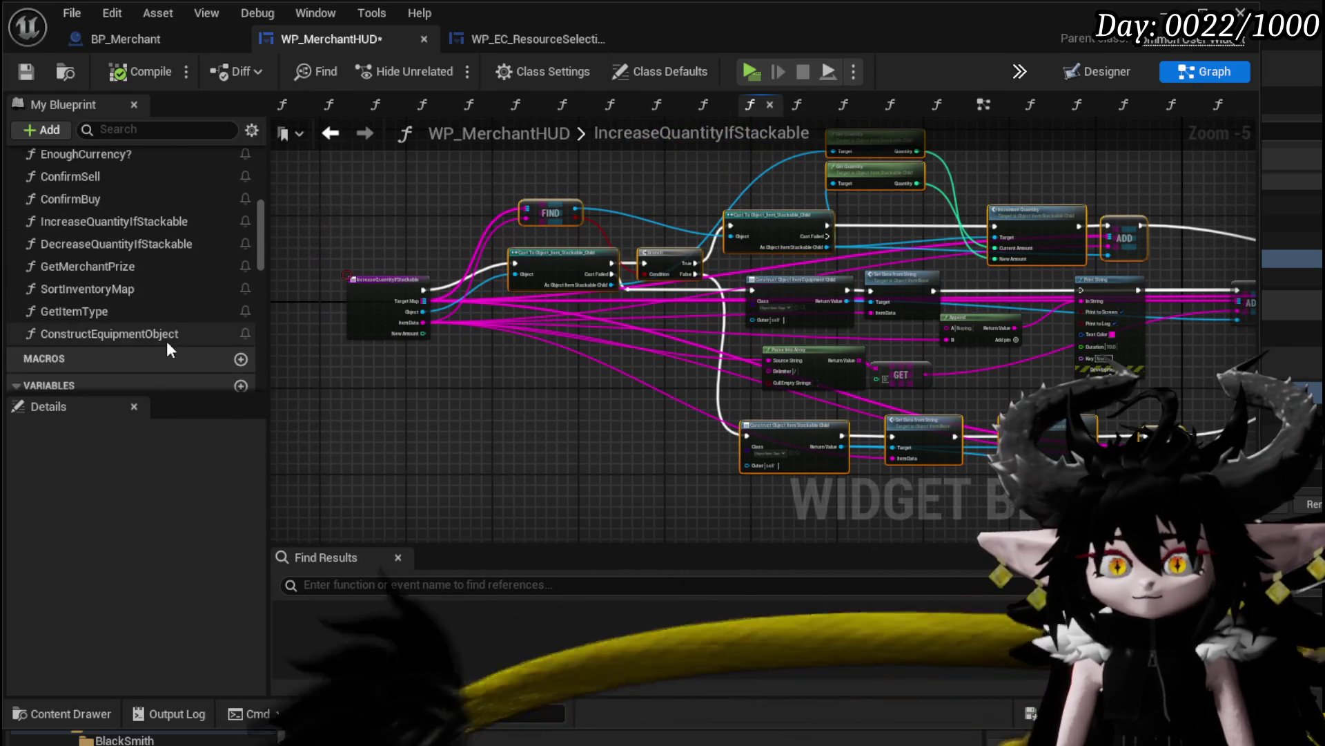
# Add a function named ConstructStackableObject under Functions and reposition its entry node
pyautogui.click(238, 203)
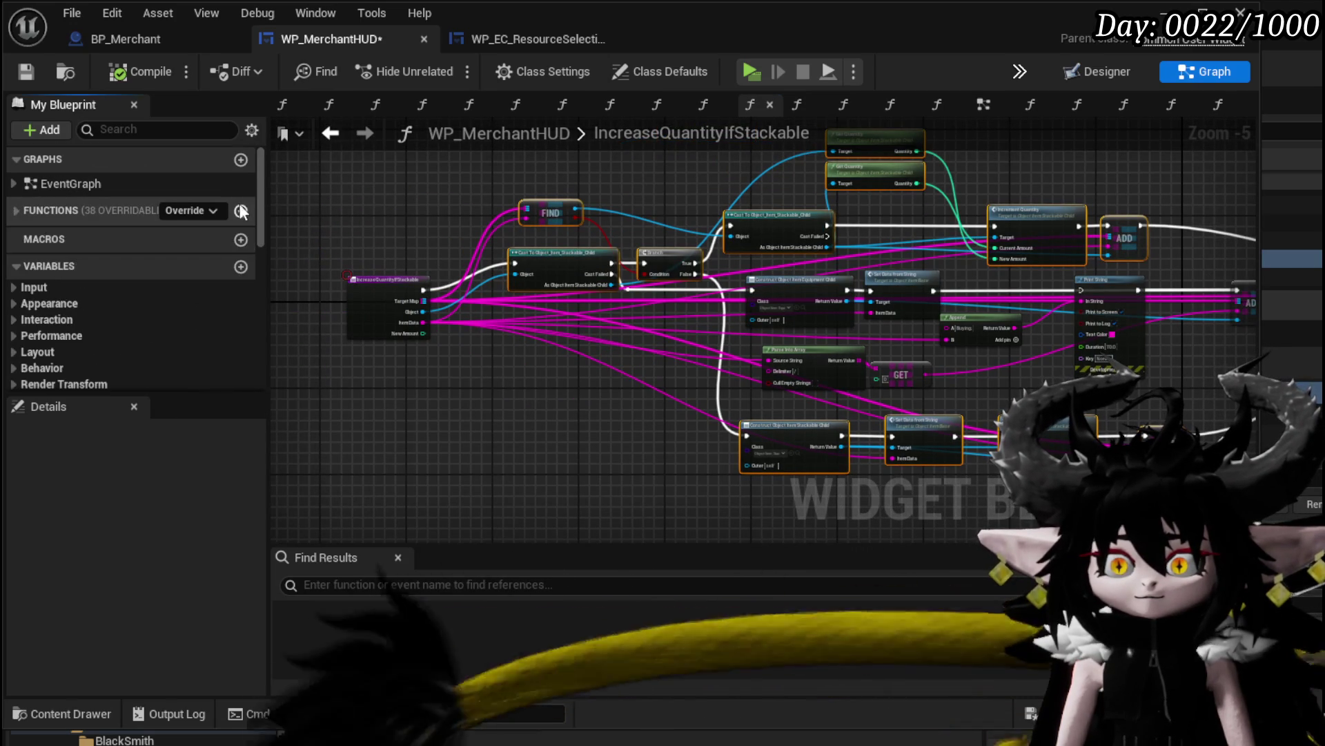
pyautogui.click(12, 209)
pyautogui.click(239, 210)
pyautogui.write('Co')
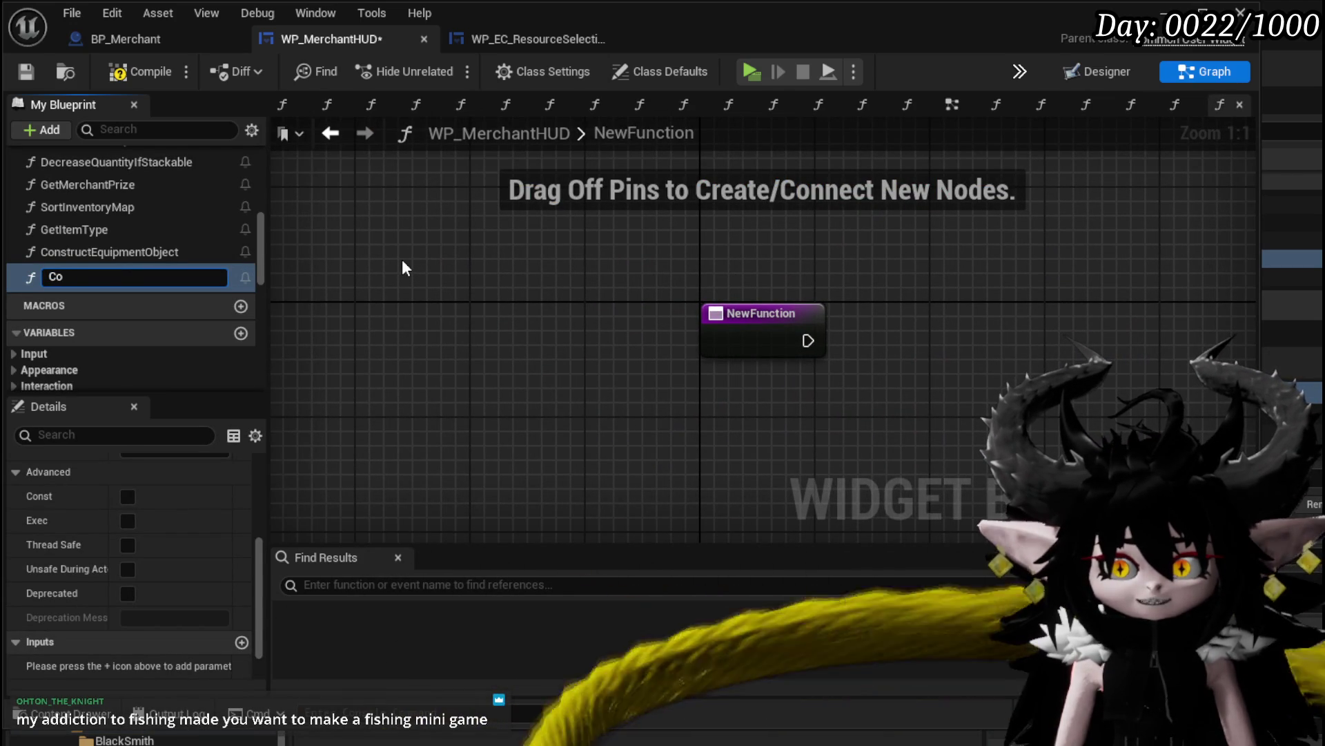
pyautogui.write('nstr')
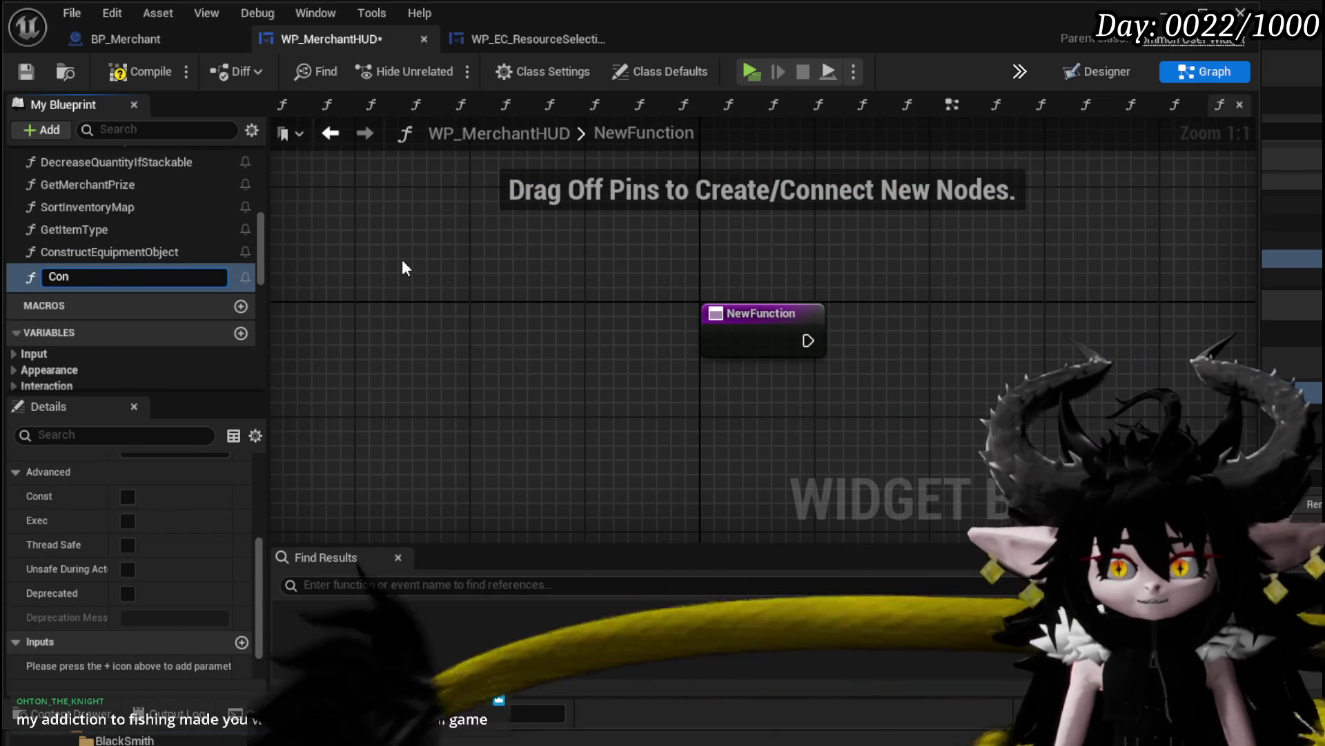
pyautogui.write('uct')
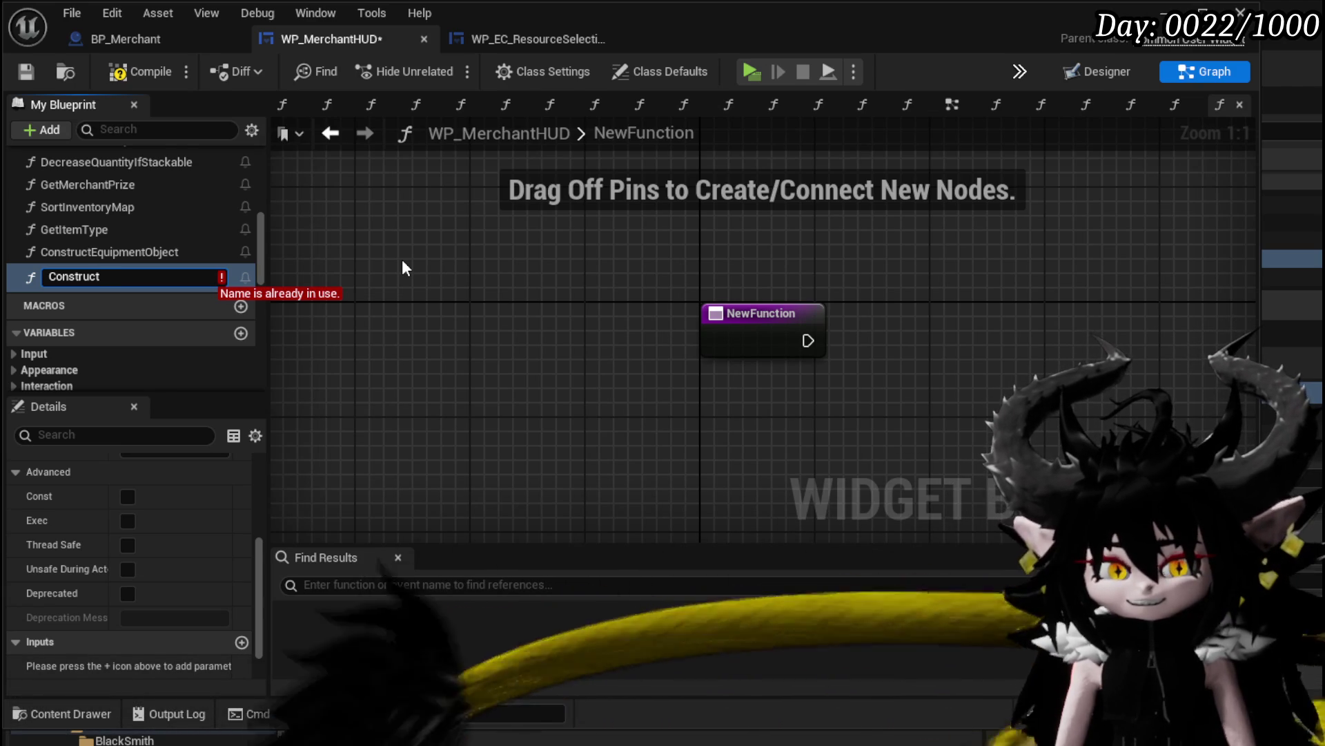
pyautogui.write('Stackable')
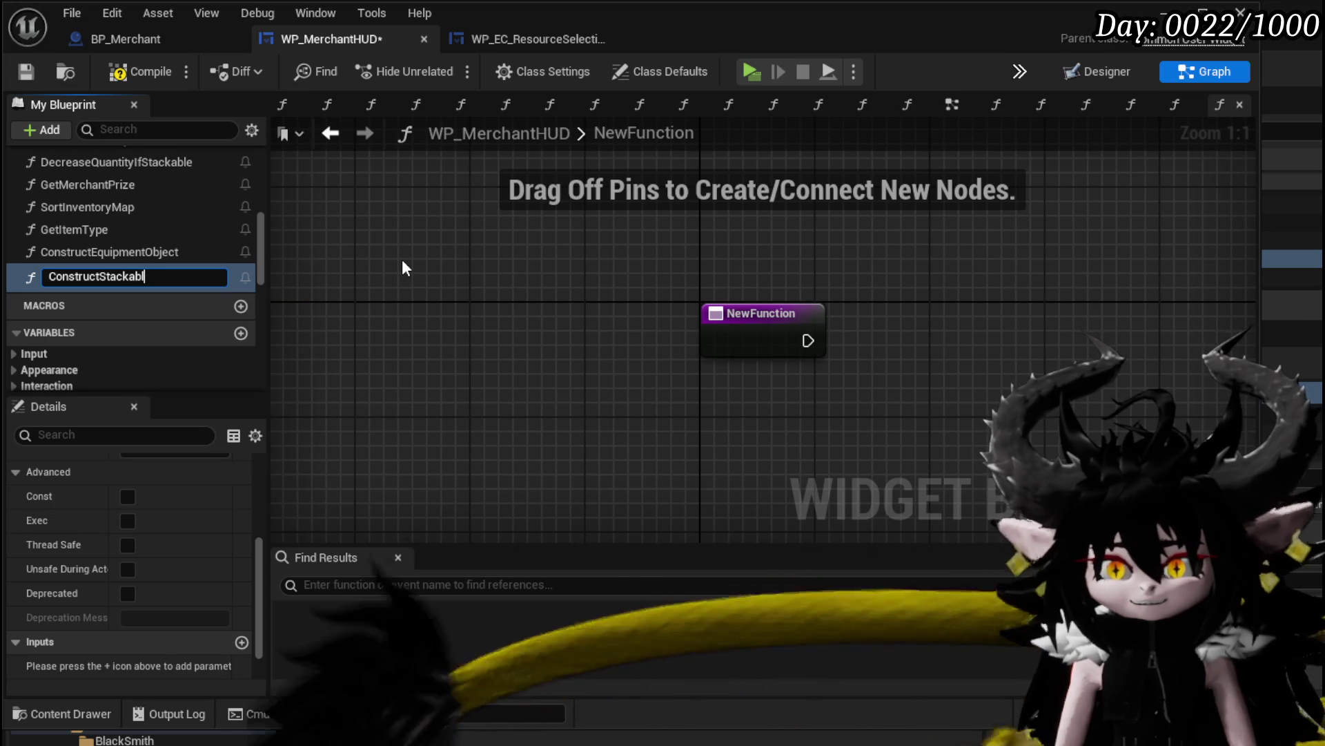
pyautogui.write('Object')
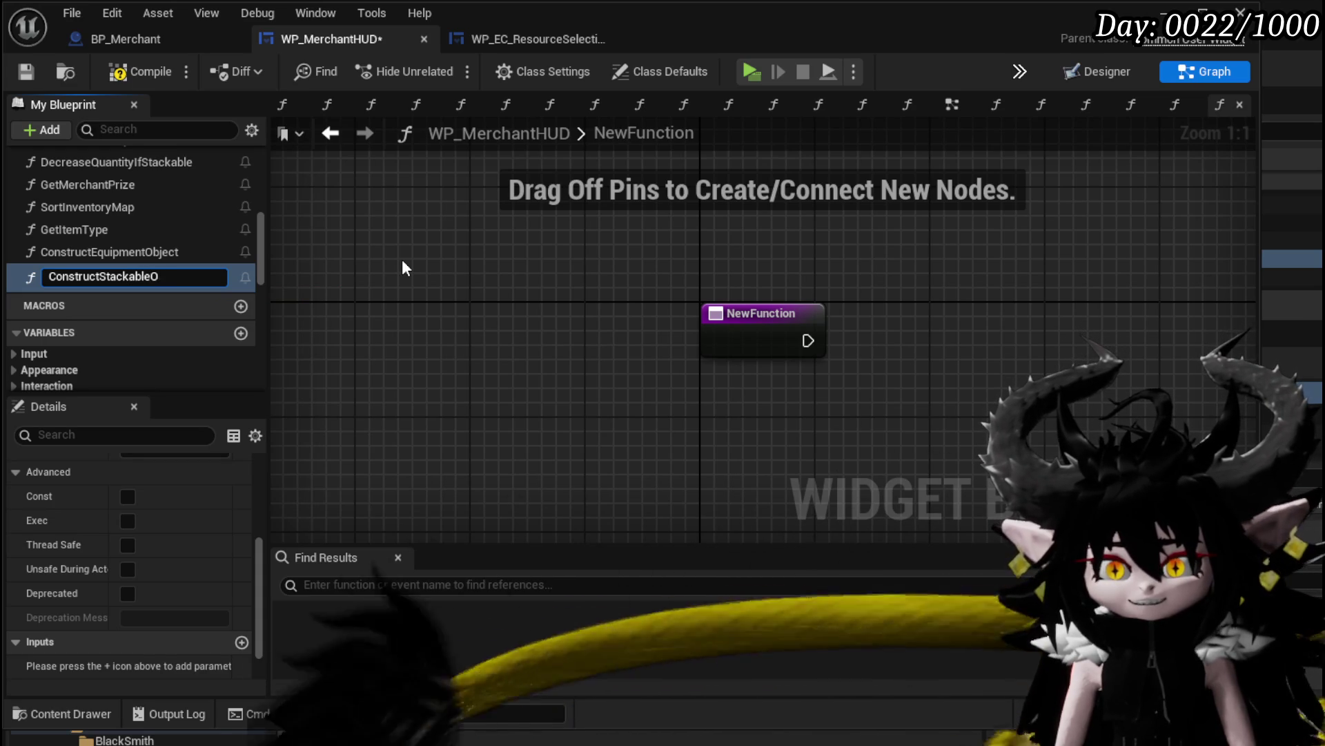
pyautogui.press('Return')
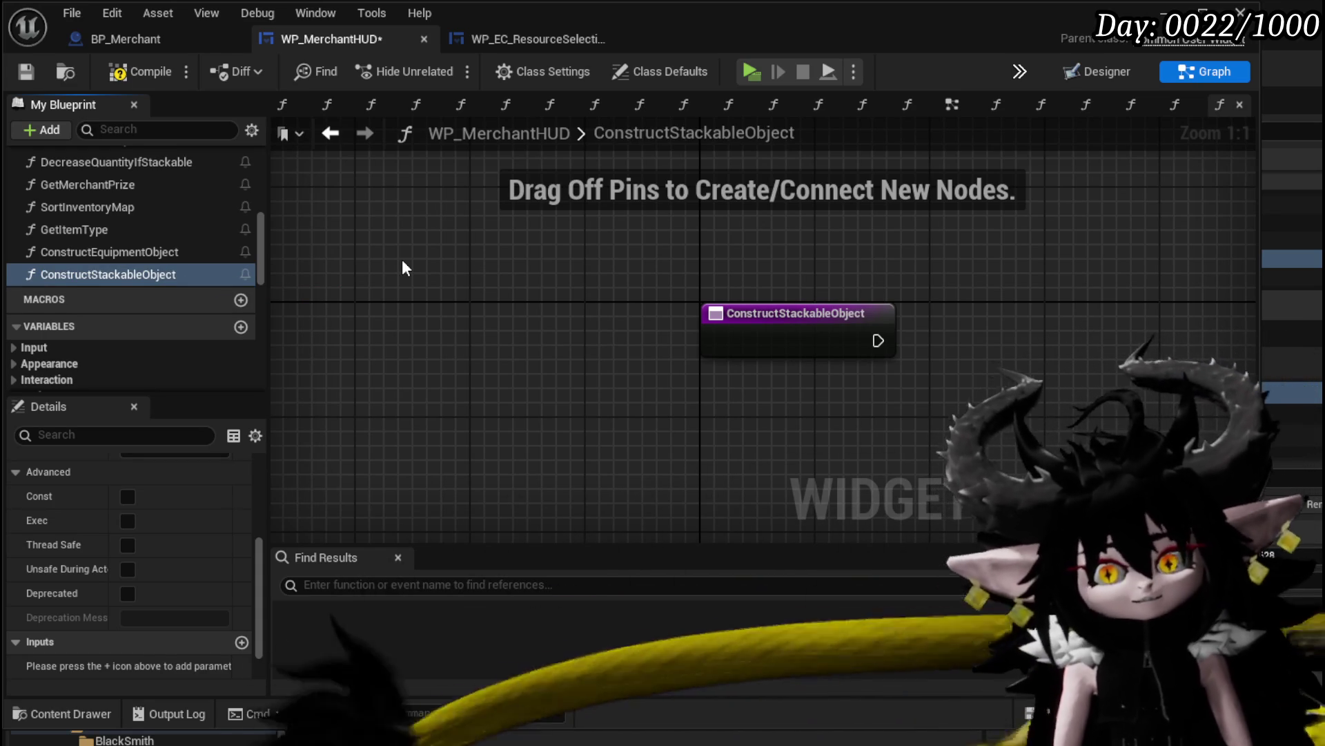
pyautogui.moveTo(450, 290); pyautogui.dragTo(294, 273)
# Compile, then move the entry node left of the Cast To Object_Item_Stackable_Child node
pyautogui.click(118, 77)
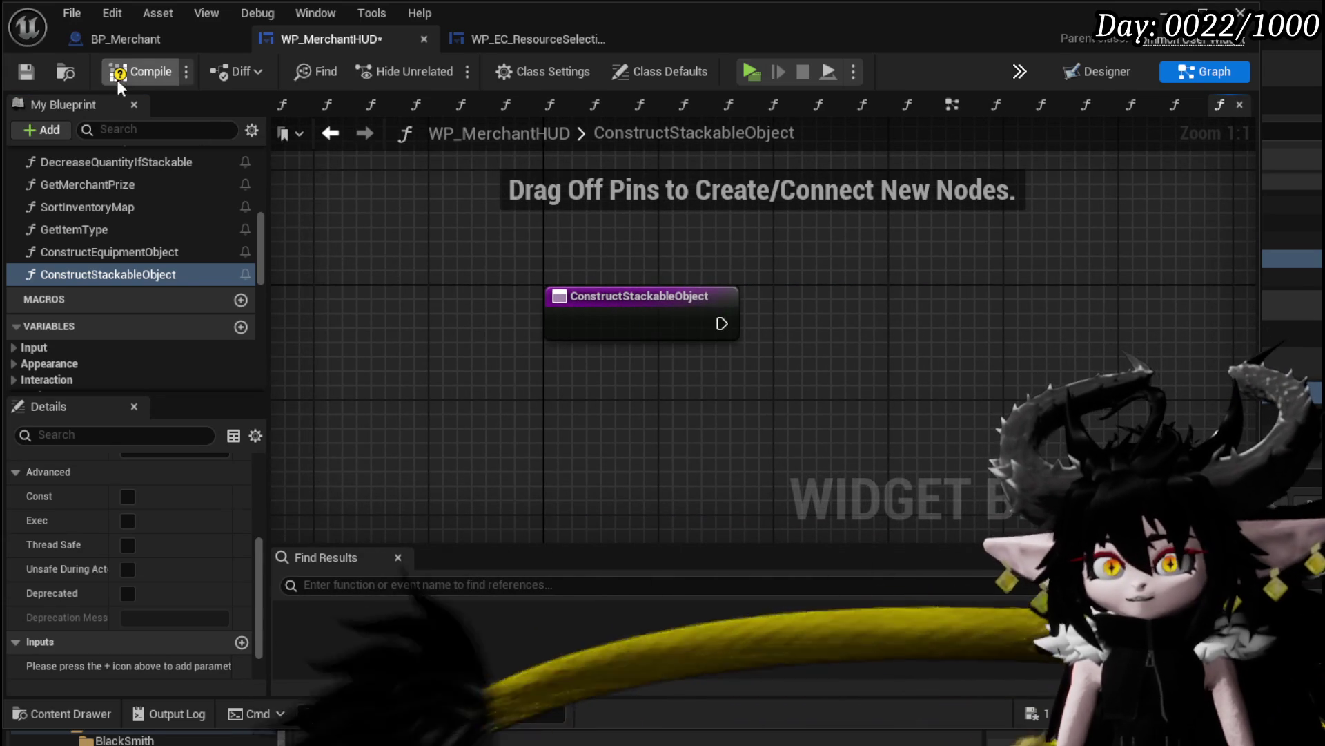
pyautogui.scroll(-4, 552, 345)
pyautogui.scroll(1, 682, 328)
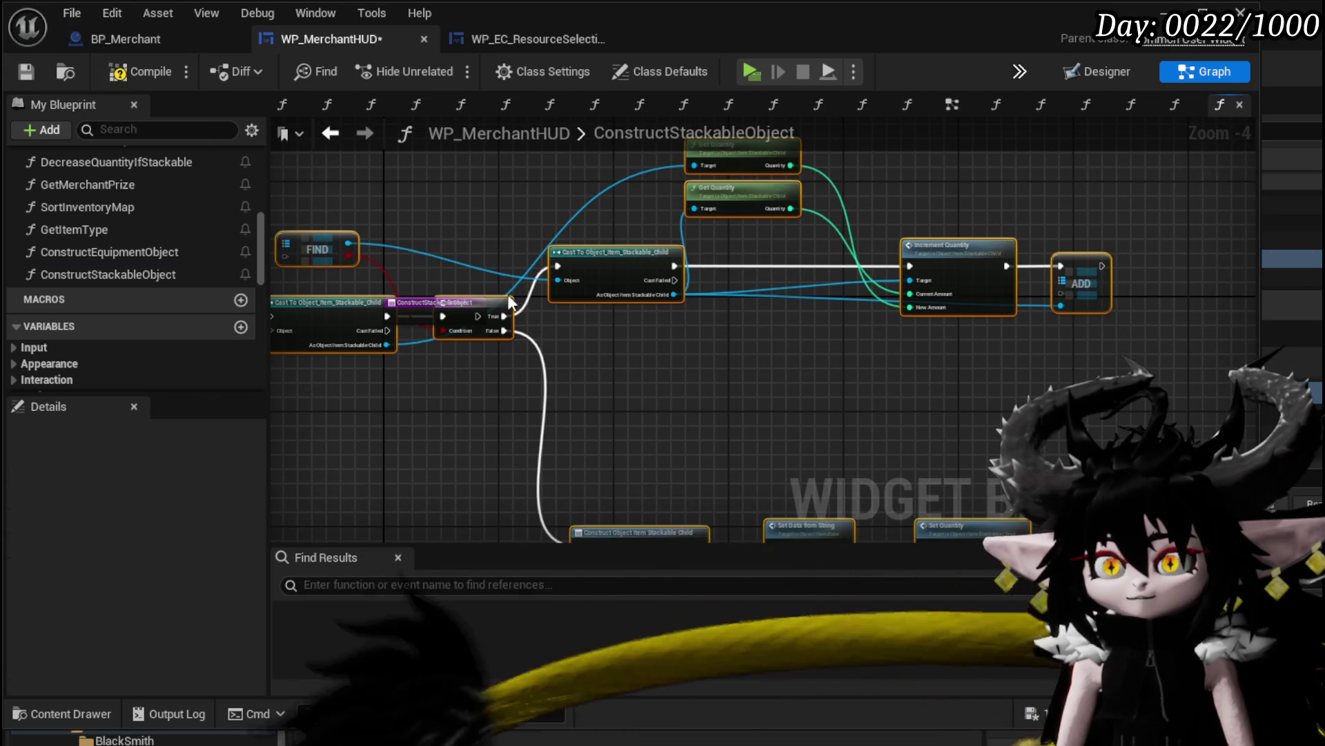
pyautogui.scroll(-1, 668, 309)
pyautogui.scroll(2, 478, 320)
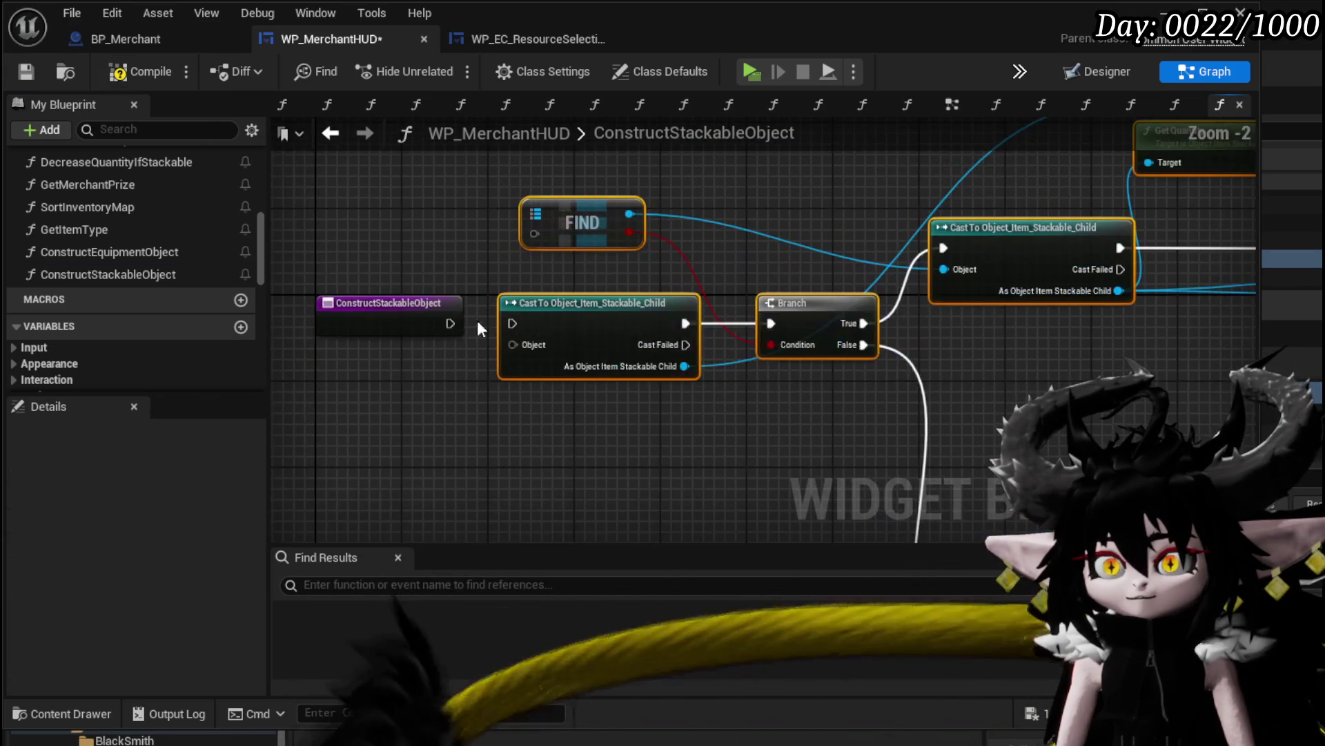
pyautogui.moveTo(525, 328); pyautogui.dragTo(429, 325)
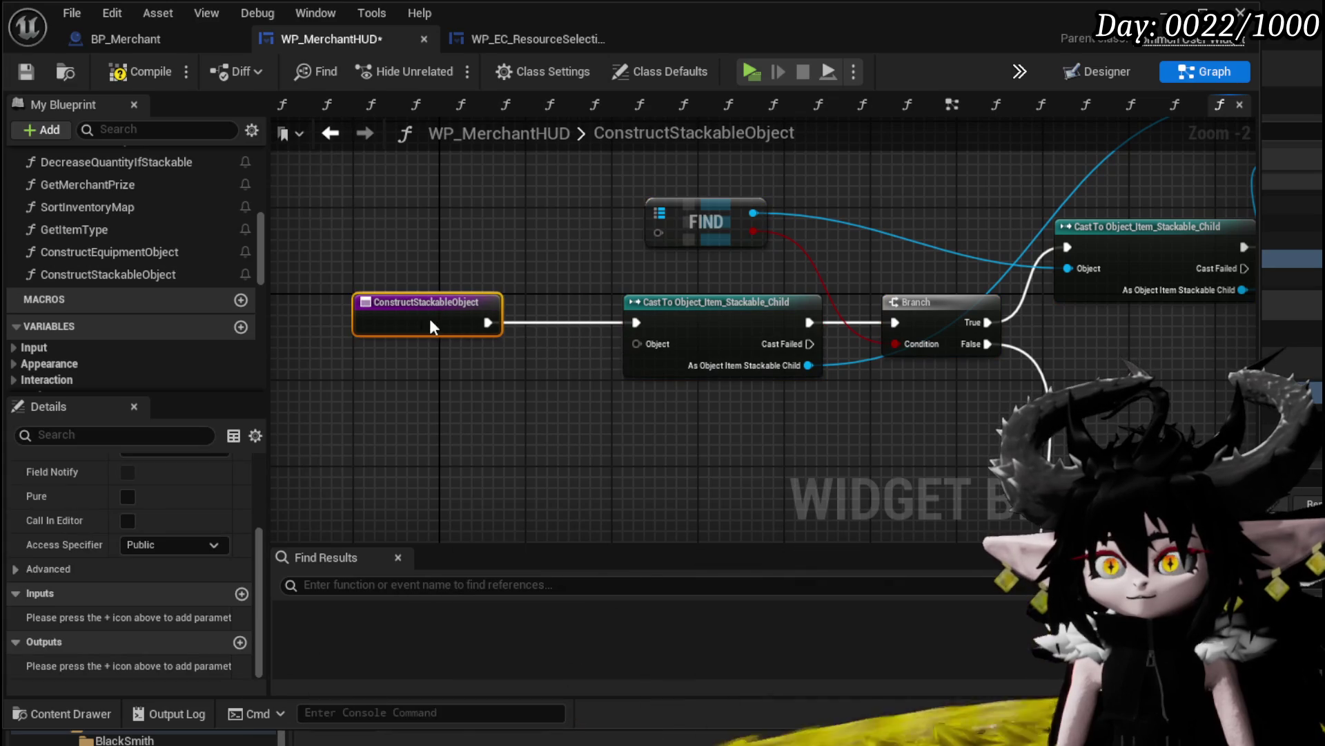
# Add three inputs to ConstructStackableObject and make the first input a String
pyautogui.click(241, 593)
pyautogui.click(241, 594)
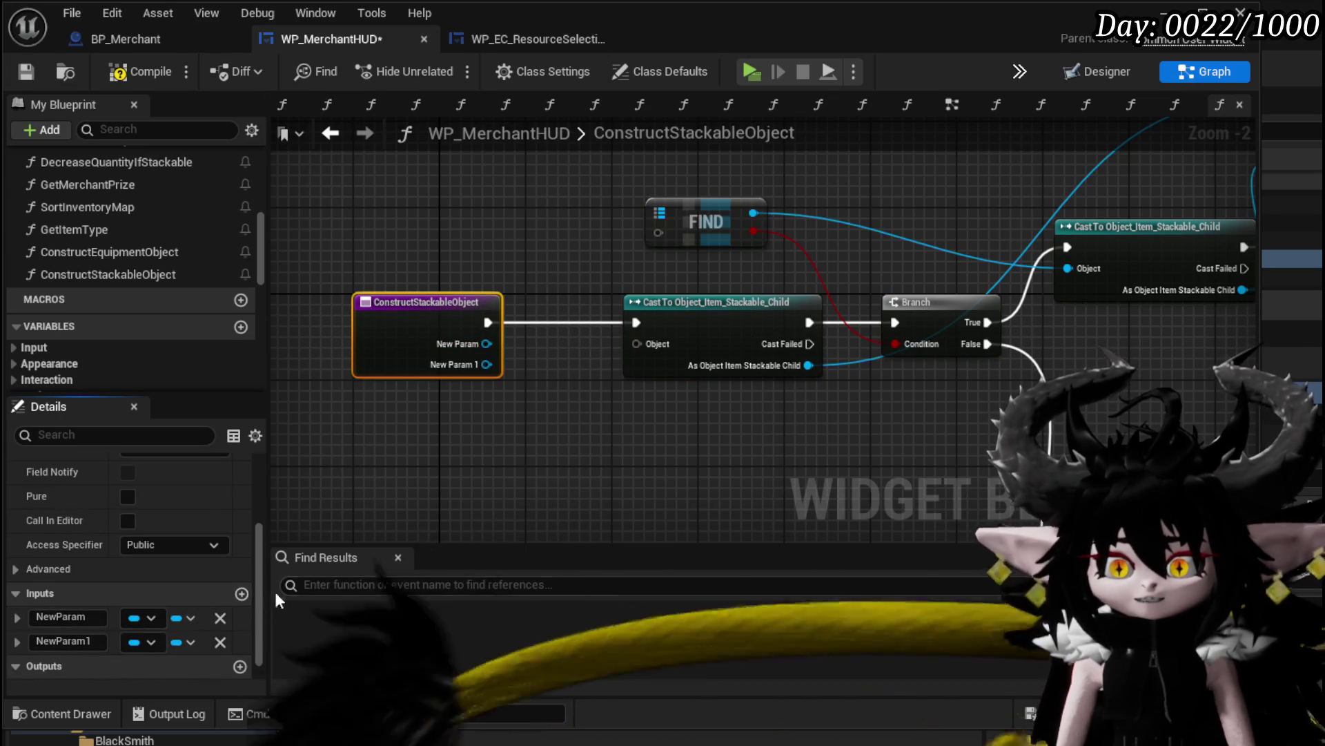
pyautogui.click(242, 594)
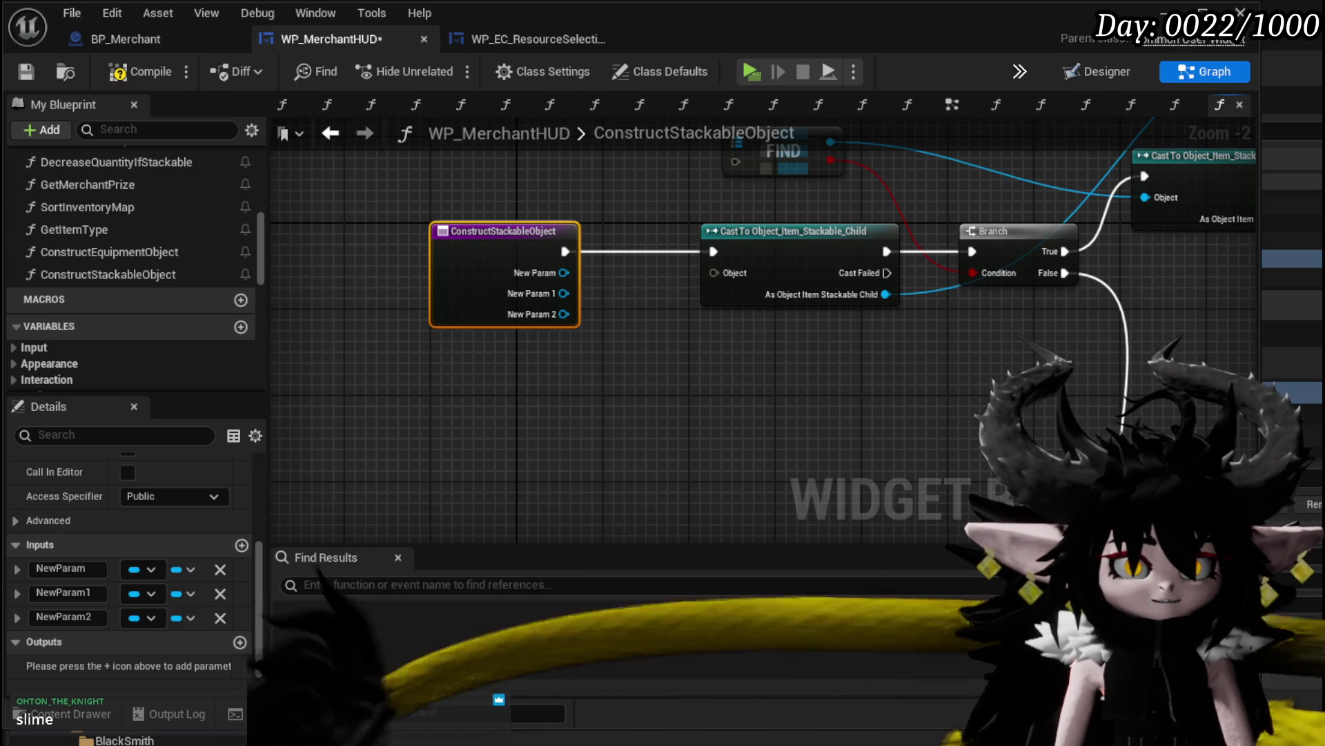
pyautogui.moveTo(619, 507); pyautogui.dragTo(561, 515)
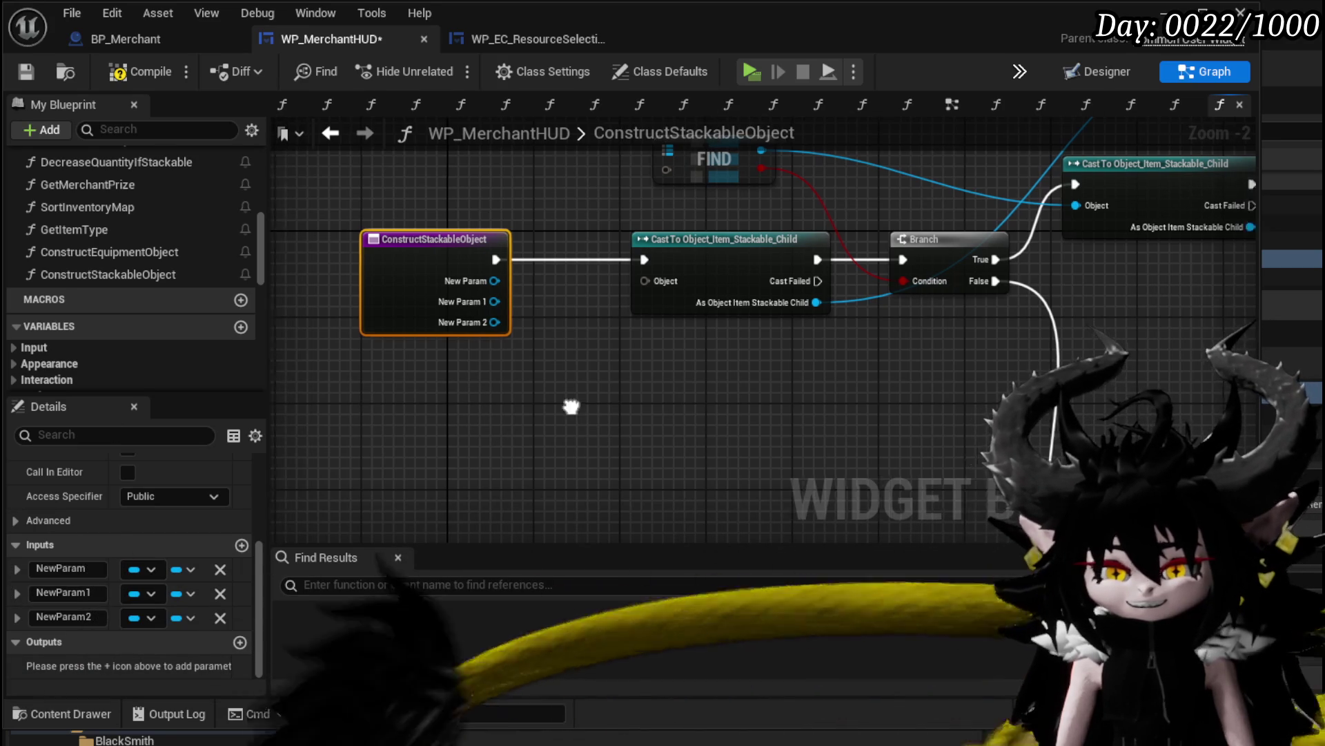
pyautogui.moveTo(522, 367); pyautogui.dragTo(525, 358)
pyautogui.click(148, 569)
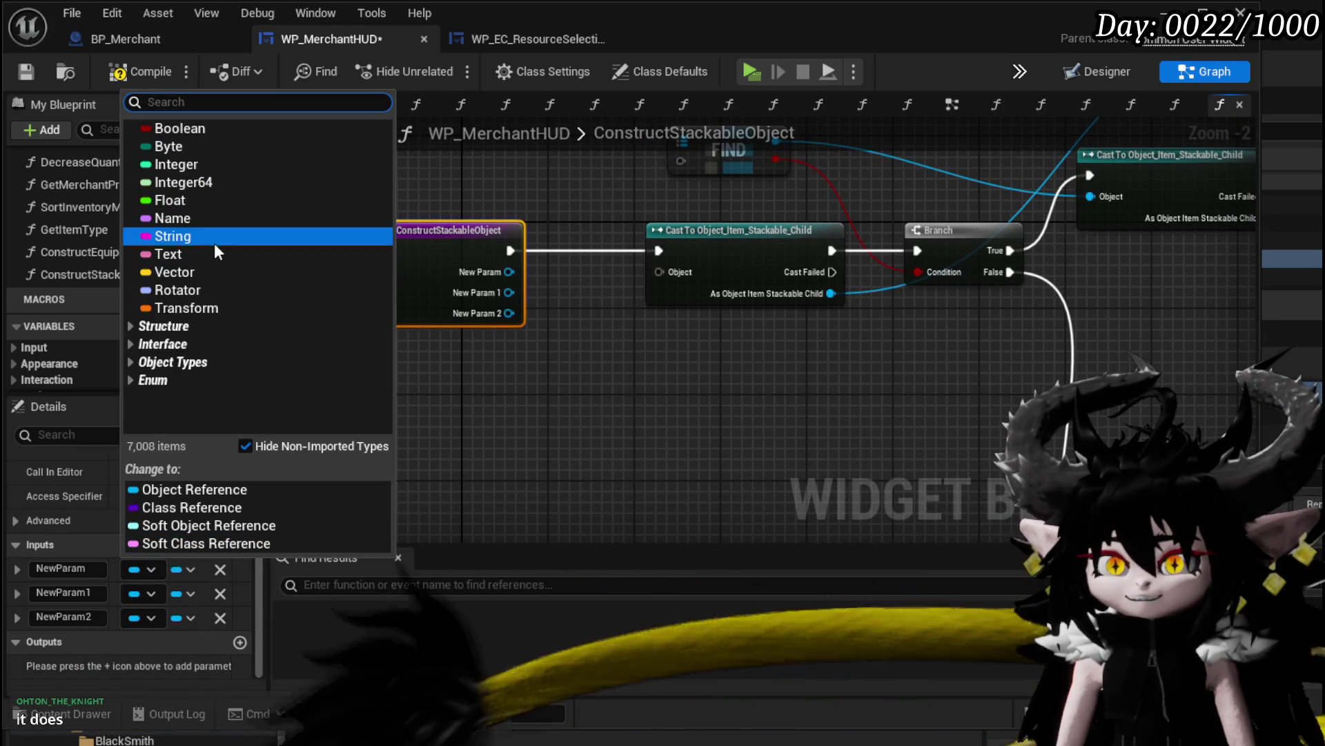
pyautogui.press('Escape')
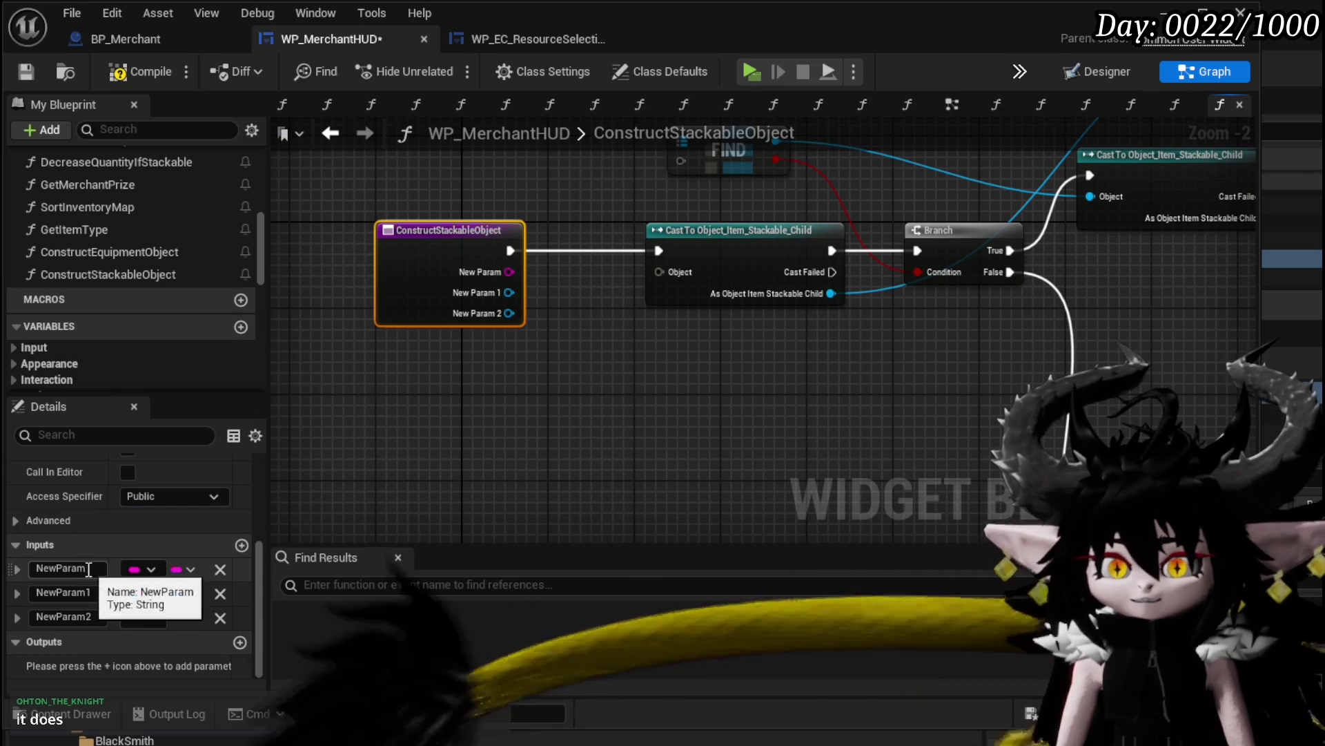
# Rename the first input to ItemID
pyautogui.click(61, 568)
pyautogui.write('ID')
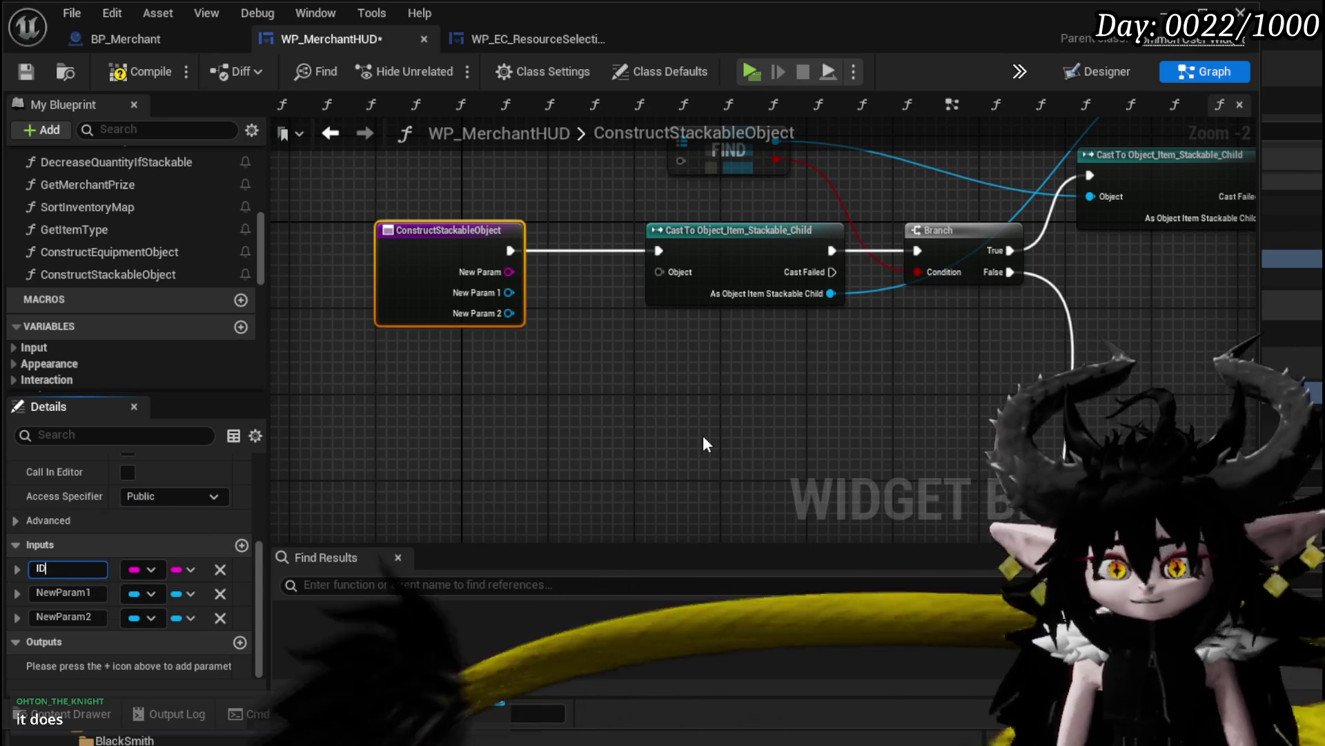
pyautogui.press('Return')
pyautogui.moveTo(704, 439); pyautogui.dragTo(601, 397)
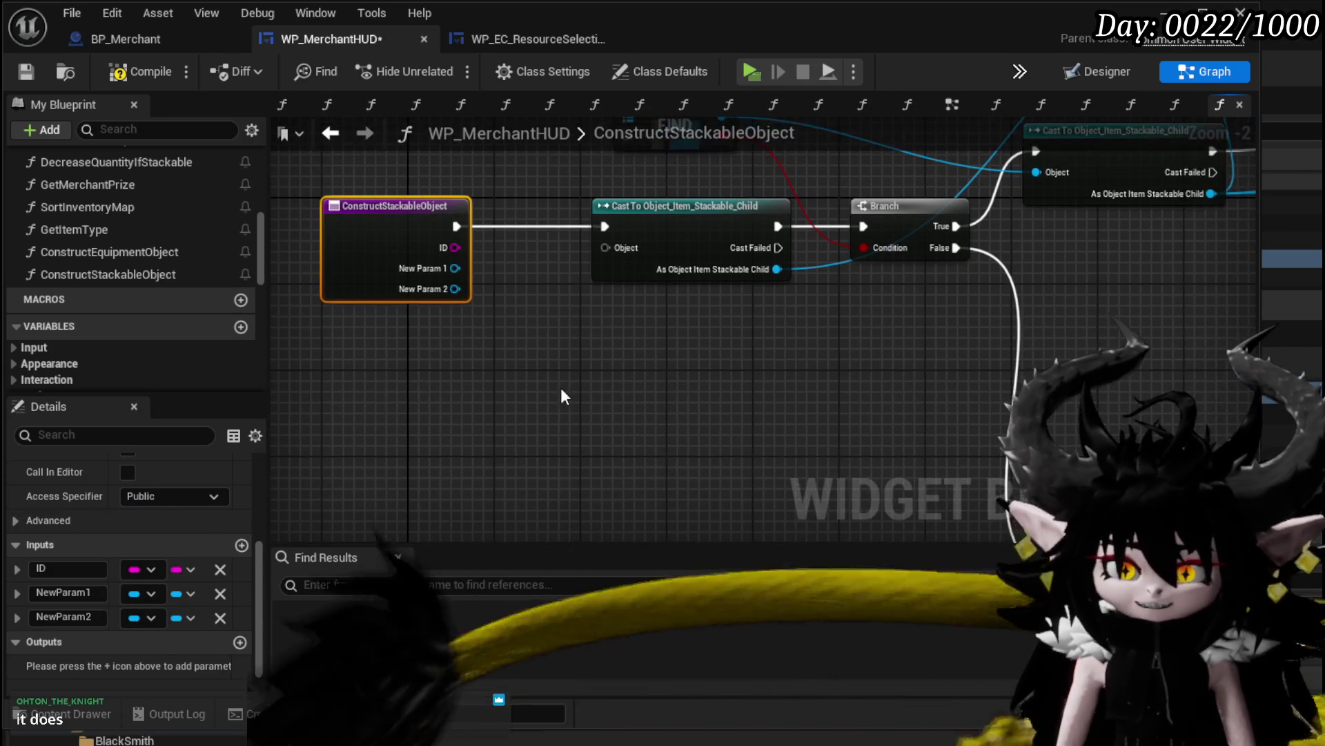
pyautogui.scroll(2, 512, 416)
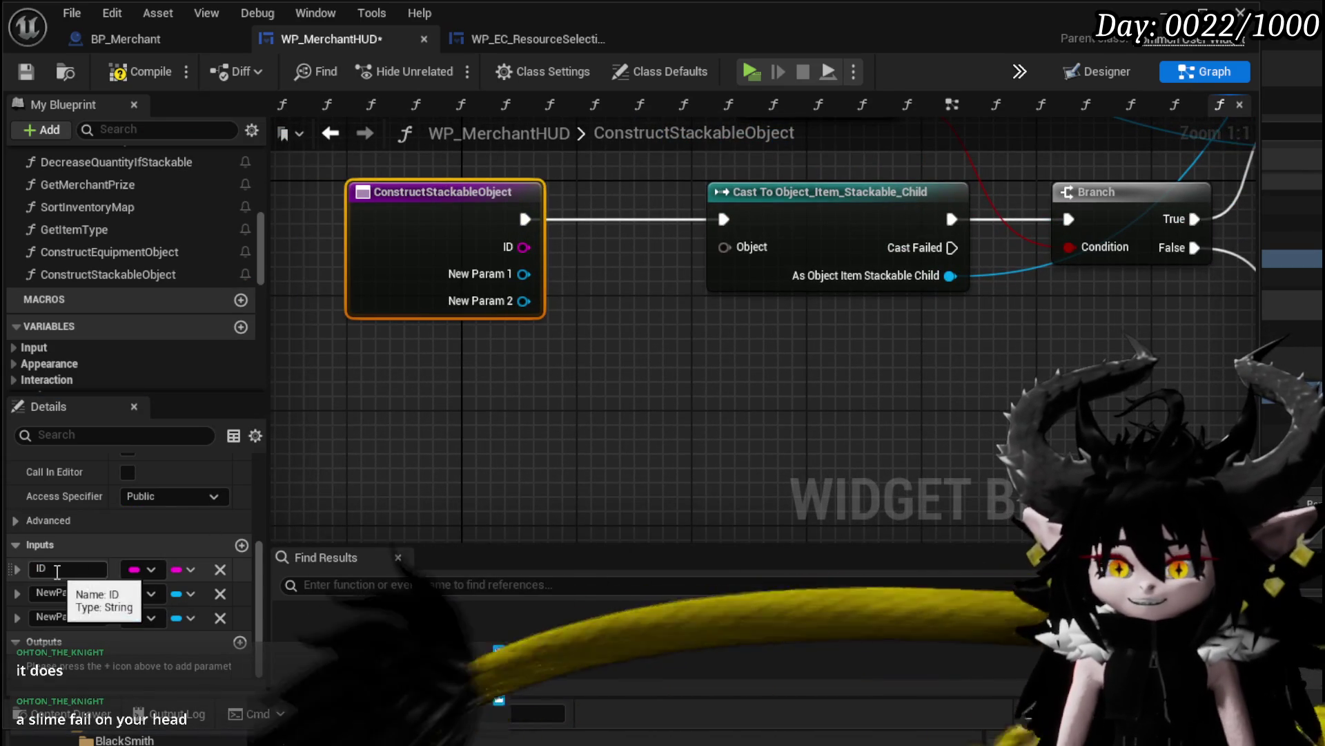
pyautogui.click(39, 569)
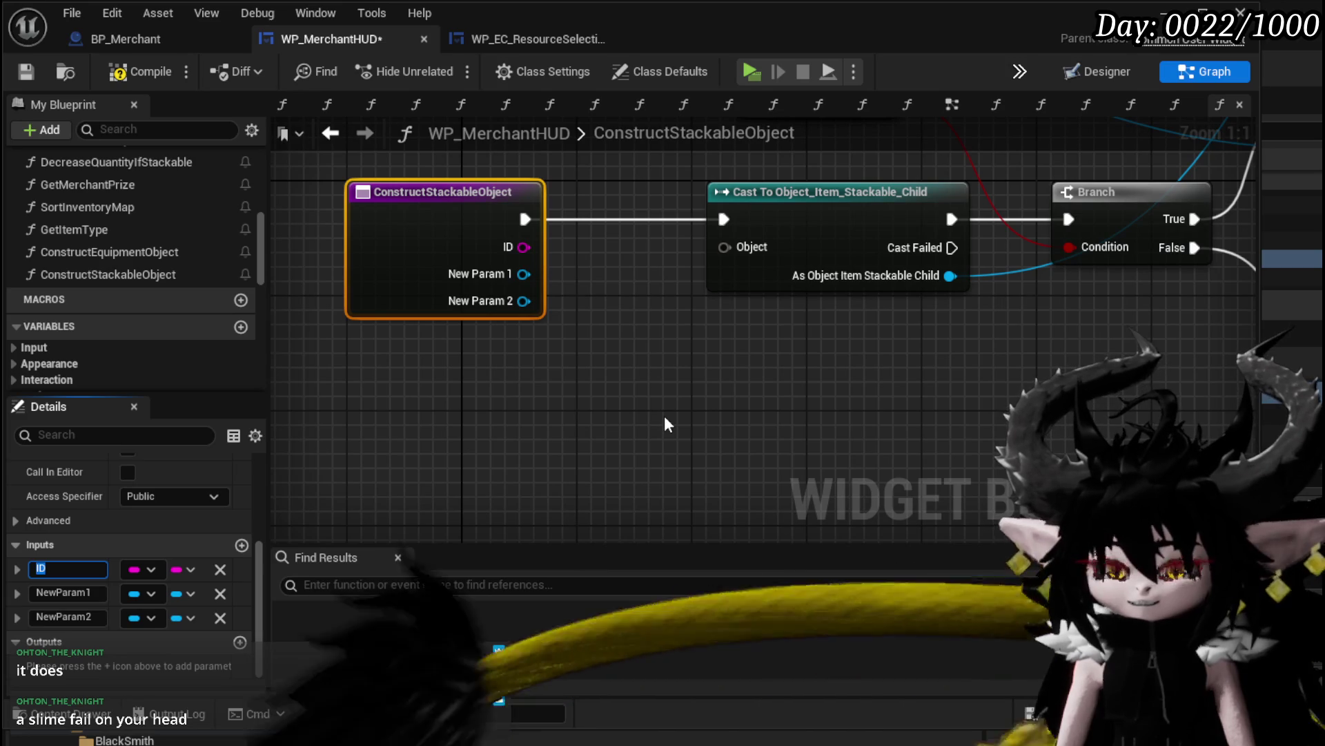
pyautogui.write('temID')
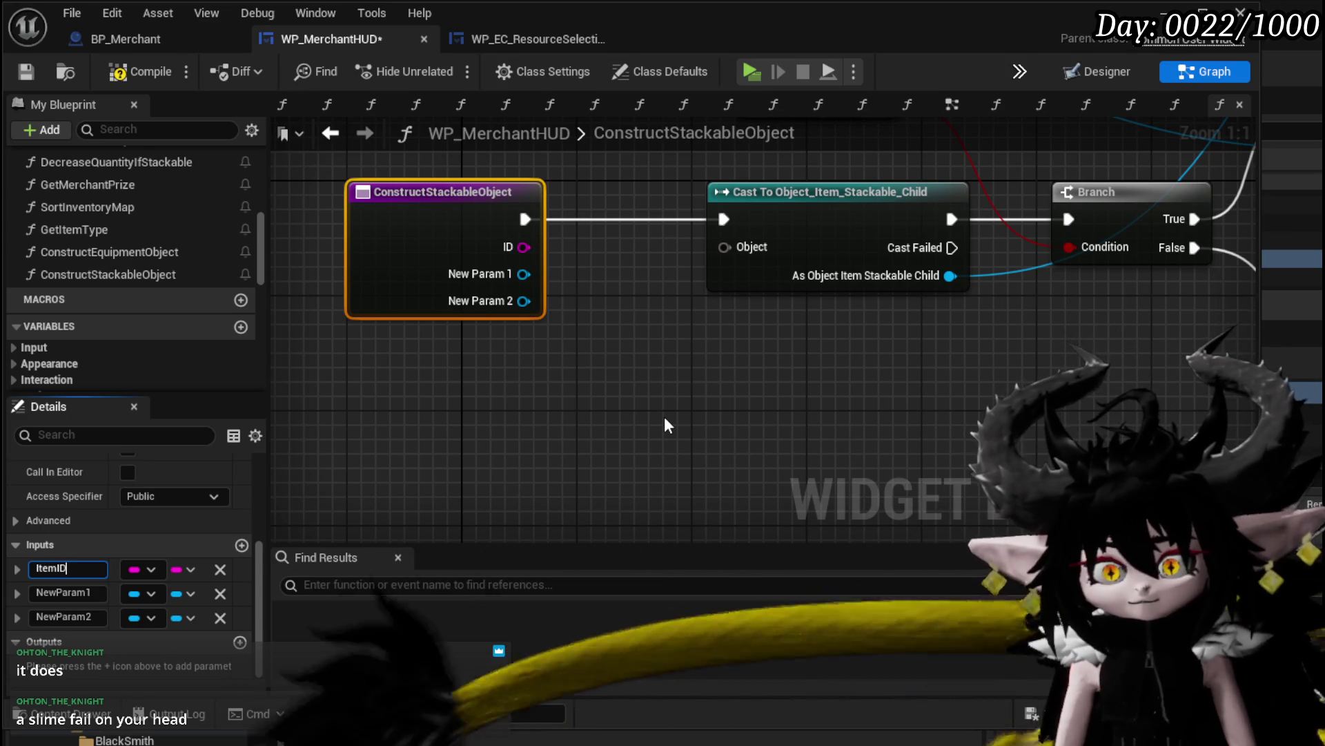
pyautogui.press('Return')
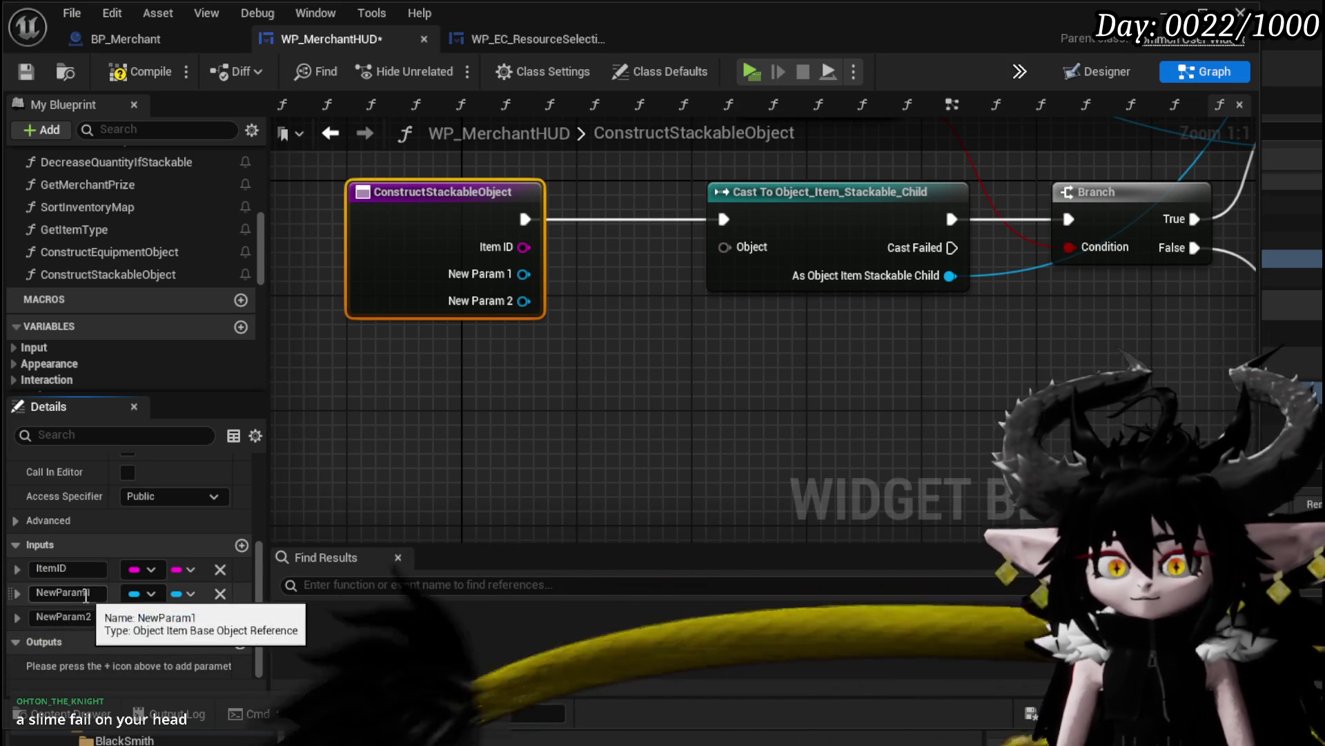
# Rename the second and third inputs to ItemBase and MapToAdd
pyautogui.click(62, 593)
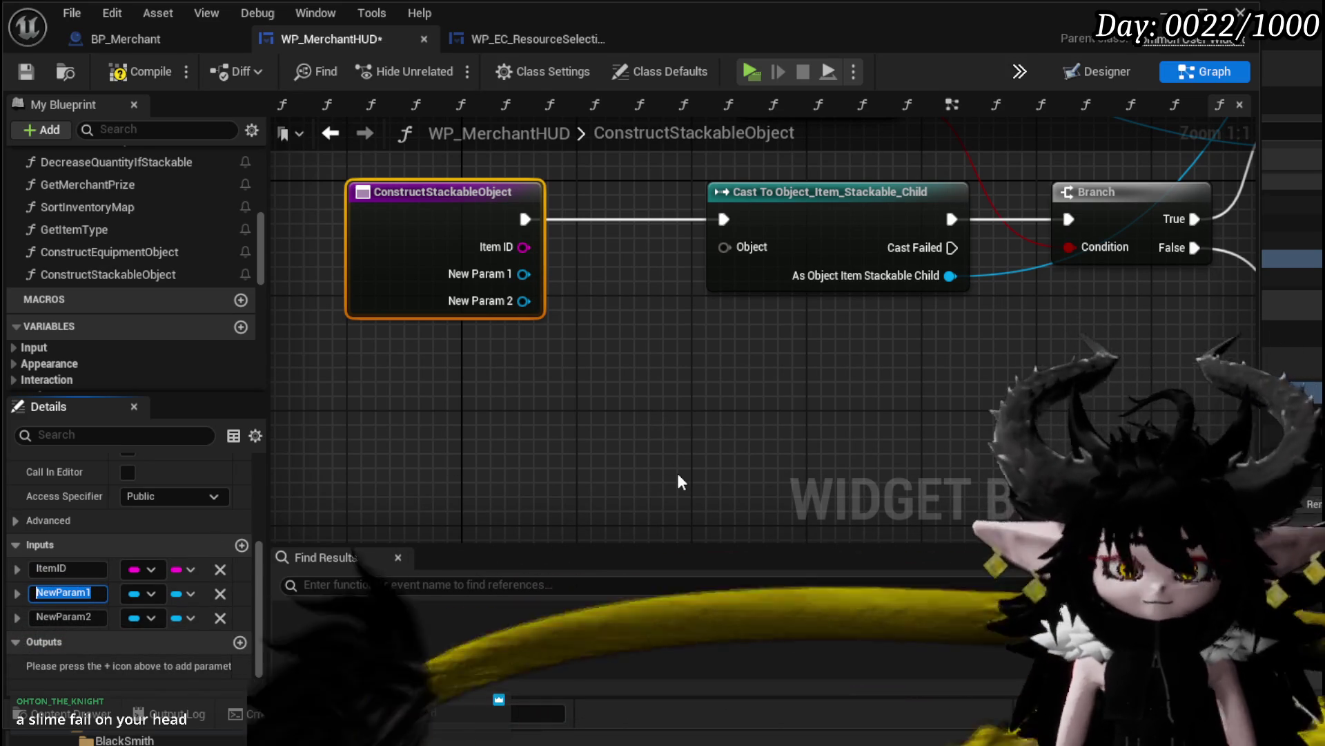
pyautogui.write('Ob')
pyautogui.press('BackSpace')
pyautogui.press('BackSpace')
pyautogui.press('BackSpace')
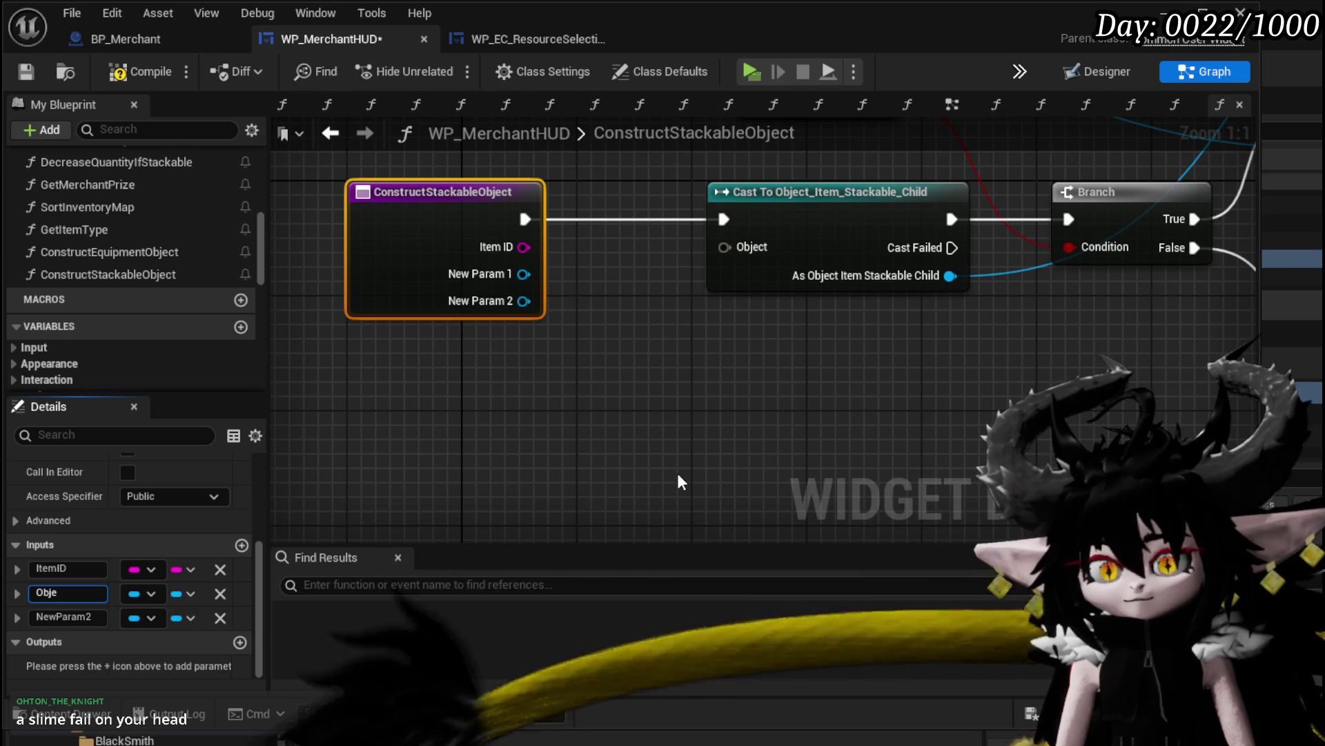
pyautogui.write('ItemBase')
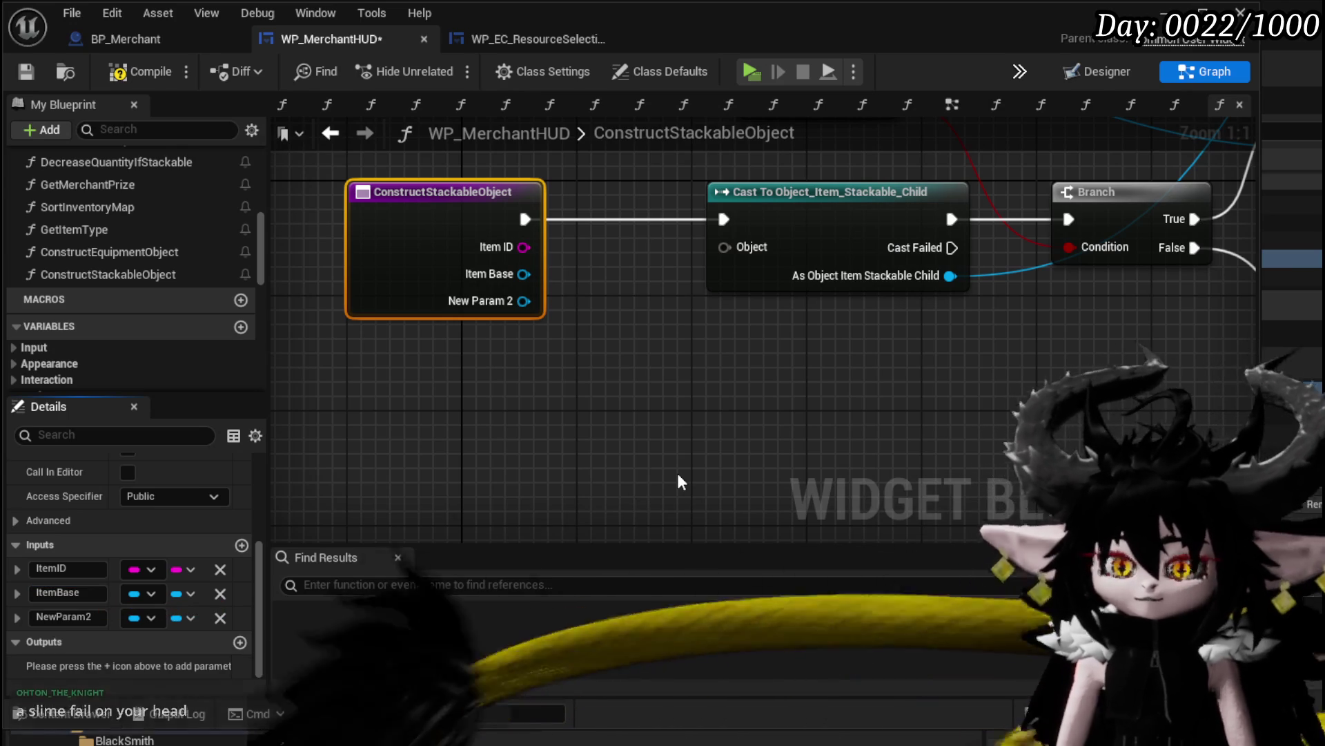
pyautogui.click(43, 617)
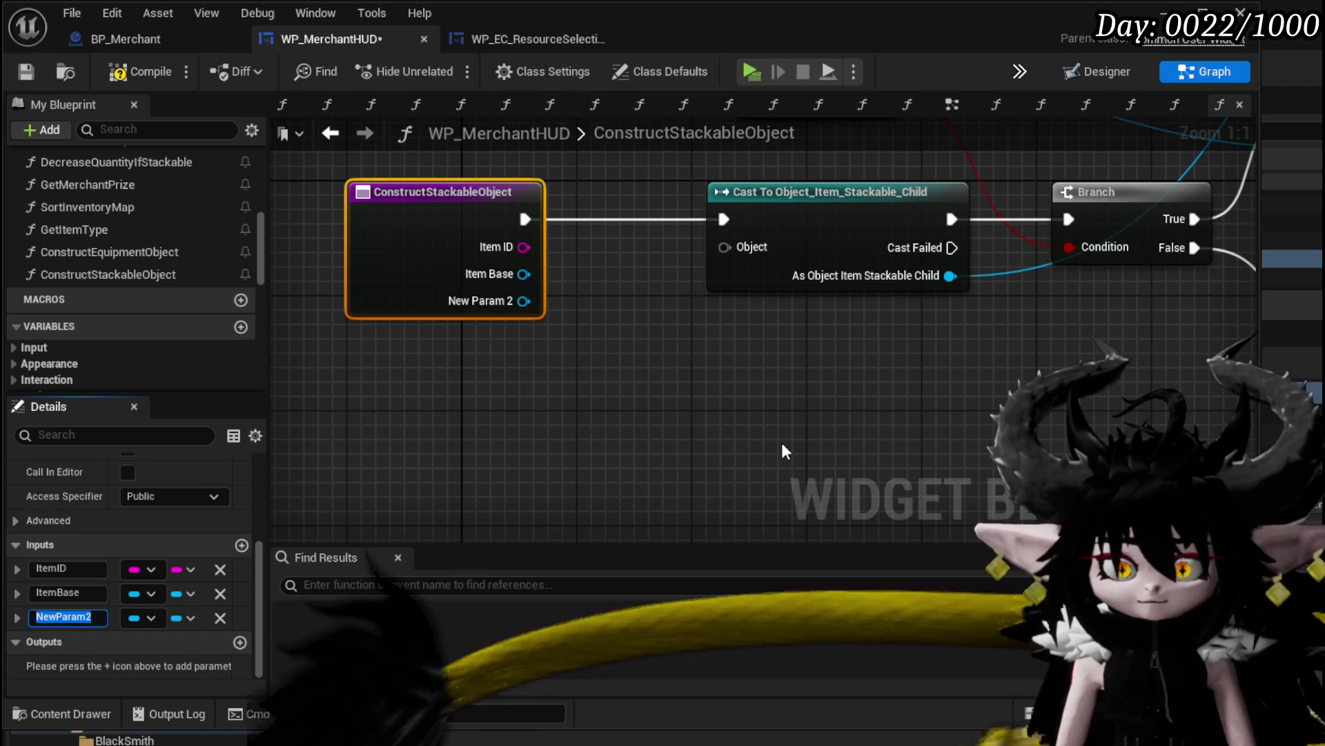
pyautogui.write('M')
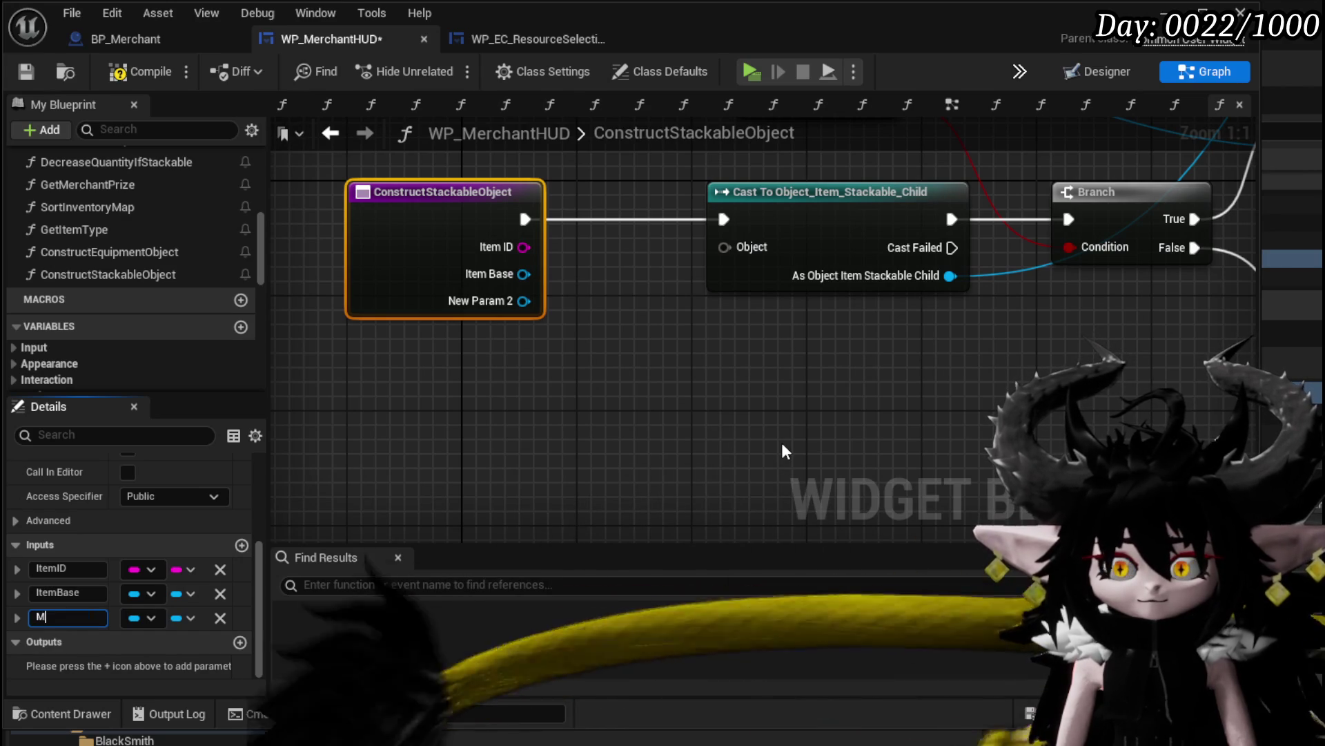
pyautogui.write('apToAdd')
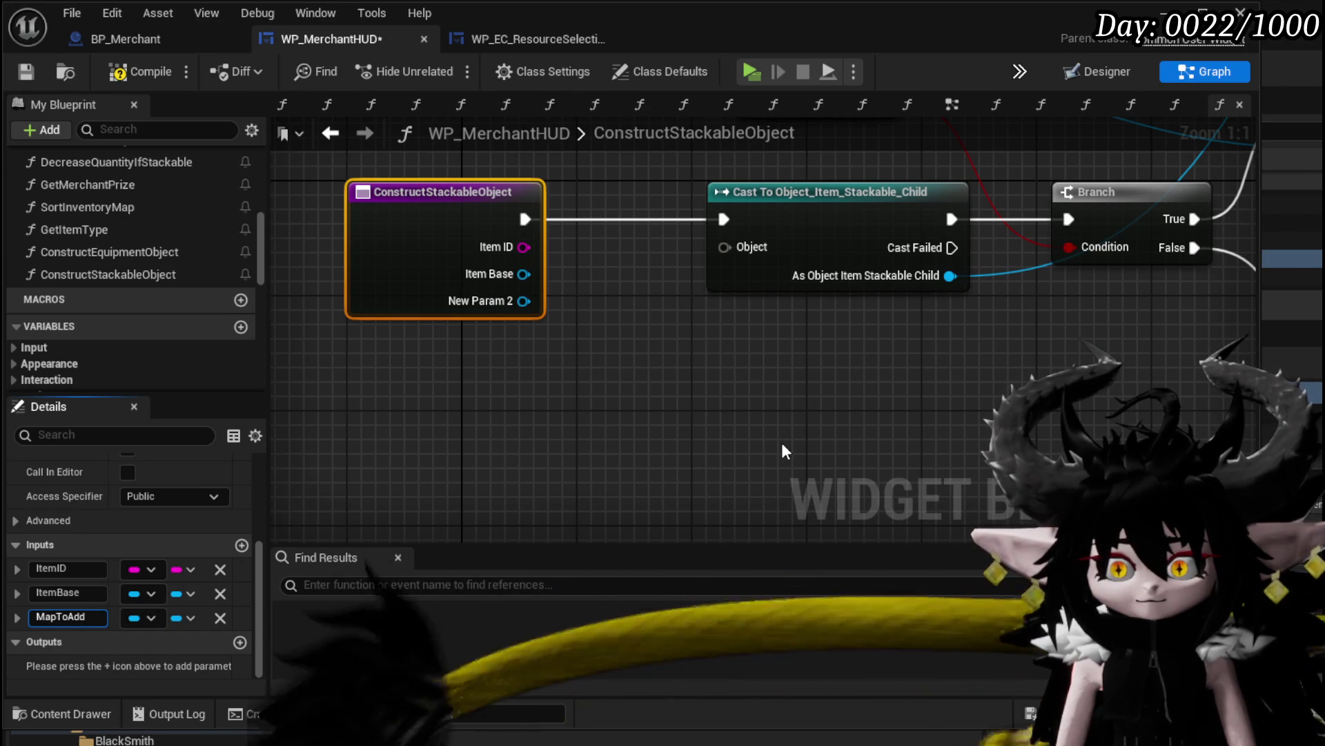
pyautogui.press('Return')
# Make MapToAdd a Map with String keys and Object Item Base object reference values
pyautogui.click(151, 618)
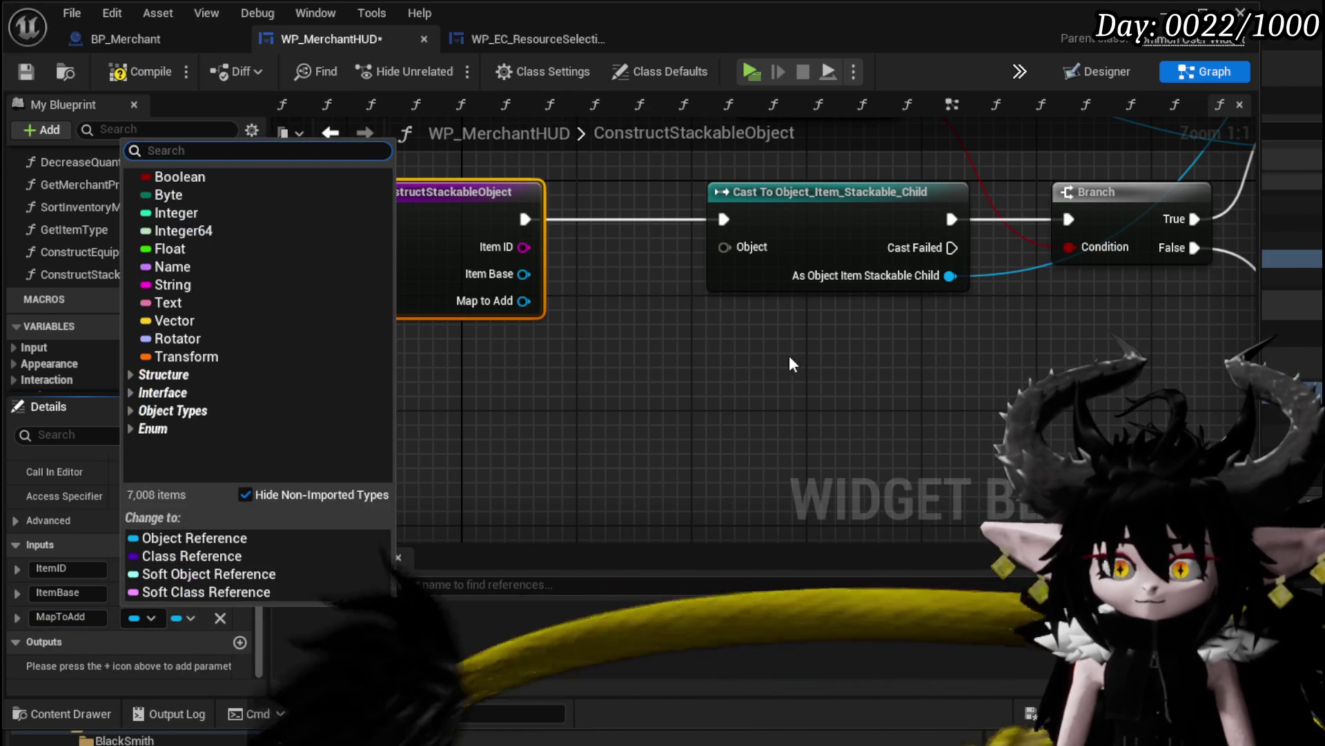
pyautogui.click(253, 285)
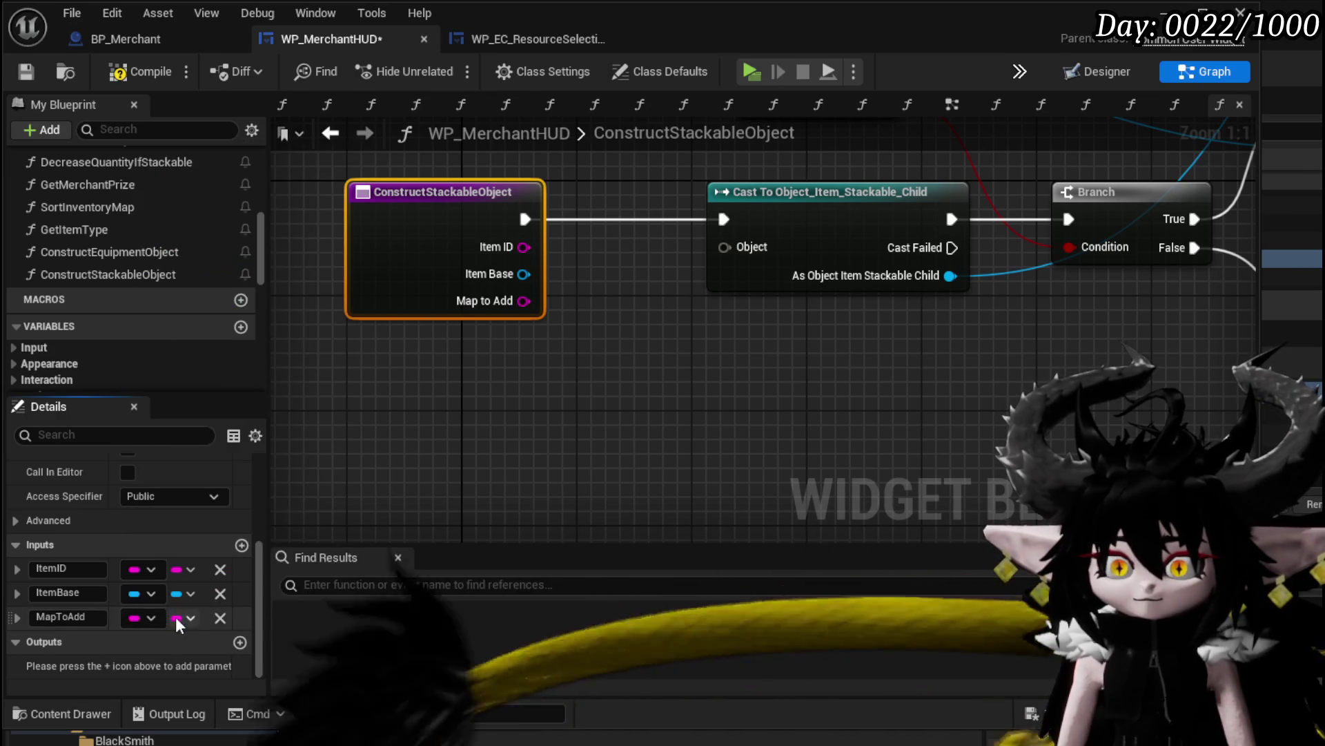
pyautogui.click(181, 617)
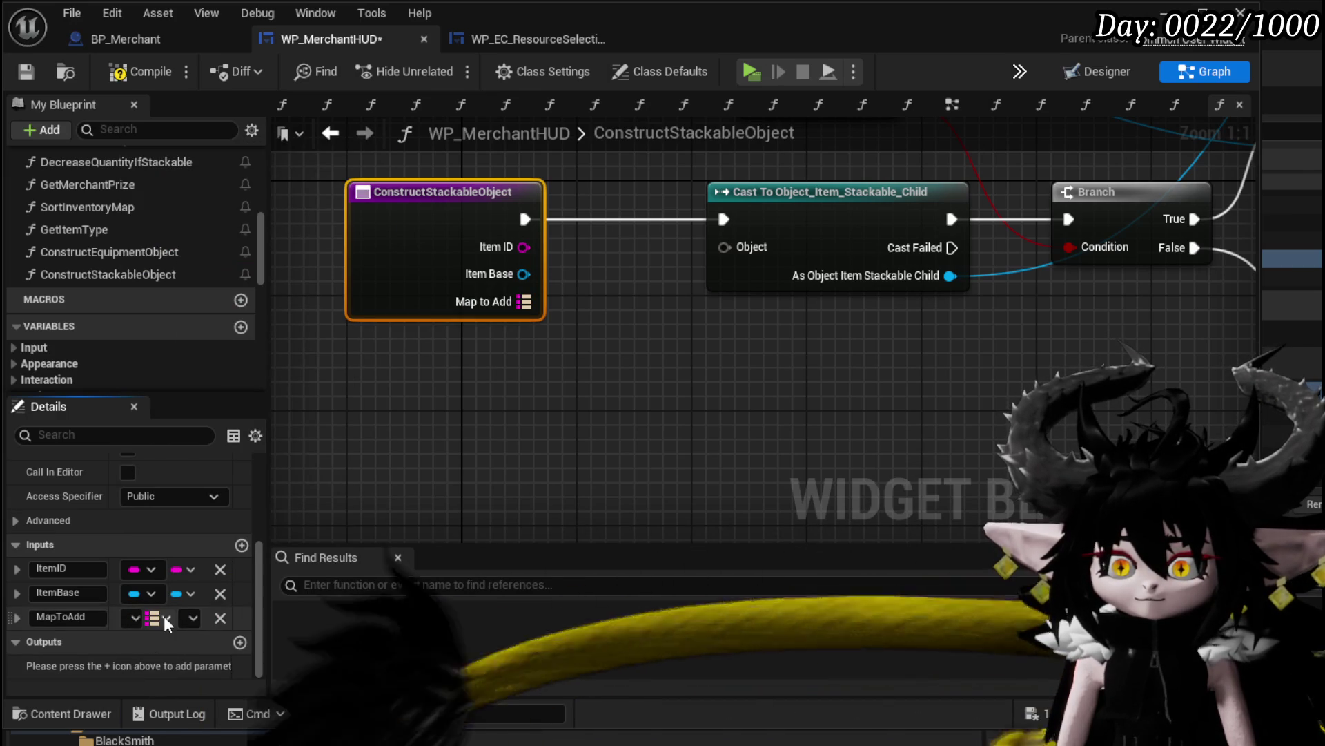
pyautogui.click(164, 616)
pyautogui.click(285, 654)
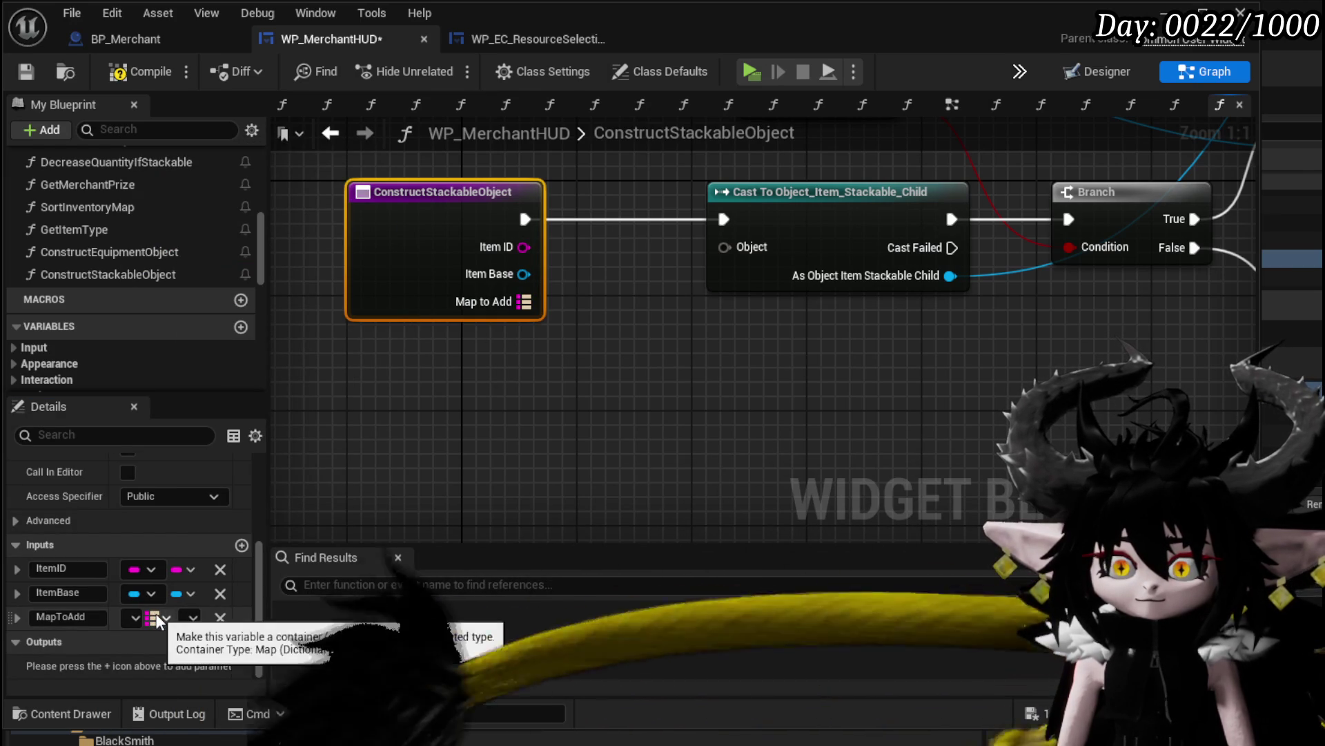
pyautogui.click(192, 618)
pyautogui.write('O')
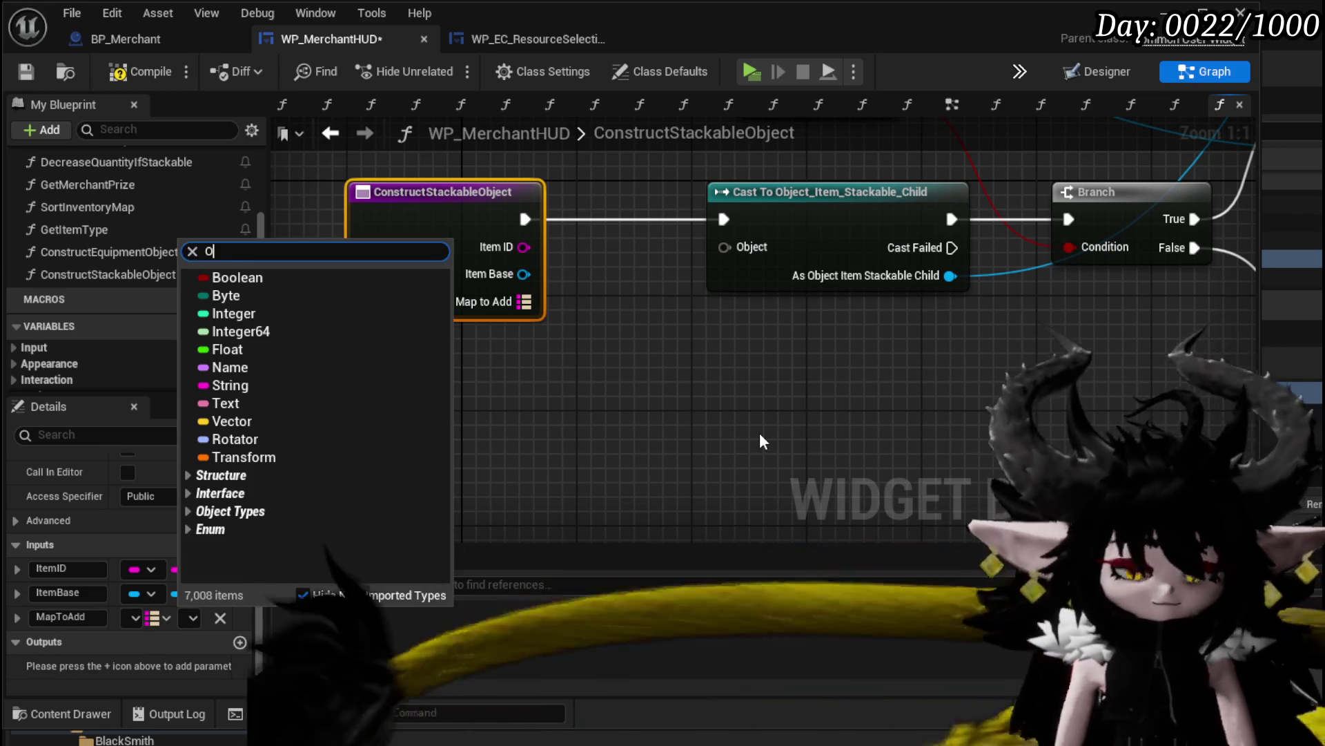
pyautogui.write('bject Item')
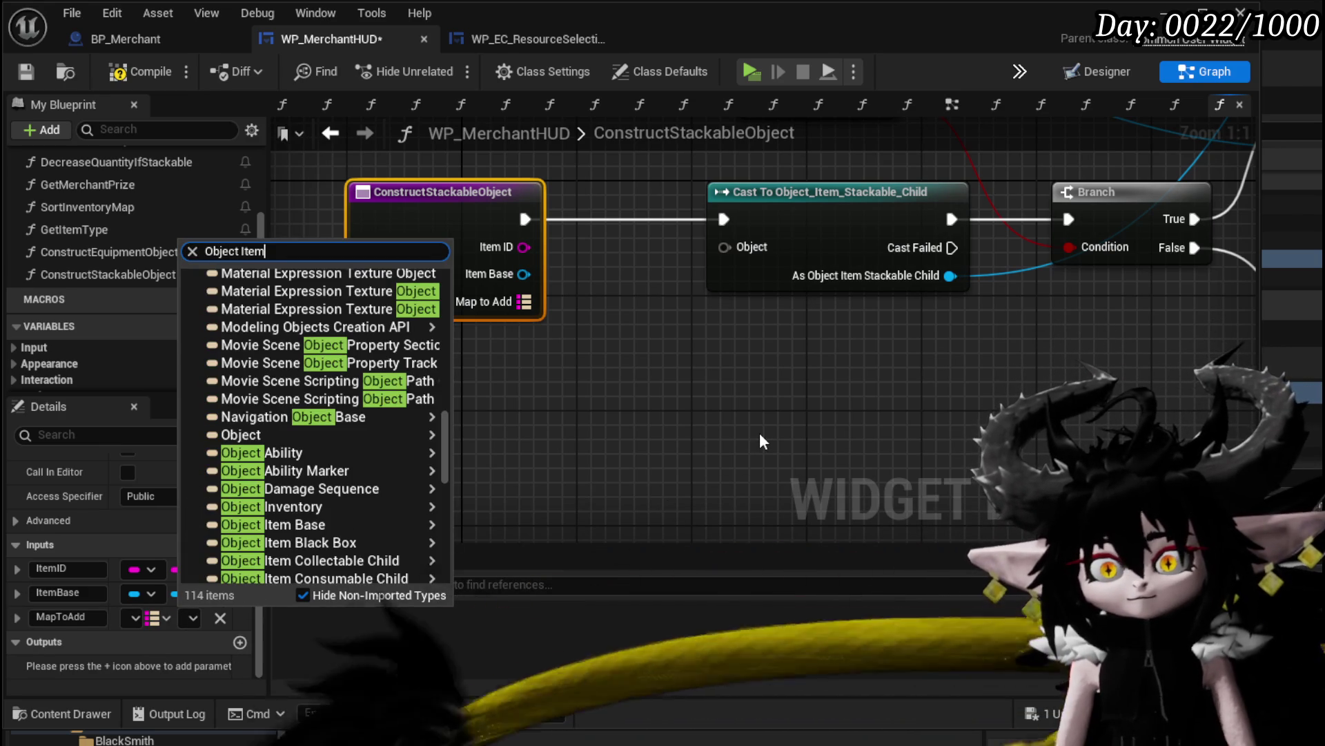
pyautogui.moveTo(431, 297)
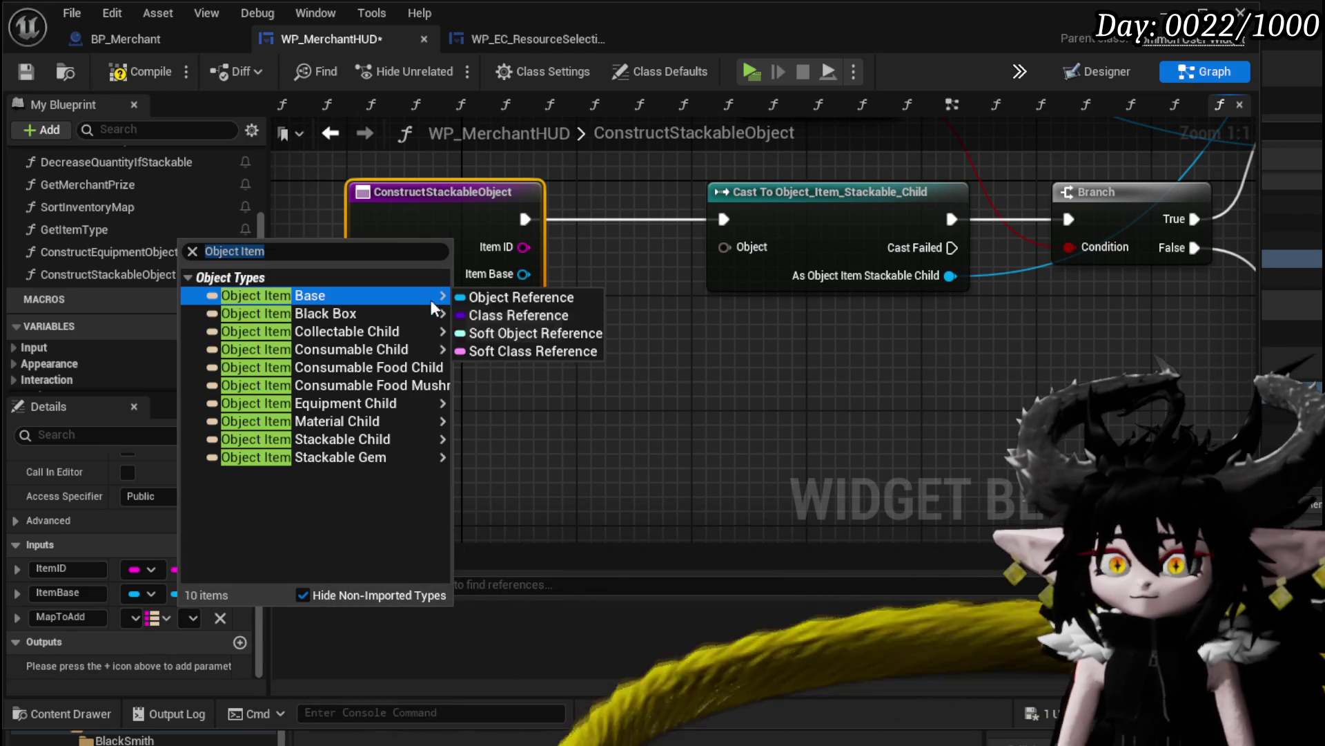
pyautogui.click(511, 308)
pyautogui.scroll(-3, 452, 353)
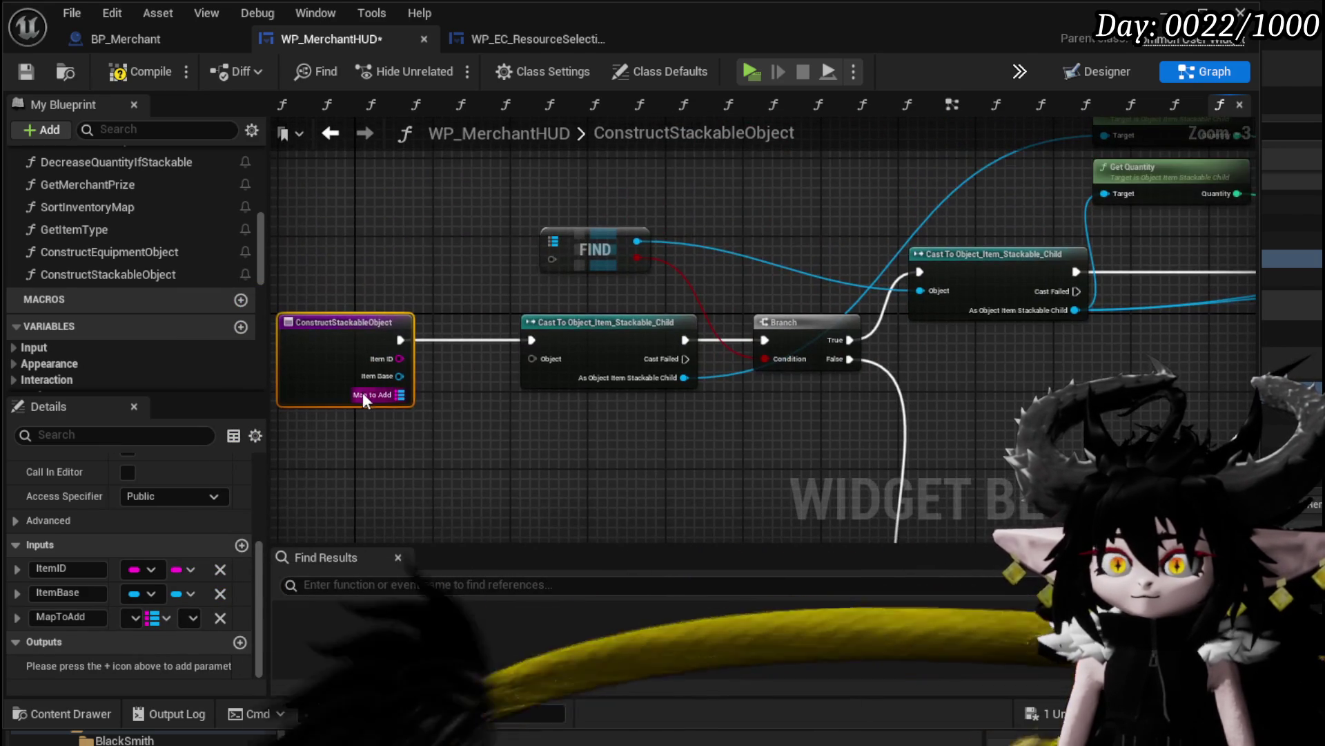
# Wire Map to Add and Item ID into FIND, and Item Base into the cast's Object
pyautogui.moveTo(399, 394)
pyautogui.mouseDown()
pyautogui.moveTo(646, 232)
pyautogui.moveTo(548, 237)
pyautogui.mouseUp()
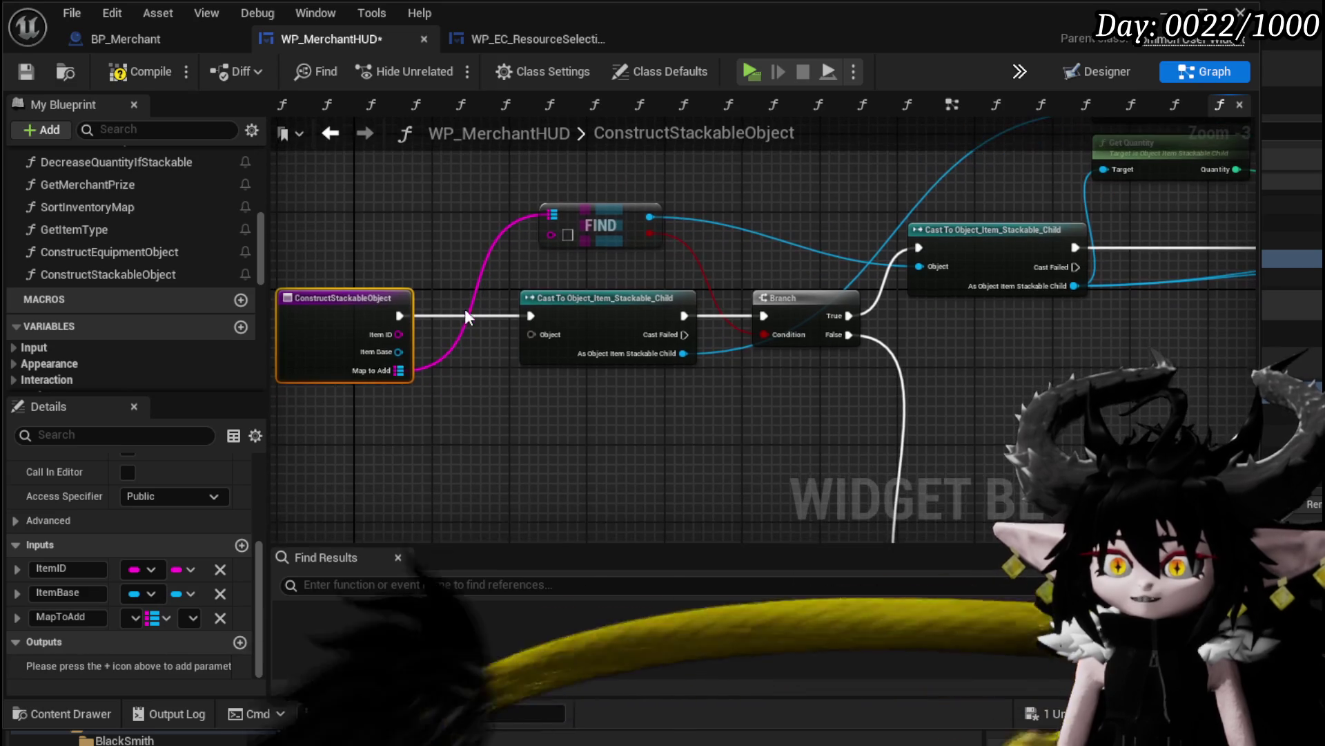
pyautogui.moveTo(398, 351); pyautogui.dragTo(552, 335)
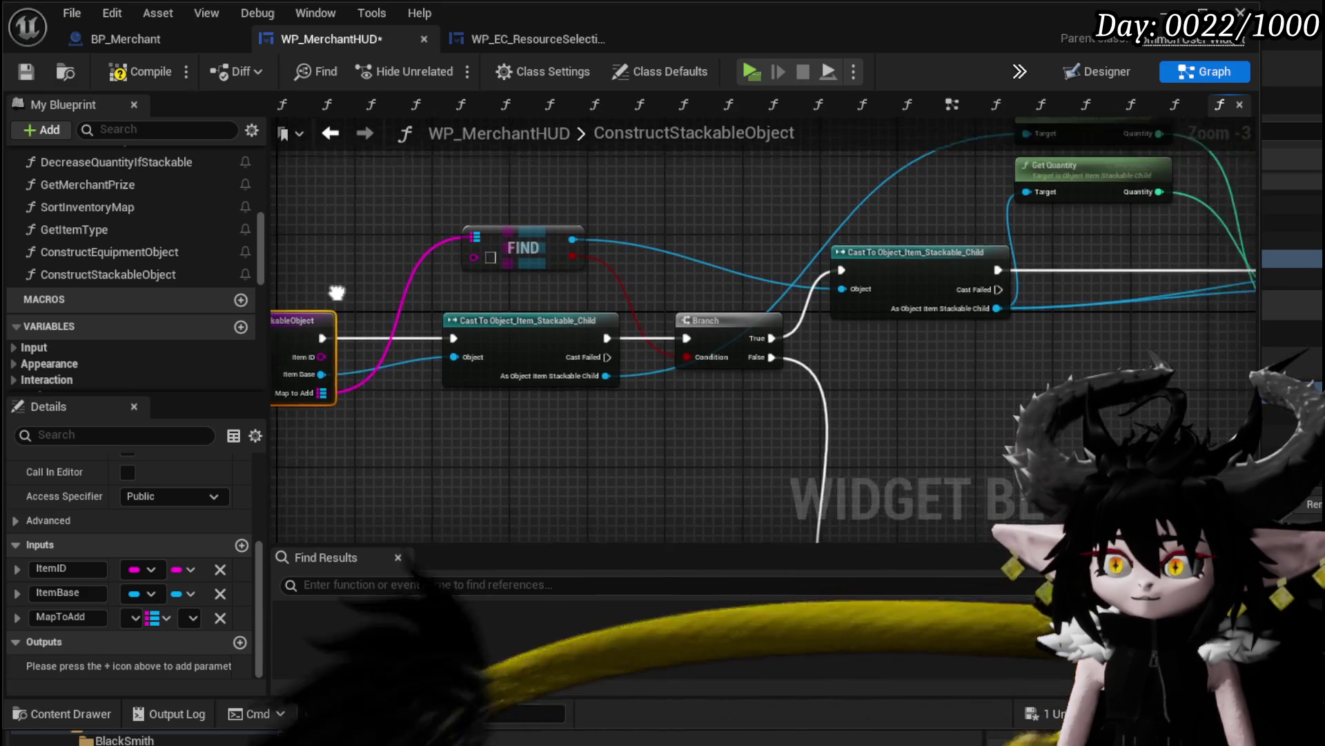
pyautogui.moveTo(374, 387); pyautogui.dragTo(542, 288)
pyautogui.scroll(-2, 610, 320)
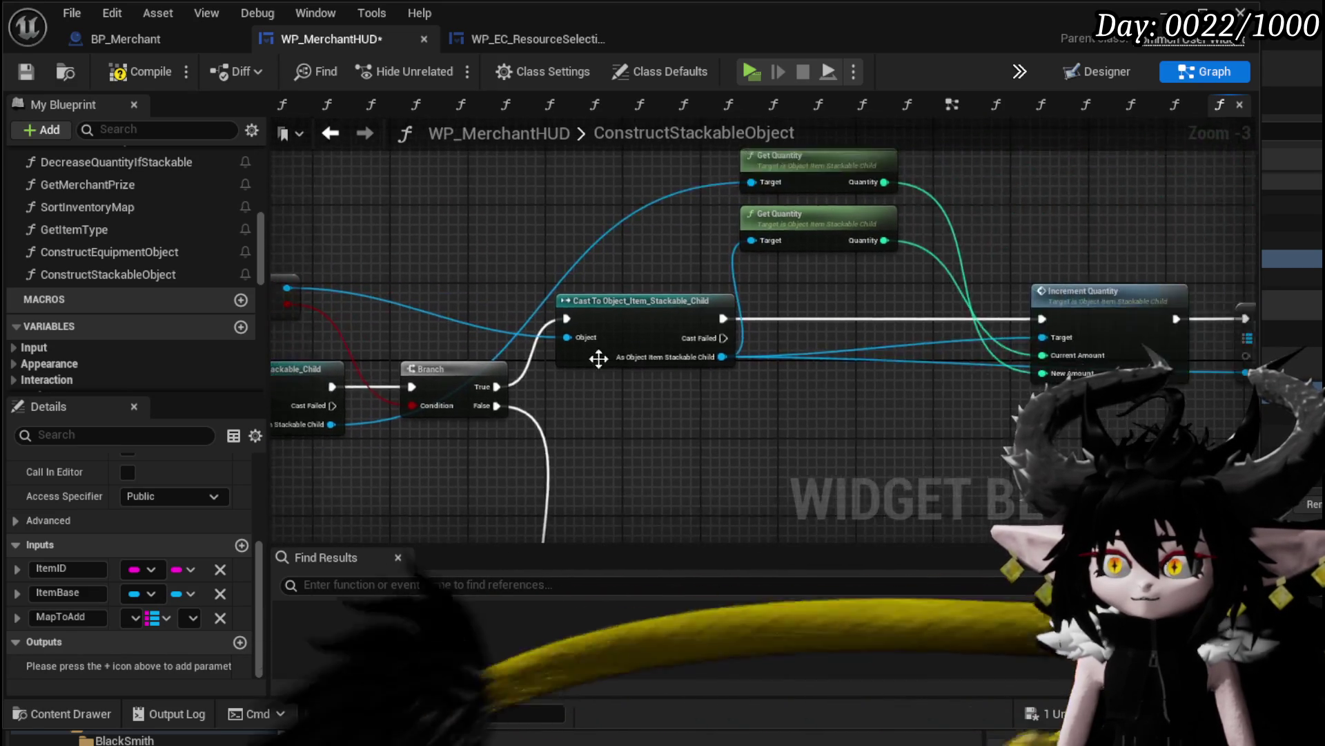
pyautogui.scroll(1, 707, 348)
# Move the new-item nodes near the branch and feed Item ID into Set Data from String
pyautogui.moveTo(1146, 466); pyautogui.dragTo(1146, 467)
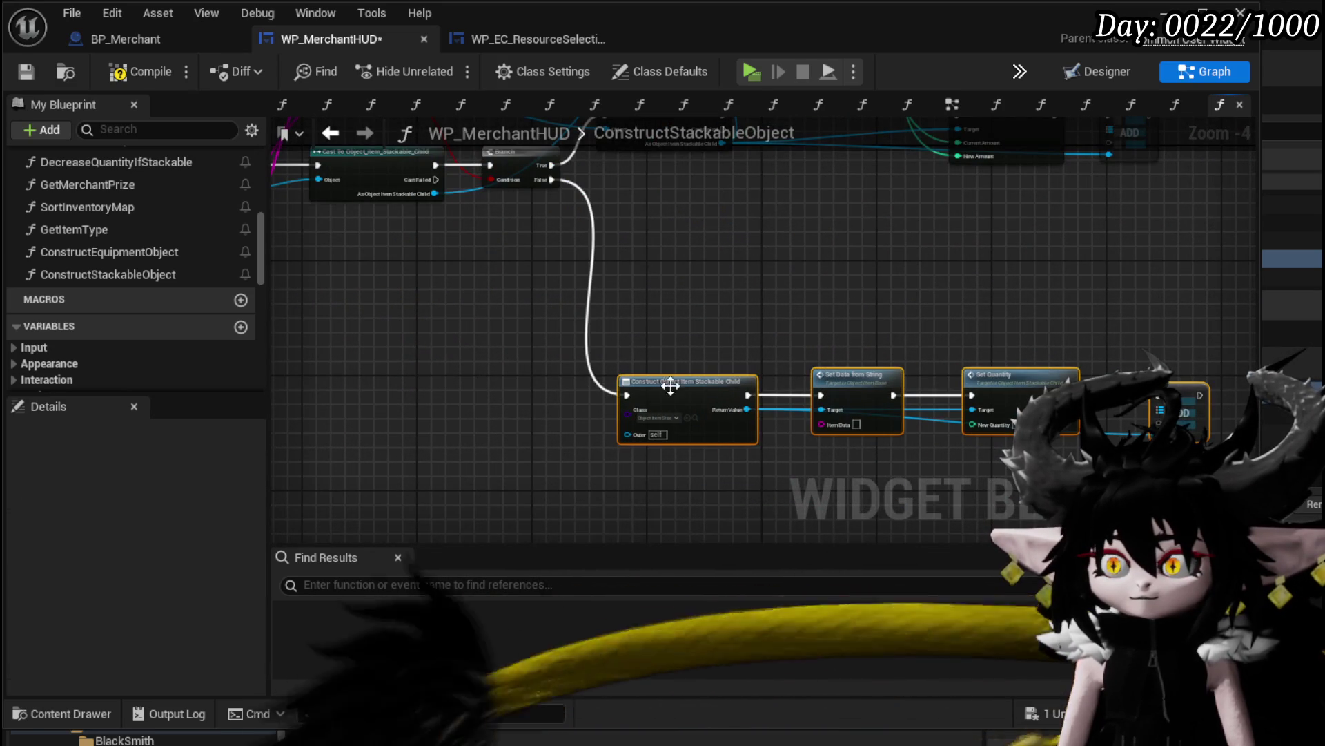
pyautogui.moveTo(678, 383)
pyautogui.mouseDown()
pyautogui.moveTo(616, 286)
pyautogui.moveTo(857, 286)
pyautogui.mouseUp()
pyautogui.scroll(3, 857, 286)
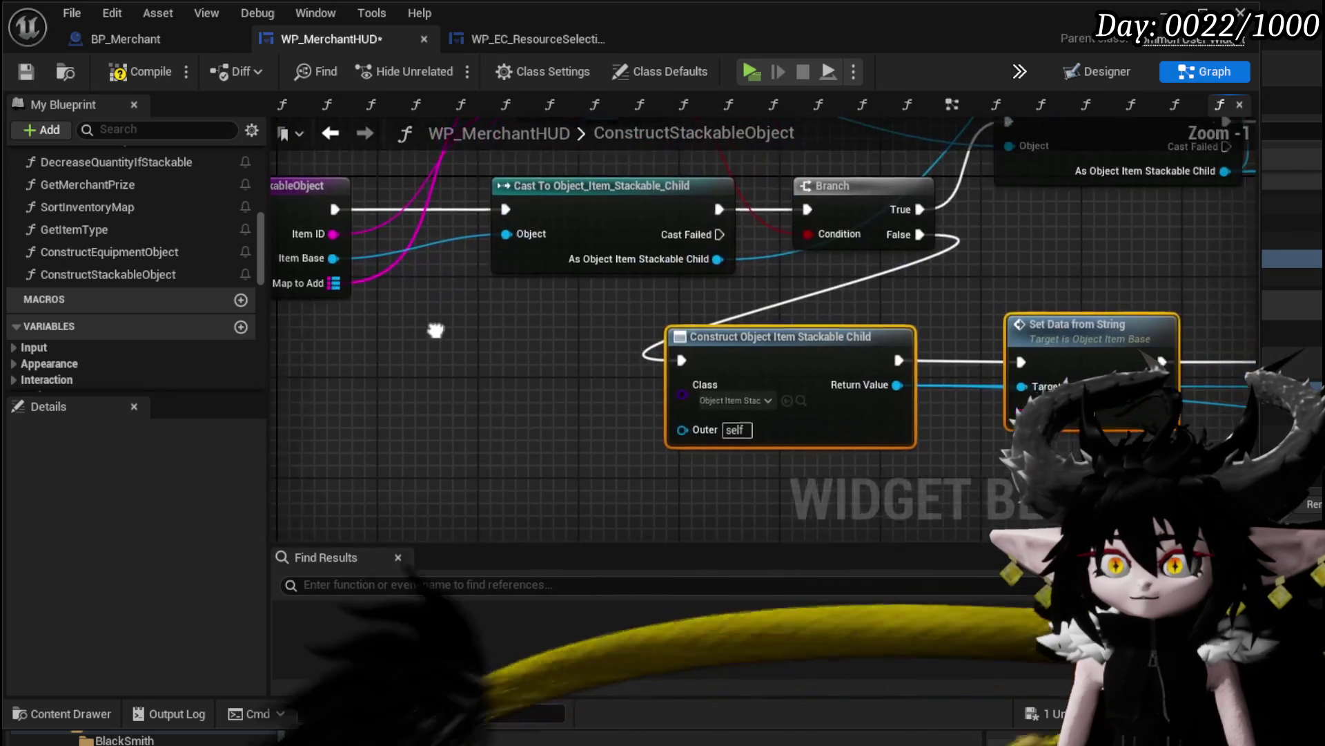
pyautogui.moveTo(324, 229)
pyautogui.mouseDown()
pyautogui.moveTo(743, 413)
pyautogui.moveTo(1066, 436)
pyautogui.moveTo(1015, 410)
pyautogui.mouseUp()
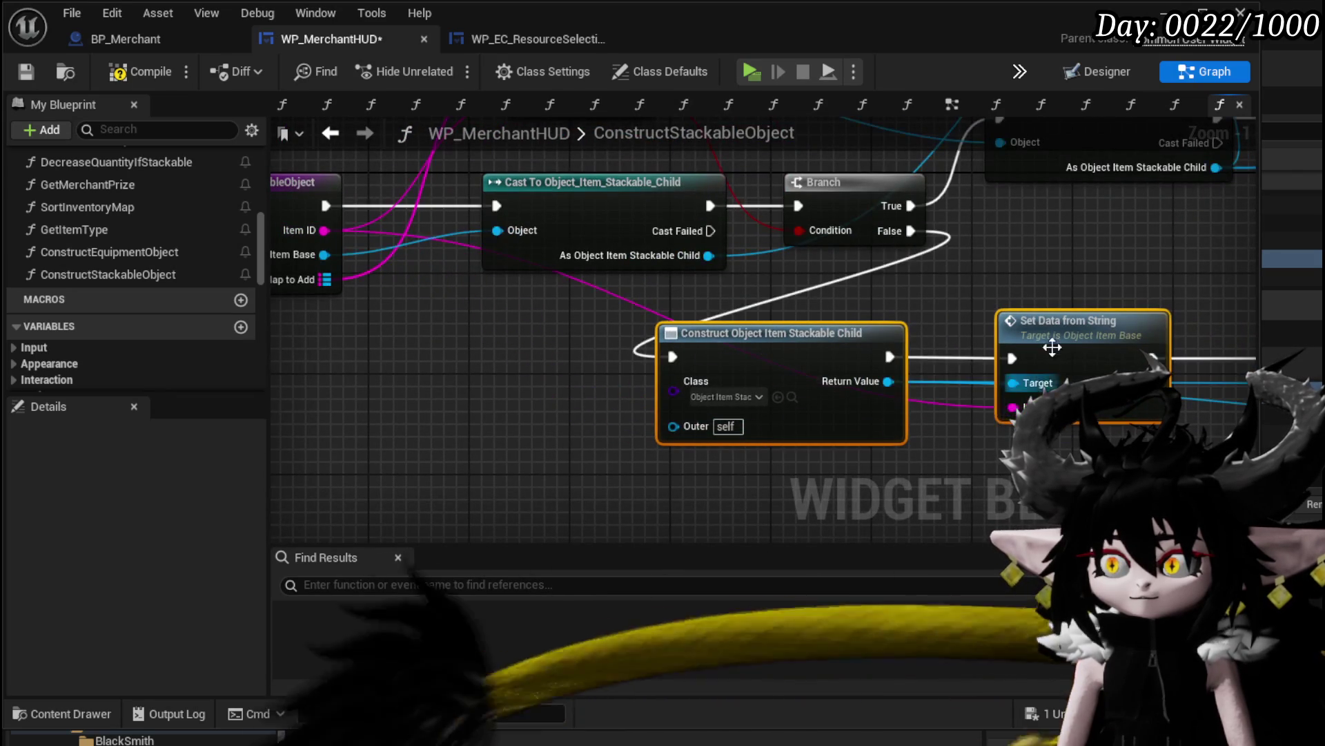
pyautogui.scroll(-2, 667, 344)
pyautogui.moveTo(834, 305)
pyautogui.mouseDown()
pyautogui.moveTo(657, 299)
pyautogui.moveTo(515, 373)
pyautogui.moveTo(793, 287)
pyautogui.mouseUp()
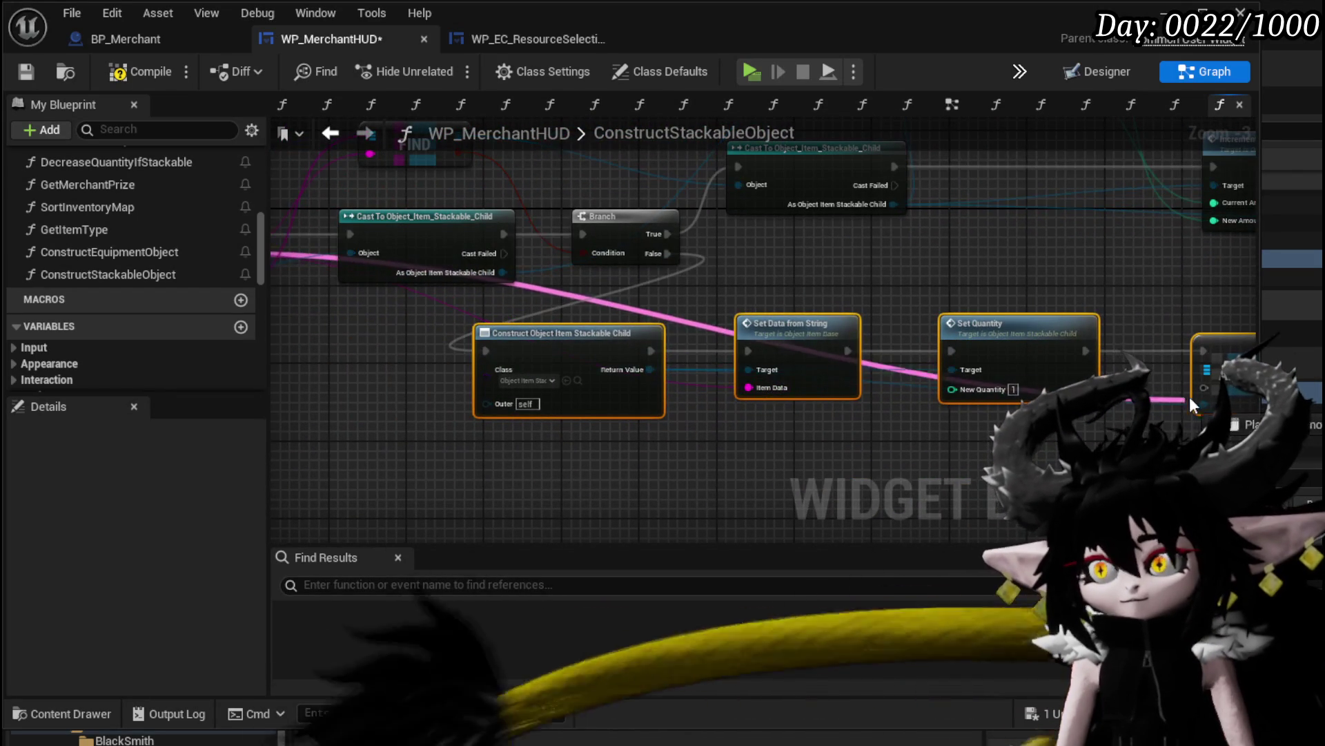
pyautogui.moveTo(854, 270); pyautogui.dragTo(1002, 289)
# Move Increment Quantity left and delete both map Add nodes
pyautogui.moveTo(366, 307)
pyautogui.mouseDown()
pyautogui.moveTo(354, 305)
pyautogui.moveTo(1041, 393)
pyautogui.moveTo(843, 381)
pyautogui.mouseUp()
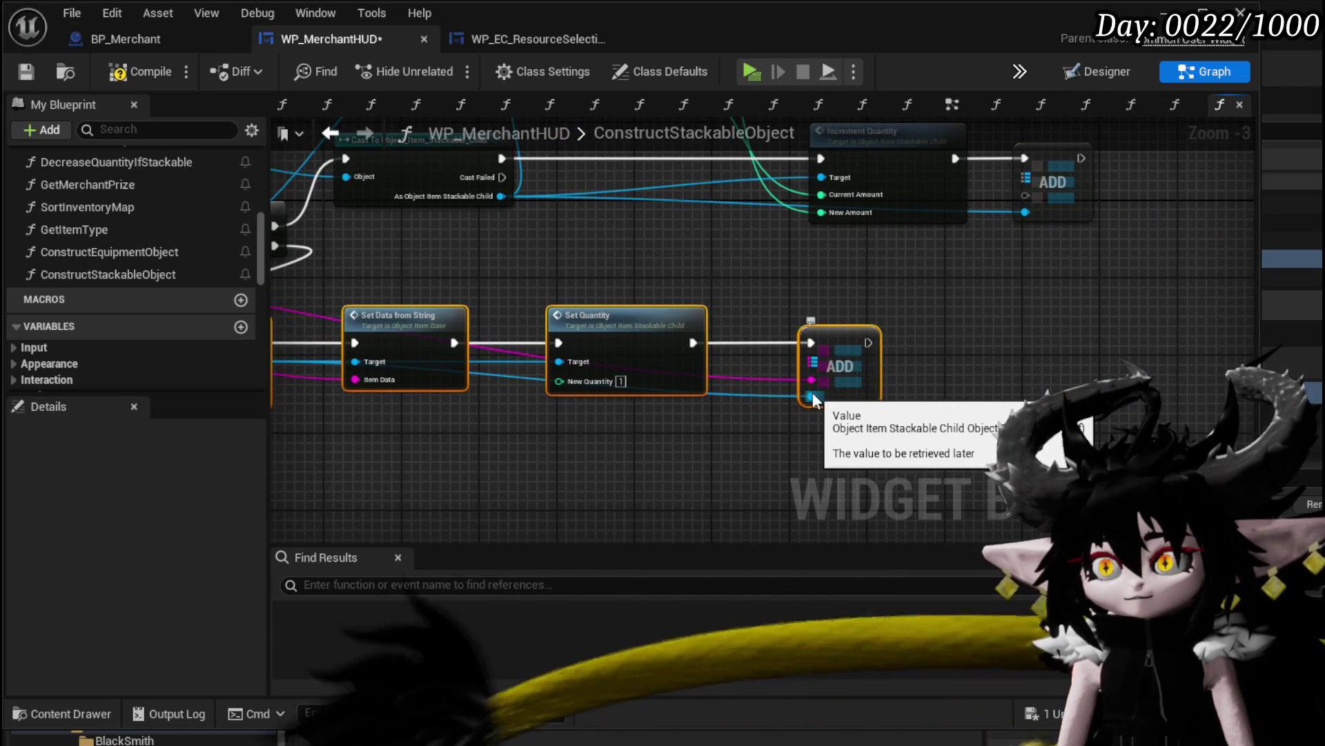
pyautogui.moveTo(1044, 215)
pyautogui.mouseDown()
pyautogui.moveTo(899, 356)
pyautogui.moveTo(1061, 362)
pyautogui.mouseUp()
pyautogui.moveTo(1136, 311)
pyautogui.mouseDown()
pyautogui.moveTo(905, 308)
pyautogui.moveTo(810, 168)
pyautogui.moveTo(951, 429)
pyautogui.moveTo(1132, 421)
pyautogui.mouseUp()
pyautogui.press('Delete')
pyautogui.moveTo(870, 376); pyautogui.dragTo(815, 376)
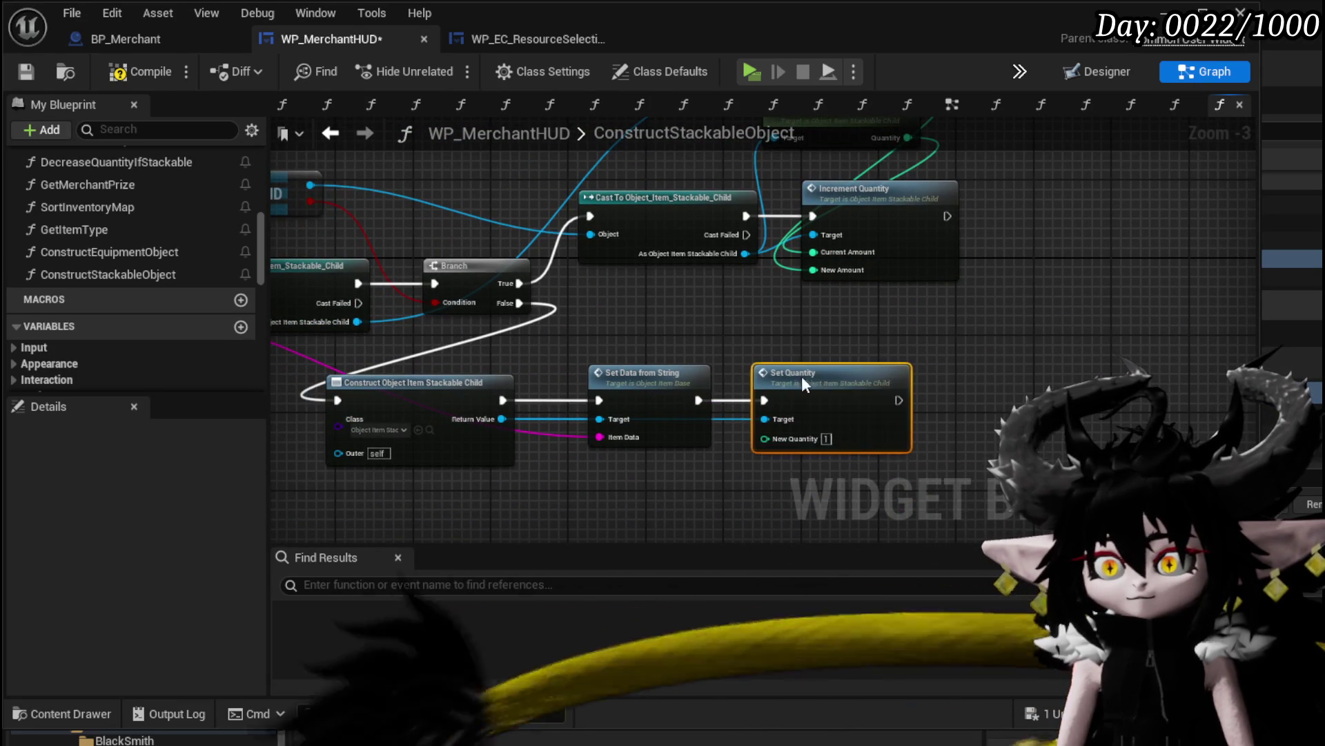
pyautogui.moveTo(276, 303); pyautogui.dragTo(384, 336)
pyautogui.click(385, 335)
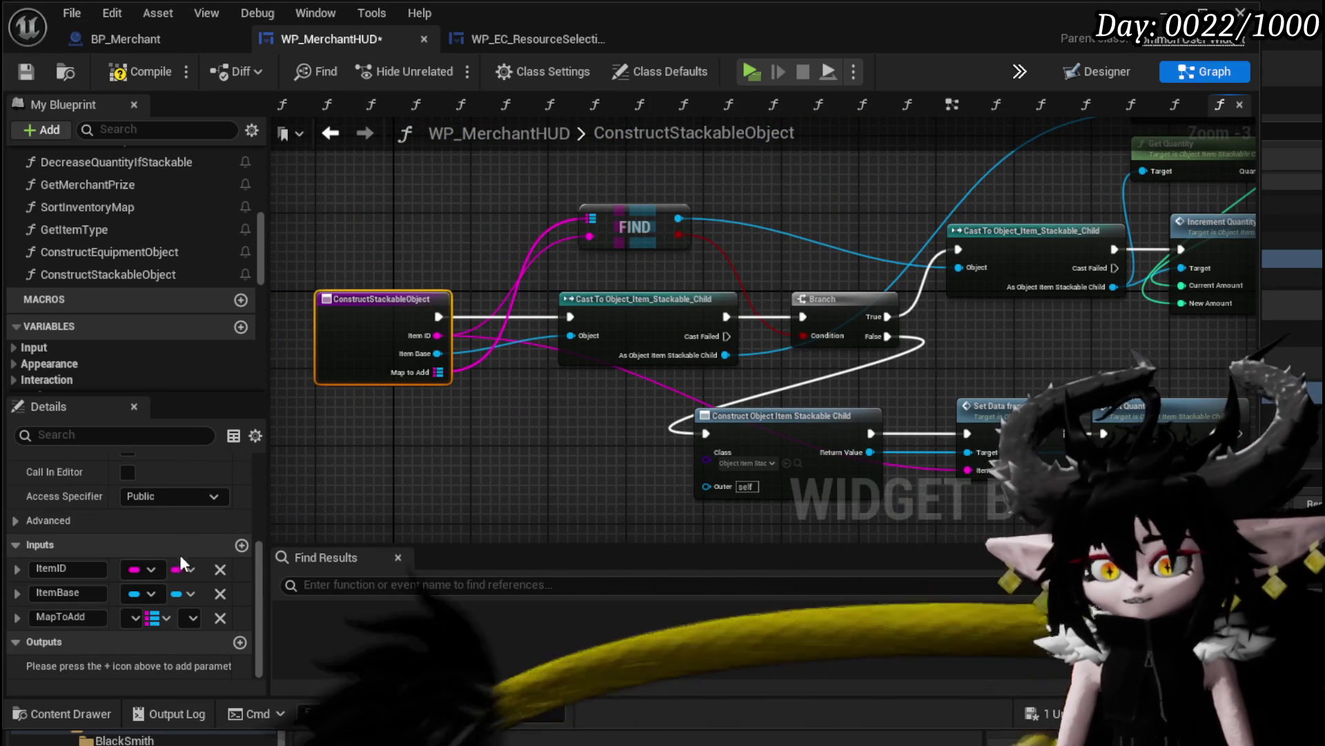
pyautogui.click(239, 644)
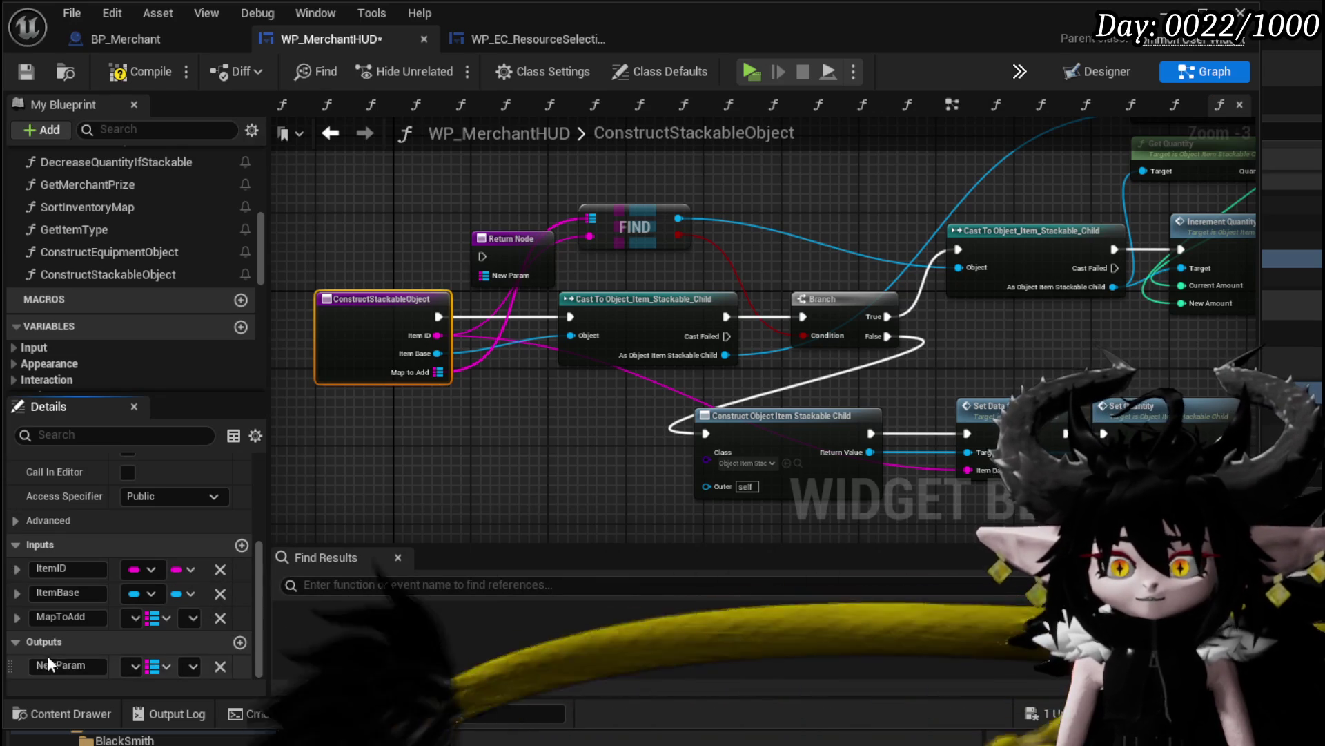
pyautogui.click(532, 468)
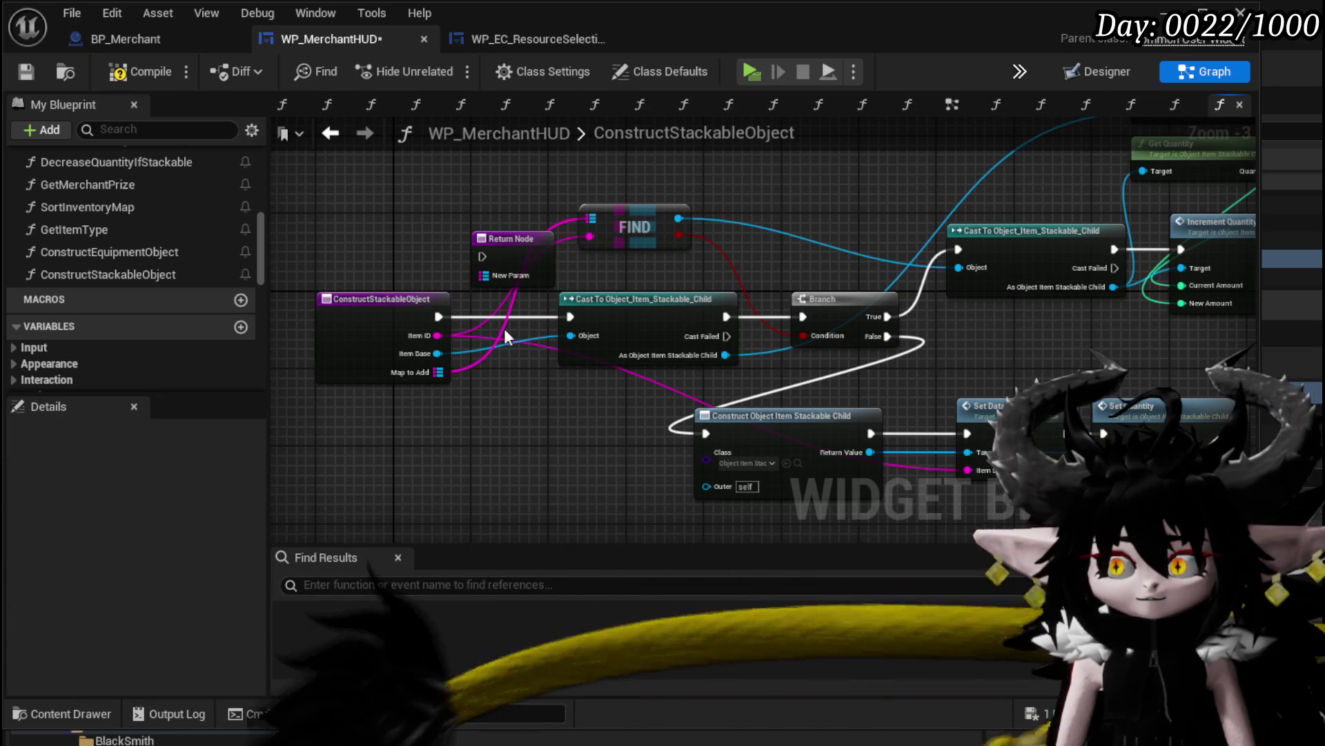
pyautogui.click(485, 250)
pyautogui.click(376, 498)
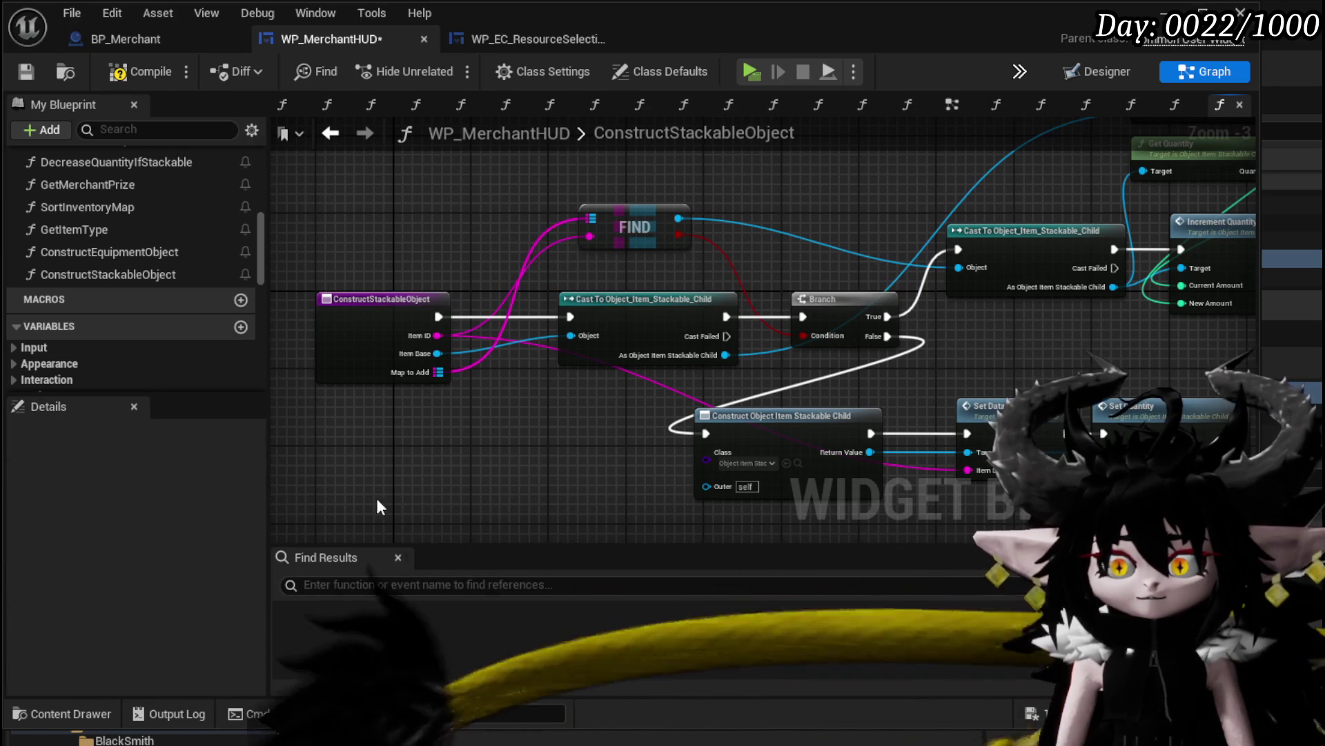
pyautogui.moveTo(589, 373)
pyautogui.mouseDown()
pyautogui.moveTo(303, 418)
pyautogui.moveTo(289, 400)
pyautogui.moveTo(502, 348)
pyautogui.moveTo(578, 347)
pyautogui.mouseUp()
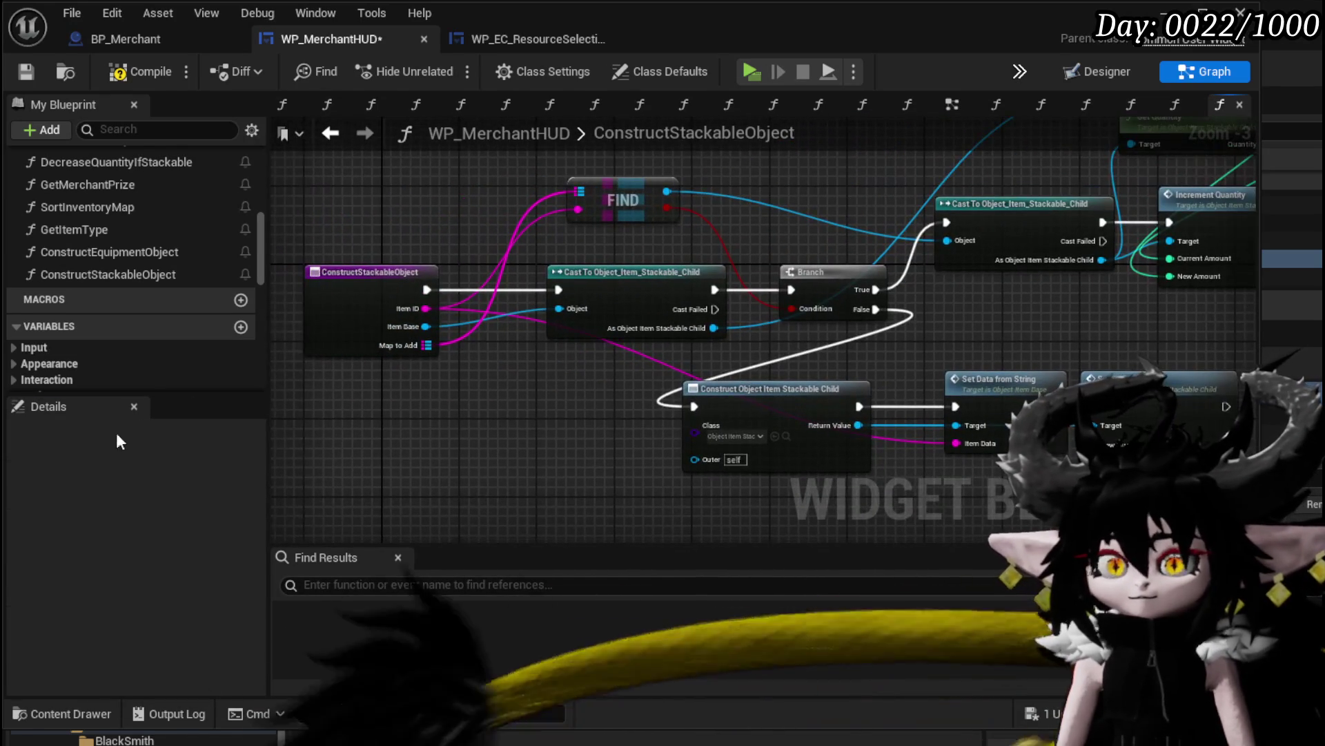
pyautogui.moveTo(520, 411)
pyautogui.mouseDown()
pyautogui.moveTo(355, 467)
pyautogui.moveTo(393, 414)
pyautogui.moveTo(253, 450)
pyautogui.mouseUp()
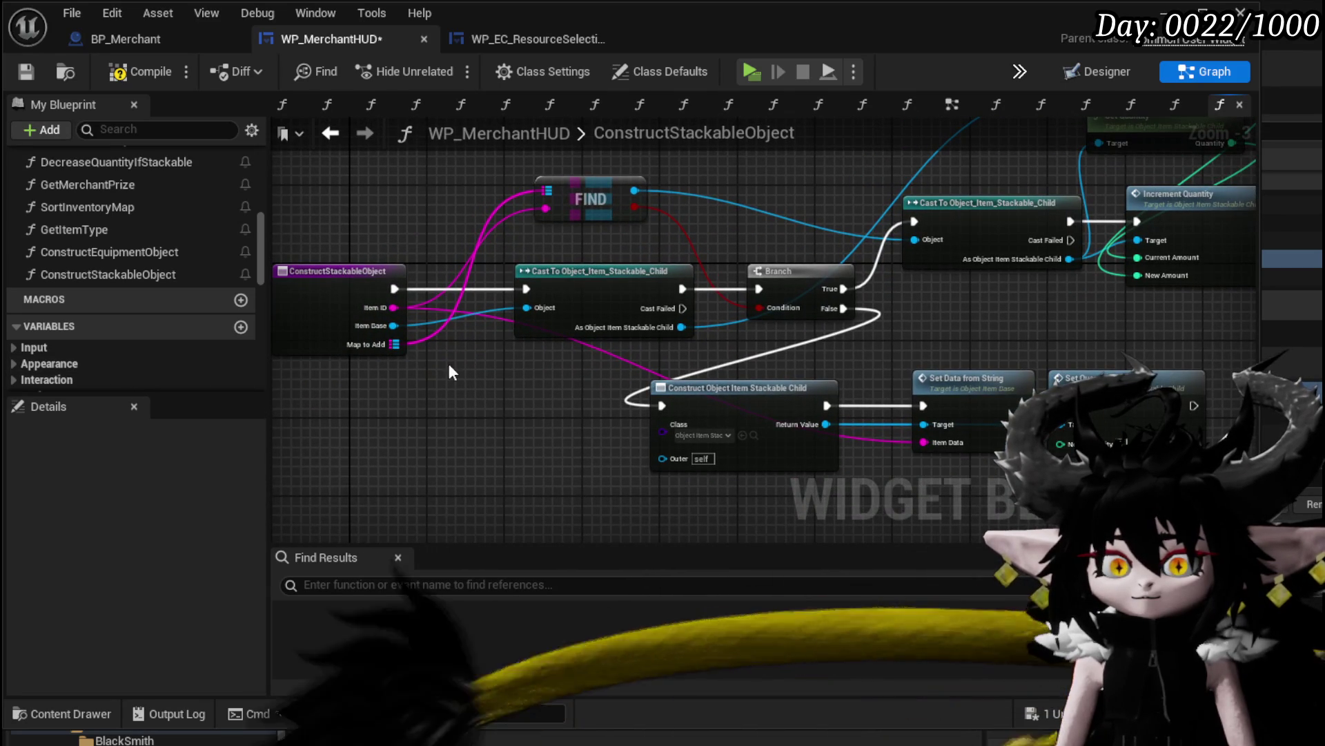
pyautogui.scroll(-5, 73, 312)
pyautogui.scroll(3, 101, 329)
pyautogui.scroll(3, 104, 329)
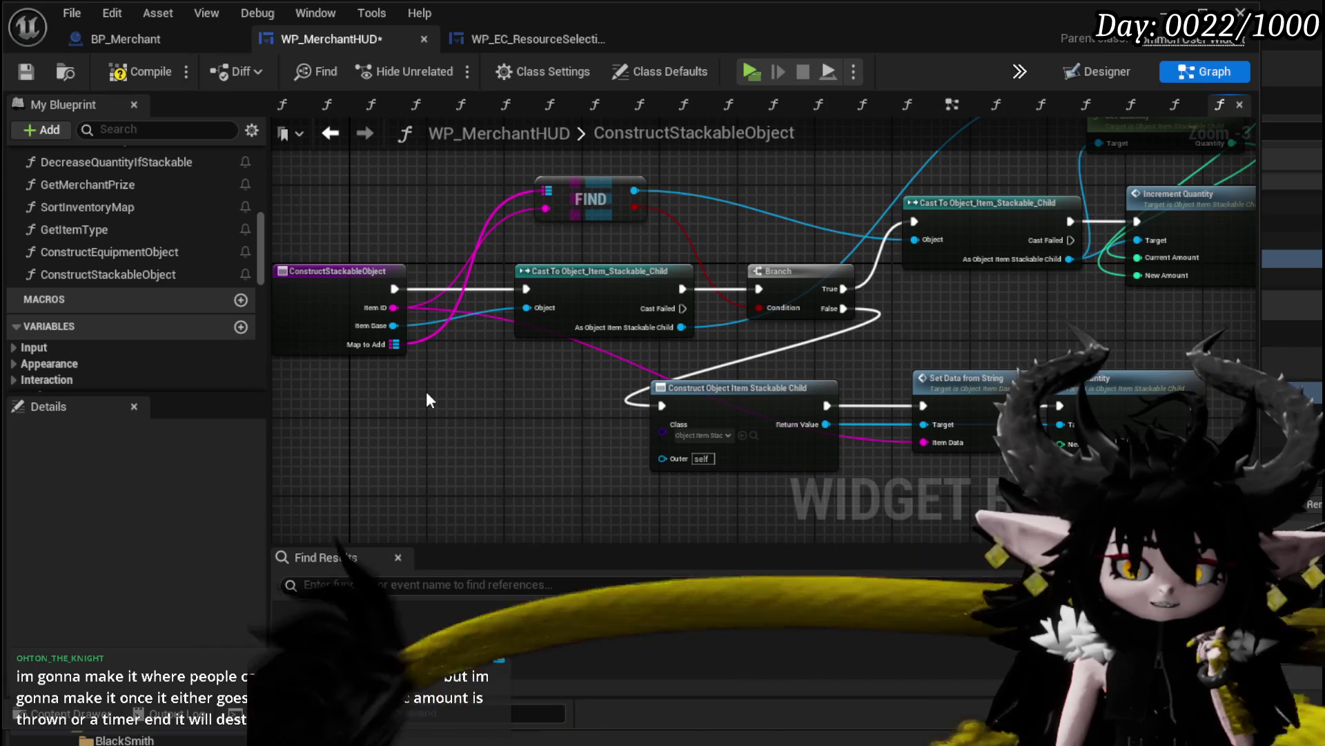
# Compile WP_MerchantHUD, shift the Cast, Branch and quantity nodes left, and save
pyautogui.click(126, 76)
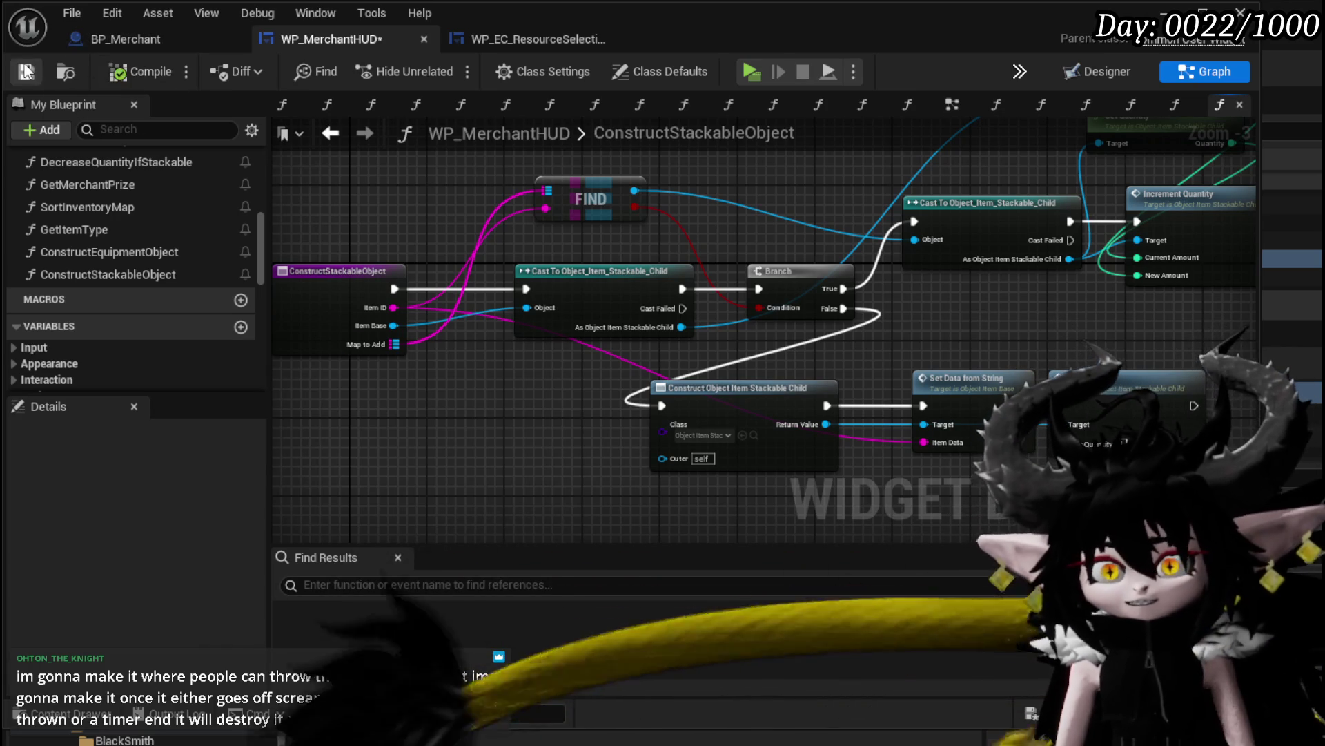
pyautogui.moveTo(486, 380); pyautogui.dragTo(581, 355)
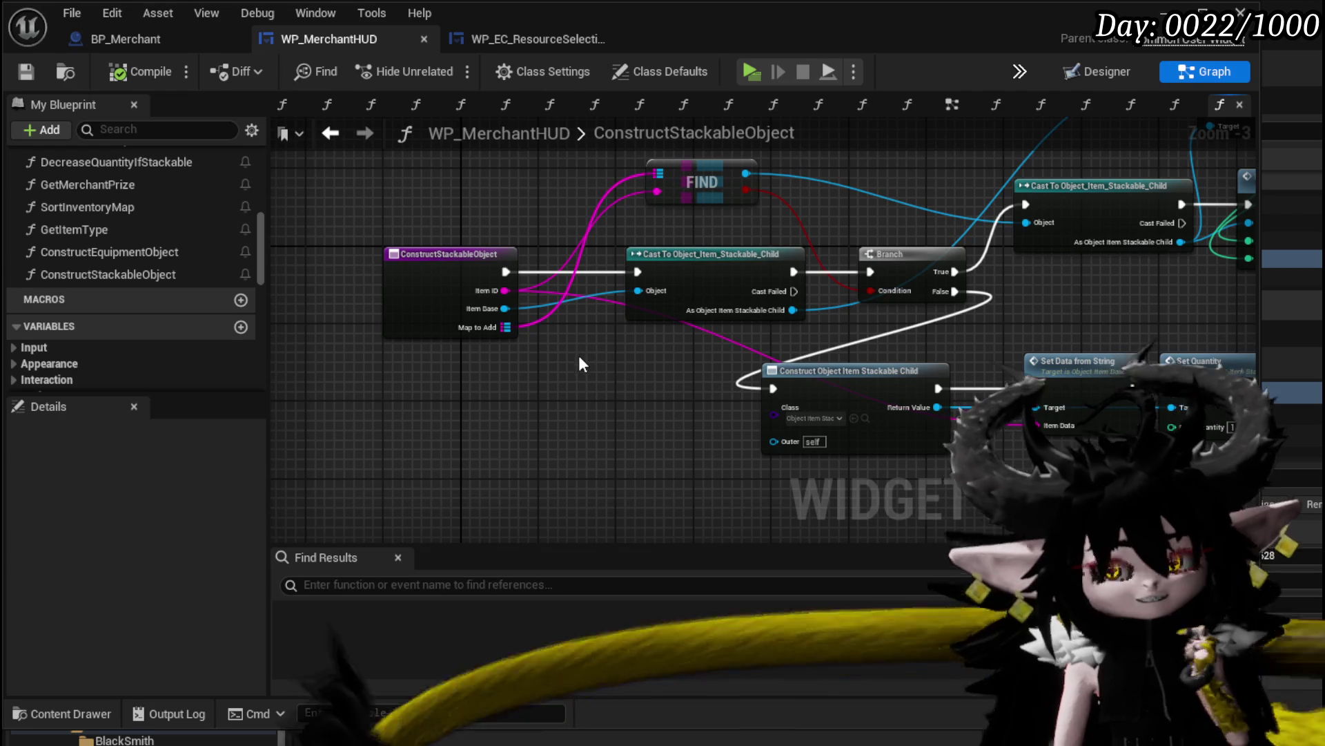
pyautogui.moveTo(580, 361)
pyautogui.mouseDown()
pyautogui.moveTo(591, 347)
pyautogui.moveTo(394, 355)
pyautogui.moveTo(542, 502)
pyautogui.moveTo(572, 604)
pyautogui.moveTo(561, 365)
pyautogui.moveTo(681, 332)
pyautogui.mouseUp()
pyautogui.keyDown('ctrl'); pyautogui.click(656, 368); pyautogui.keyUp('ctrl')
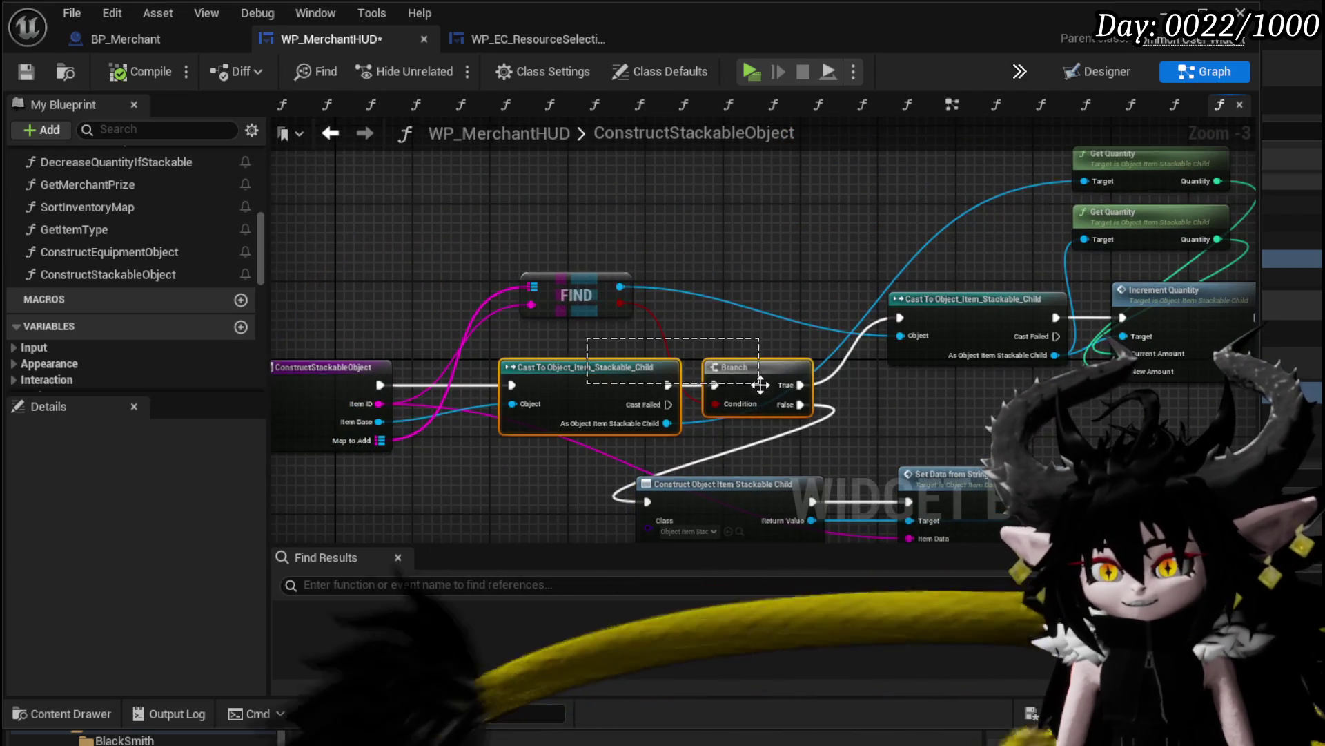
pyautogui.moveTo(756, 376); pyautogui.dragTo(443, 374)
pyautogui.moveTo(701, 422); pyautogui.dragTo(1037, 207)
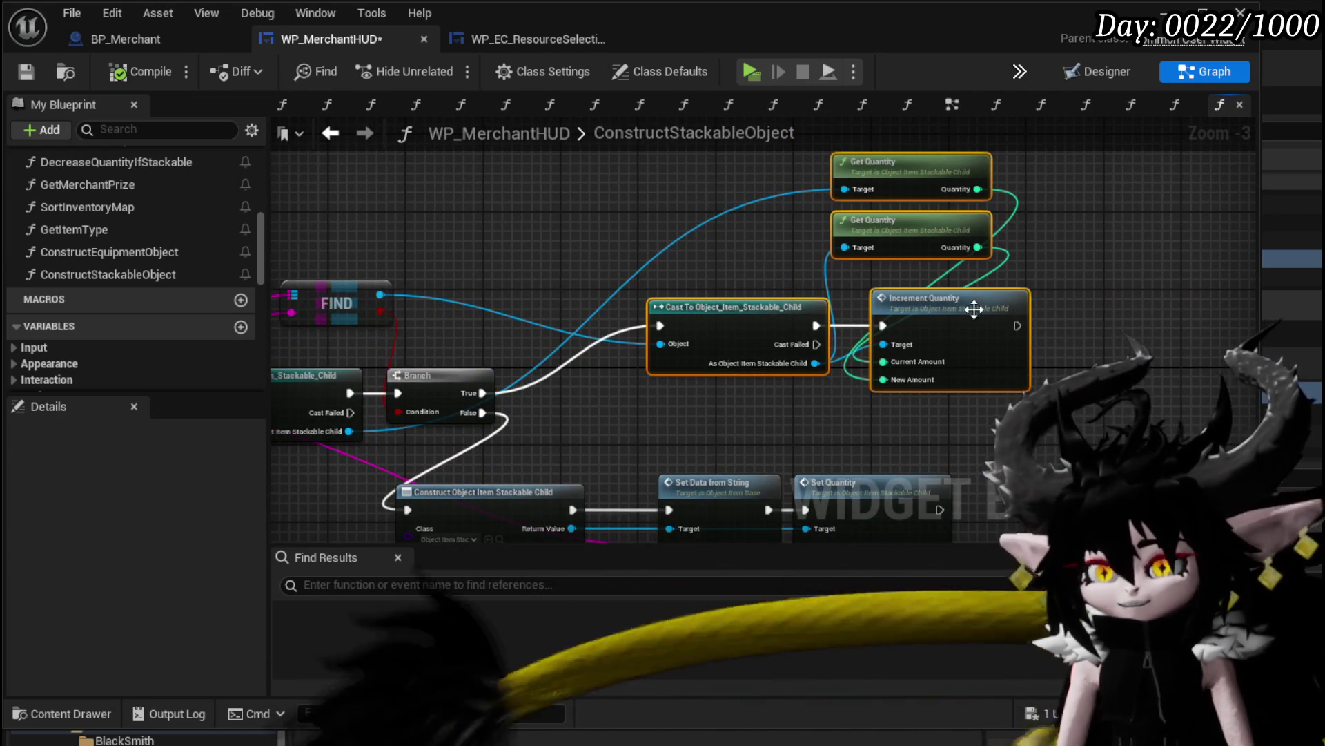
pyautogui.moveTo(954, 337); pyautogui.dragTo(815, 337)
pyautogui.moveTo(611, 434)
pyautogui.mouseDown()
pyautogui.moveTo(645, 318)
pyautogui.moveTo(830, 336)
pyautogui.mouseUp()
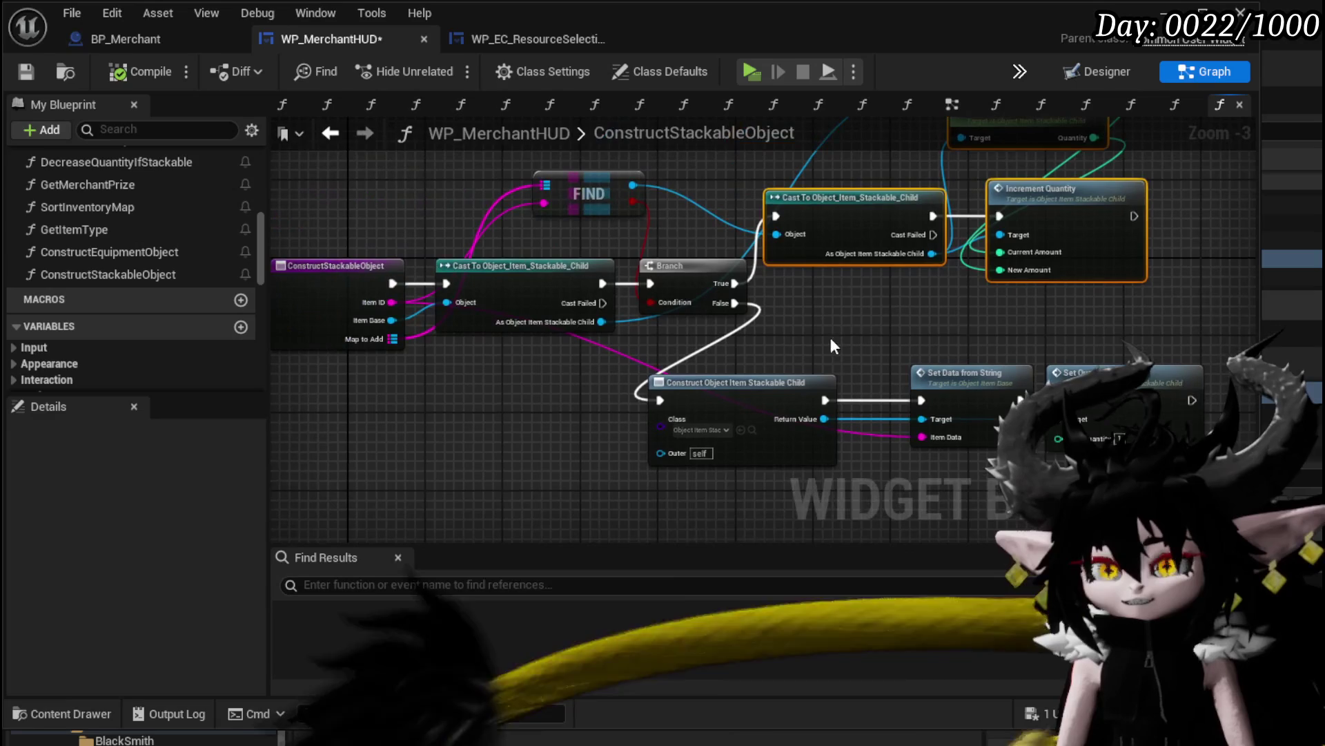
pyautogui.click(403, 354)
pyautogui.click(25, 73)
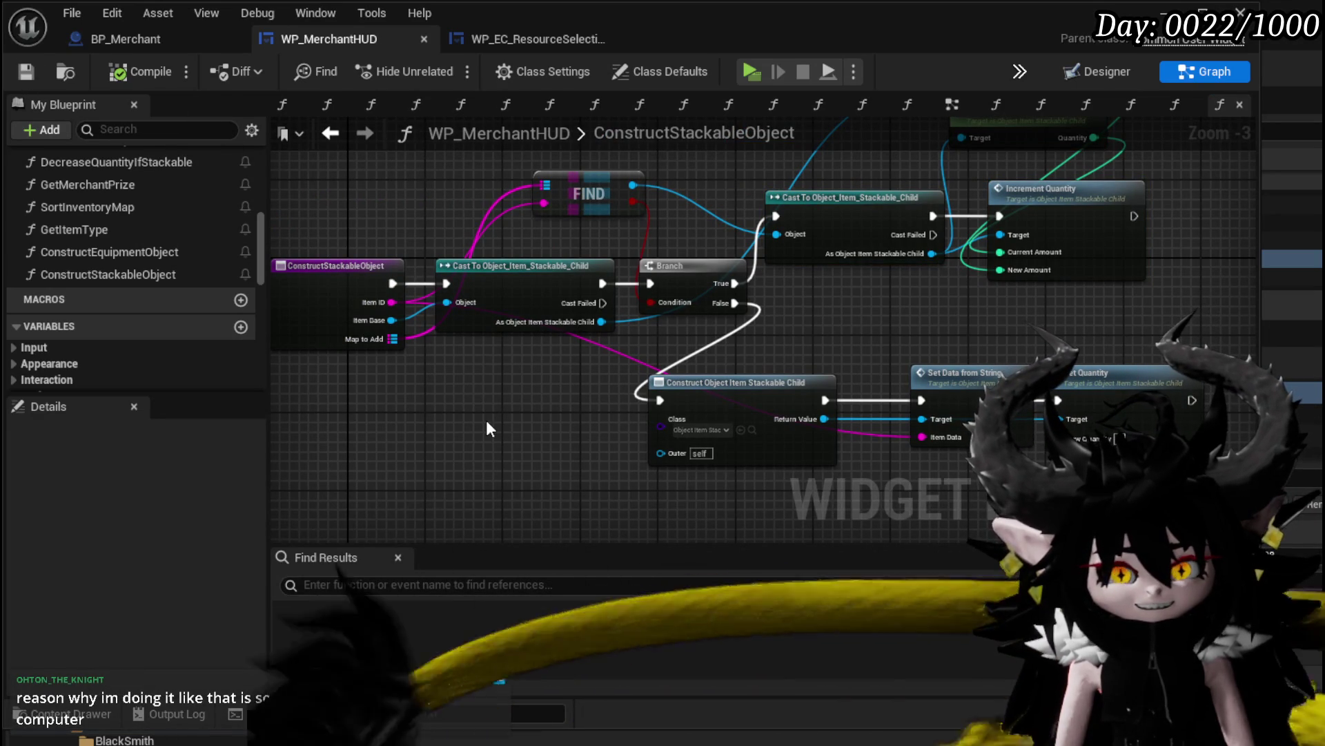
# Add two Return Node outputs, making the first a single value named ID
pyautogui.click(414, 324)
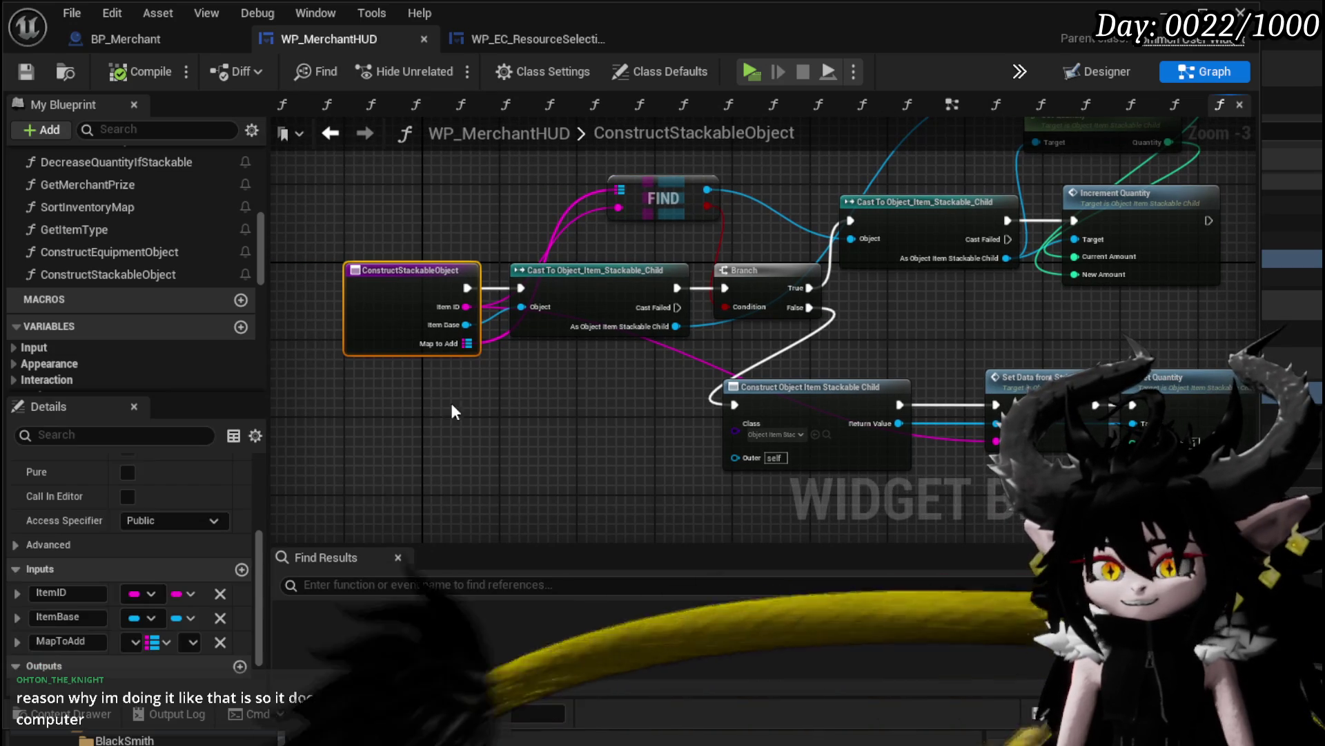
pyautogui.moveTo(435, 340); pyautogui.dragTo(718, 392)
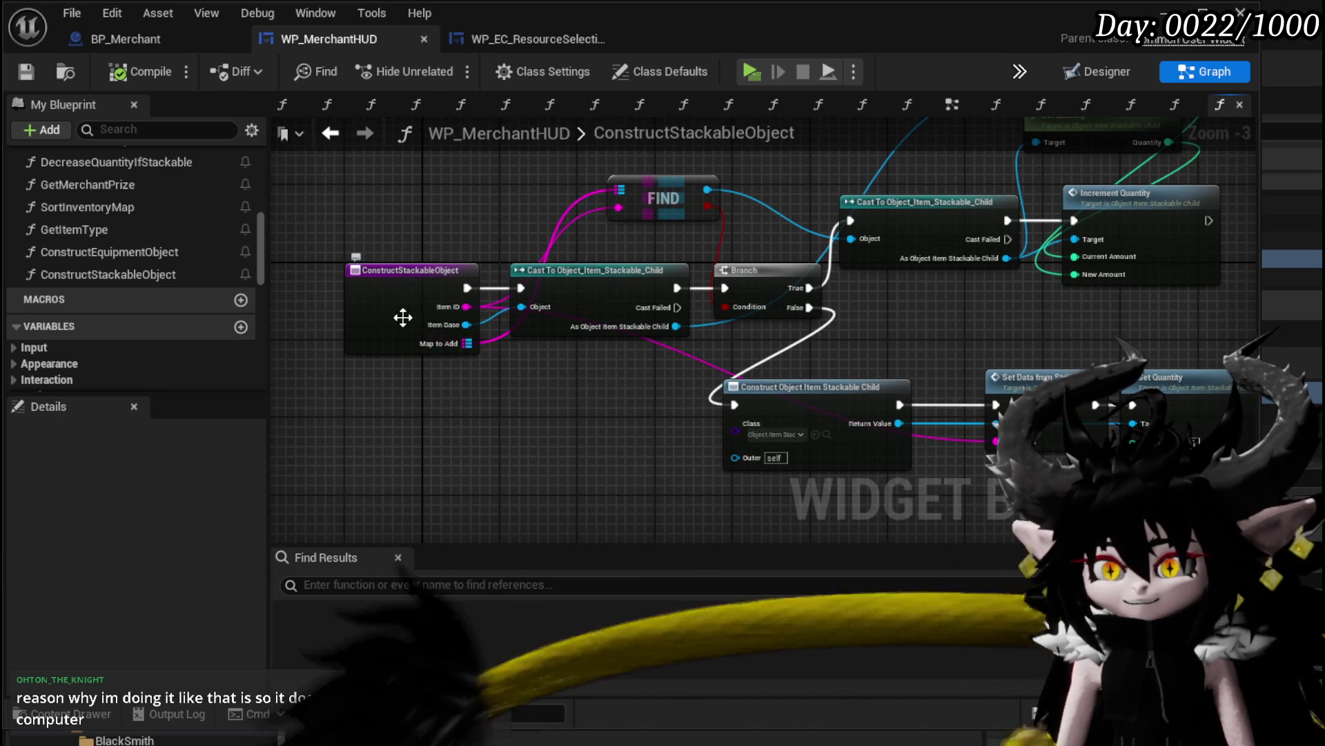
pyautogui.moveTo(624, 386)
pyautogui.mouseDown()
pyautogui.moveTo(398, 387)
pyautogui.moveTo(503, 384)
pyautogui.mouseUp()
pyautogui.click(369, 293)
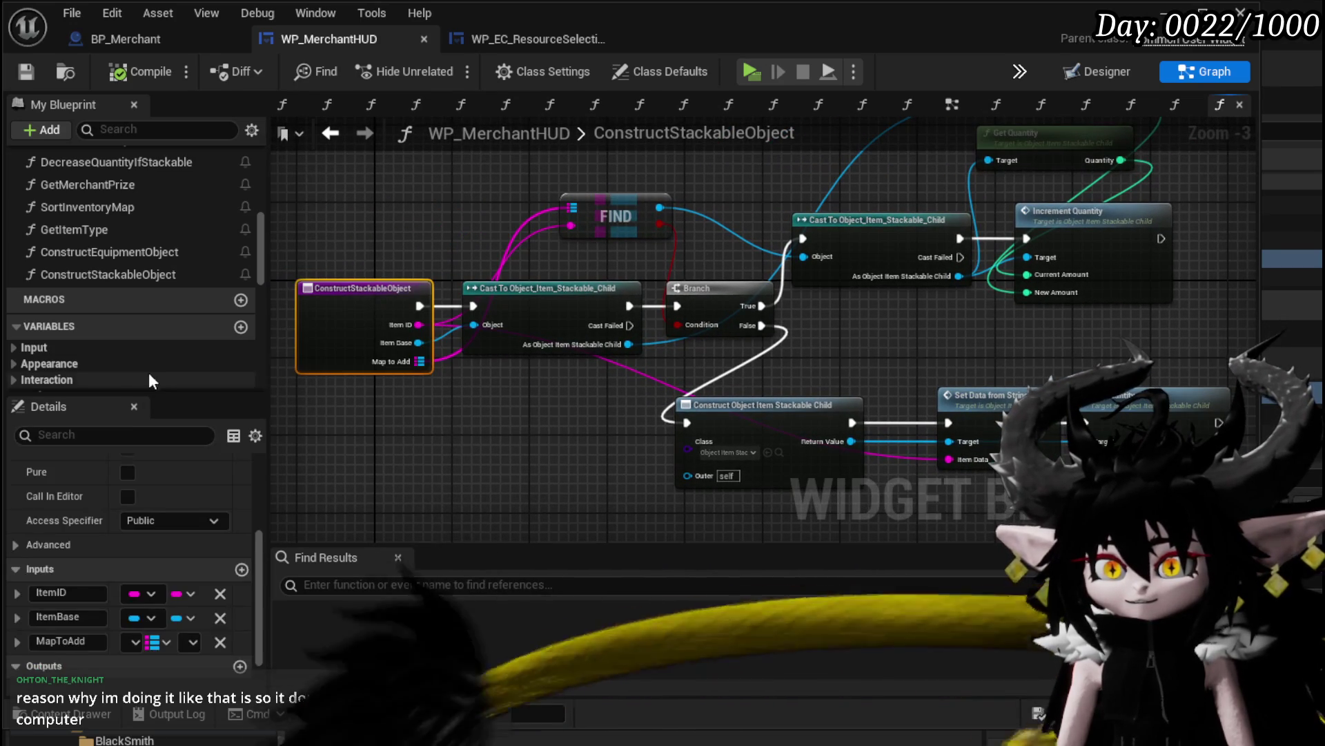
pyautogui.scroll(-1, 207, 587)
pyautogui.click(240, 641)
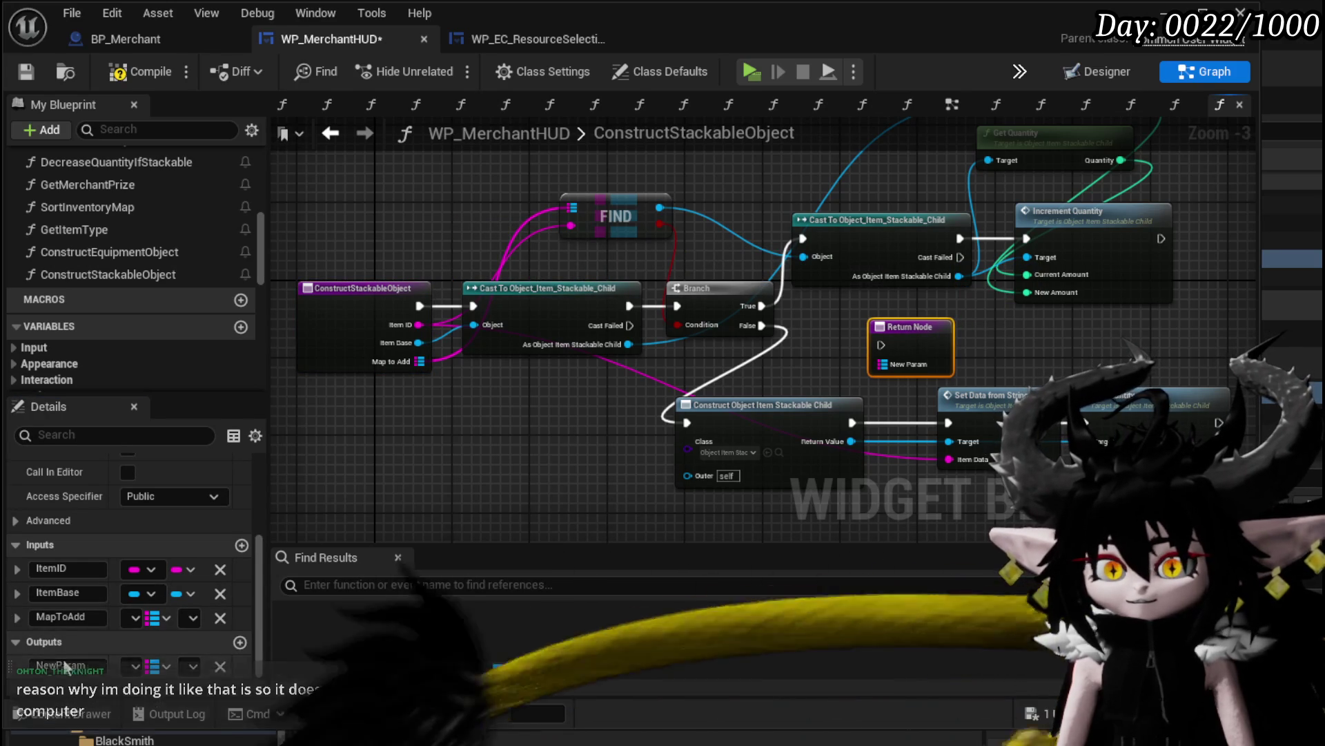
pyautogui.click(145, 691)
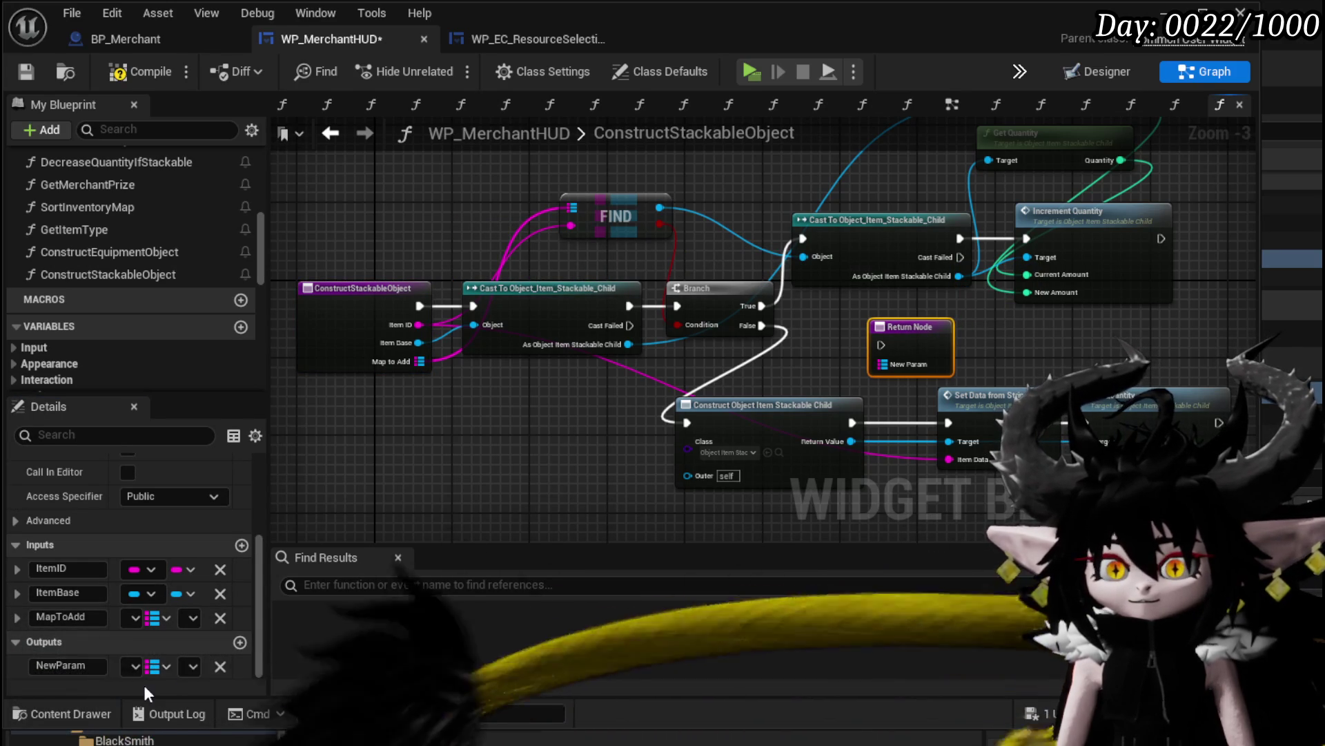
pyautogui.click(235, 643)
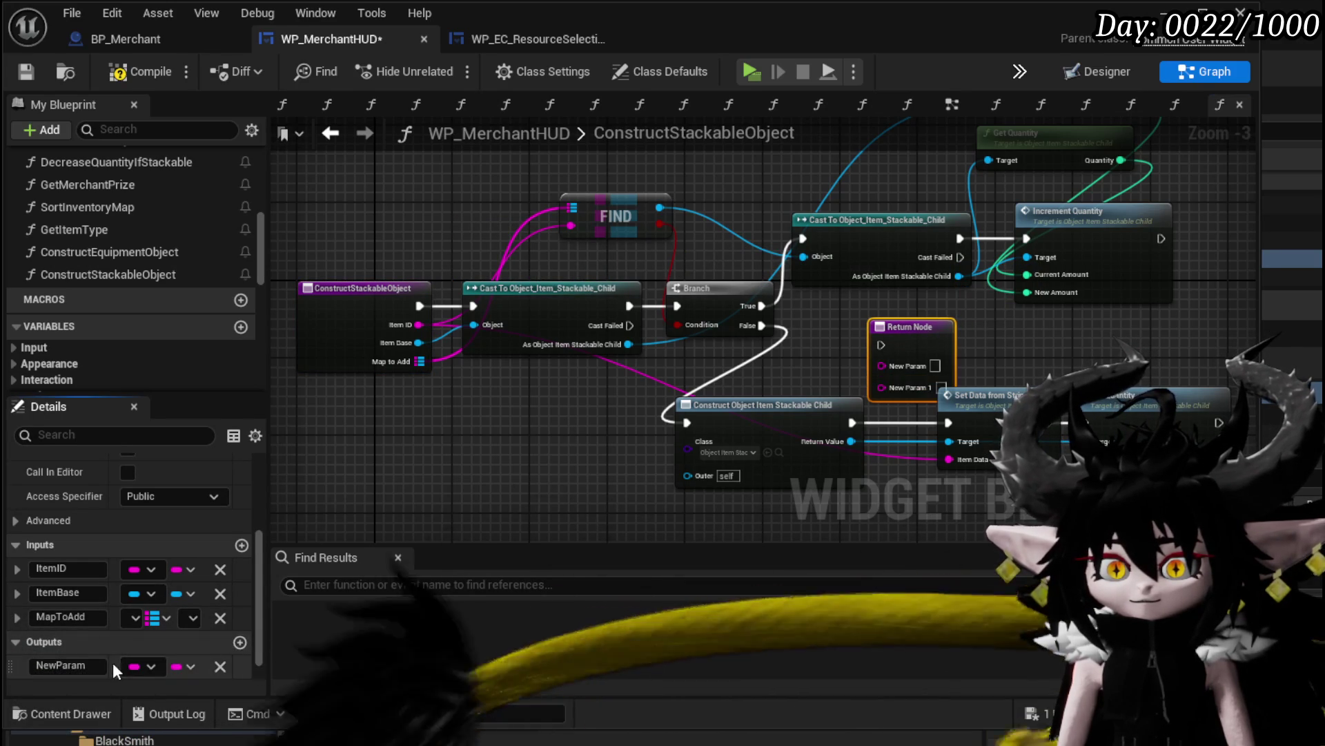
pyautogui.scroll(-1, 97, 643)
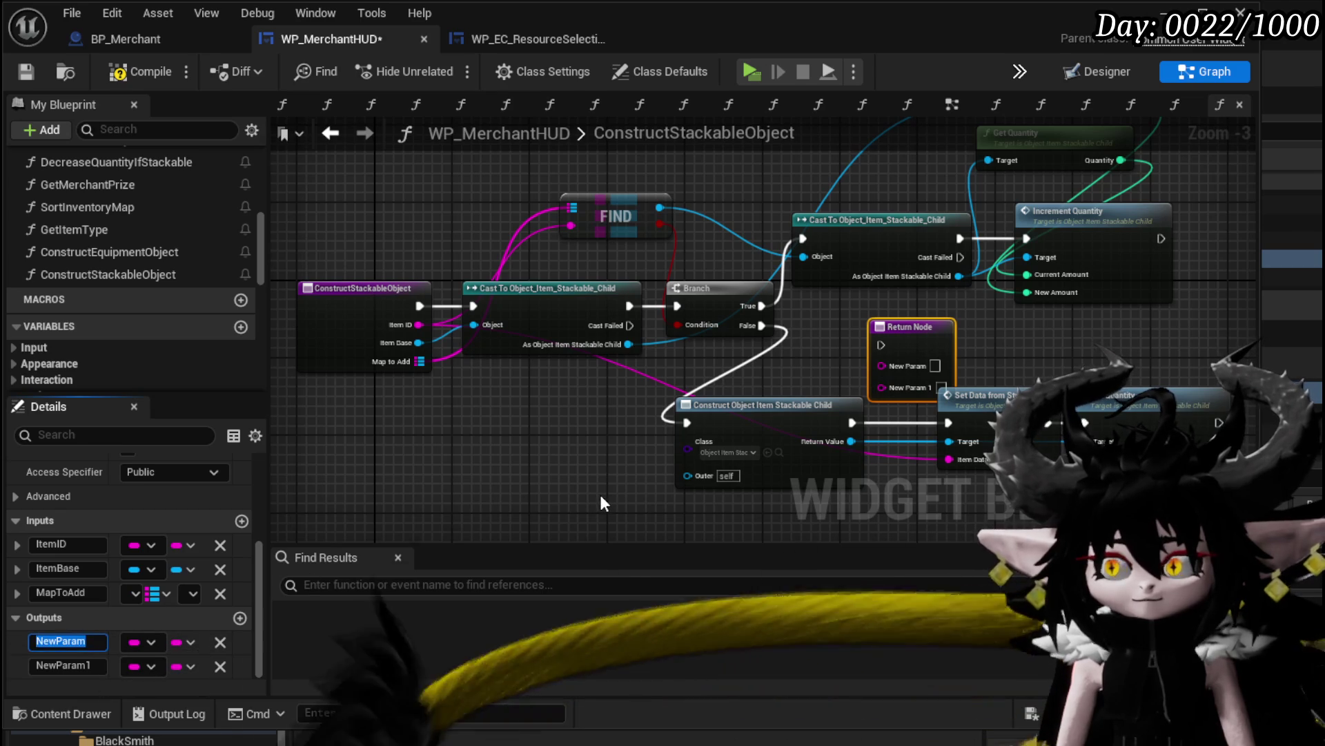
pyautogui.write('Item')
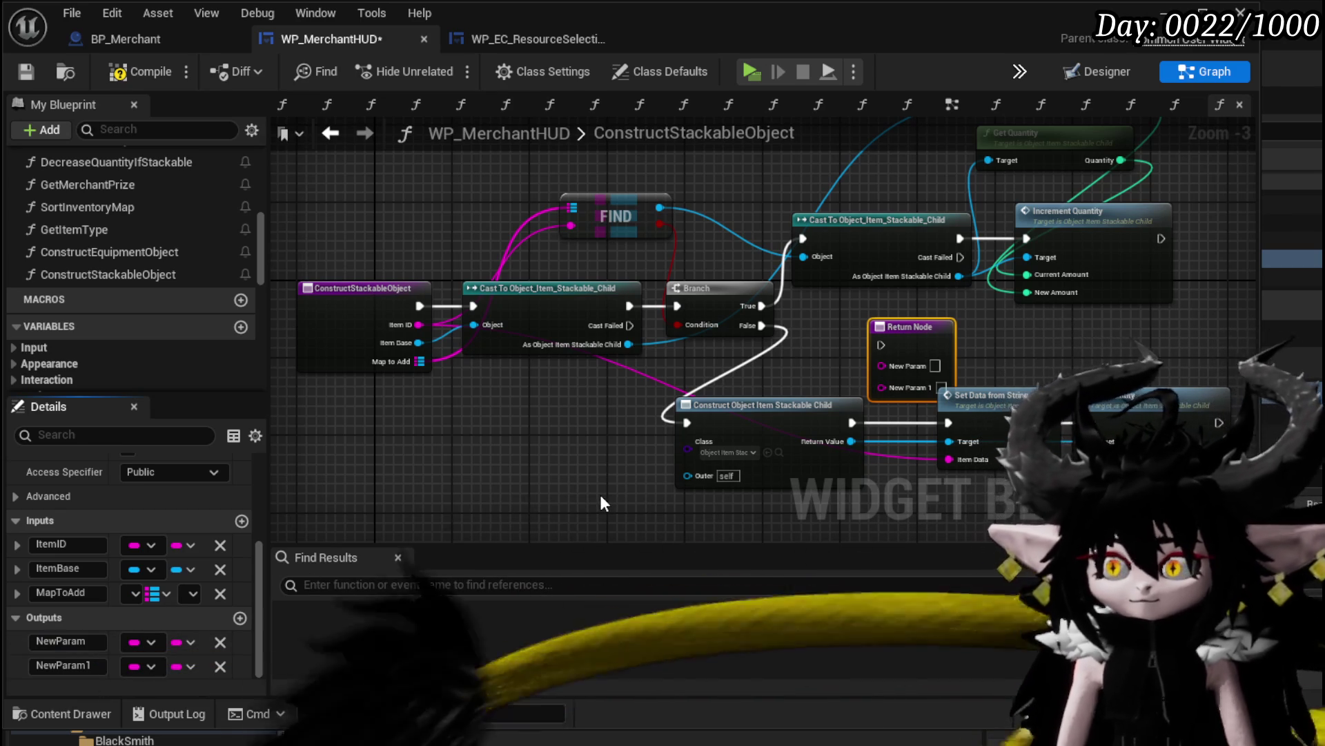
pyautogui.doubleClick(45, 635)
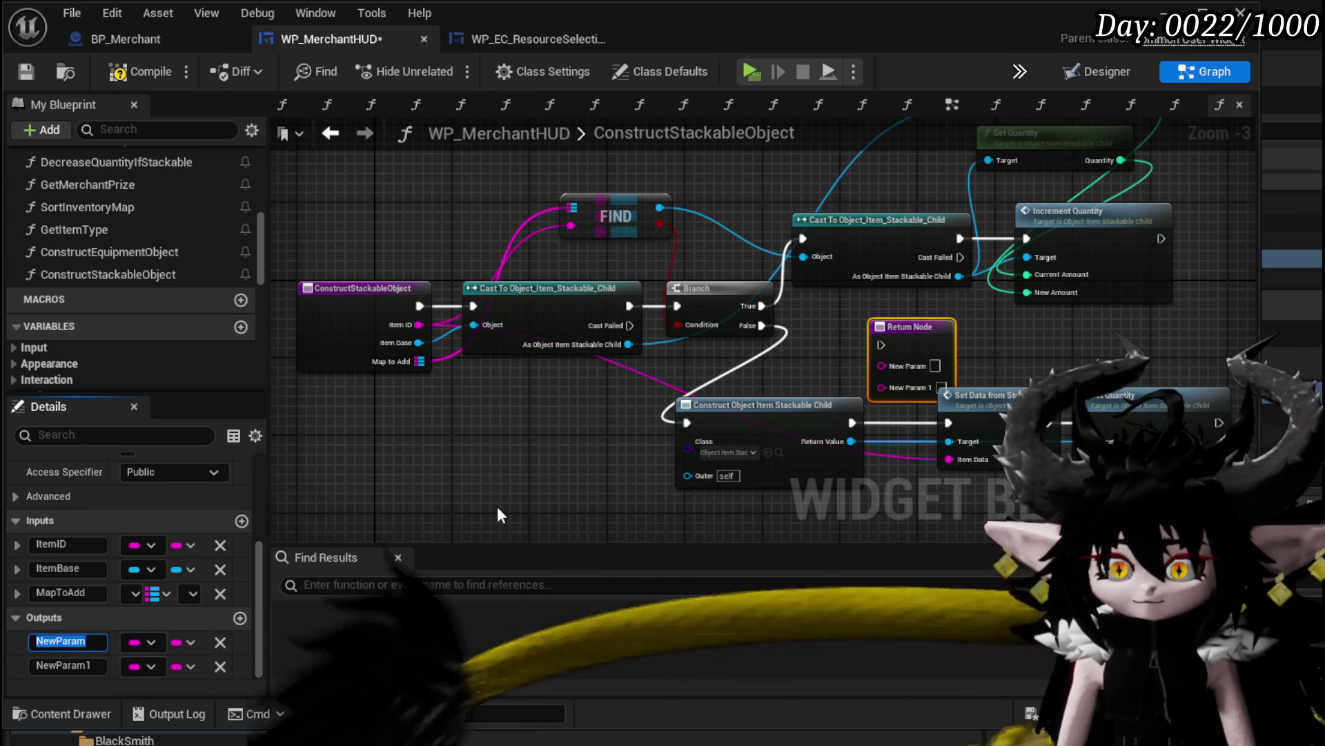
pyautogui.write('ID')
pyautogui.press('Return')
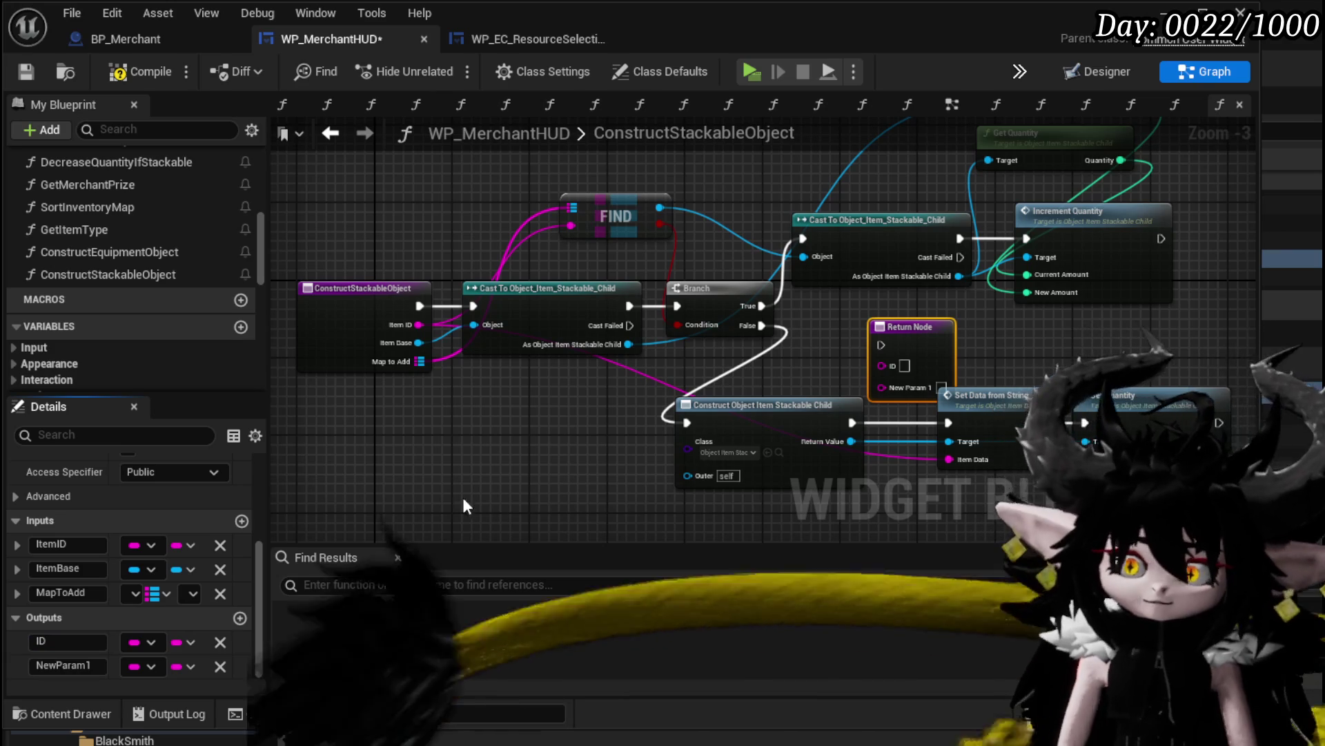
# Set the NewParam1 output's type to Object Item Base > Object Reference
pyautogui.click(142, 666)
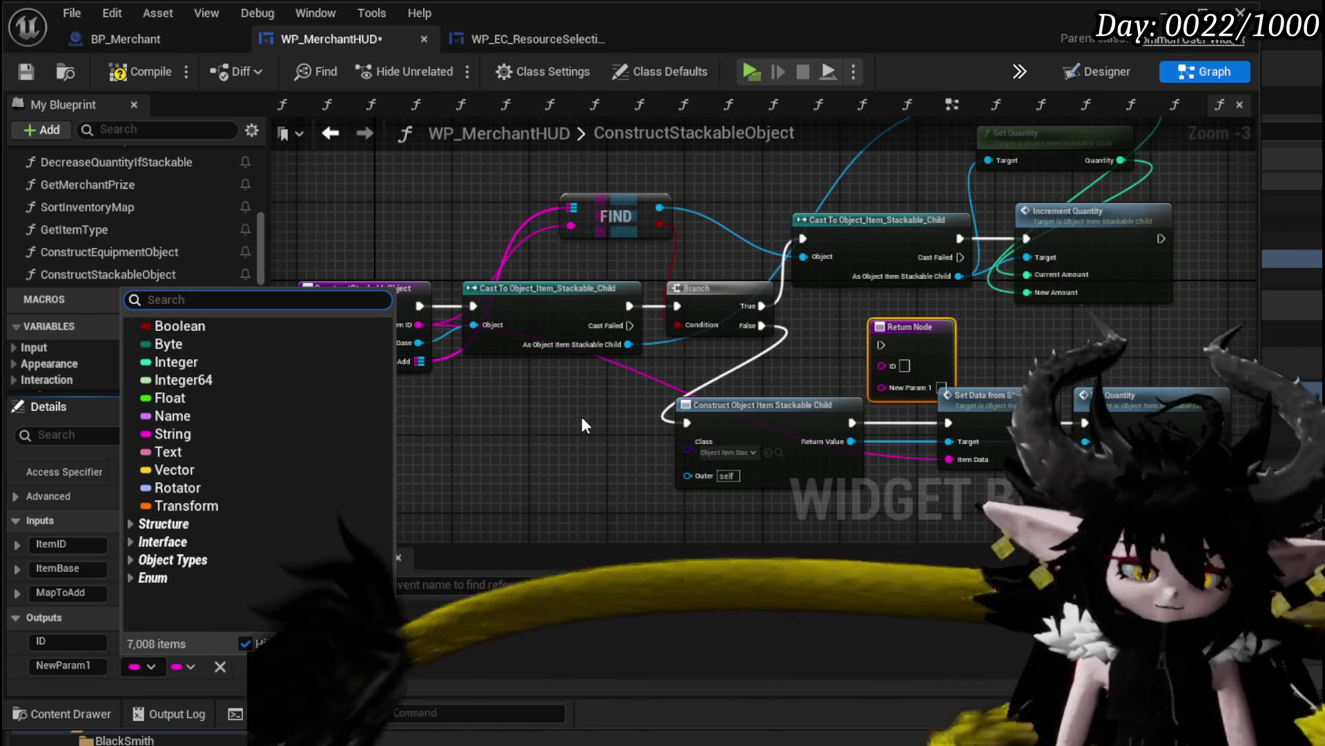
pyautogui.write('Object')
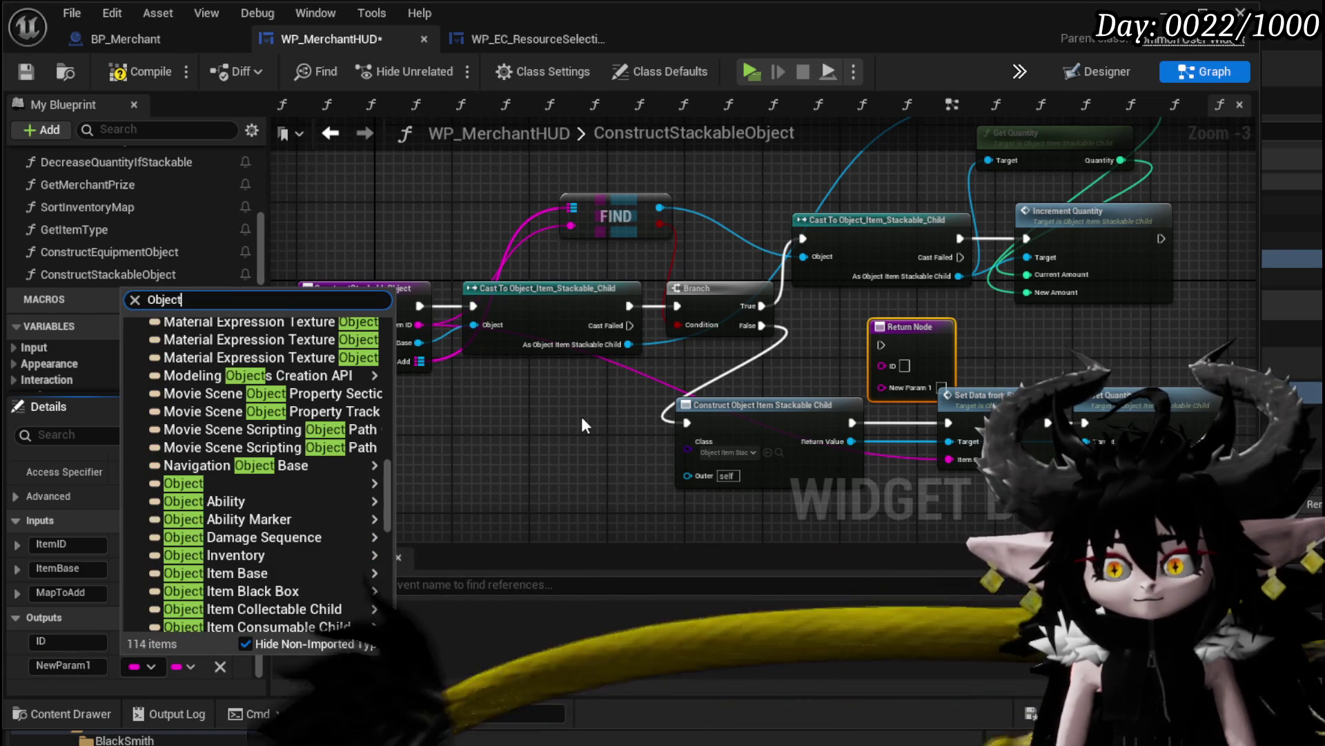
pyautogui.moveTo(336, 486)
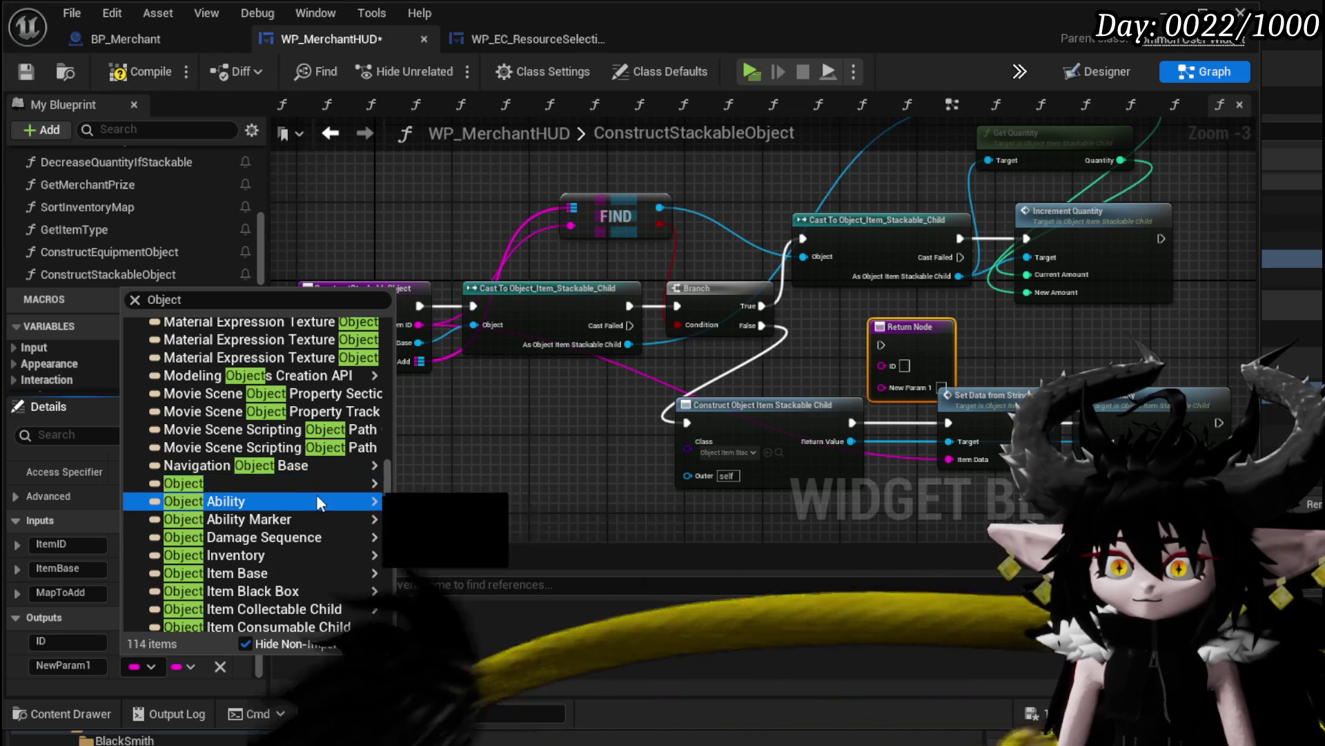
pyautogui.click(261, 306)
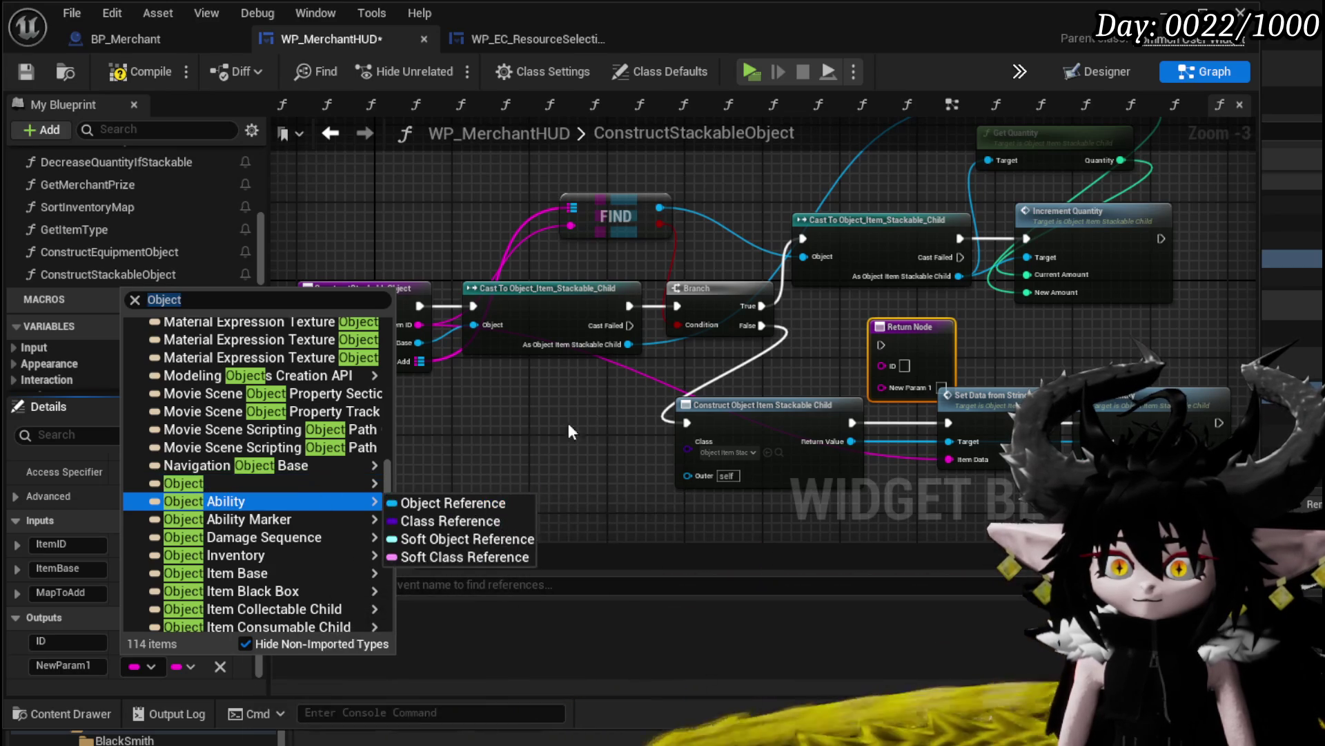
pyautogui.click(227, 302)
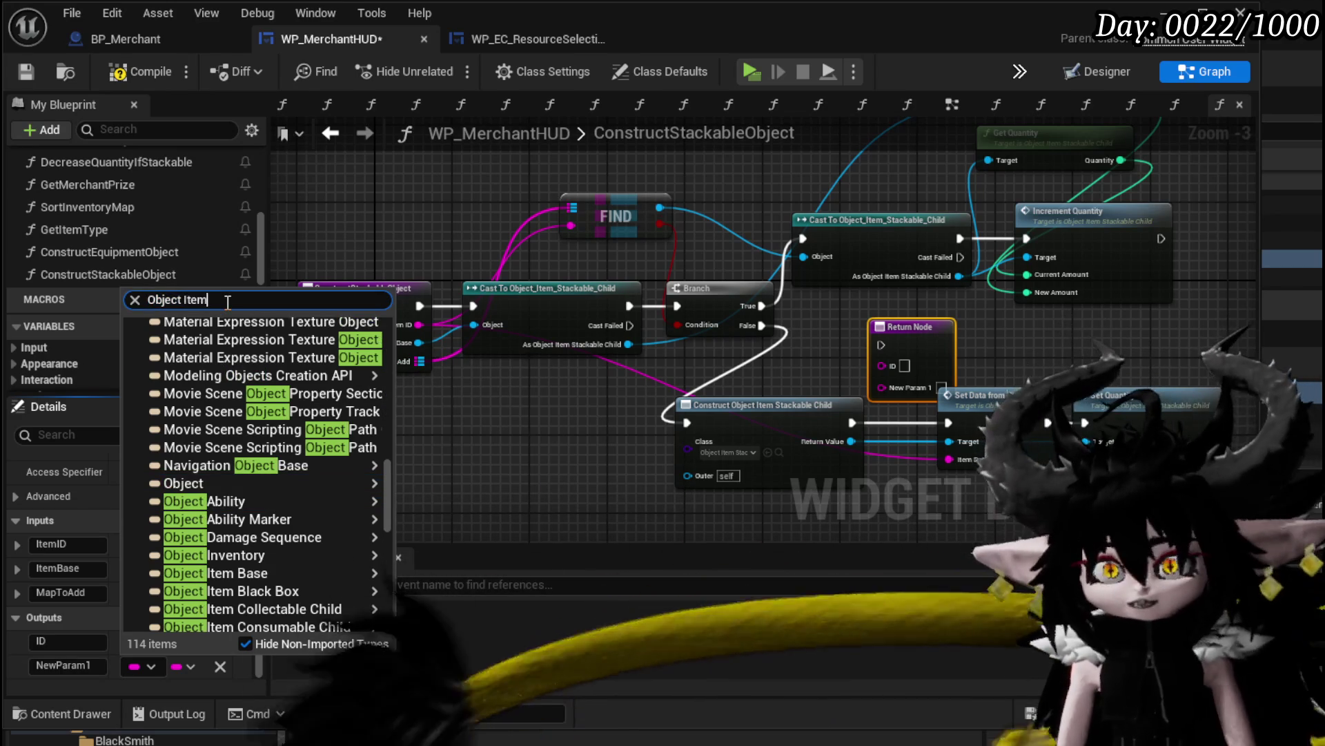
pyautogui.write('Item')
pyautogui.moveTo(367, 355)
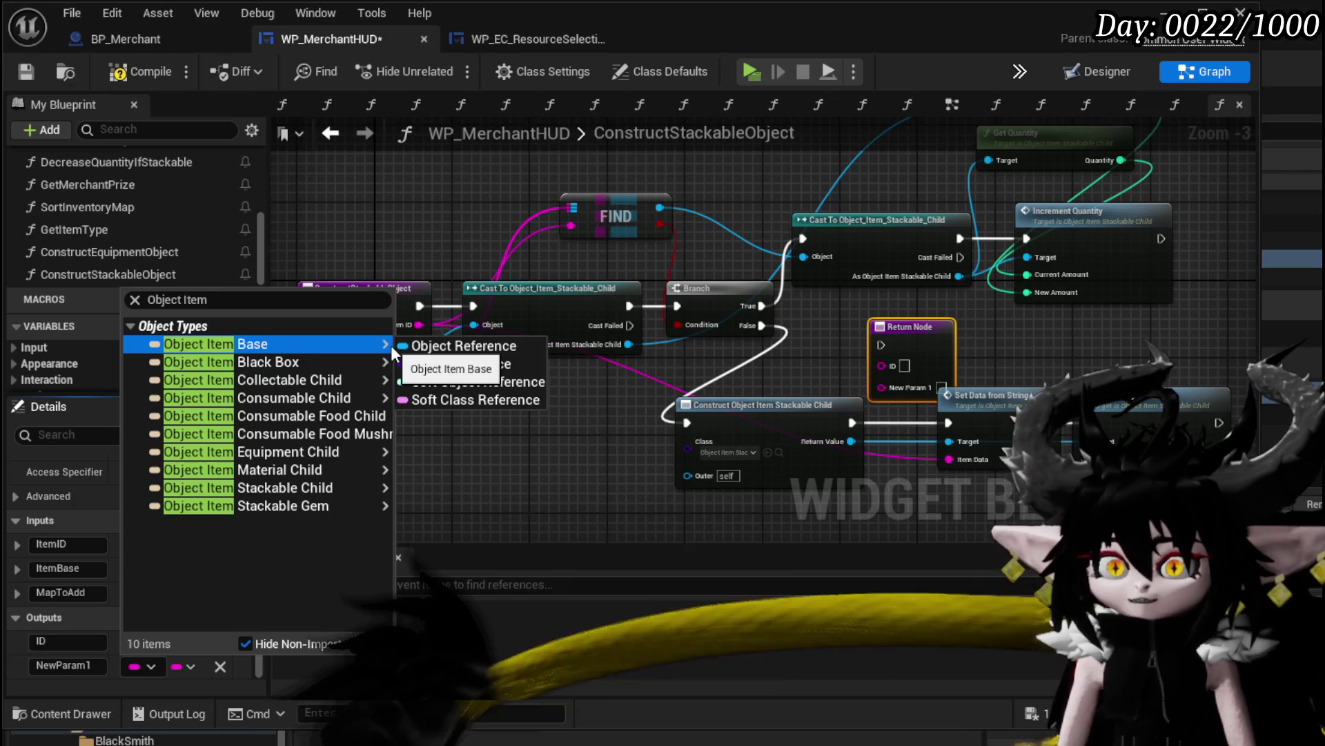
pyautogui.click(420, 345)
# Wire both Increment Quantity's and Set Quantity's execution outputs into the Return Node
pyautogui.moveTo(548, 339); pyautogui.dragTo(965, 300)
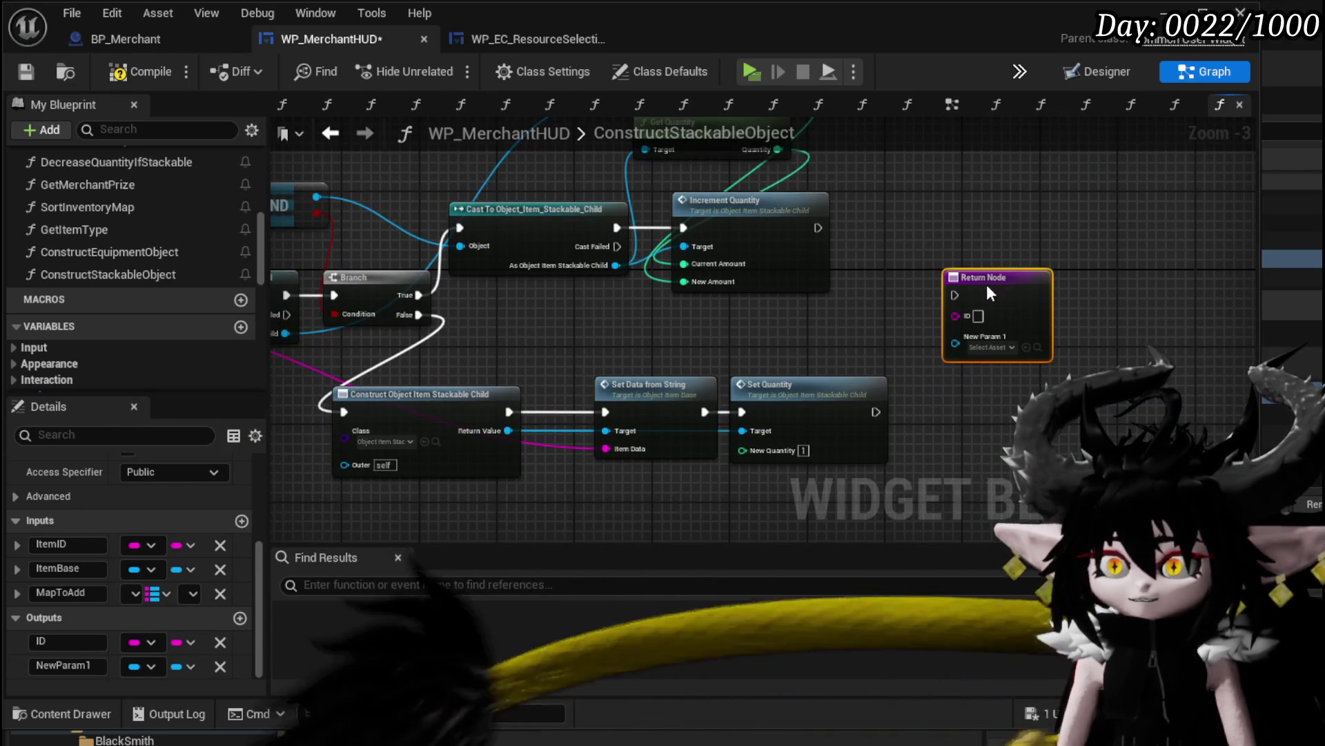
pyautogui.click(813, 217)
pyautogui.moveTo(817, 227); pyautogui.dragTo(954, 296)
pyautogui.moveTo(875, 411)
pyautogui.mouseDown()
pyautogui.moveTo(956, 286)
pyautogui.moveTo(1050, 302)
pyautogui.mouseUp()
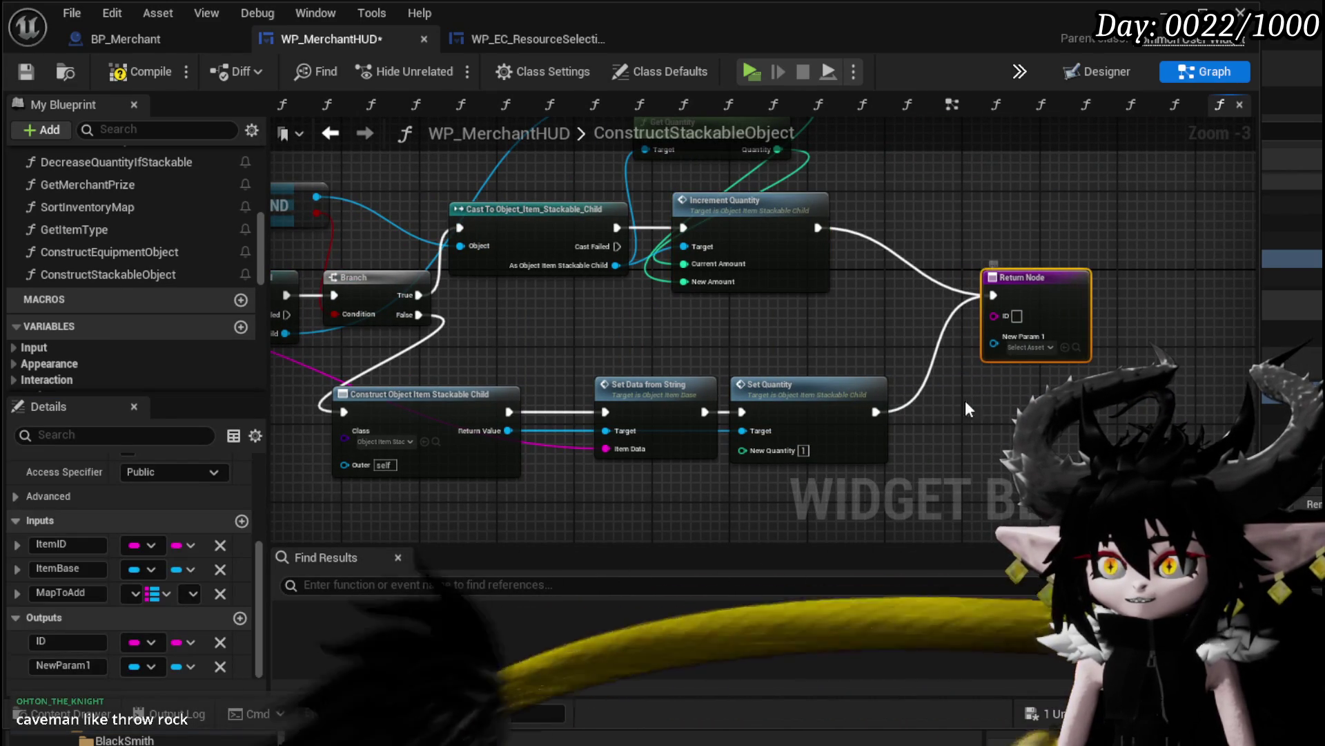
# Feed the constructed item into New Param 1 and move Set Data and Set Quantity left
pyautogui.moveTo(701, 355)
pyautogui.mouseDown()
pyautogui.moveTo(621, 385)
pyautogui.moveTo(662, 398)
pyautogui.mouseUp()
pyautogui.moveTo(577, 308)
pyautogui.mouseDown()
pyautogui.moveTo(607, 338)
pyautogui.moveTo(955, 379)
pyautogui.mouseUp()
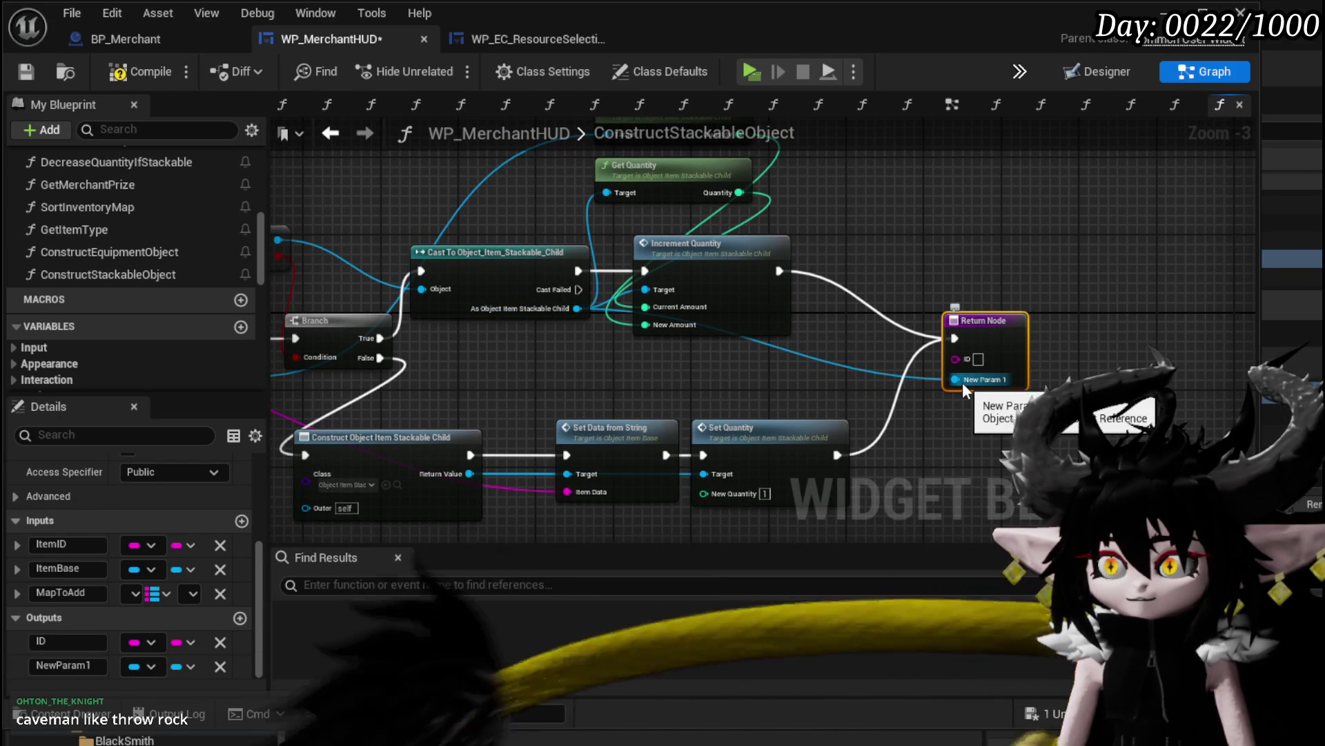
pyautogui.moveTo(470, 474); pyautogui.dragTo(956, 379)
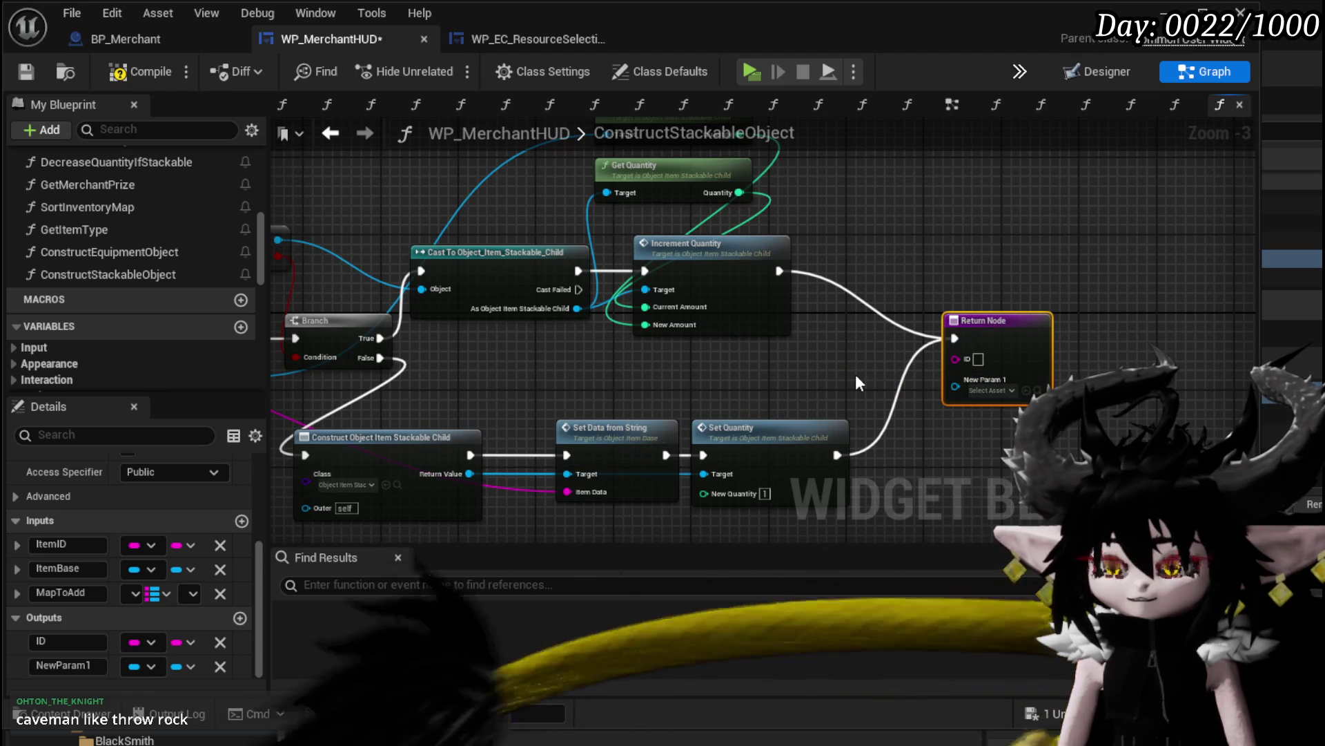
pyautogui.moveTo(855, 374)
pyautogui.mouseDown()
pyautogui.moveTo(1196, 352)
pyautogui.moveTo(760, 345)
pyautogui.moveTo(940, 348)
pyautogui.mouseUp()
pyautogui.moveTo(642, 377)
pyautogui.mouseDown()
pyautogui.moveTo(766, 399)
pyautogui.moveTo(600, 362)
pyautogui.moveTo(624, 375)
pyautogui.mouseUp()
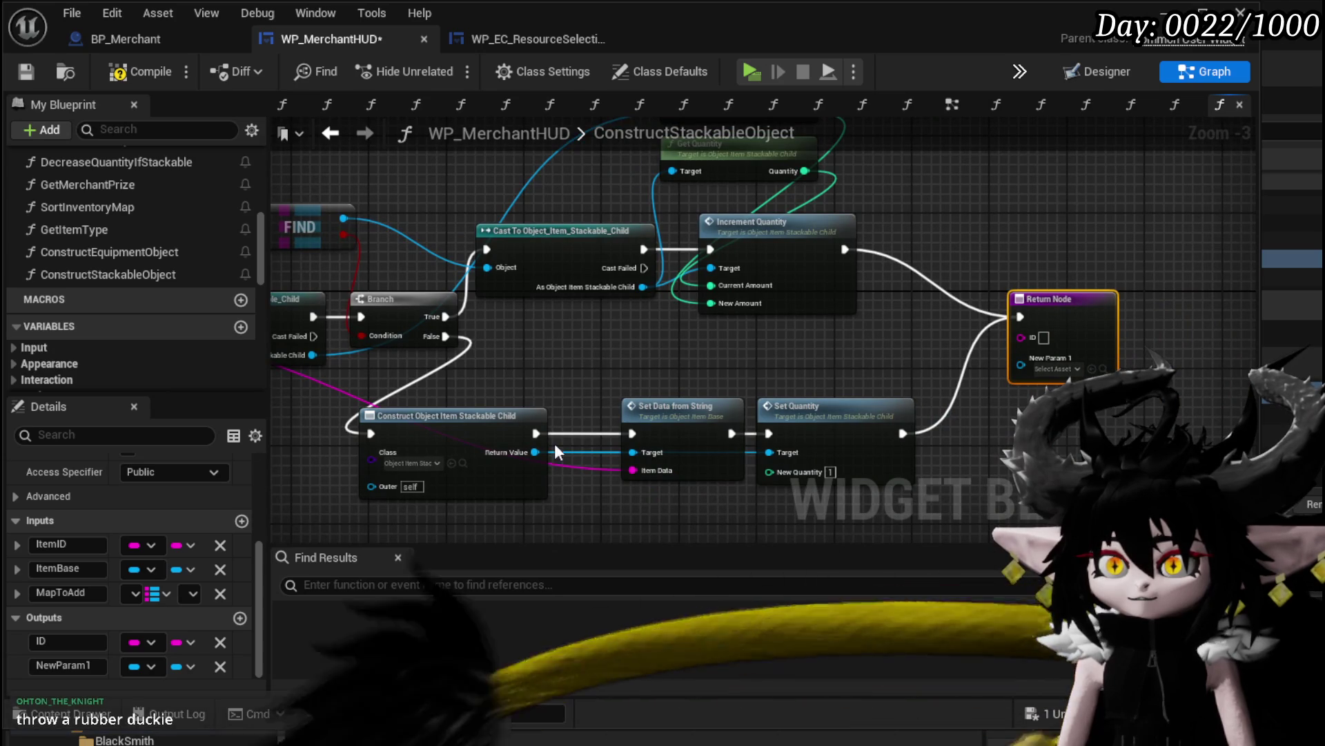
pyautogui.moveTo(535, 452)
pyautogui.mouseDown()
pyautogui.moveTo(839, 362)
pyautogui.moveTo(768, 452)
pyautogui.mouseUp()
pyautogui.moveTo(754, 377); pyautogui.dragTo(710, 377)
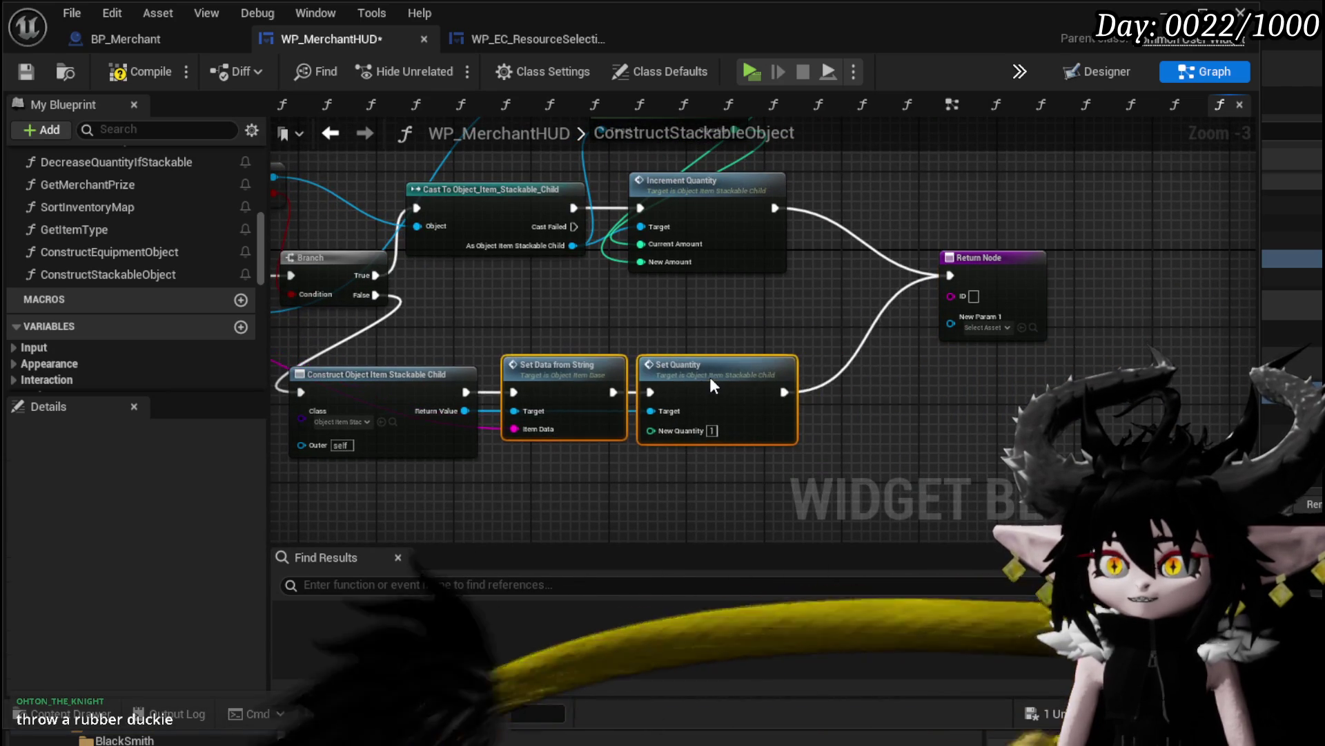
pyautogui.moveTo(473, 411); pyautogui.dragTo(573, 395)
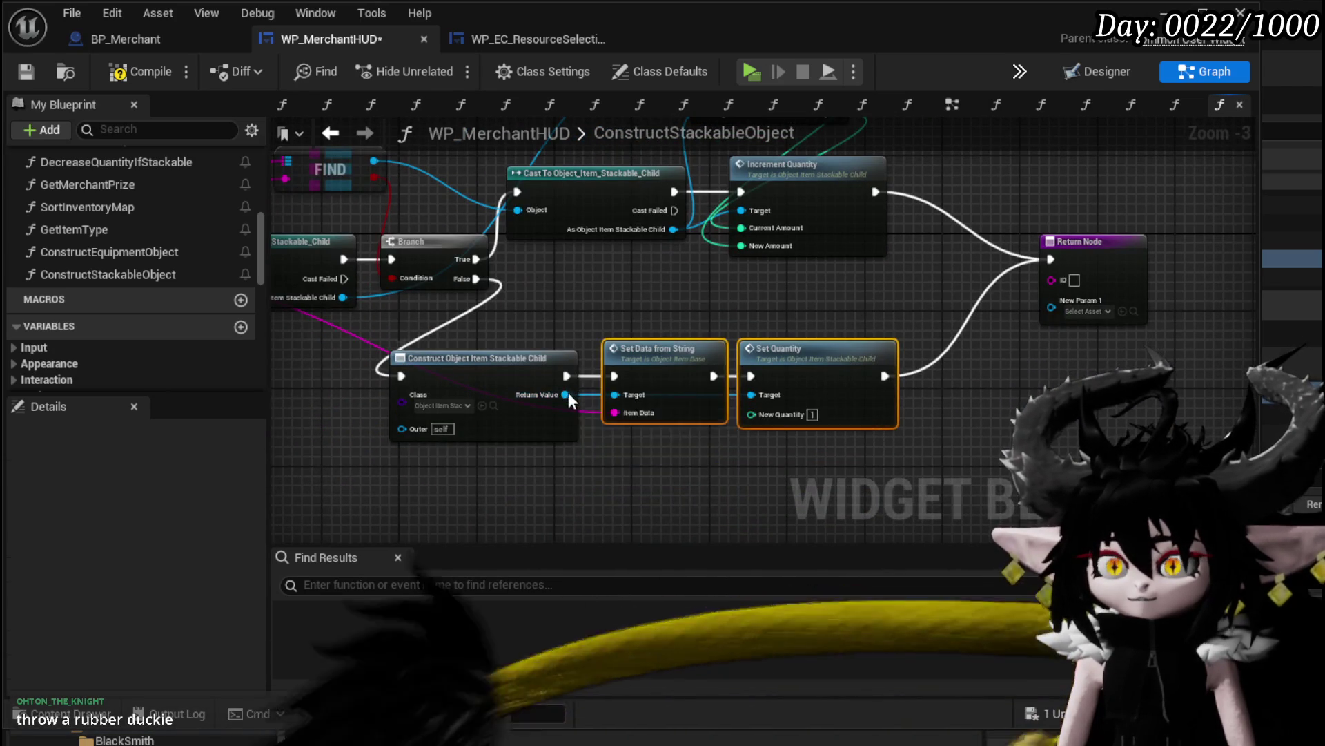
# Promote Construct's Return Value to a local variable and route execution through its SET node
pyautogui.rightClick(569, 392)
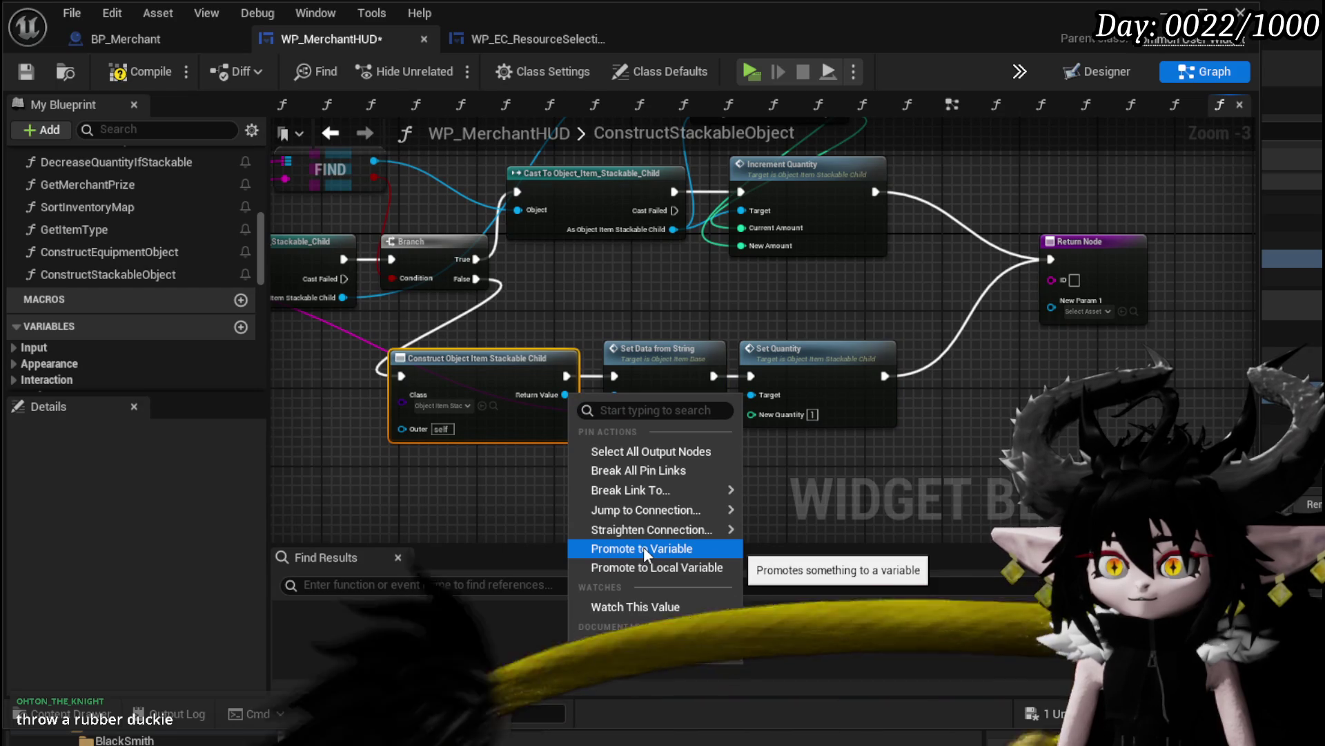
pyautogui.click(645, 565)
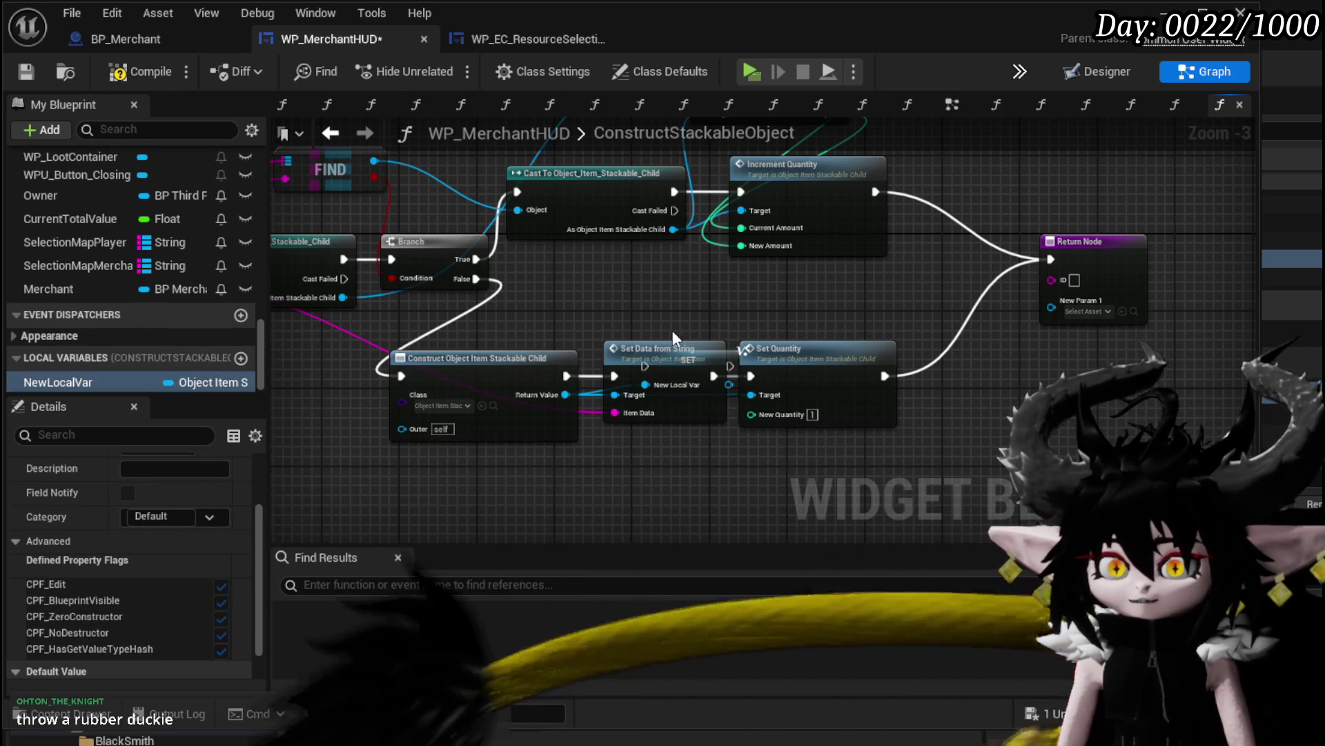
pyautogui.click(794, 350)
pyautogui.moveTo(642, 307)
pyautogui.mouseDown()
pyautogui.moveTo(655, 339)
pyautogui.moveTo(810, 348)
pyautogui.mouseUp()
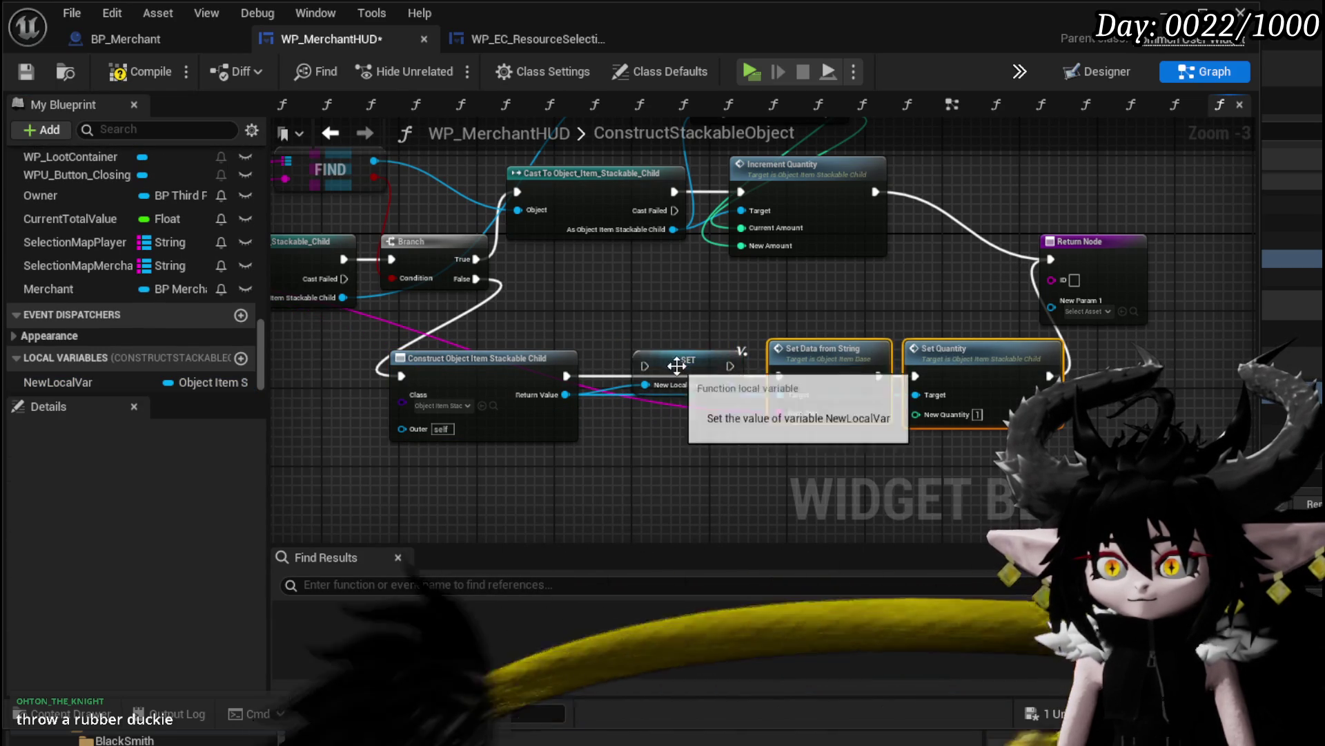
pyautogui.click(647, 380)
pyautogui.moveTo(564, 378); pyautogui.dragTo(787, 377)
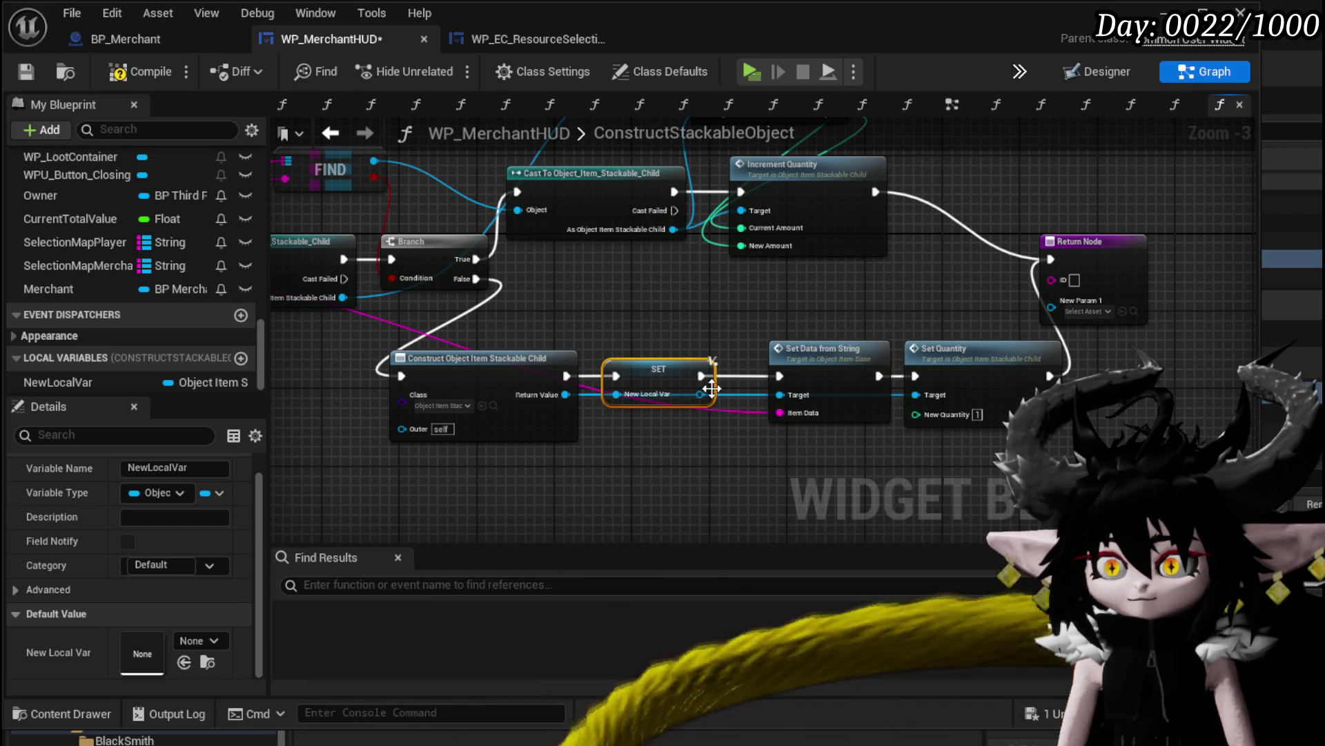
# Wire the SET node's output to Set Data from String and shift the quantity nodes right
pyautogui.doubleClick(746, 391)
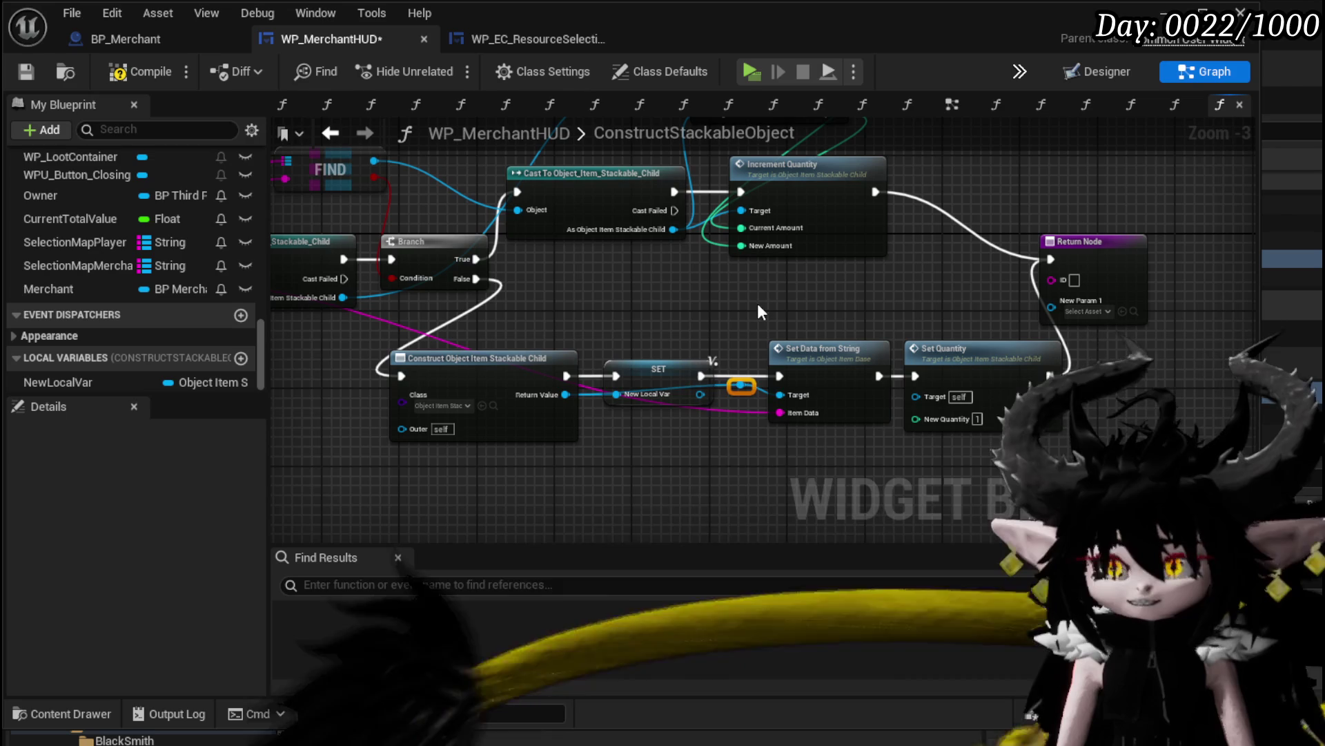
pyautogui.press('Delete')
pyautogui.moveTo(701, 394); pyautogui.dragTo(915, 396)
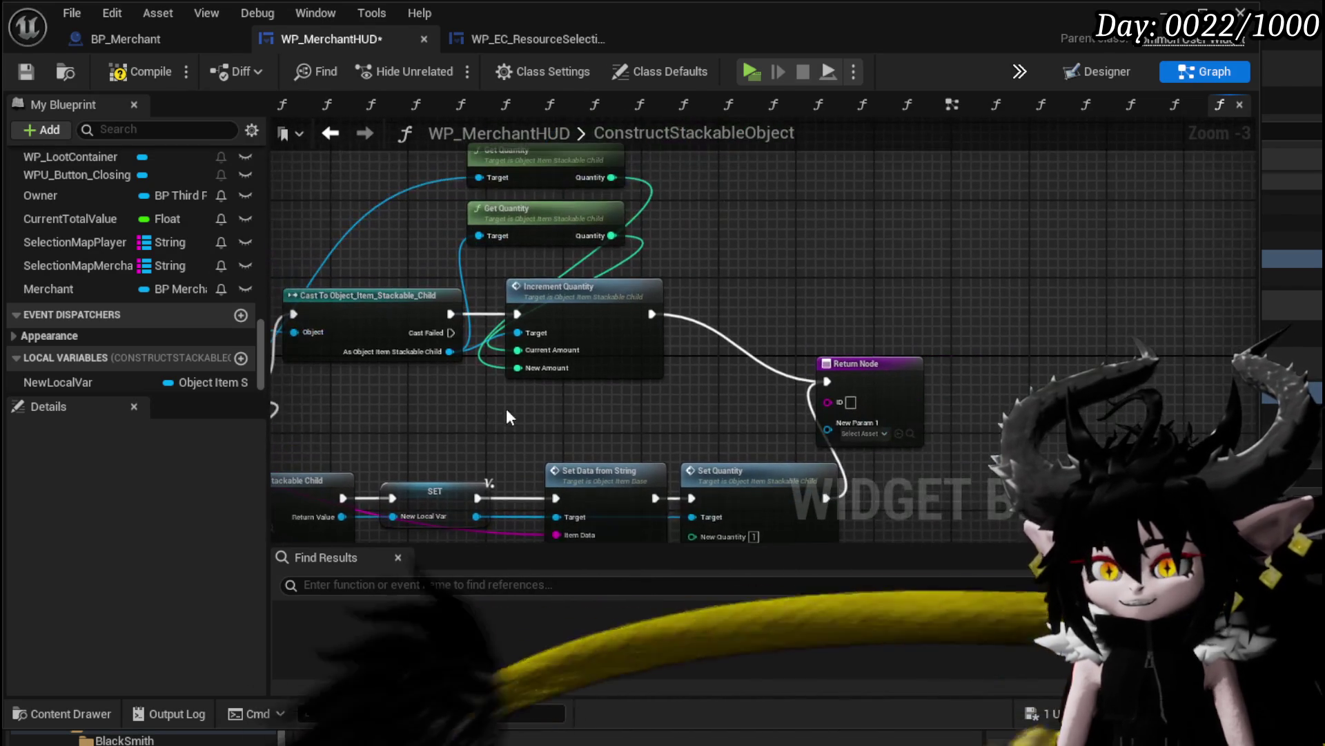
pyautogui.moveTo(507, 408); pyautogui.dragTo(677, 183)
pyautogui.moveTo(617, 290); pyautogui.dragTo(701, 292)
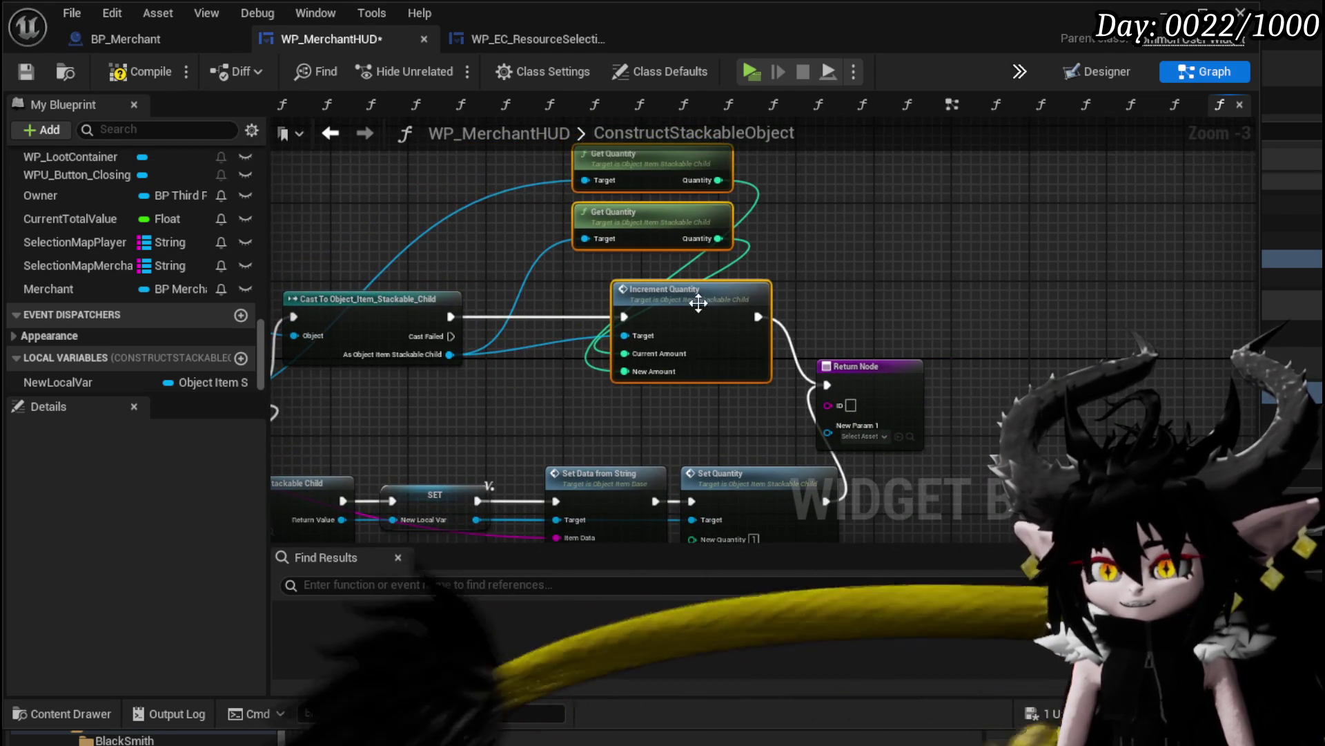
# Duplicate the SET node, feed it the cast result, and detach the quantity nodes' Targets from the cast
pyautogui.moveTo(531, 380); pyautogui.dragTo(560, 484)
pyautogui.hotkey('ctrl', 'c')
pyautogui.hotkey('ctrl', 'v')
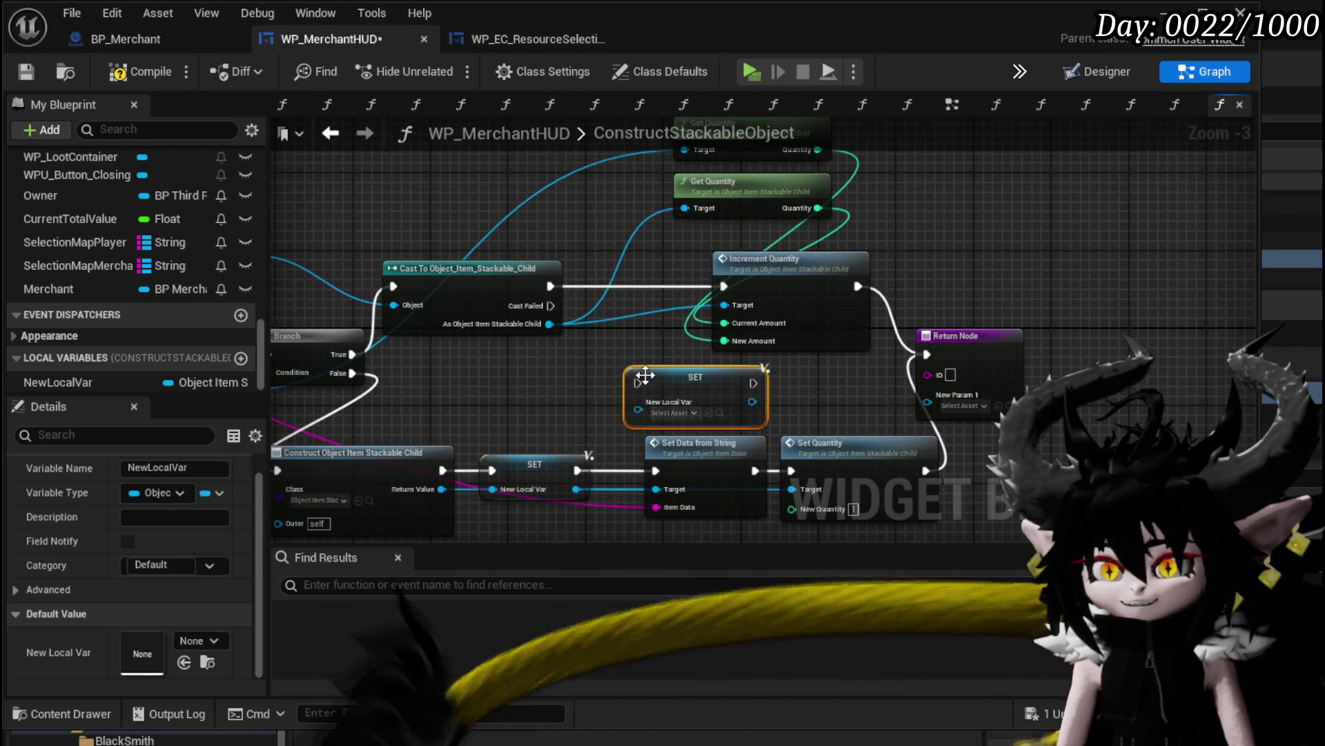
pyautogui.moveTo(675, 385); pyautogui.dragTo(632, 343)
pyautogui.moveTo(549, 324)
pyautogui.mouseDown()
pyautogui.moveTo(583, 297)
pyautogui.moveTo(597, 346)
pyautogui.moveTo(564, 333)
pyautogui.moveTo(598, 371)
pyautogui.moveTo(568, 392)
pyautogui.mouseUp()
pyautogui.click(629, 320)
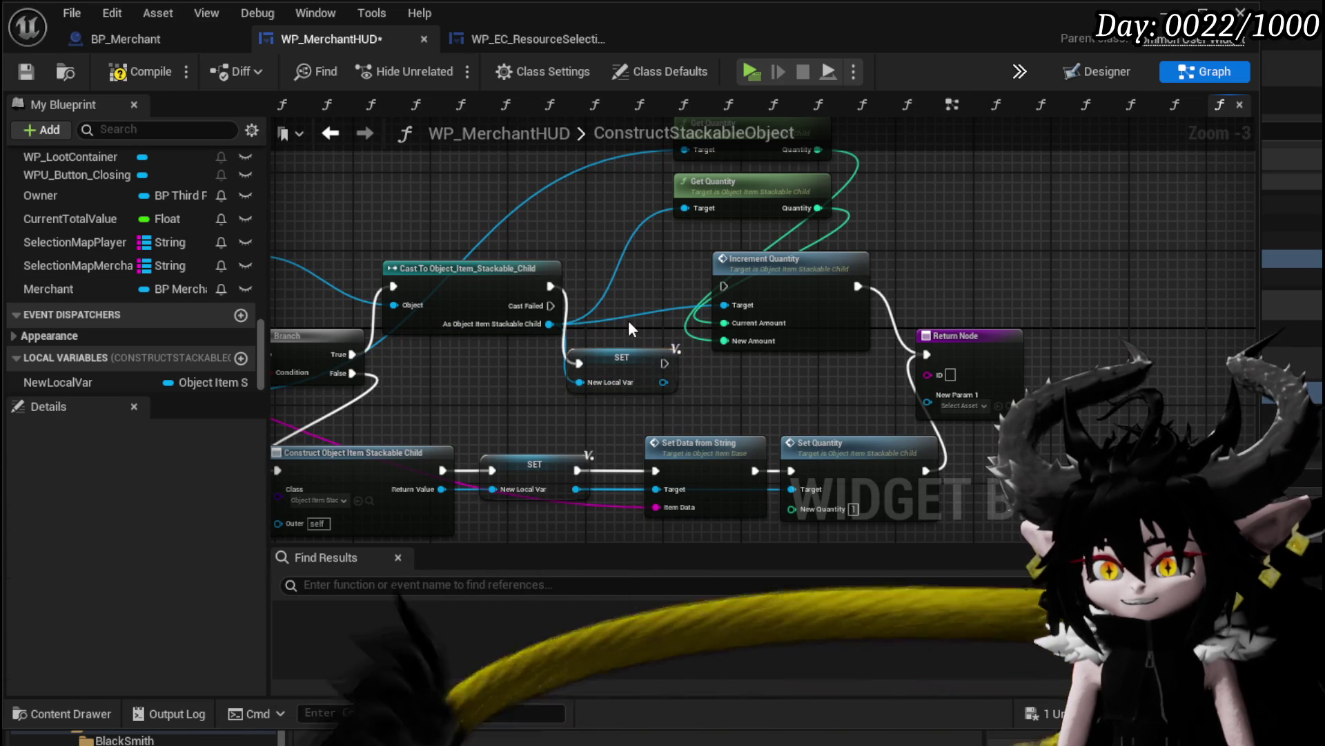
pyautogui.keyDown('alt'); pyautogui.click(625, 315); pyautogui.keyUp('alt')
pyautogui.keyDown('alt'); pyautogui.click(604, 286); pyautogui.keyUp('alt')
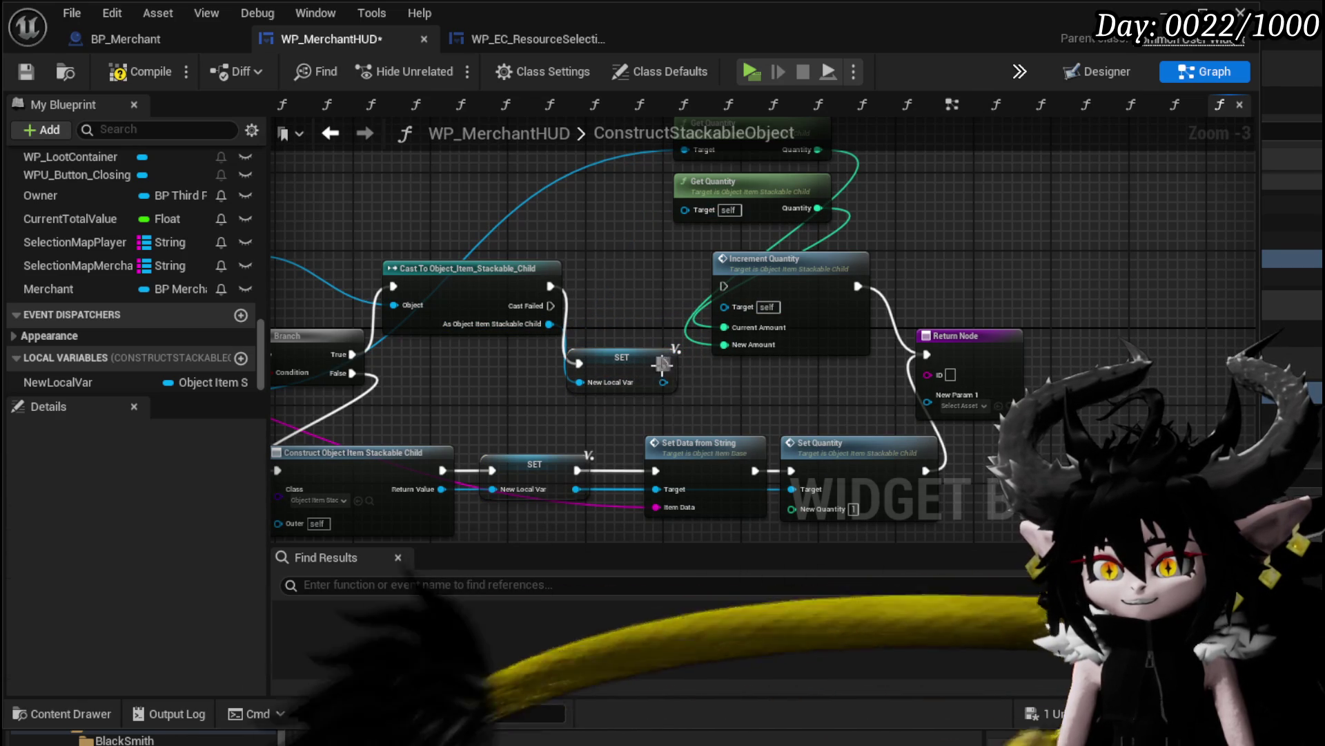
# Chain the new SET into Increment Quantity and feed its value to both quantity Targets
pyautogui.moveTo(665, 363); pyautogui.dragTo(723, 286)
pyautogui.moveTo(616, 326); pyautogui.dragTo(614, 366)
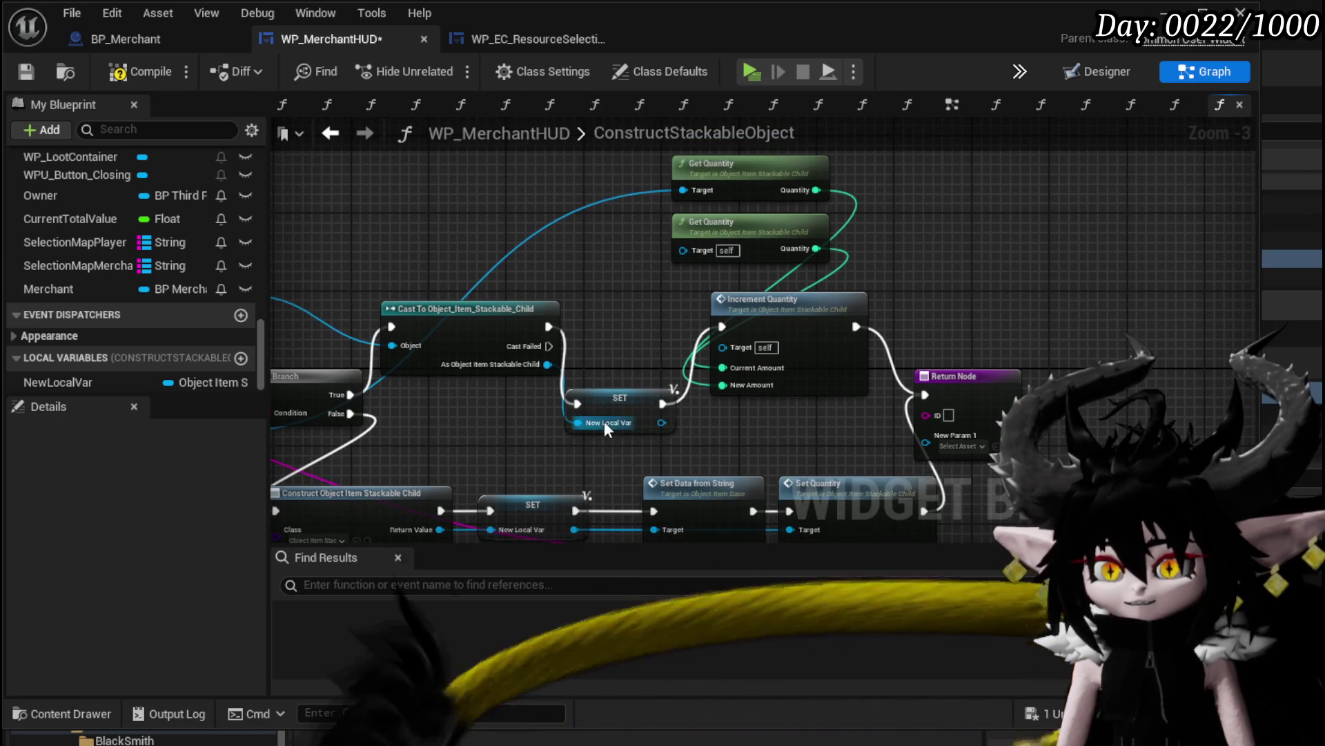
pyautogui.moveTo(603, 420)
pyautogui.mouseDown()
pyautogui.moveTo(624, 344)
pyautogui.moveTo(697, 251)
pyautogui.mouseUp()
pyautogui.moveTo(681, 344)
pyautogui.mouseDown()
pyautogui.moveTo(743, 353)
pyautogui.moveTo(724, 348)
pyautogui.mouseUp()
pyautogui.moveTo(723, 348); pyautogui.dragTo(644, 280)
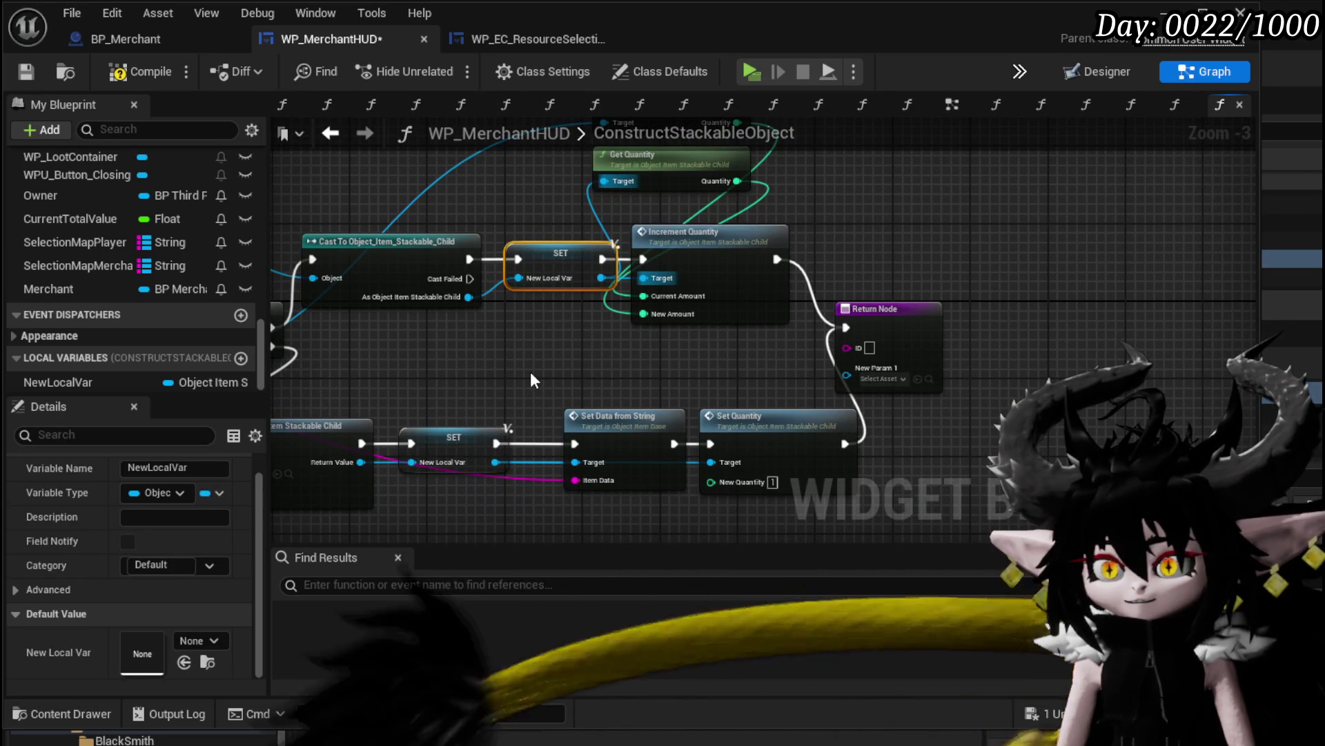
pyautogui.click(474, 435)
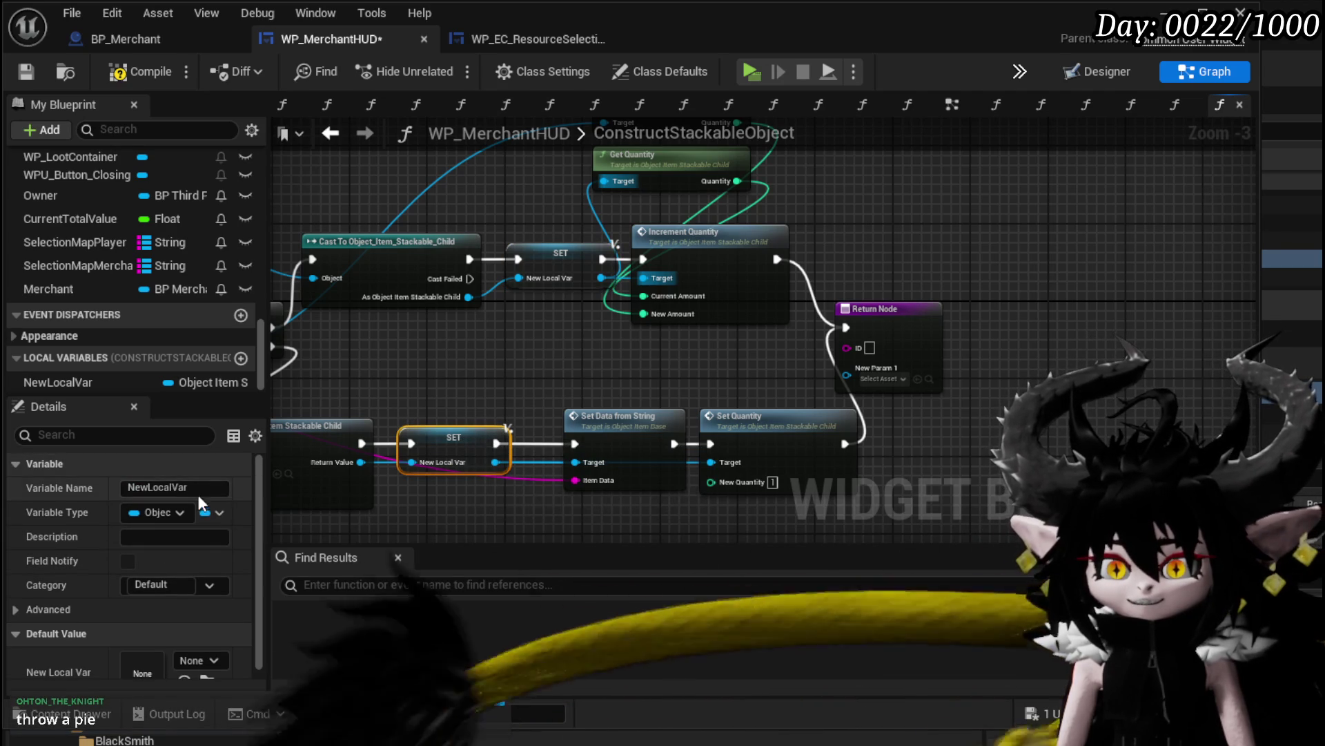
# Rename NewLocalVar to ItemObject and feed it into the Return Node's output
pyautogui.click(198, 491)
pyautogui.write('Item')
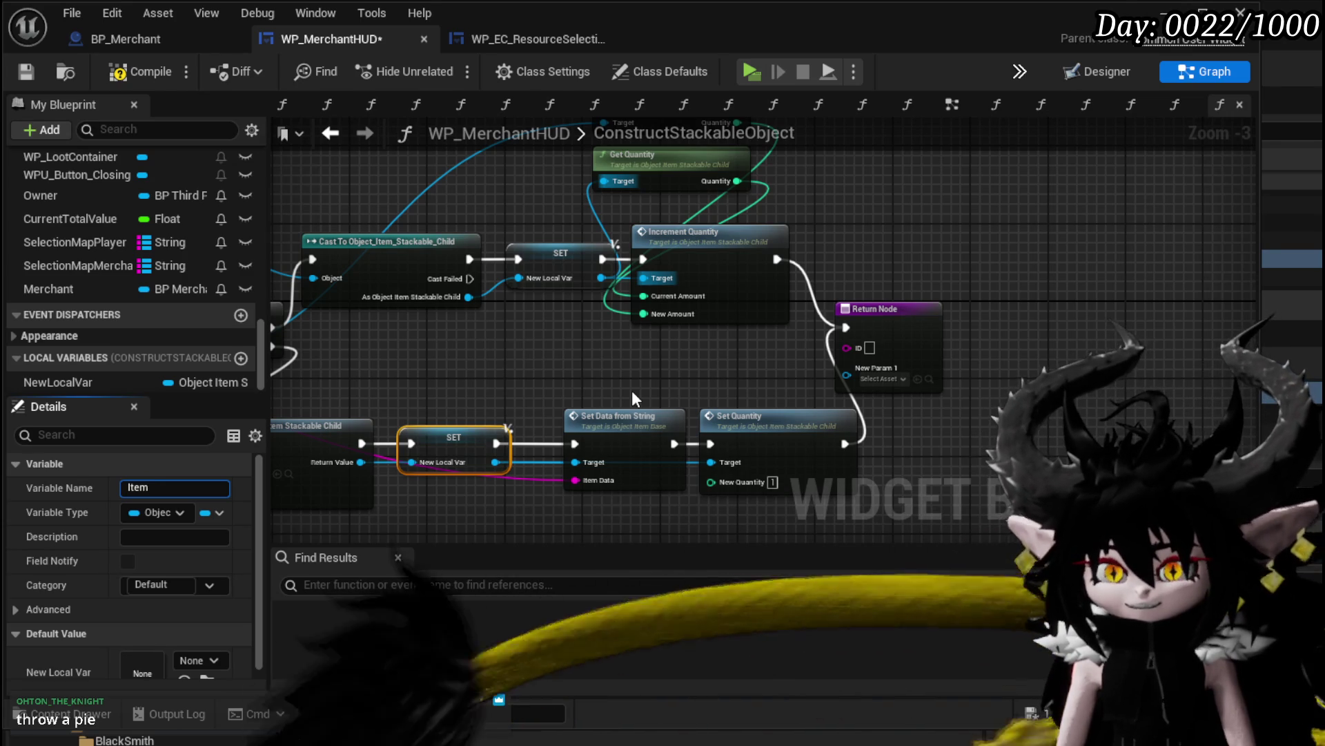
pyautogui.write('Object')
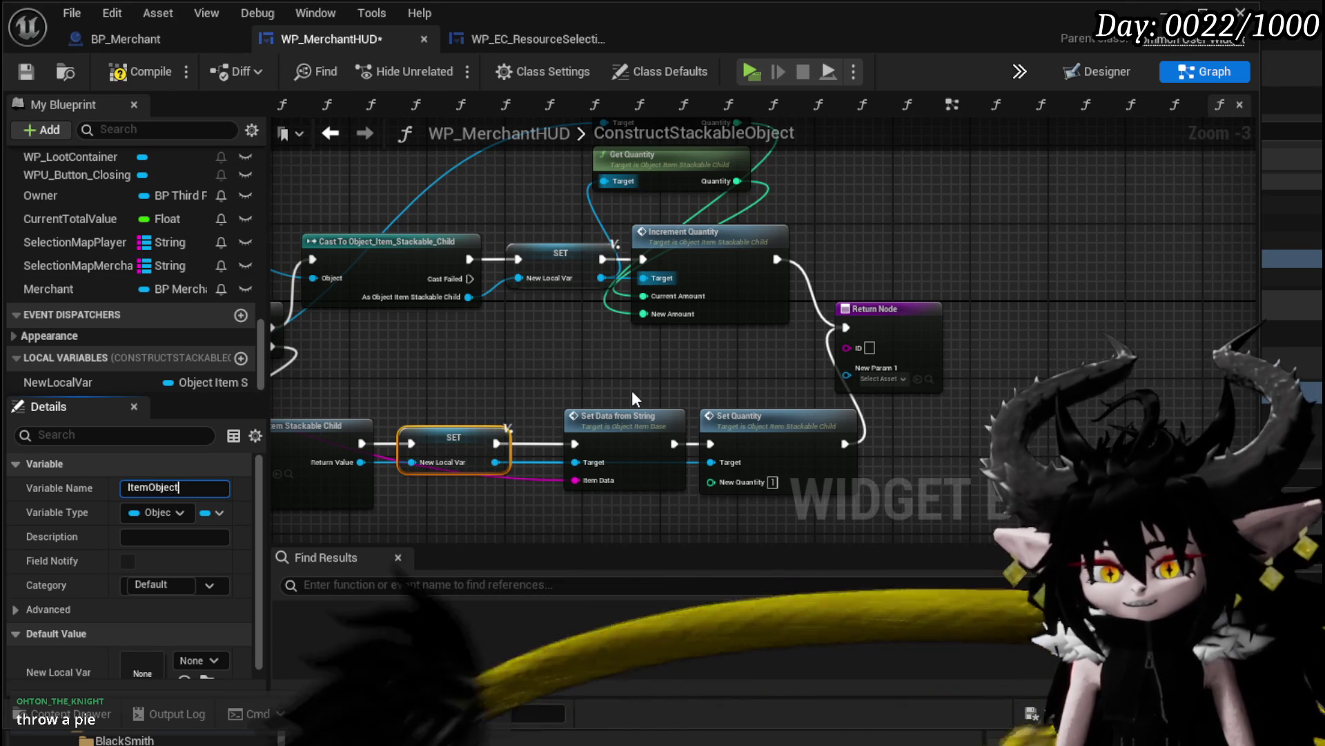
pyautogui.press('Return')
pyautogui.moveTo(76, 381)
pyautogui.mouseDown()
pyautogui.moveTo(736, 428)
pyautogui.moveTo(851, 379)
pyautogui.mouseUp()
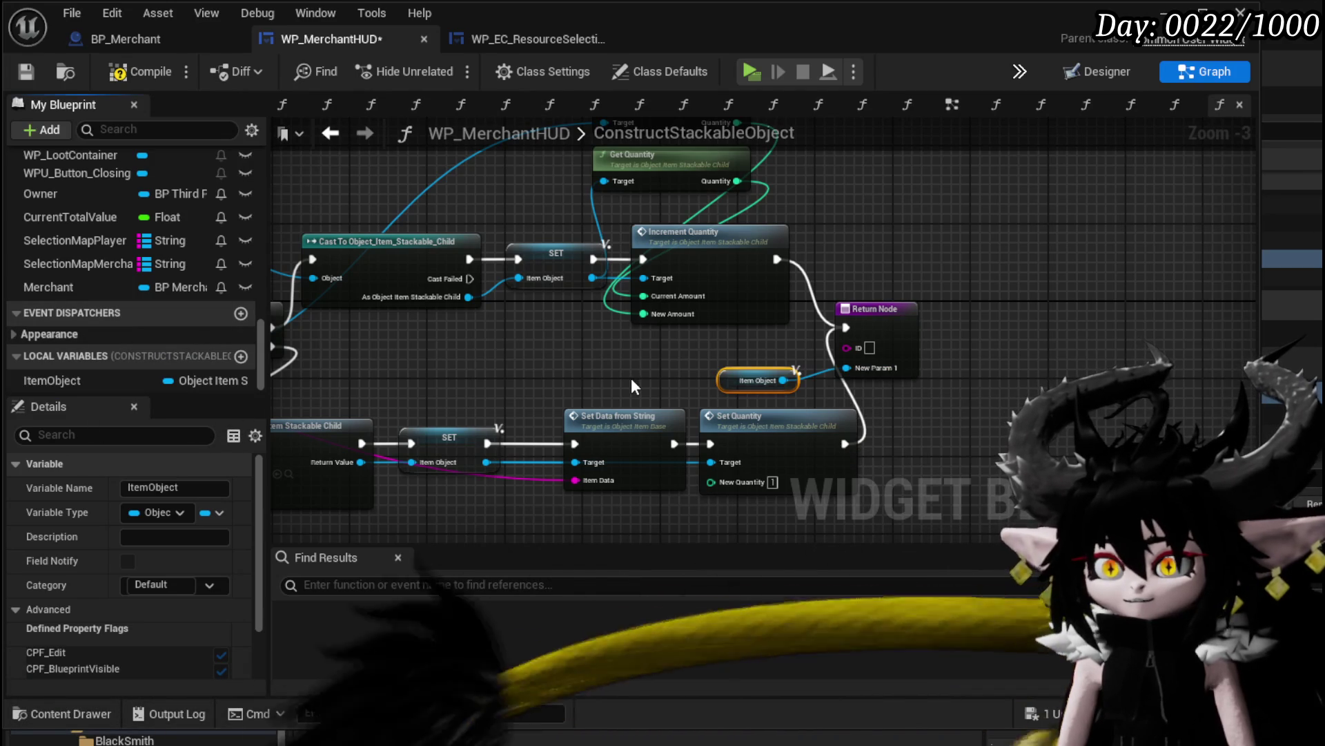
# Rename the NewParam1 output to ItemObject
pyautogui.click(897, 337)
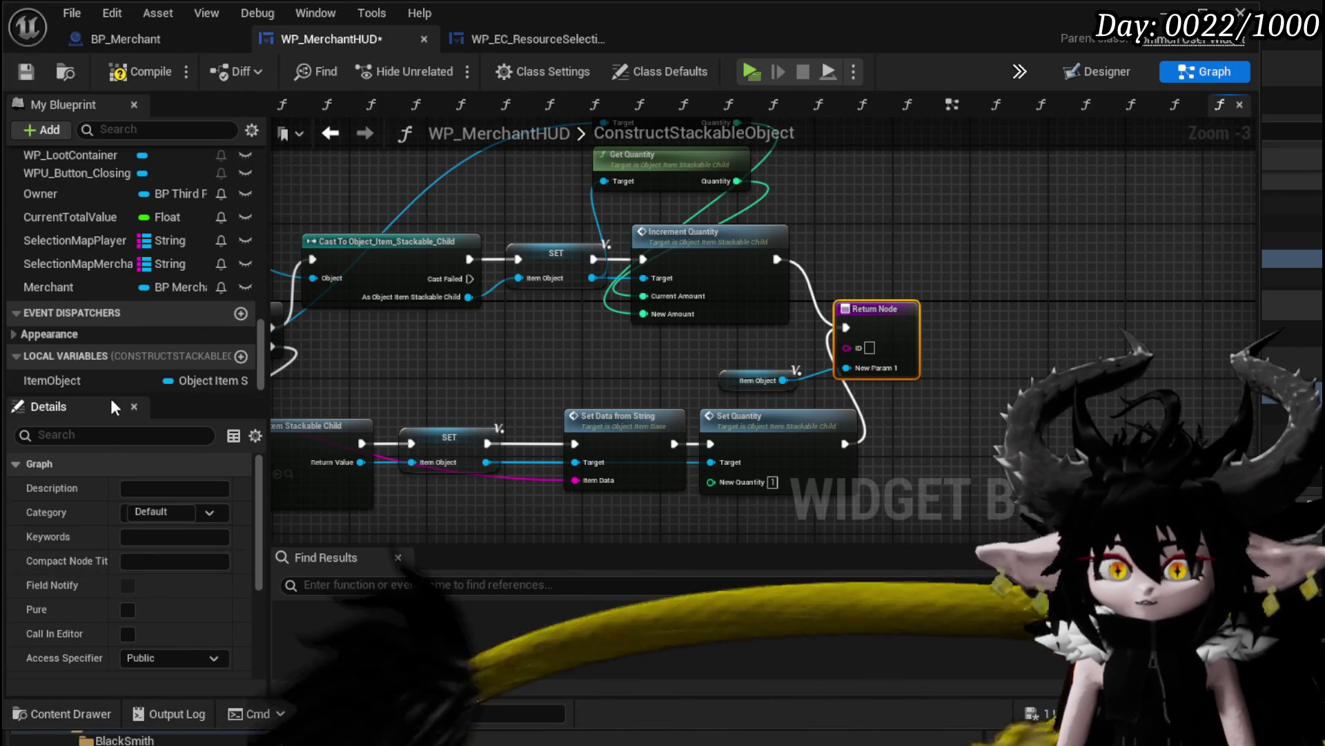
pyautogui.scroll(-5, 130, 574)
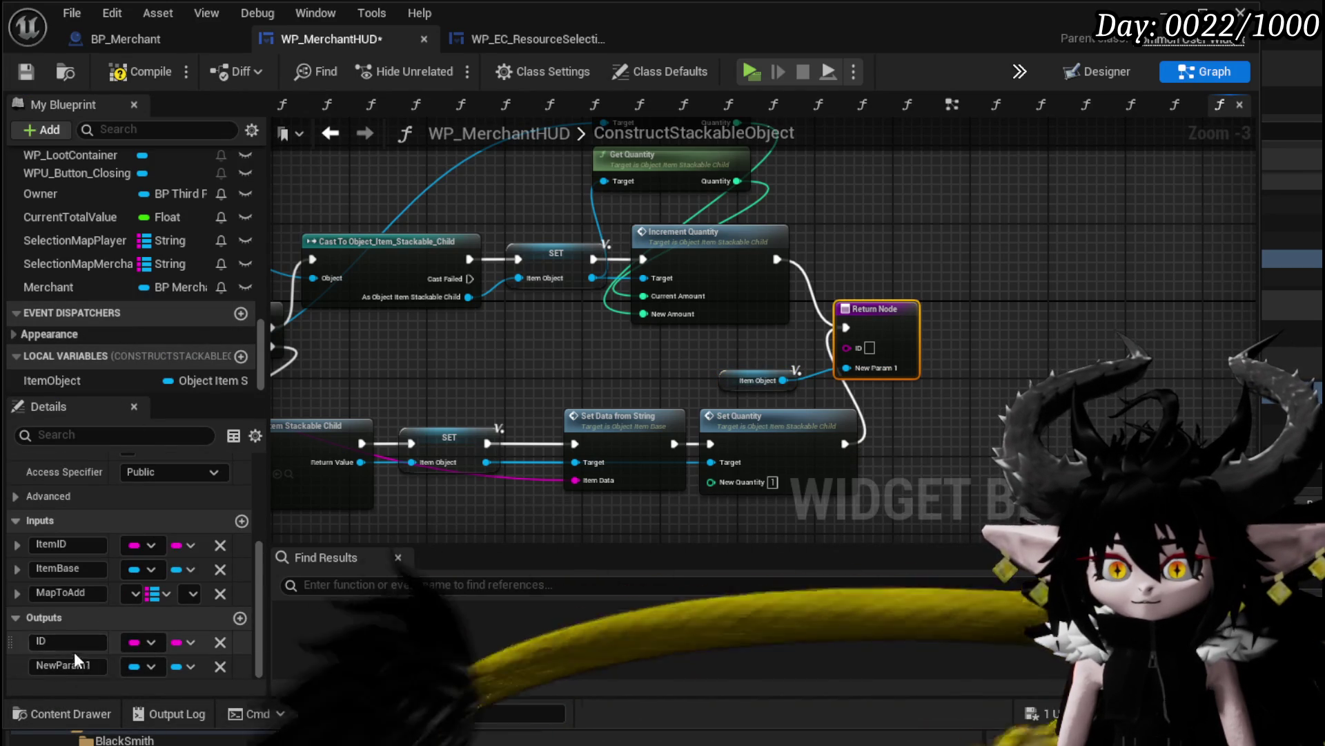
pyautogui.click(97, 666)
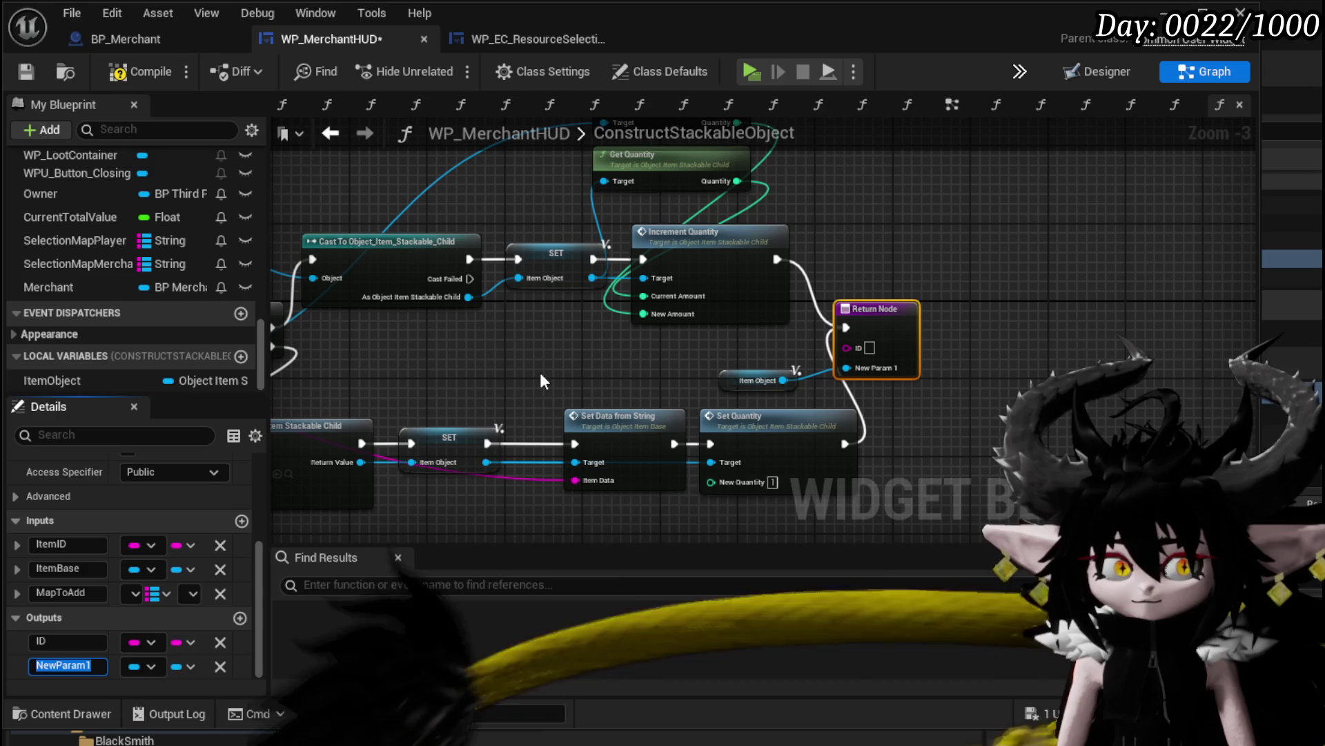
pyautogui.write('Item')
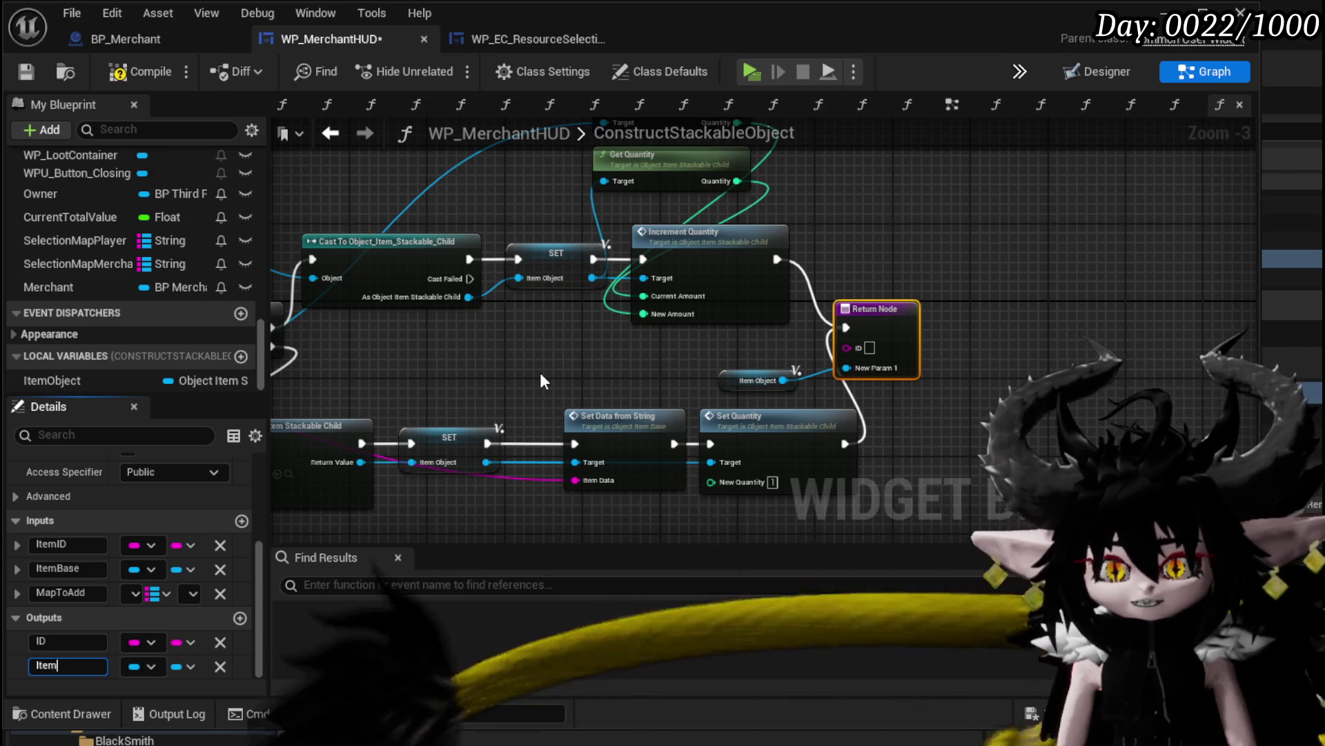
pyautogui.write('Object')
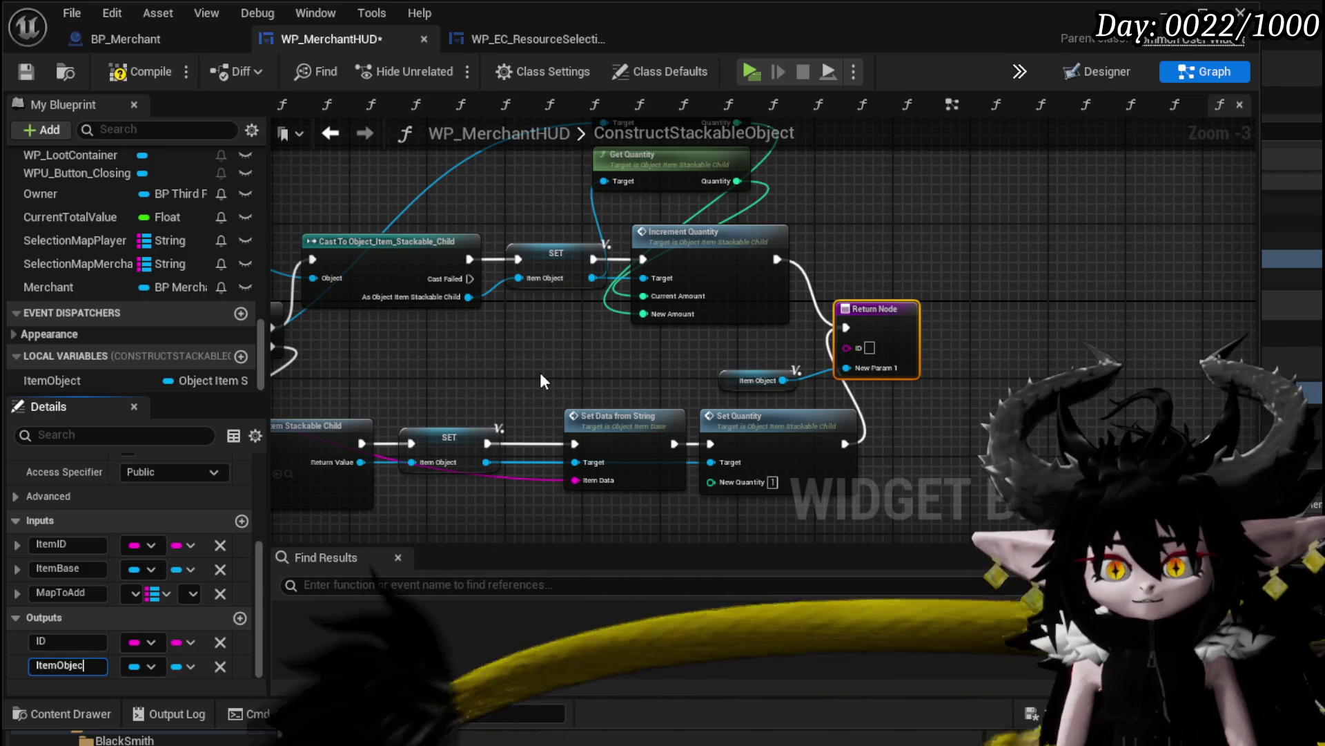
pyautogui.press('Return')
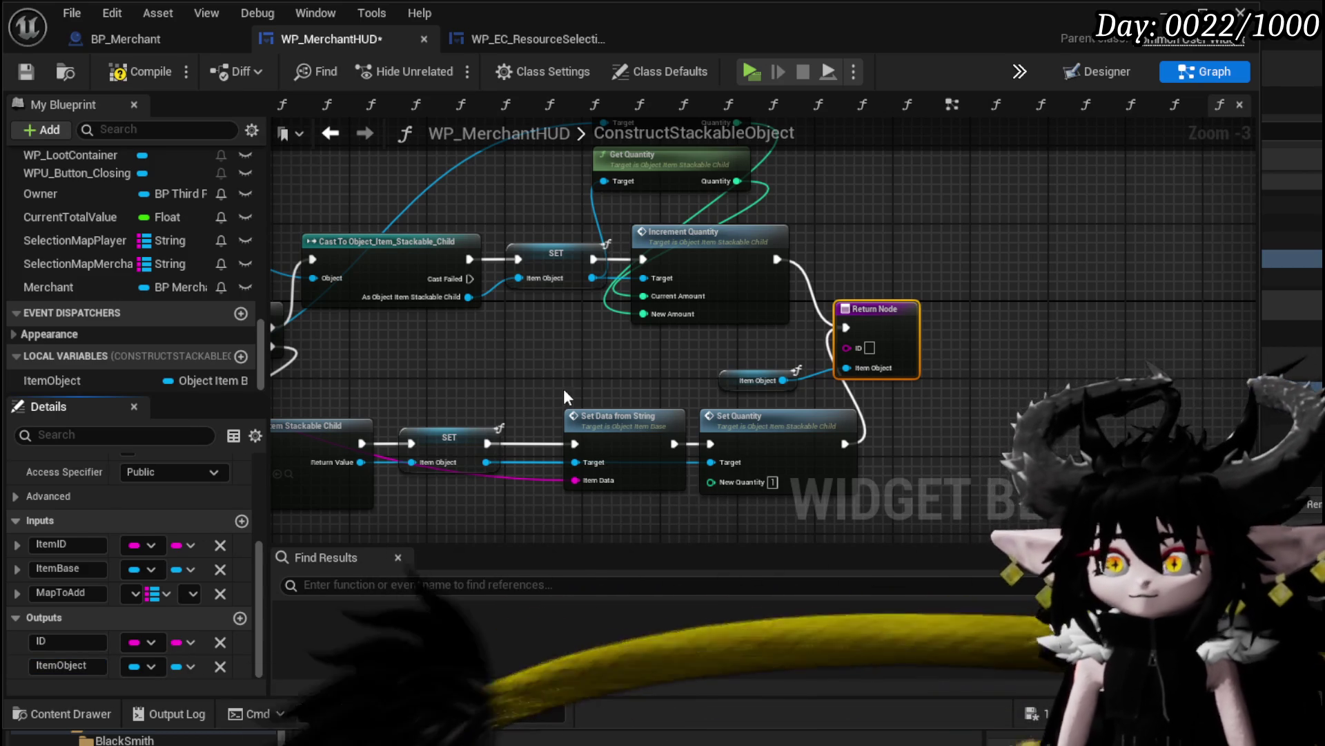
# Connect Item ID to the Return Node's ID output and tidy the getter and Return Node
pyautogui.moveTo(563, 388)
pyautogui.mouseDown()
pyautogui.moveTo(676, 394)
pyautogui.moveTo(995, 349)
pyautogui.mouseUp()
pyautogui.moveTo(442, 333)
pyautogui.mouseDown()
pyautogui.moveTo(1053, 345)
pyautogui.moveTo(875, 346)
pyautogui.moveTo(889, 332)
pyautogui.mouseUp()
pyautogui.moveTo(787, 363); pyautogui.dragTo(786, 354)
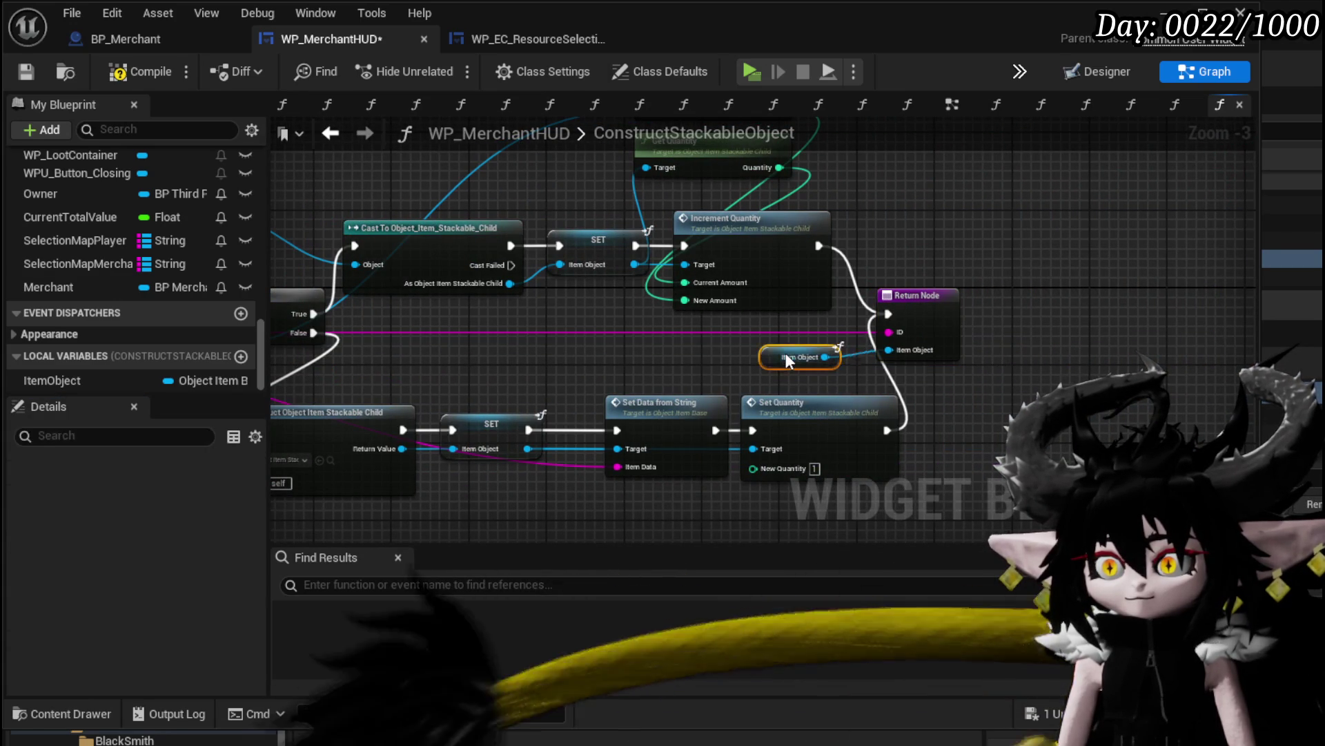
pyautogui.click(1045, 350)
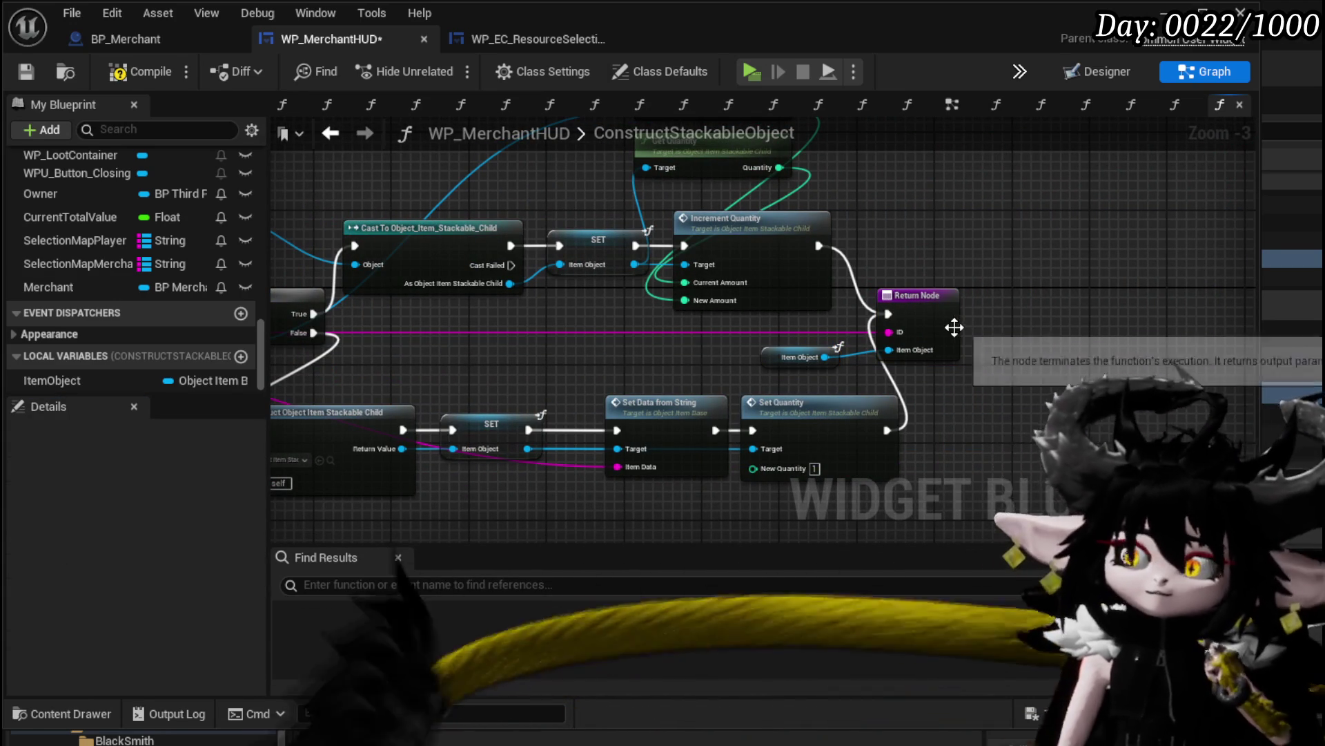
pyautogui.moveTo(956, 328); pyautogui.dragTo(994, 327)
pyautogui.click(1063, 346)
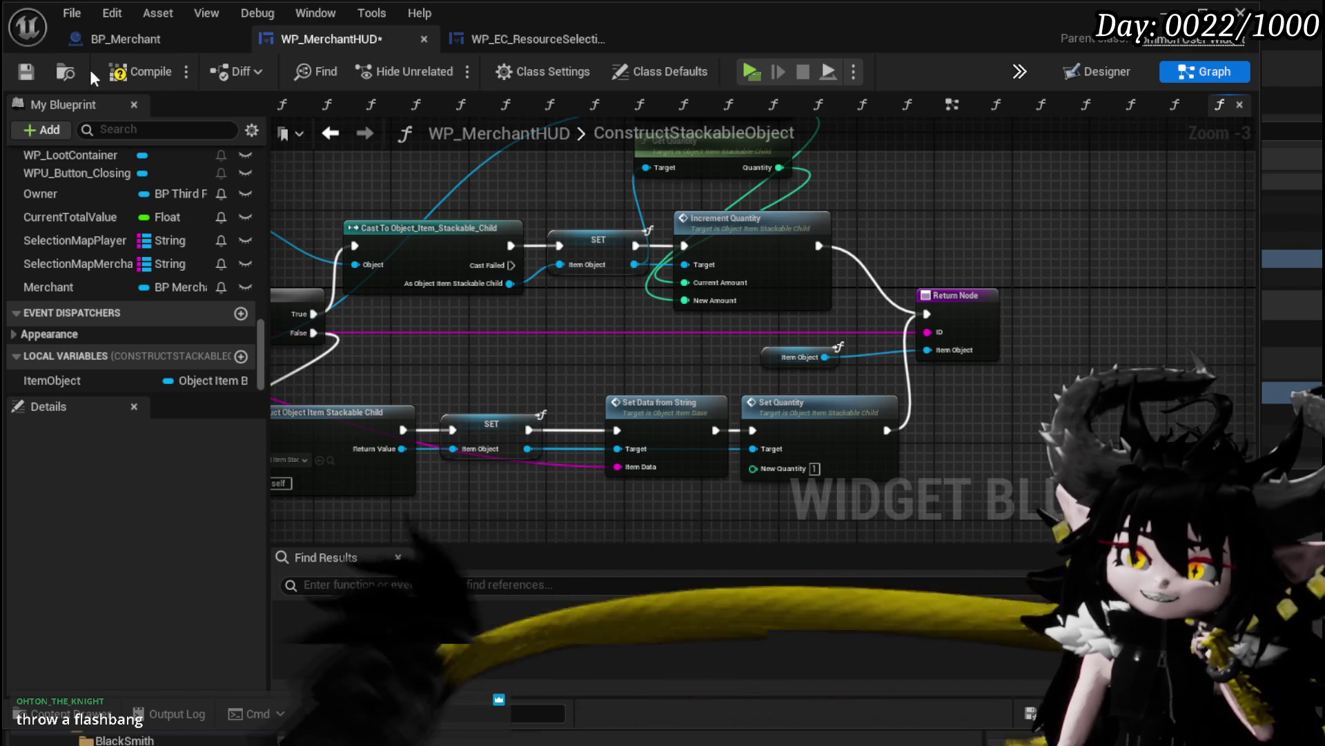
# Save and compile to reveal the ItemObject errors, then inspect the erroring SET node's variable
pyautogui.click(141, 71)
pyautogui.click(26, 71)
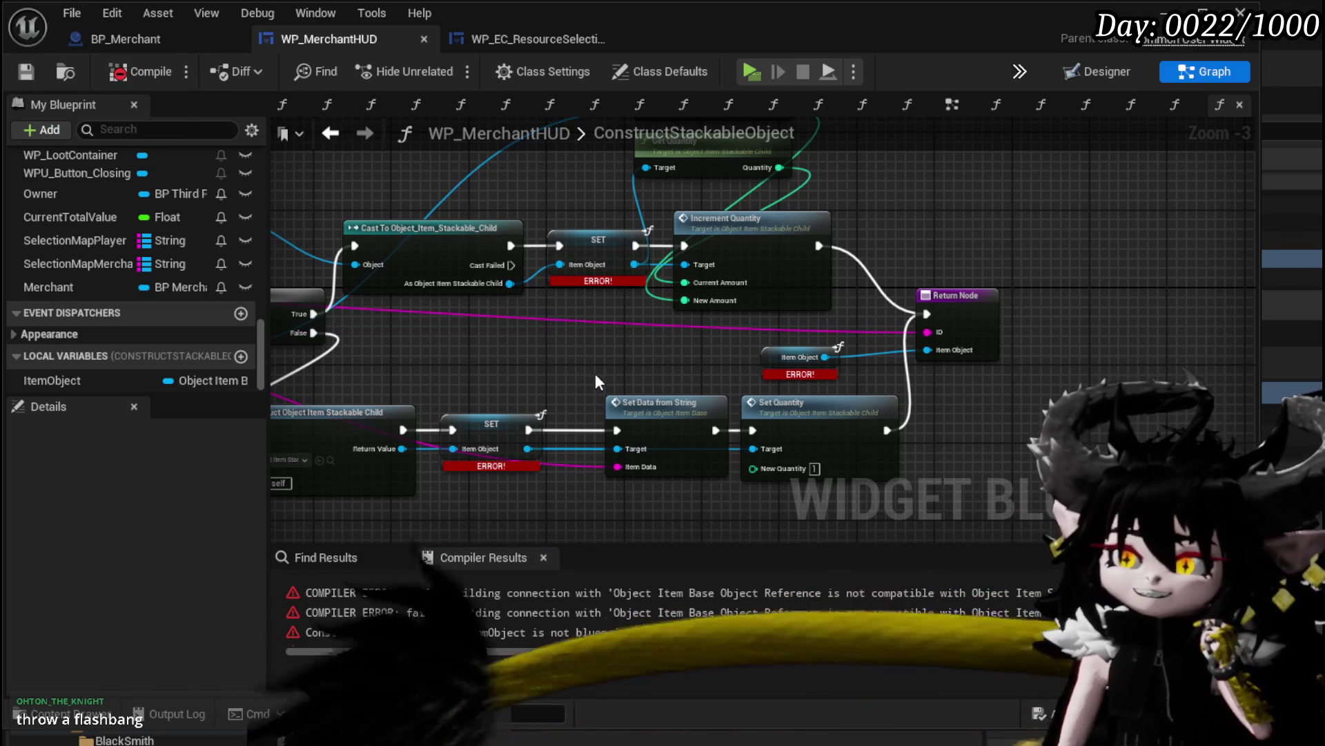
pyautogui.moveTo(595, 373); pyautogui.dragTo(702, 327)
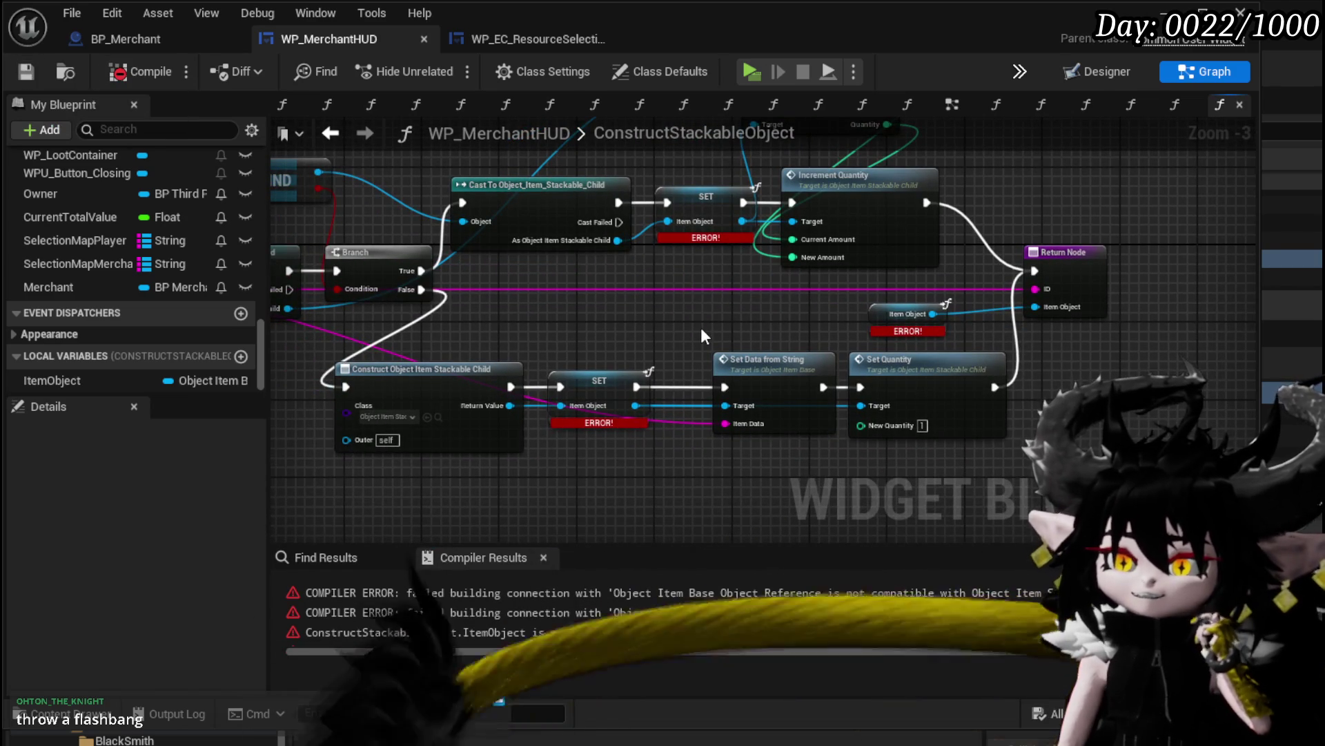
pyautogui.scroll(2, 701, 329)
pyautogui.click(668, 270)
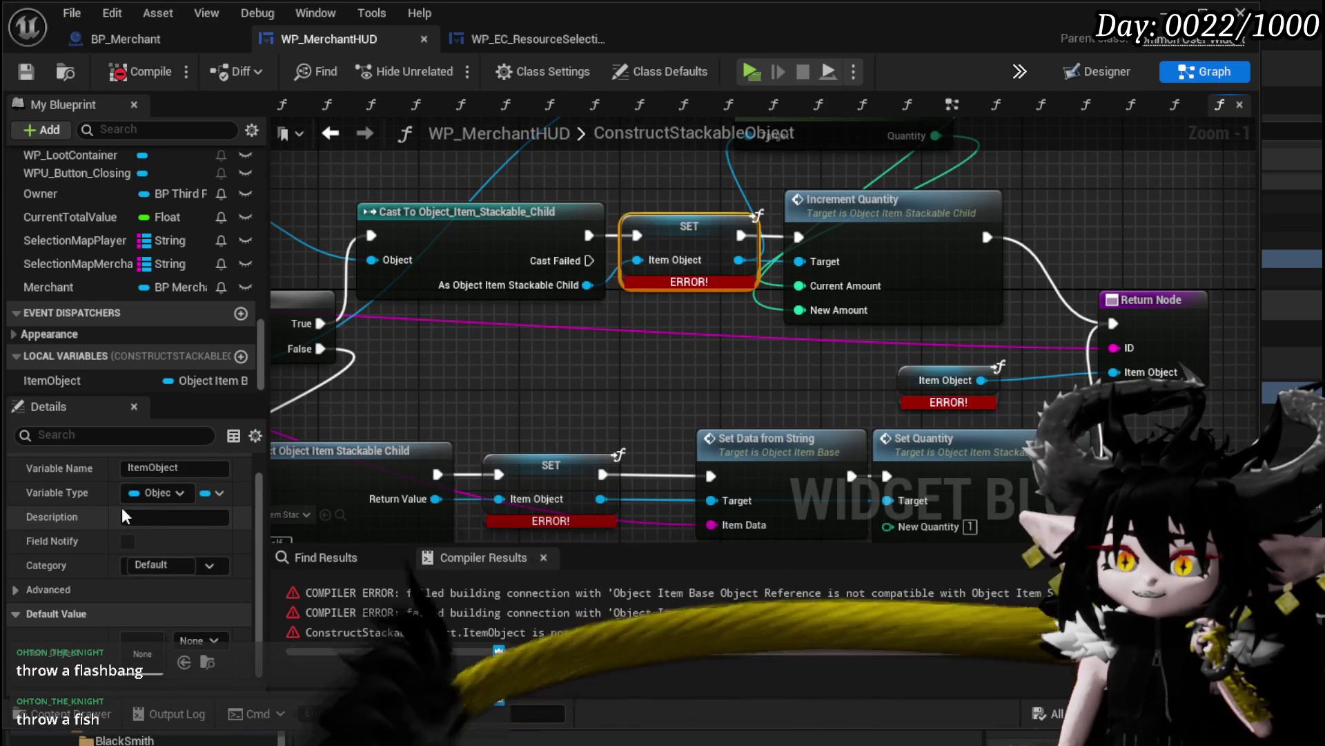
pyautogui.scroll(1, 124, 519)
pyautogui.moveTo(555, 269); pyautogui.dragTo(538, 394)
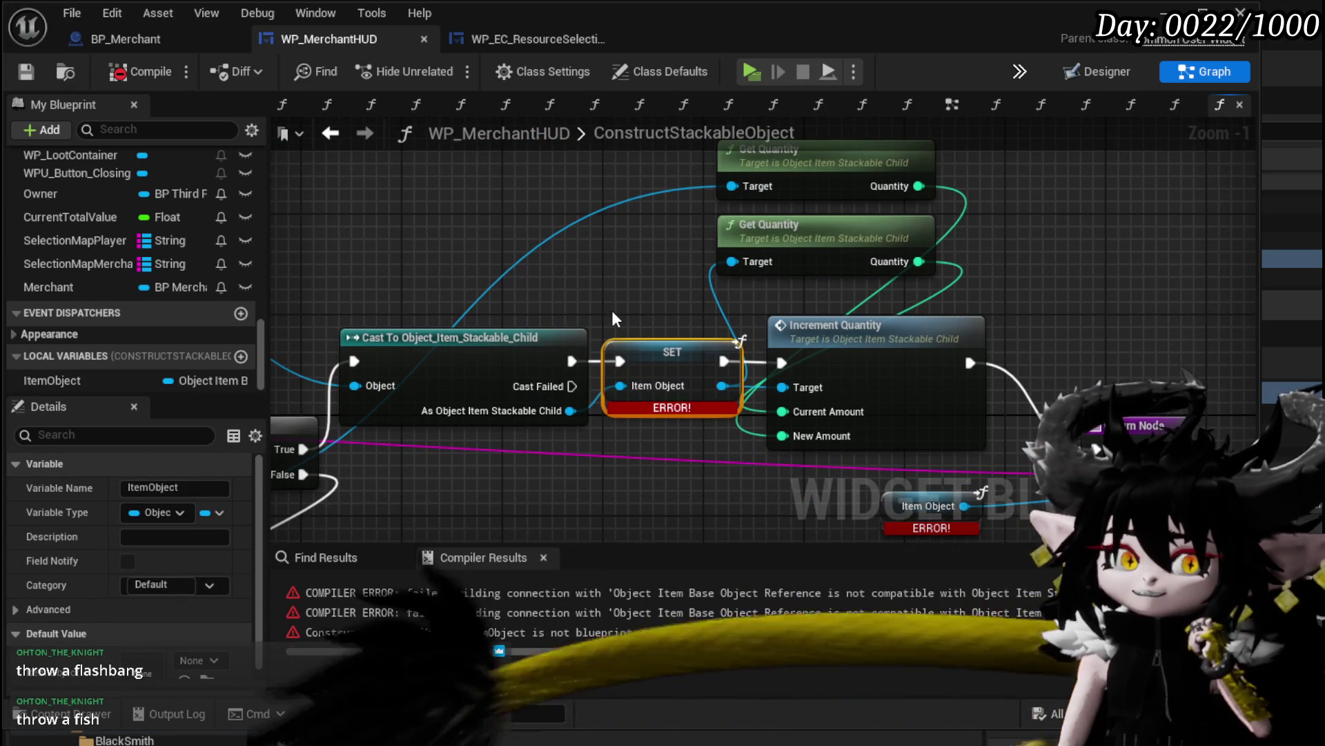
pyautogui.scroll(-2, 731, 254)
pyautogui.moveTo(611, 309)
pyautogui.mouseDown()
pyautogui.moveTo(731, 253)
pyautogui.moveTo(726, 400)
pyautogui.moveTo(794, 349)
pyautogui.moveTo(690, 331)
pyautogui.moveTo(909, 347)
pyautogui.mouseUp()
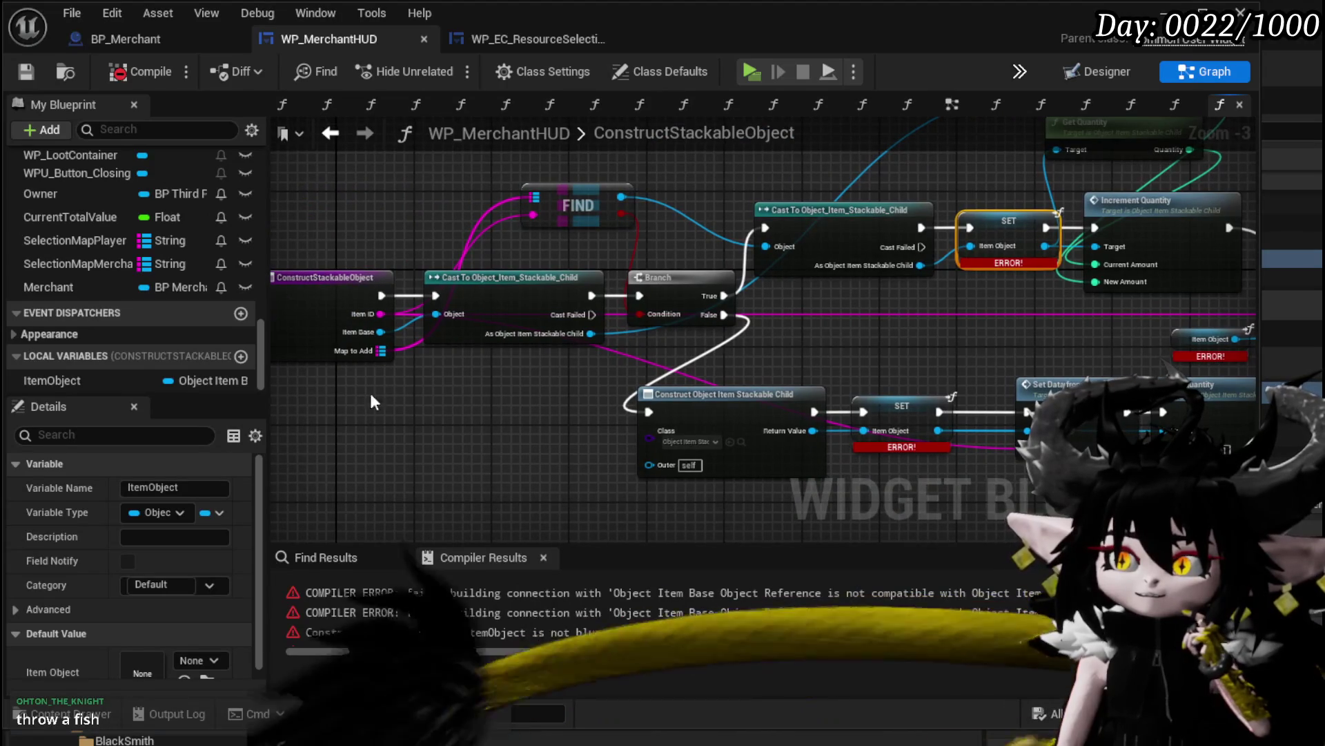
# Shift the function entry, Cast and Branch nodes to the left
pyautogui.moveTo(370, 392)
pyautogui.mouseDown()
pyautogui.moveTo(599, 297)
pyautogui.moveTo(690, 287)
pyautogui.mouseUp()
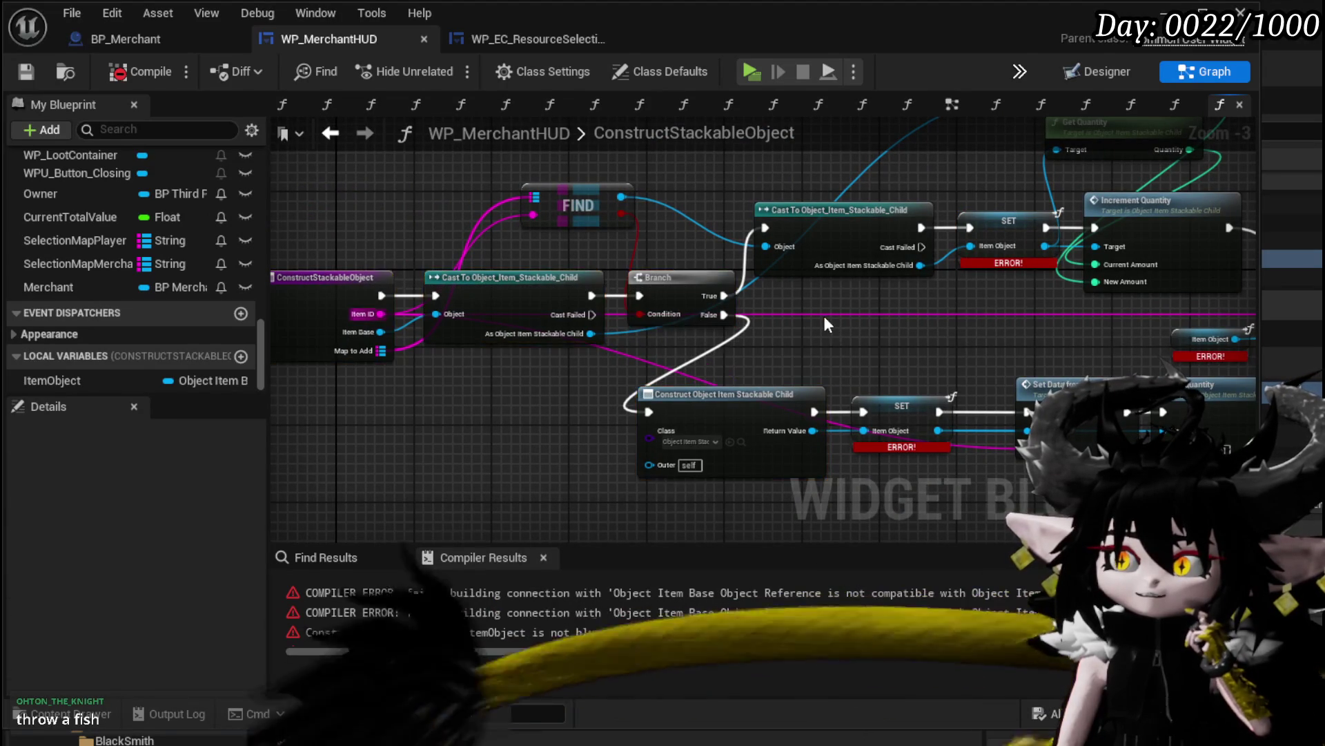
pyautogui.moveTo(823, 316); pyautogui.dragTo(334, 350)
pyautogui.moveTo(671, 290); pyautogui.dragTo(557, 291)
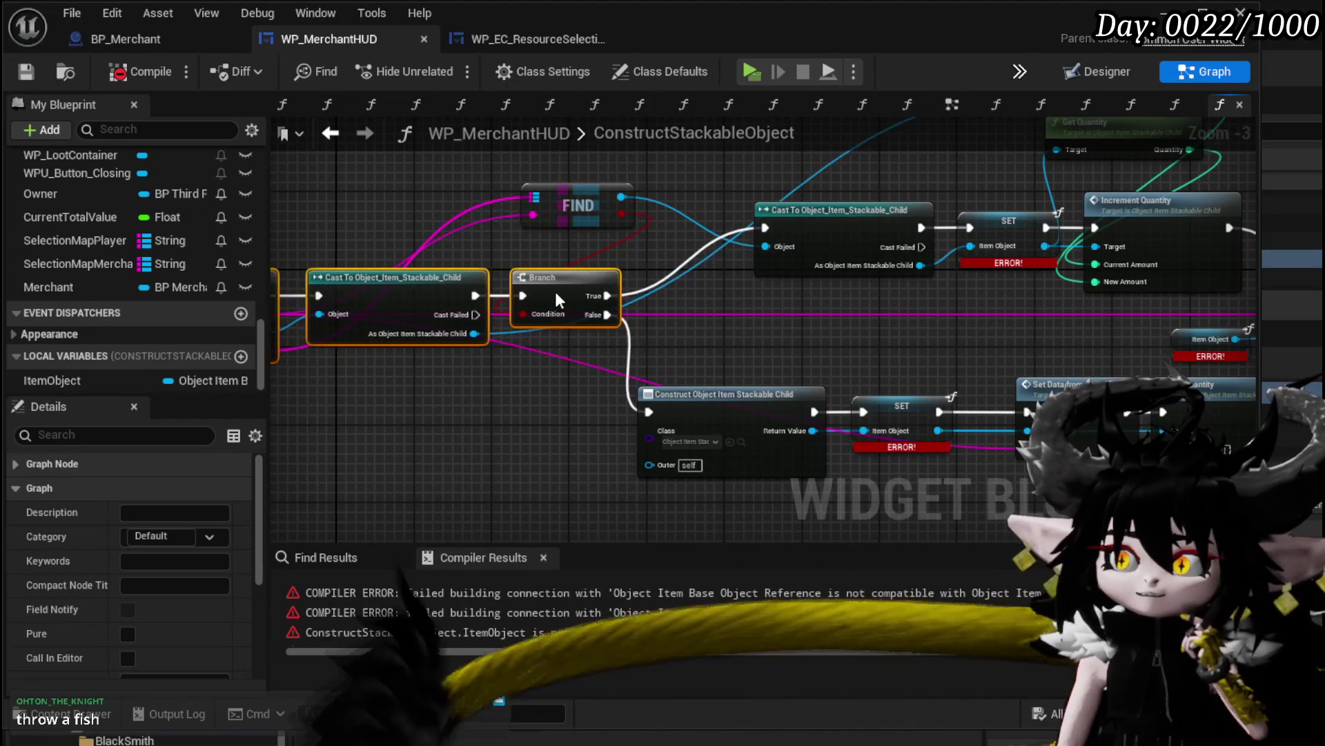
pyautogui.click(883, 348)
pyautogui.moveTo(883, 348); pyautogui.dragTo(627, 345)
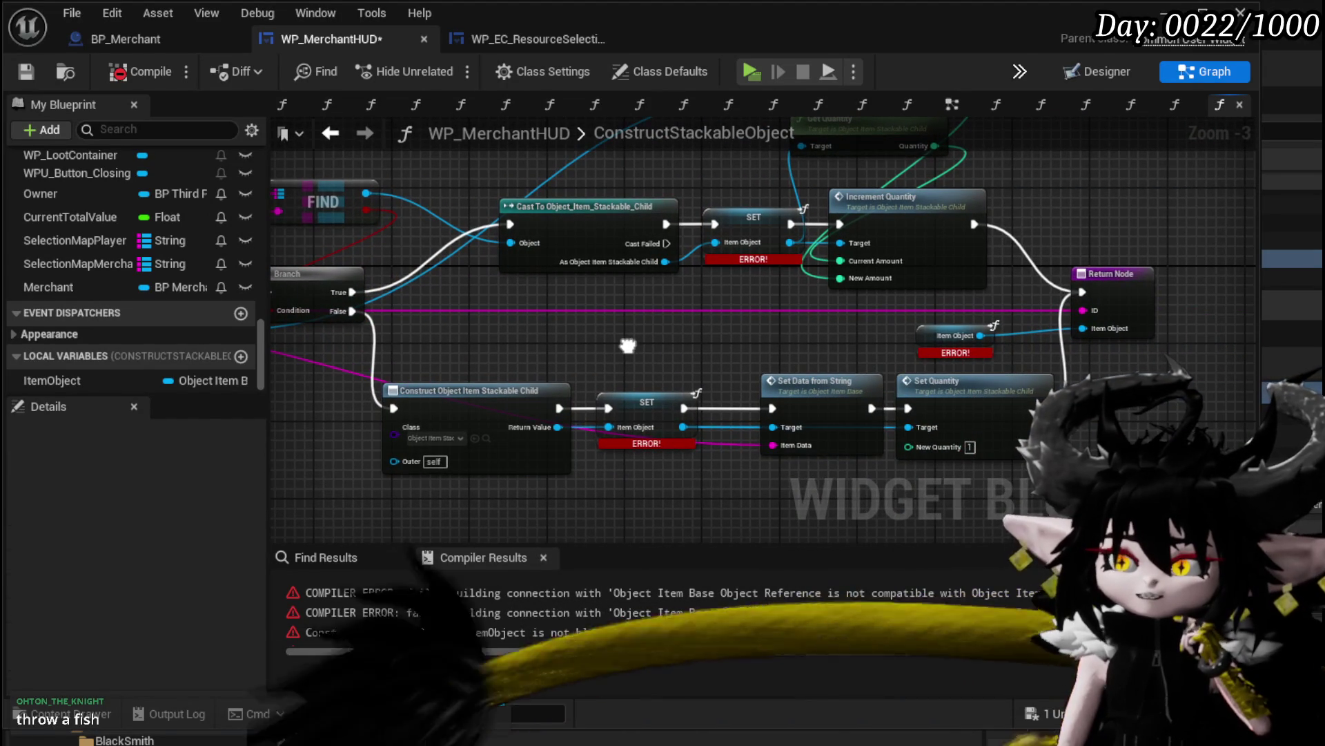
# Inspect the upper ItemObject SET node and locate the Return Node's Item Object pin
pyautogui.click(773, 228)
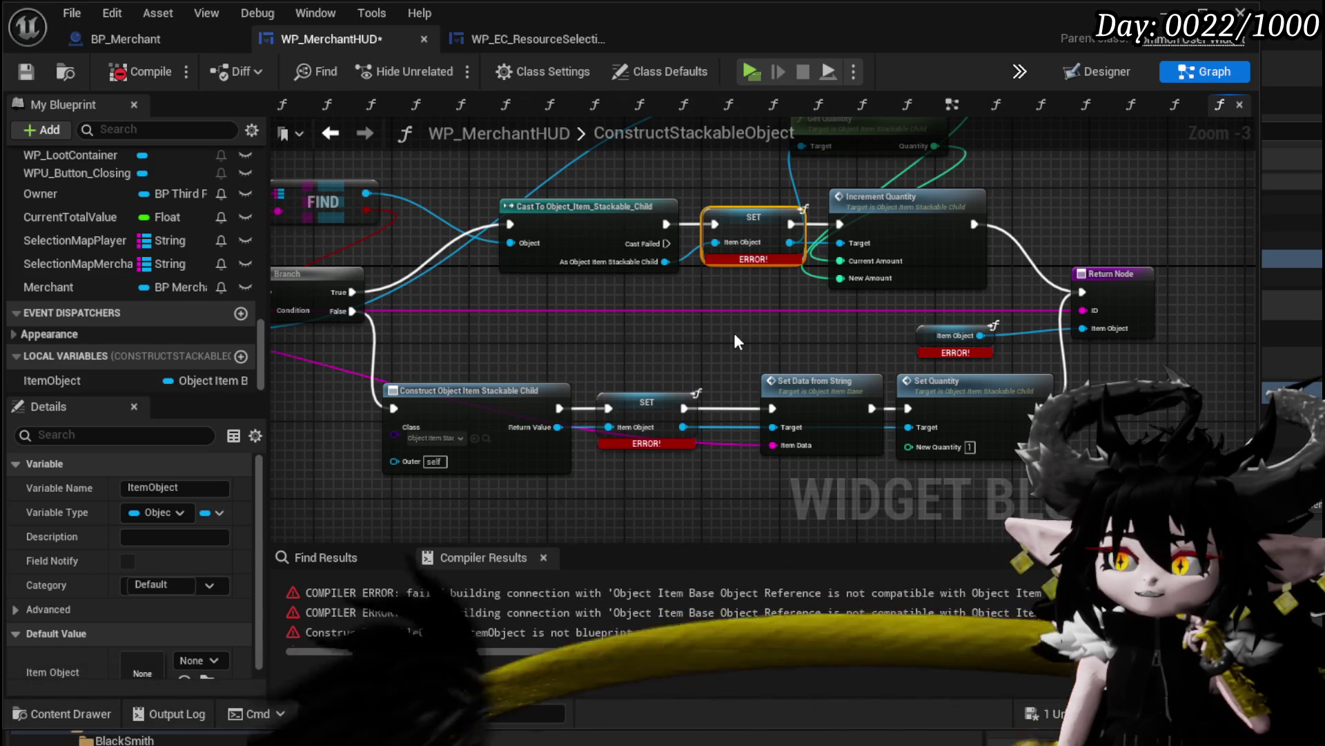
pyautogui.moveTo(735, 333); pyautogui.dragTo(659, 336)
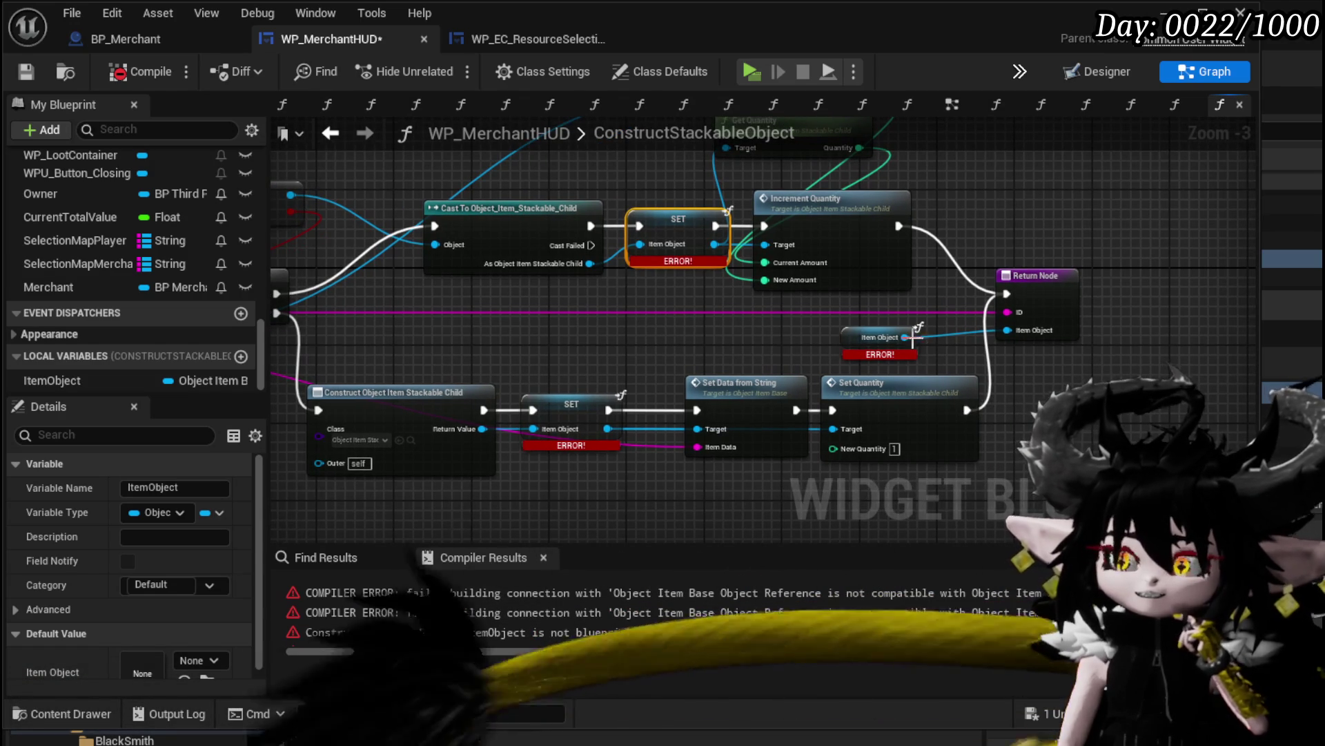
pyautogui.moveTo(1019, 330)
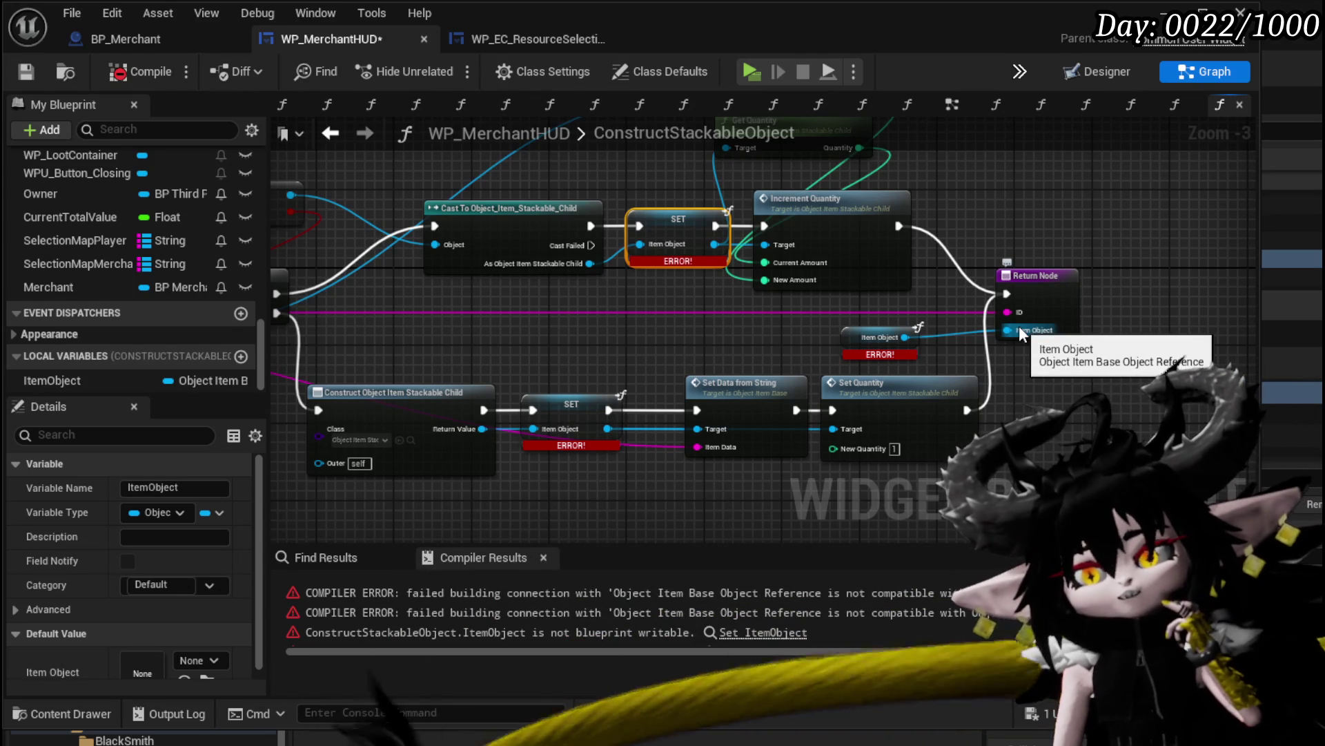
# Delete both ItemObject SET nodes, the Return Node and the ItemObject local variable, then recompile
pyautogui.keyDown('alt'); pyautogui.click(1019, 325); pyautogui.keyUp('alt')
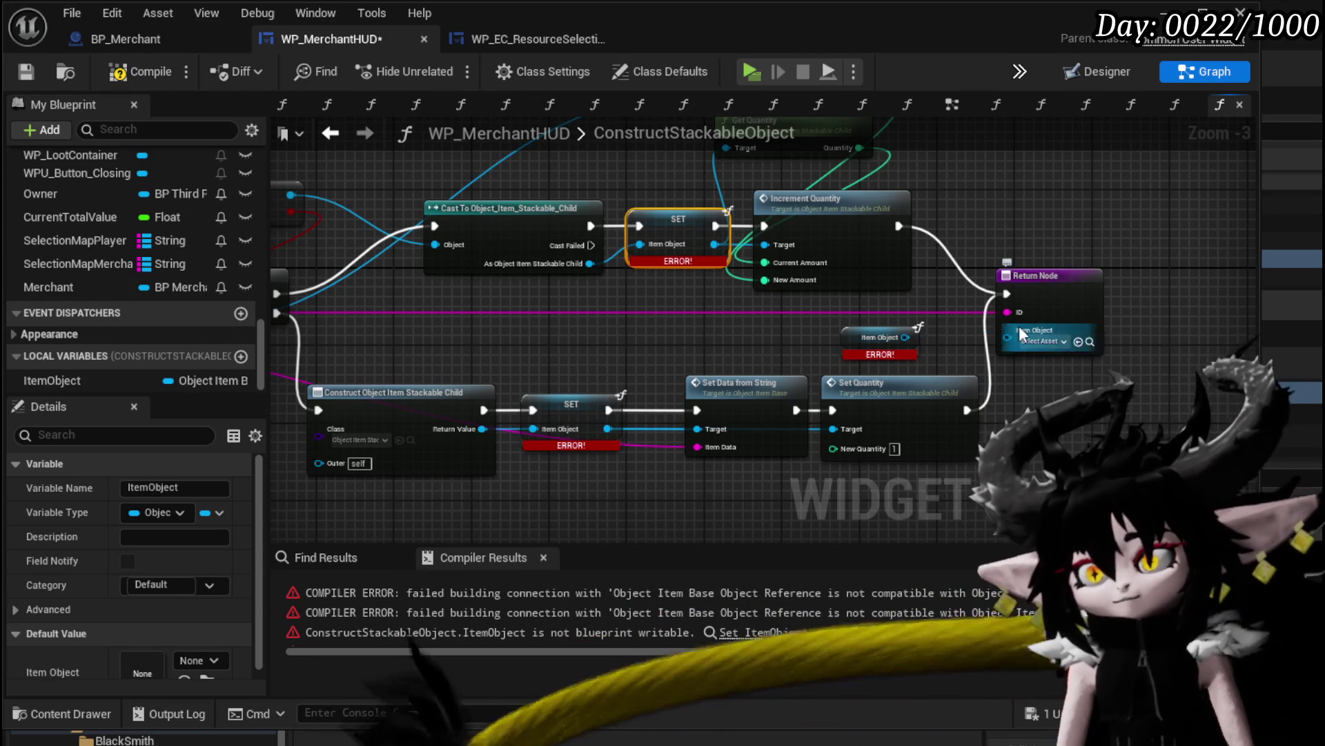
pyautogui.press('Delete')
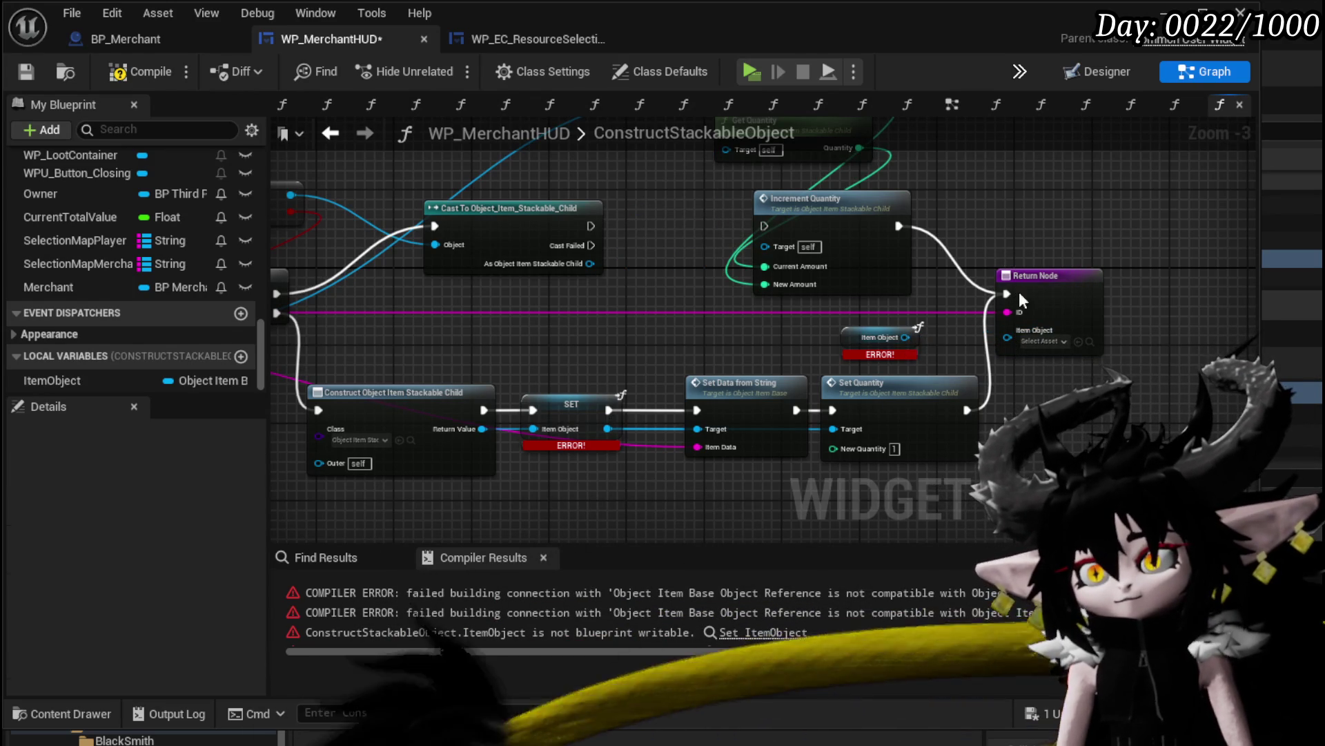
pyautogui.click(1019, 291)
pyautogui.press('Delete')
pyautogui.click(572, 404)
pyautogui.press('Delete')
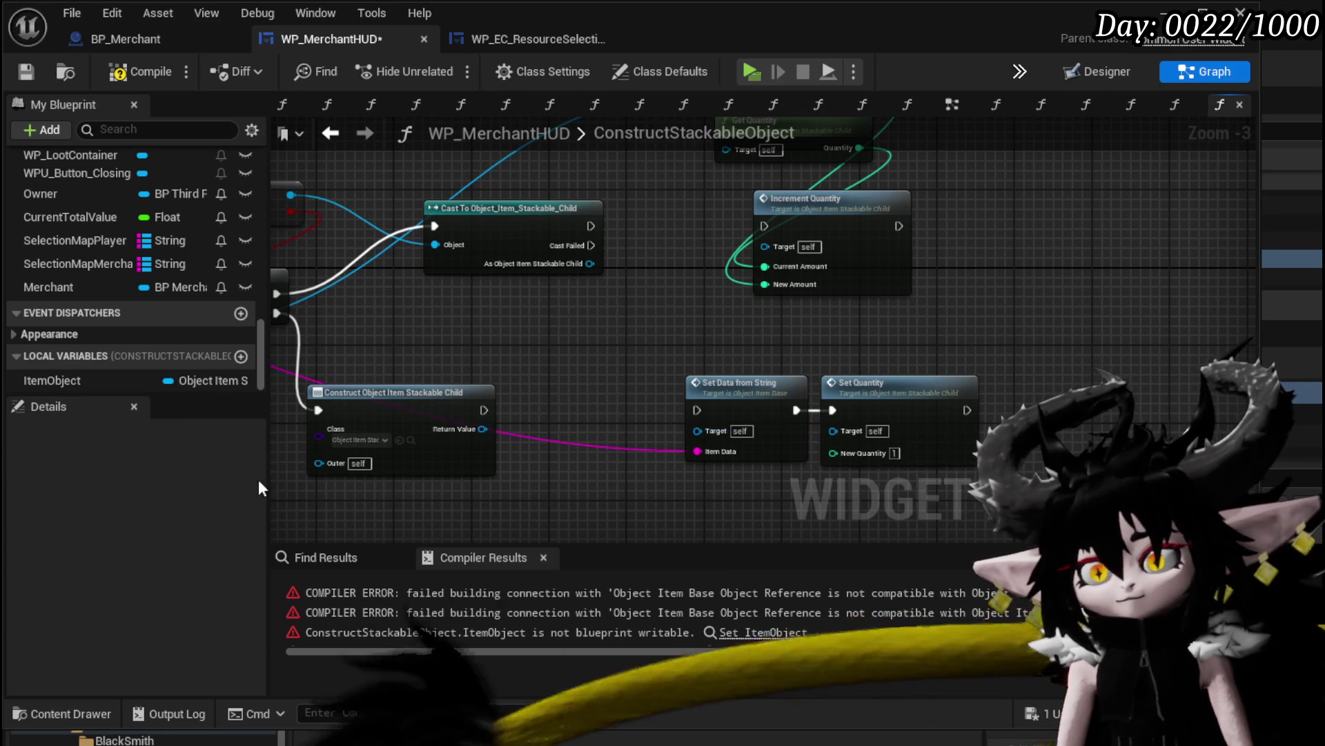
pyautogui.click(68, 380)
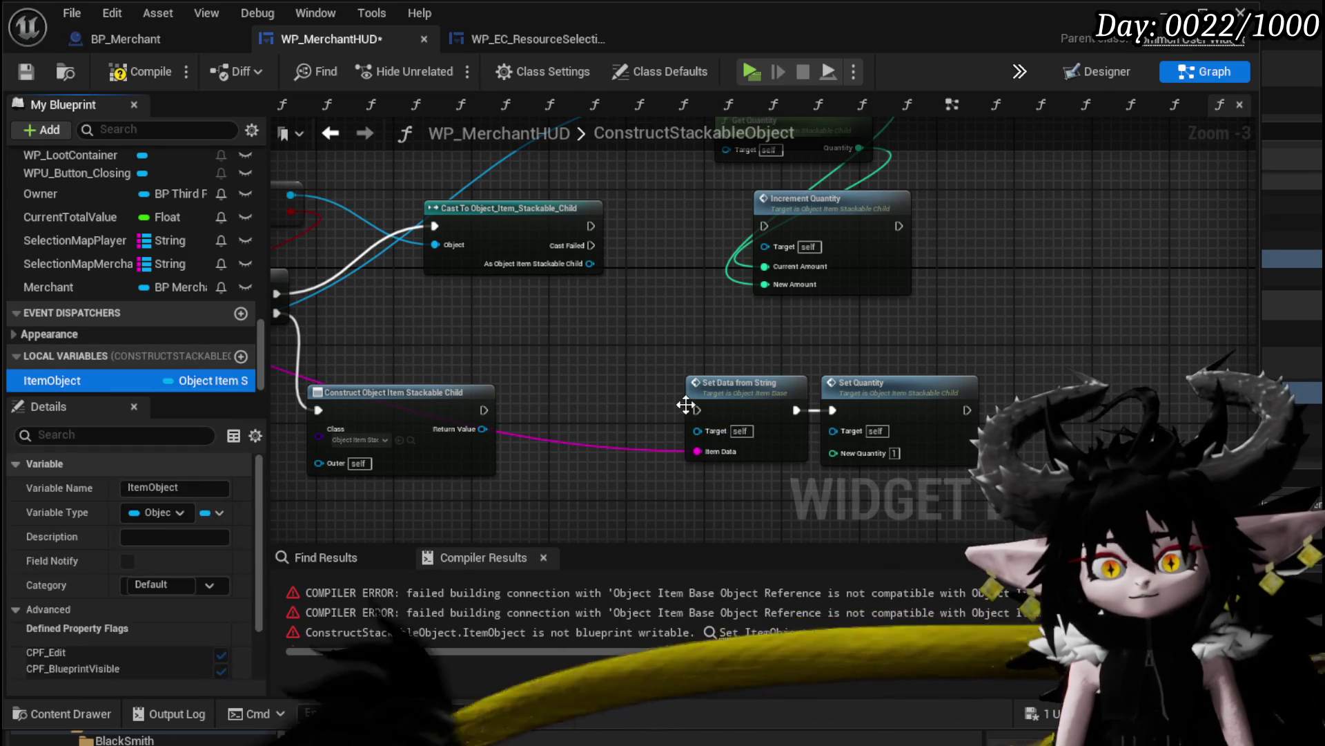
pyautogui.press('Delete')
pyautogui.click(126, 75)
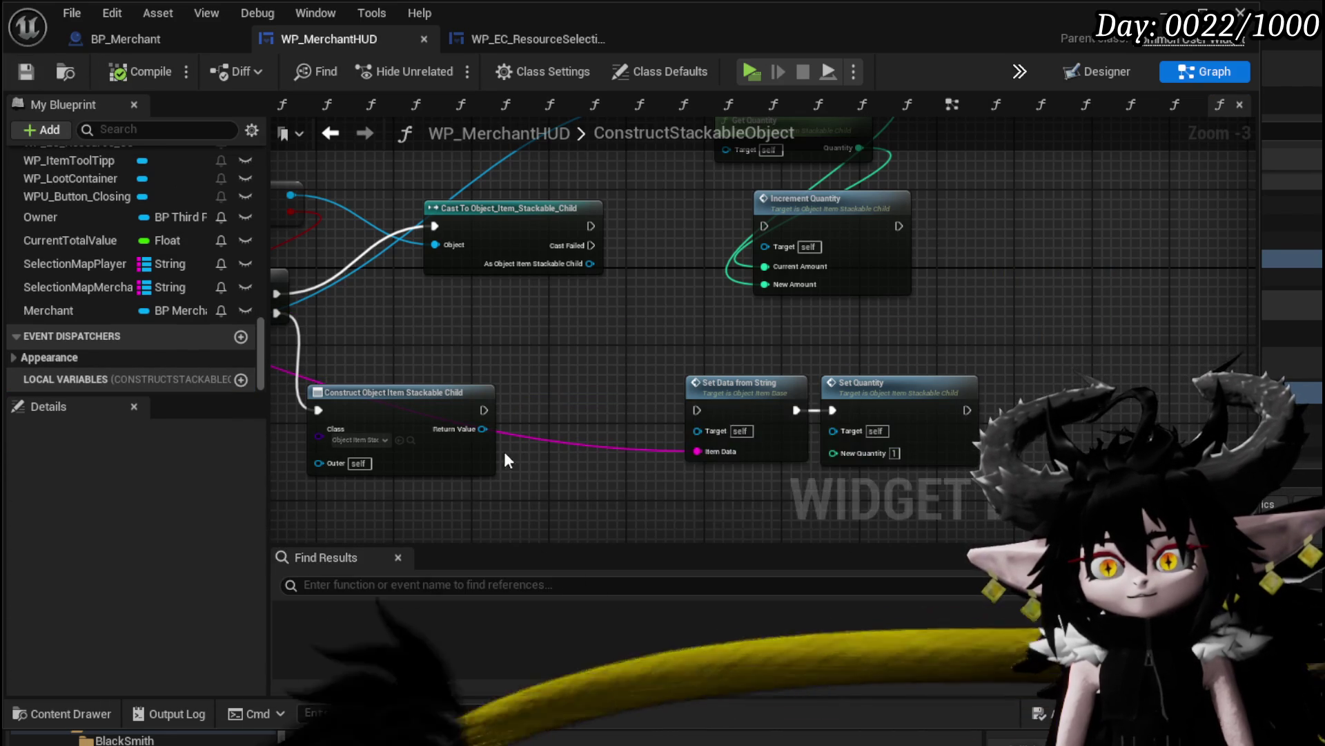
# Wire Construct's Return Value into Set Data from String and Set Quantity, and the Cast output into Increment Quantity and Get Quantity
pyautogui.moveTo(484, 410)
pyautogui.mouseDown()
pyautogui.moveTo(697, 410)
pyautogui.moveTo(683, 432)
pyautogui.moveTo(698, 429)
pyautogui.mouseUp()
pyautogui.moveTo(482, 428)
pyautogui.mouseDown()
pyautogui.moveTo(773, 455)
pyautogui.moveTo(833, 430)
pyautogui.mouseUp()
pyautogui.moveTo(576, 337)
pyautogui.mouseDown()
pyautogui.moveTo(748, 334)
pyautogui.moveTo(697, 330)
pyautogui.mouseUp()
pyautogui.moveTo(581, 339)
pyautogui.mouseDown()
pyautogui.moveTo(774, 330)
pyautogui.moveTo(594, 383)
pyautogui.mouseUp()
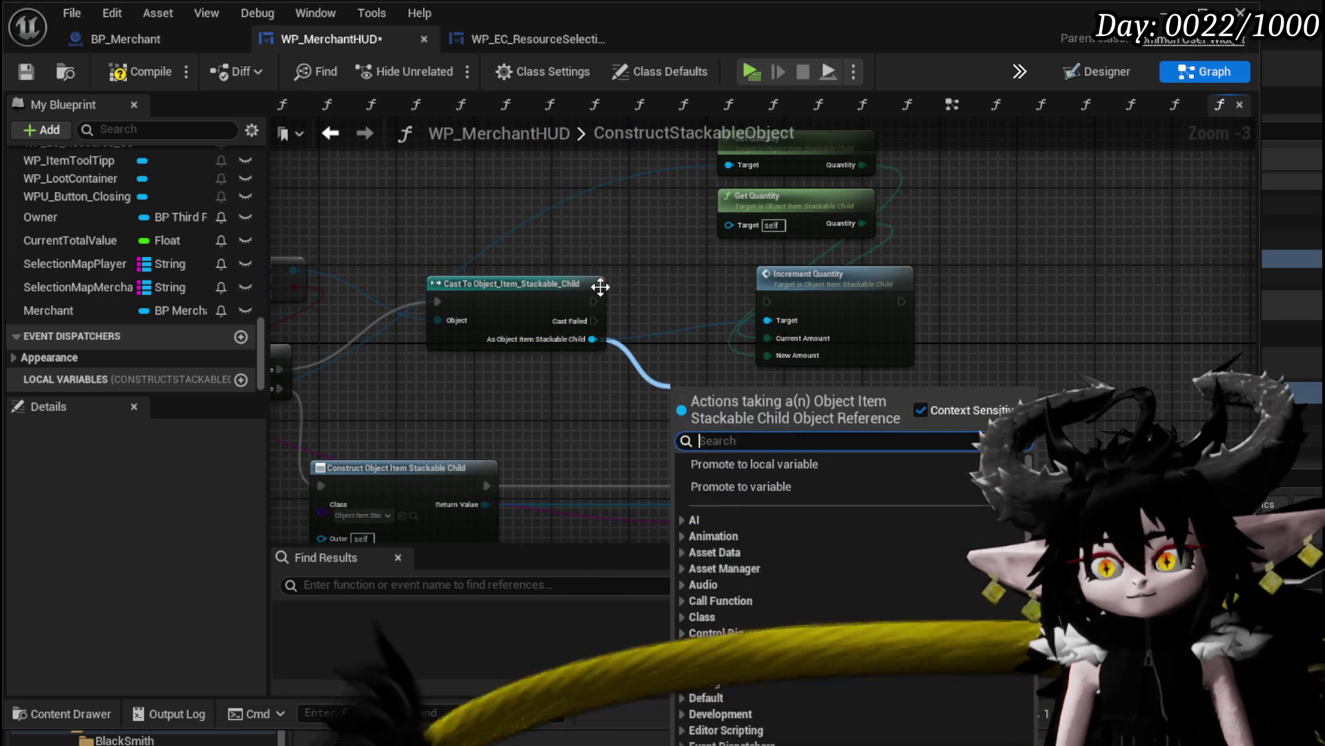
pyautogui.moveTo(594, 301); pyautogui.dragTo(641, 302)
pyautogui.moveTo(765, 301); pyautogui.dragTo(767, 302)
pyautogui.moveTo(594, 338); pyautogui.dragTo(731, 225)
pyautogui.scroll(-2, 739, 233)
pyautogui.scroll(1, 706, 330)
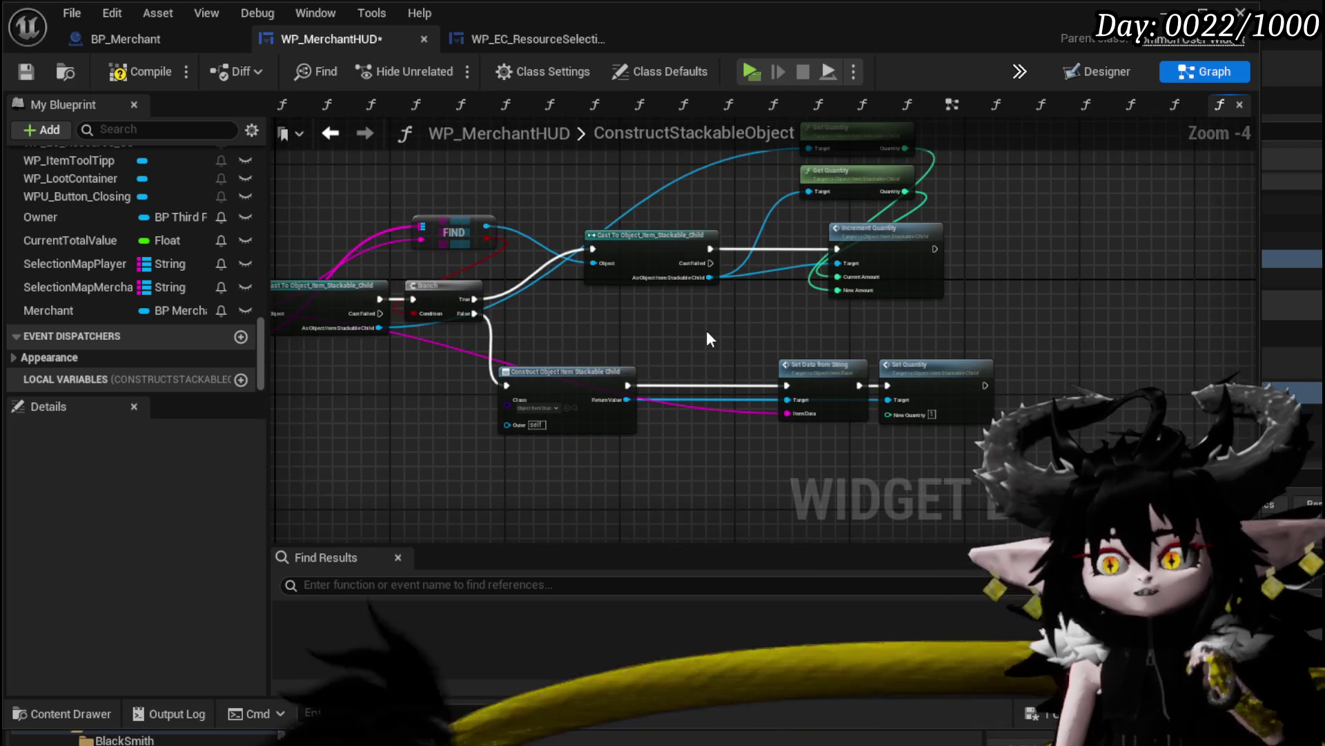
# Compile and save, then move the Get Quantity and Increment Quantity nodes closer to the cast
pyautogui.click(138, 72)
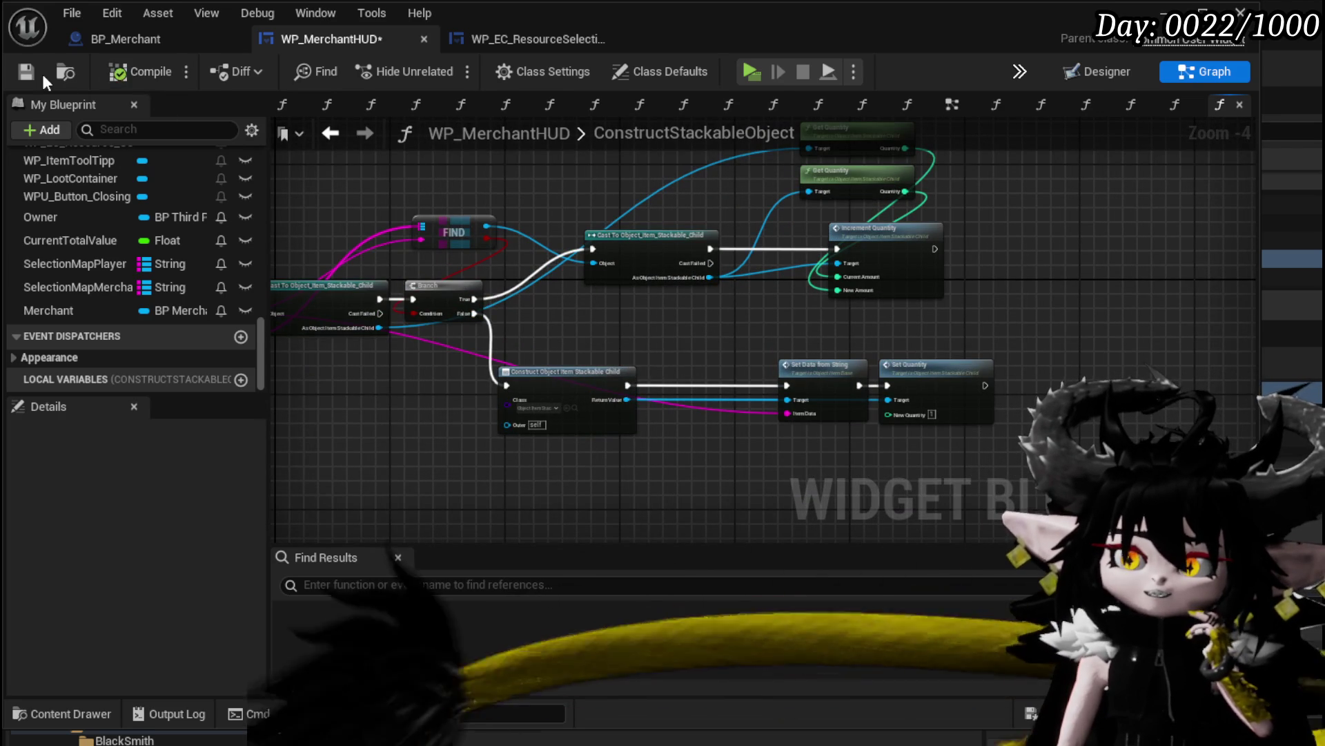
pyautogui.click(26, 71)
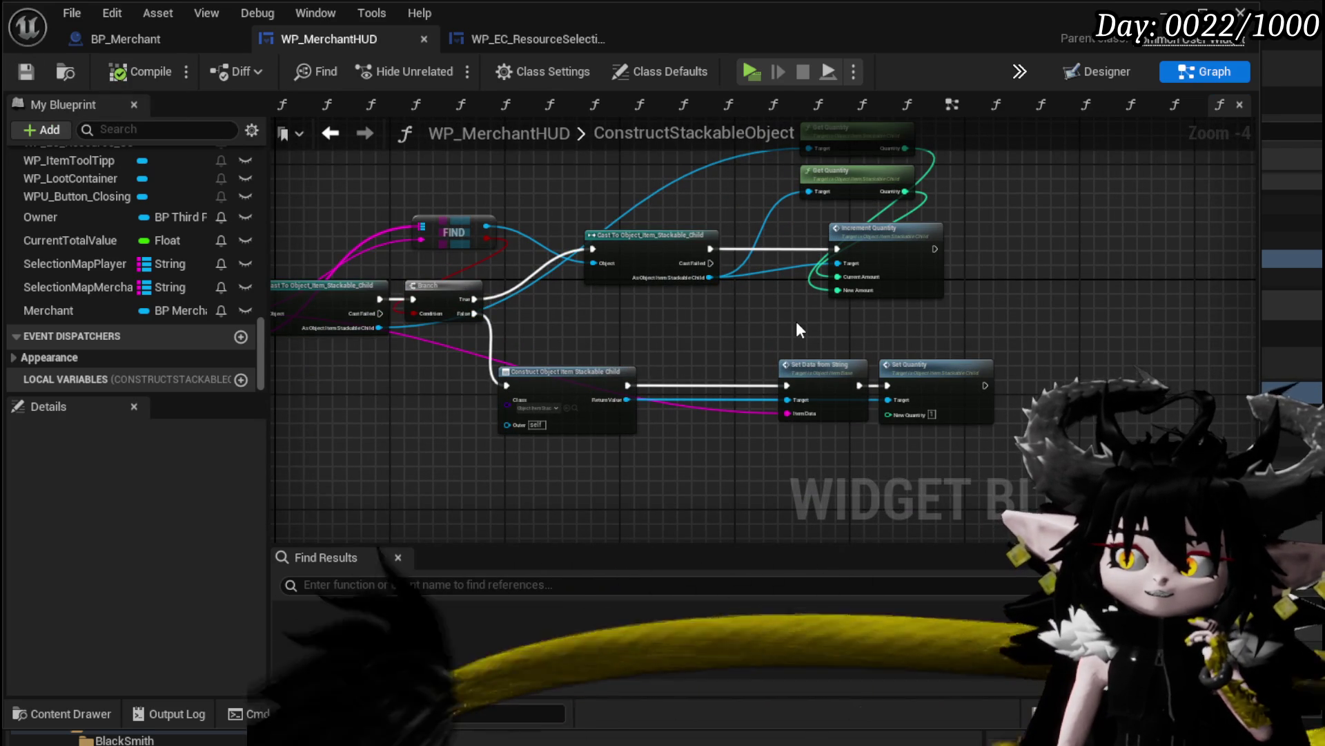
pyautogui.moveTo(797, 321)
pyautogui.mouseDown()
pyautogui.moveTo(696, 385)
pyautogui.moveTo(846, 348)
pyautogui.mouseUp()
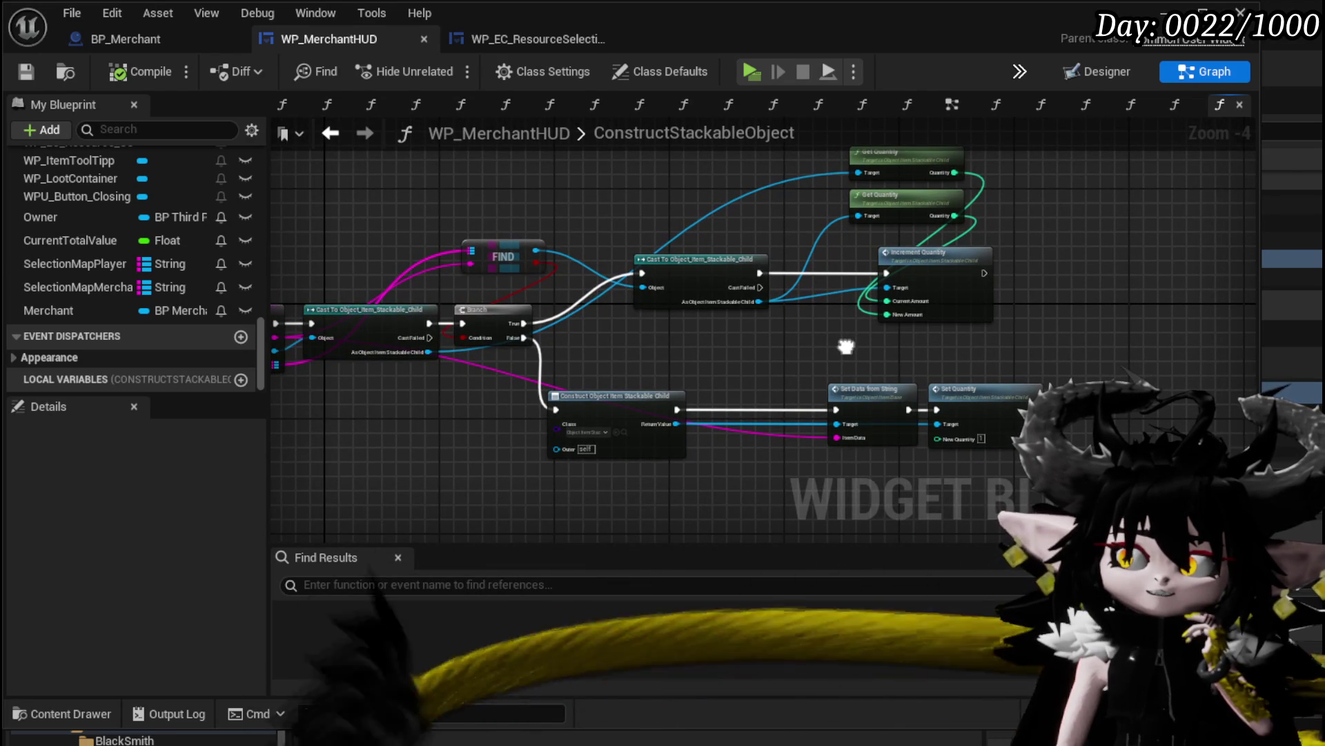
pyautogui.moveTo(846, 347)
pyautogui.mouseDown()
pyautogui.moveTo(941, 205)
pyautogui.moveTo(992, 246)
pyautogui.mouseUp()
pyautogui.moveTo(927, 346)
pyautogui.mouseDown()
pyautogui.moveTo(838, 338)
pyautogui.moveTo(864, 240)
pyautogui.mouseUp()
pyautogui.click(1020, 253)
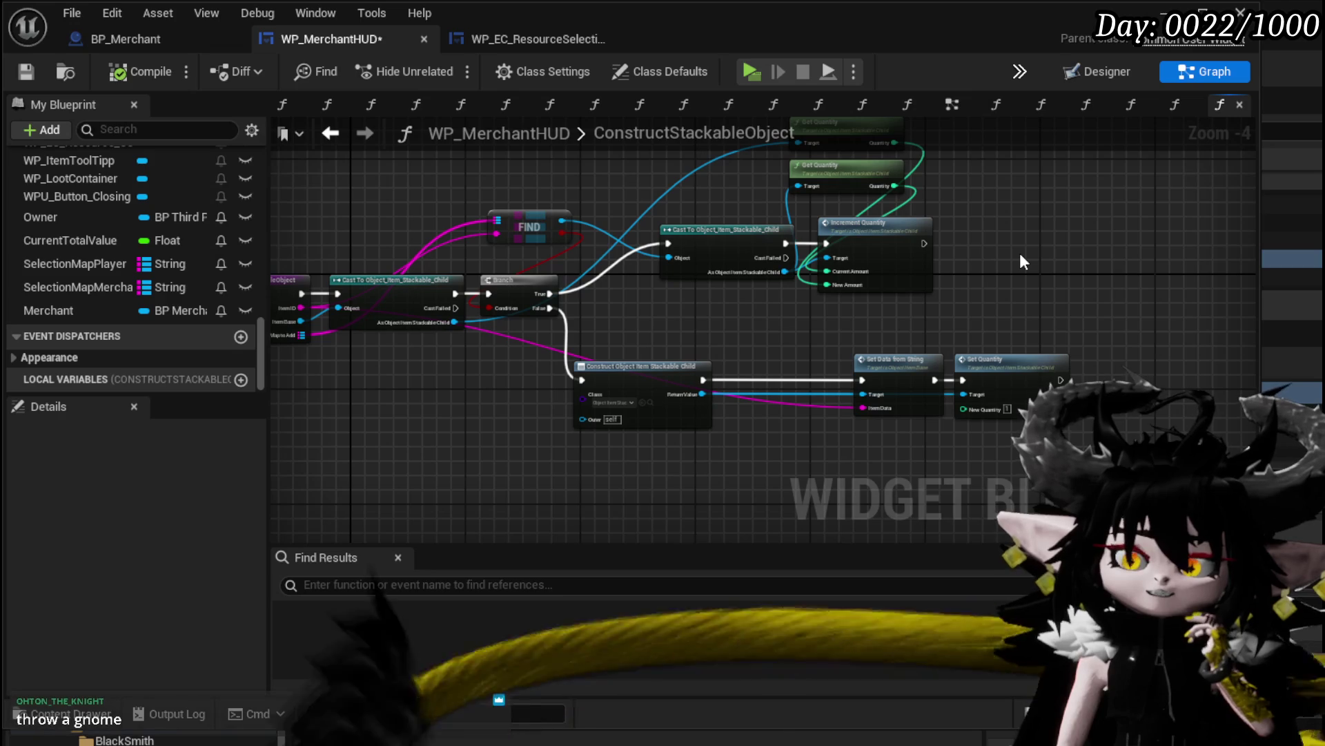
# Move the Set Data from String and Set Quantity nodes left toward the branch
pyautogui.moveTo(1021, 255); pyautogui.dragTo(848, 232)
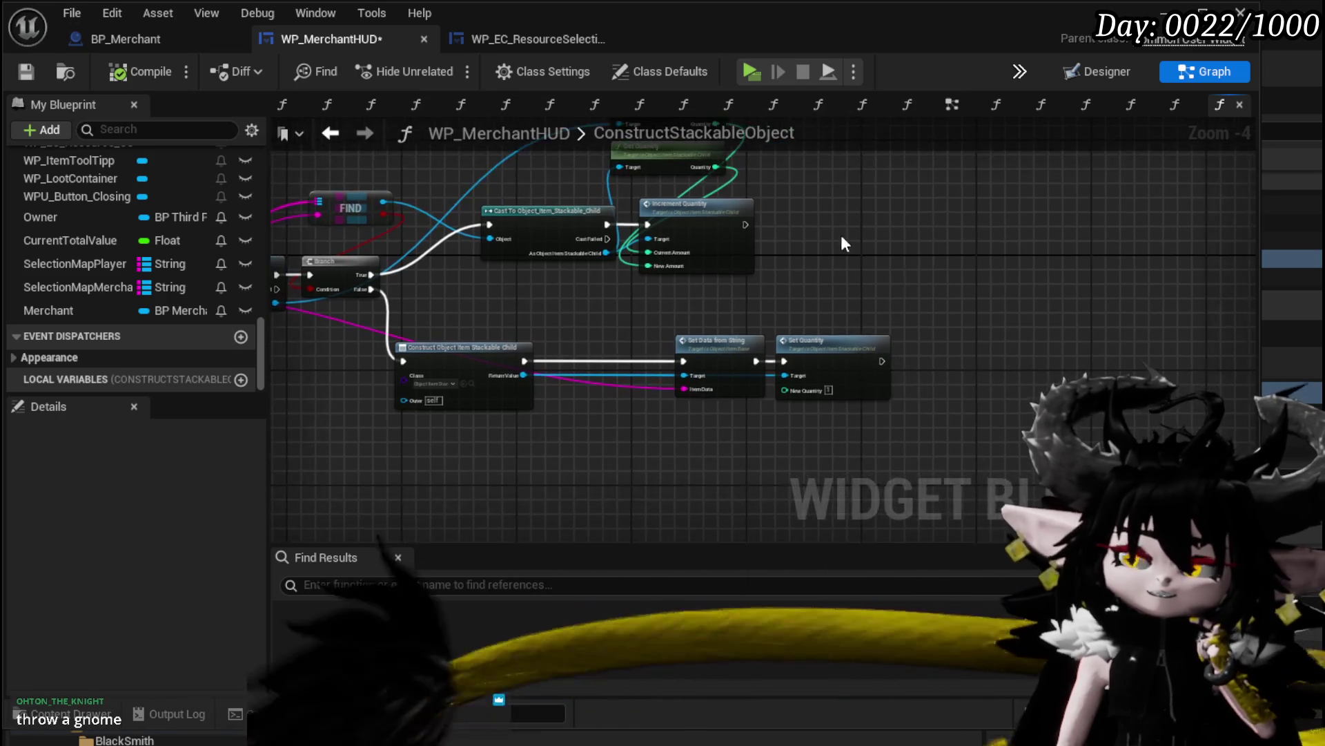
pyautogui.moveTo(856, 357)
pyautogui.mouseDown()
pyautogui.moveTo(743, 351)
pyautogui.moveTo(768, 419)
pyautogui.mouseUp()
pyautogui.scroll(3, 805, 382)
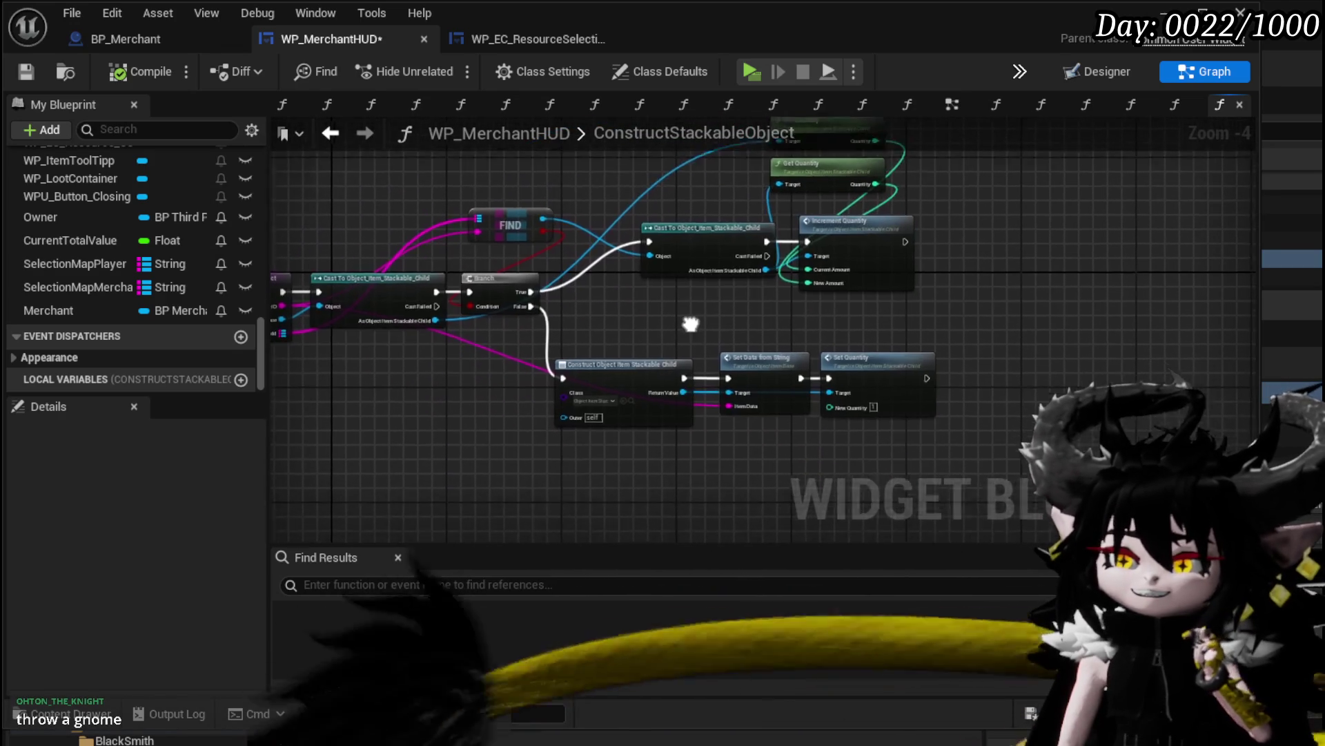
pyautogui.moveTo(711, 314); pyautogui.dragTo(615, 355)
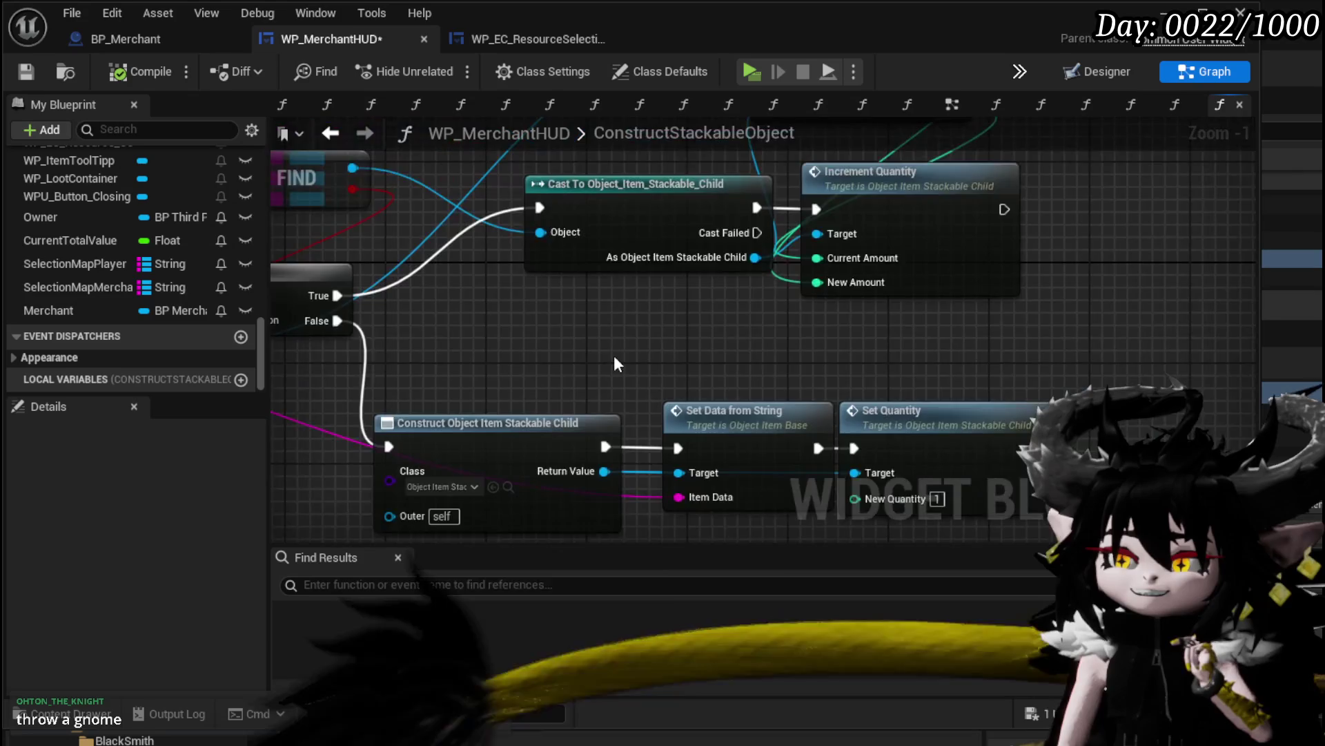
pyautogui.scroll(-2, 698, 352)
pyautogui.moveTo(781, 348); pyautogui.dragTo(918, 353)
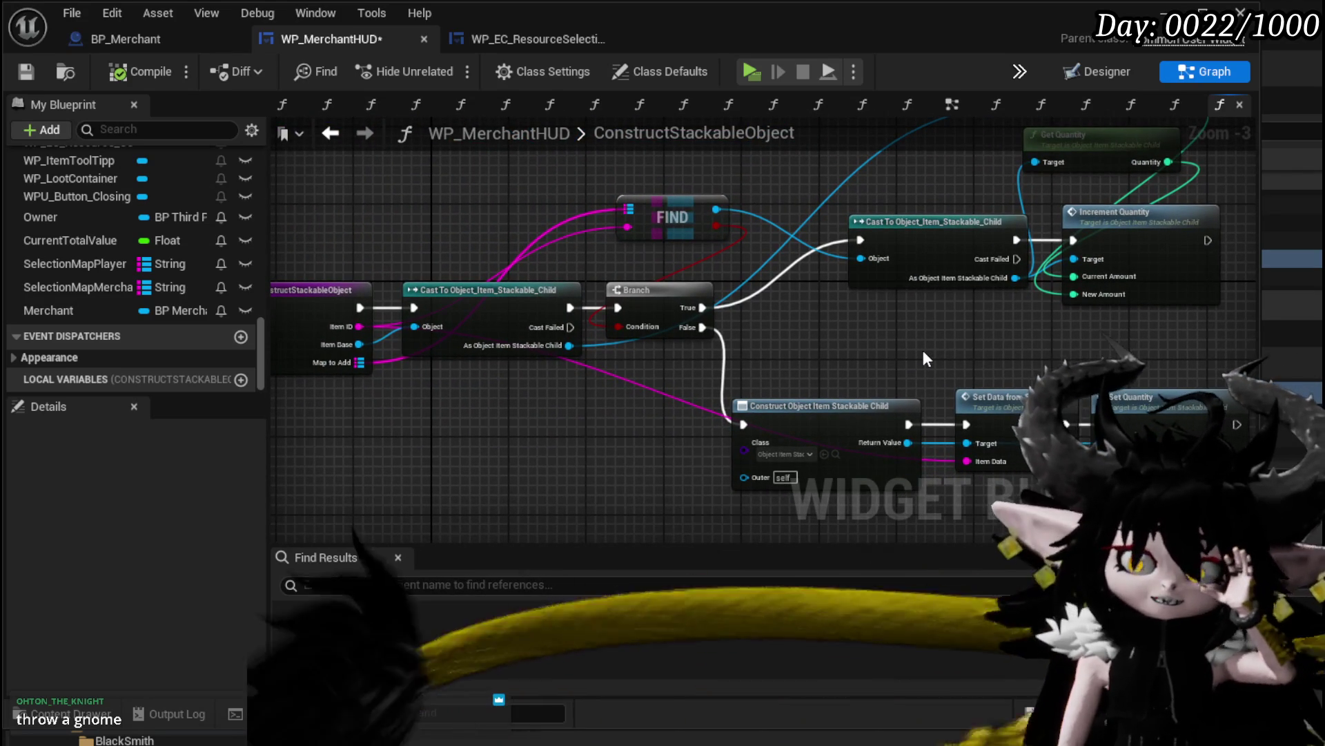
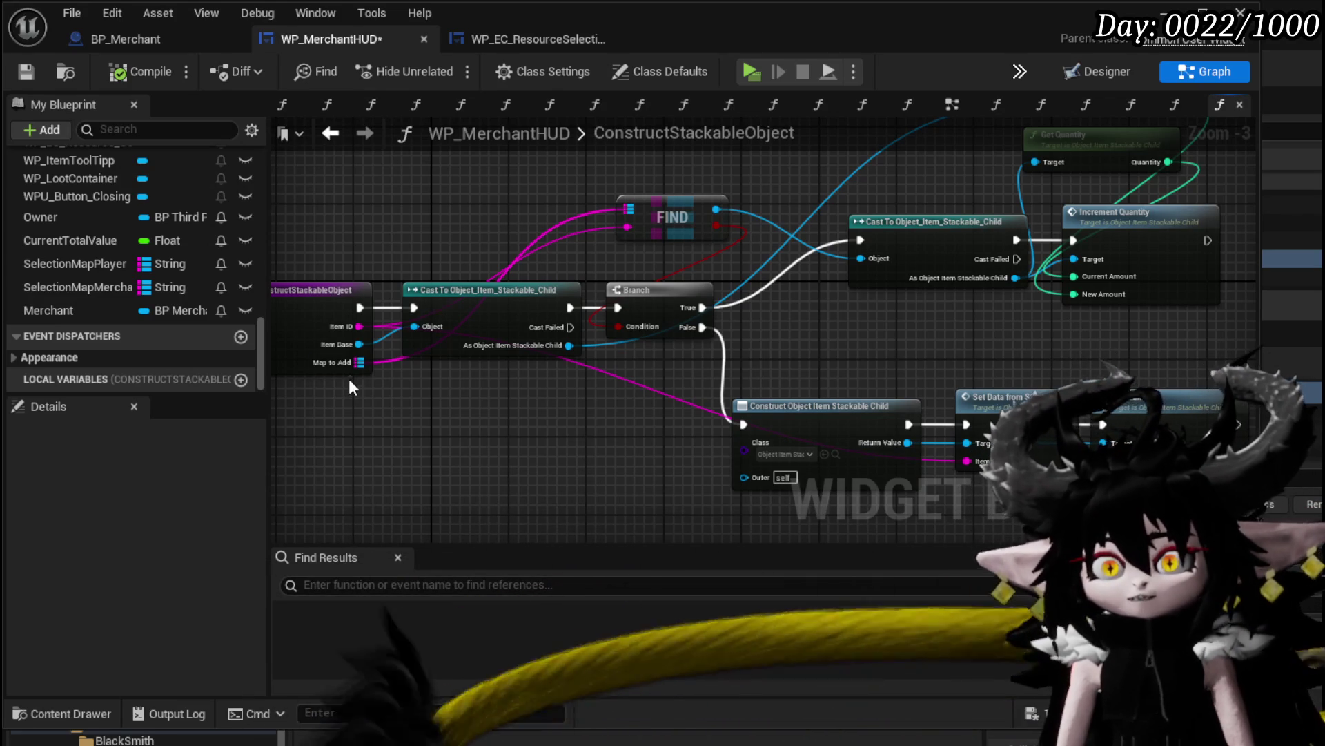
# Add a Map Add node on Map to Add after Set Quantity, fed by the constructed object
pyautogui.moveTo(359, 363); pyautogui.dragTo(626, 333)
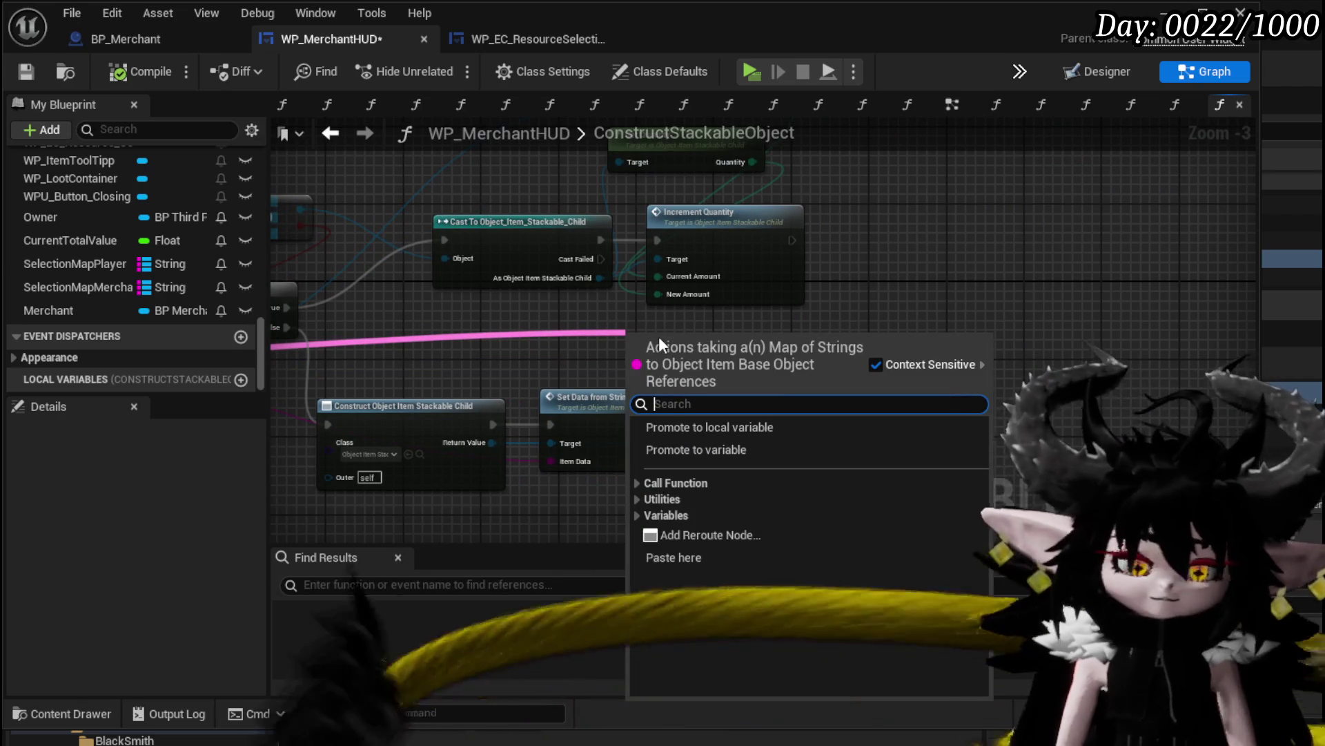
pyautogui.write('Add')
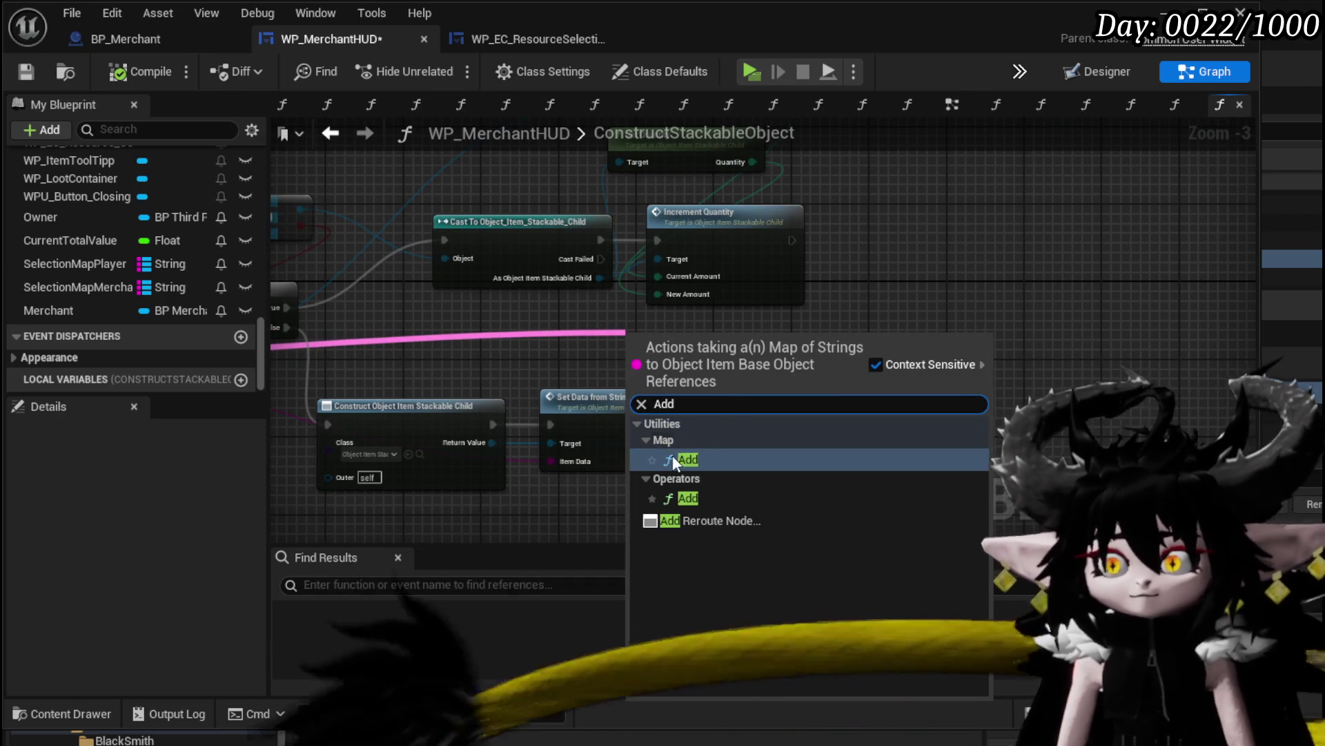
pyautogui.click(676, 455)
pyautogui.moveTo(685, 358)
pyautogui.mouseDown()
pyautogui.moveTo(921, 423)
pyautogui.moveTo(912, 431)
pyautogui.mouseUp()
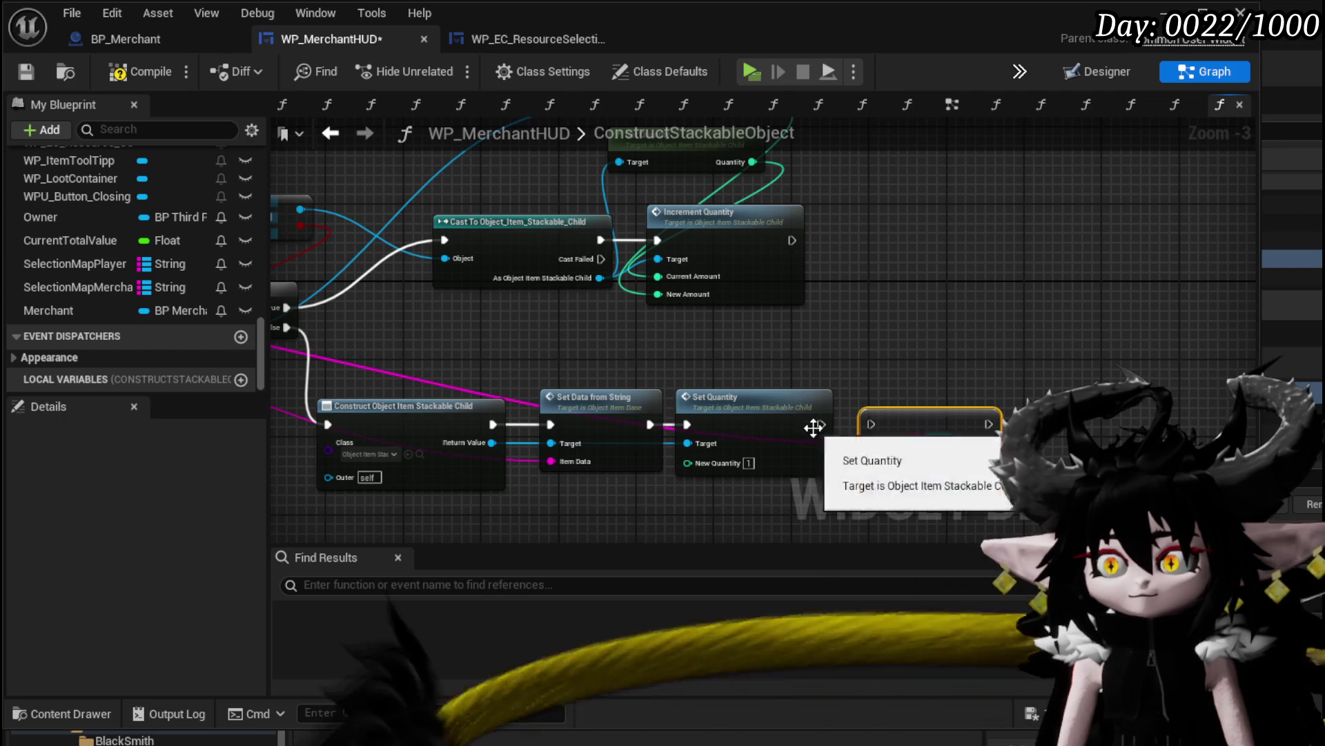
pyautogui.moveTo(872, 385)
pyautogui.mouseDown()
pyautogui.moveTo(925, 317)
pyautogui.moveTo(985, 295)
pyautogui.moveTo(1077, 321)
pyautogui.moveTo(842, 318)
pyautogui.moveTo(894, 339)
pyautogui.moveTo(858, 316)
pyautogui.moveTo(889, 357)
pyautogui.moveTo(866, 313)
pyautogui.mouseUp()
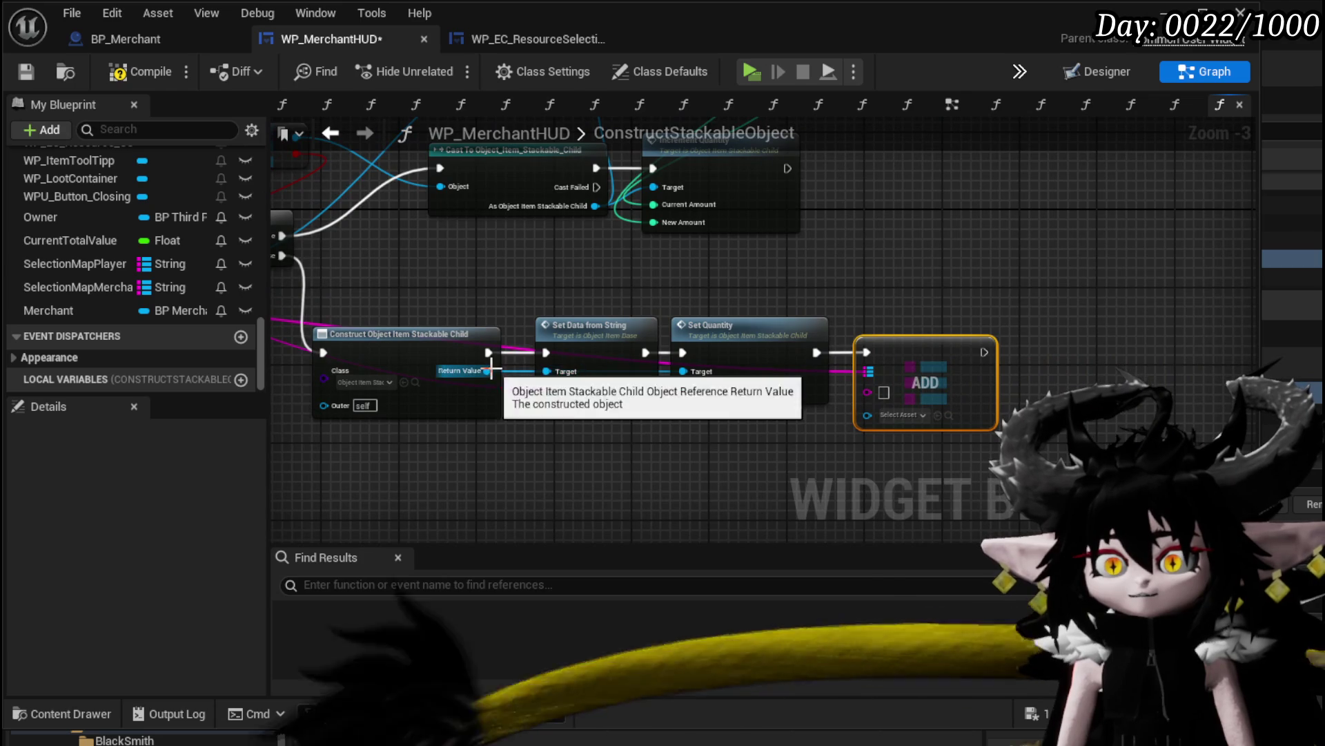
pyautogui.moveTo(488, 370)
pyautogui.mouseDown()
pyautogui.moveTo(929, 425)
pyautogui.moveTo(867, 414)
pyautogui.mouseUp()
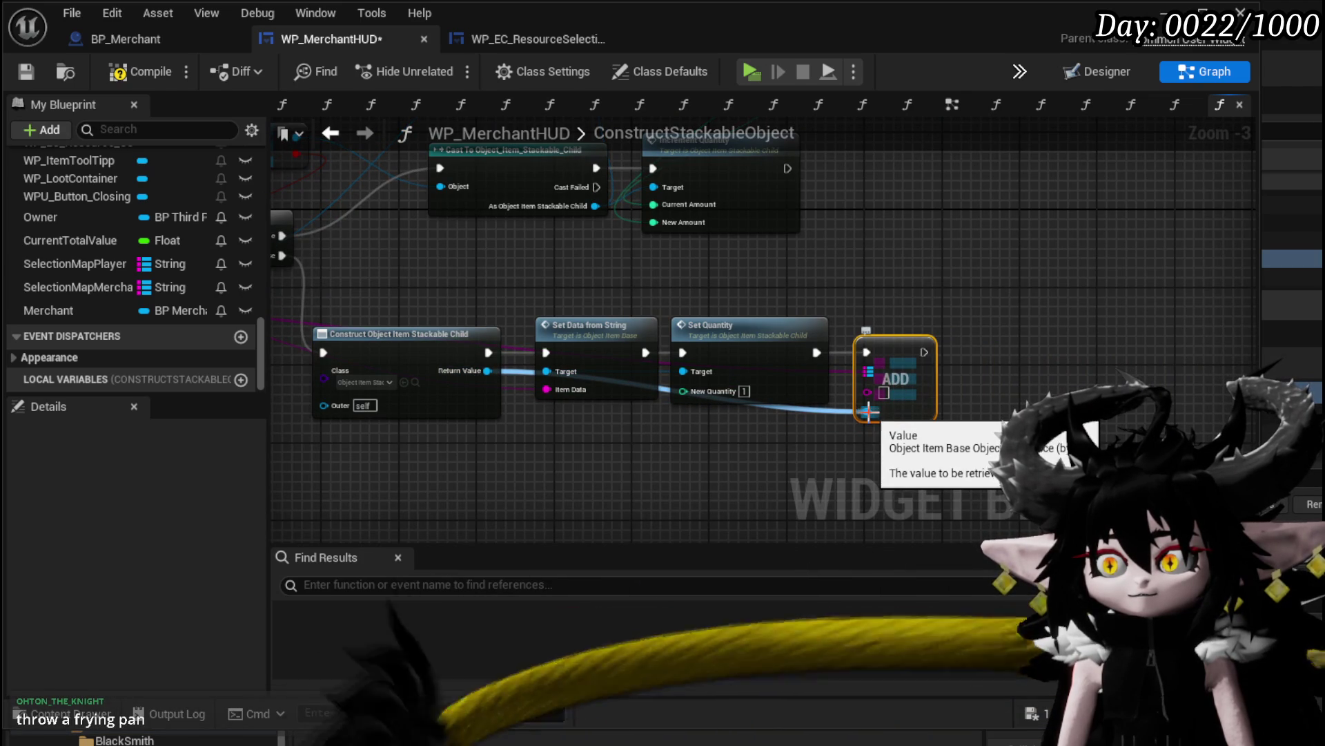
# Pan across the graph to review the Find, Branch, Increment Quantity and ADD nodes
pyautogui.moveTo(772, 297); pyautogui.dragTo(1029, 317)
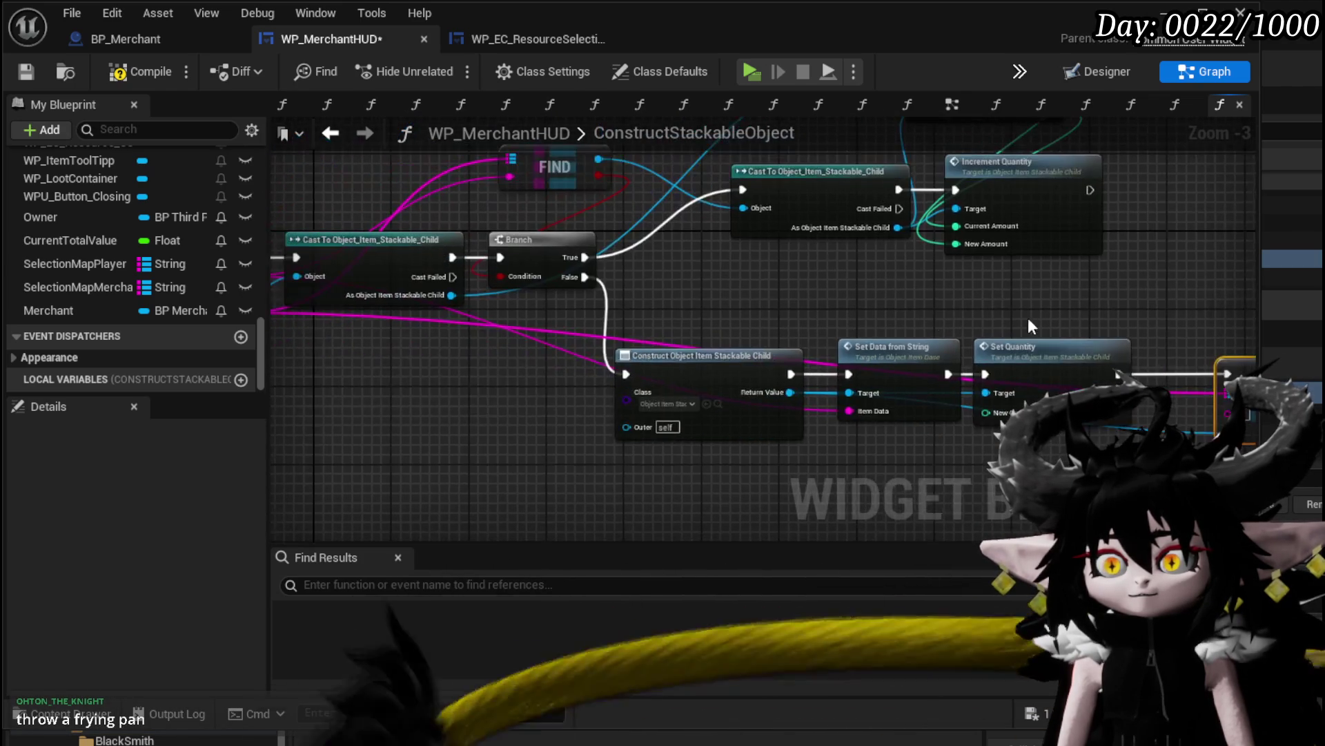
pyautogui.moveTo(370, 314); pyautogui.dragTo(570, 321)
pyautogui.moveTo(1056, 397); pyautogui.dragTo(952, 397)
pyautogui.moveTo(1257, 399); pyautogui.dragTo(946, 400)
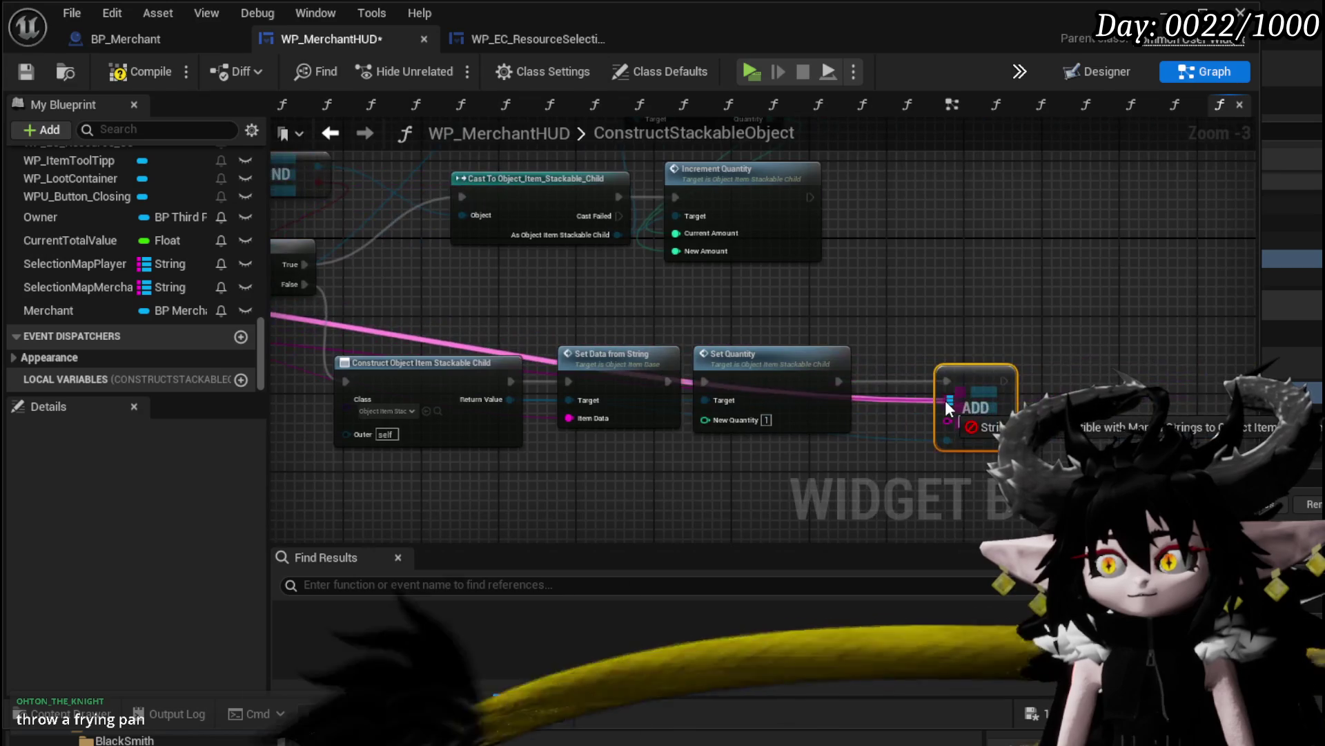
pyautogui.moveTo(918, 340); pyautogui.dragTo(977, 415)
pyautogui.moveTo(430, 182)
pyautogui.mouseDown()
pyautogui.moveTo(785, 207)
pyautogui.moveTo(670, 266)
pyautogui.mouseUp()
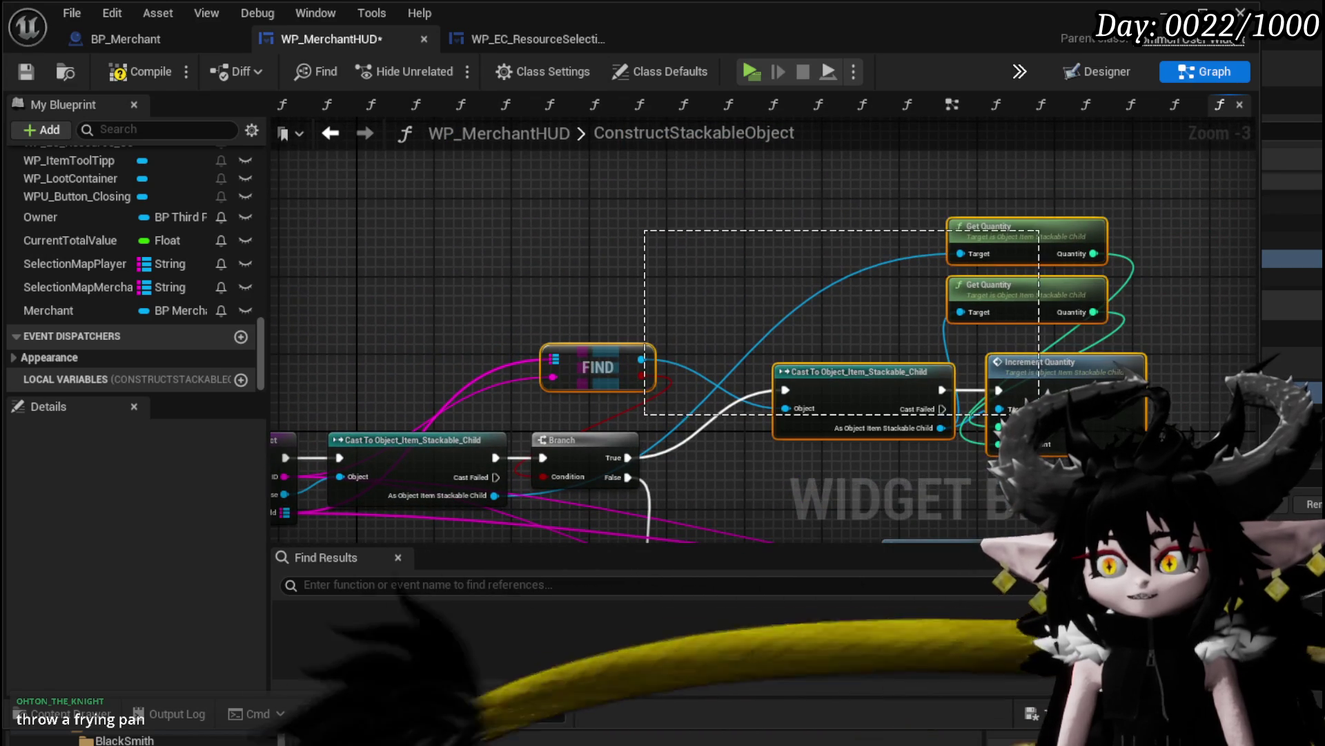
# Save and compile the WP_MerchantHUD blueprint
pyautogui.click(25, 71)
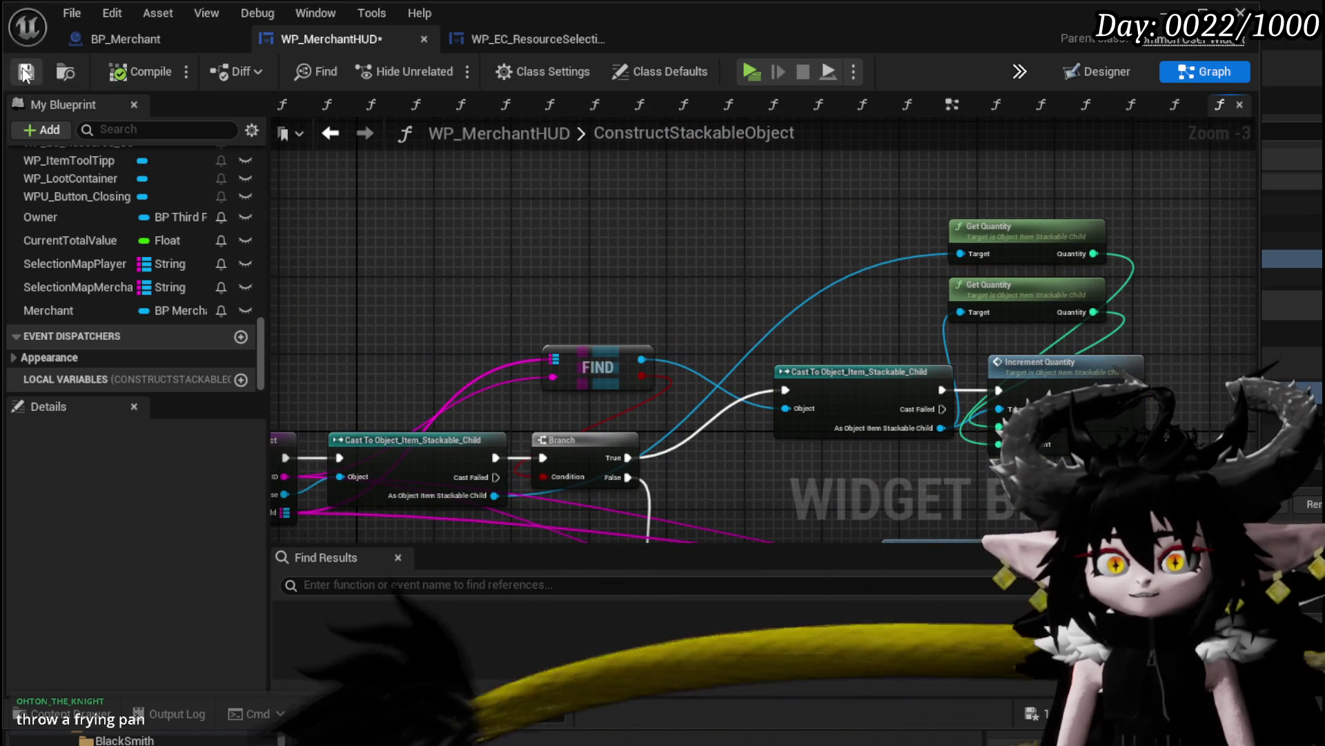
pyautogui.moveTo(560, 255); pyautogui.dragTo(382, 142)
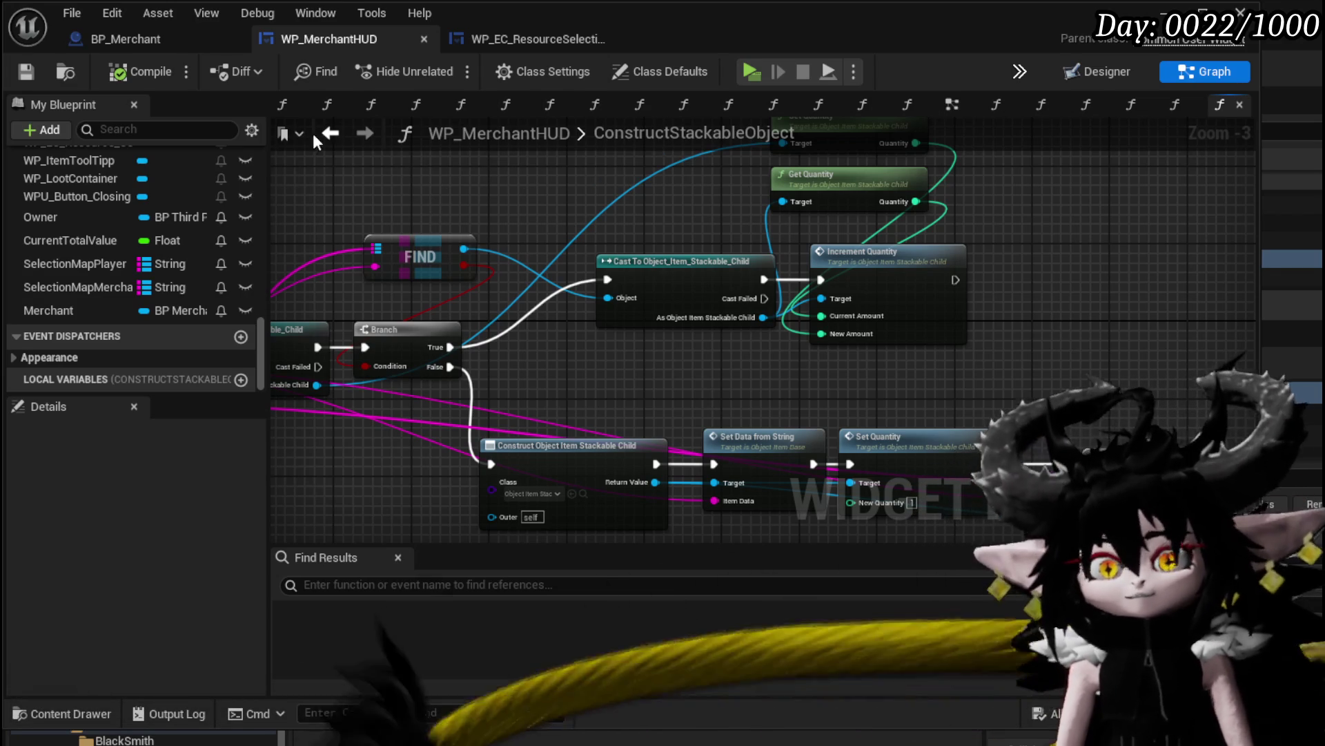
pyautogui.moveTo(549, 221)
pyautogui.mouseDown()
pyautogui.moveTo(540, 331)
pyautogui.moveTo(283, 177)
pyautogui.mouseUp()
# Look over the IncreaseQuantityIfStackable graph, then reopen ConstructStackableObject
pyautogui.click(330, 133)
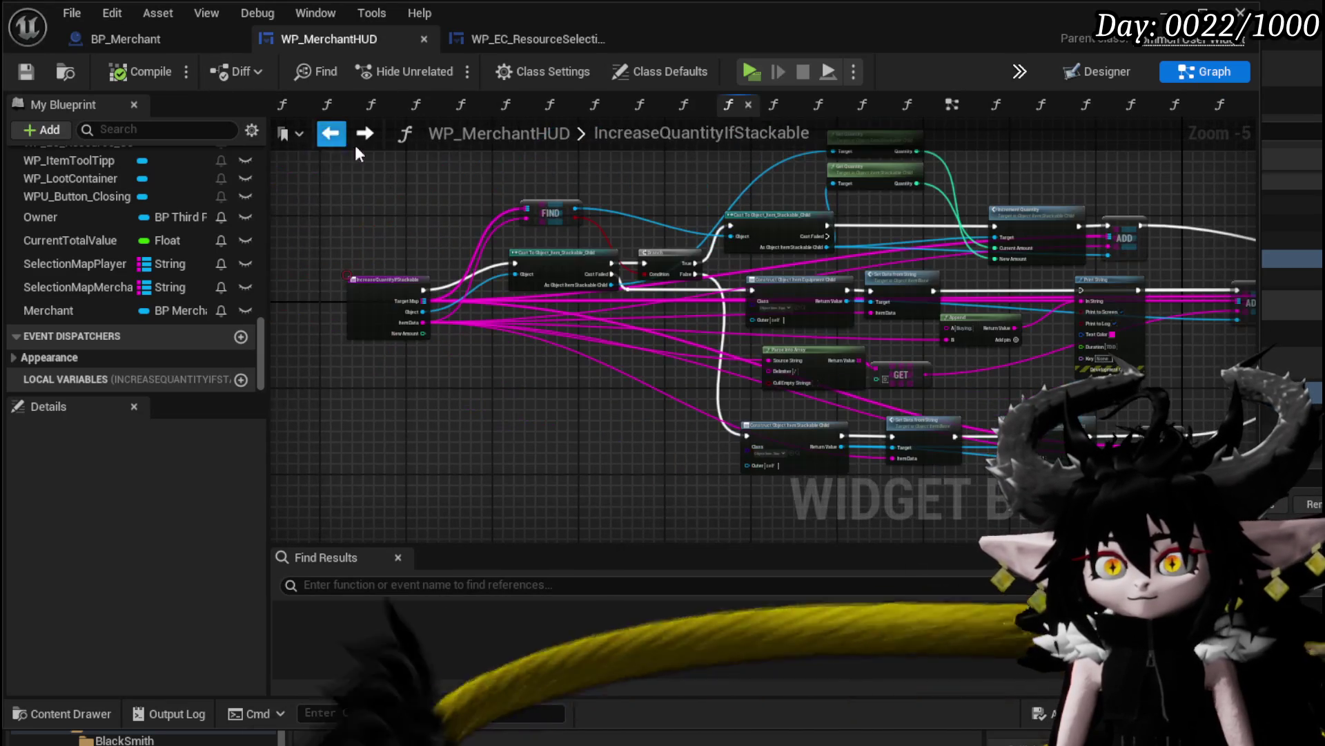
pyautogui.scroll(2, 976, 307)
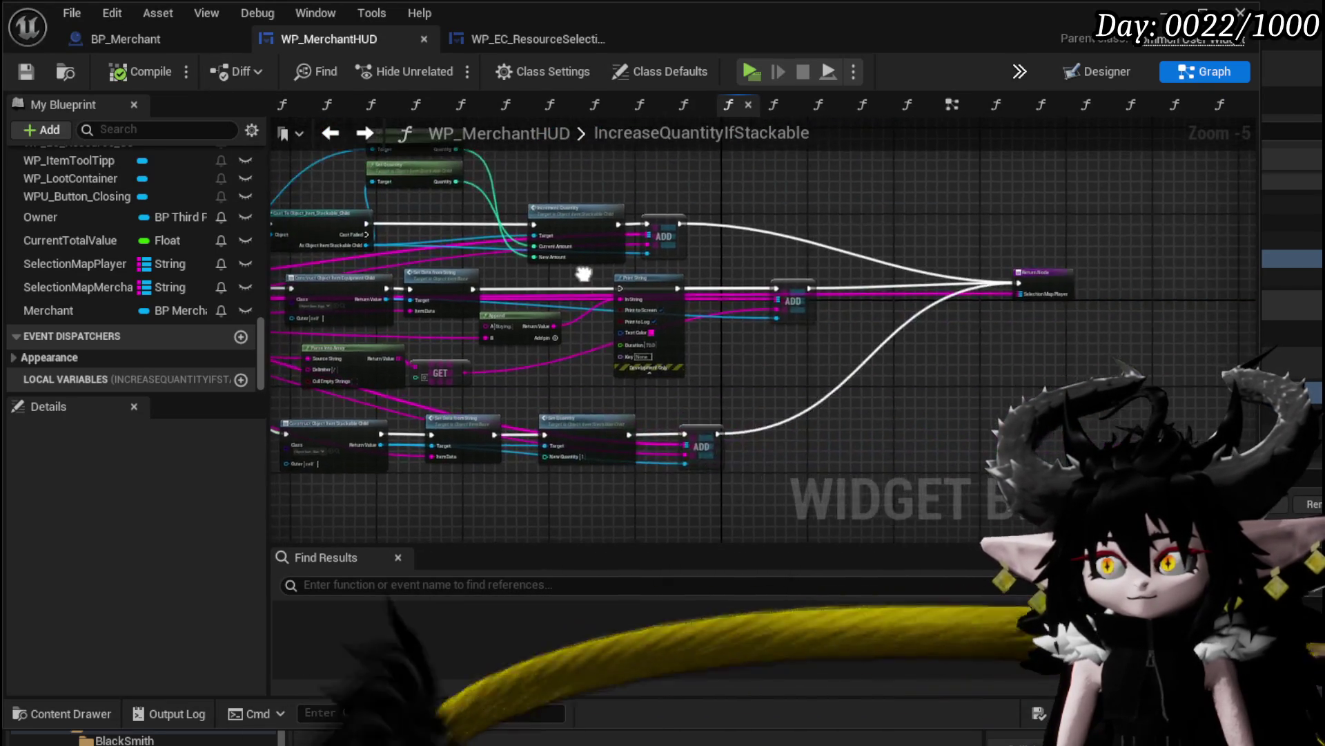
pyautogui.moveTo(668, 280)
pyautogui.mouseDown()
pyautogui.moveTo(517, 303)
pyautogui.moveTo(653, 306)
pyautogui.moveTo(334, 287)
pyautogui.moveTo(1167, 266)
pyautogui.mouseUp()
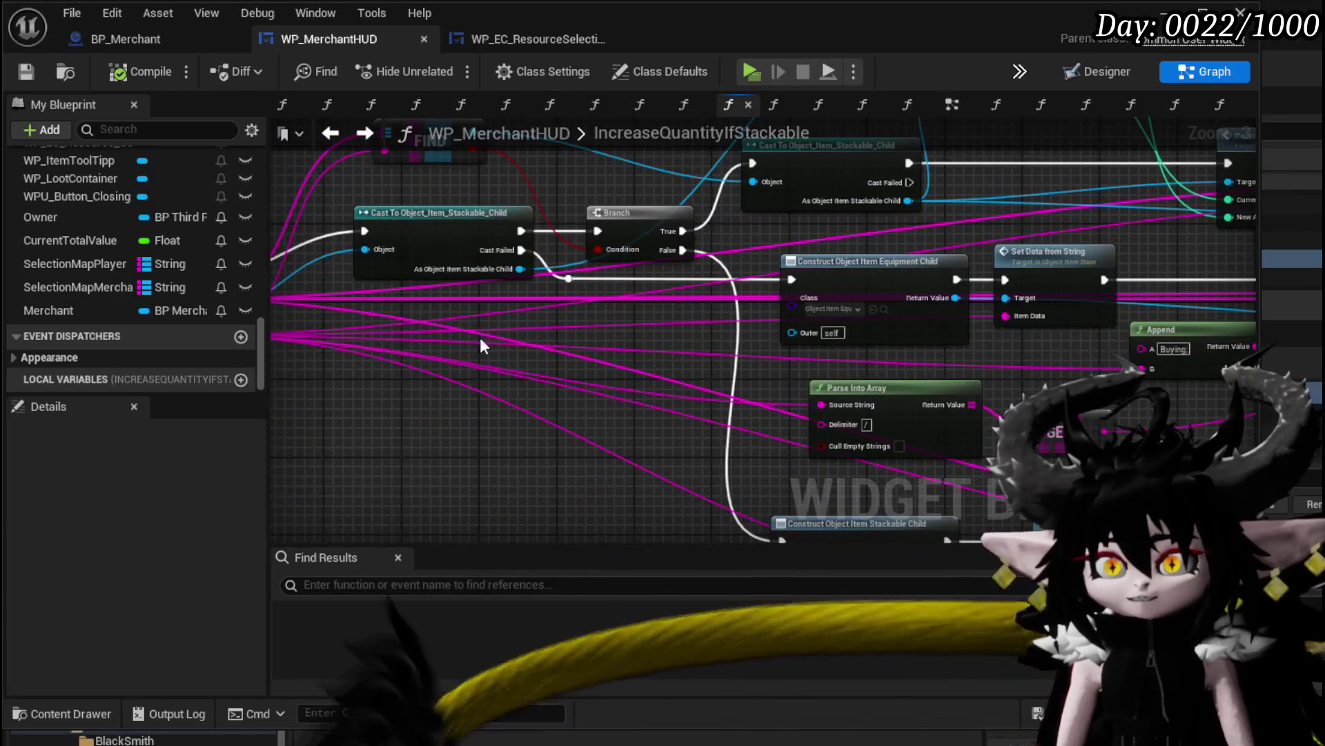
pyautogui.moveTo(481, 344); pyautogui.dragTo(817, 349)
pyautogui.scroll(10, 56, 272)
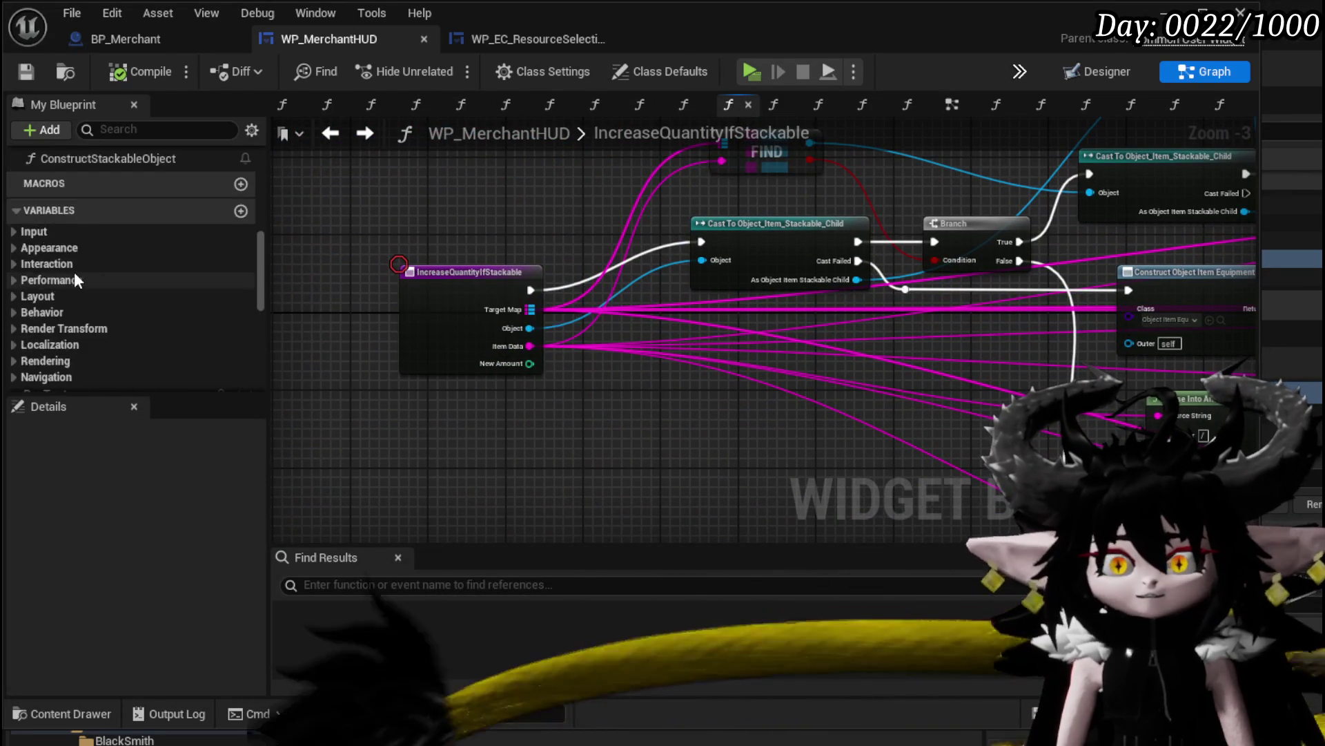
pyautogui.doubleClick(116, 304)
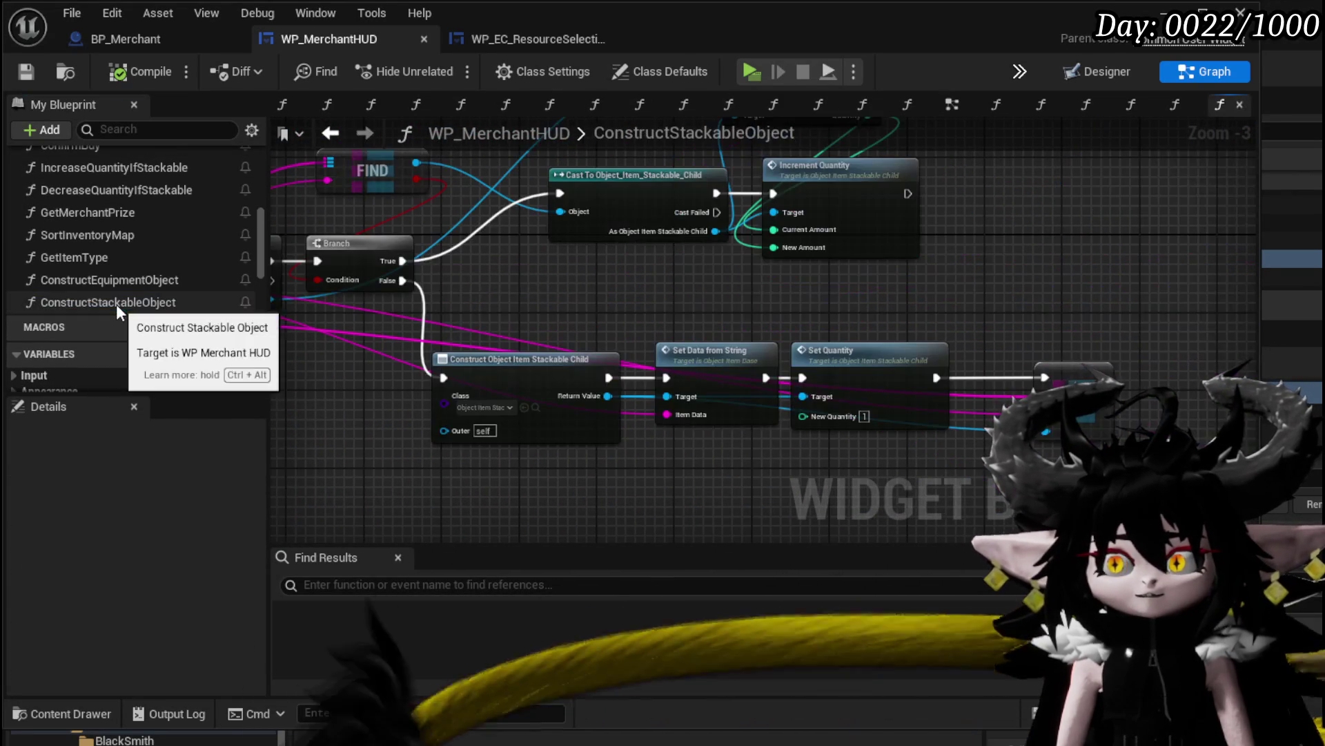
pyautogui.scroll(3, 86, 262)
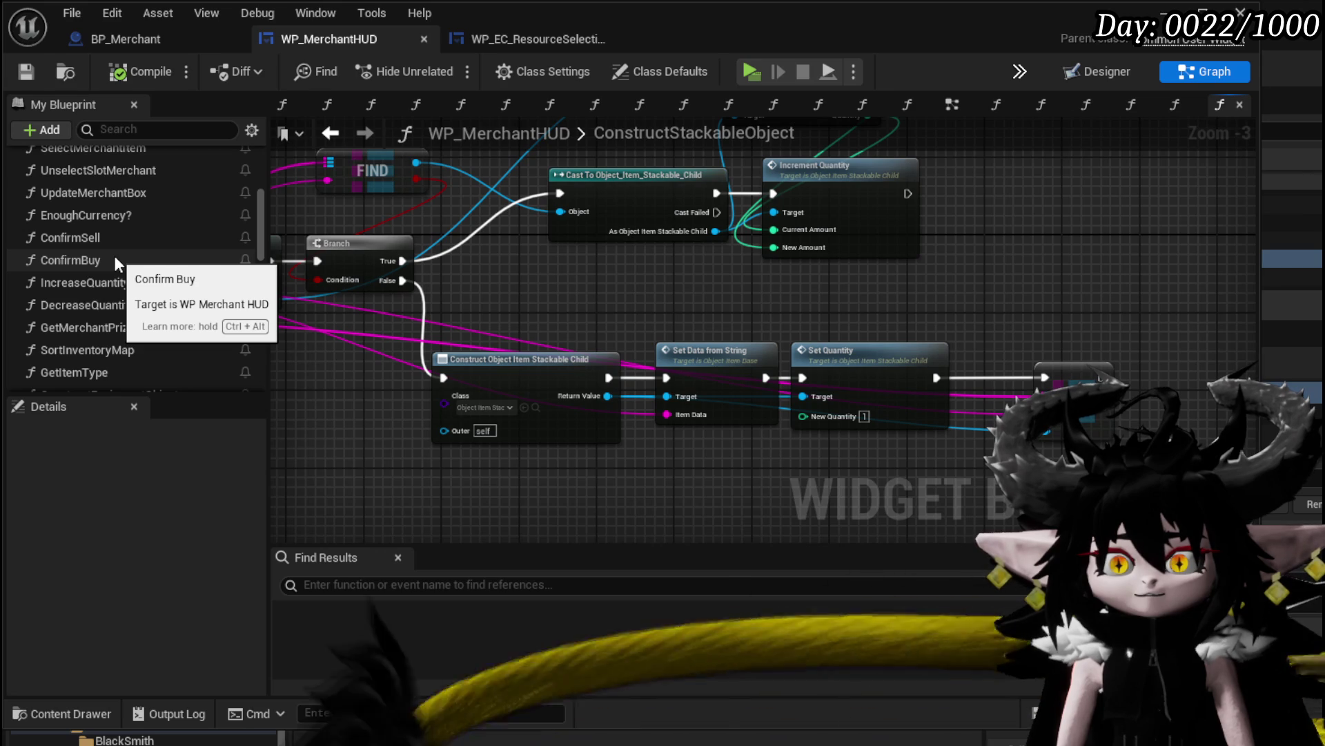
# In ConfirmBuy, move the Owner, Inventory and Item Map lookup nodes to the left
pyautogui.doubleClick(114, 260)
pyautogui.moveTo(632, 356)
pyautogui.mouseDown()
pyautogui.moveTo(504, 403)
pyautogui.moveTo(700, 285)
pyautogui.mouseUp()
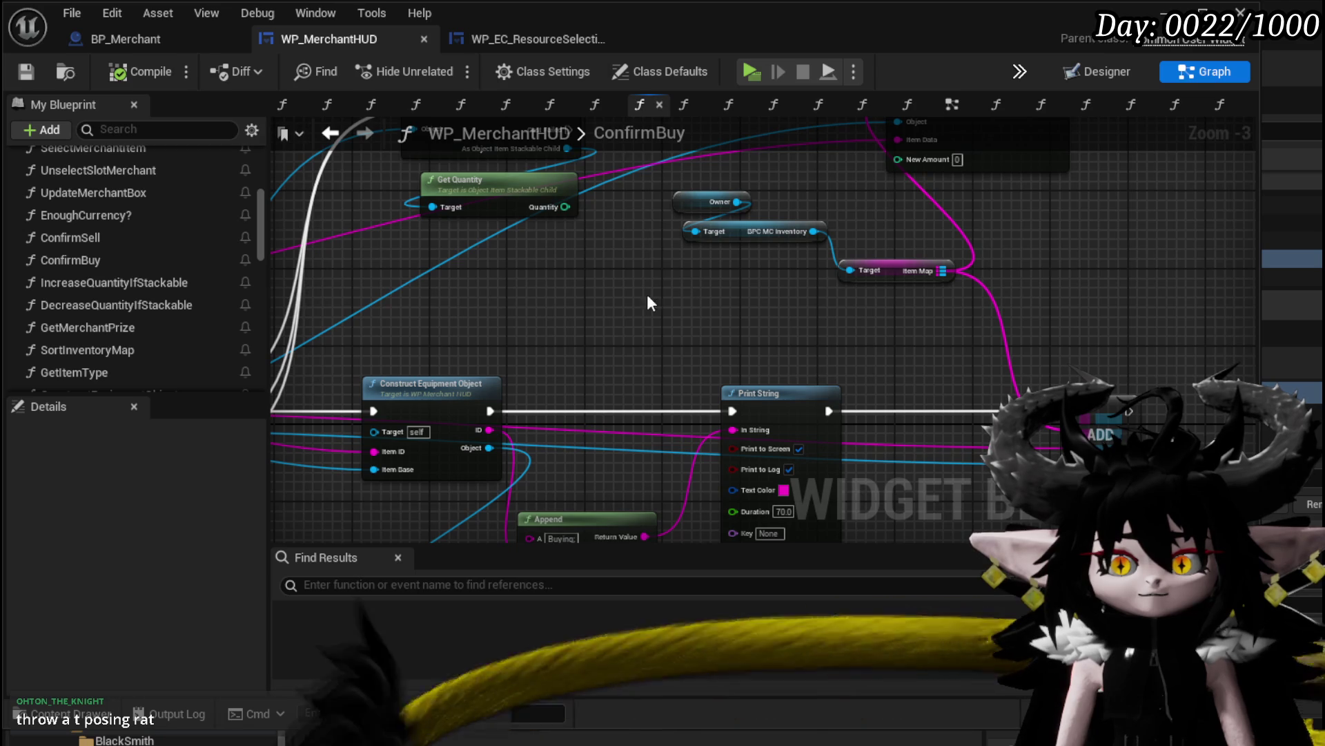
pyautogui.moveTo(648, 294); pyautogui.dragTo(583, 350)
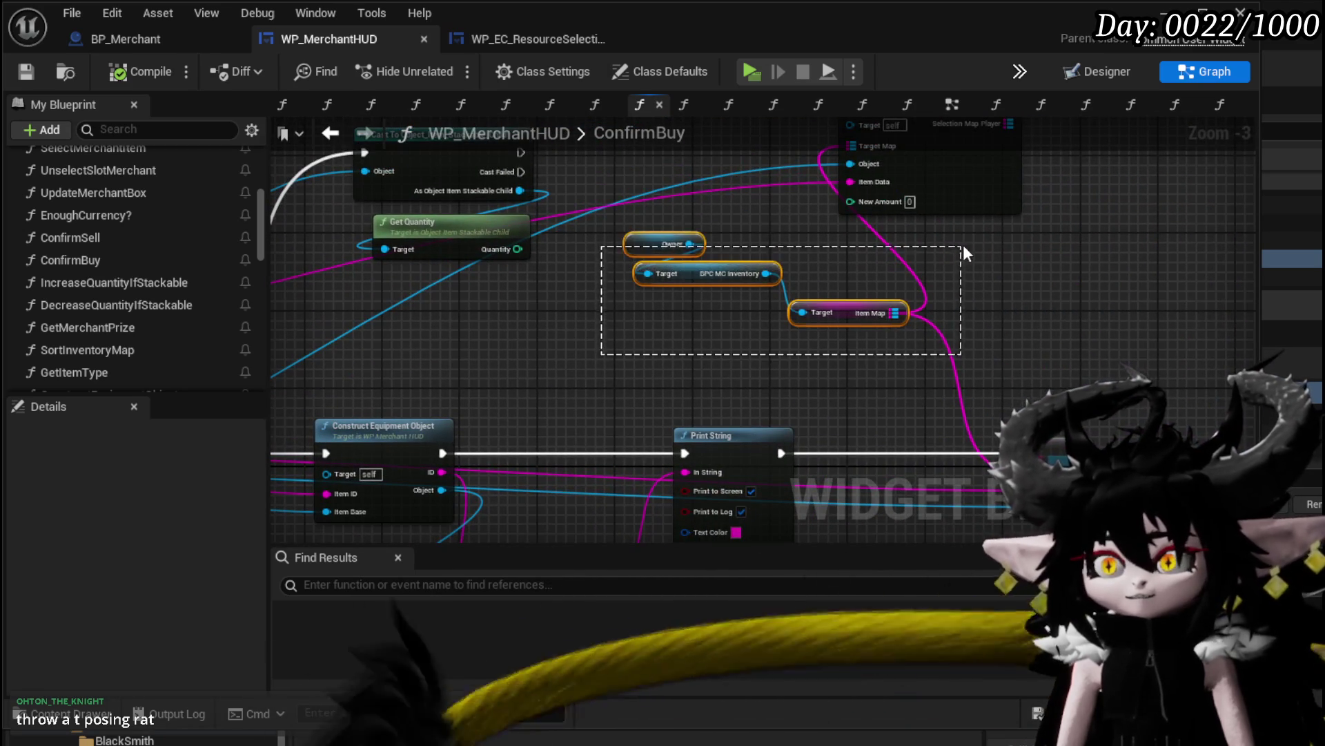
pyautogui.moveTo(965, 252); pyautogui.dragTo(942, 288)
pyautogui.moveTo(531, 365); pyautogui.dragTo(682, 295)
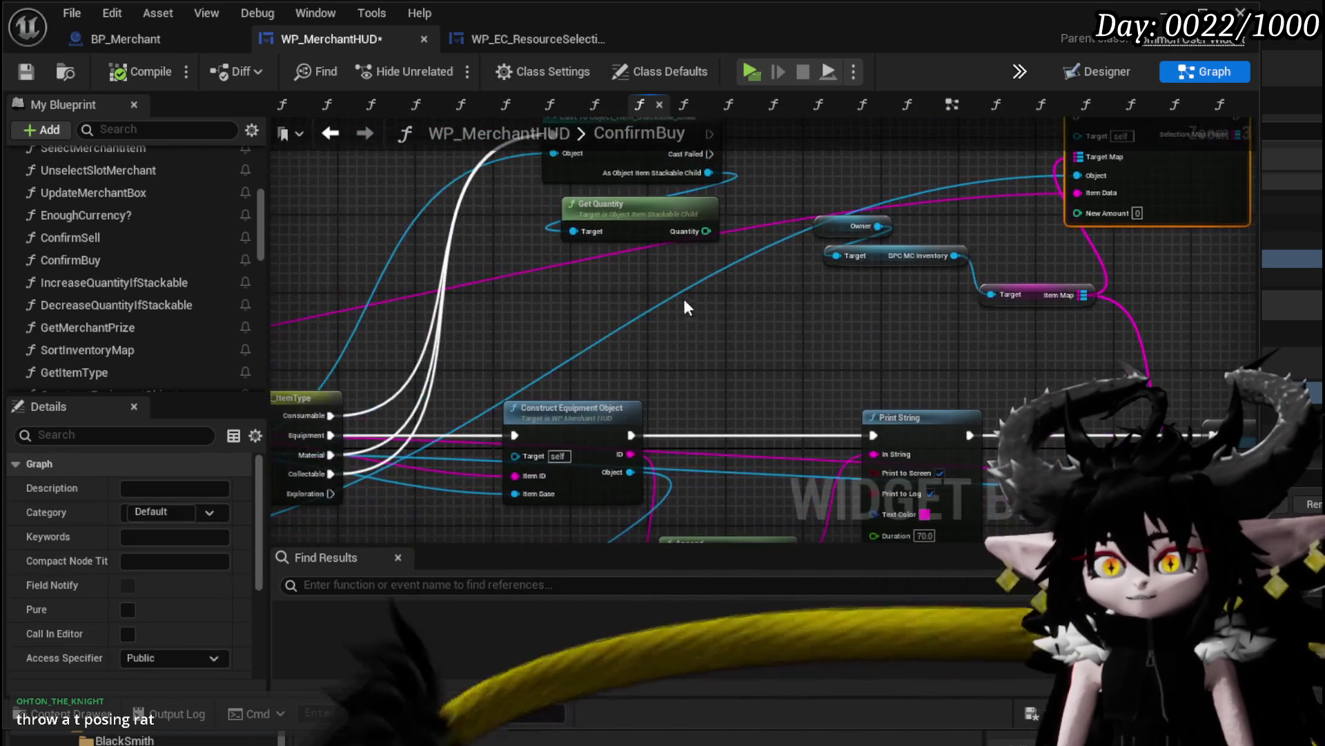
pyautogui.moveTo(965, 257); pyautogui.dragTo(1046, 247)
pyautogui.moveTo(1026, 301); pyautogui.dragTo(689, 357)
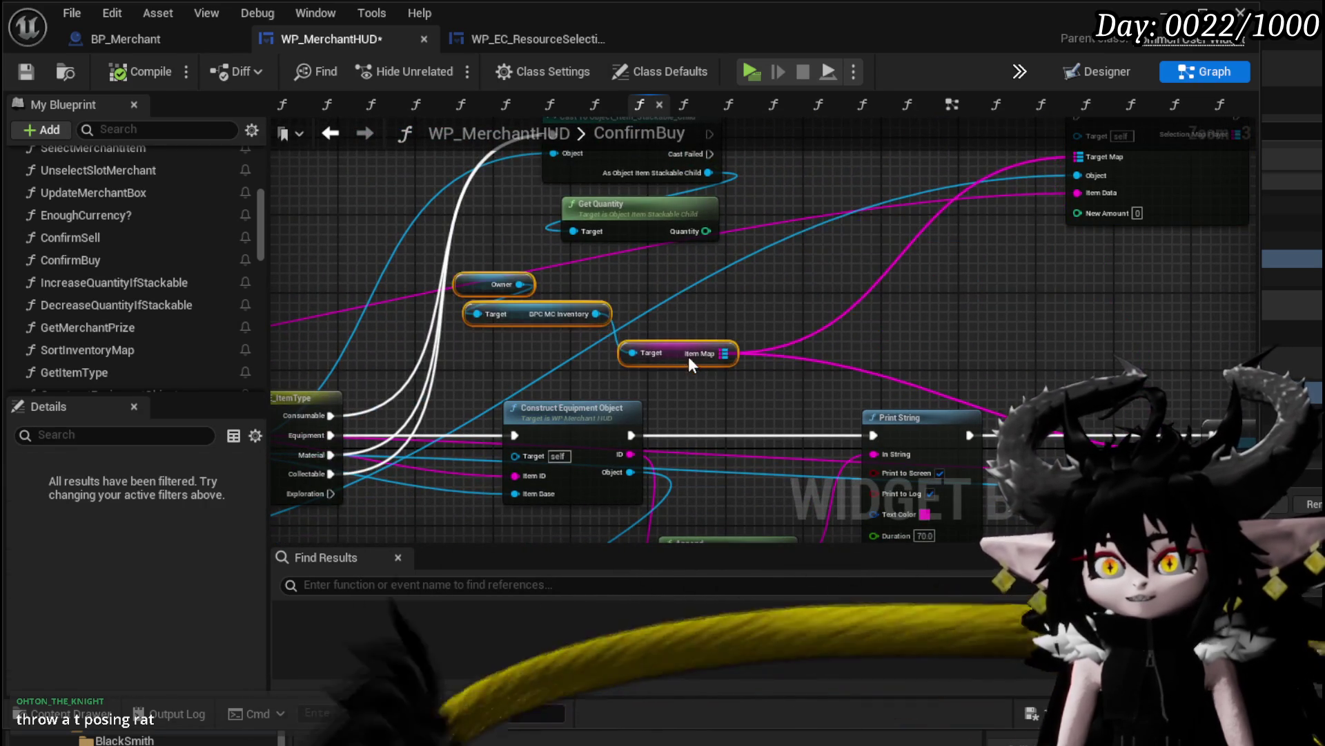
pyautogui.moveTo(963, 326)
pyautogui.mouseDown()
pyautogui.moveTo(921, 296)
pyautogui.moveTo(622, 287)
pyautogui.moveTo(700, 272)
pyautogui.moveTo(702, 256)
pyautogui.moveTo(715, 300)
pyautogui.moveTo(528, 301)
pyautogui.moveTo(574, 446)
pyautogui.moveTo(555, 309)
pyautogui.moveTo(930, 306)
pyautogui.moveTo(473, 319)
pyautogui.moveTo(711, 325)
pyautogui.moveTo(468, 316)
pyautogui.moveTo(340, 288)
pyautogui.moveTo(222, 283)
pyautogui.mouseUp()
pyautogui.click(617, 292)
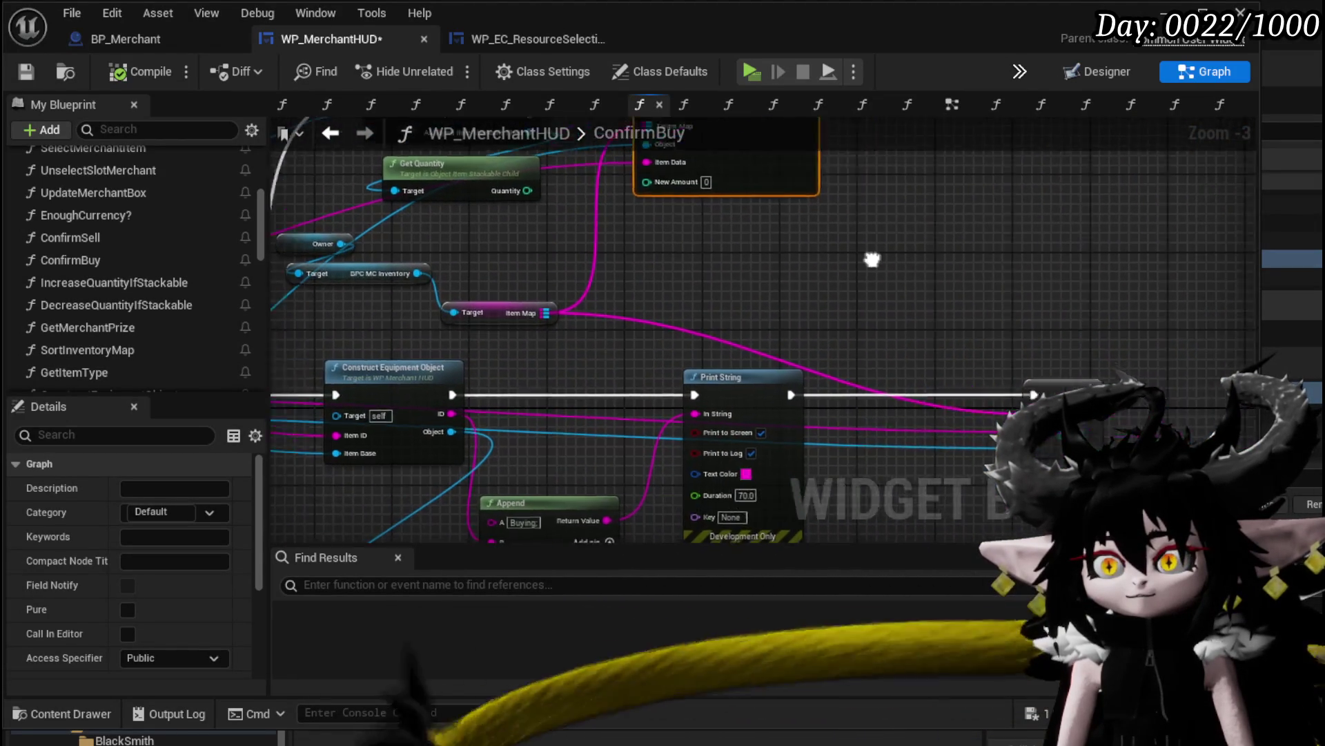
# Move the ADD node to just after Print String
pyautogui.moveTo(850, 276)
pyautogui.mouseDown()
pyautogui.moveTo(730, 275)
pyautogui.moveTo(1100, 247)
pyautogui.moveTo(839, 256)
pyautogui.moveTo(967, 256)
pyautogui.mouseUp()
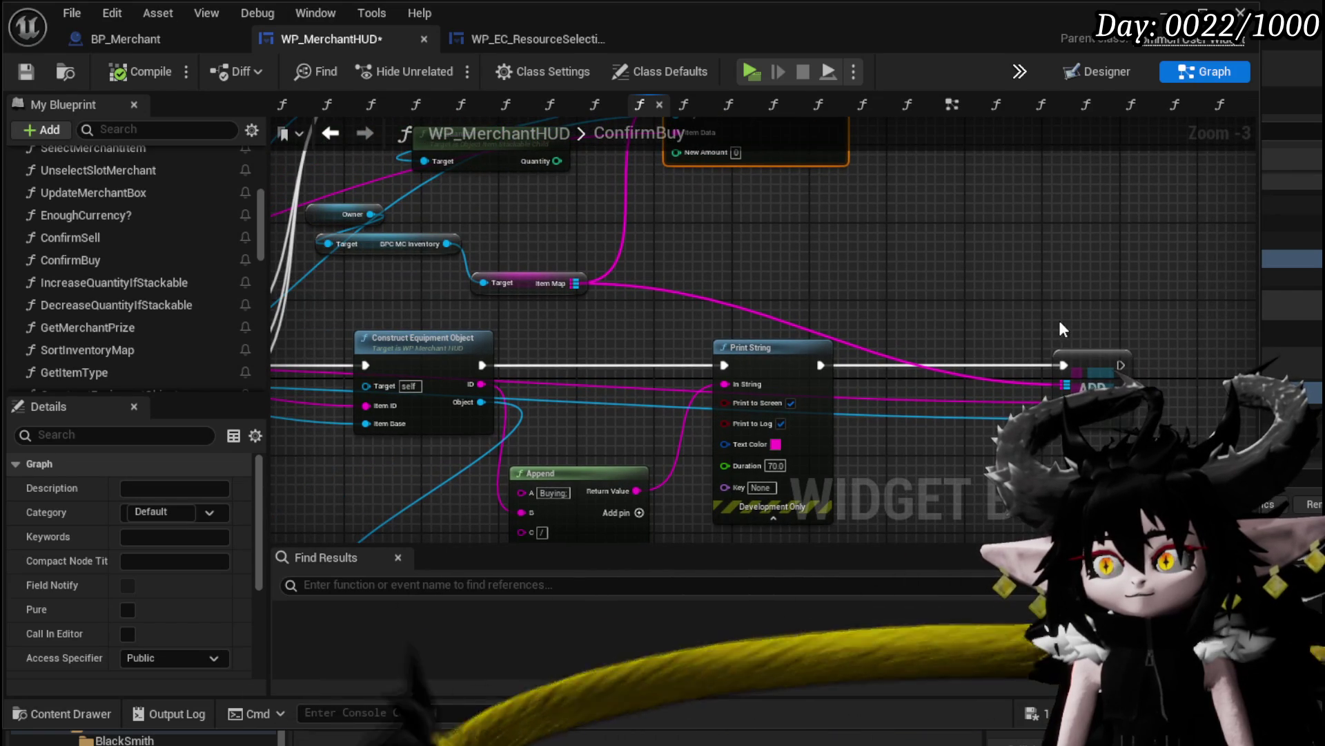
pyautogui.moveTo(1079, 362); pyautogui.dragTo(637, 344)
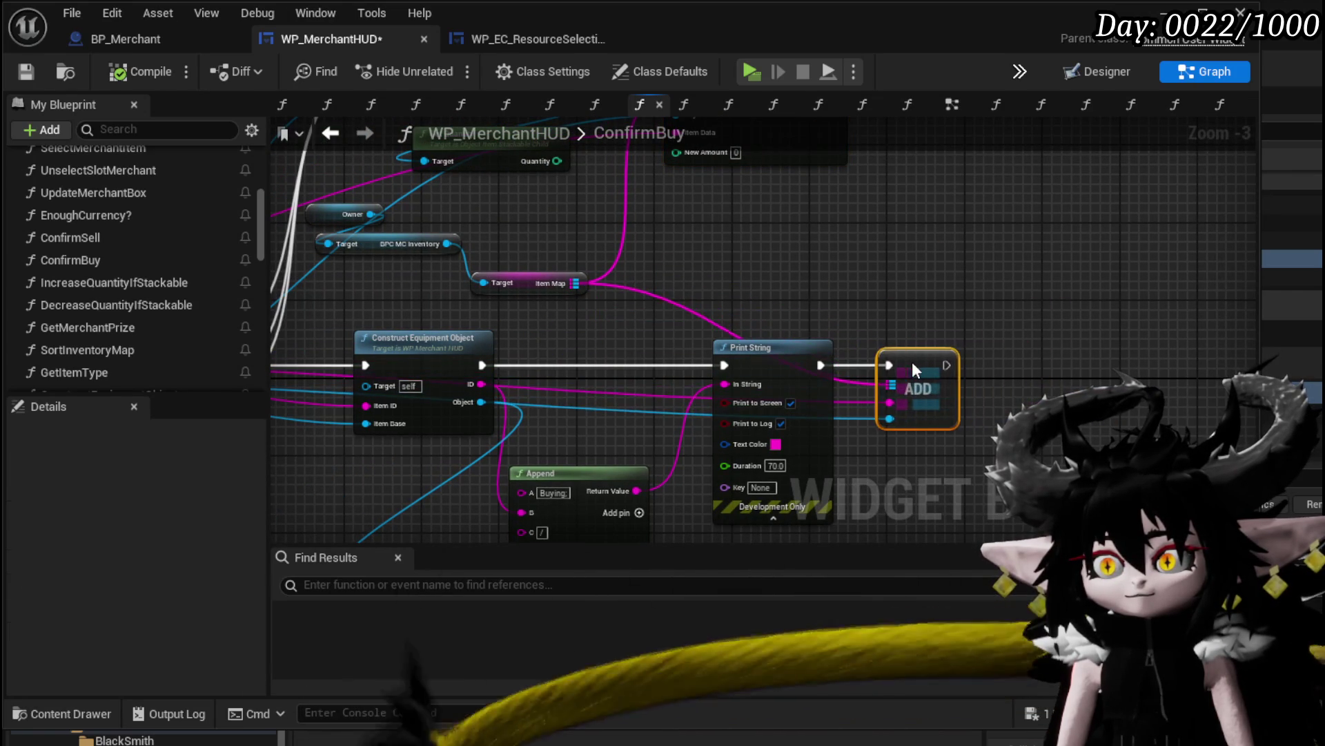
pyautogui.moveTo(621, 290)
pyautogui.mouseDown()
pyautogui.moveTo(740, 402)
pyautogui.moveTo(778, 344)
pyautogui.mouseUp()
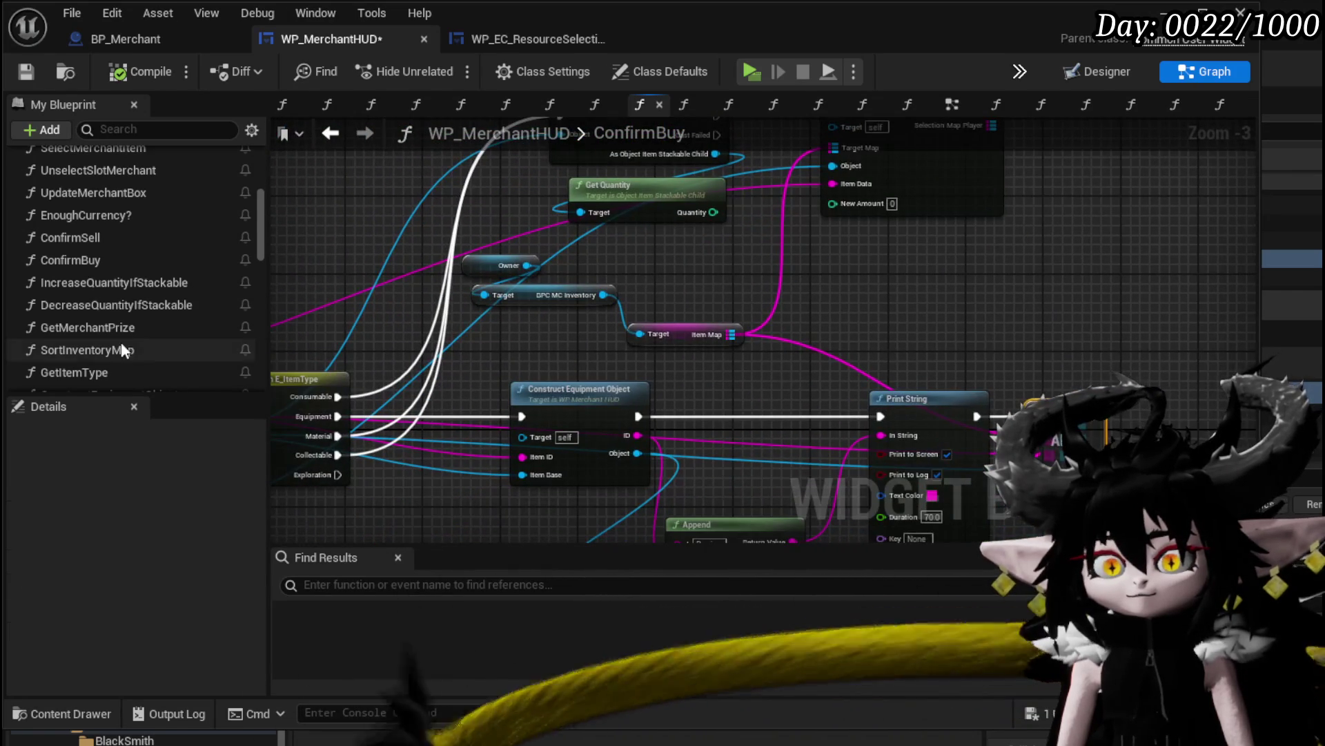
# Place a Construct Stackable Object call node in the ConfirmBuy graph
pyautogui.scroll(-5, 167, 309)
pyautogui.scroll(2, 131, 277)
pyautogui.moveTo(105, 273)
pyautogui.mouseDown()
pyautogui.moveTo(905, 260)
pyautogui.moveTo(739, 317)
pyautogui.moveTo(803, 295)
pyautogui.mouseUp()
# Feed Item Base, the item ID and Item Map into Construct Stackable Object
pyautogui.moveTo(560, 393)
pyautogui.mouseDown()
pyautogui.moveTo(1084, 303)
pyautogui.moveTo(872, 357)
pyautogui.mouseUp()
pyautogui.moveTo(1004, 317); pyautogui.dragTo(991, 252)
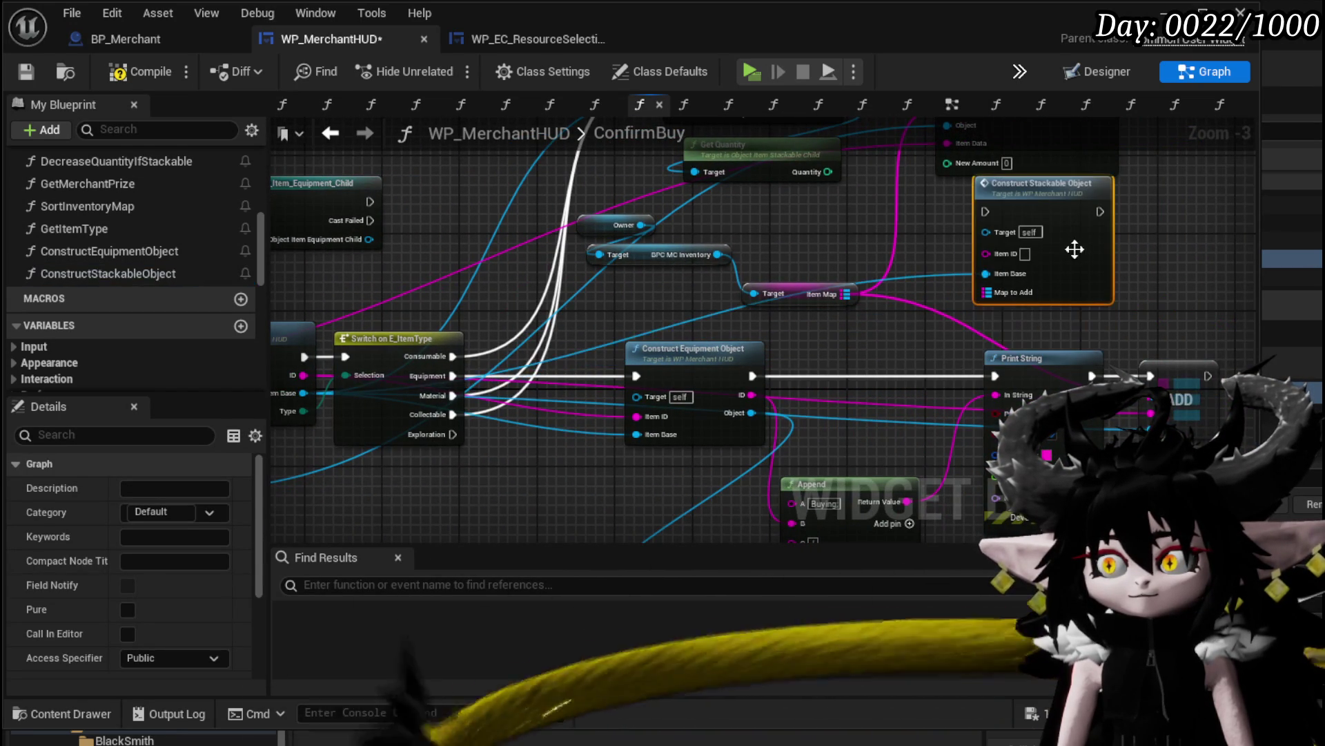
pyautogui.moveTo(304, 412)
pyautogui.mouseDown()
pyautogui.moveTo(956, 268)
pyautogui.moveTo(979, 342)
pyautogui.mouseUp()
pyautogui.moveTo(847, 267)
pyautogui.mouseDown()
pyautogui.moveTo(1233, 255)
pyautogui.moveTo(898, 310)
pyautogui.moveTo(589, 413)
pyautogui.mouseUp()
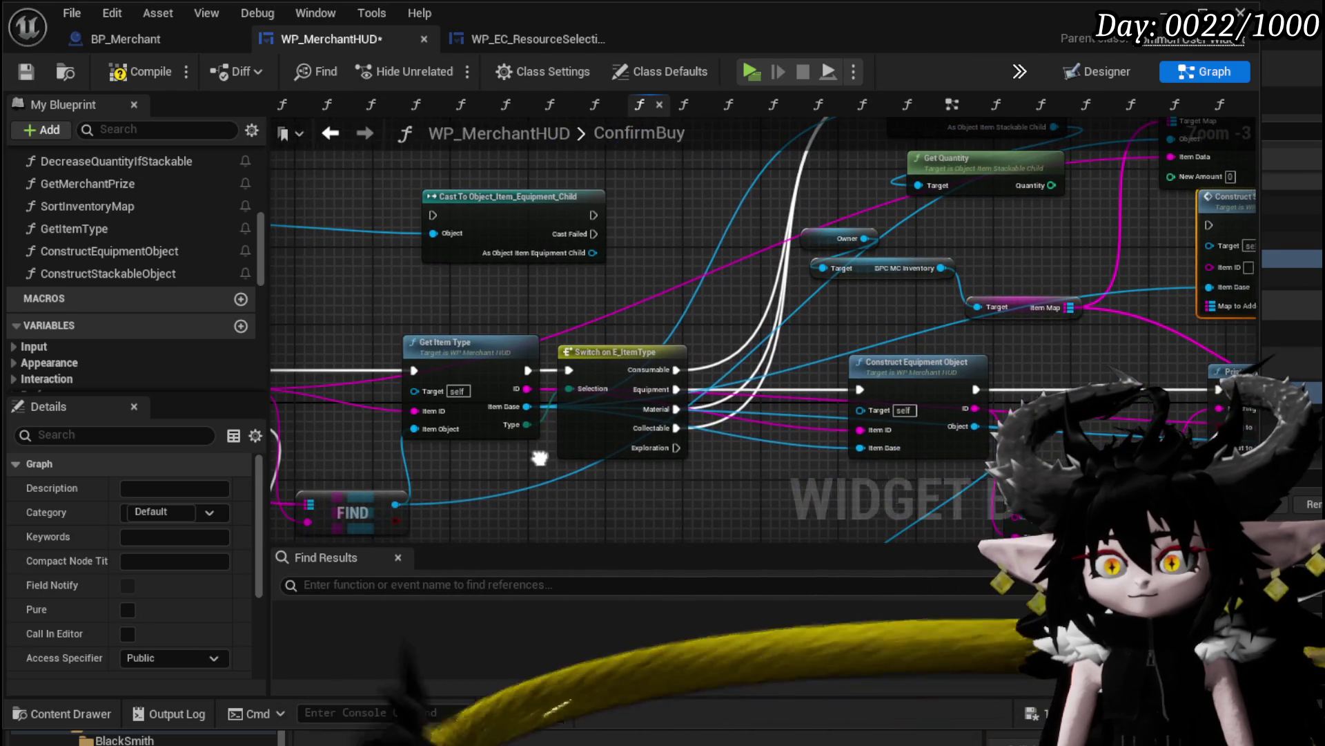
pyautogui.moveTo(536, 456); pyautogui.dragTo(445, 469)
pyautogui.moveTo(428, 400)
pyautogui.mouseDown()
pyautogui.moveTo(1129, 262)
pyautogui.moveTo(1131, 276)
pyautogui.mouseUp()
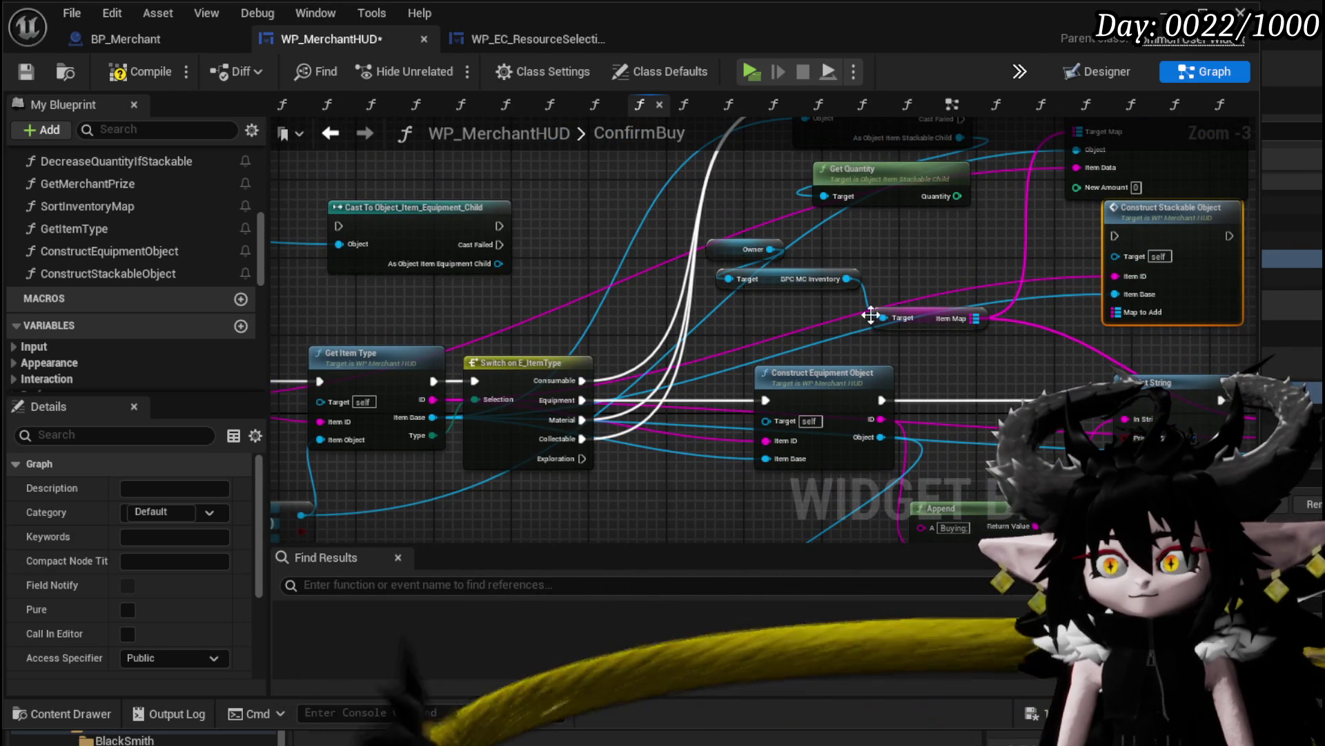
pyautogui.moveTo(872, 305)
pyautogui.mouseDown()
pyautogui.moveTo(646, 321)
pyautogui.moveTo(759, 387)
pyautogui.moveTo(782, 417)
pyautogui.moveTo(768, 380)
pyautogui.moveTo(932, 375)
pyautogui.mouseUp()
pyautogui.moveTo(1041, 276); pyautogui.dragTo(964, 335)
# Delete the Increase Quantity if Stackable, cast and quantity nodes
pyautogui.click(949, 314)
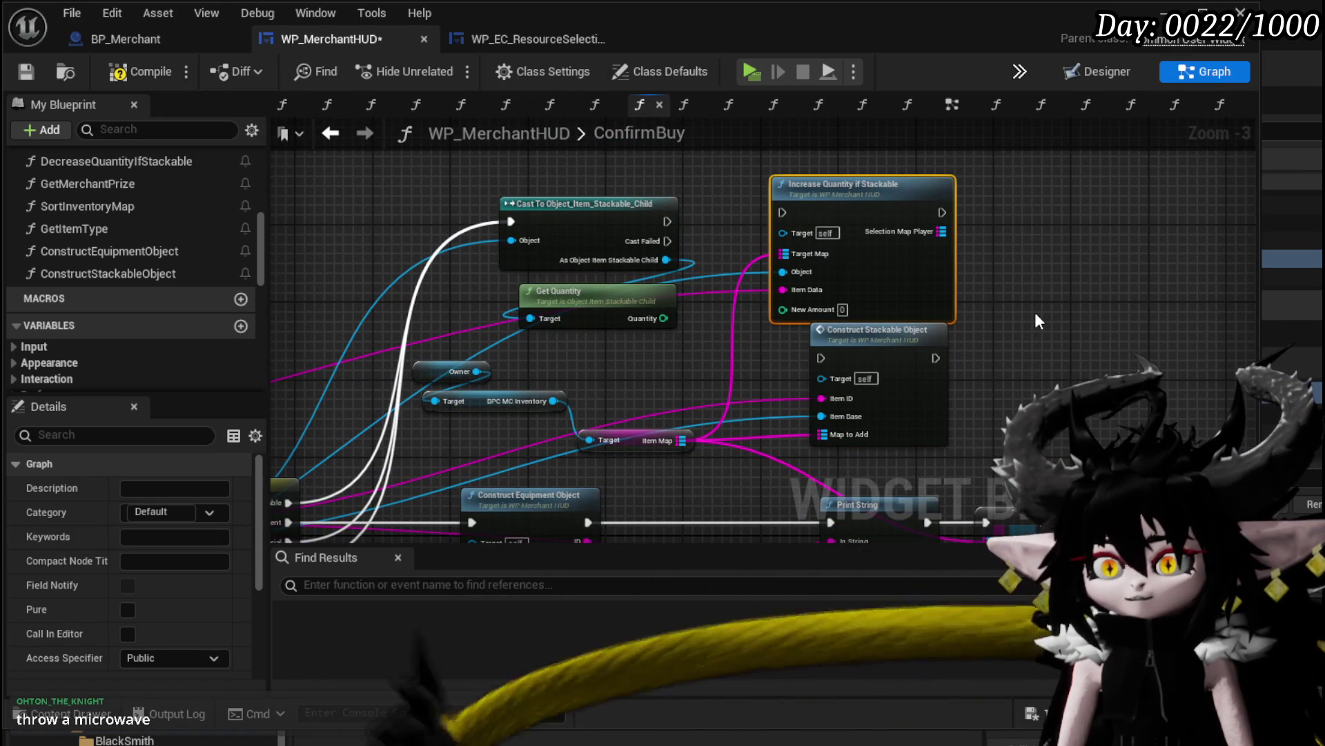
pyautogui.press('Delete')
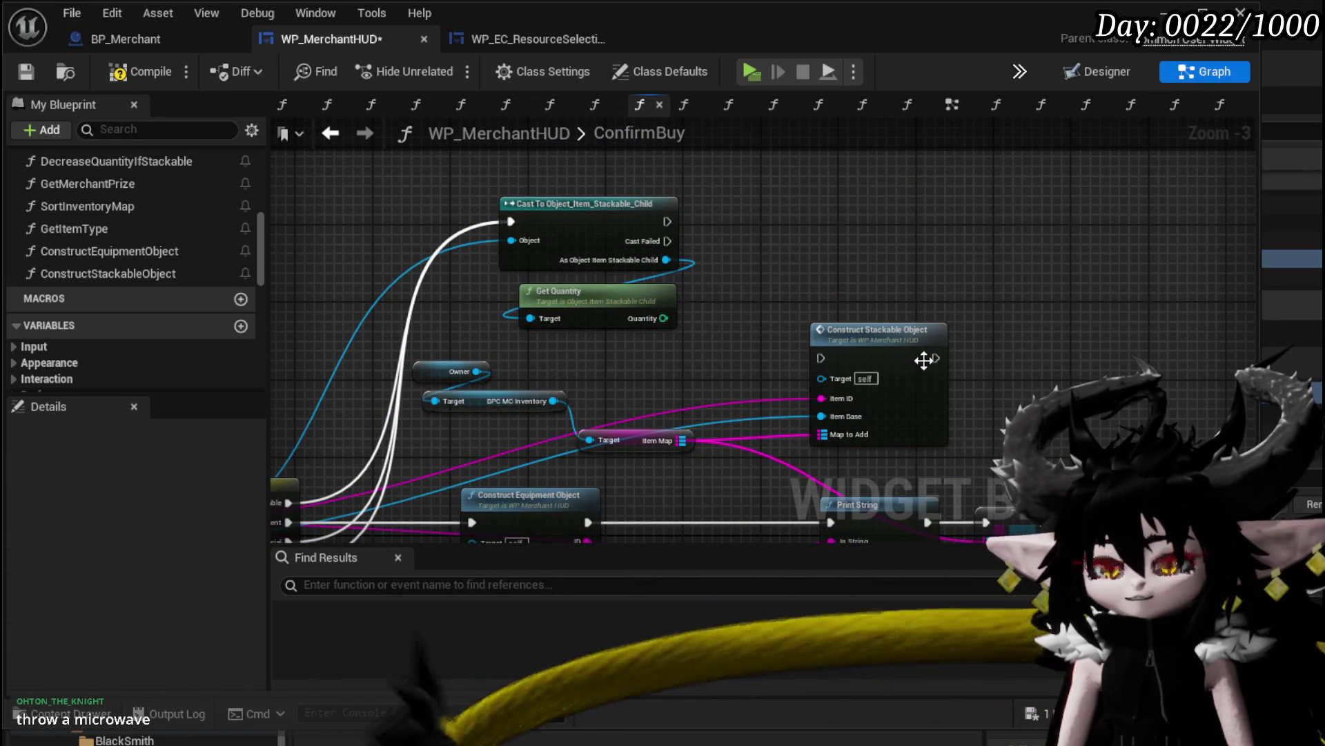
pyautogui.moveTo(926, 358); pyautogui.dragTo(886, 272)
pyautogui.press('Delete')
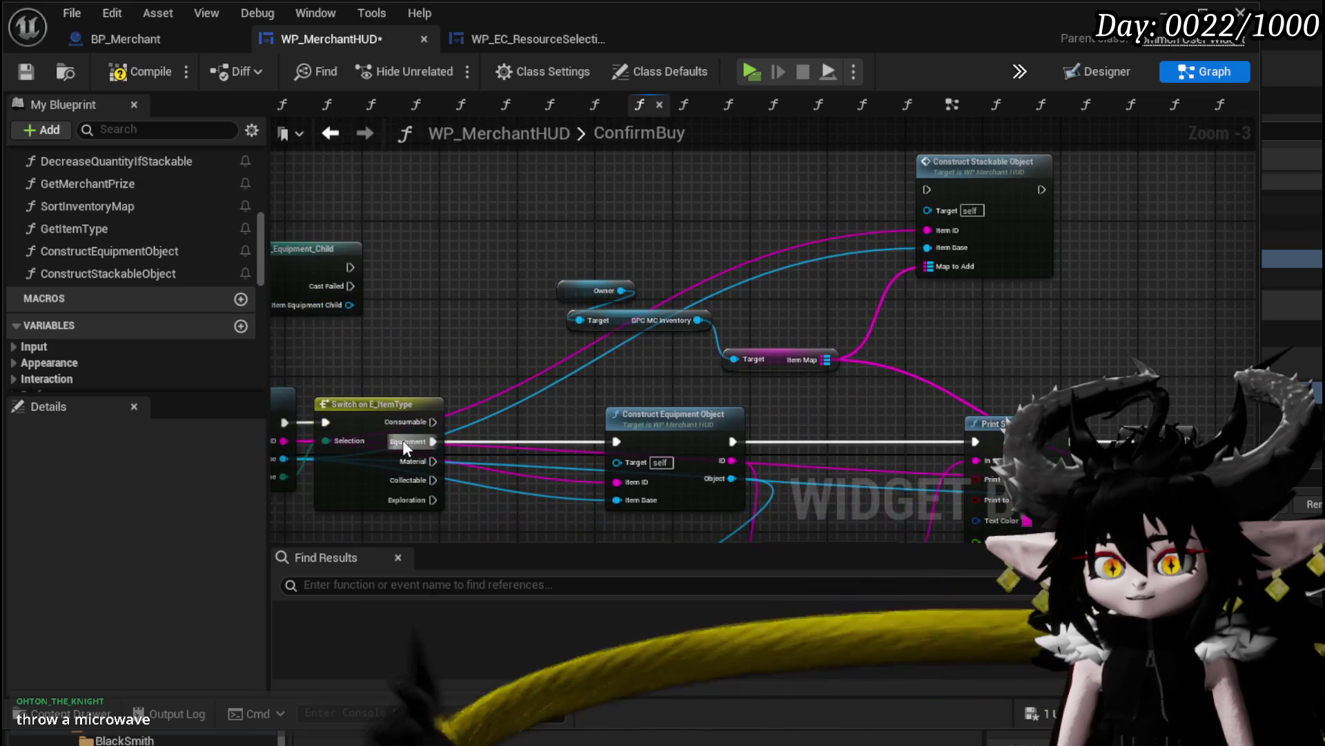
# Wire the switch's Consumable and Material cases into Construct Stackable Object
pyautogui.moveTo(433, 421); pyautogui.dragTo(917, 193)
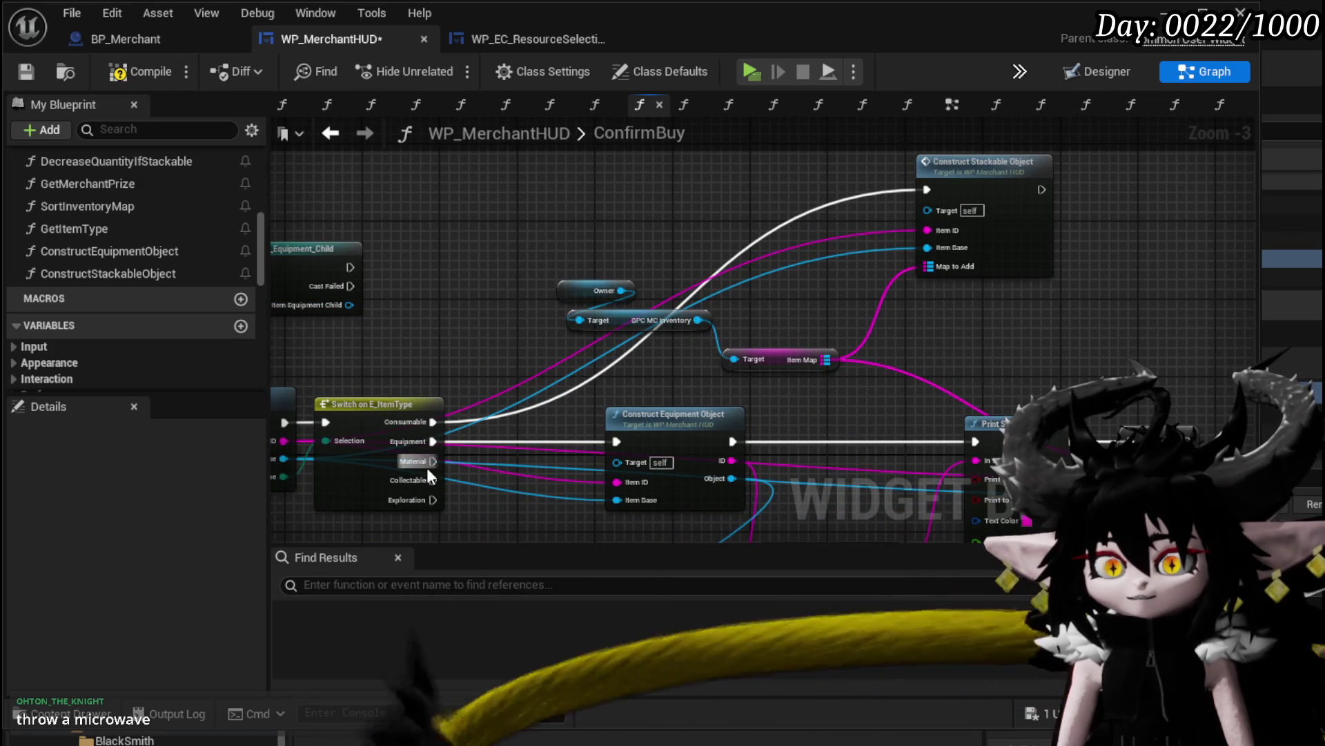
pyautogui.moveTo(433, 461); pyautogui.dragTo(828, 228)
pyautogui.moveTo(922, 192)
pyautogui.mouseDown()
pyautogui.moveTo(776, 207)
pyautogui.moveTo(830, 219)
pyautogui.mouseUp()
pyautogui.moveTo(998, 289); pyautogui.dragTo(1032, 261)
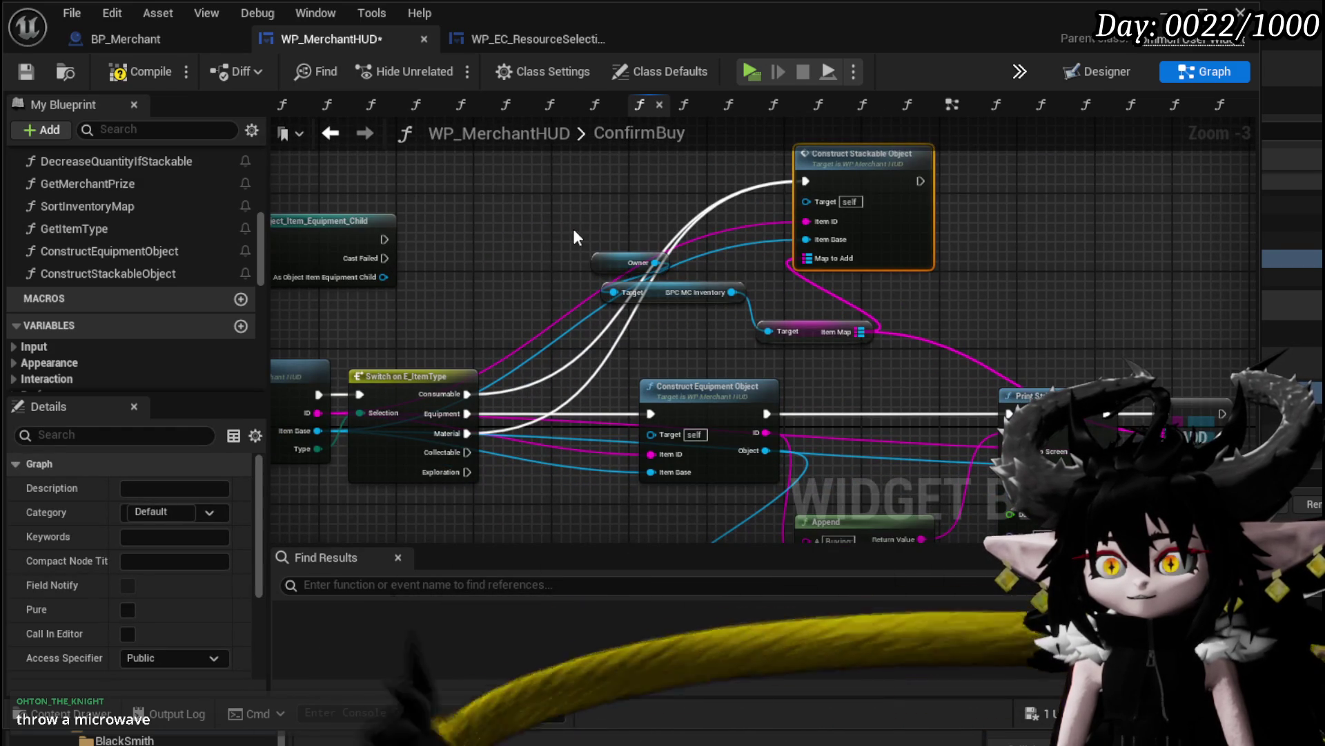
# Paste a copy of the Owner, SPC MC Inventory and Item Map nodes near ADD
pyautogui.moveTo(574, 232)
pyautogui.mouseDown()
pyautogui.moveTo(776, 334)
pyautogui.moveTo(635, 184)
pyautogui.moveTo(677, 258)
pyautogui.moveTo(706, 259)
pyautogui.mouseUp()
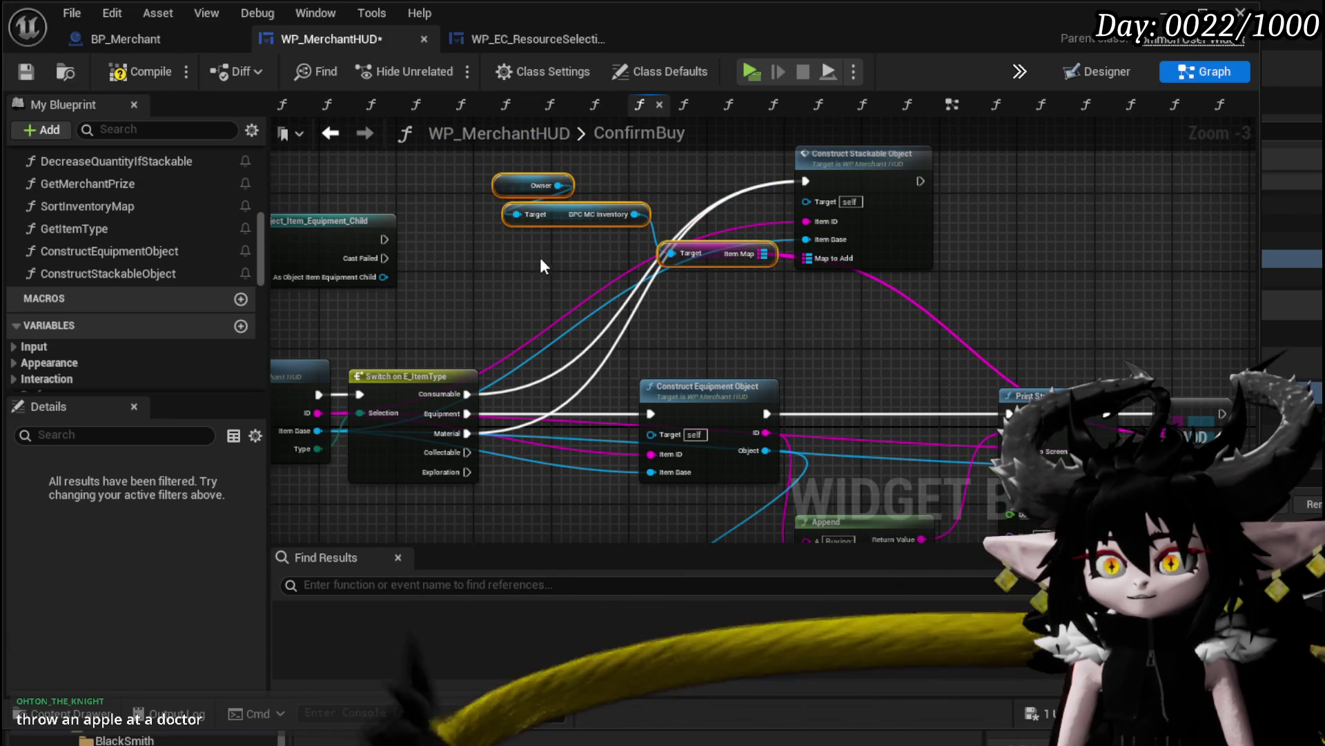
pyautogui.moveTo(548, 264); pyautogui.dragTo(673, 173)
pyautogui.moveTo(995, 266); pyautogui.dragTo(767, 289)
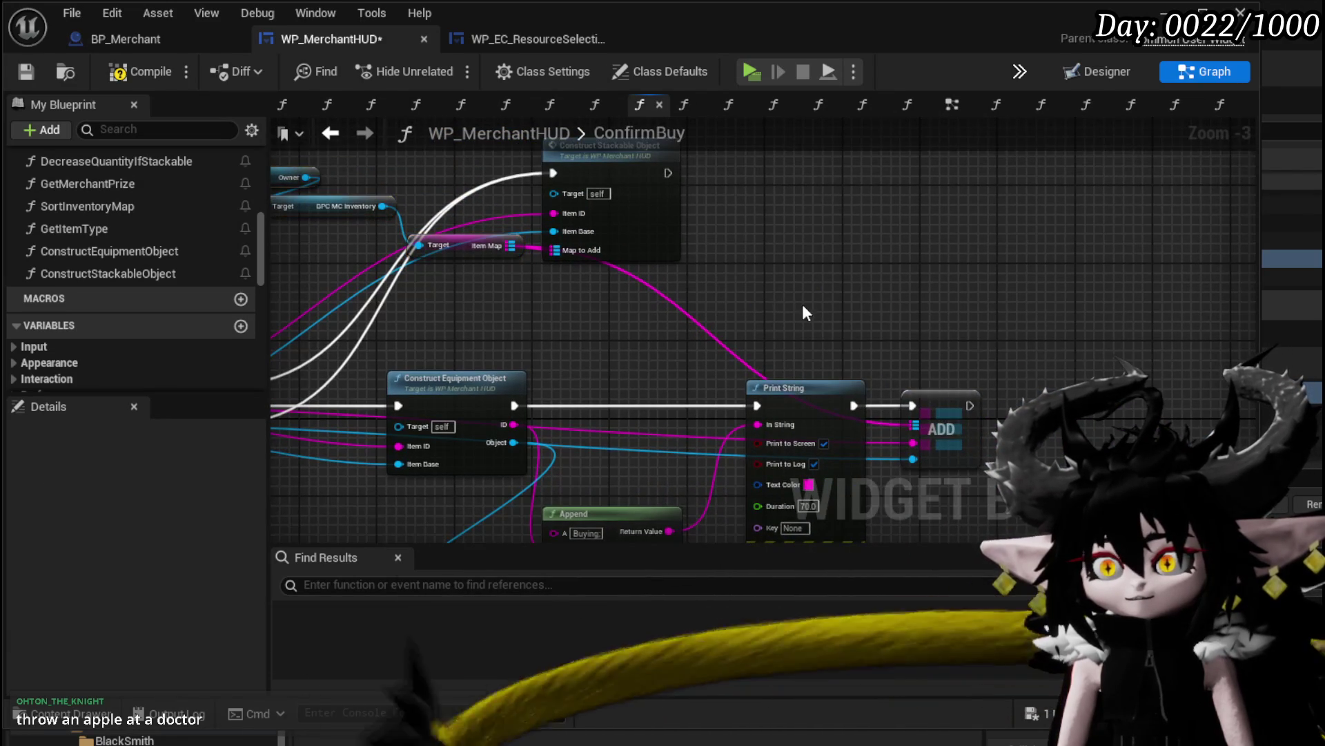
pyautogui.hotkey('ctrl', 'v')
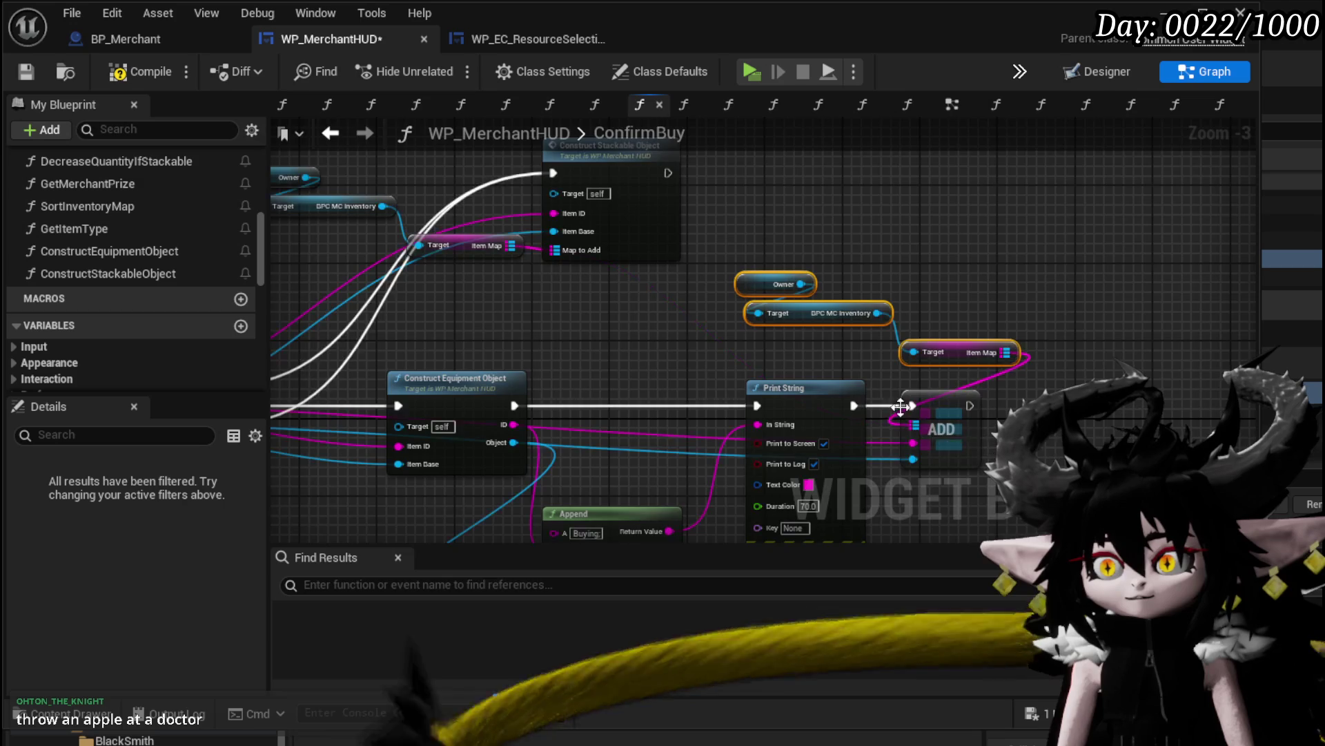
pyautogui.moveTo(651, 307)
pyautogui.mouseDown()
pyautogui.moveTo(825, 304)
pyautogui.moveTo(1034, 350)
pyautogui.mouseUp()
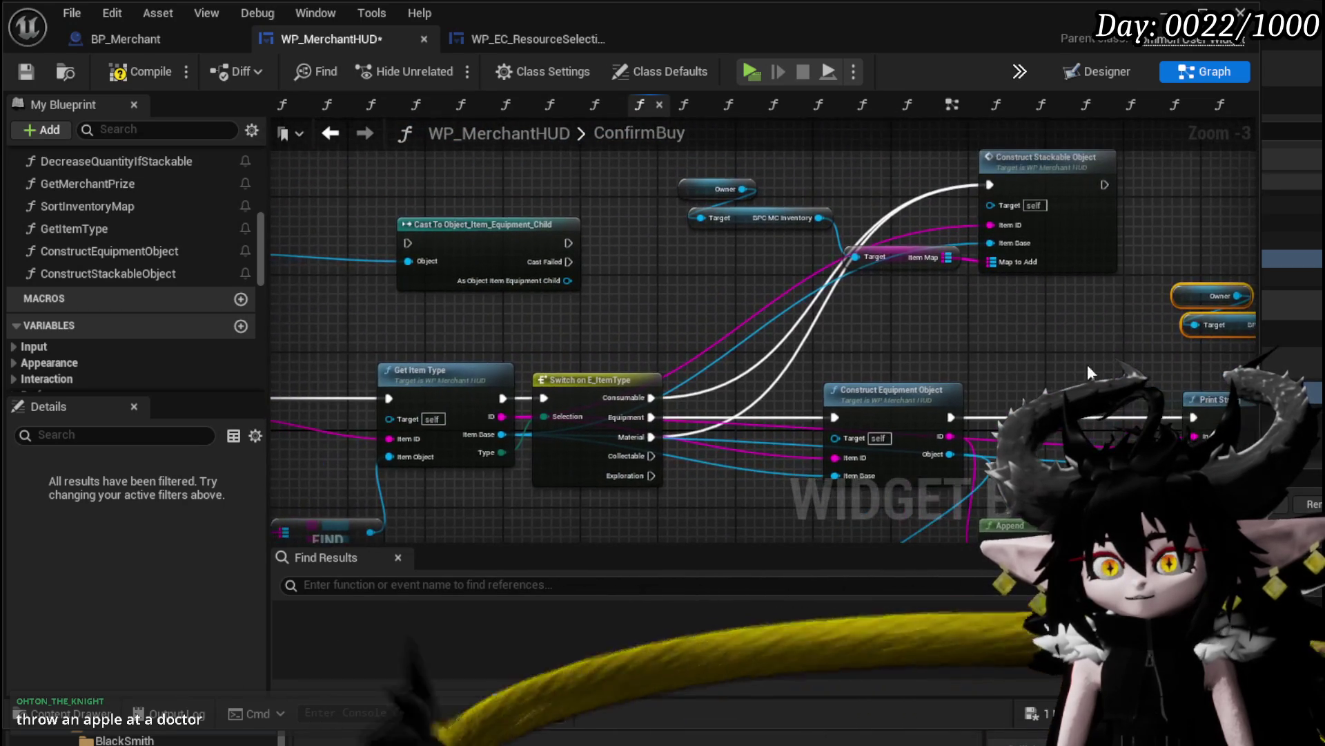
pyautogui.moveTo(499, 325)
pyautogui.mouseDown()
pyautogui.moveTo(542, 324)
pyautogui.moveTo(681, 198)
pyautogui.moveTo(806, 148)
pyautogui.moveTo(559, 58)
pyautogui.moveTo(1085, 267)
pyautogui.mouseUp()
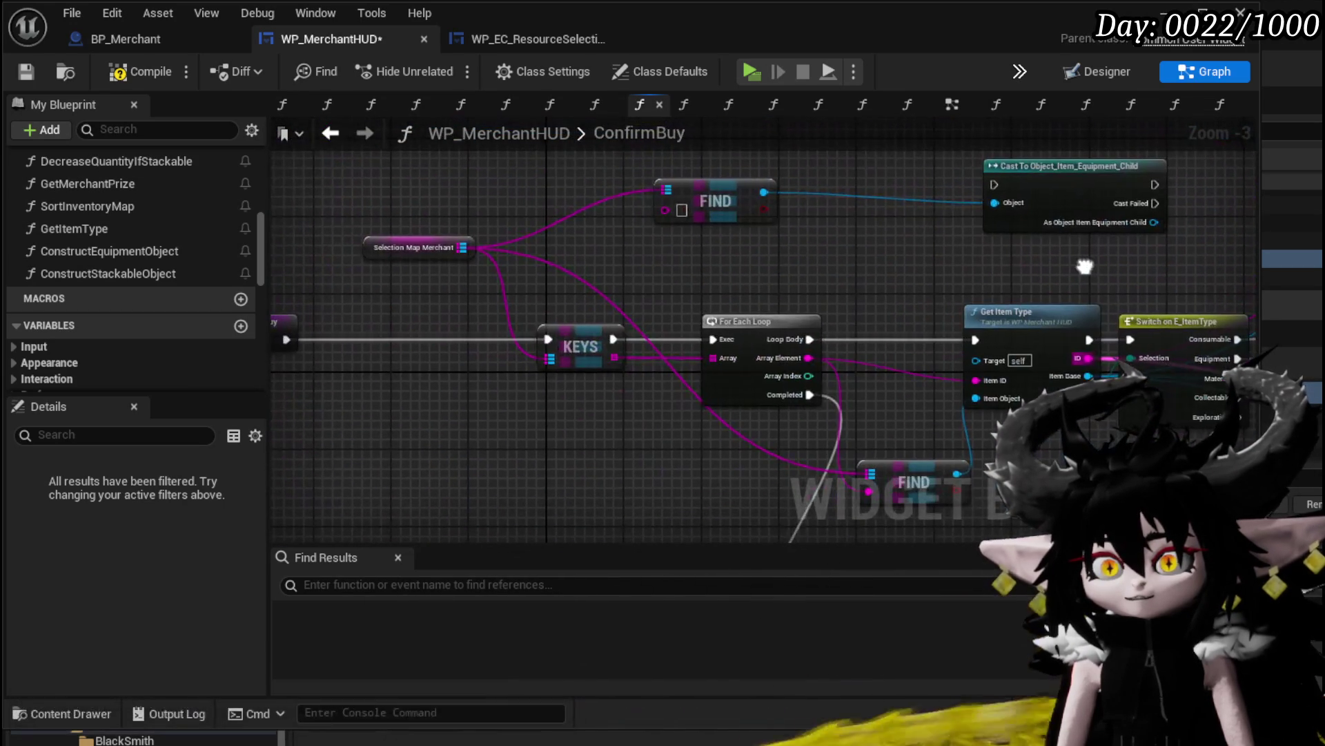
# Save WP_MerchantHUD and pan through ConfirmBuy to check the Add Full Map chain
pyautogui.click(26, 72)
pyautogui.moveTo(703, 264)
pyautogui.mouseDown()
pyautogui.moveTo(502, 270)
pyautogui.moveTo(607, 272)
pyautogui.moveTo(599, 259)
pyautogui.mouseUp()
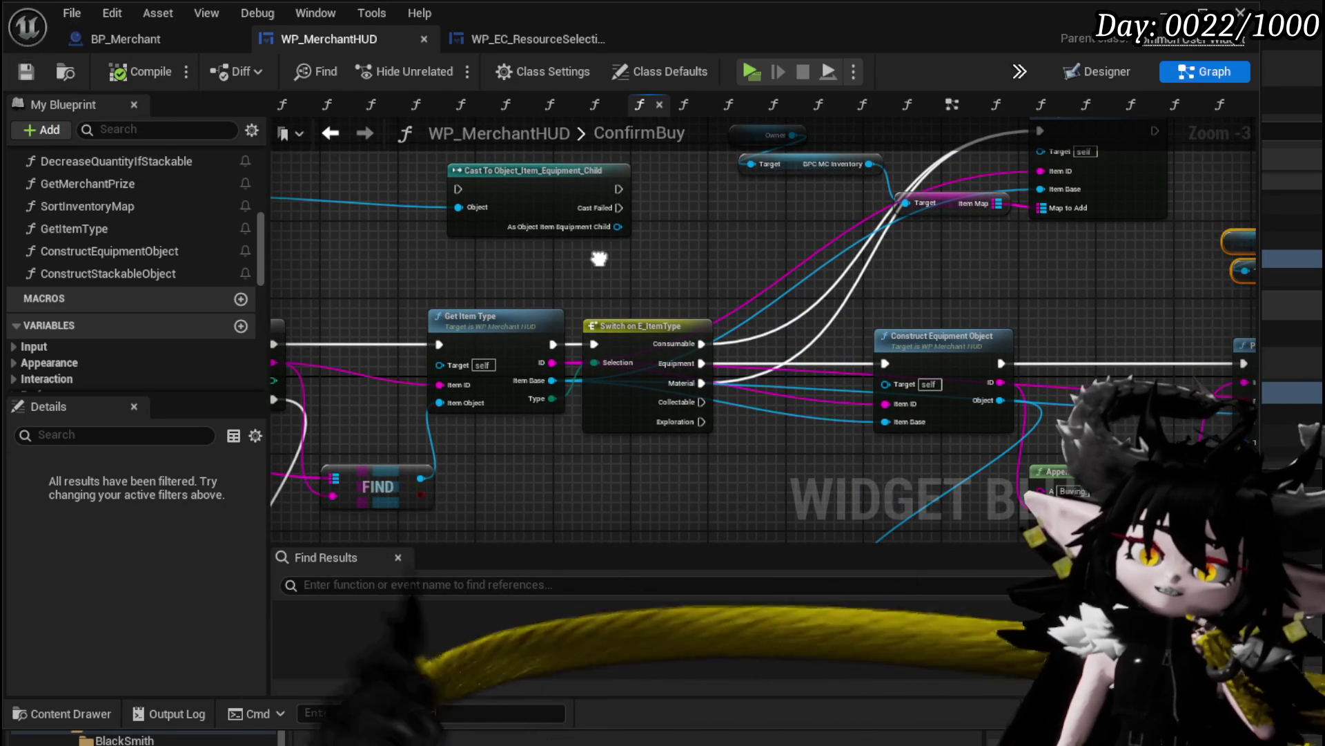
pyautogui.moveTo(599, 258)
pyautogui.mouseDown()
pyautogui.moveTo(640, 306)
pyautogui.moveTo(545, 318)
pyautogui.moveTo(333, 287)
pyautogui.moveTo(755, 298)
pyautogui.moveTo(425, 286)
pyautogui.mouseUp()
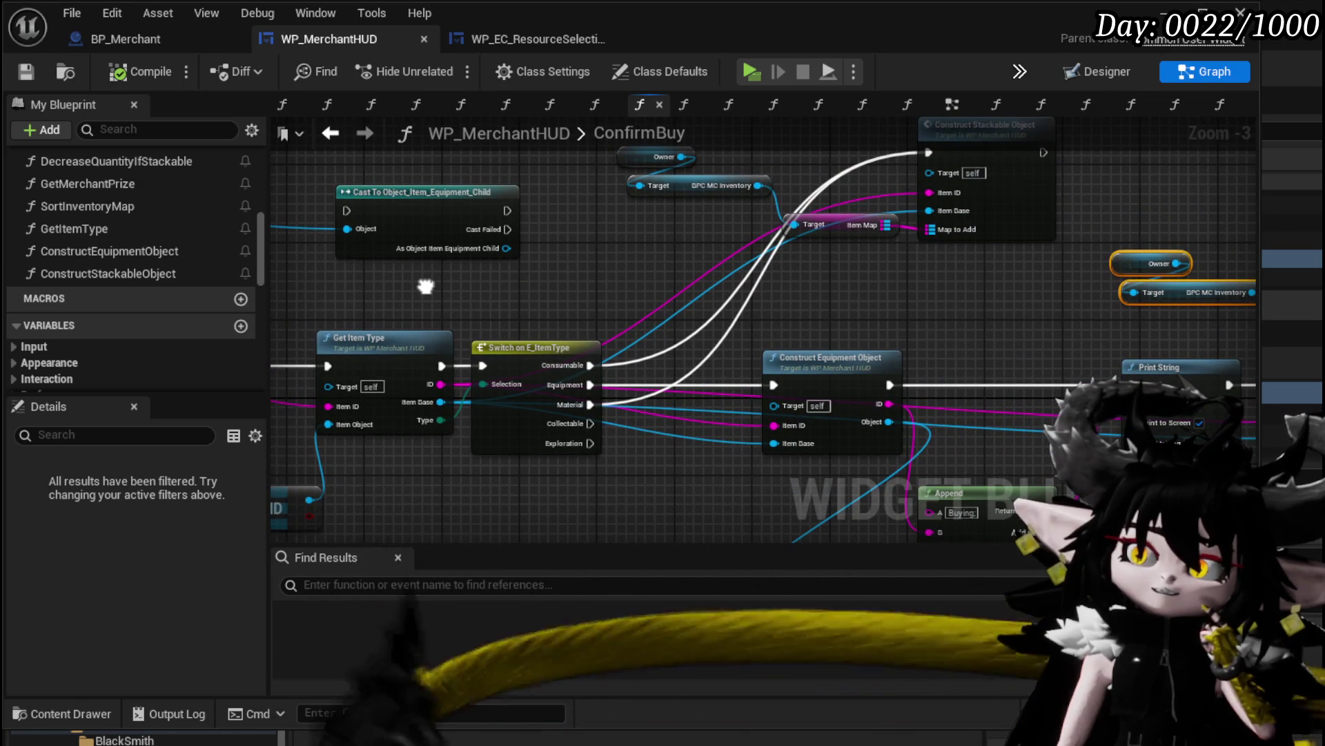
pyautogui.moveTo(429, 287); pyautogui.dragTo(517, 114)
pyautogui.scroll(-2, 743, 349)
pyautogui.moveTo(743, 349); pyautogui.dragTo(738, 270)
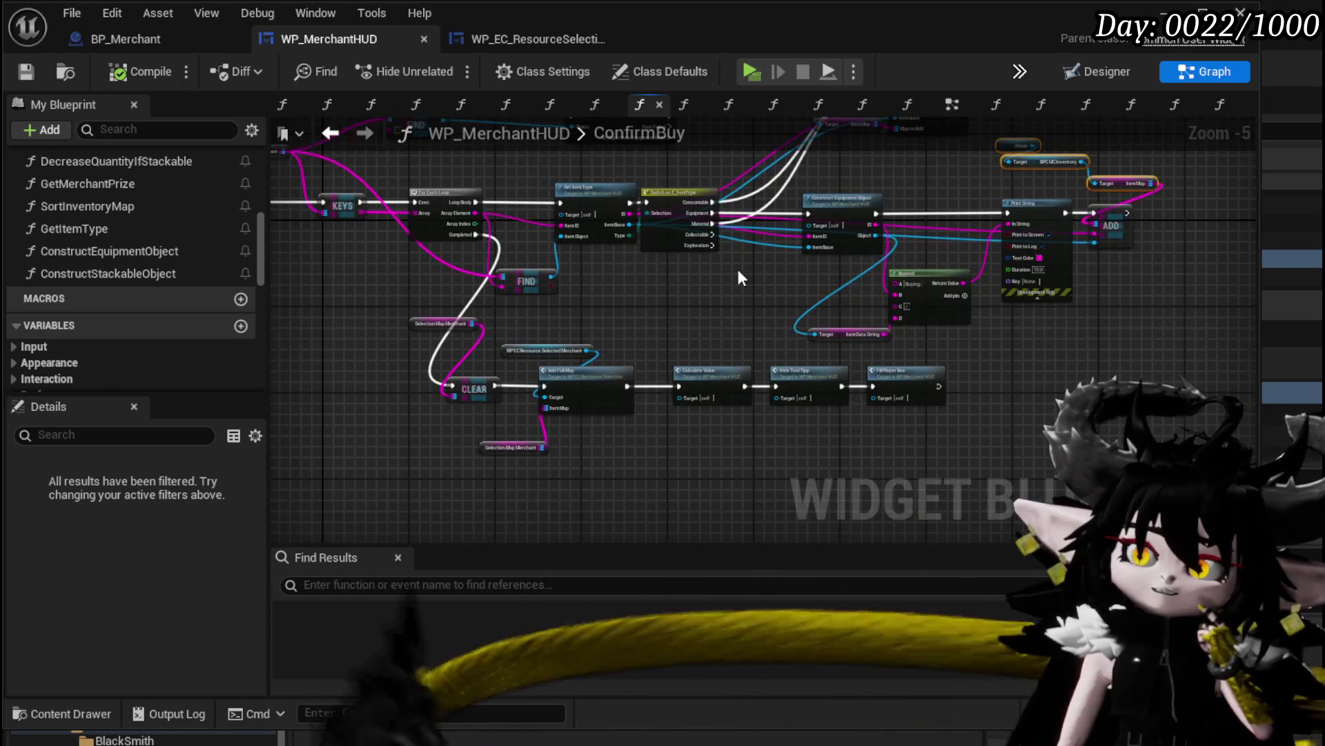
pyautogui.scroll(2, 528, 319)
pyautogui.moveTo(560, 316)
pyautogui.mouseDown()
pyautogui.moveTo(591, 301)
pyautogui.moveTo(651, 352)
pyautogui.mouseUp()
pyautogui.scroll(-2, 651, 353)
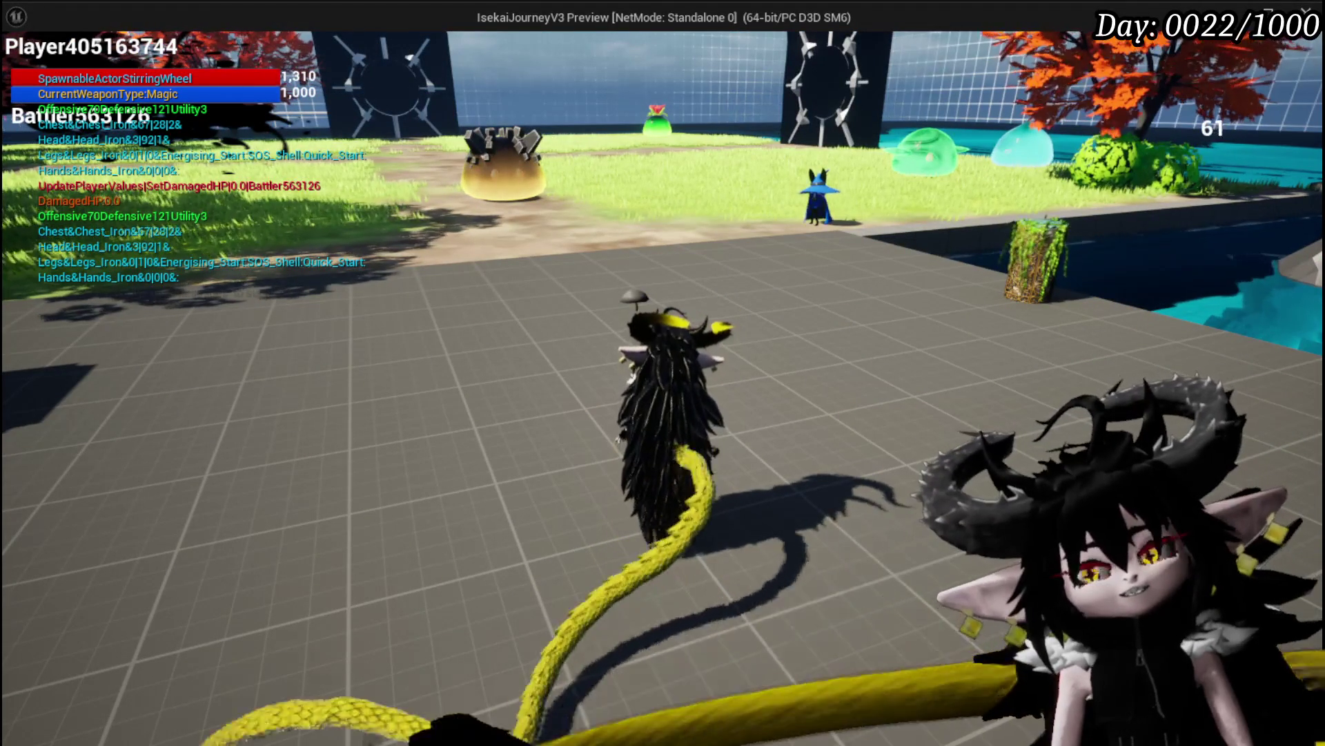
# Walk to the merchant, sell Copper Ore, then add two Copper Ore to the purchase
pyautogui.press('w')
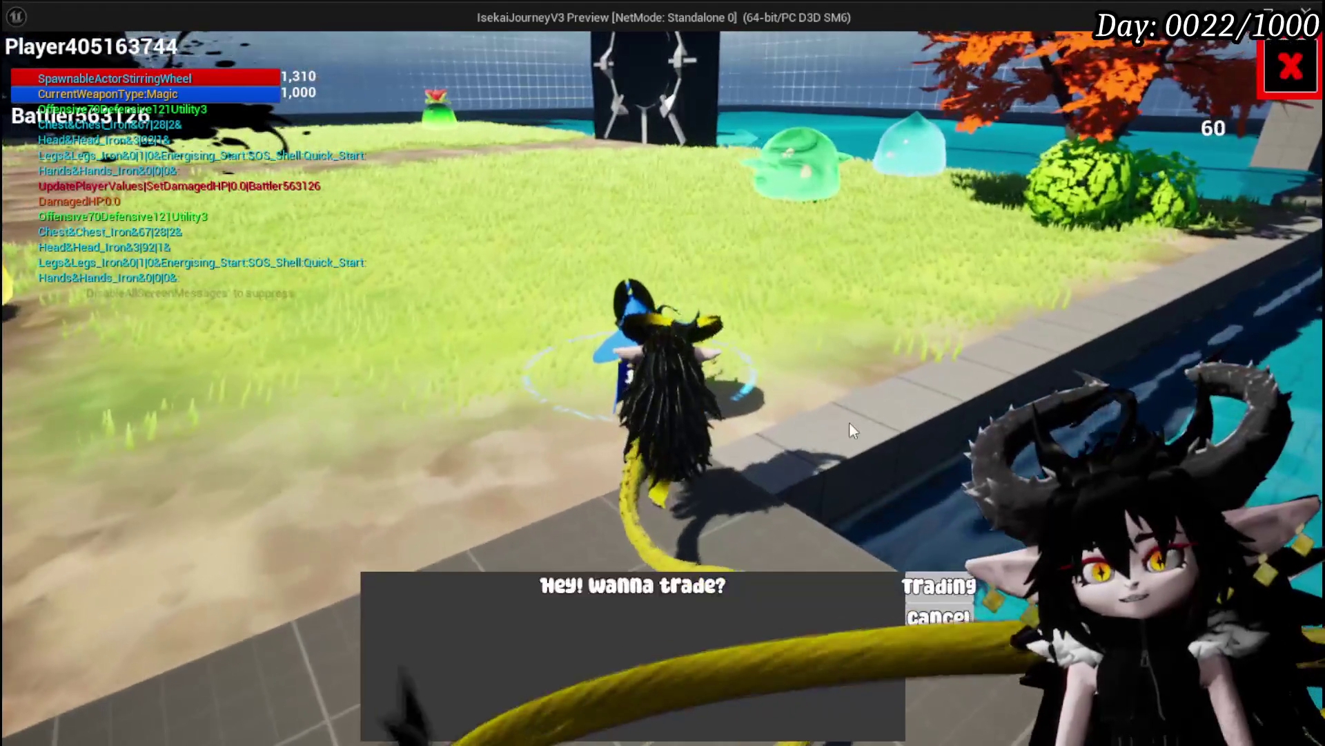
pyautogui.click(925, 587)
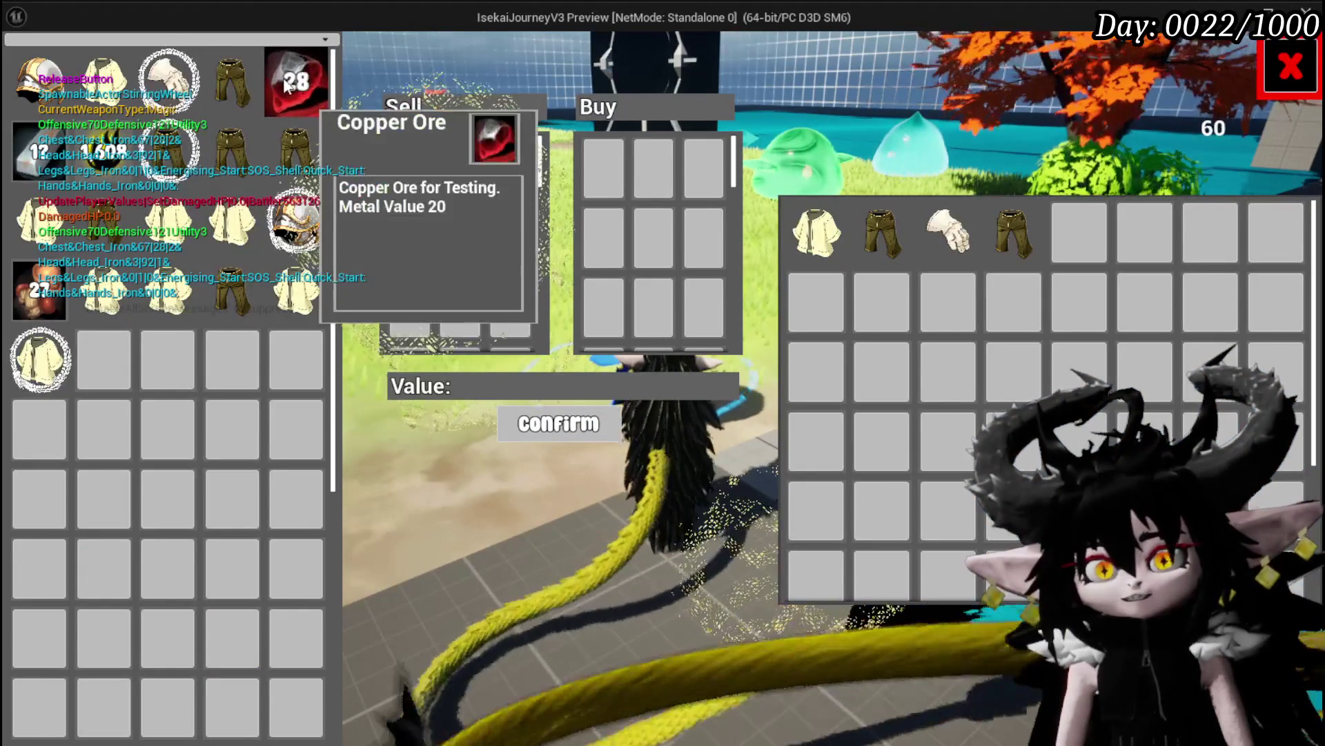
pyautogui.click(287, 83)
pyautogui.click(287, 83)
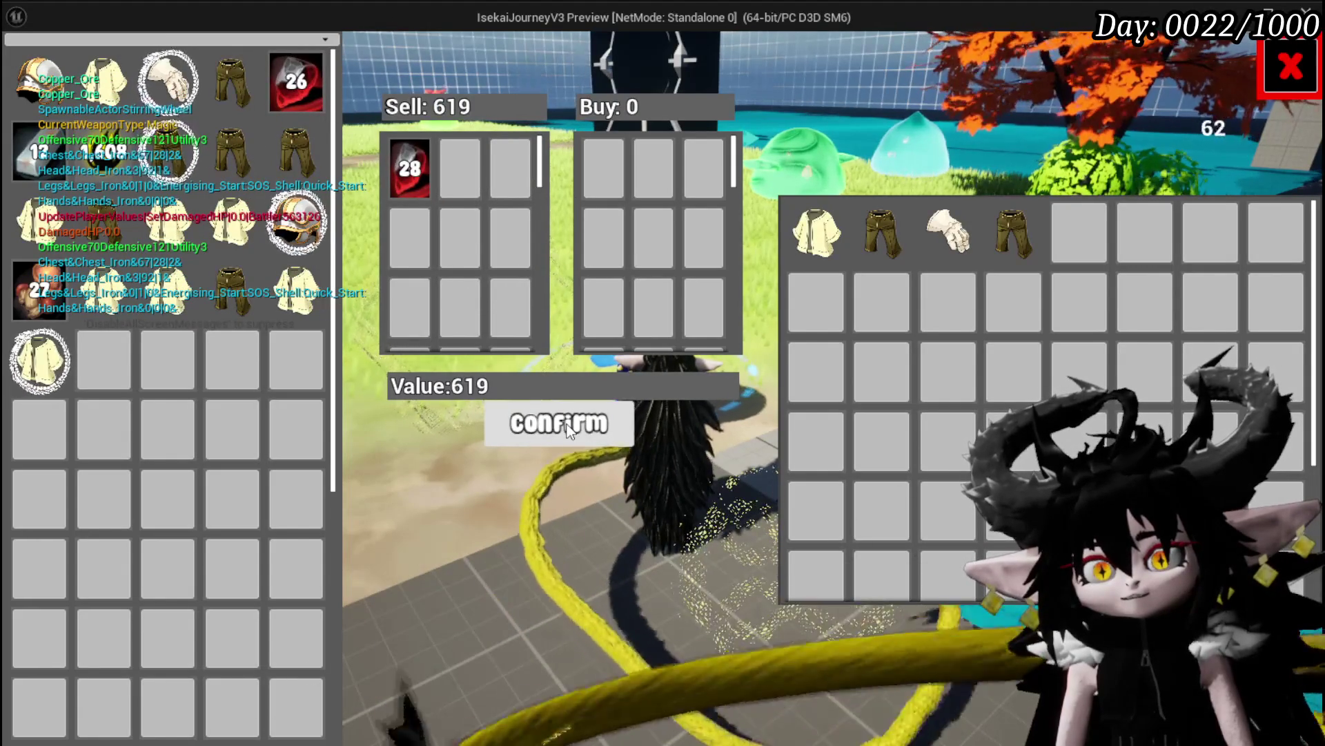
pyautogui.click(567, 428)
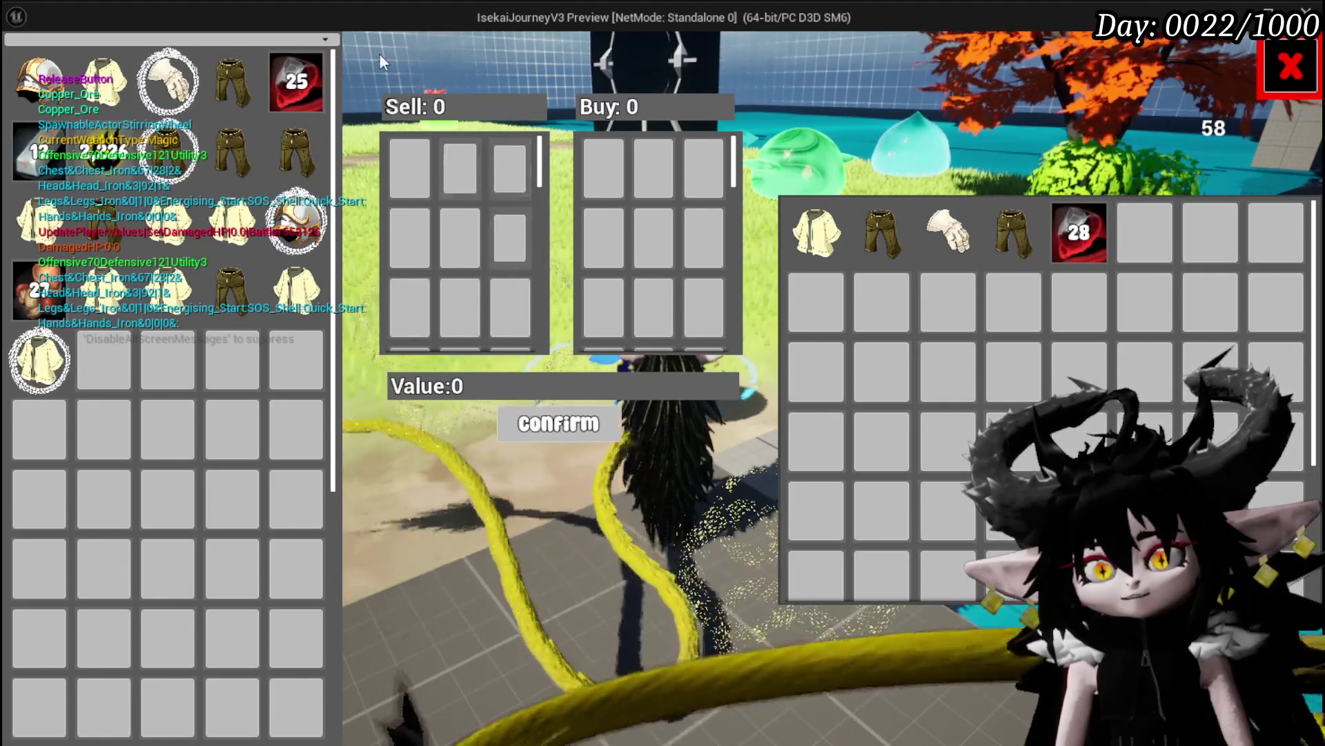
pyautogui.click(1079, 232)
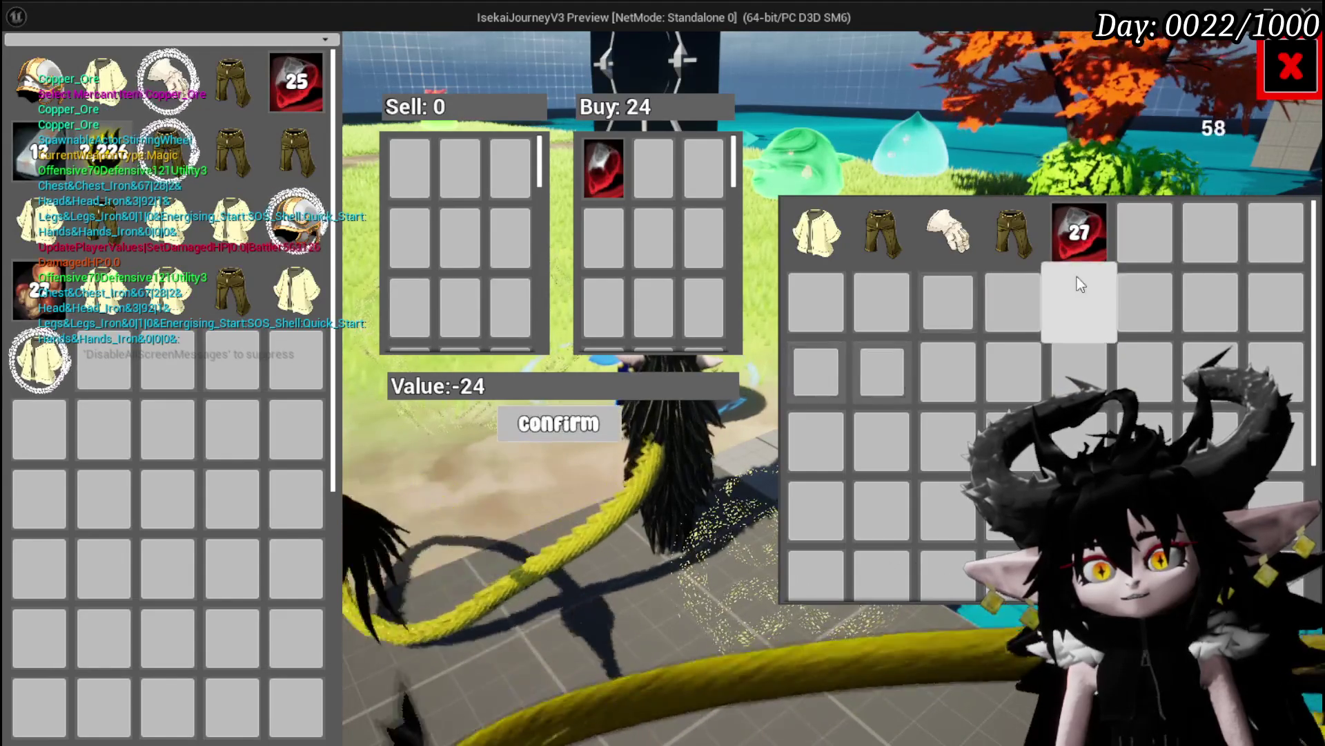
pyautogui.click(1081, 239)
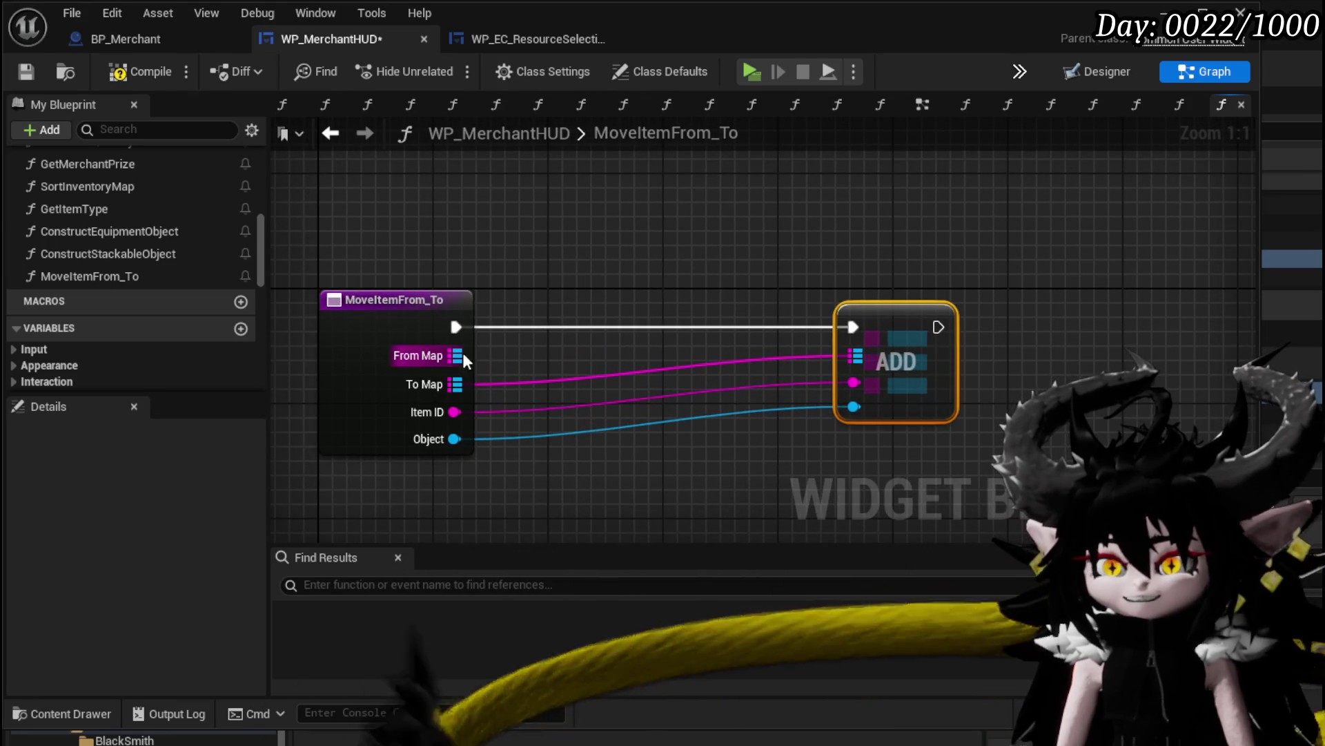
# Try a Find node on From Map, then delete it
pyautogui.moveTo(463, 356); pyautogui.dragTo(595, 259)
pyautogui.write('Fi')
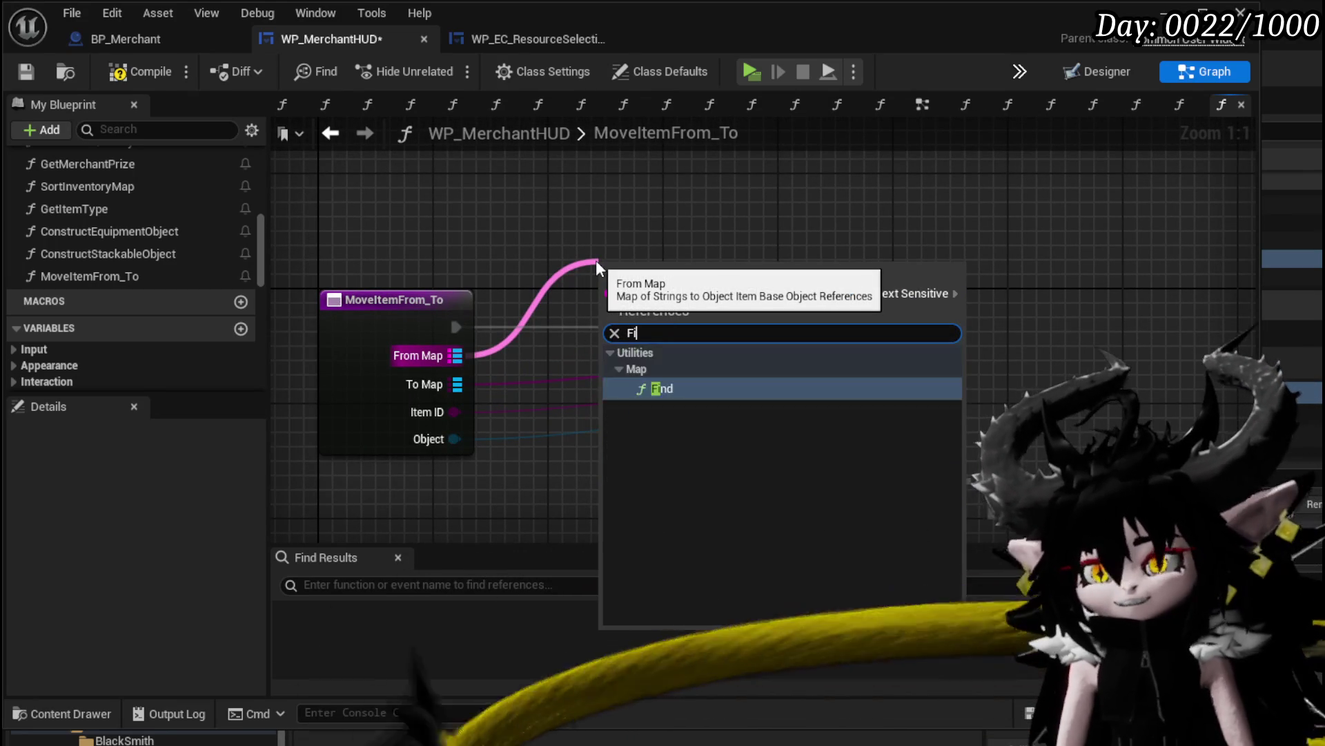
pyautogui.write('nd')
pyautogui.press('Return')
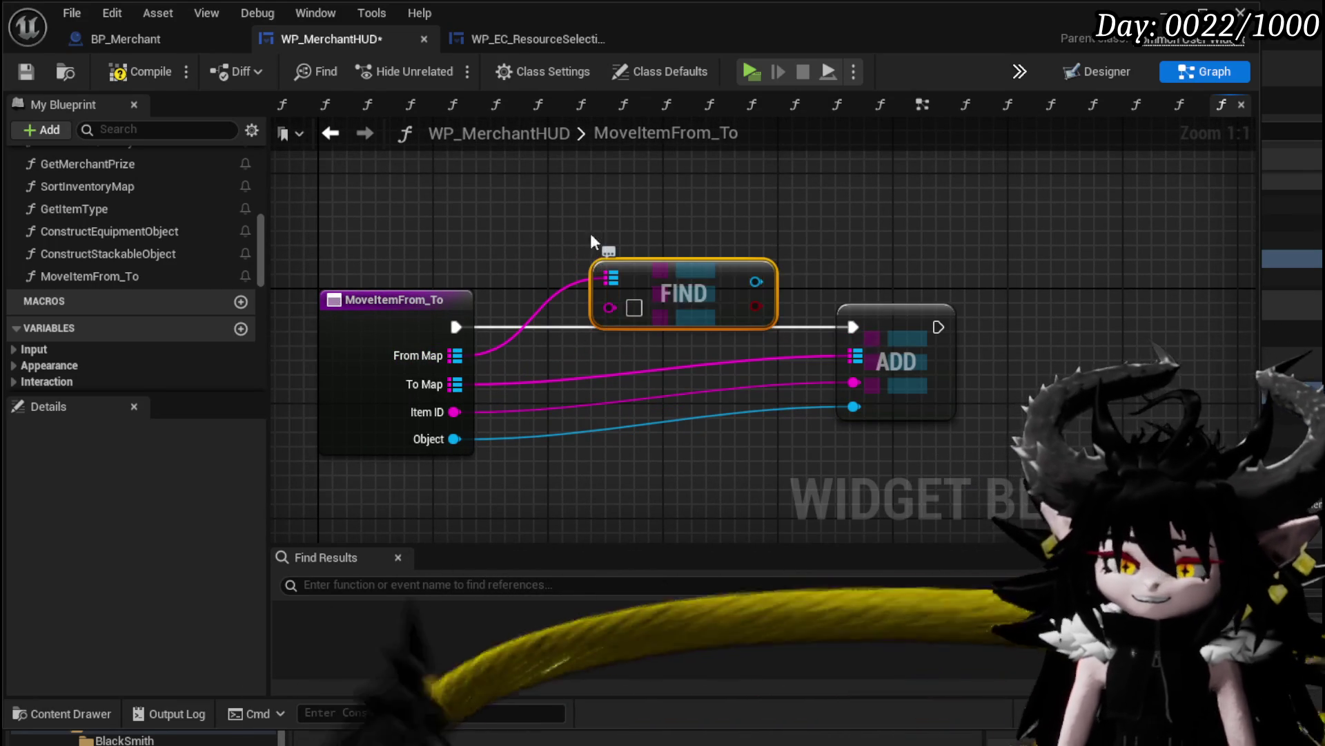
pyautogui.moveTo(659, 256); pyautogui.dragTo(674, 266)
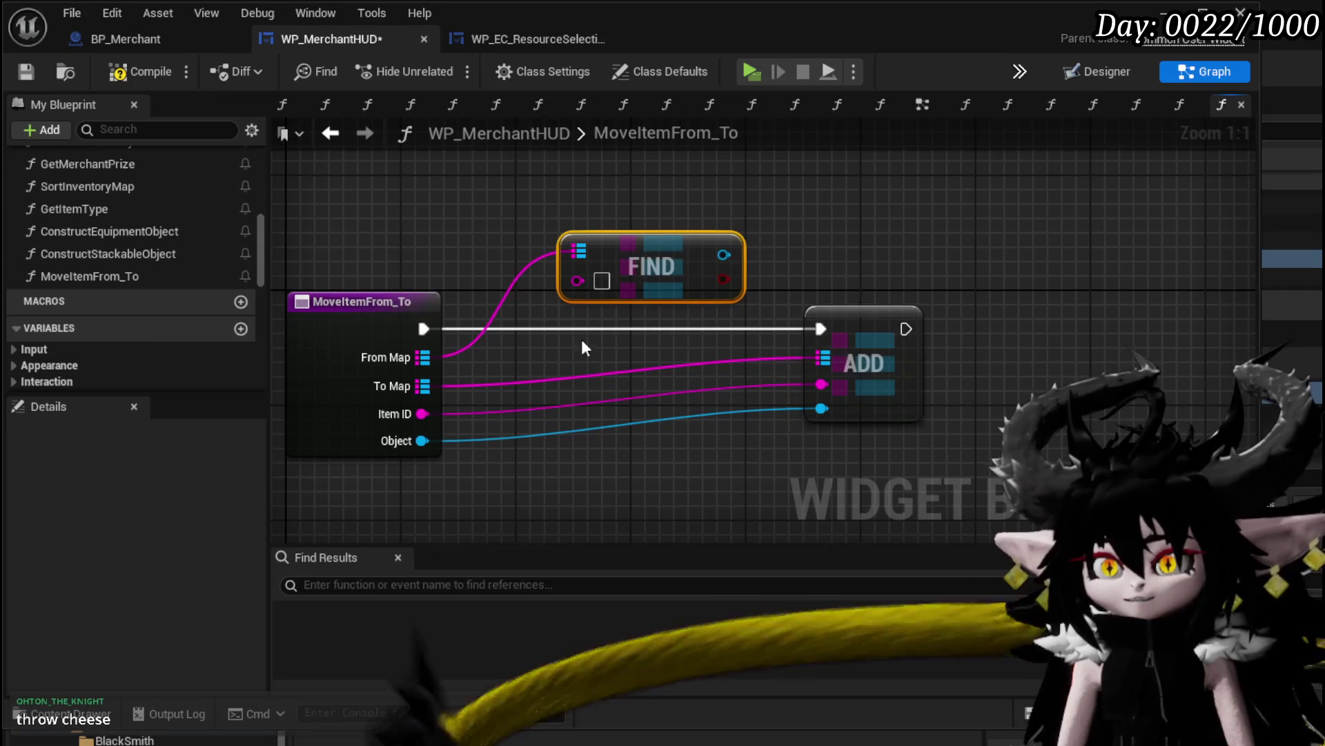
pyautogui.moveTo(422, 413)
pyautogui.mouseDown()
pyautogui.moveTo(559, 332)
pyautogui.moveTo(604, 334)
pyautogui.mouseUp()
pyautogui.press('Escape')
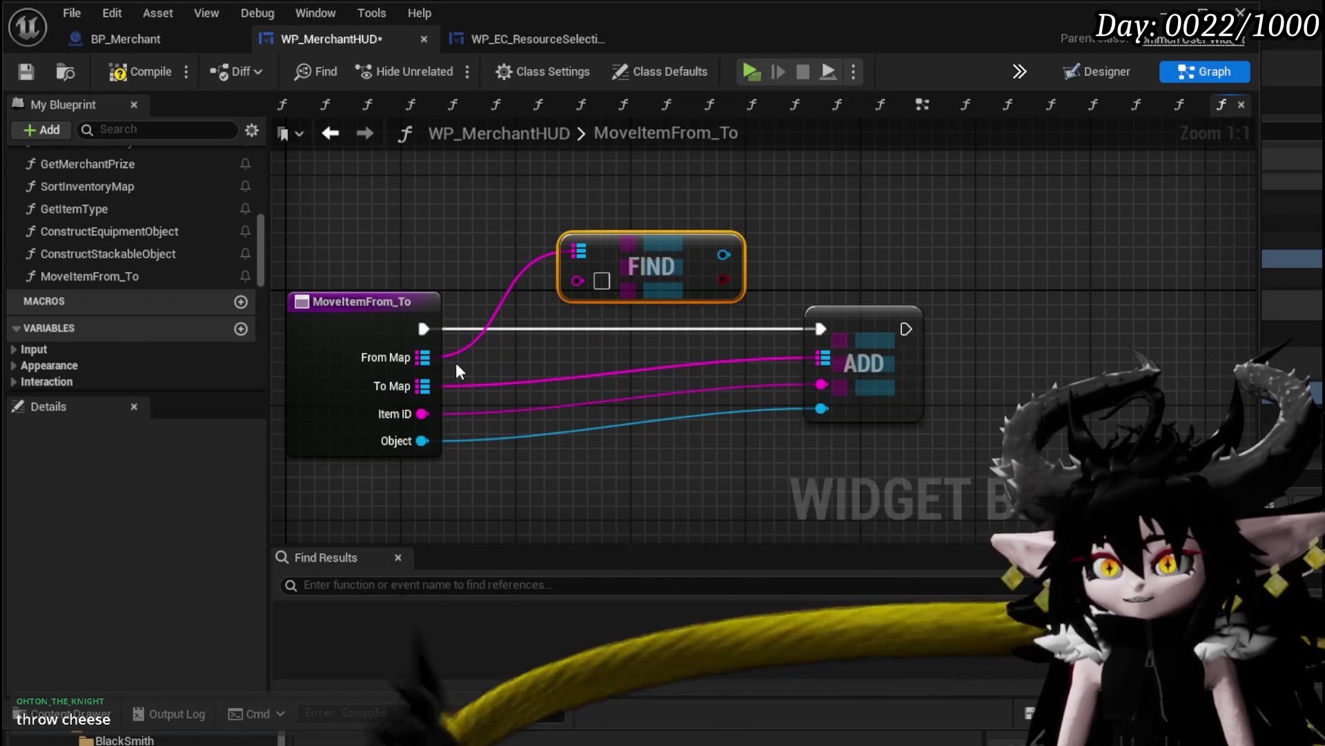
pyautogui.press('Delete')
# Add a Map Remove on From Map keyed by Item ID and wire it into execution
pyautogui.moveTo(424, 357); pyautogui.dragTo(566, 276)
pyautogui.write('Rem')
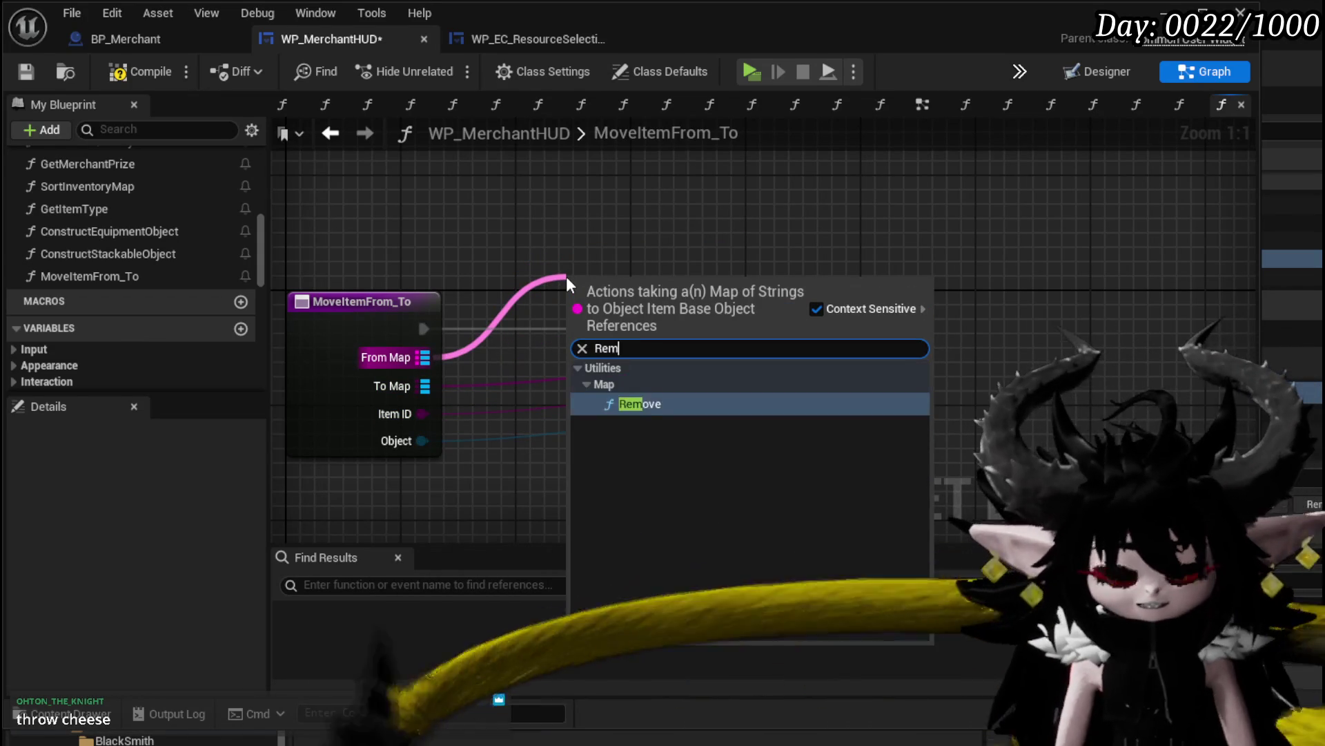
pyautogui.write('ove')
pyautogui.click(640, 405)
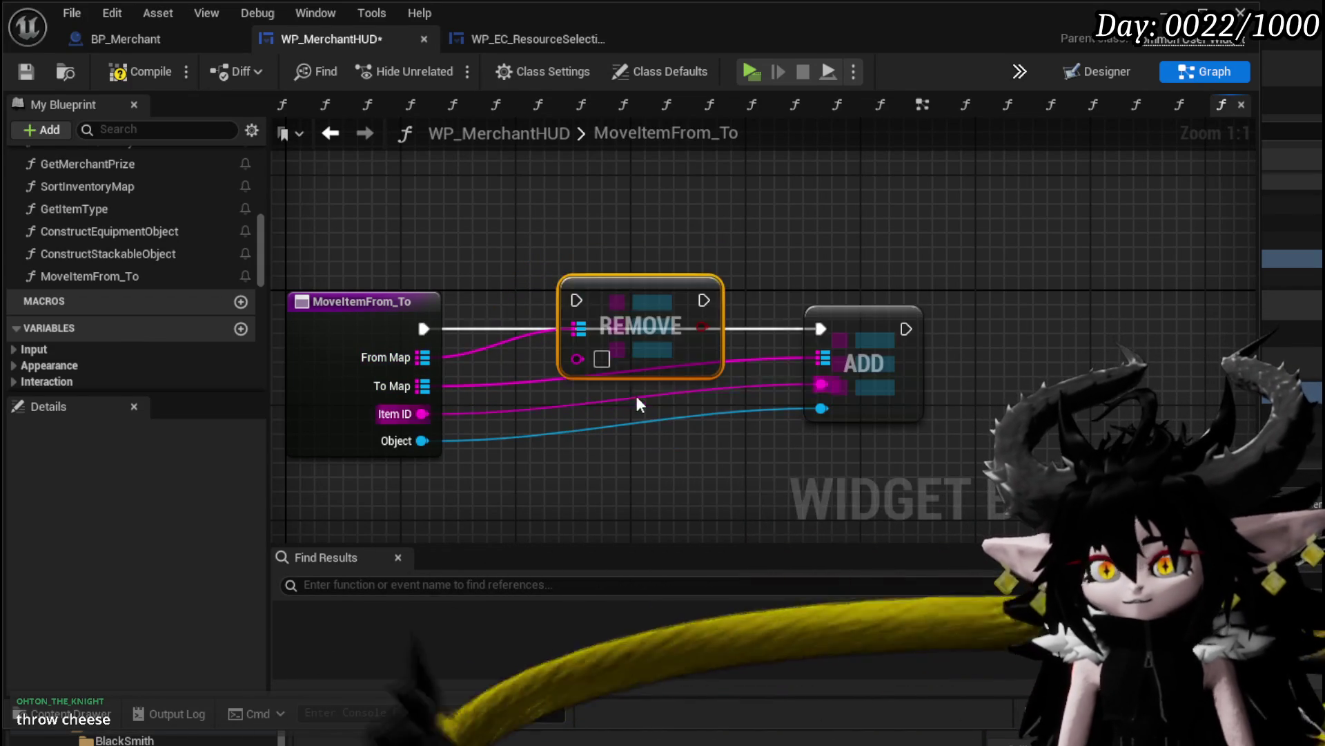
pyautogui.moveTo(635, 360); pyautogui.dragTo(631, 288)
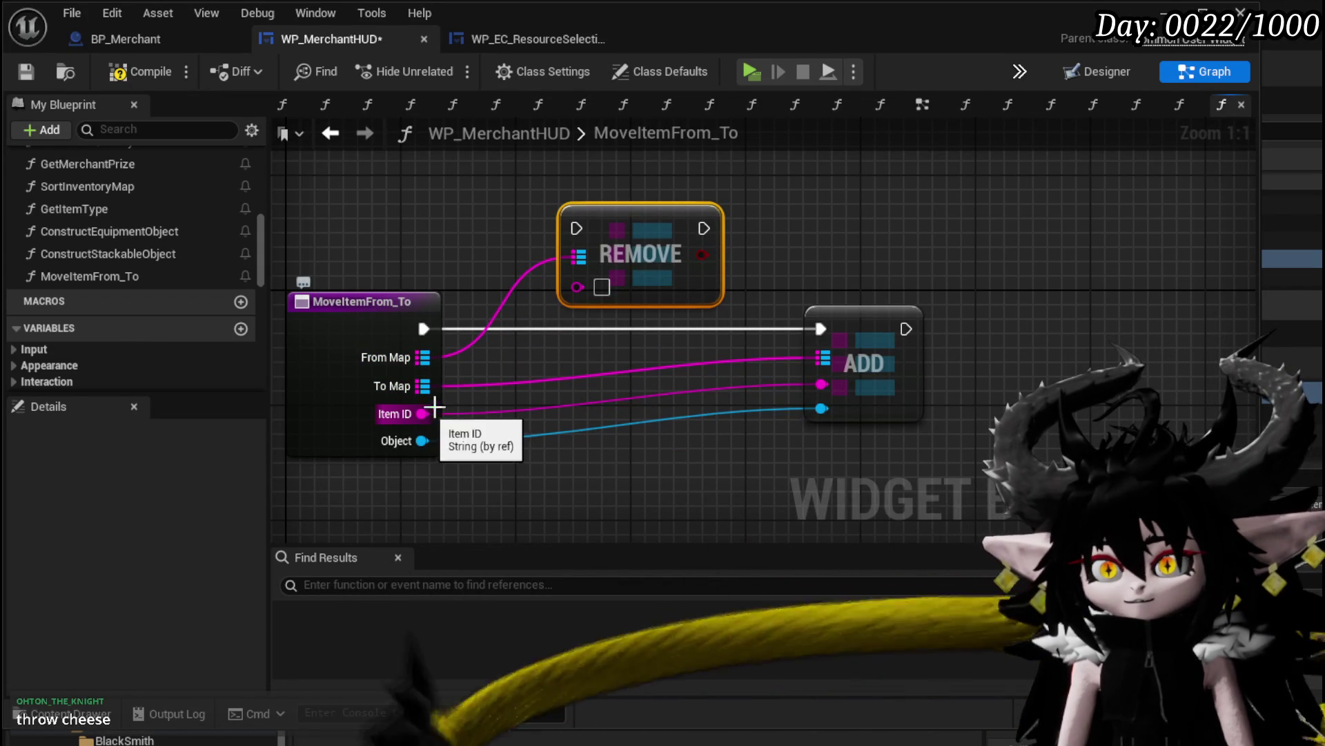
pyautogui.moveTo(425, 412); pyautogui.dragTo(575, 290)
pyautogui.moveTo(424, 329)
pyautogui.mouseDown()
pyautogui.moveTo(588, 240)
pyautogui.moveTo(642, 262)
pyautogui.moveTo(642, 292)
pyautogui.mouseUp()
pyautogui.moveTo(704, 271)
pyautogui.mouseDown()
pyautogui.moveTo(742, 271)
pyautogui.moveTo(825, 338)
pyautogui.mouseUp()
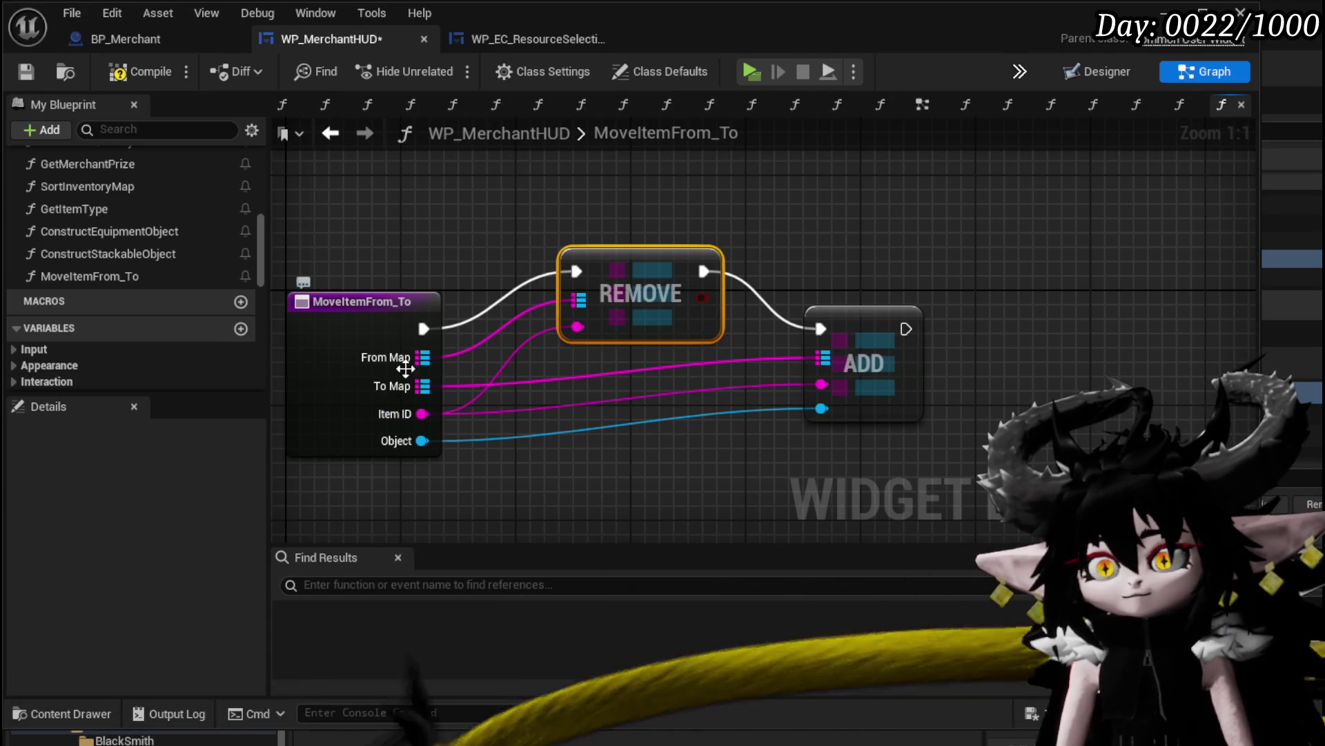
# Move REMOVE right of ADD and connect the function entry directly to ADD
pyautogui.moveTo(652, 297)
pyautogui.mouseDown()
pyautogui.moveTo(680, 239)
pyautogui.moveTo(968, 240)
pyautogui.mouseUp()
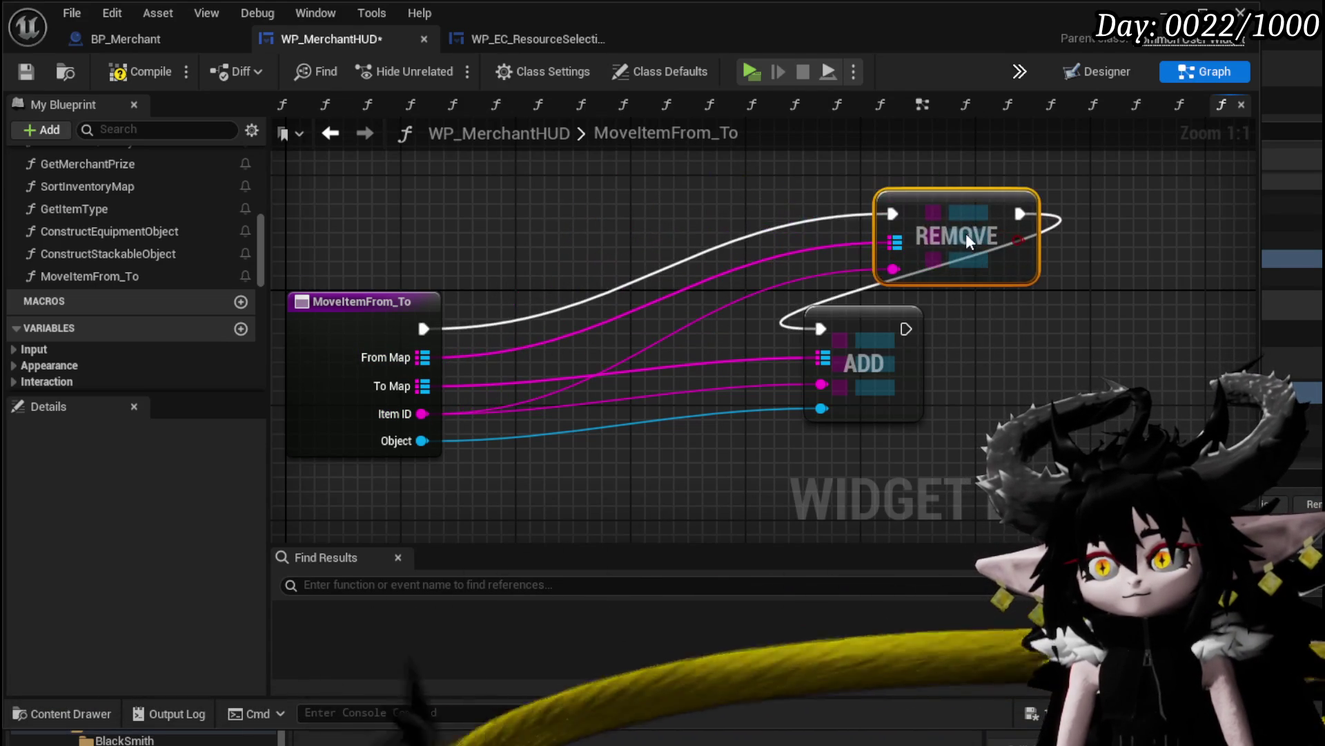
pyautogui.click(1029, 354)
pyautogui.moveTo(424, 328)
pyautogui.mouseDown()
pyautogui.moveTo(839, 337)
pyautogui.moveTo(820, 329)
pyautogui.moveTo(775, 362)
pyautogui.moveTo(895, 219)
pyautogui.mouseUp()
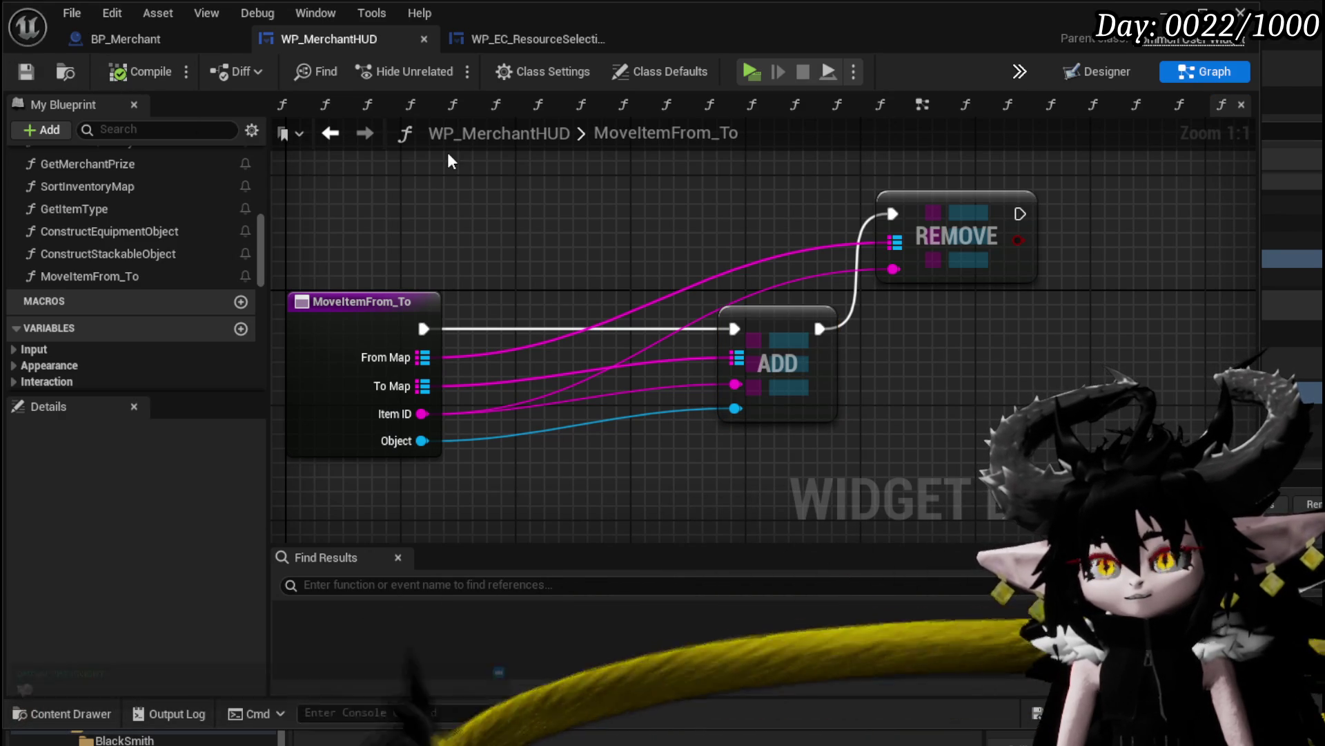
# Glance at BP_Merchant, then return to WP_MerchantHUD's ConfirmBuy graph
pyautogui.click(126, 38)
pyautogui.scroll(-2, 436, 304)
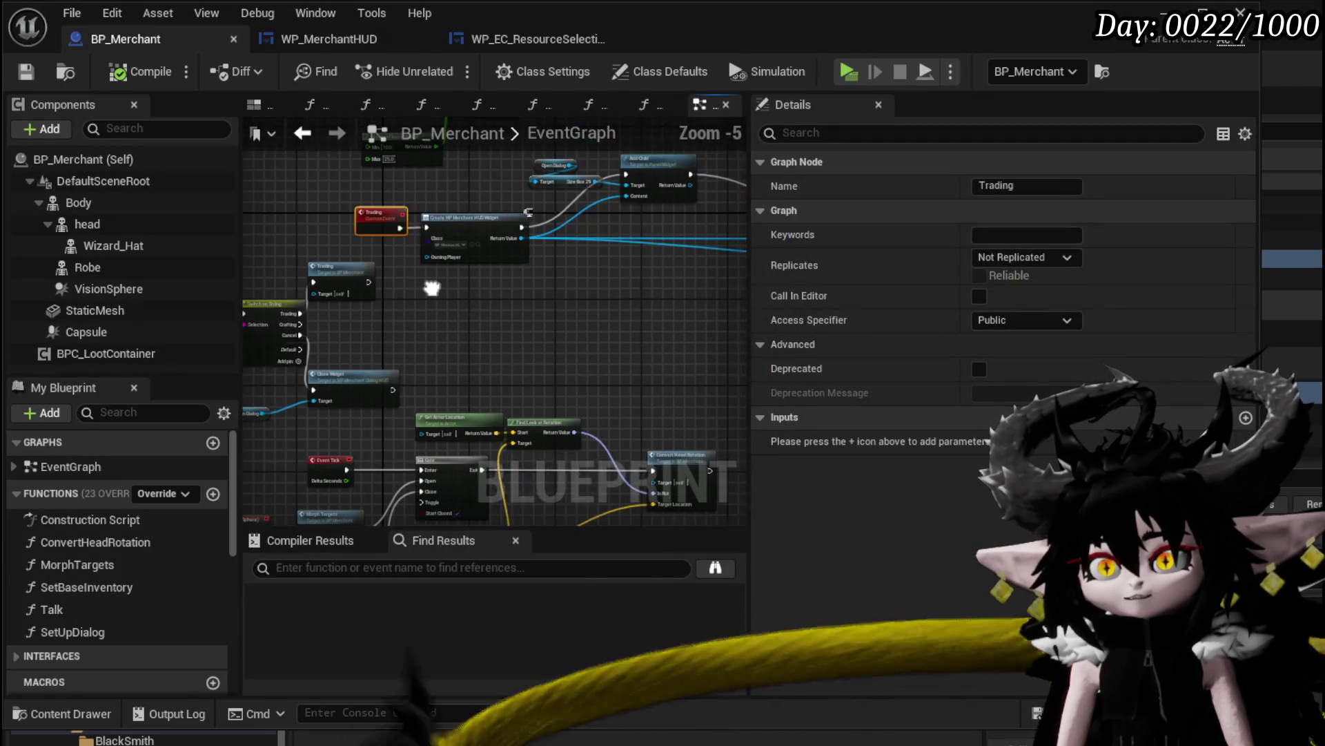
pyautogui.click(329, 38)
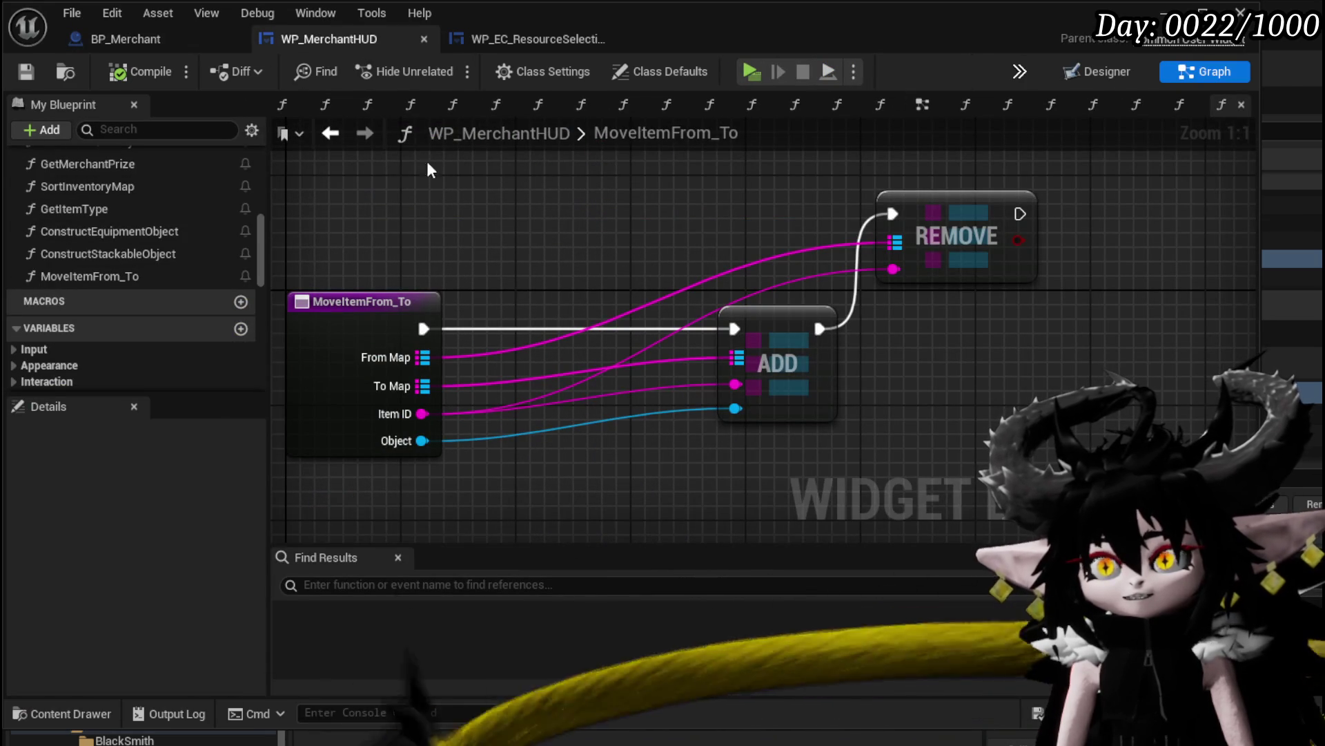
pyautogui.click(331, 134)
pyautogui.scroll(3, 154, 219)
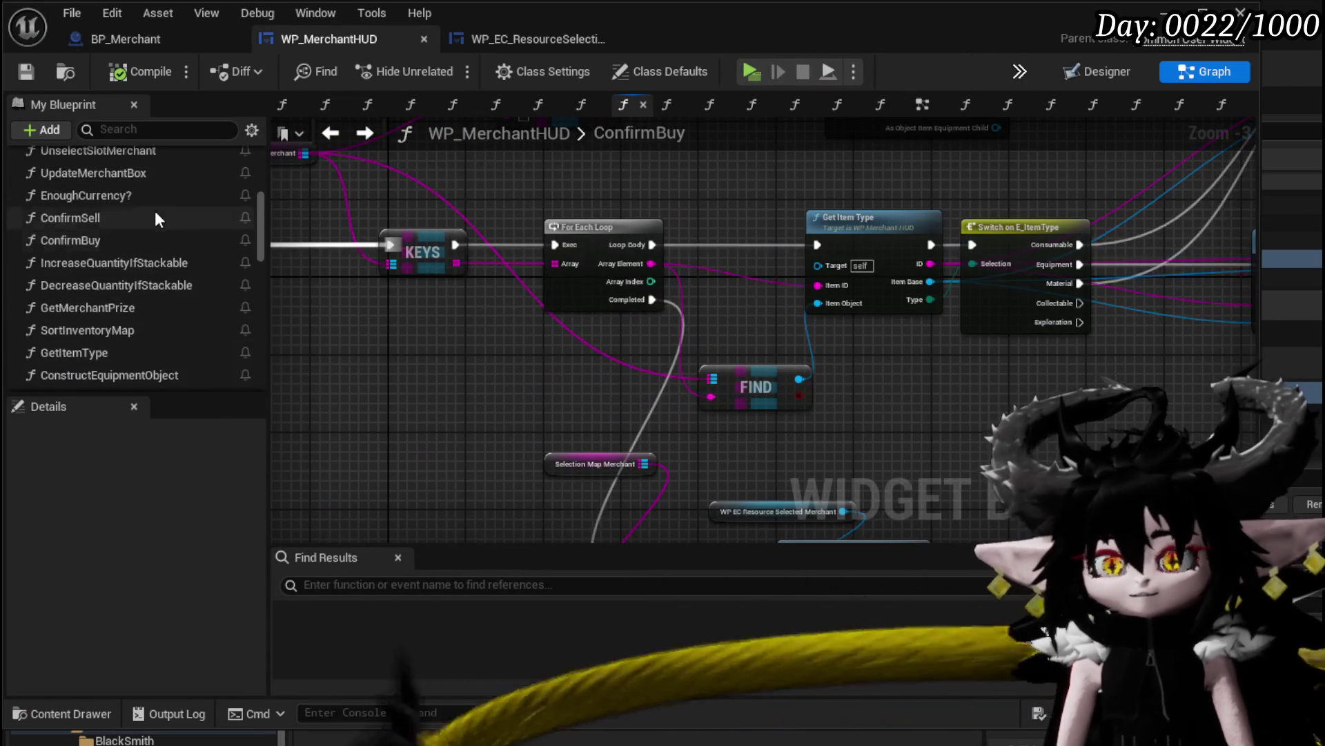
pyautogui.scroll(5, 156, 212)
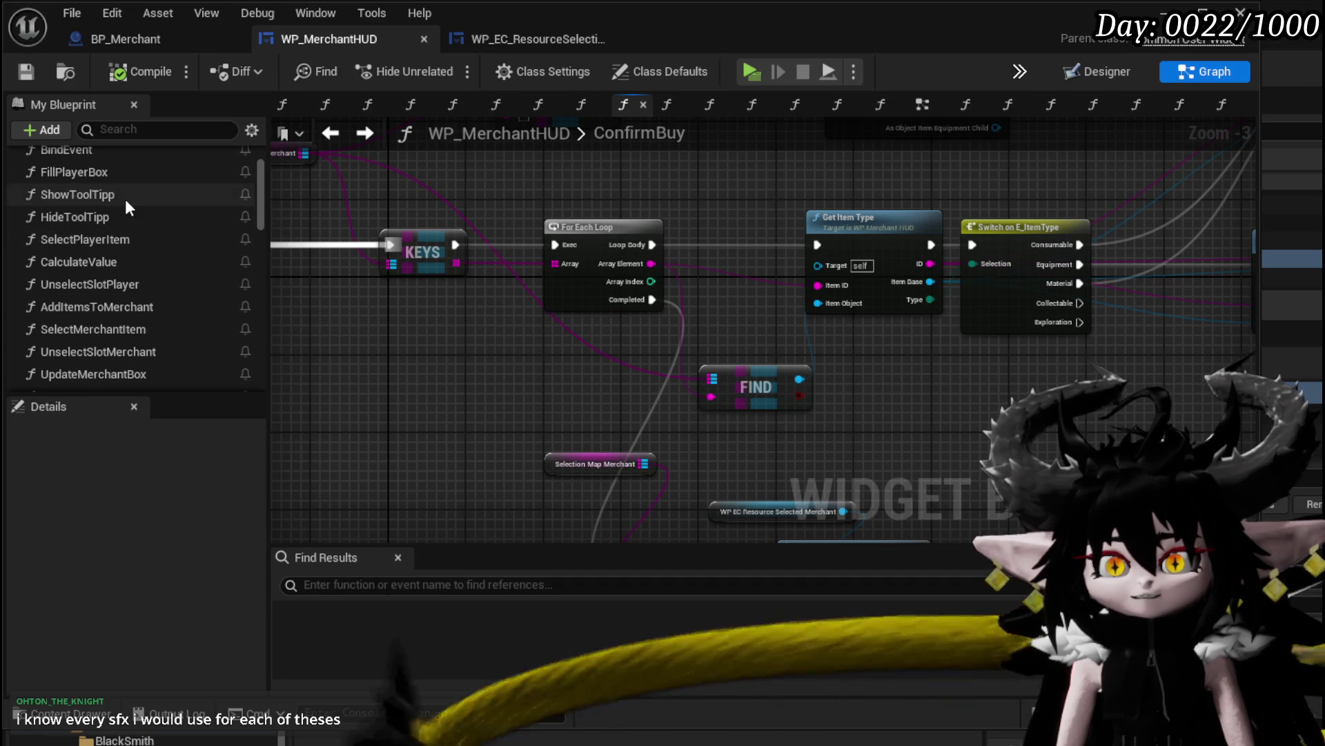
pyautogui.scroll(-1, 142, 286)
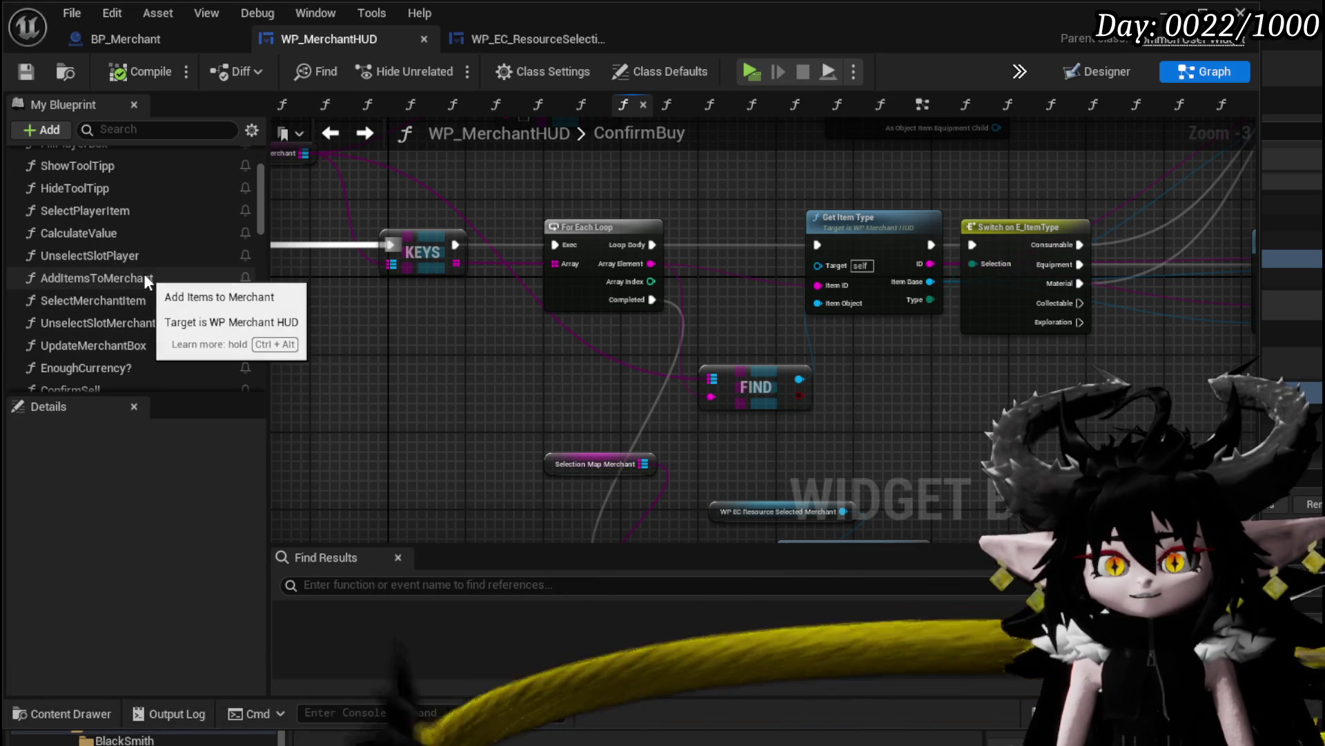
# Open SelectMerchantItem and inspect its entry and Print String area
pyautogui.doubleClick(146, 300)
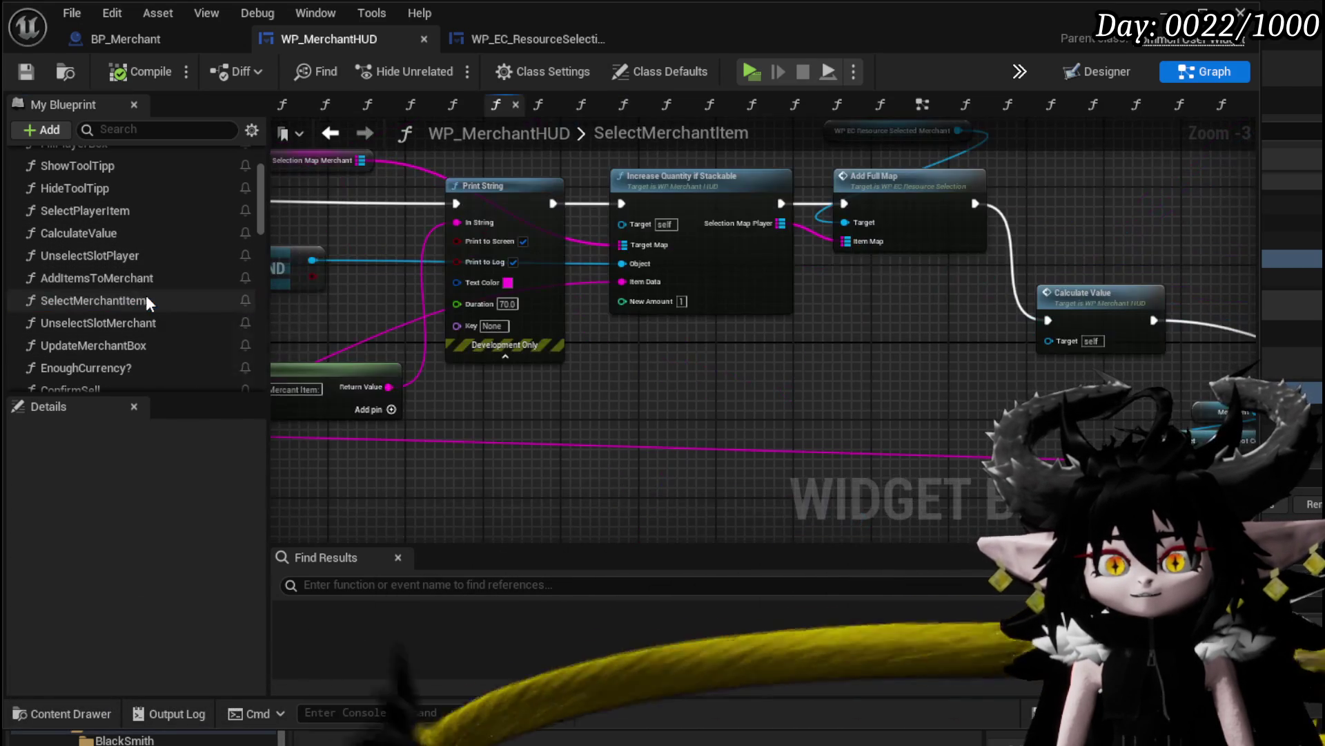
pyautogui.scroll(-2, 819, 366)
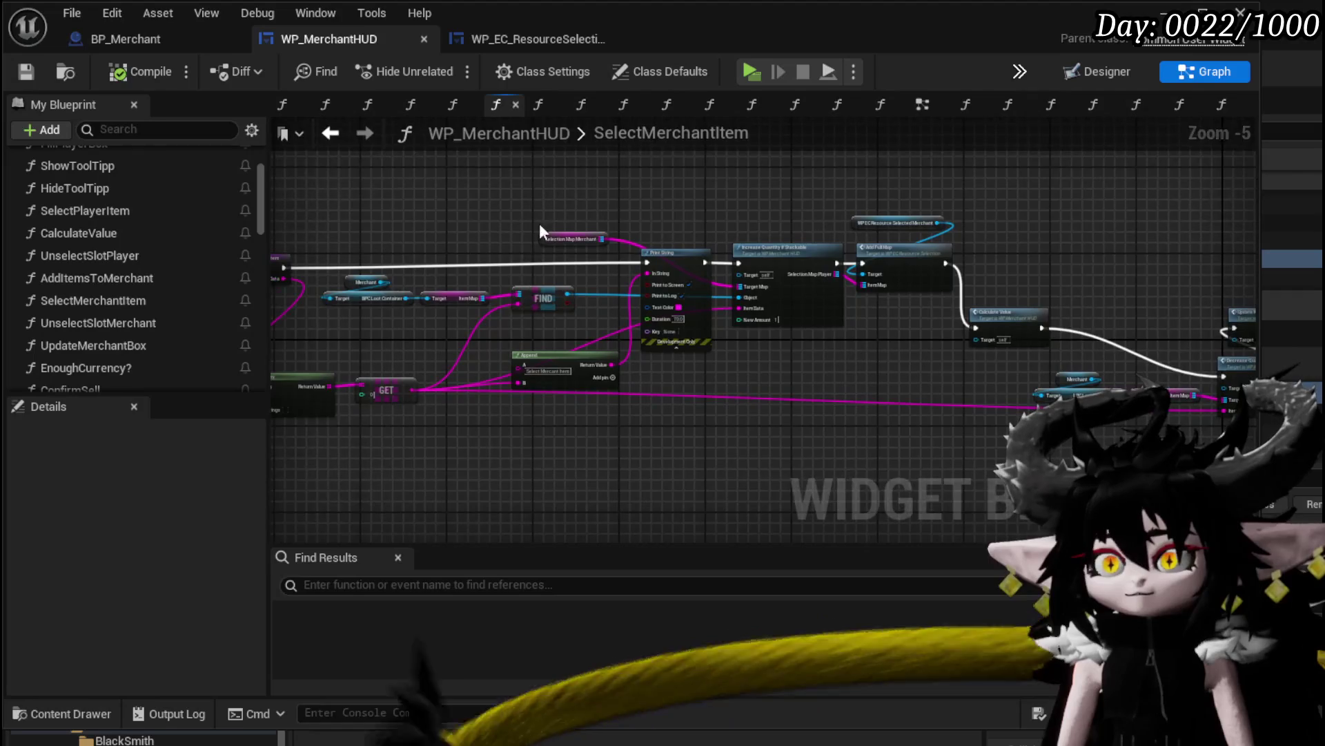
pyautogui.scroll(2, 744, 229)
pyautogui.scroll(1, 762, 258)
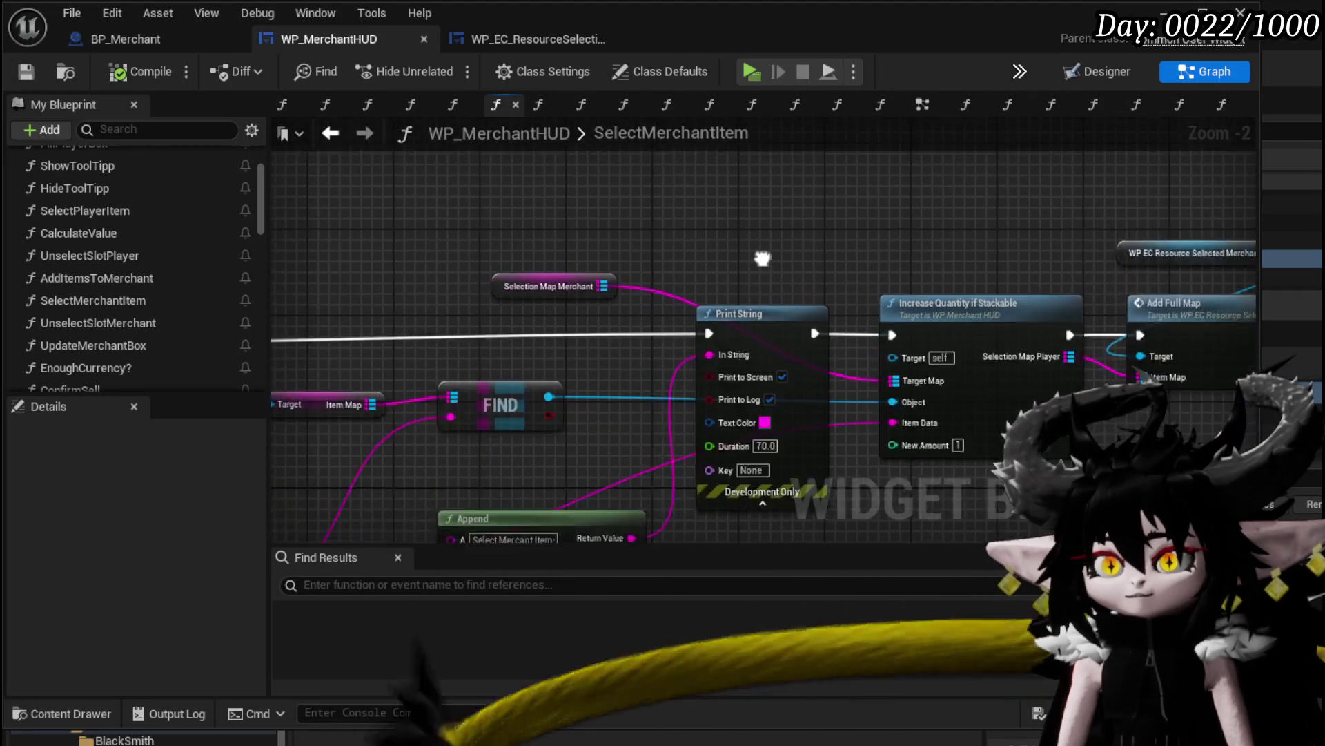
pyautogui.moveTo(763, 258)
pyautogui.mouseDown()
pyautogui.moveTo(783, 246)
pyautogui.moveTo(438, 237)
pyautogui.moveTo(821, 242)
pyautogui.moveTo(570, 249)
pyautogui.moveTo(886, 229)
pyautogui.moveTo(548, 170)
pyautogui.mouseUp()
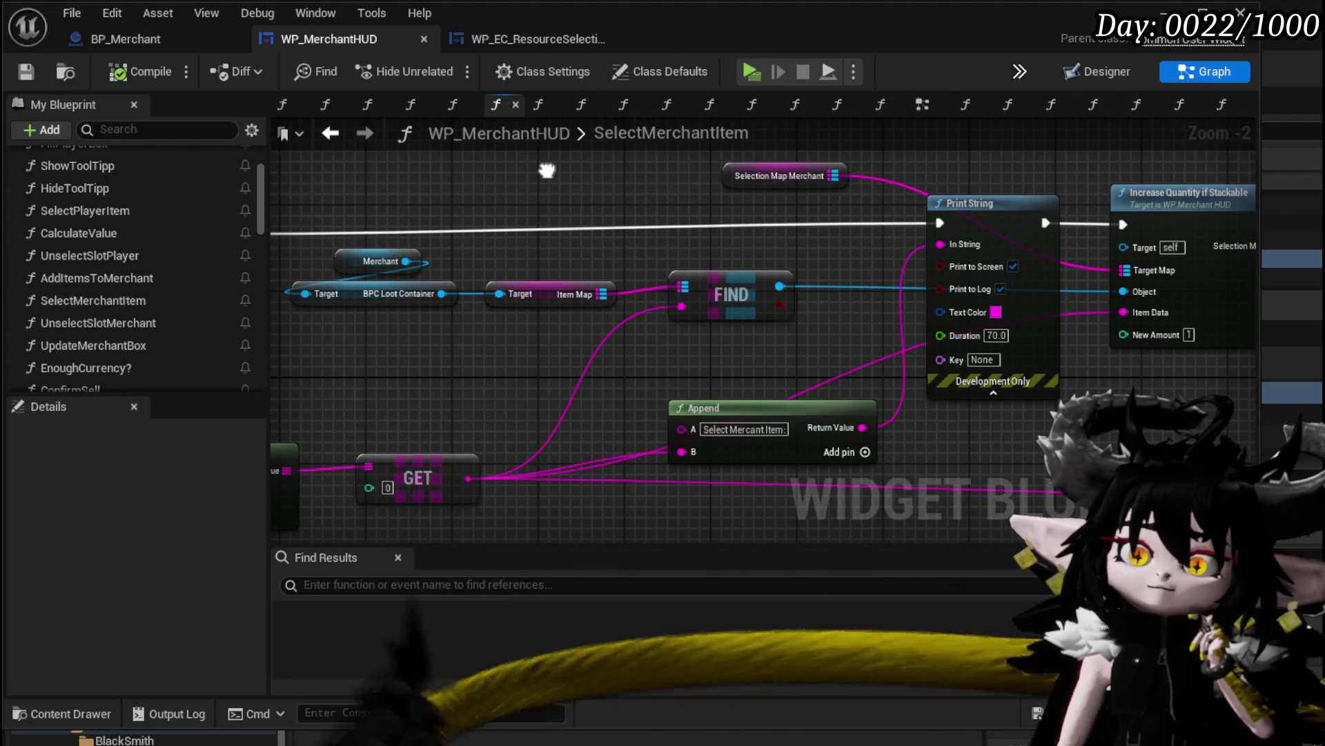
pyautogui.moveTo(548, 171)
pyautogui.mouseDown()
pyautogui.moveTo(702, 194)
pyautogui.moveTo(575, 182)
pyautogui.mouseUp()
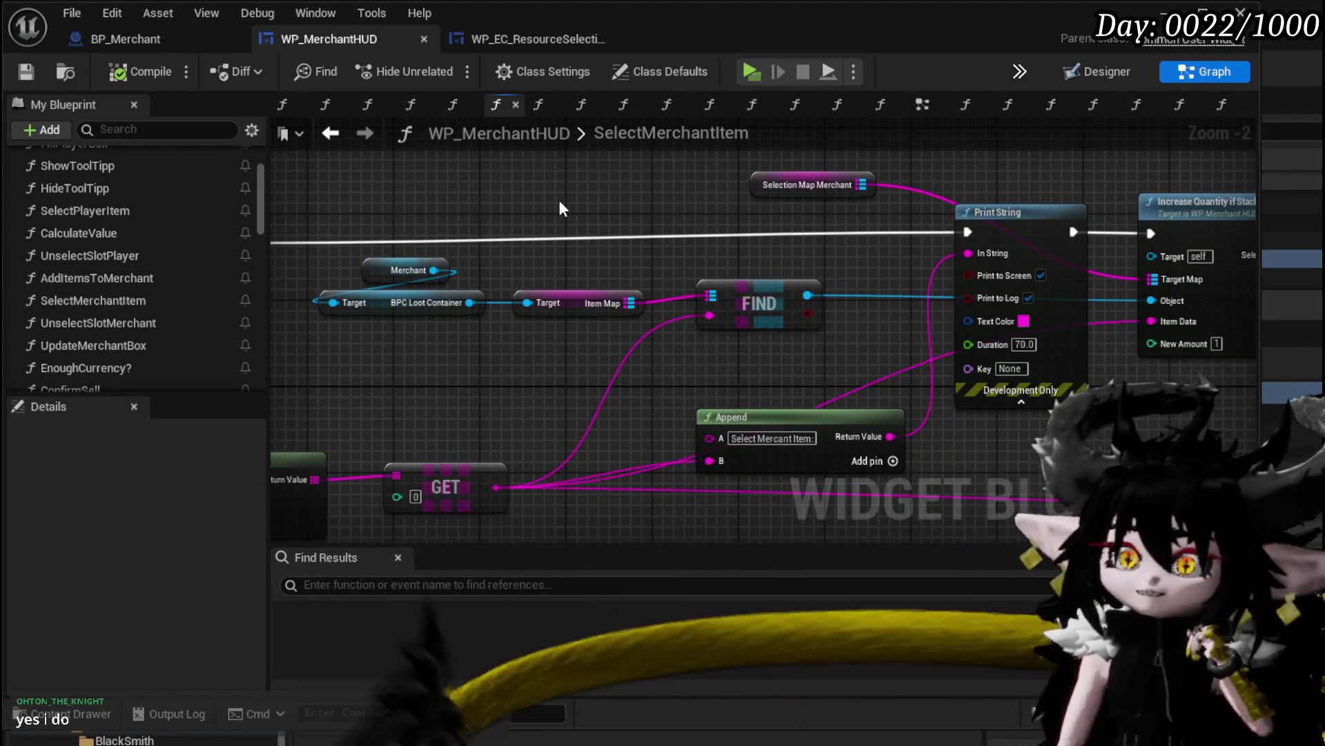
pyautogui.scroll(-4, 82, 215)
pyautogui.scroll(-10, 105, 221)
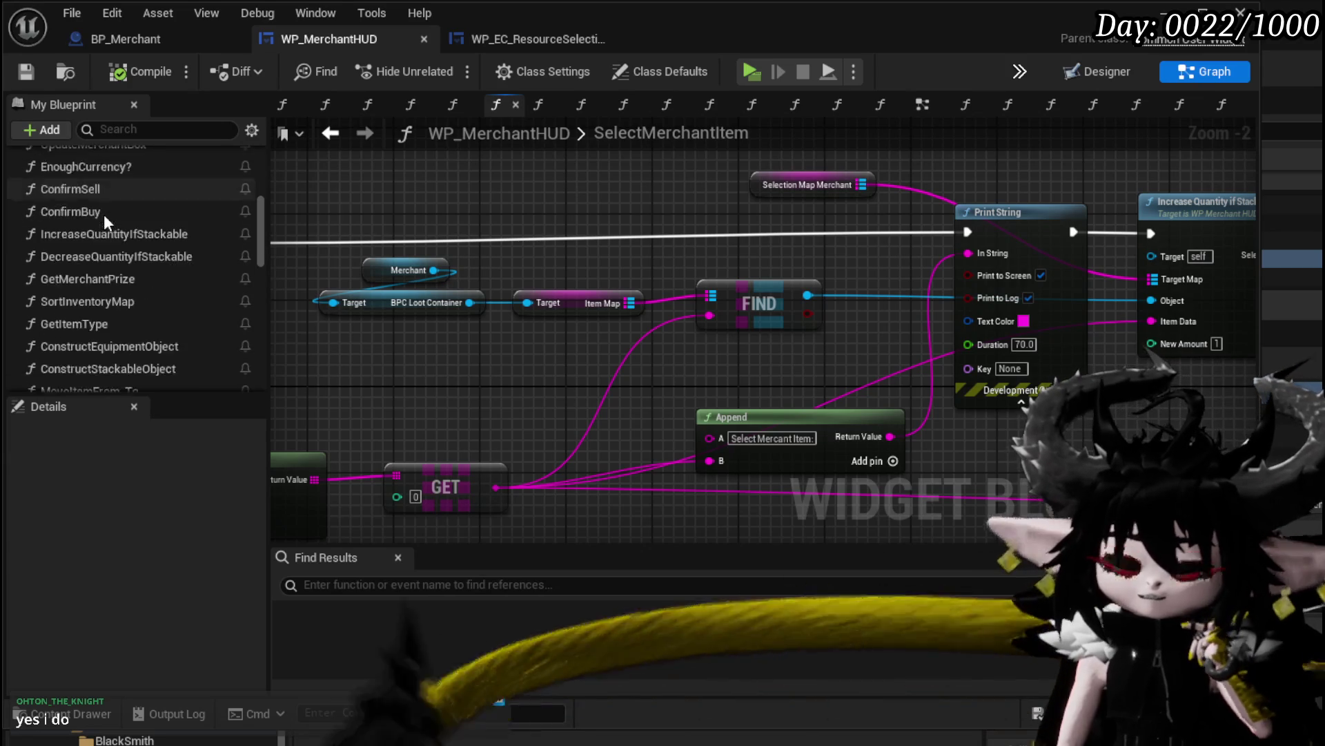
pyautogui.scroll(-2, 103, 214)
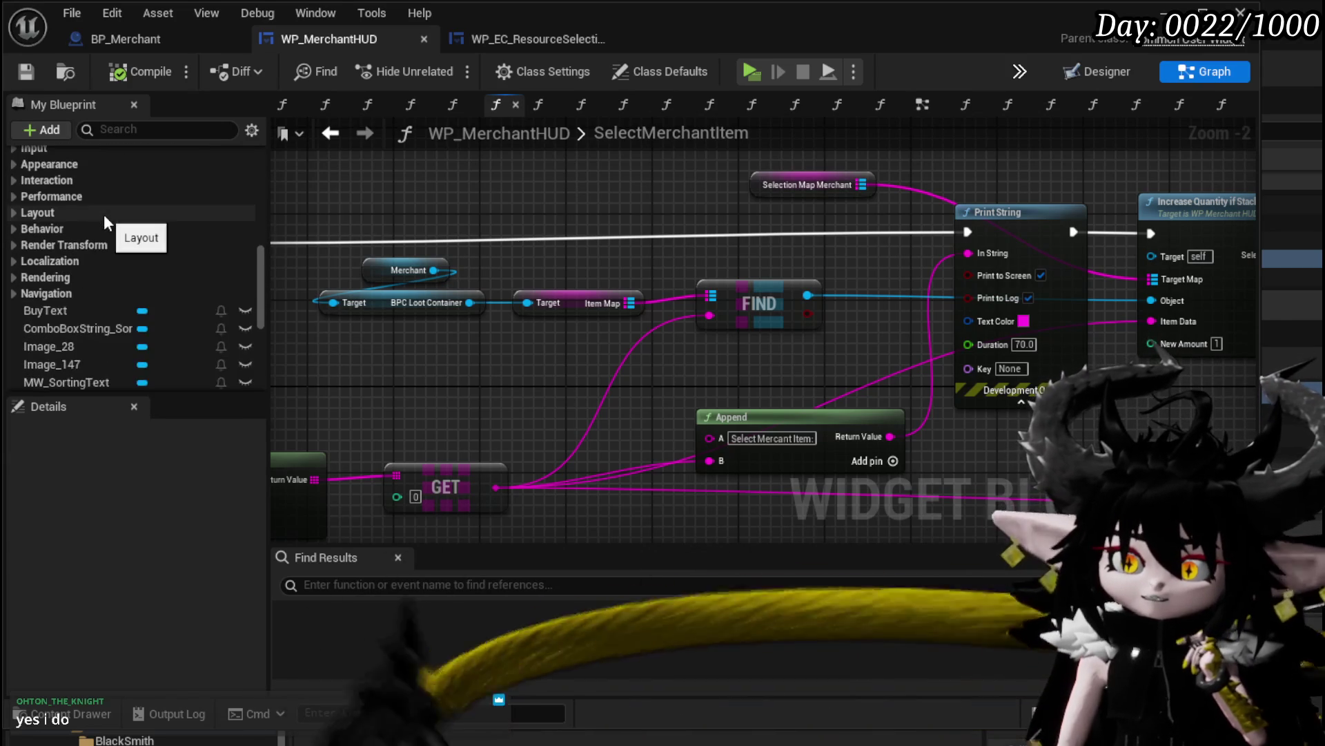
pyautogui.scroll(8, 104, 214)
# Add a MoveItemFrom_To call node to the SelectMerchantItem graph
pyautogui.moveTo(94, 358); pyautogui.dragTo(587, 173)
pyautogui.moveTo(669, 226); pyautogui.dragTo(670, 197)
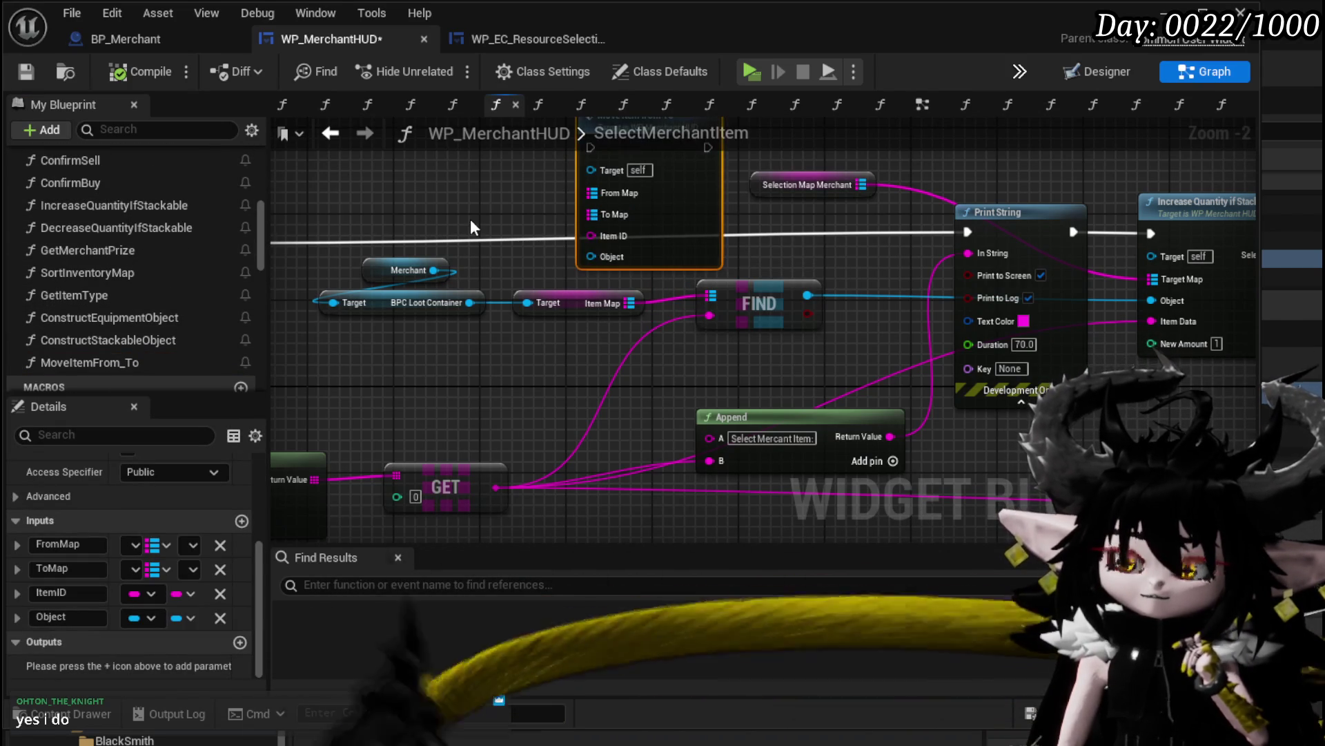
pyautogui.moveTo(868, 227); pyautogui.dragTo(692, 234)
pyautogui.scroll(-2, 729, 205)
pyautogui.moveTo(483, 219); pyautogui.dragTo(461, 219)
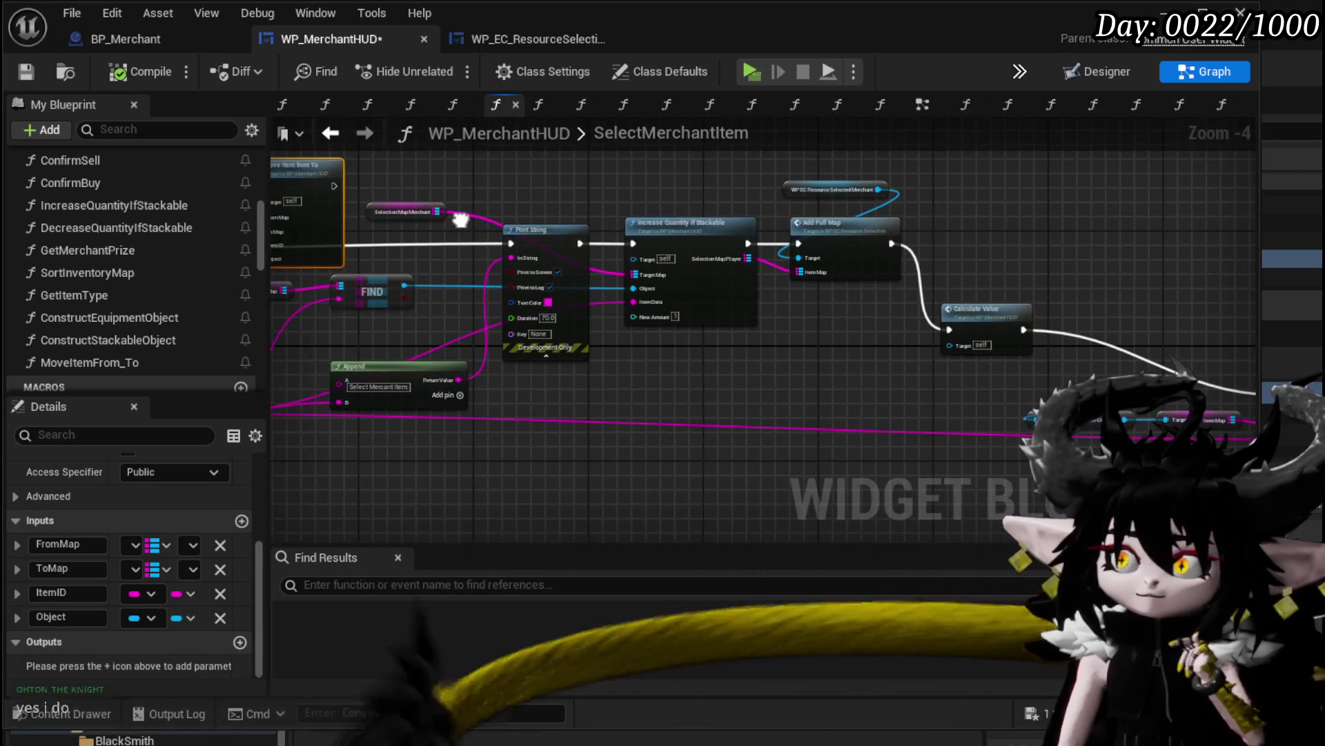
pyautogui.scroll(3, 708, 183)
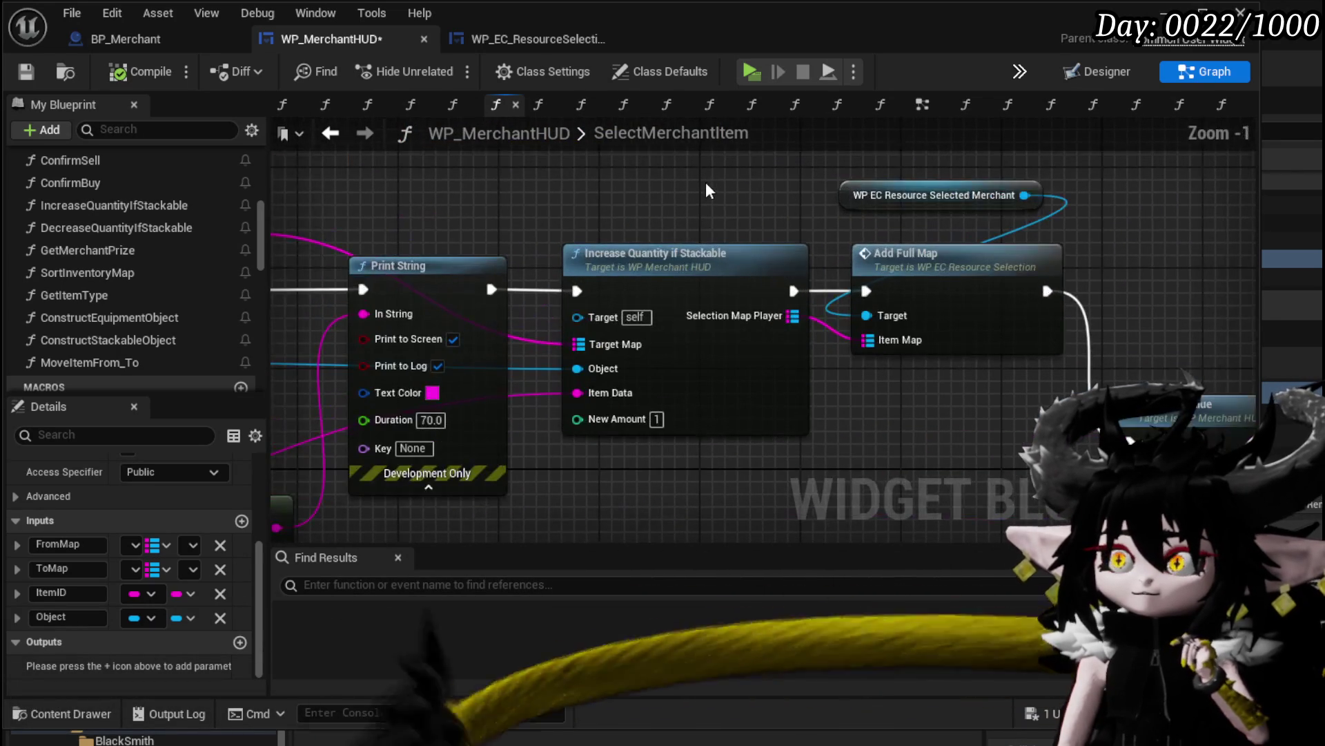
pyautogui.scroll(-3, 705, 183)
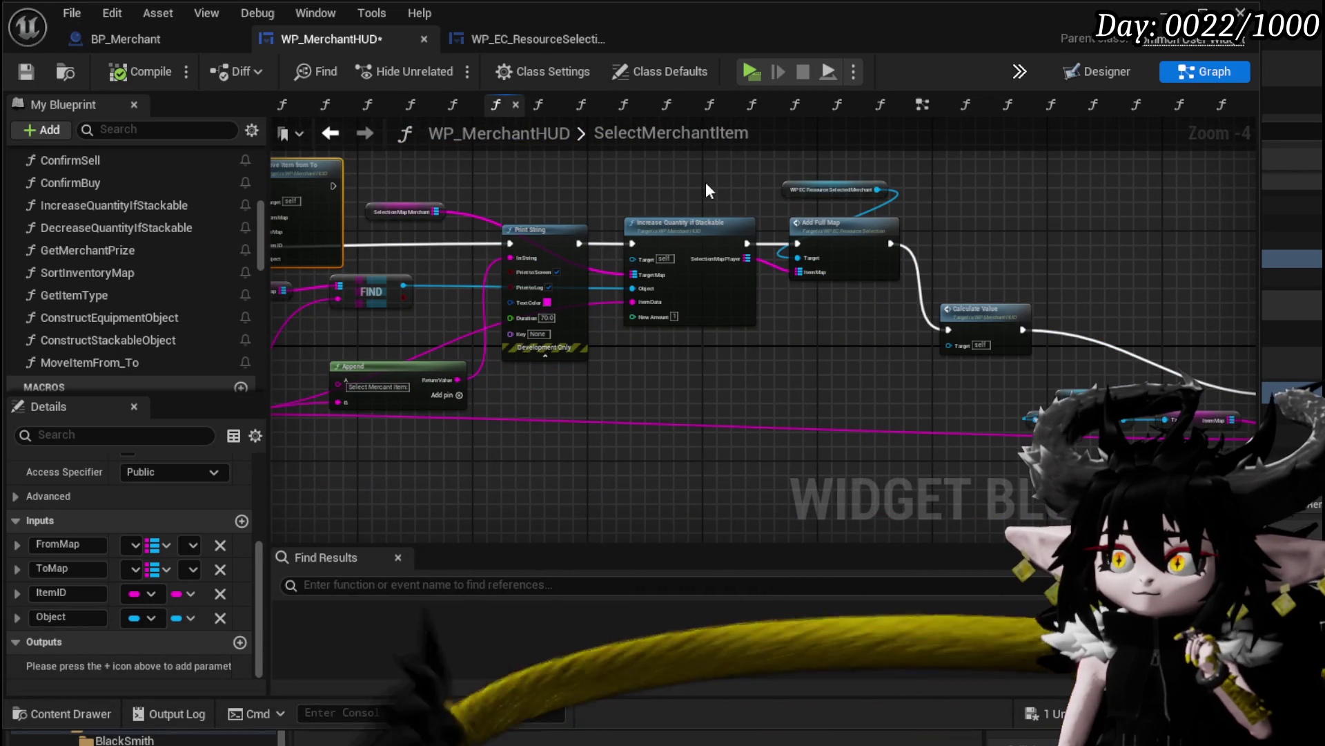
pyautogui.moveTo(706, 181); pyautogui.dragTo(742, 283)
pyautogui.scroll(2, 743, 283)
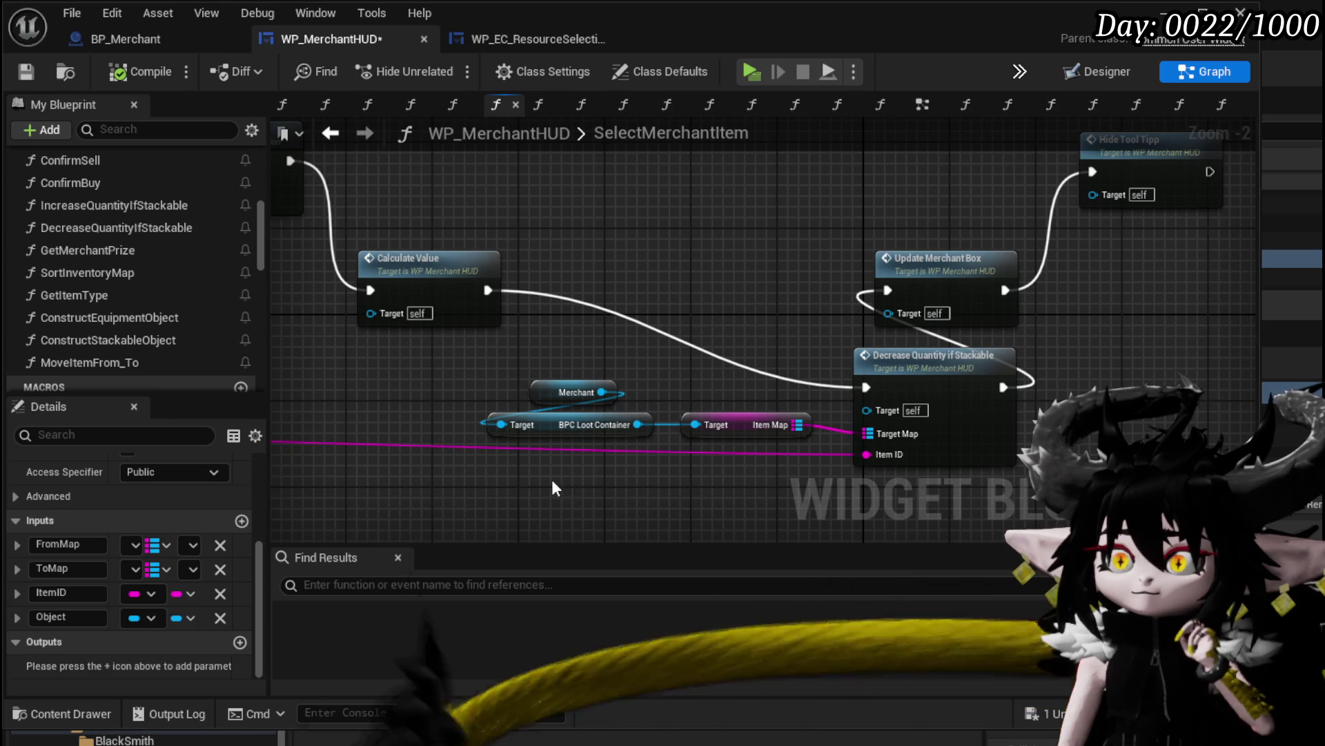
# Move the Decrease Quantity group left and wire Calculate Value directly to Update Merchant Box
pyautogui.moveTo(553, 479); pyautogui.dragTo(1020, 360)
pyautogui.moveTo(923, 382)
pyautogui.mouseDown()
pyautogui.moveTo(736, 392)
pyautogui.moveTo(563, 428)
pyautogui.mouseUp()
pyautogui.click(617, 312)
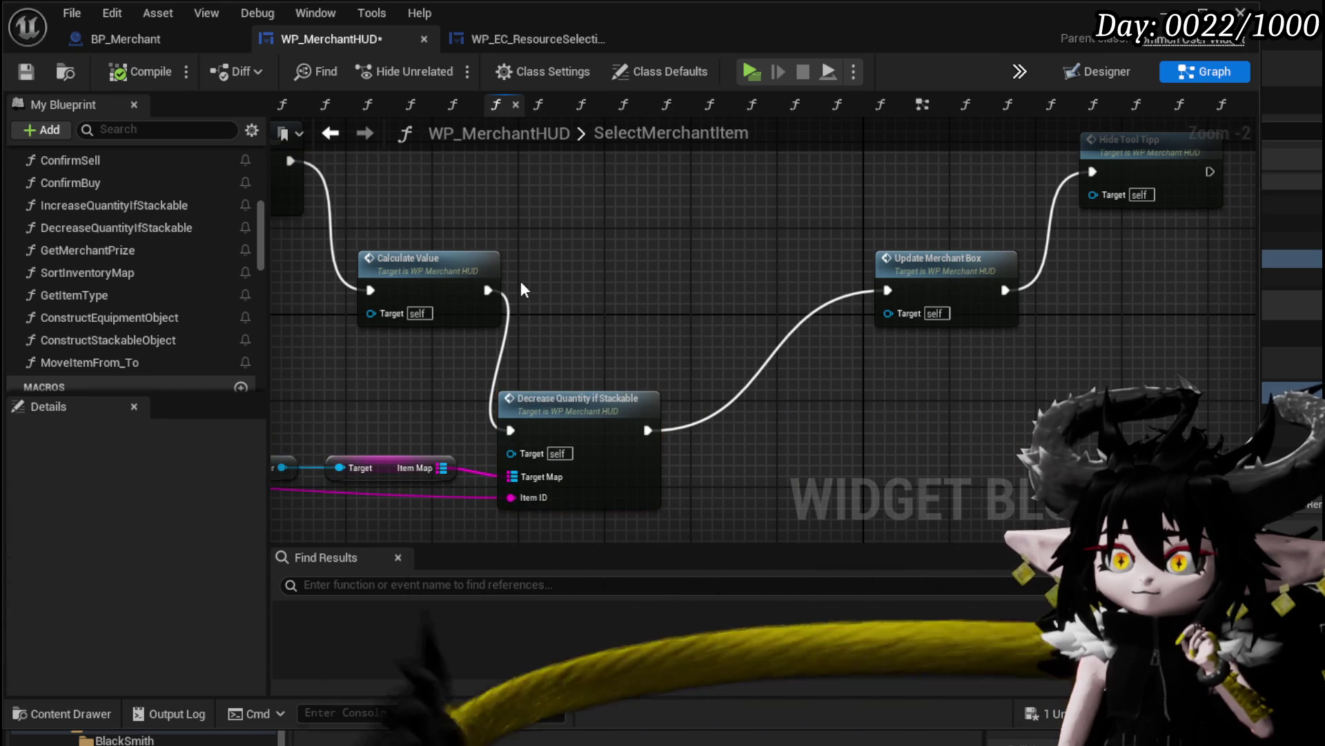
pyautogui.moveTo(488, 290)
pyautogui.mouseDown()
pyautogui.moveTo(792, 306)
pyautogui.moveTo(888, 291)
pyautogui.mouseUp()
# Move Increase Quantity, Add Full Map and the merchant node upward, out of the way
pyautogui.moveTo(673, 264); pyautogui.dragTo(1056, 343)
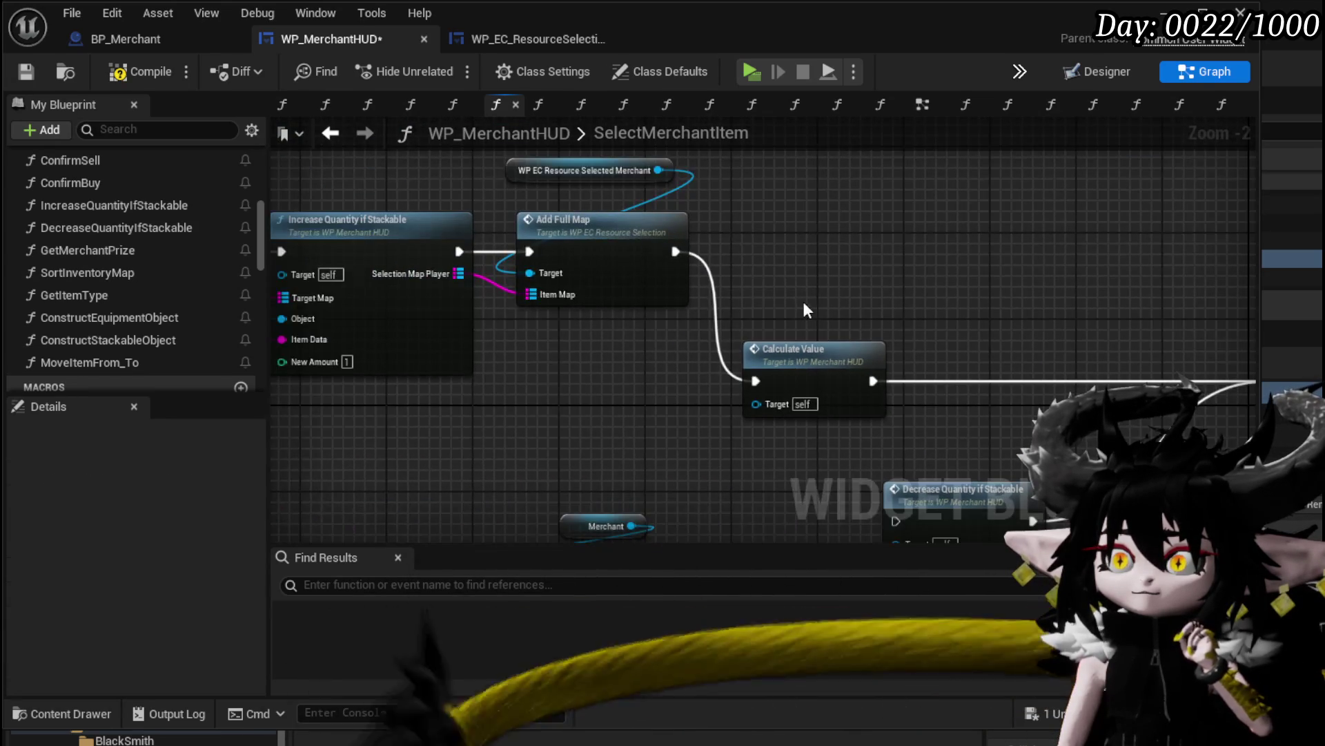
pyautogui.moveTo(802, 298); pyautogui.dragTo(1054, 353)
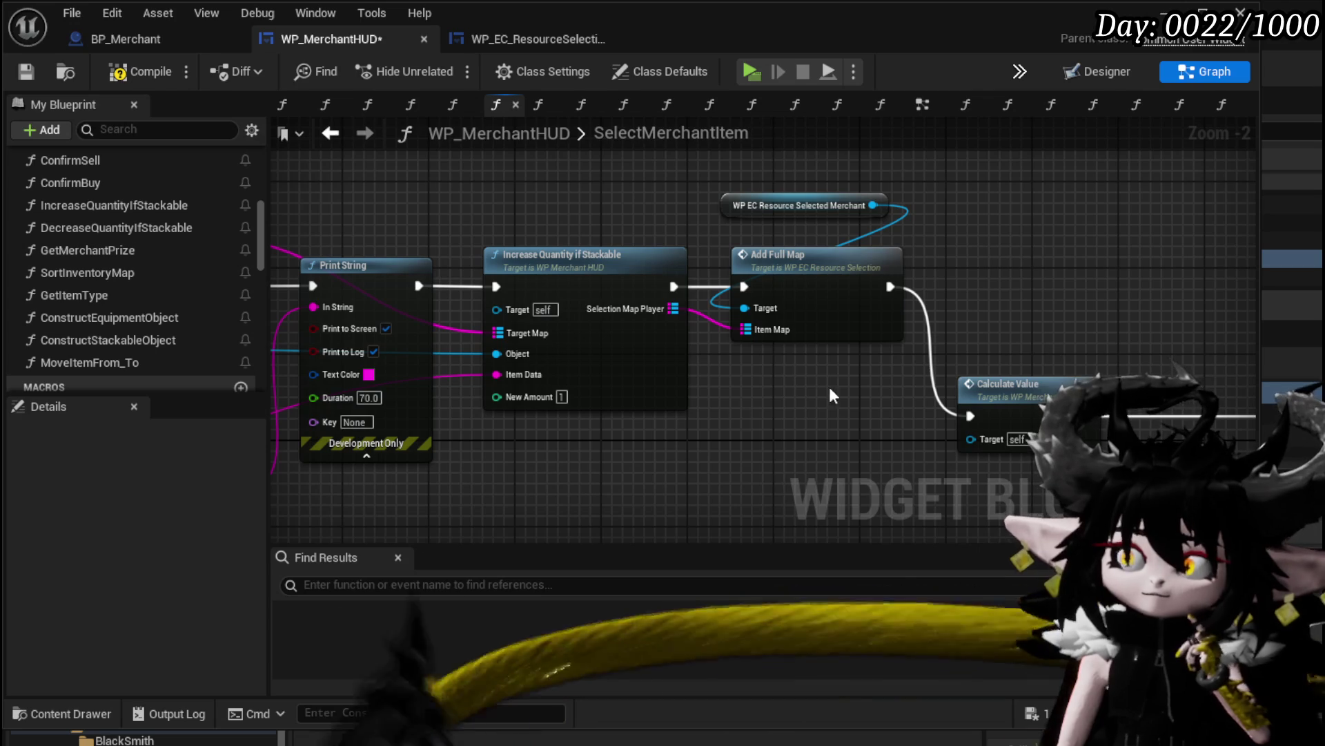
pyautogui.moveTo(519, 432); pyautogui.dragTo(835, 196)
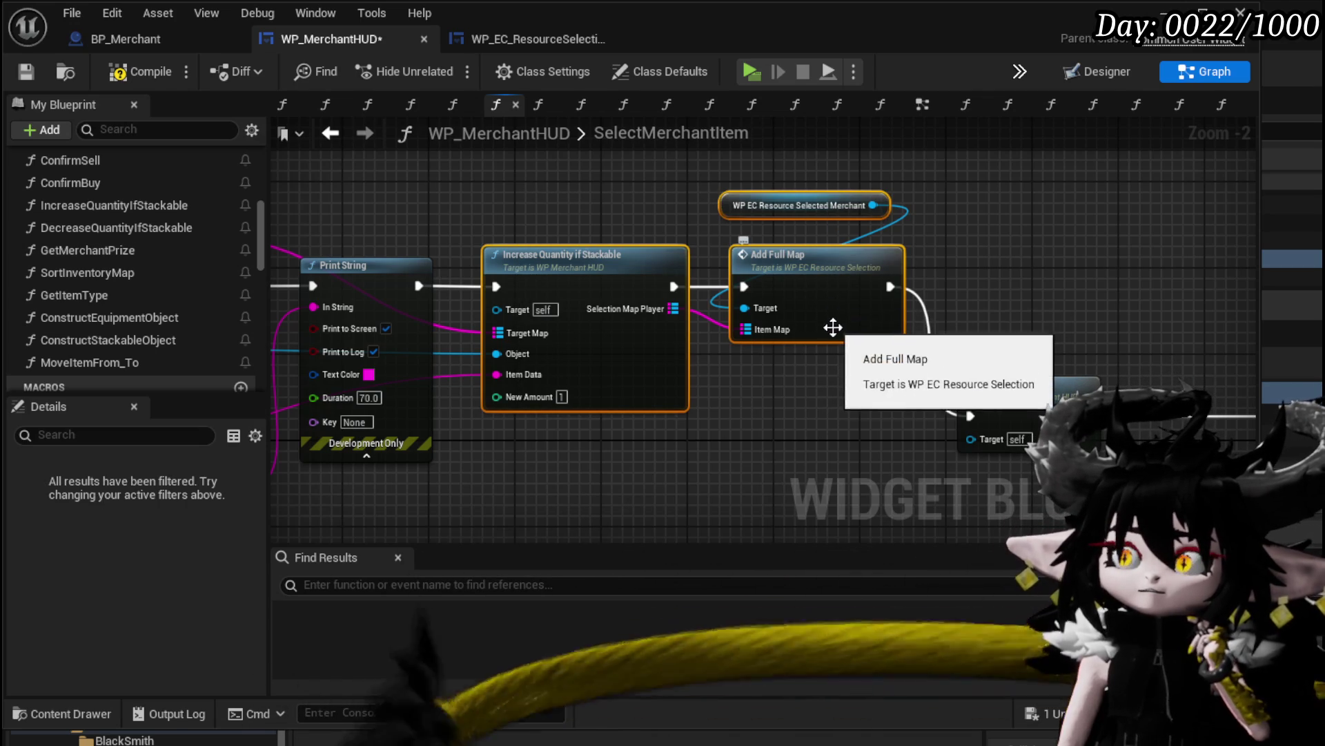
pyautogui.click(811, 377)
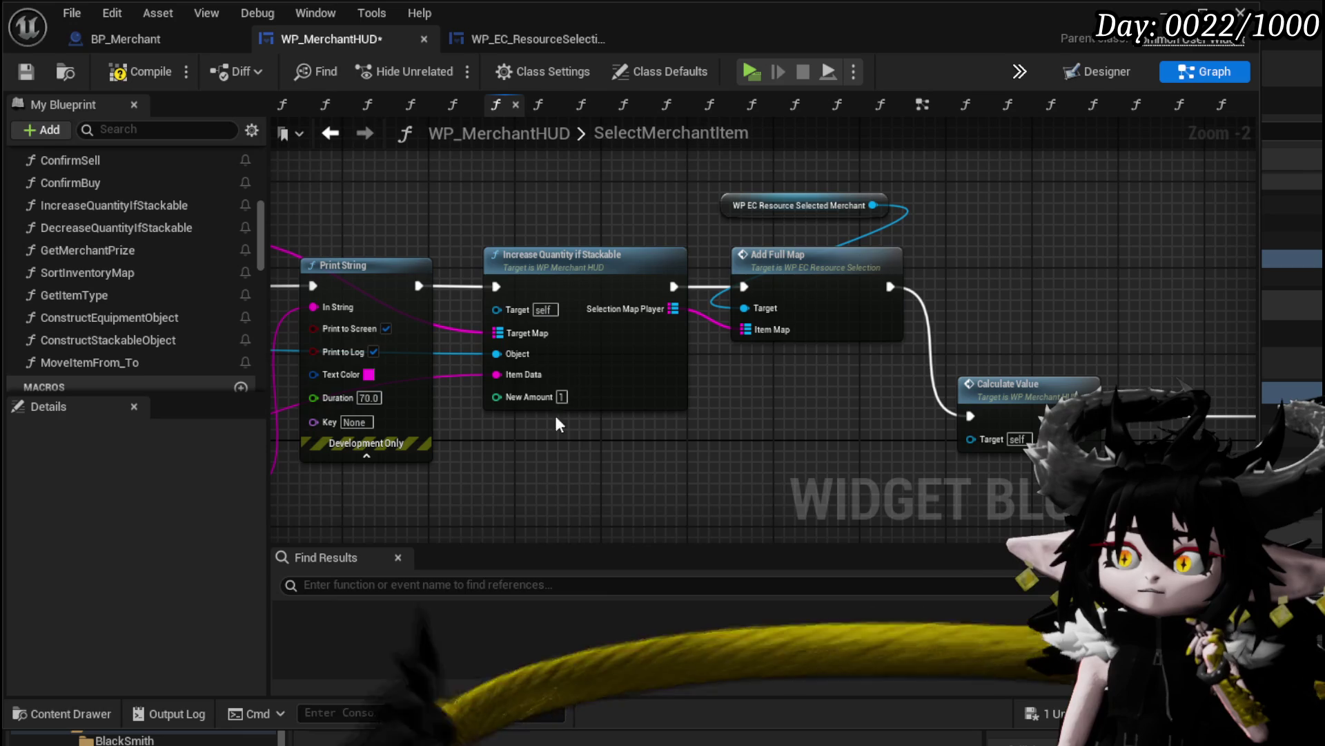
pyautogui.moveTo(554, 412); pyautogui.dragTo(820, 172)
pyautogui.moveTo(839, 341); pyautogui.dragTo(830, 238)
pyautogui.moveTo(518, 374); pyautogui.dragTo(682, 332)
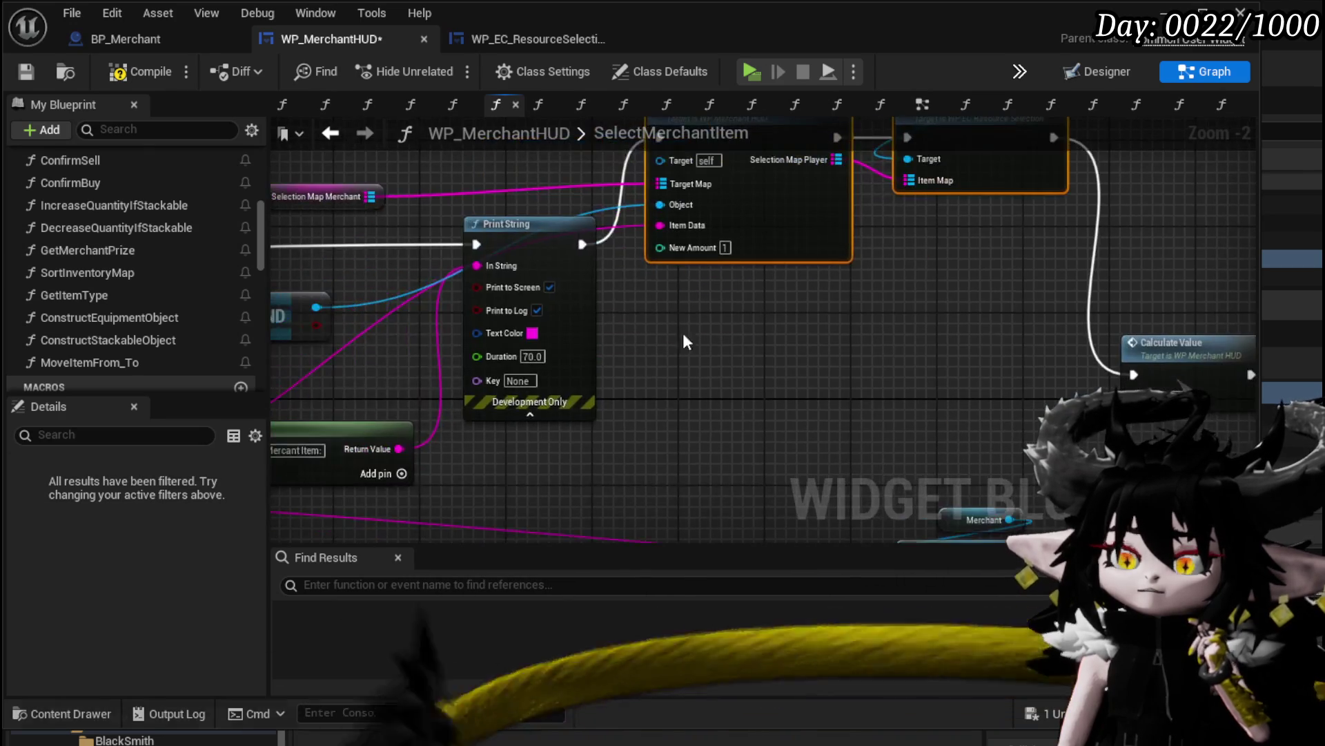
# Chain the execution wires Print String → Move Item from To → Calculate Value
pyautogui.moveTo(582, 245); pyautogui.dragTo(1134, 375)
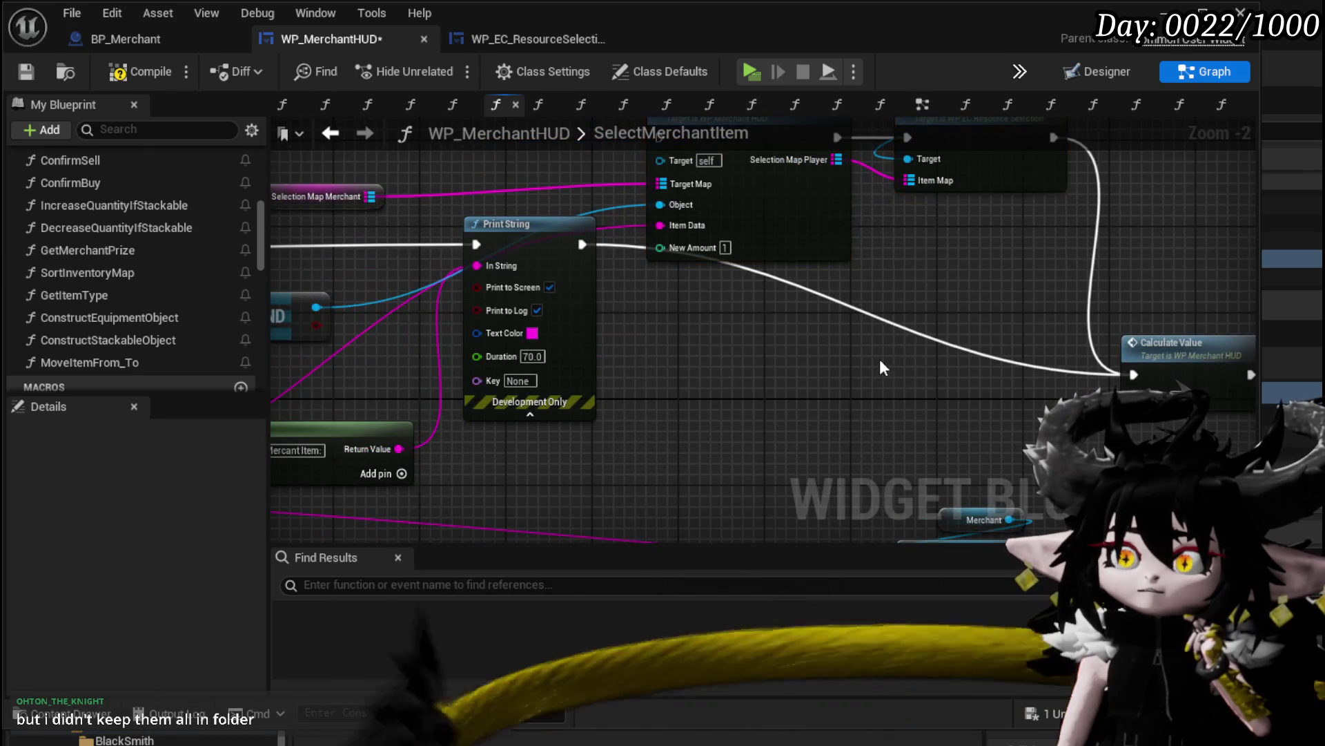
pyautogui.moveTo(879, 359); pyautogui.dragTo(1063, 398)
pyautogui.scroll(-2, 942, 363)
pyautogui.moveTo(536, 239)
pyautogui.mouseDown()
pyautogui.moveTo(865, 401)
pyautogui.moveTo(905, 359)
pyautogui.mouseUp()
pyautogui.scroll(2, 518, 355)
pyautogui.moveTo(519, 356); pyautogui.dragTo(756, 335)
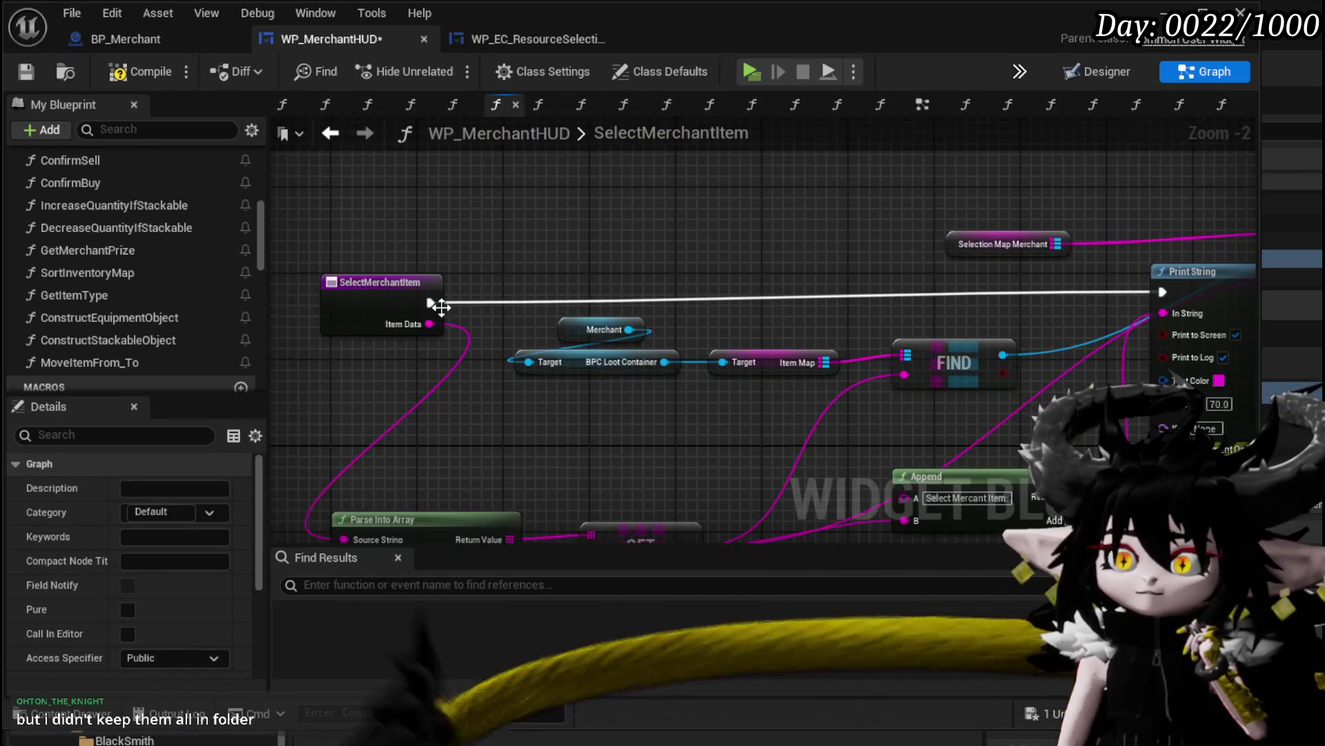
pyautogui.moveTo(1286, 342)
pyautogui.mouseDown()
pyautogui.moveTo(550, 346)
pyautogui.moveTo(509, 362)
pyautogui.moveTo(630, 359)
pyautogui.moveTo(979, 422)
pyautogui.mouseUp()
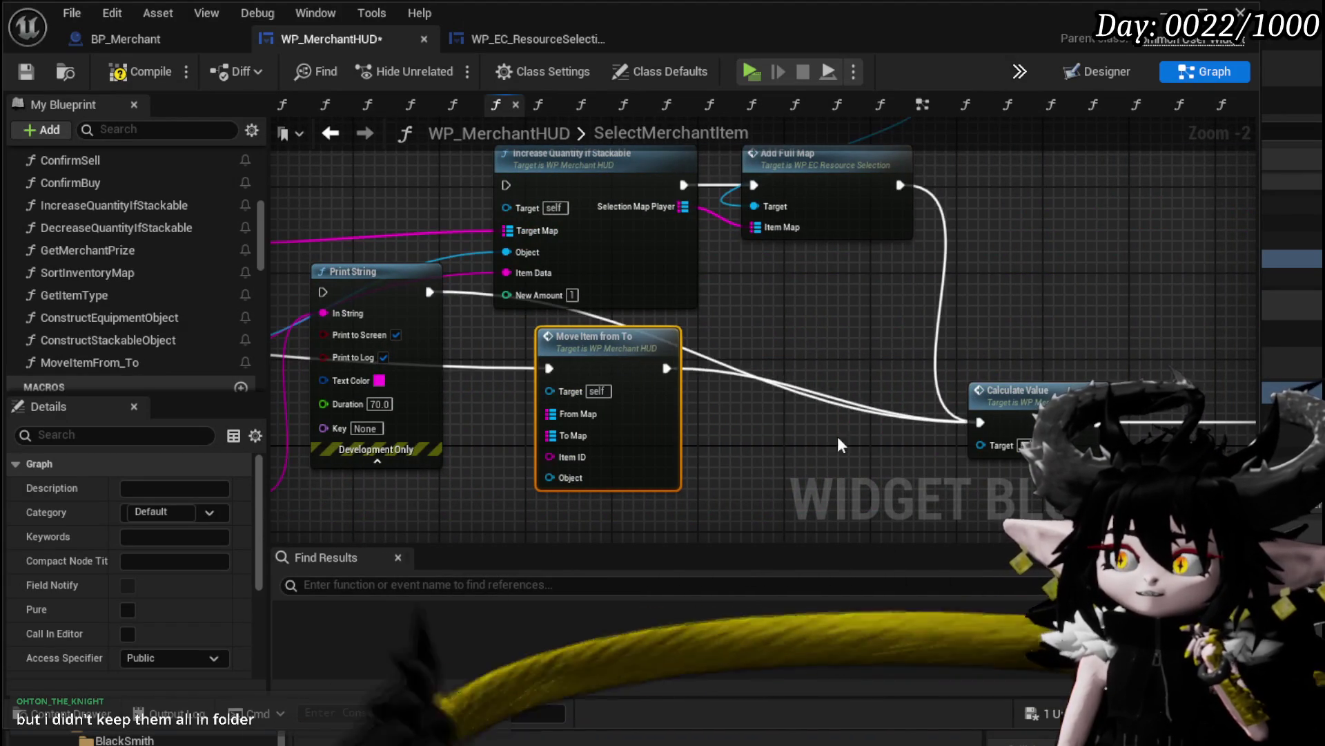
pyautogui.moveTo(644, 424); pyautogui.dragTo(864, 397)
# Reposition the merchant lookup nodes and feed the FIND result into Move Item's Object input
pyautogui.moveTo(435, 421); pyautogui.dragTo(681, 345)
pyautogui.scroll(-1, 681, 345)
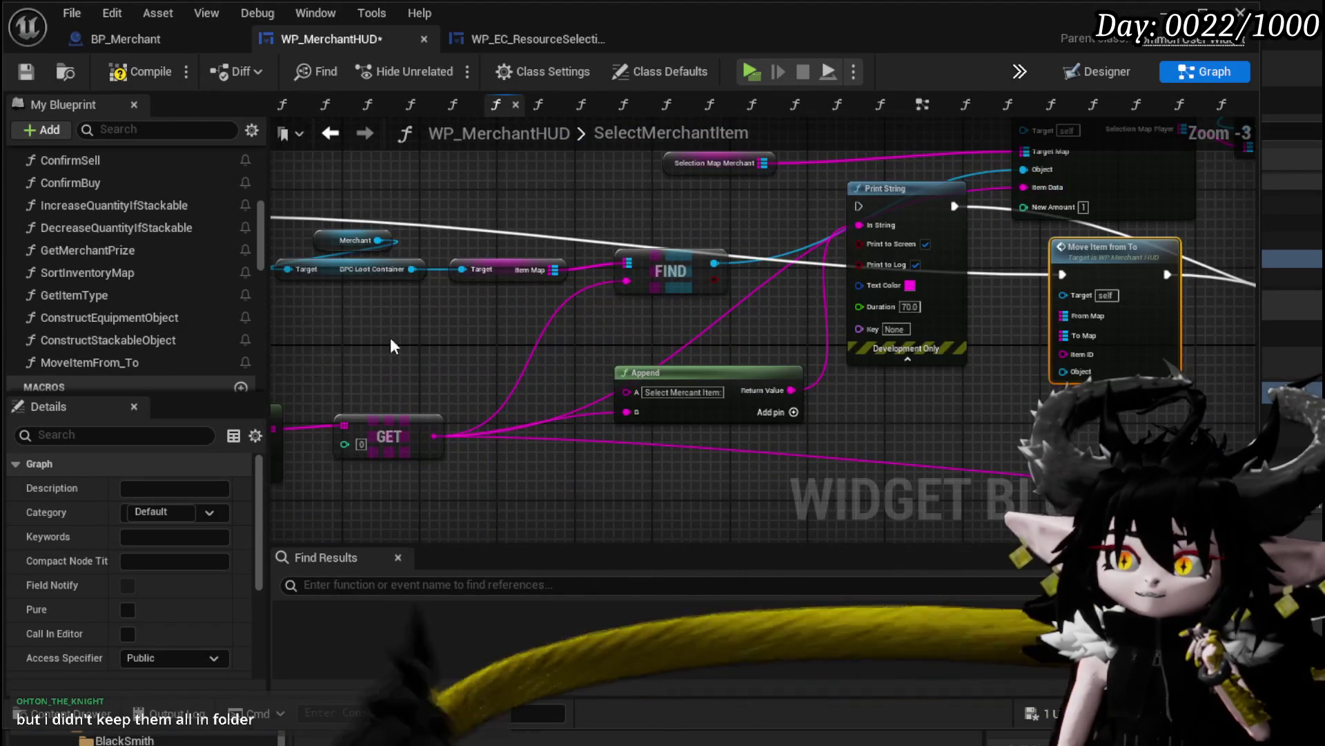
pyautogui.moveTo(391, 337); pyautogui.dragTo(644, 218)
pyautogui.moveTo(670, 285); pyautogui.dragTo(660, 323)
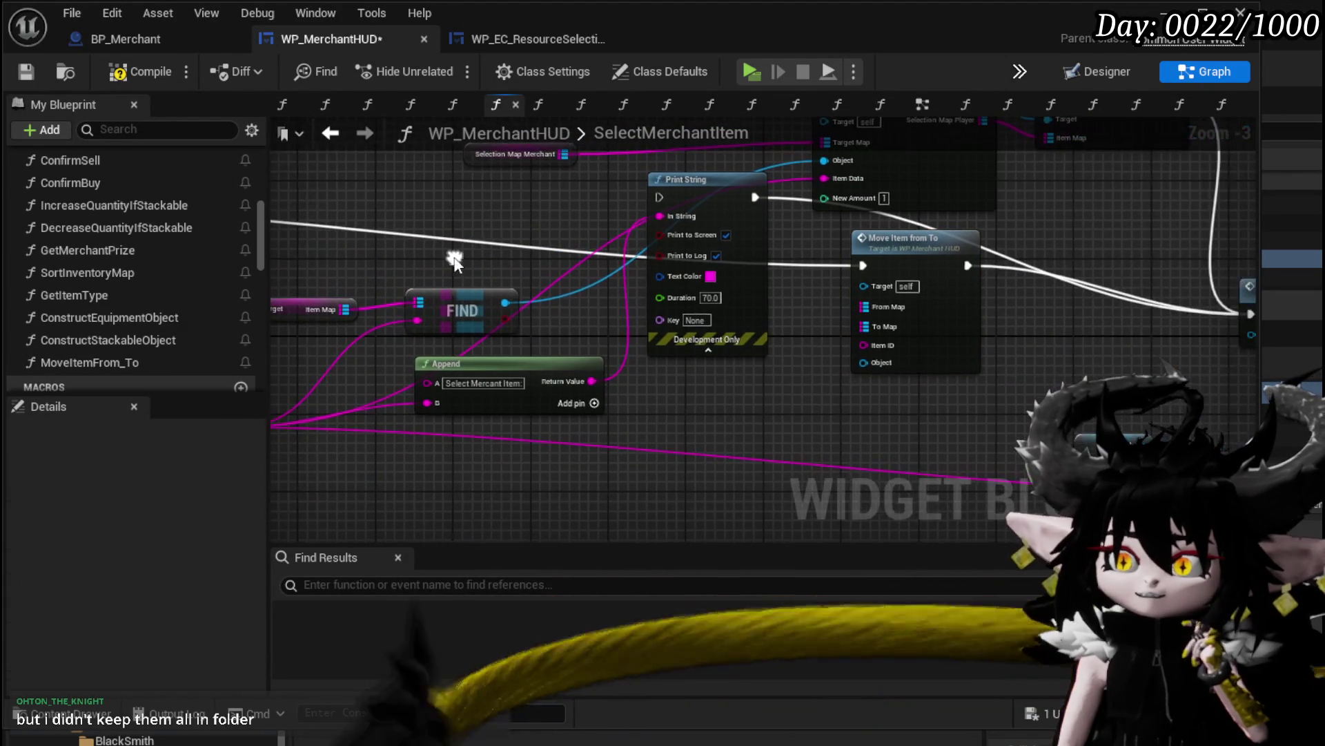
pyautogui.moveTo(925, 412); pyautogui.dragTo(742, 392)
pyautogui.moveTo(526, 304)
pyautogui.mouseDown()
pyautogui.moveTo(814, 354)
pyautogui.moveTo(1029, 364)
pyautogui.mouseUp()
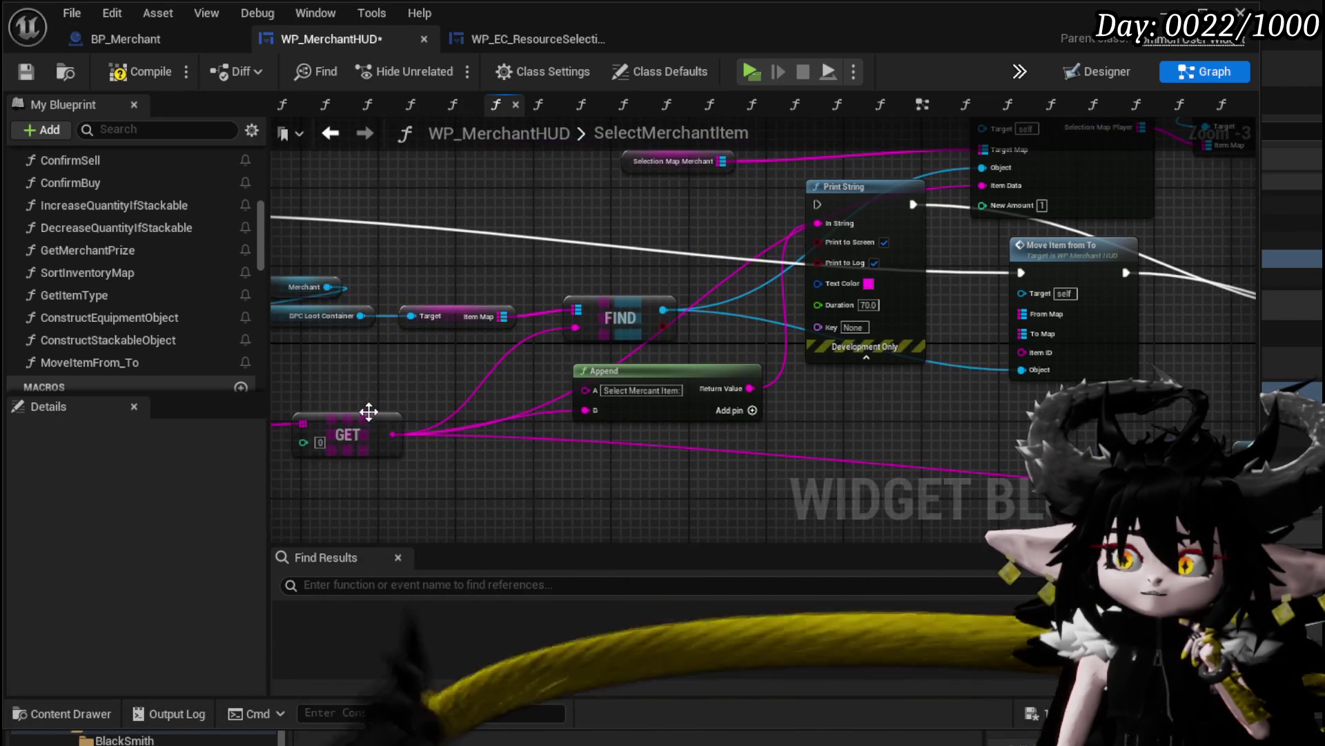
# Connect GET to Move Item's Item ID and the merchant Item Map to its From Map
pyautogui.moveTo(392, 433); pyautogui.dragTo(821, 399)
pyautogui.moveTo(1030, 351); pyautogui.dragTo(1030, 351)
pyautogui.moveTo(983, 418); pyautogui.dragTo(802, 432)
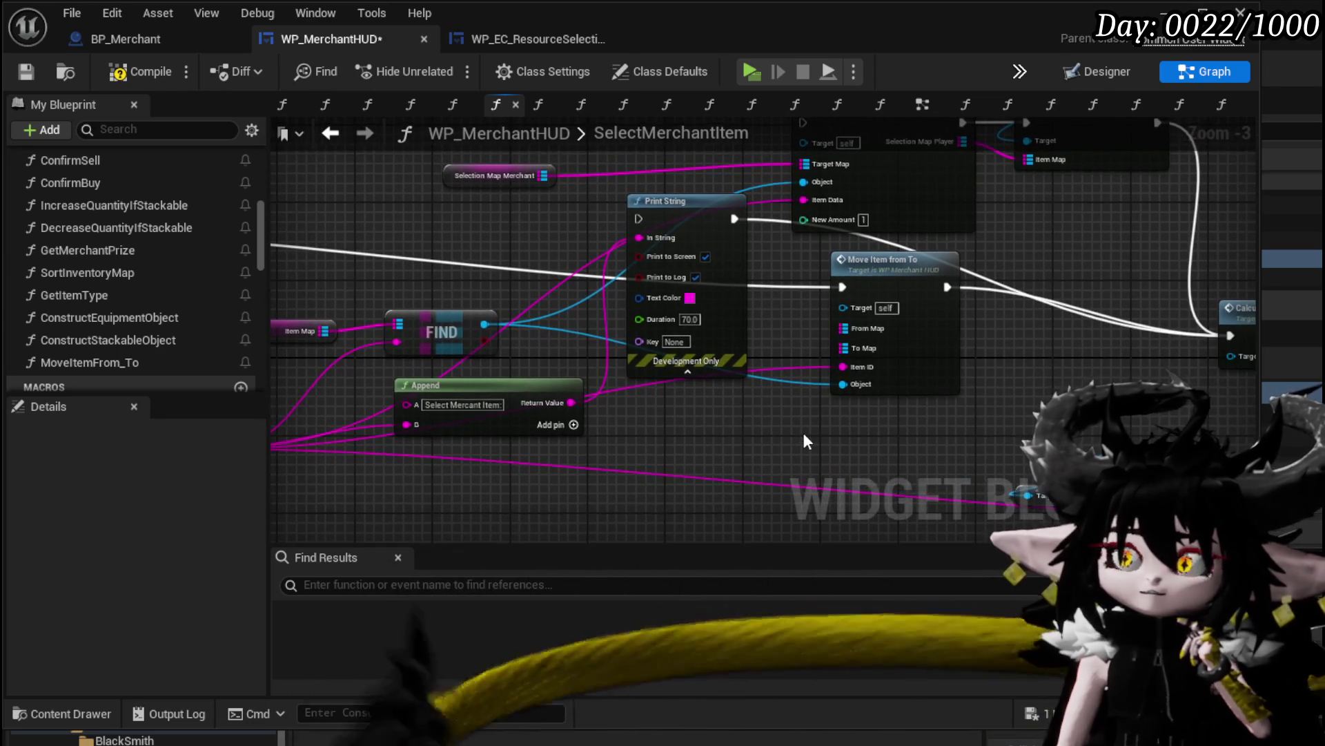
pyautogui.moveTo(524, 219)
pyautogui.mouseDown()
pyautogui.moveTo(904, 410)
pyautogui.moveTo(938, 393)
pyautogui.mouseUp()
pyautogui.moveTo(551, 221)
pyautogui.mouseDown()
pyautogui.moveTo(844, 475)
pyautogui.moveTo(880, 445)
pyautogui.moveTo(1015, 395)
pyautogui.mouseUp()
pyautogui.moveTo(509, 269)
pyautogui.mouseDown()
pyautogui.moveTo(725, 335)
pyautogui.moveTo(1115, 326)
pyautogui.mouseUp()
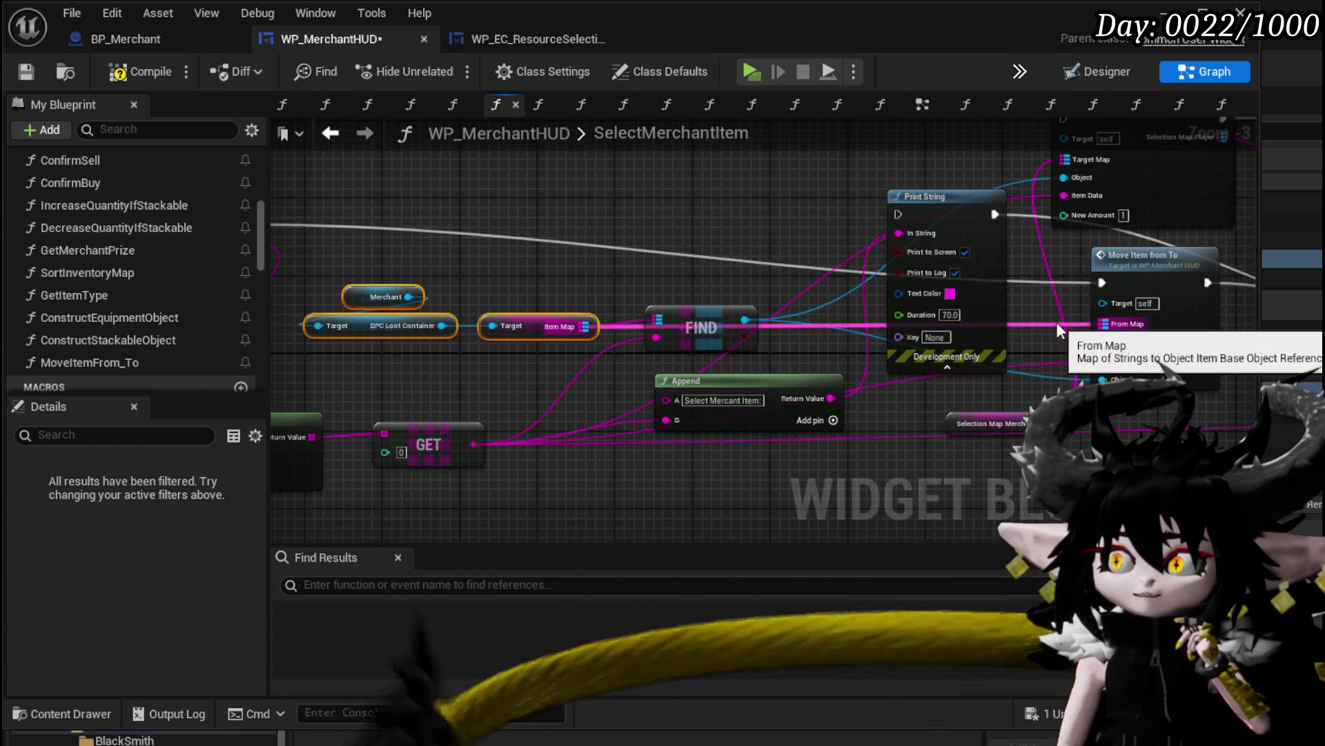
pyautogui.moveTo(726, 276)
pyautogui.mouseDown()
pyautogui.moveTo(403, 278)
pyautogui.moveTo(752, 285)
pyautogui.mouseUp()
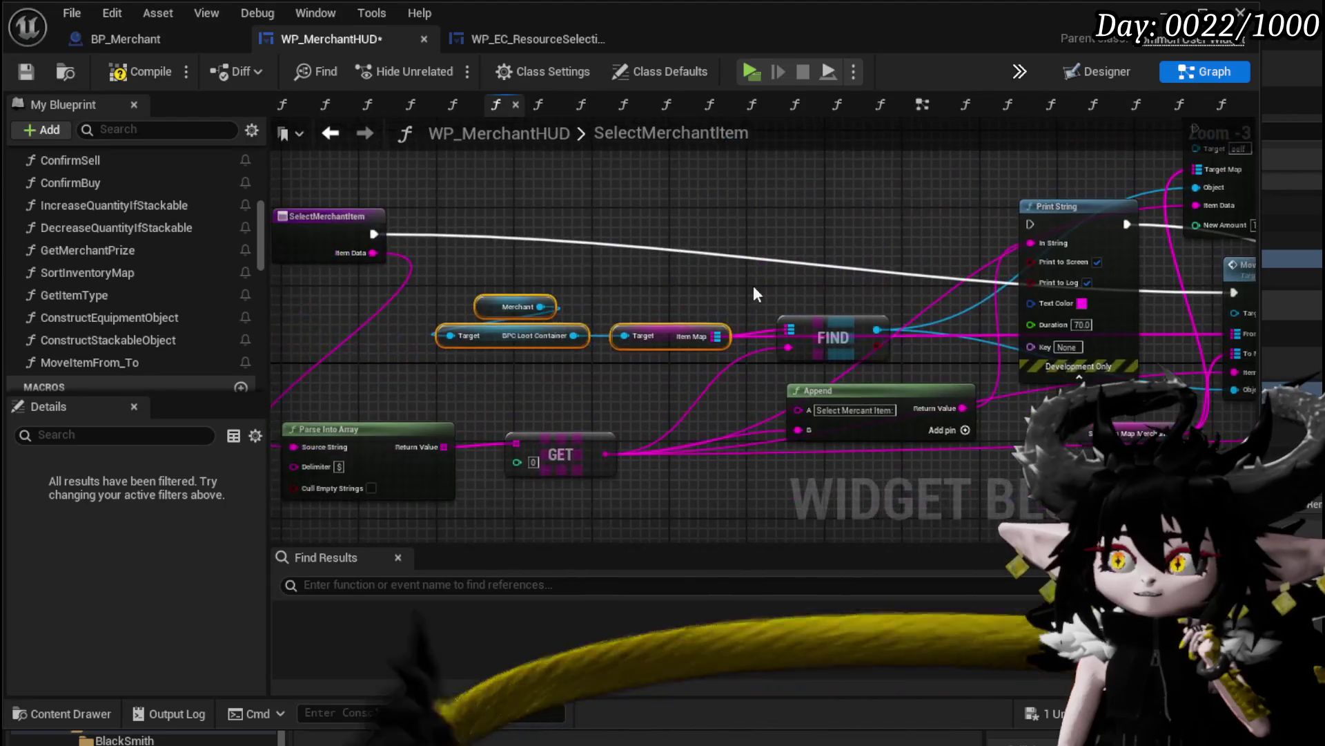
# Add a breakpoint on the SelectMerchantItem entry node and compile the blueprint
pyautogui.click(396, 288)
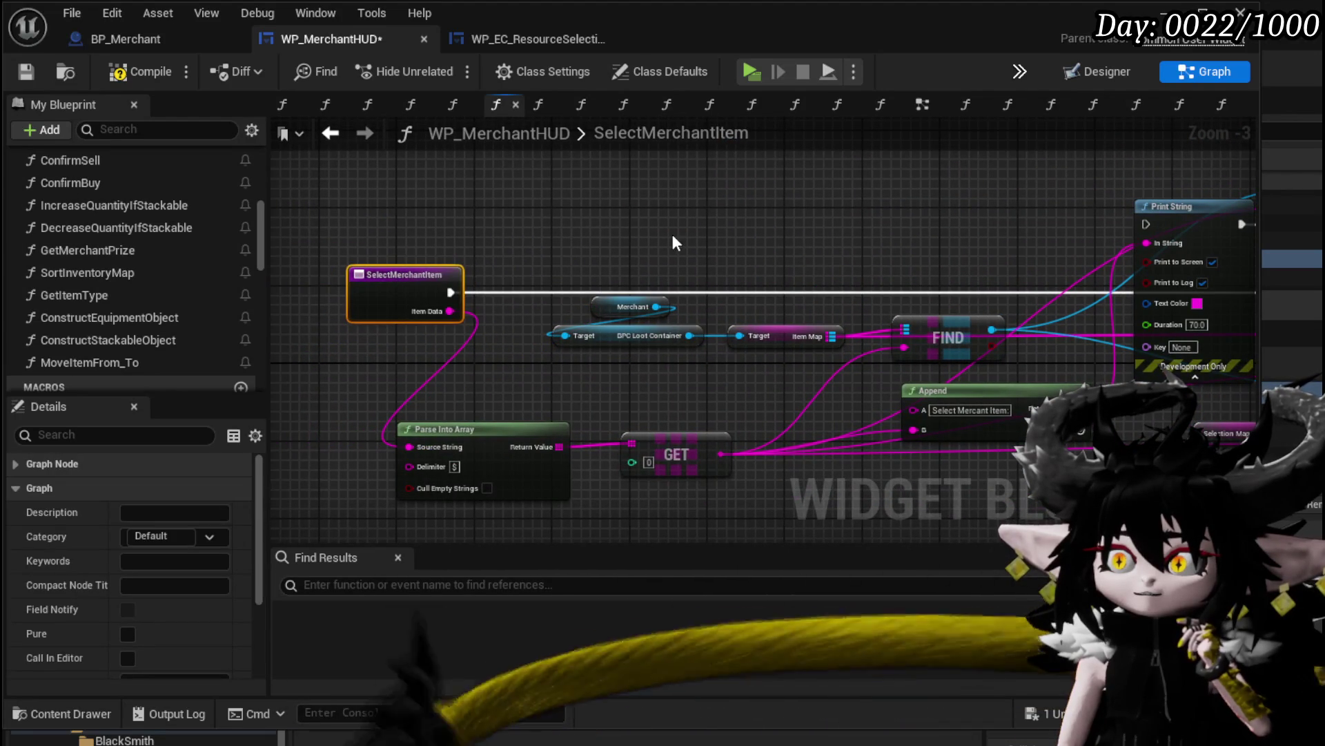
pyautogui.rightClick(415, 284)
pyautogui.moveTo(469, 608)
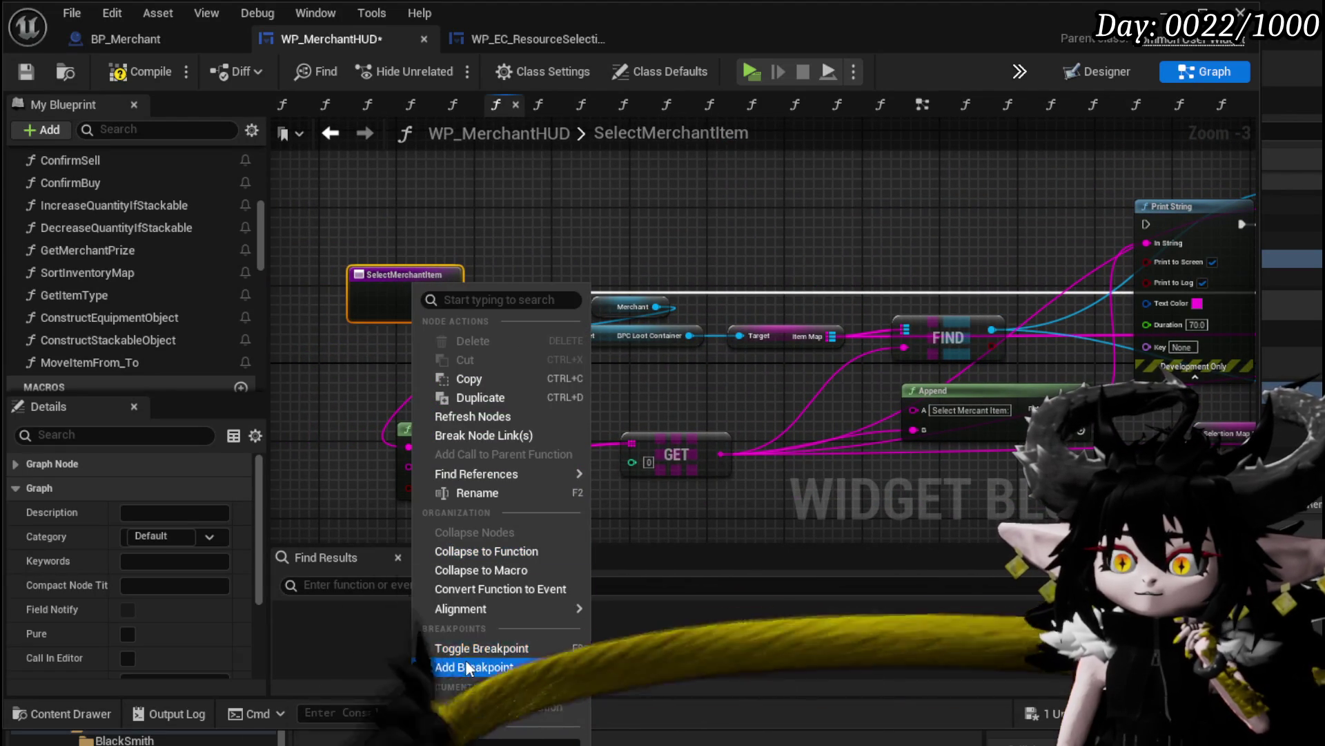
pyautogui.click(474, 667)
pyautogui.click(28, 72)
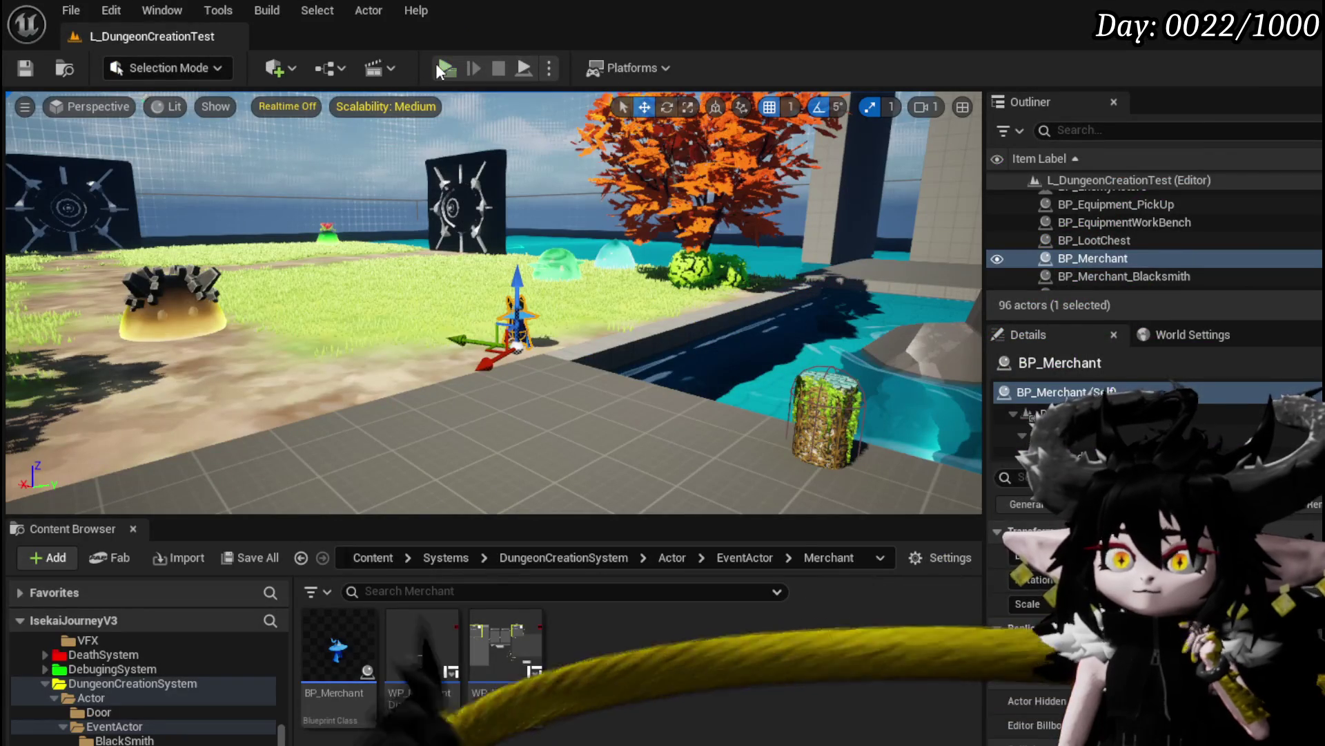
# Play the level, open the merchant trade window, and select Iron_Legs and a Buy slot to hit the breakpoint
pyautogui.click(436, 63)
pyautogui.press('w')
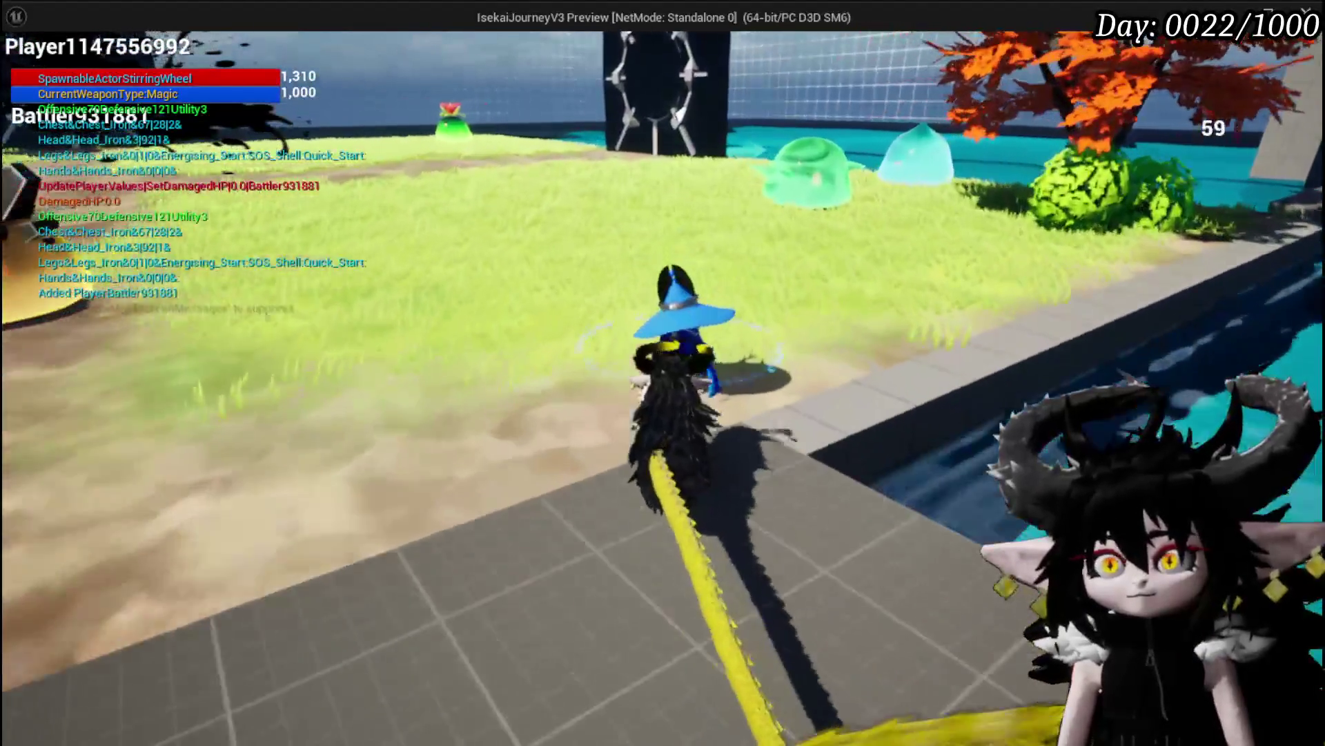
pyautogui.press('e')
pyautogui.click(941, 586)
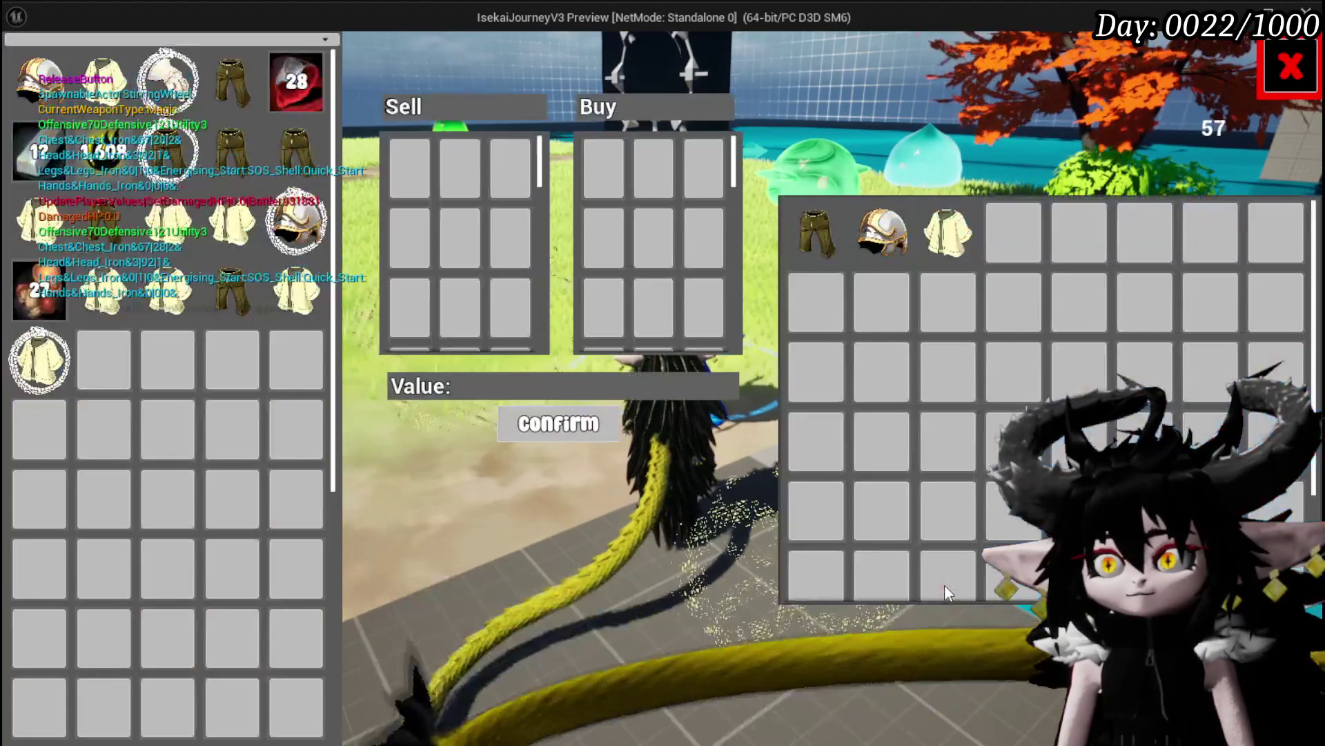
pyautogui.click(825, 234)
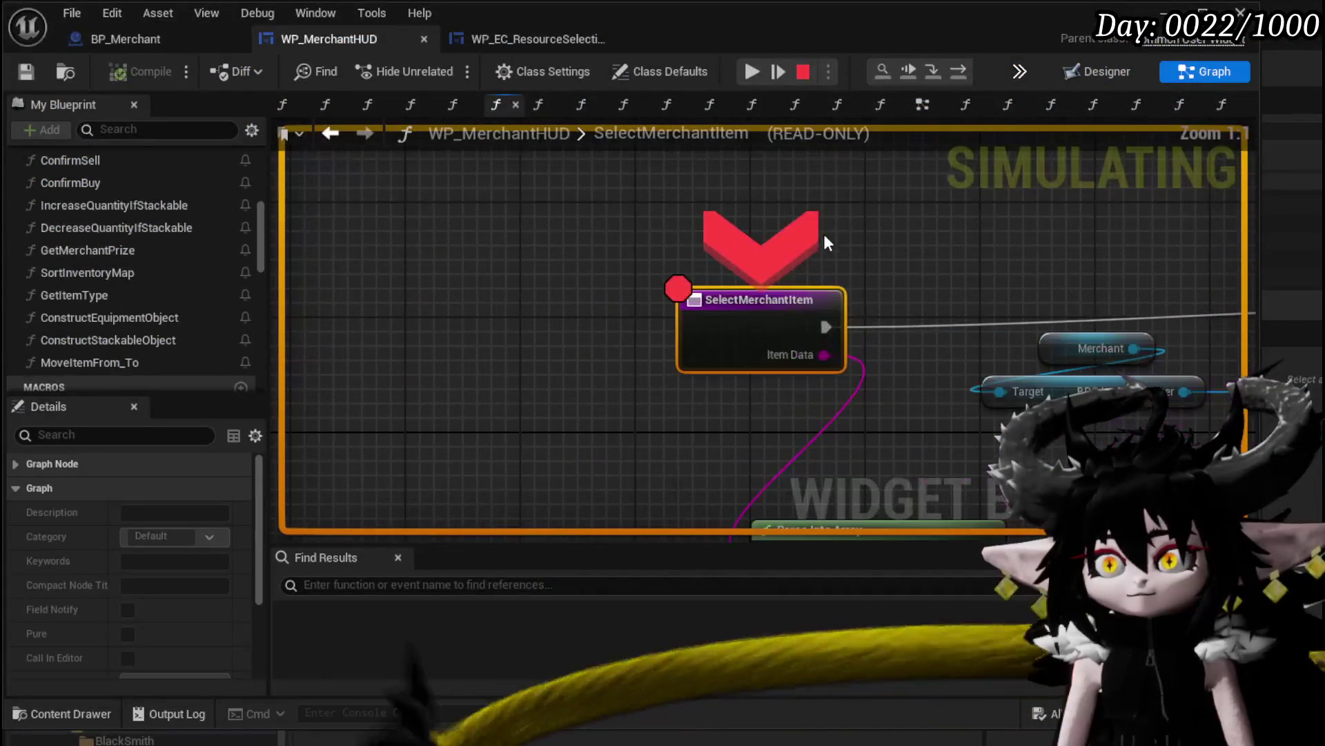
pyautogui.click(755, 71)
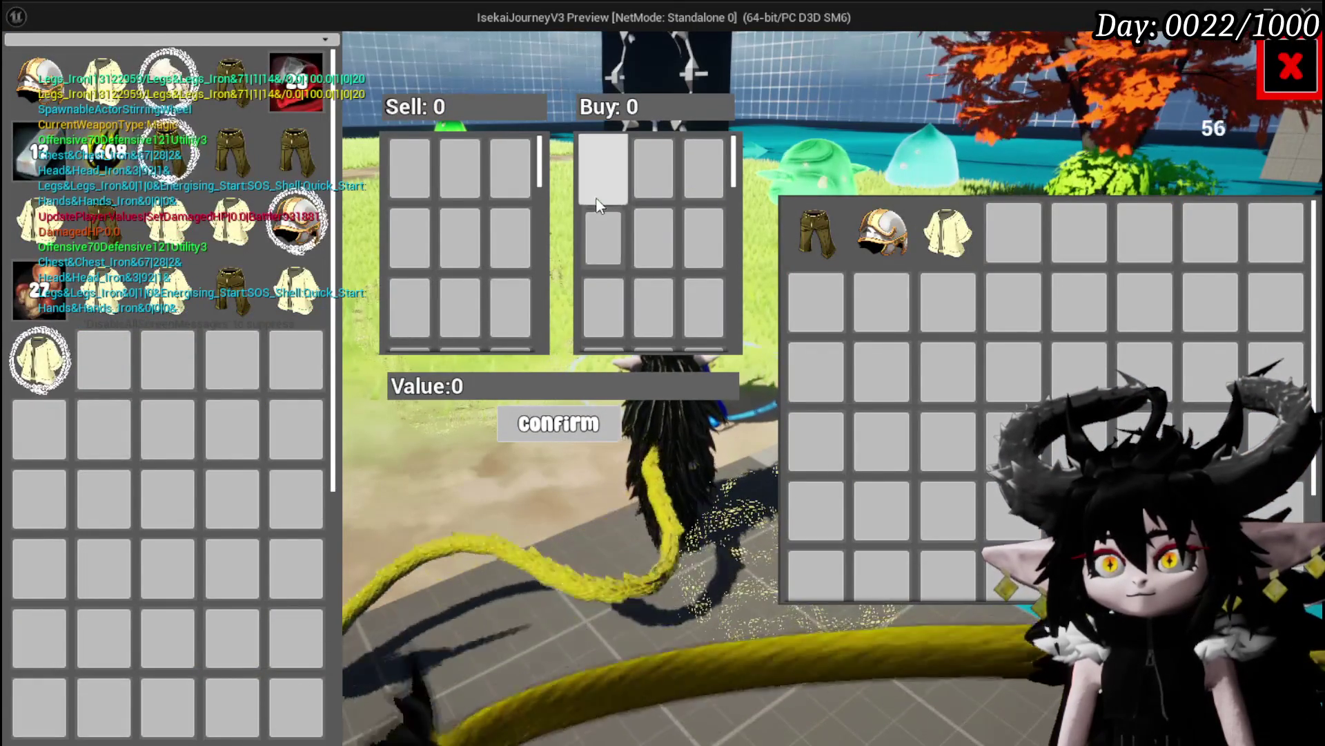
pyautogui.click(605, 169)
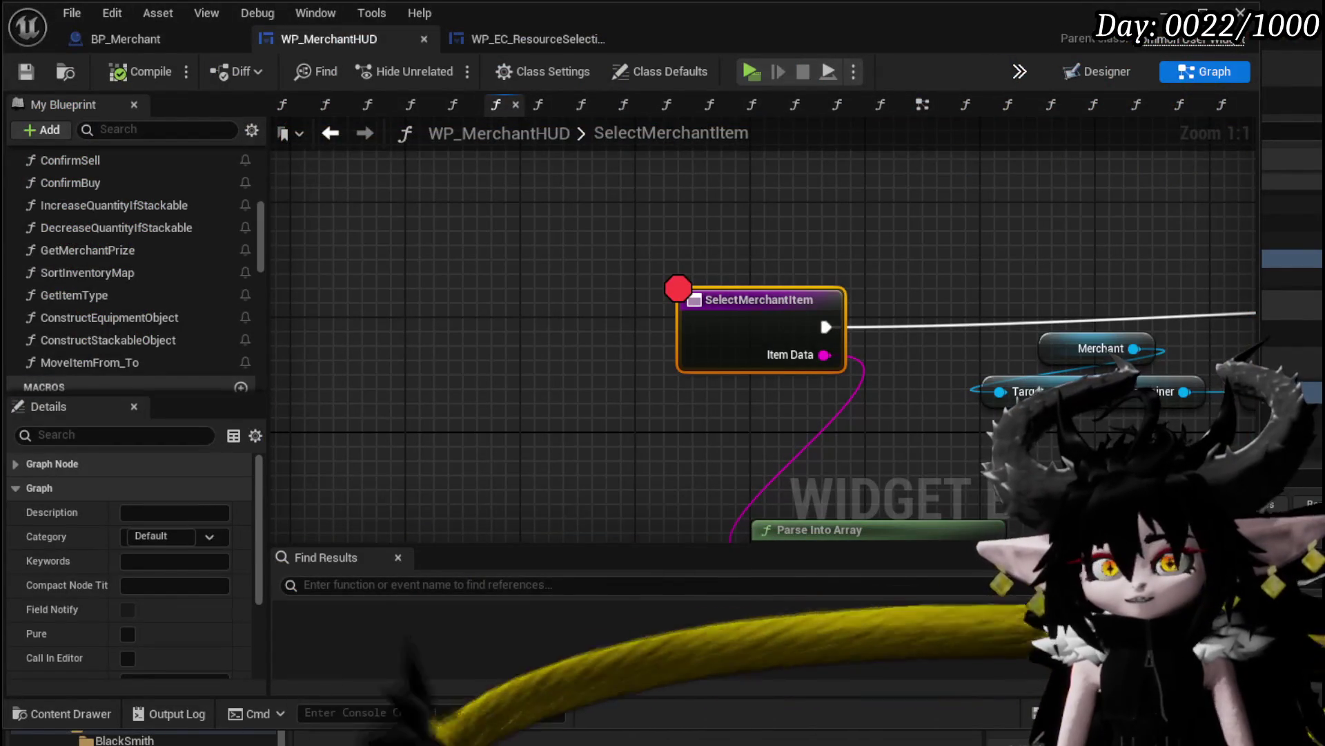
# Move the Print String node up and left and reposition Selection Map Merchant
pyautogui.scroll(-3, 1094, 259)
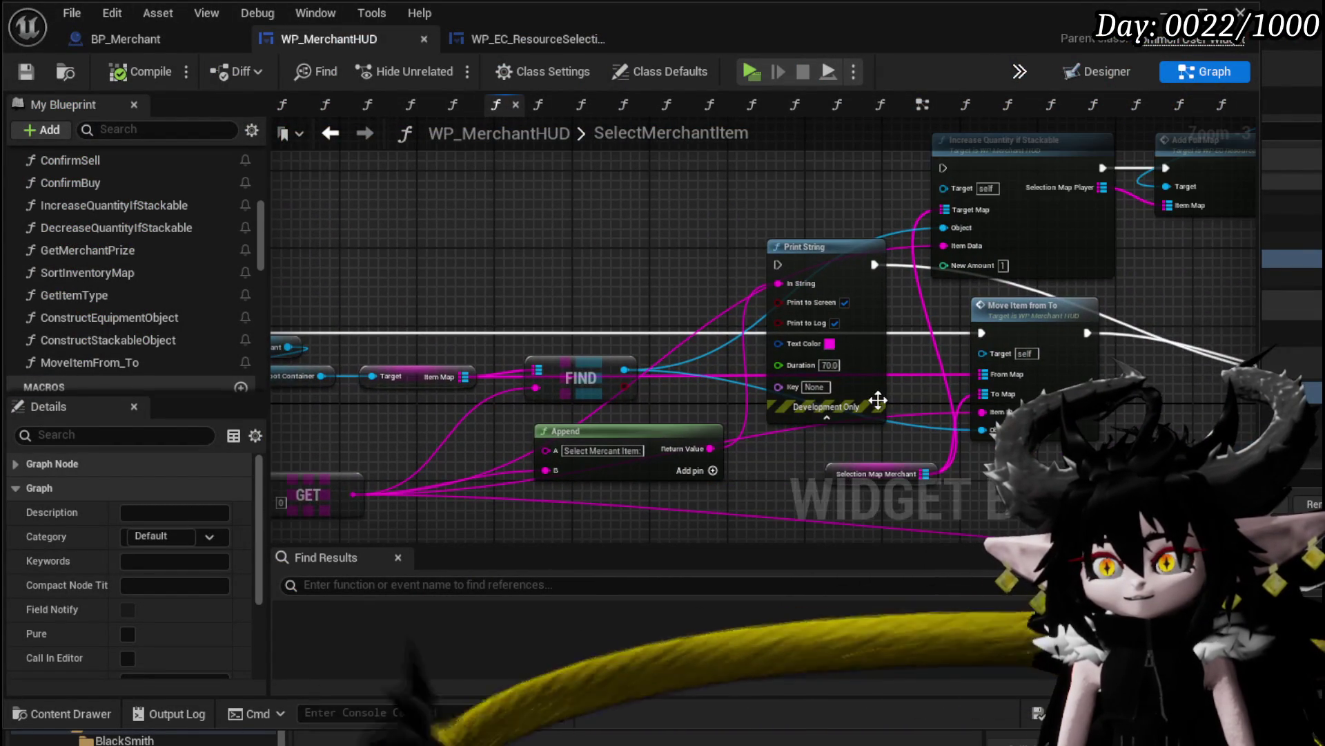
pyautogui.moveTo(877, 399); pyautogui.dragTo(767, 248)
pyautogui.moveTo(722, 419)
pyautogui.mouseDown()
pyautogui.moveTo(677, 338)
pyautogui.moveTo(691, 406)
pyautogui.mouseUp()
# Inspect the MoveItemFrom_To graph, save WP_MerchantHUD, and return to SelectMerchantItem
pyautogui.doubleClick(918, 362)
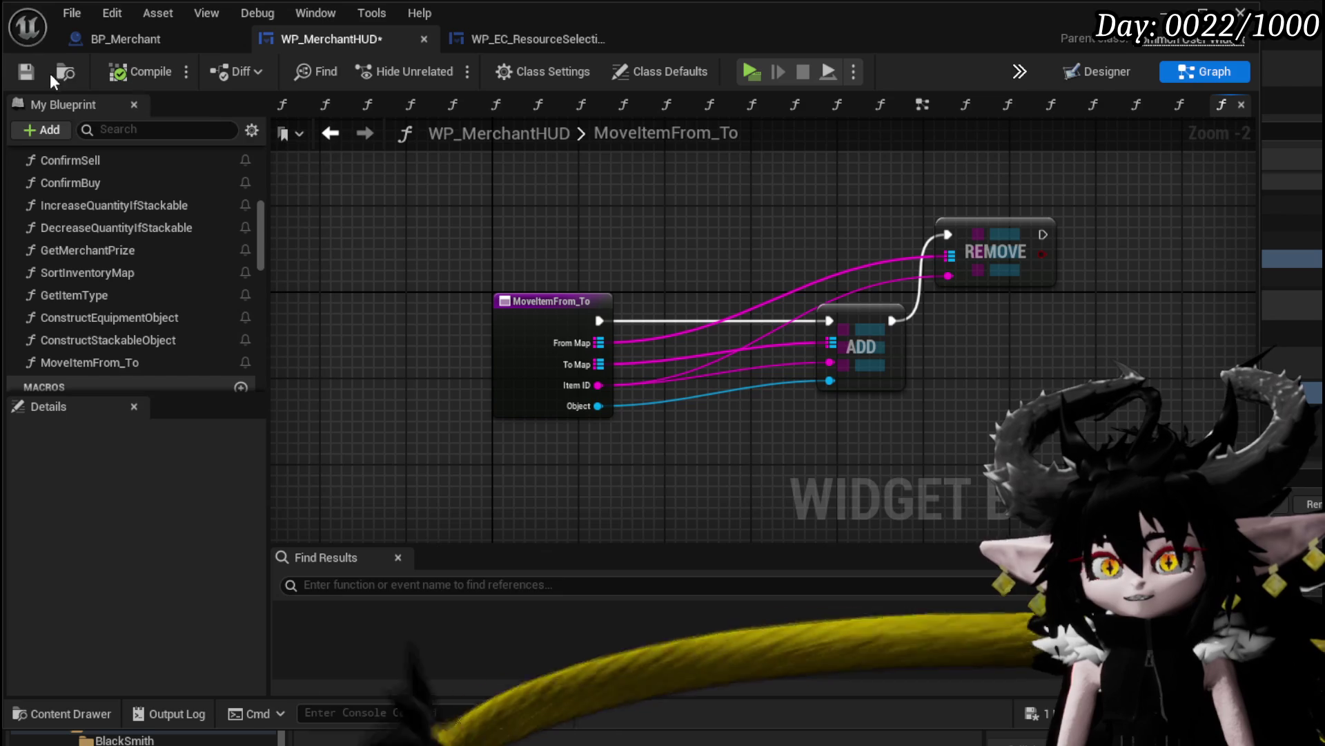
pyautogui.click(26, 71)
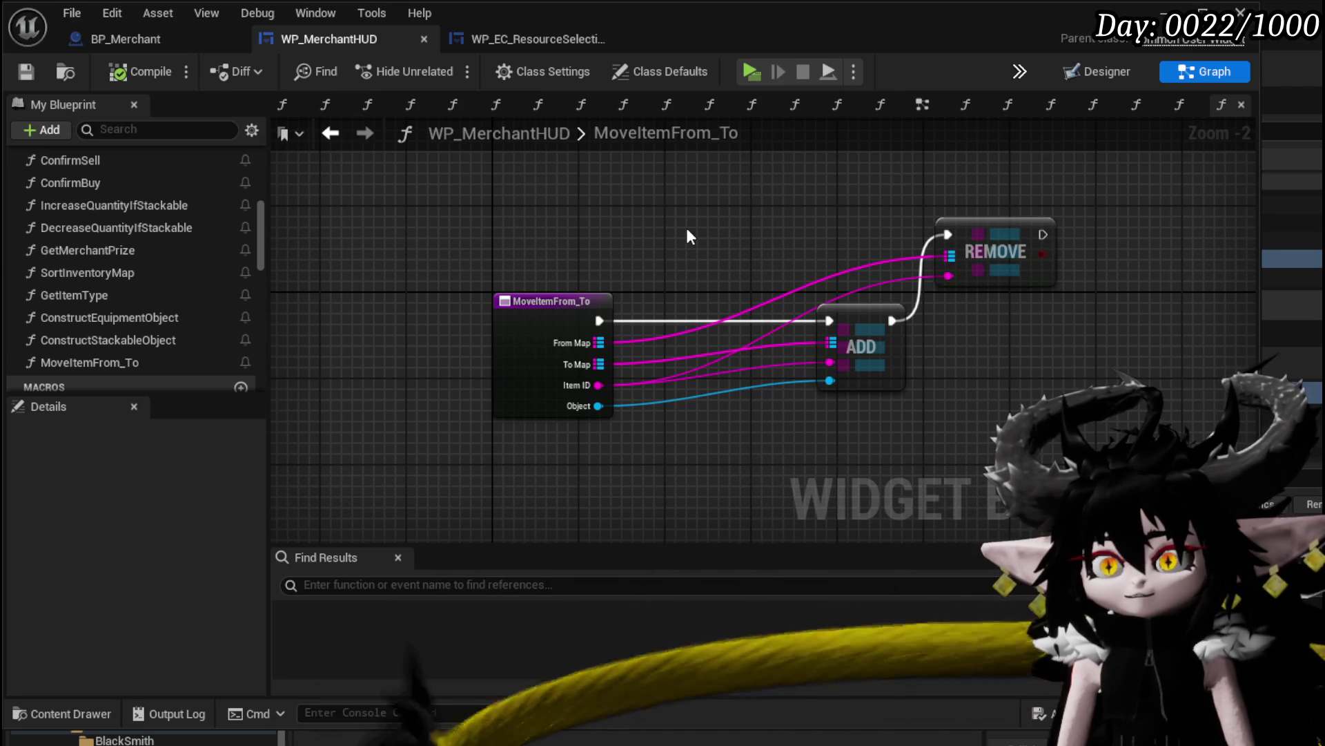
pyautogui.click(339, 142)
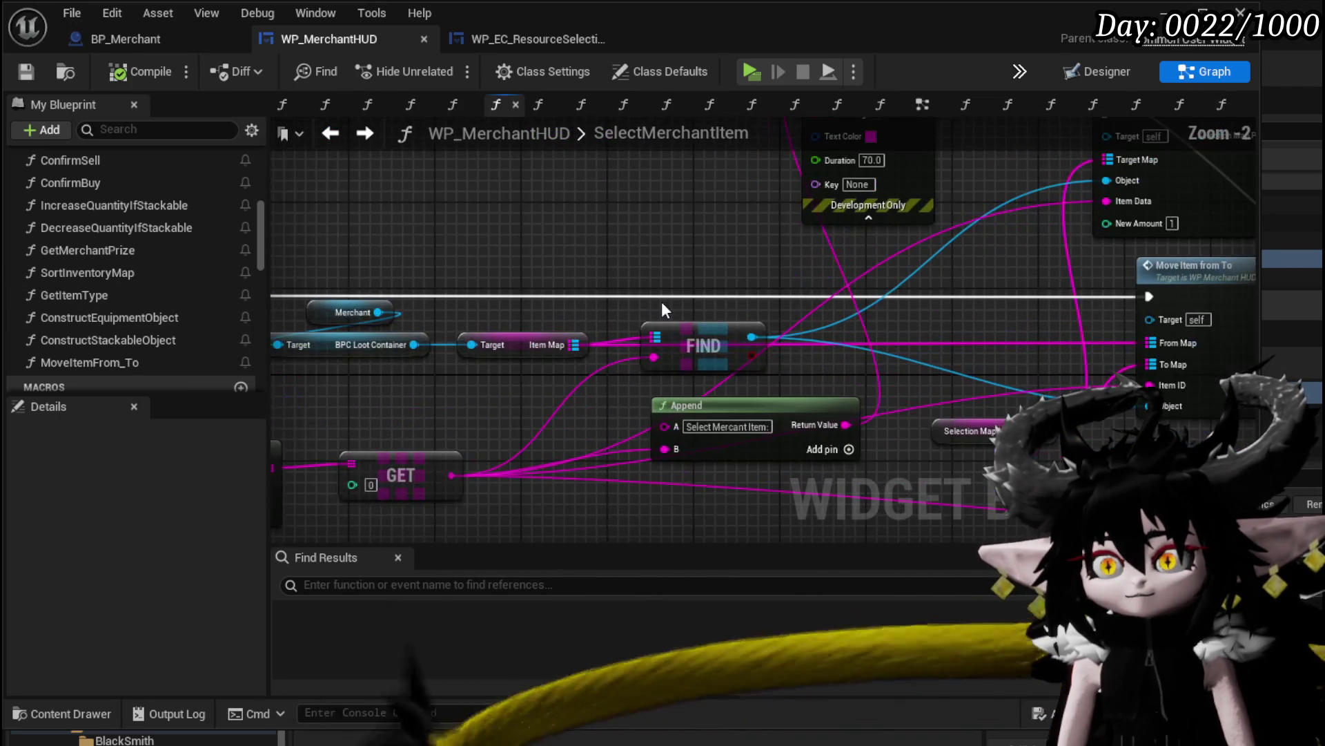
# Add Get Item Type, Construct Equipment Object and Construct Stackable Object, passing Item Base into both constructors
pyautogui.moveTo(339, 244)
pyautogui.mouseDown()
pyautogui.moveTo(649, 359)
pyautogui.moveTo(627, 261)
pyautogui.moveTo(552, 215)
pyautogui.mouseUp()
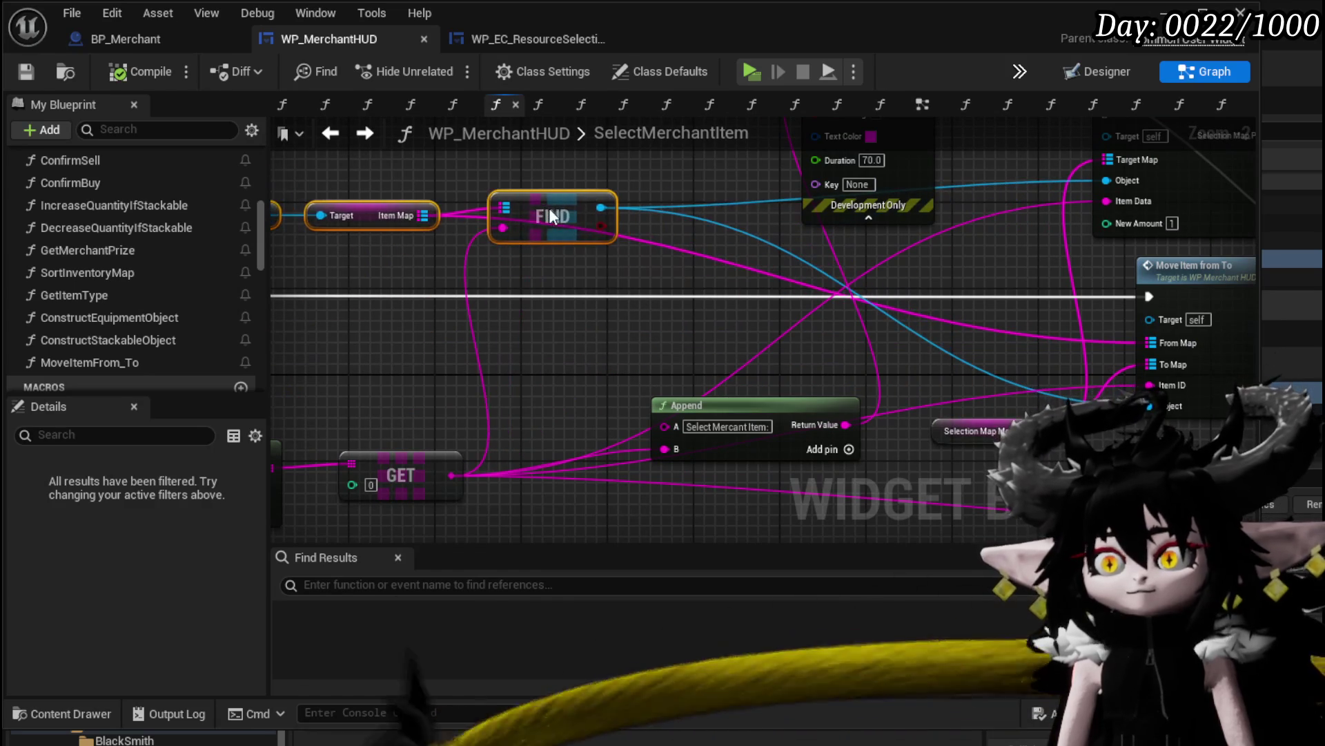
pyautogui.scroll(-3, 768, 341)
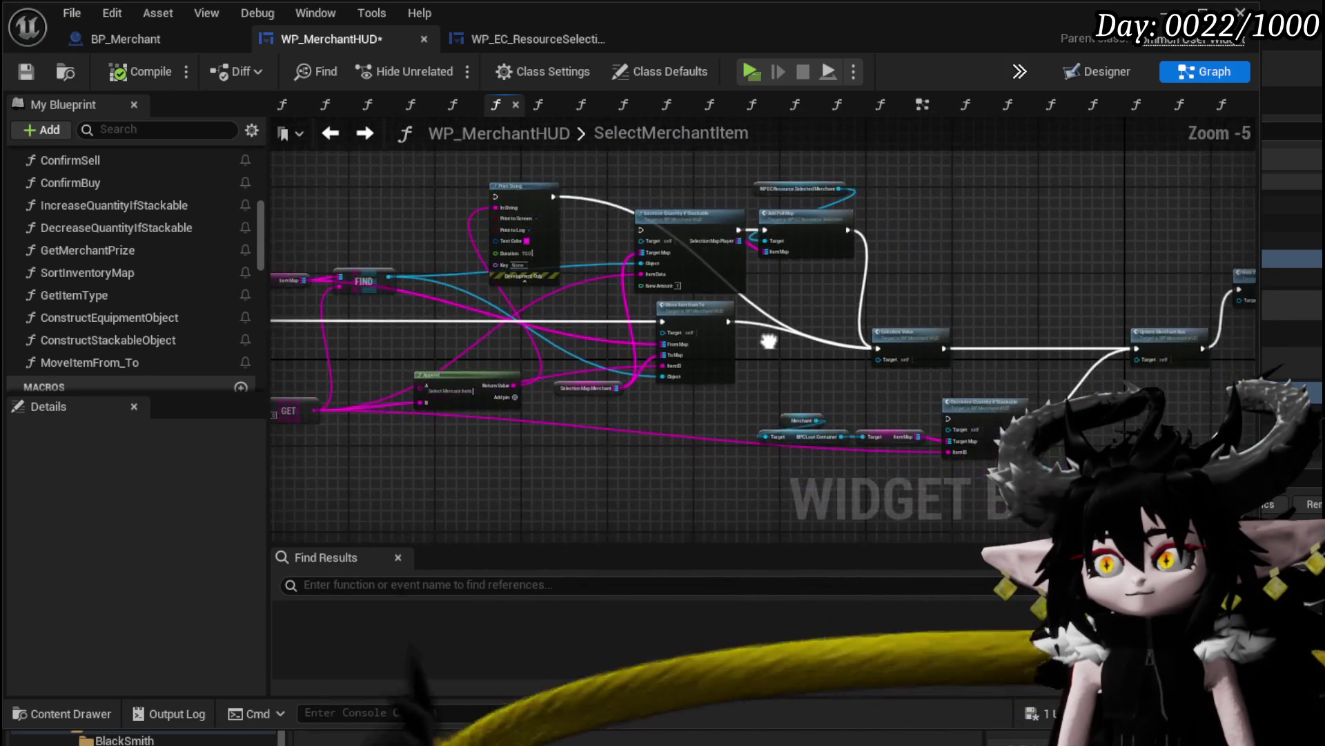
pyautogui.scroll(3, 764, 338)
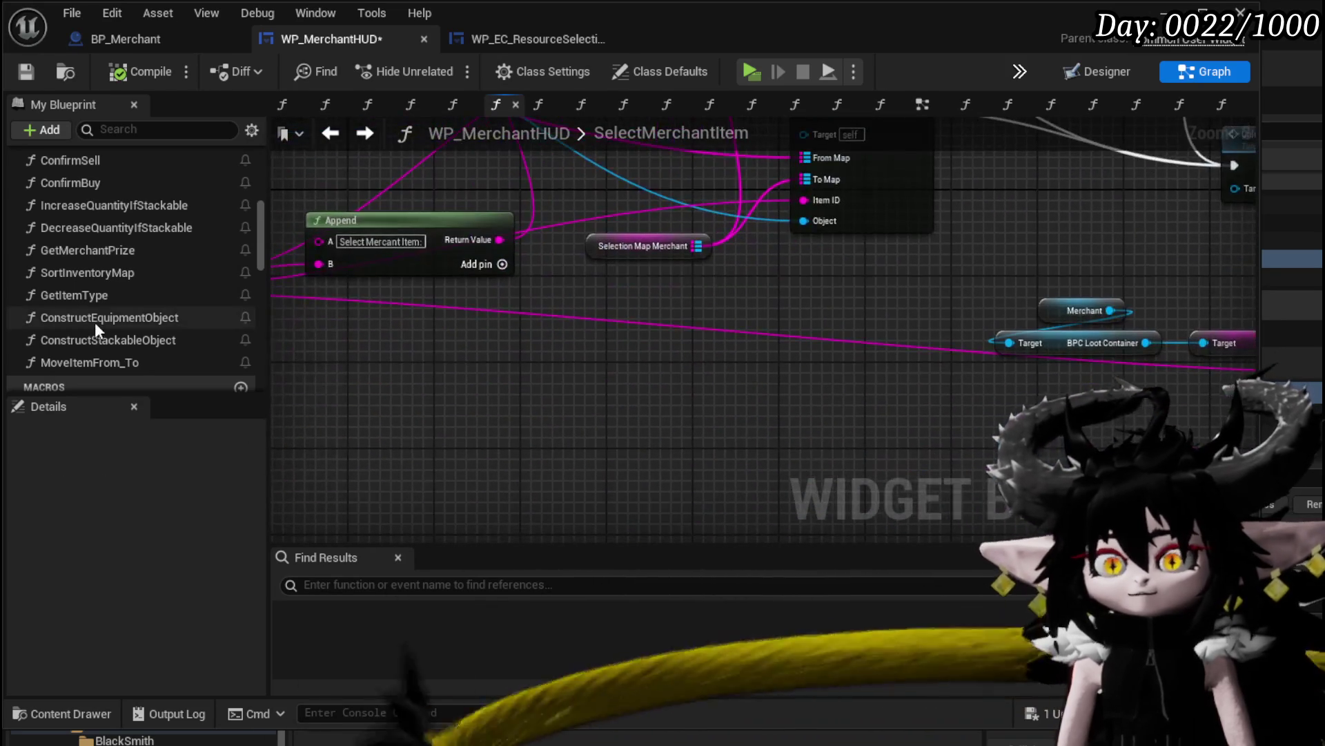
pyautogui.moveTo(94, 295); pyautogui.dragTo(575, 455)
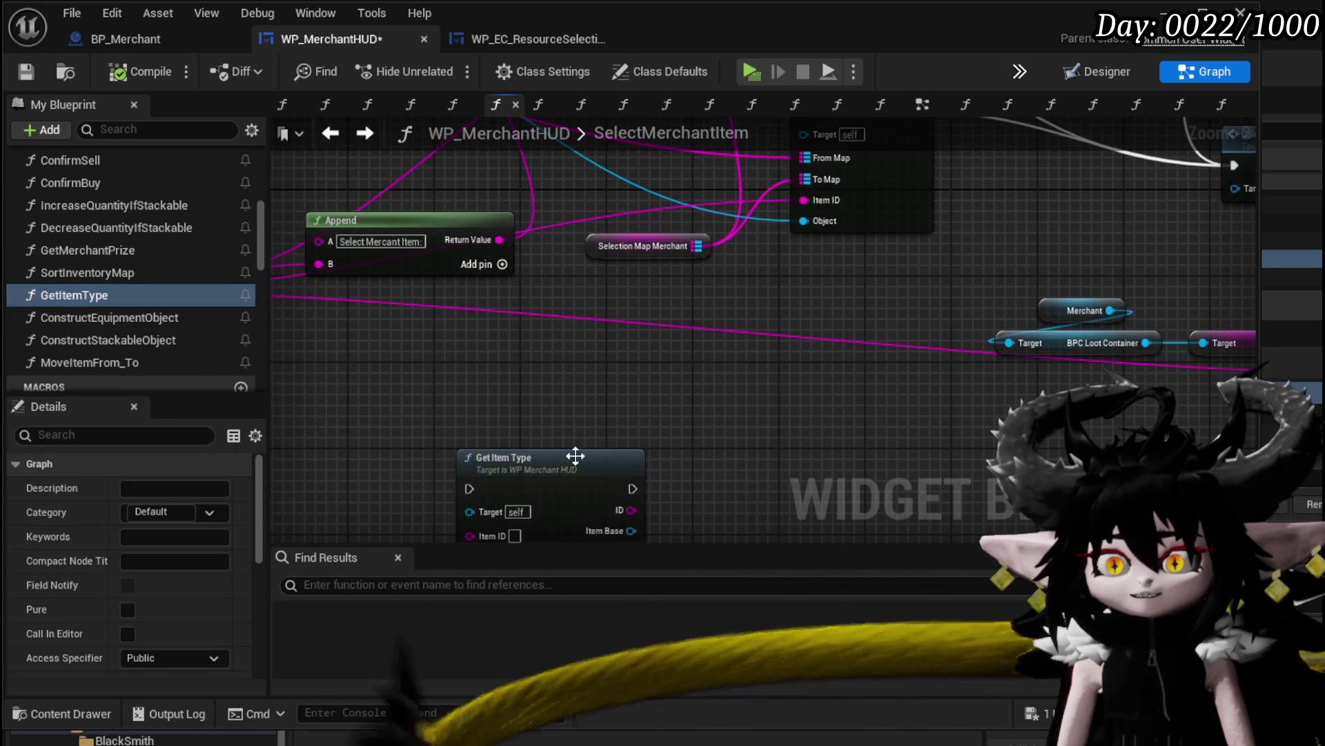
pyautogui.moveTo(122, 316)
pyautogui.mouseDown()
pyautogui.moveTo(381, 332)
pyautogui.moveTo(805, 278)
pyautogui.mouseUp()
pyautogui.moveTo(188, 342)
pyautogui.mouseDown()
pyautogui.moveTo(592, 459)
pyautogui.moveTo(816, 432)
pyautogui.mouseUp()
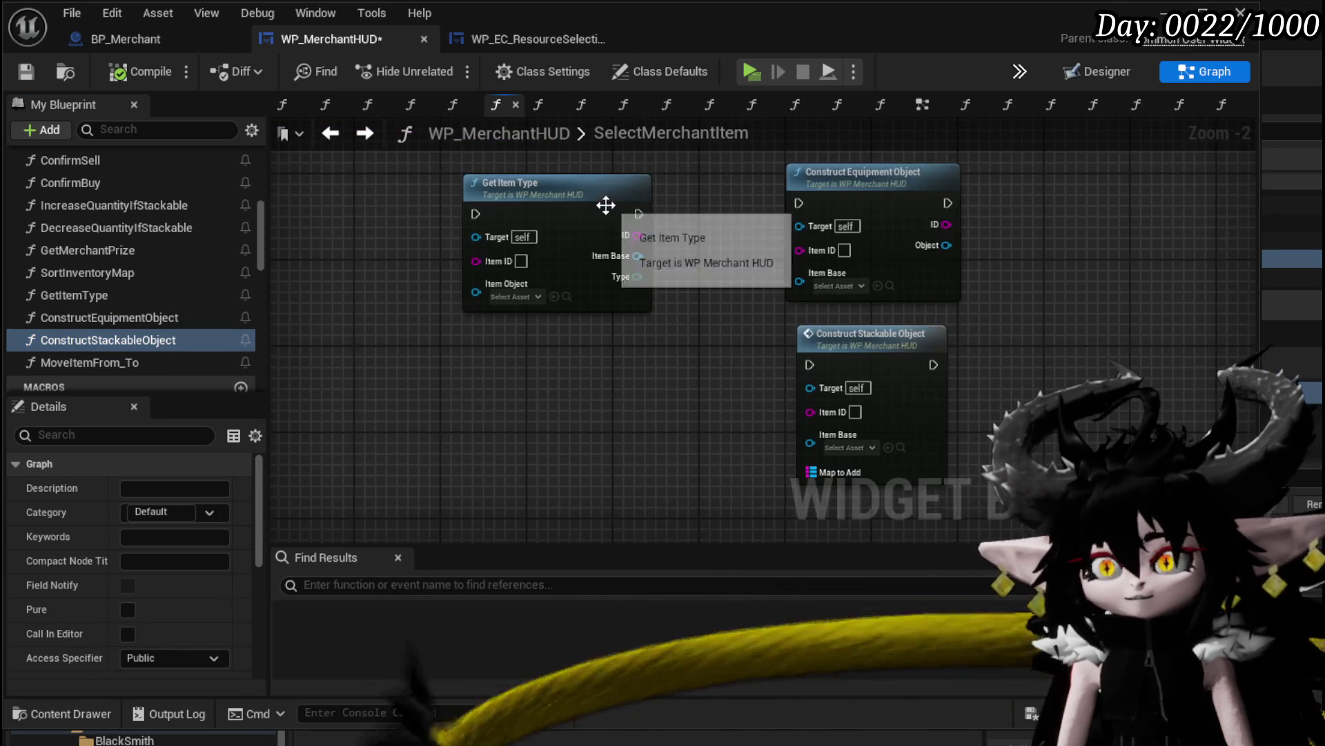
pyautogui.moveTo(607, 201); pyautogui.dragTo(464, 241)
pyautogui.moveTo(497, 299); pyautogui.dragTo(799, 281)
pyautogui.moveTo(831, 446); pyautogui.dragTo(830, 445)
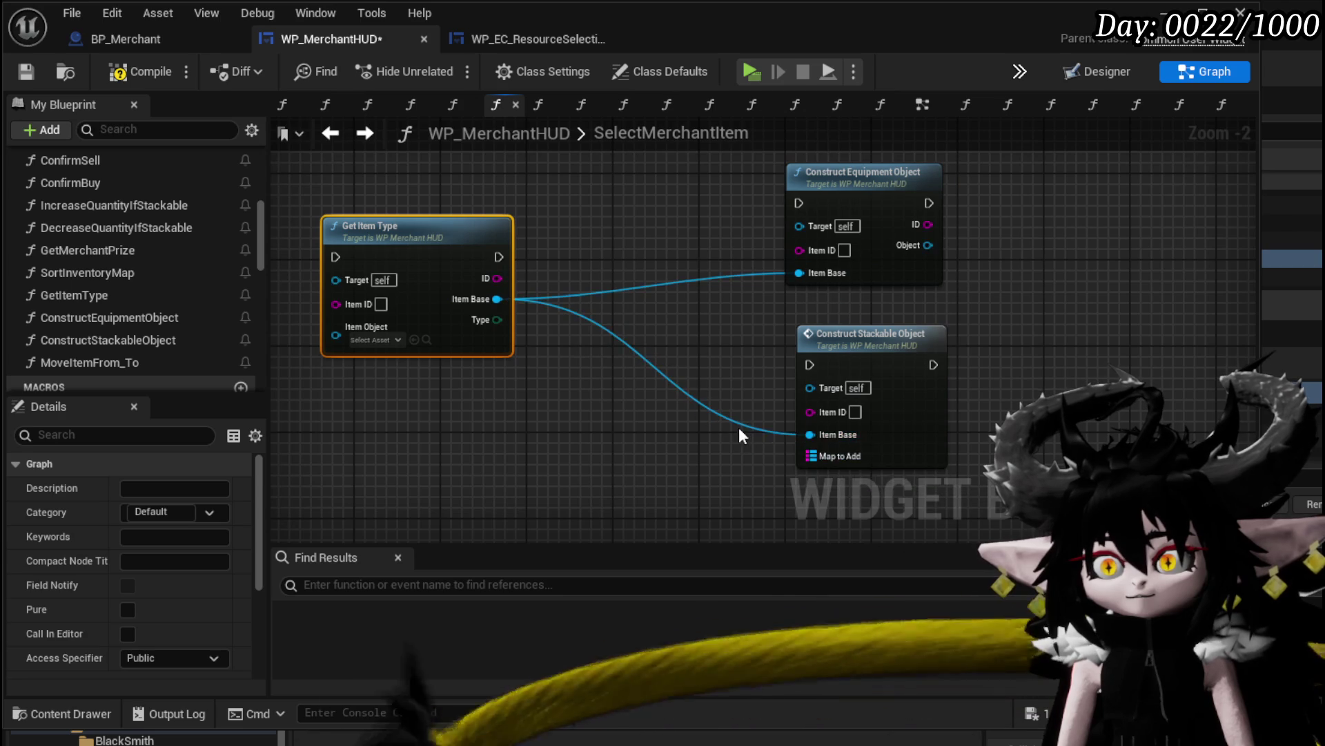
# Add a Switch on E_ItemType from the Type output and wire its branches to the constructors
pyautogui.moveTo(512, 320); pyautogui.dragTo(594, 330)
pyautogui.write('switch')
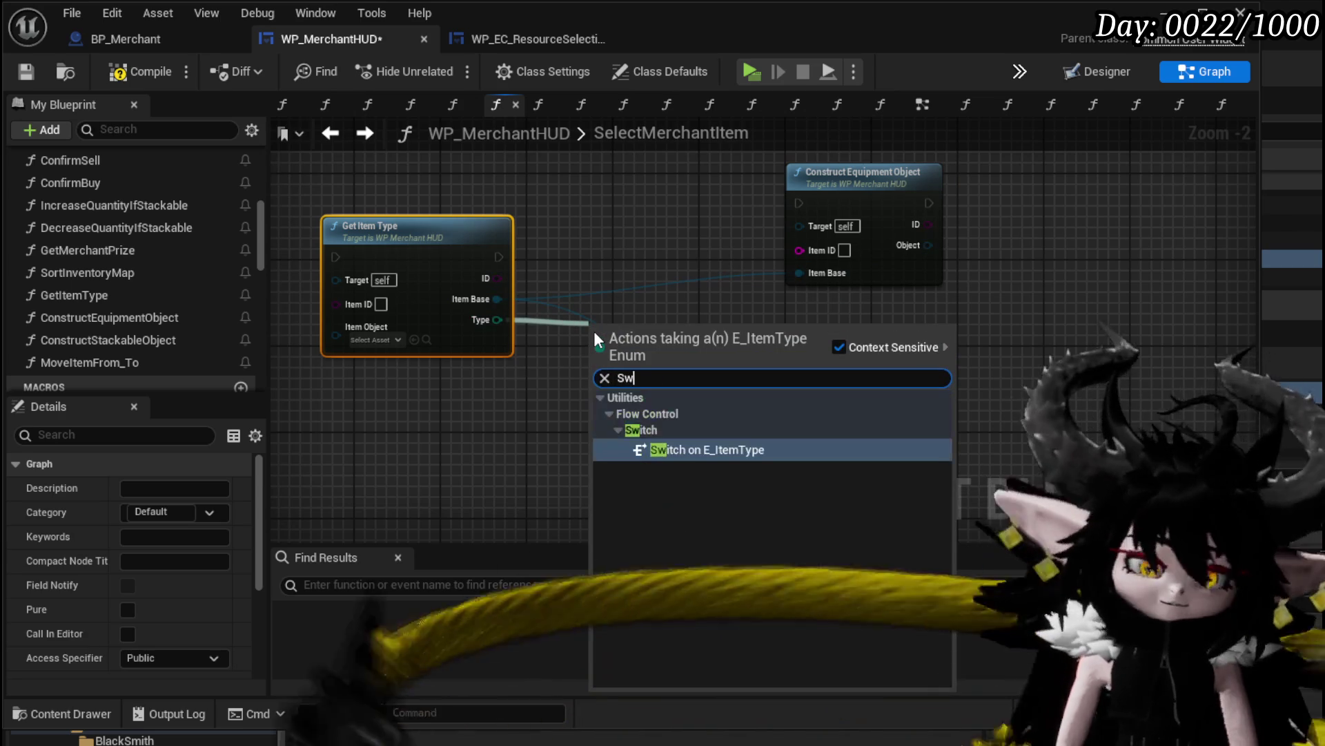
pyautogui.press('Return')
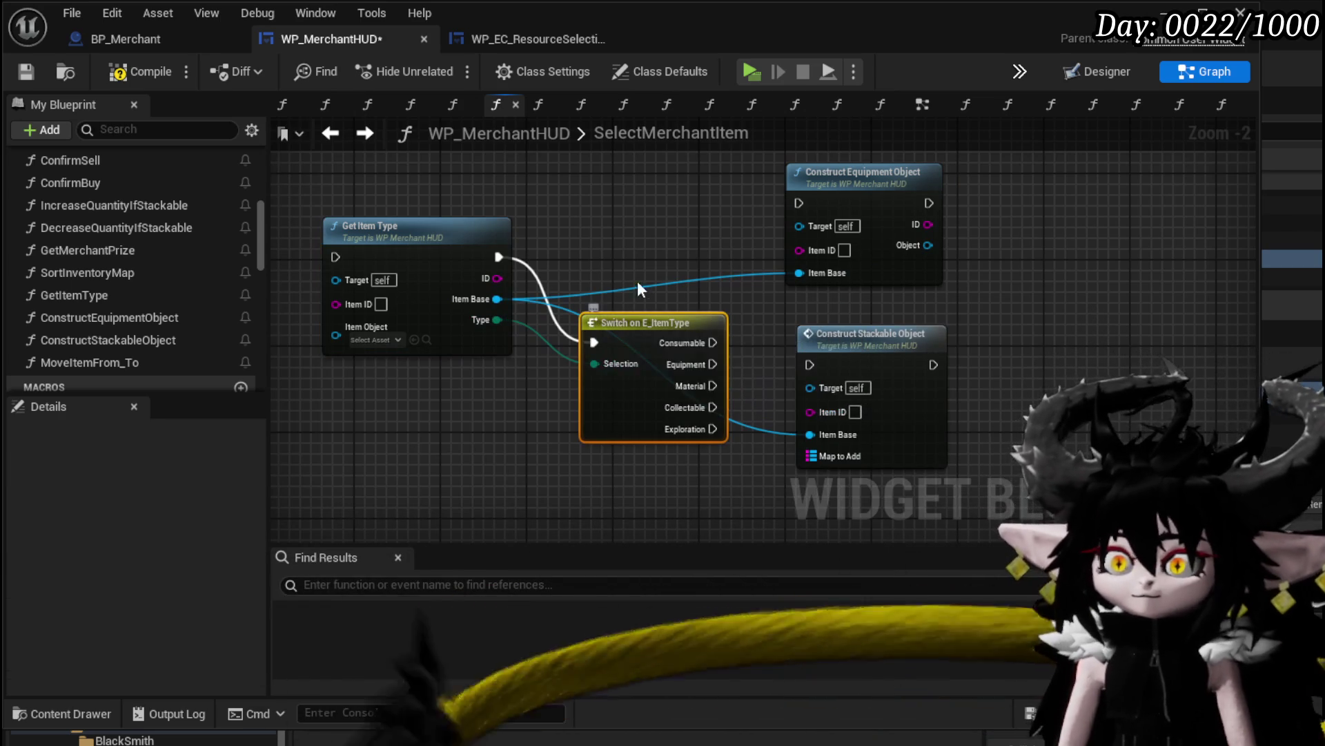
pyautogui.moveTo(644, 321)
pyautogui.mouseDown()
pyautogui.moveTo(607, 241)
pyautogui.moveTo(805, 203)
pyautogui.mouseUp()
pyautogui.moveTo(793, 369); pyautogui.dragTo(809, 364)
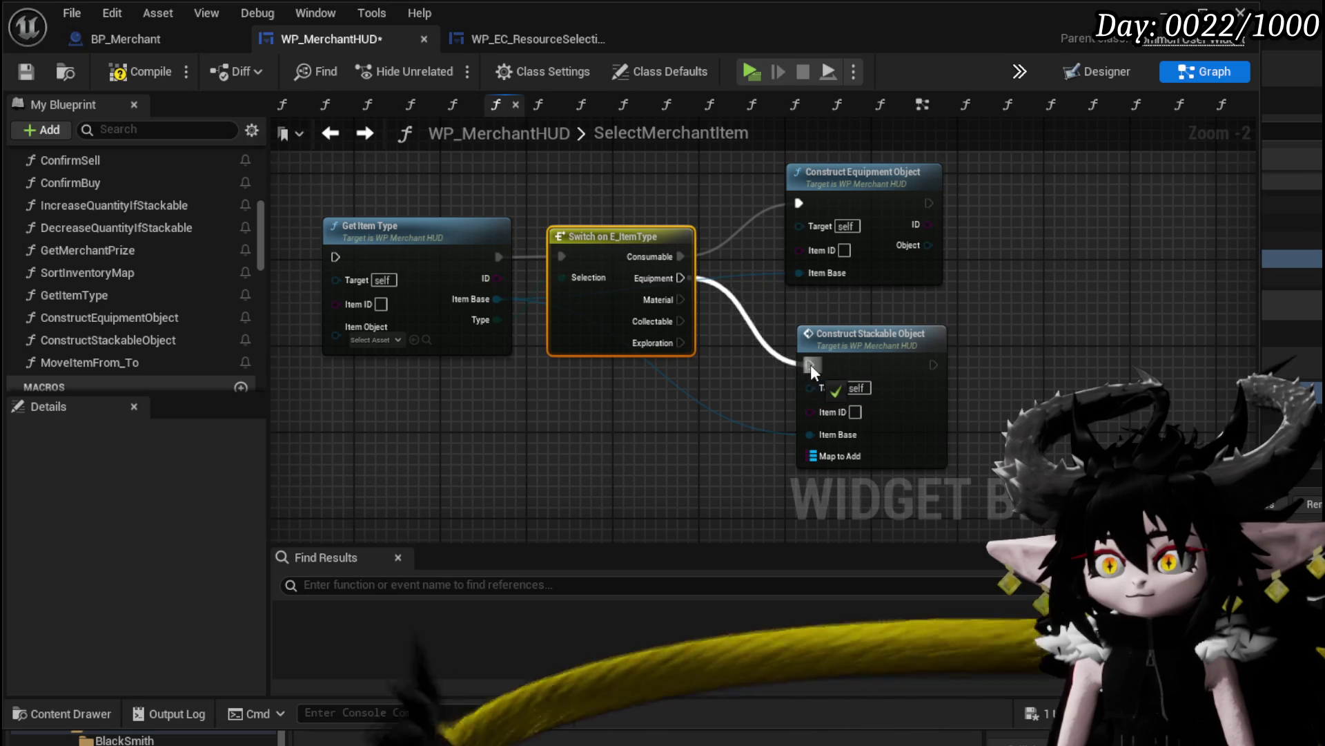
pyautogui.moveTo(679, 300)
pyautogui.mouseDown()
pyautogui.moveTo(810, 217)
pyautogui.moveTo(799, 204)
pyautogui.mouseUp()
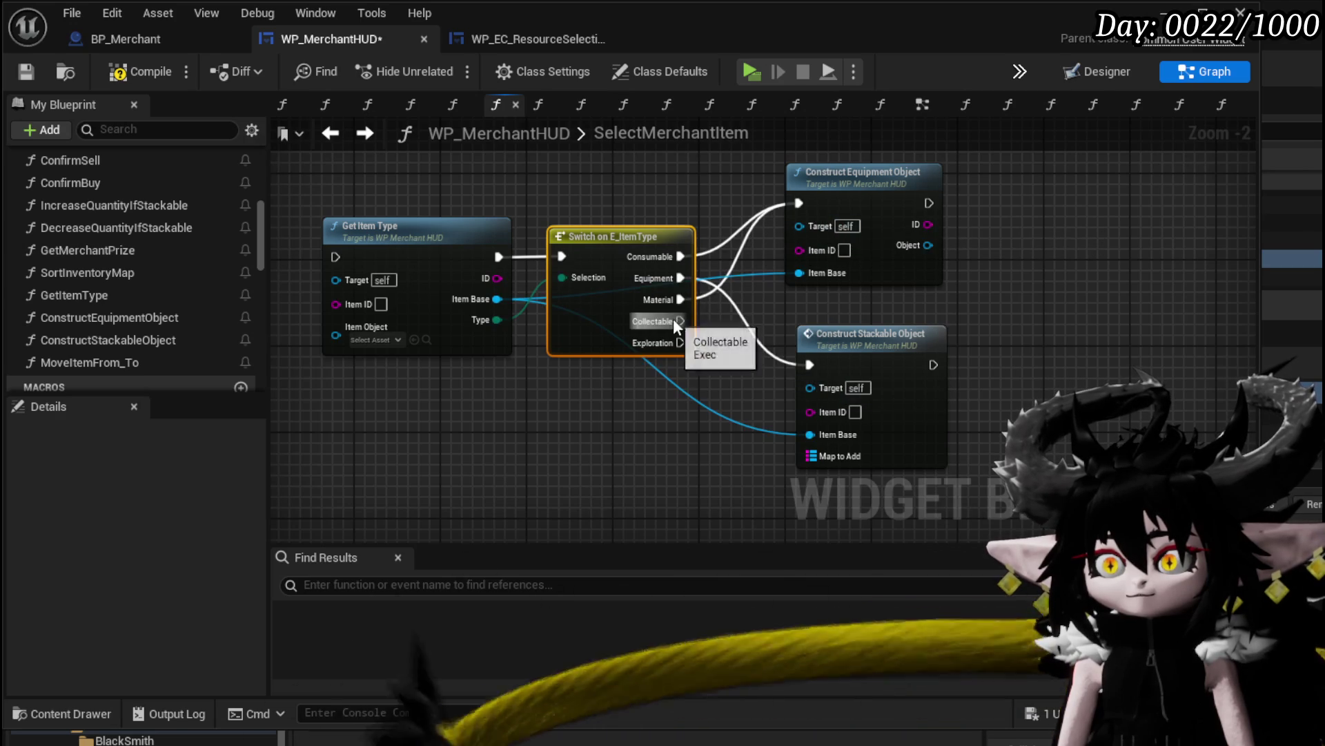
pyautogui.moveTo(680, 321); pyautogui.dragTo(795, 207)
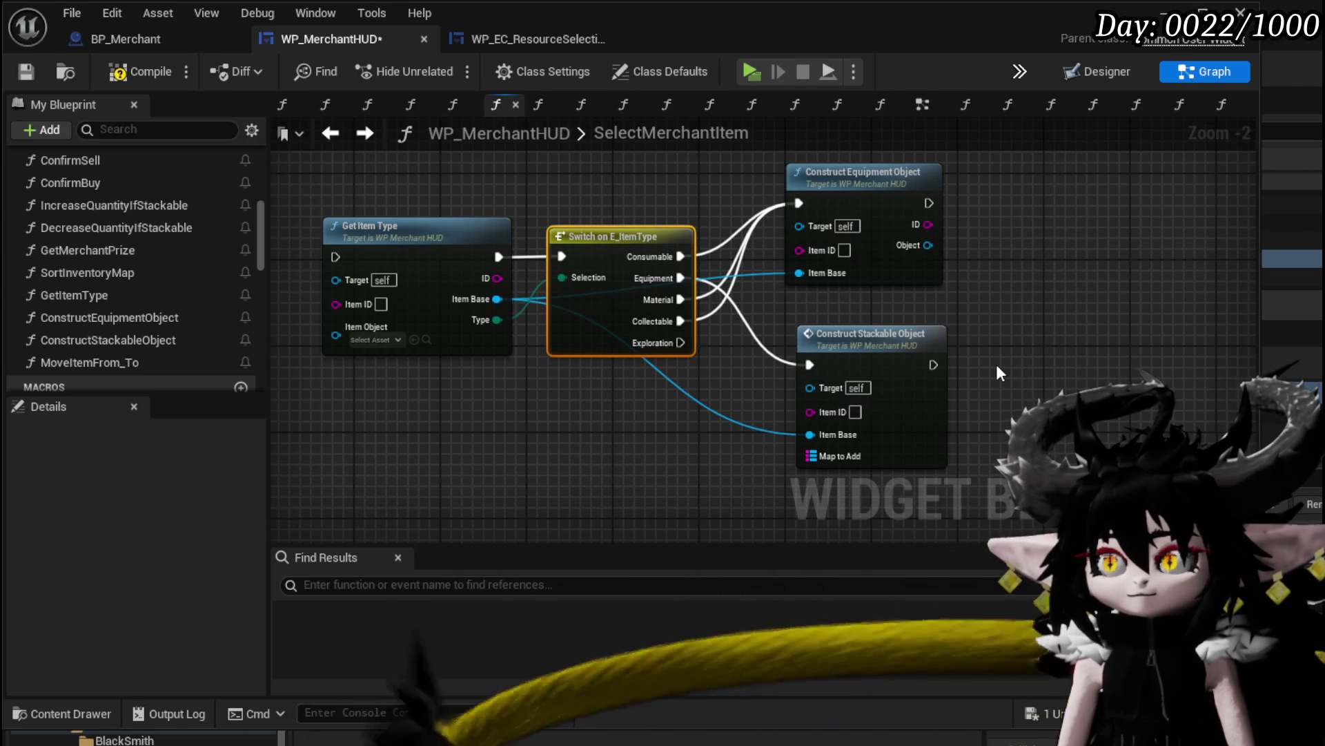
# Inspect the ConstructEquipmentObject and ConstructStackableObject function graphs
pyautogui.doubleClick(891, 266)
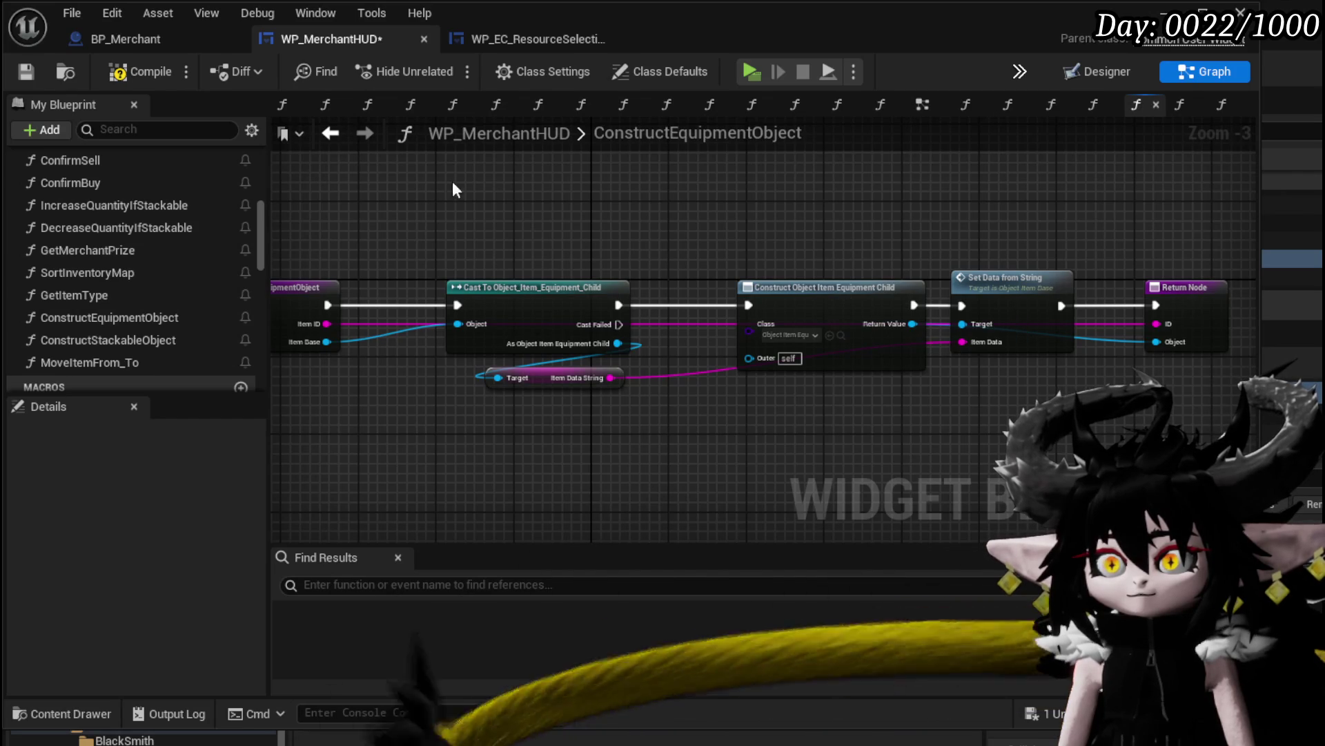
pyautogui.click(330, 133)
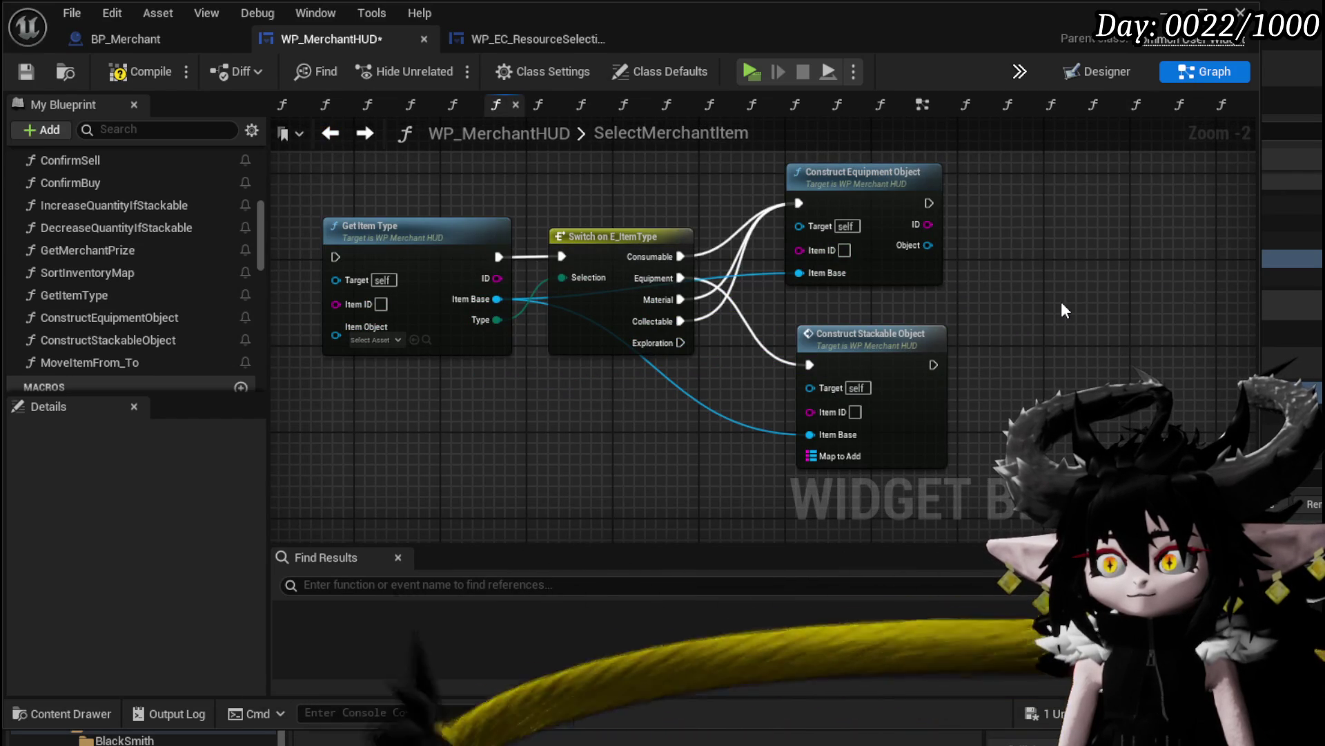
pyautogui.doubleClick(913, 346)
pyautogui.moveTo(938, 326)
pyautogui.mouseDown()
pyautogui.moveTo(1041, 343)
pyautogui.moveTo(898, 296)
pyautogui.moveTo(837, 358)
pyautogui.moveTo(1309, 332)
pyautogui.mouseUp()
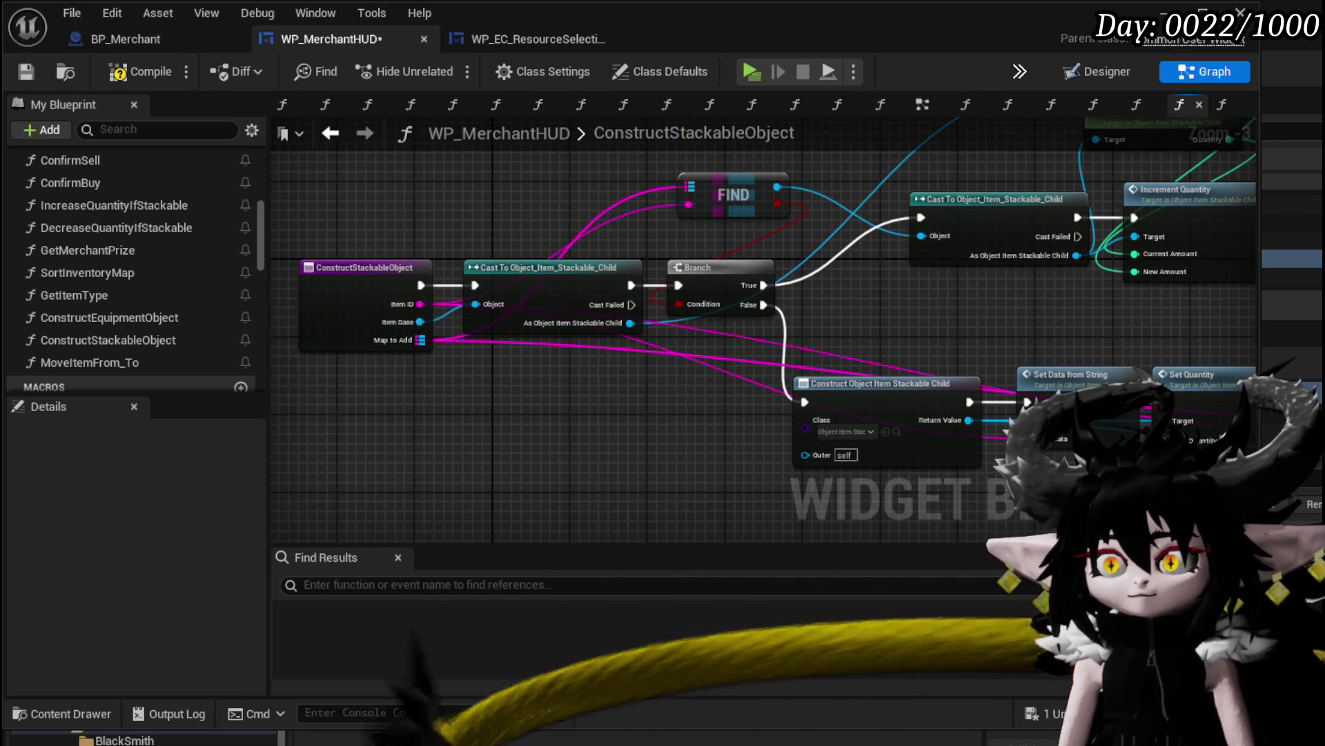
pyautogui.moveTo(974, 247); pyautogui.dragTo(607, 181)
pyautogui.click(344, 133)
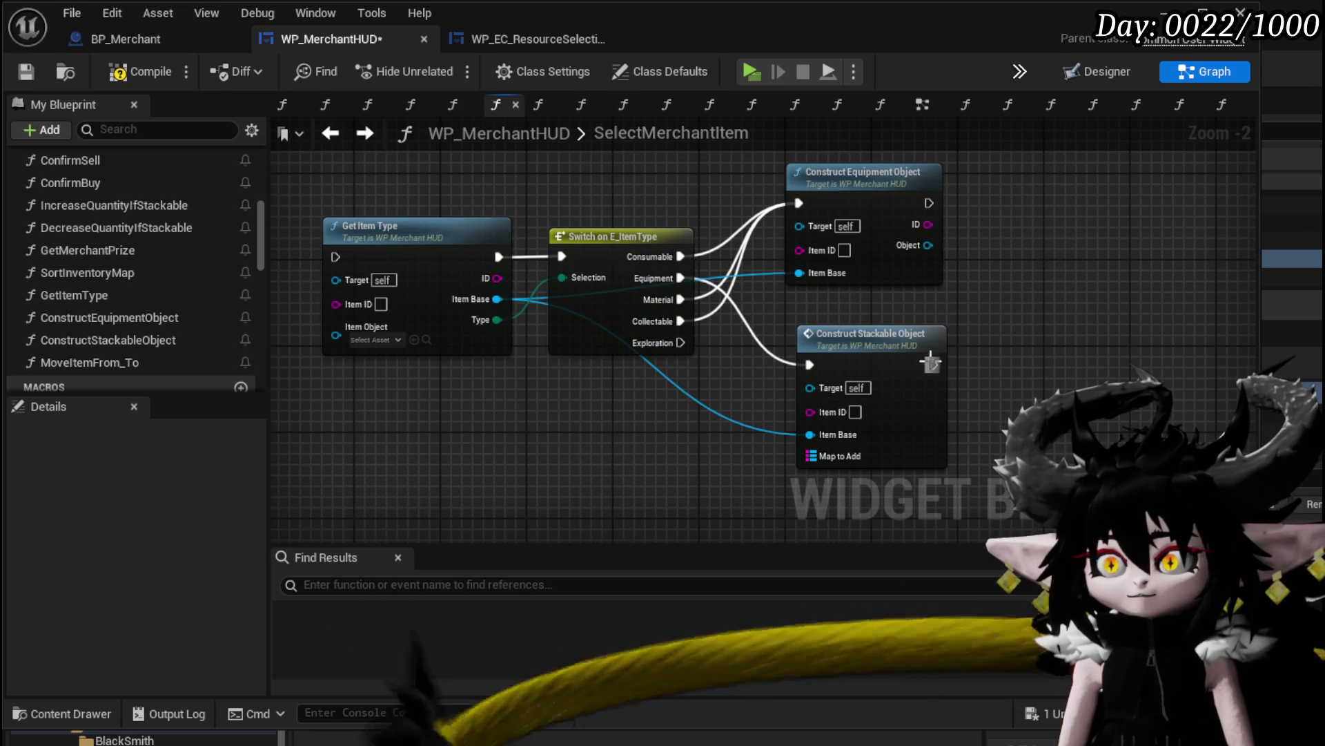
# Swap the constructors so Stackable sits above Equipment, and route Consumable and Material to Construct Stackable Object
pyautogui.moveTo(828, 173); pyautogui.dragTo(1009, 384)
pyautogui.moveTo(870, 334); pyautogui.dragTo(900, 194)
pyautogui.moveTo(1072, 412); pyautogui.dragTo(877, 380)
pyautogui.moveTo(770, 237); pyautogui.dragTo(856, 225)
pyautogui.moveTo(692, 253)
pyautogui.mouseDown()
pyautogui.moveTo(869, 231)
pyautogui.moveTo(843, 226)
pyautogui.mouseUp()
pyautogui.moveTo(680, 320); pyautogui.dragTo(814, 248)
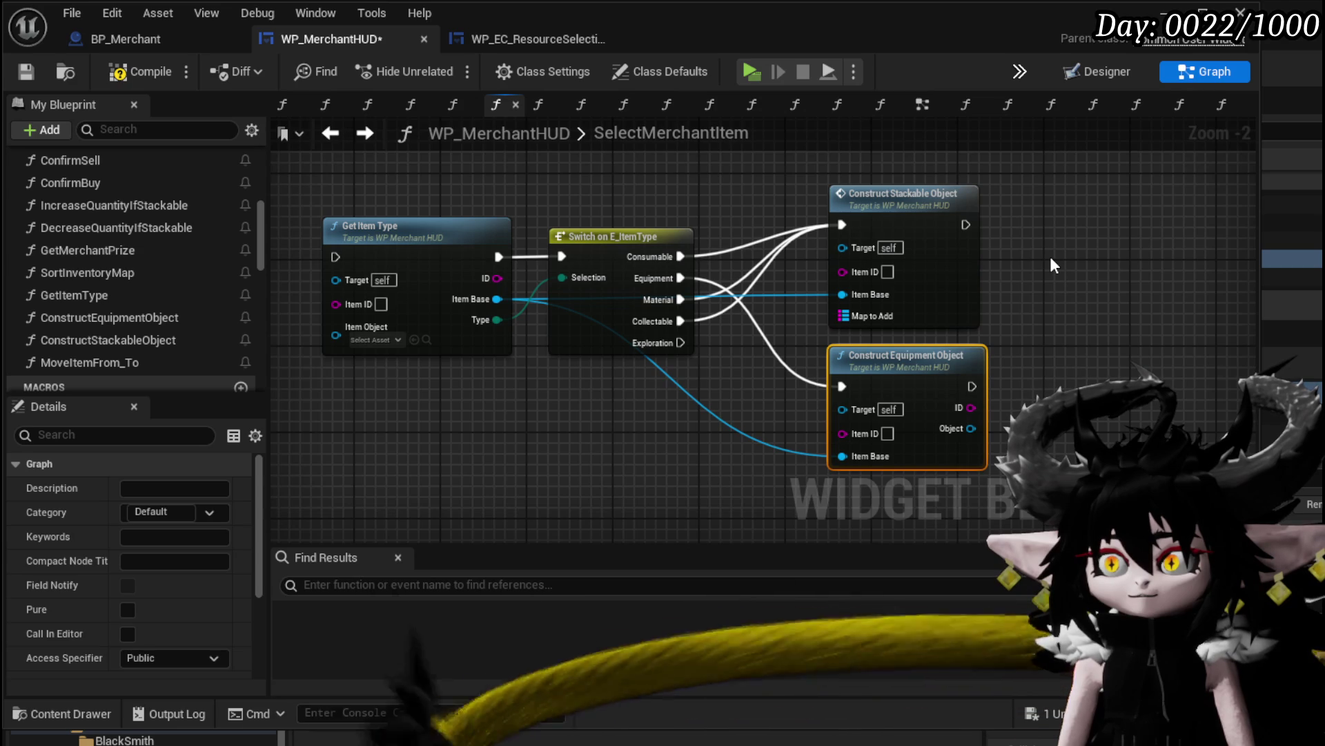
# Add a return node to ConstructStackableObject and wire Set Quantity's execution into it
pyautogui.doubleClick(936, 272)
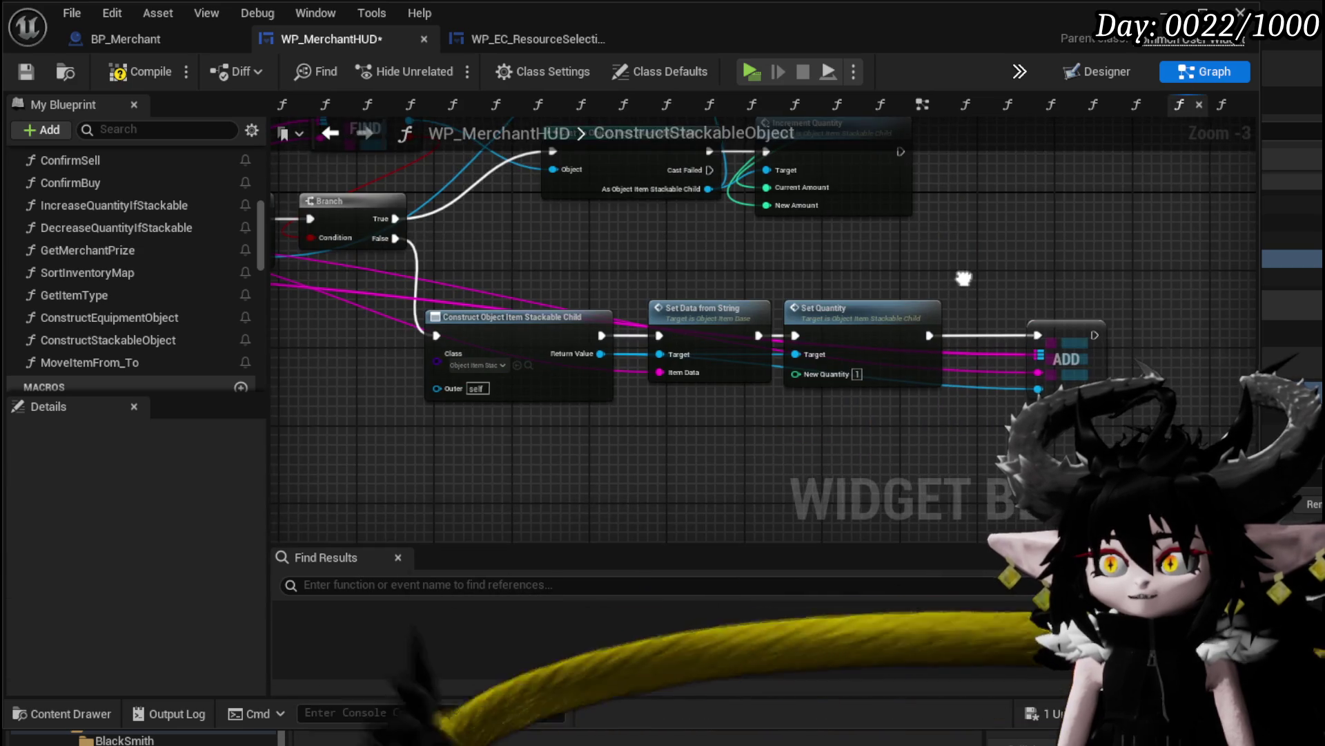
pyautogui.moveTo(964, 278)
pyautogui.mouseDown()
pyautogui.moveTo(922, 374)
pyautogui.moveTo(948, 387)
pyautogui.moveTo(930, 411)
pyautogui.moveTo(1139, 316)
pyautogui.mouseUp()
pyautogui.moveTo(731, 315); pyautogui.dragTo(1009, 317)
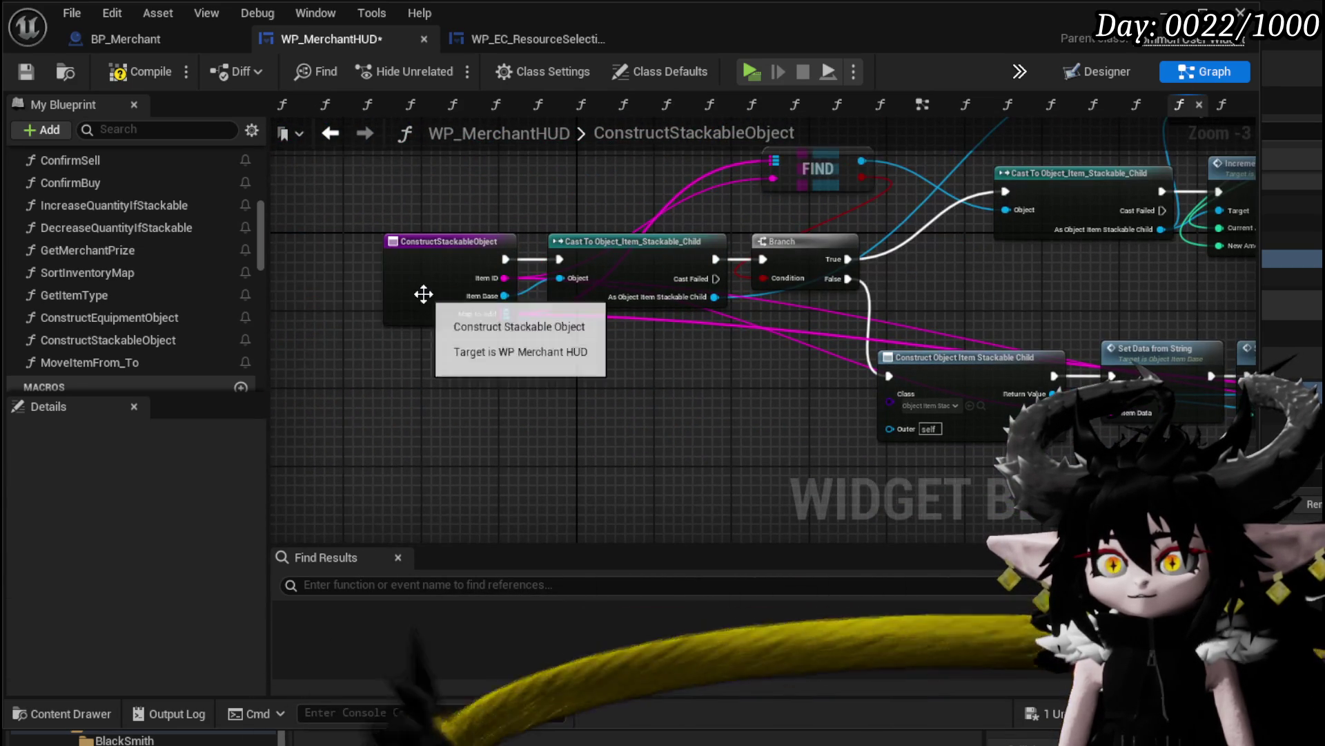
pyautogui.click(423, 296)
pyautogui.scroll(-5, 178, 562)
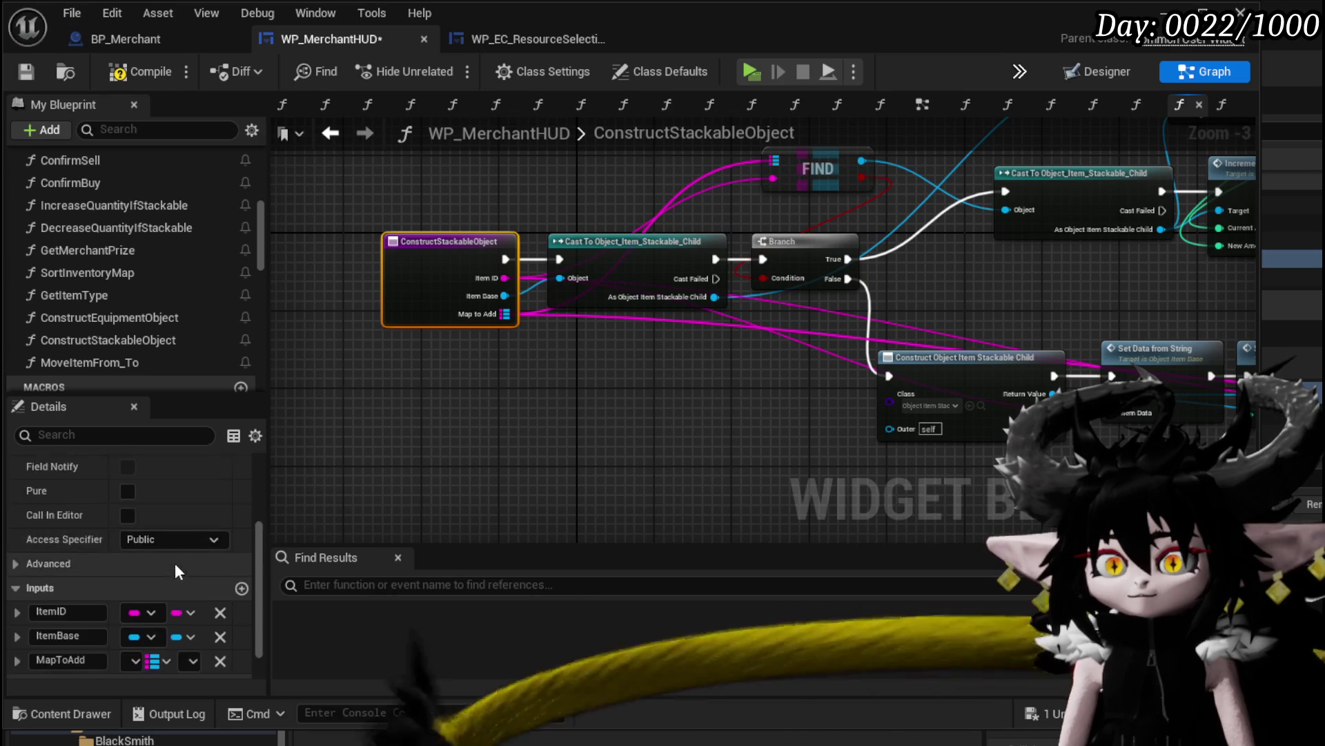
pyautogui.click(239, 642)
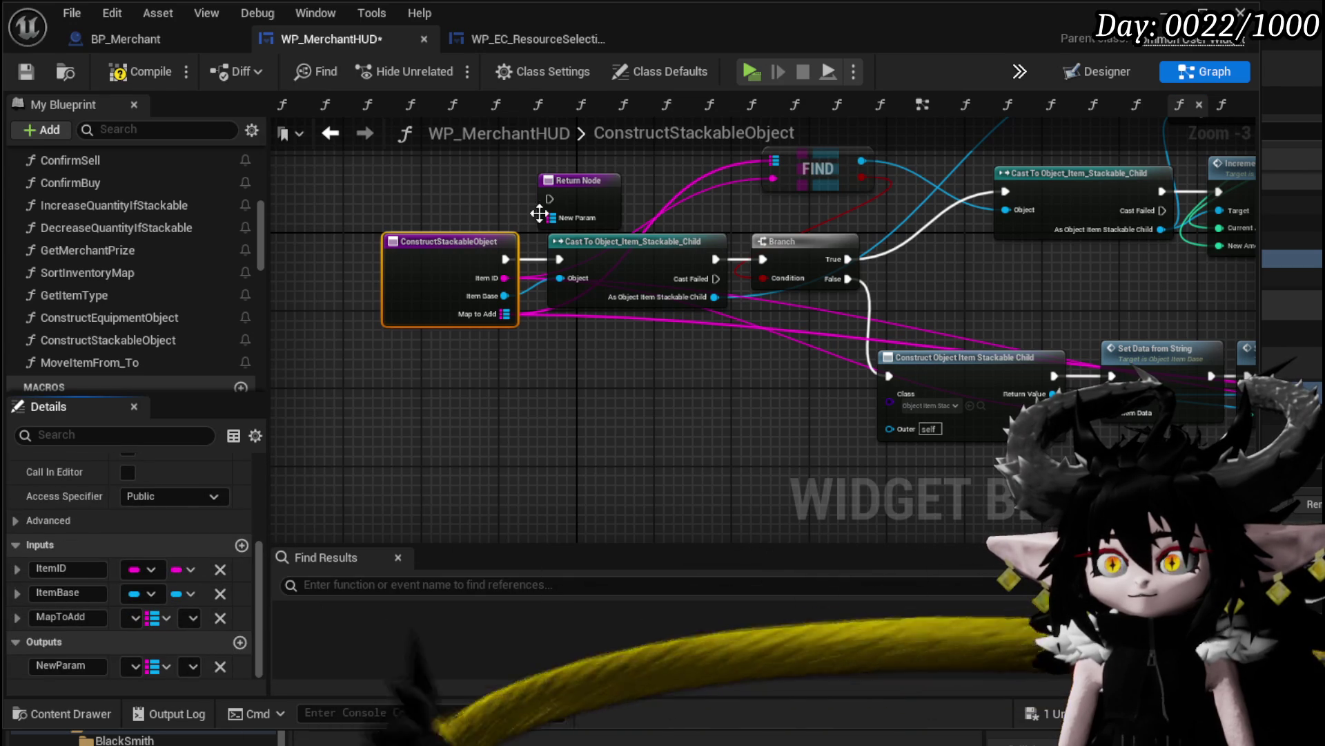
pyautogui.moveTo(628, 203); pyautogui.dragTo(1033, 307)
pyautogui.moveTo(884, 192); pyautogui.dragTo(1088, 278)
pyautogui.moveTo(908, 377); pyautogui.dragTo(1088, 279)
pyautogui.moveTo(876, 300)
pyautogui.mouseDown()
pyautogui.moveTo(1187, 372)
pyautogui.moveTo(718, 306)
pyautogui.mouseUp()
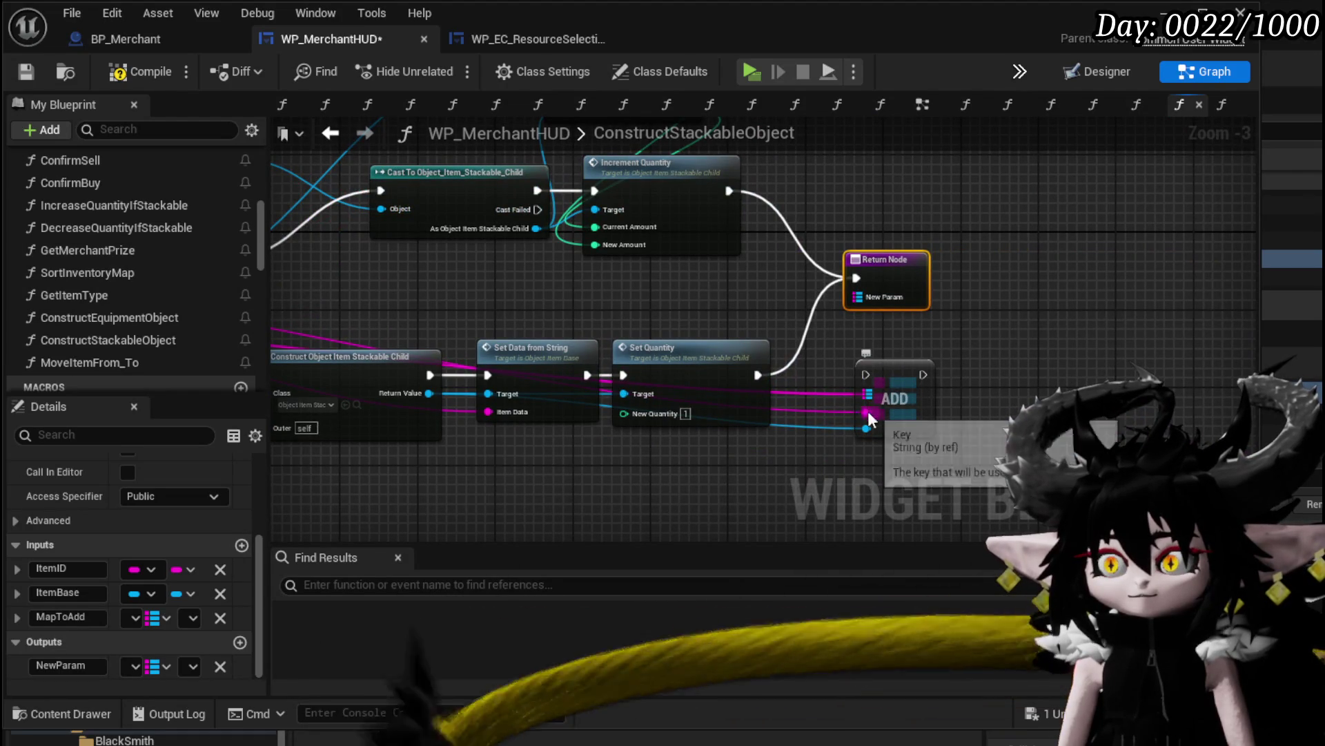
# Return the item ID and constructed object, and delete the ADD map node
pyautogui.moveTo(867, 411); pyautogui.dragTo(892, 287)
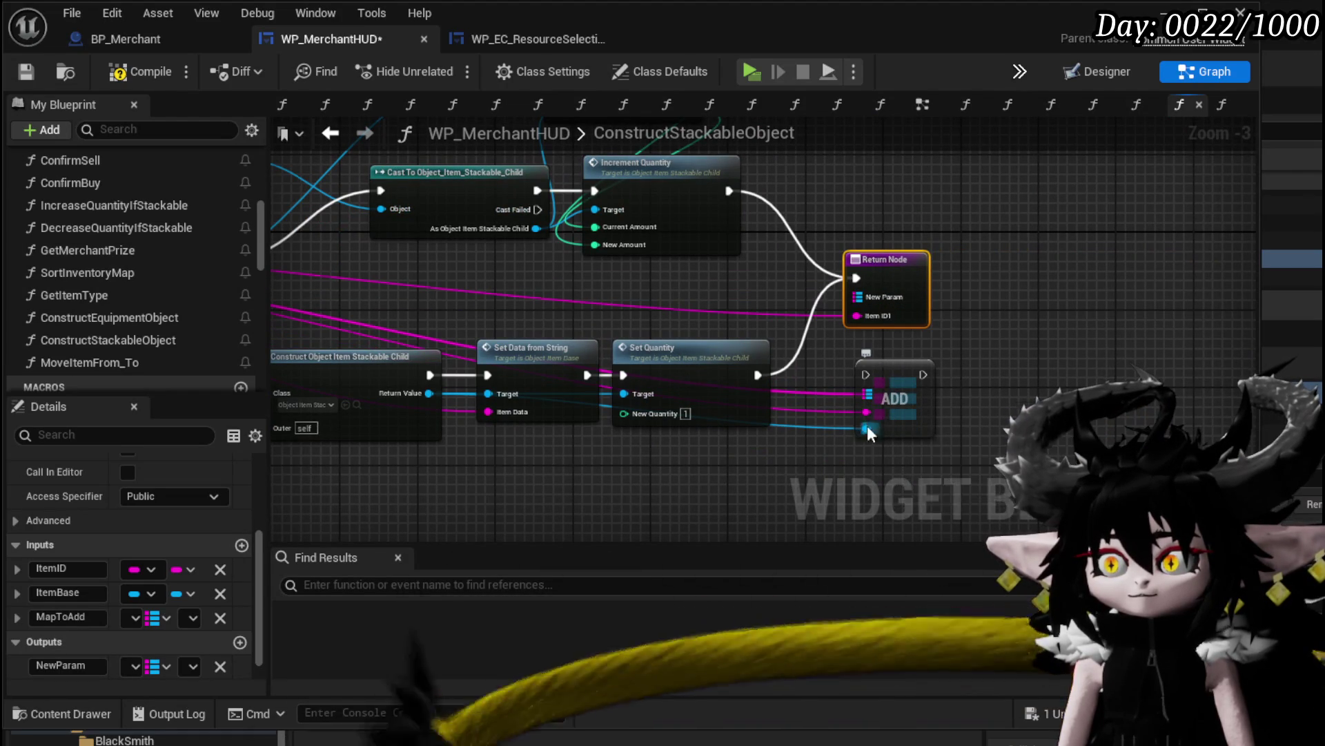
pyautogui.moveTo(867, 427)
pyautogui.mouseDown()
pyautogui.moveTo(896, 285)
pyautogui.moveTo(890, 307)
pyautogui.moveTo(927, 328)
pyautogui.moveTo(930, 349)
pyautogui.moveTo(922, 334)
pyautogui.mouseUp()
pyautogui.press('Delete')
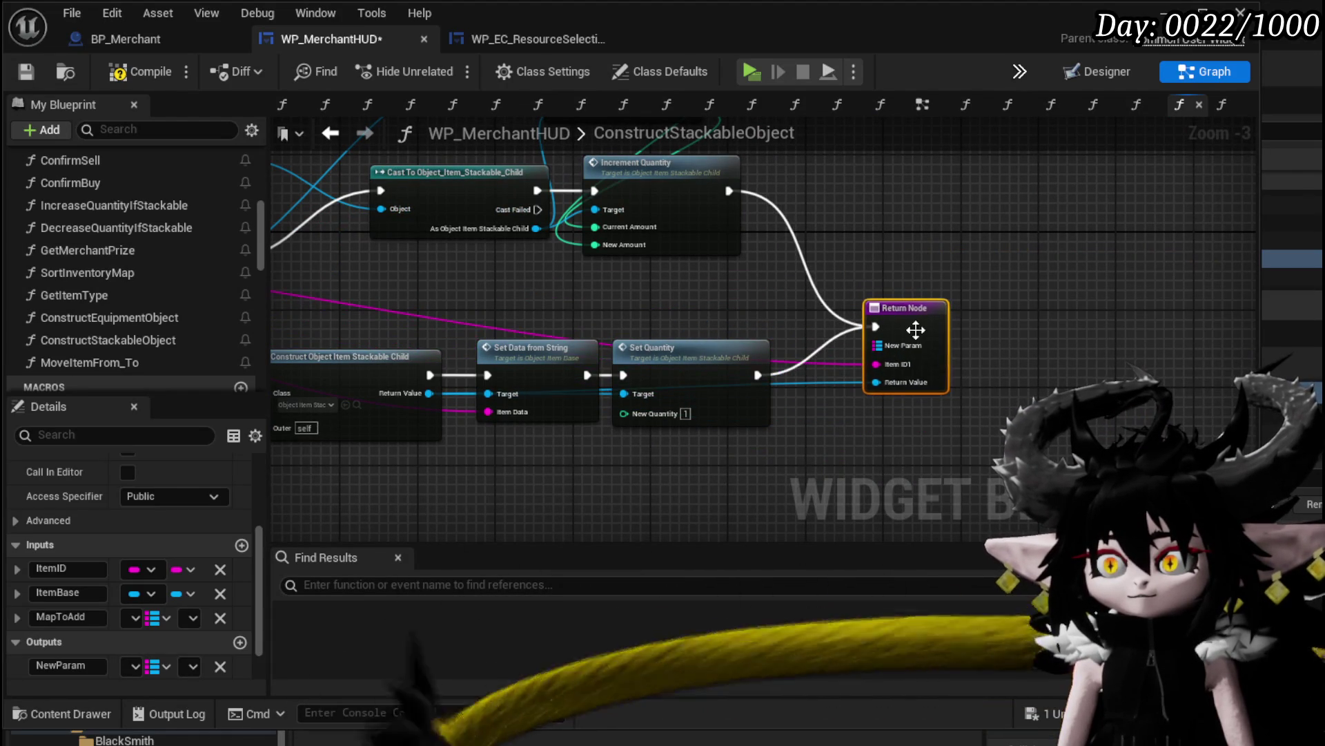
# Rename the outputs to ID and Object and place the return node next to Set Quantity
pyautogui.scroll(-2, 211, 645)
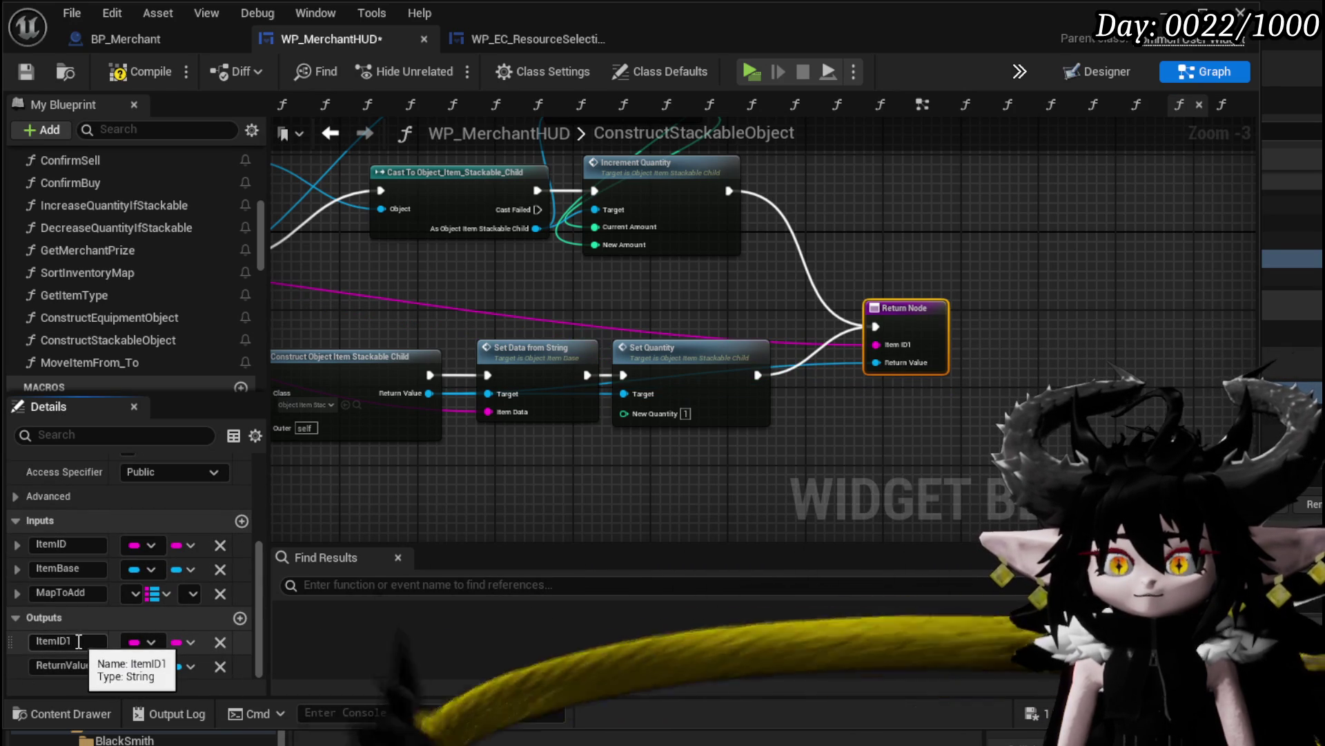
pyautogui.press('Escape')
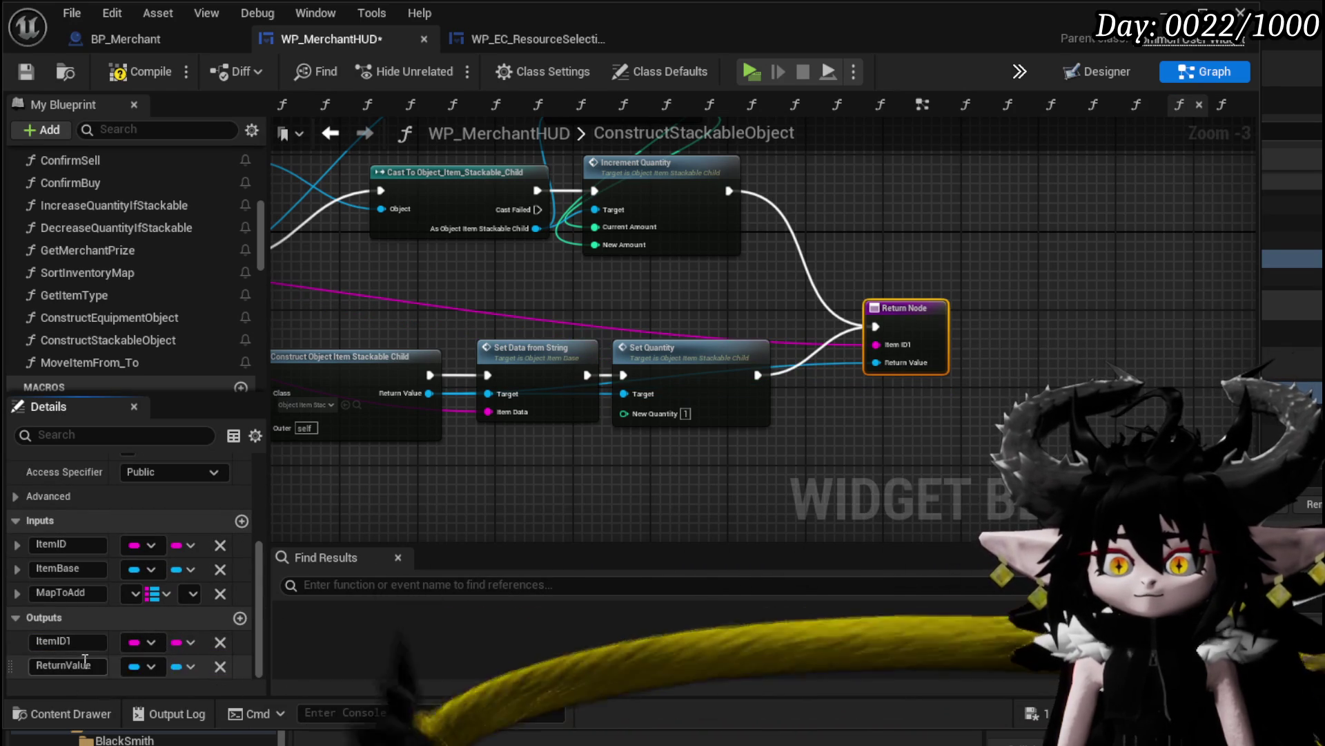
pyautogui.click(67, 641)
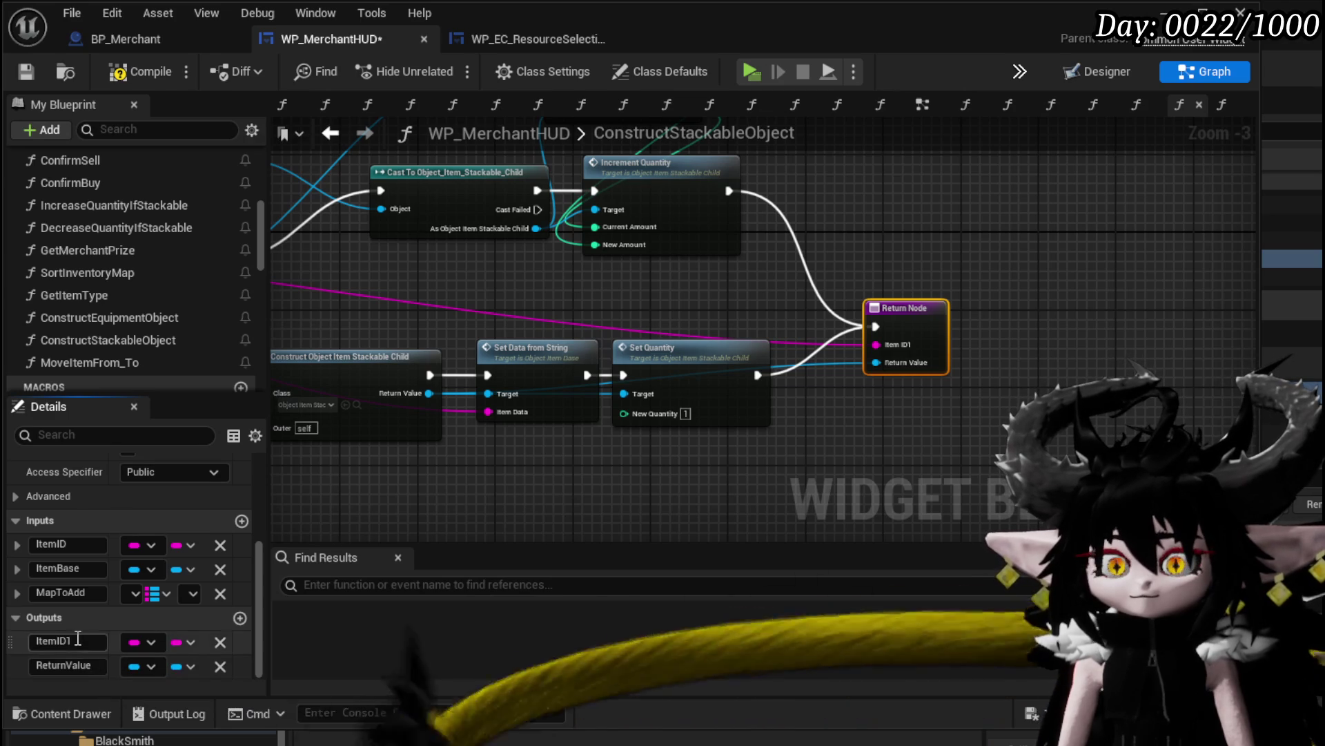
pyautogui.write('ID')
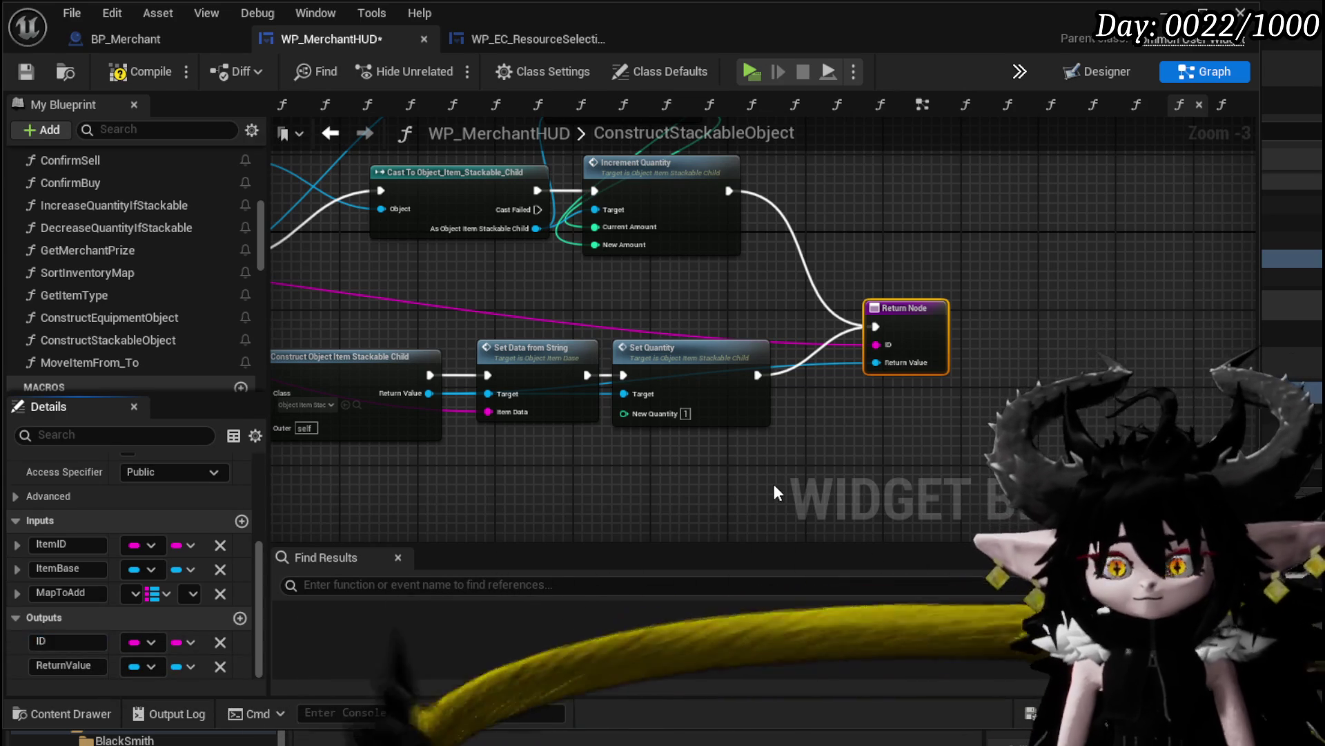
pyautogui.press('Return')
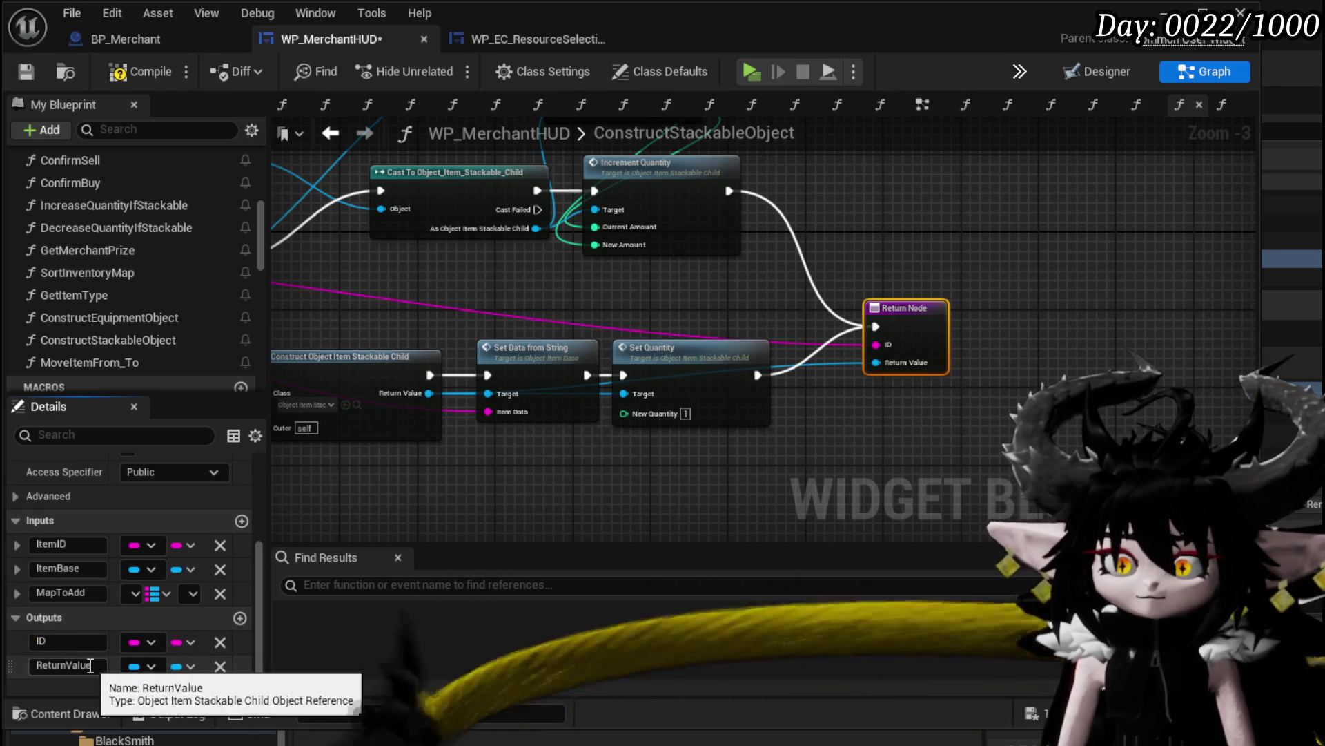
pyautogui.click(99, 665)
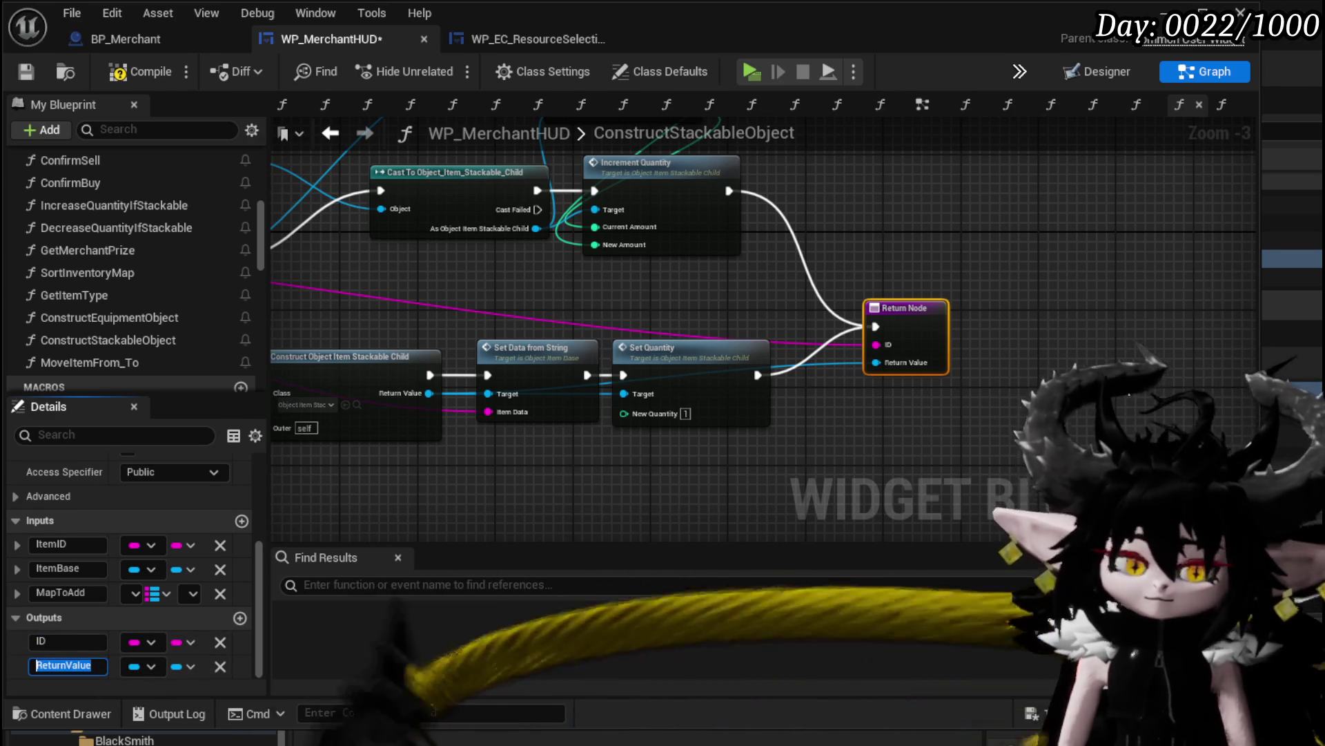
pyautogui.write('Object')
pyautogui.press('Return')
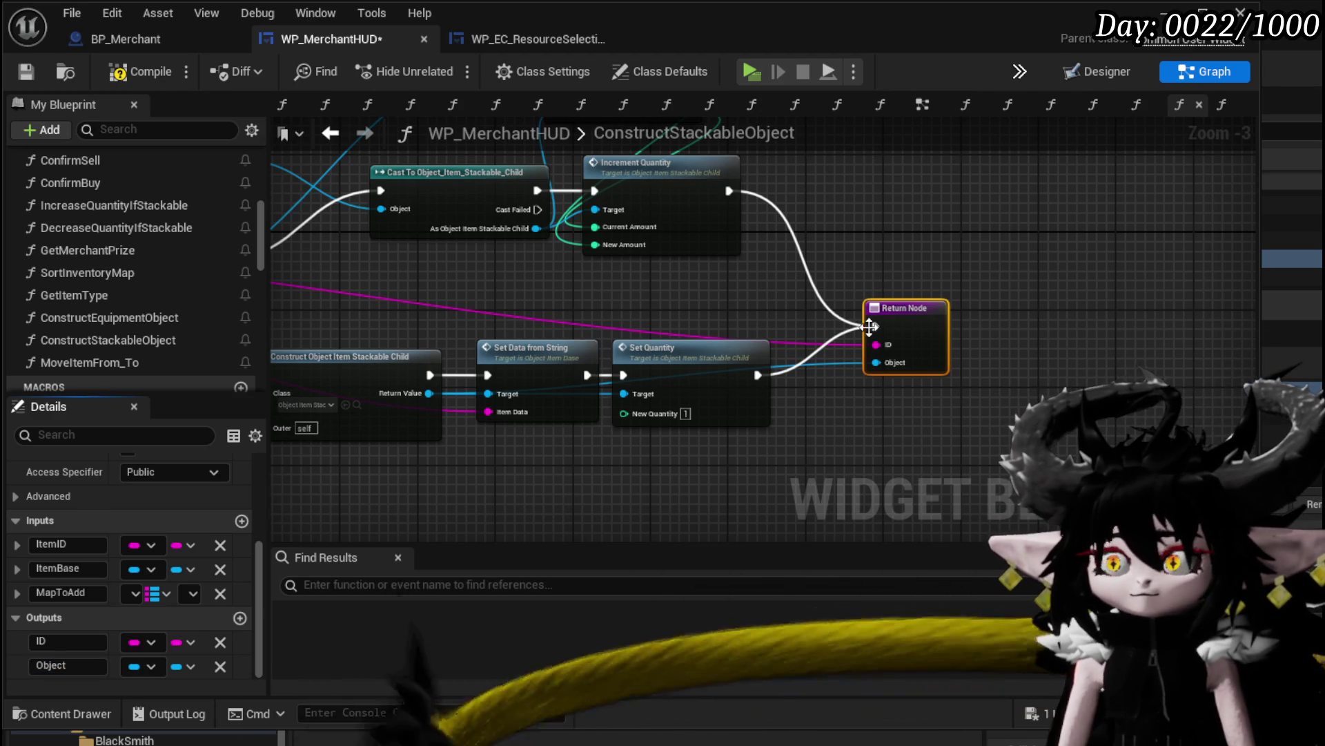
pyautogui.keyDown('alt'); pyautogui.click(729, 191); pyautogui.keyUp('alt')
pyautogui.moveTo(901, 303); pyautogui.dragTo(853, 353)
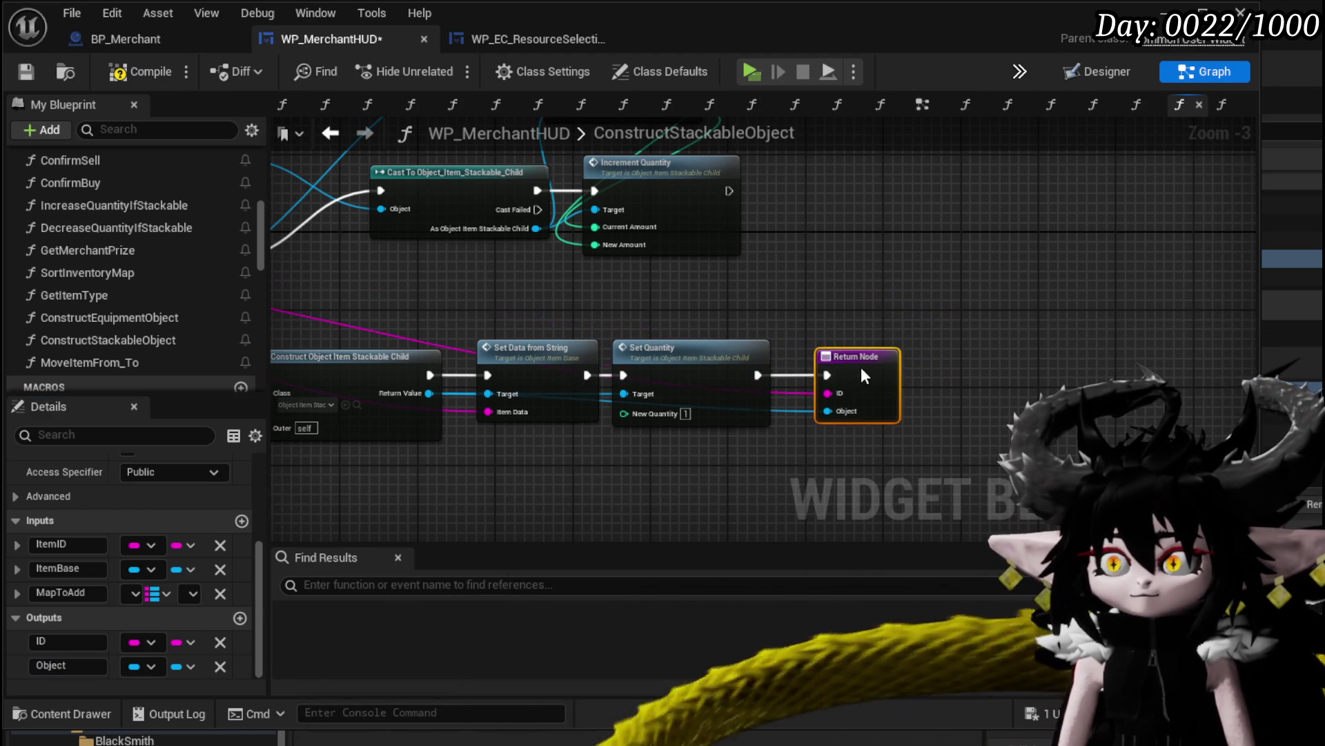
pyautogui.click(867, 296)
# Save, return to SelectMerchantItem, and feed Get Item Type's ID into both construct nodes
pyautogui.click(26, 72)
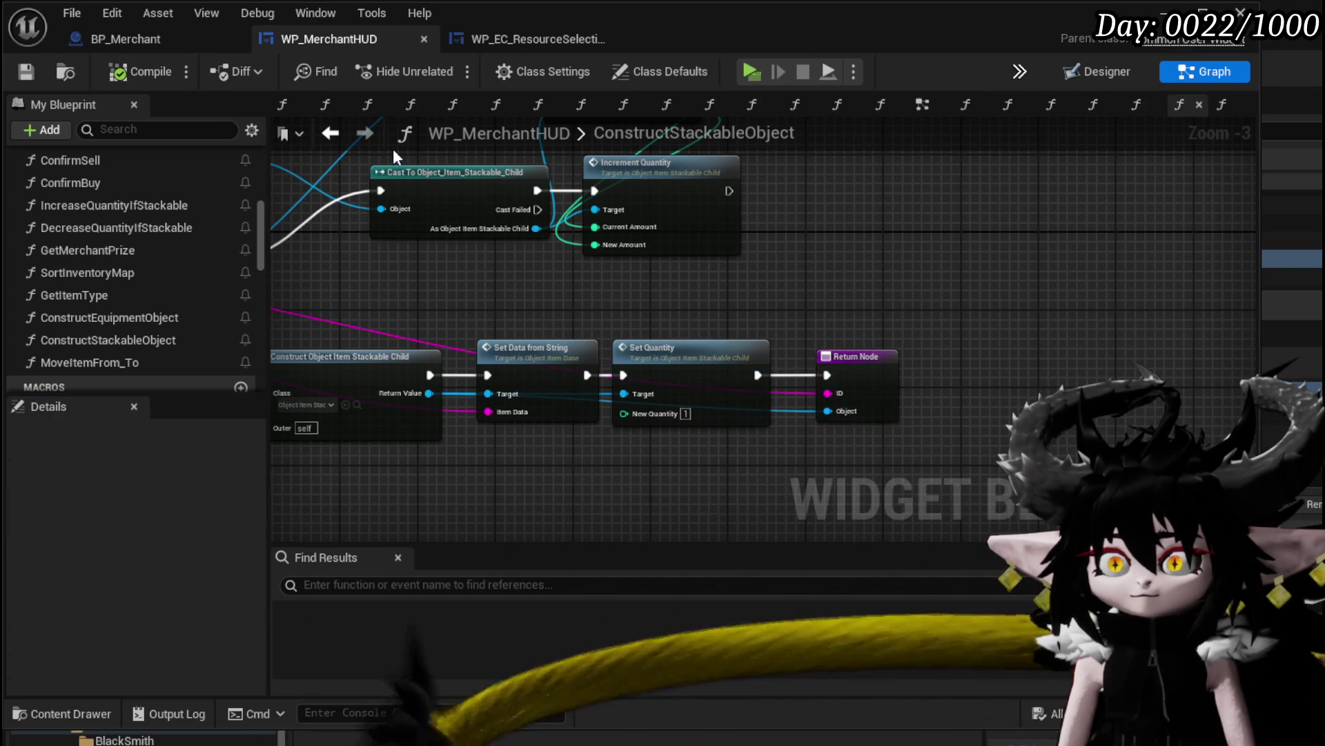
pyautogui.click(329, 147)
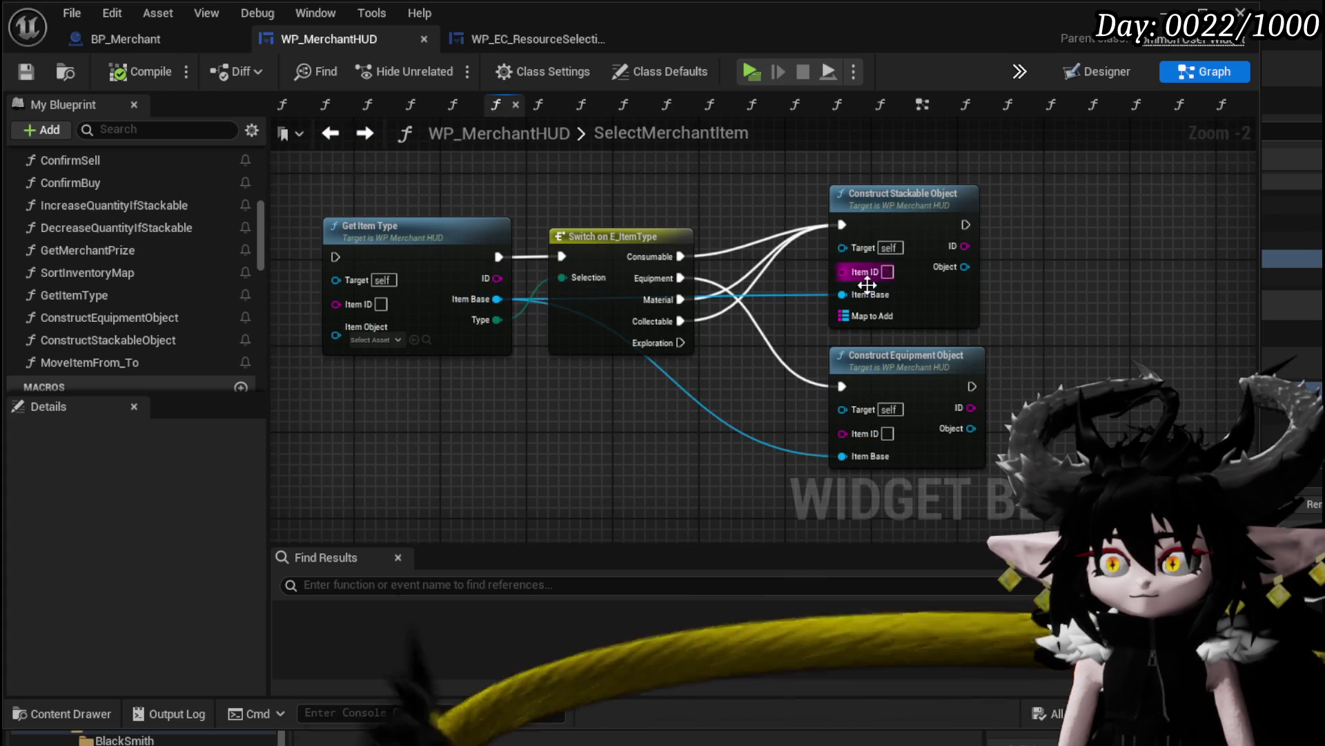
pyautogui.scroll(1, 911, 362)
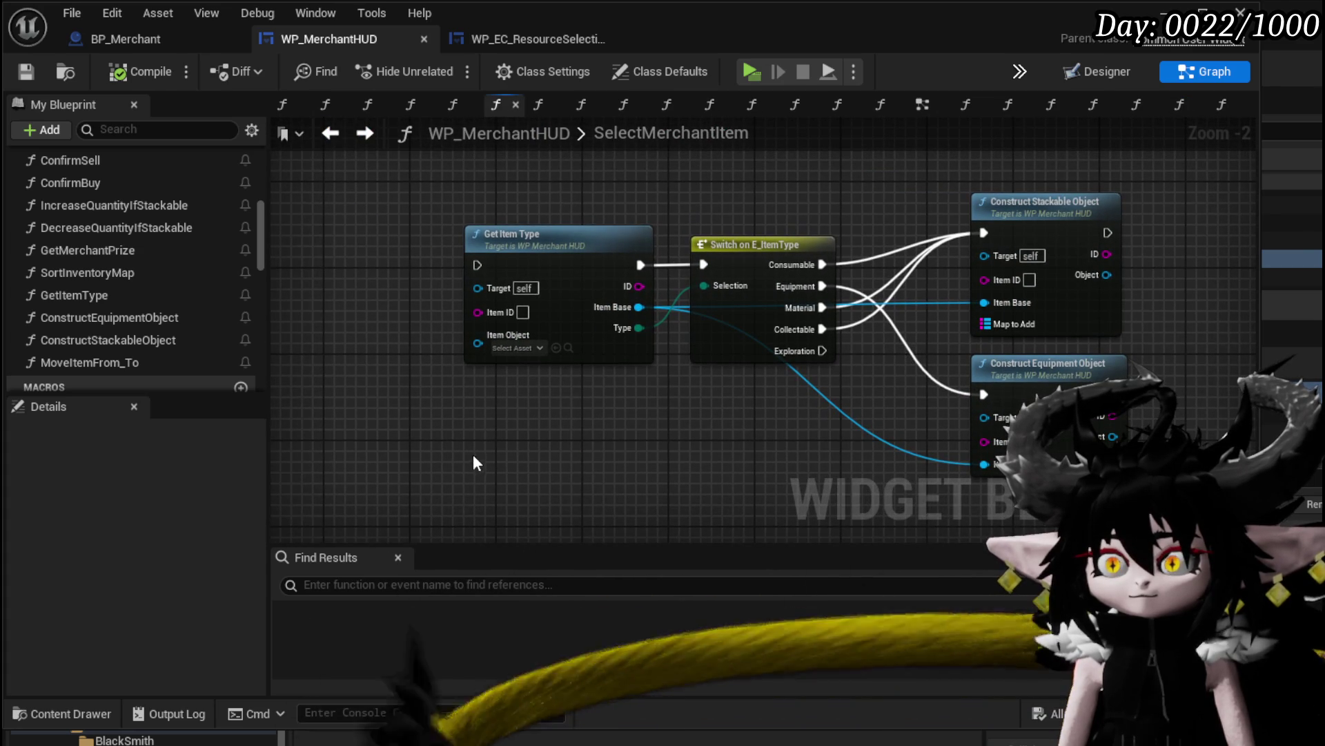
pyautogui.moveTo(504, 420); pyautogui.dragTo(350, 400)
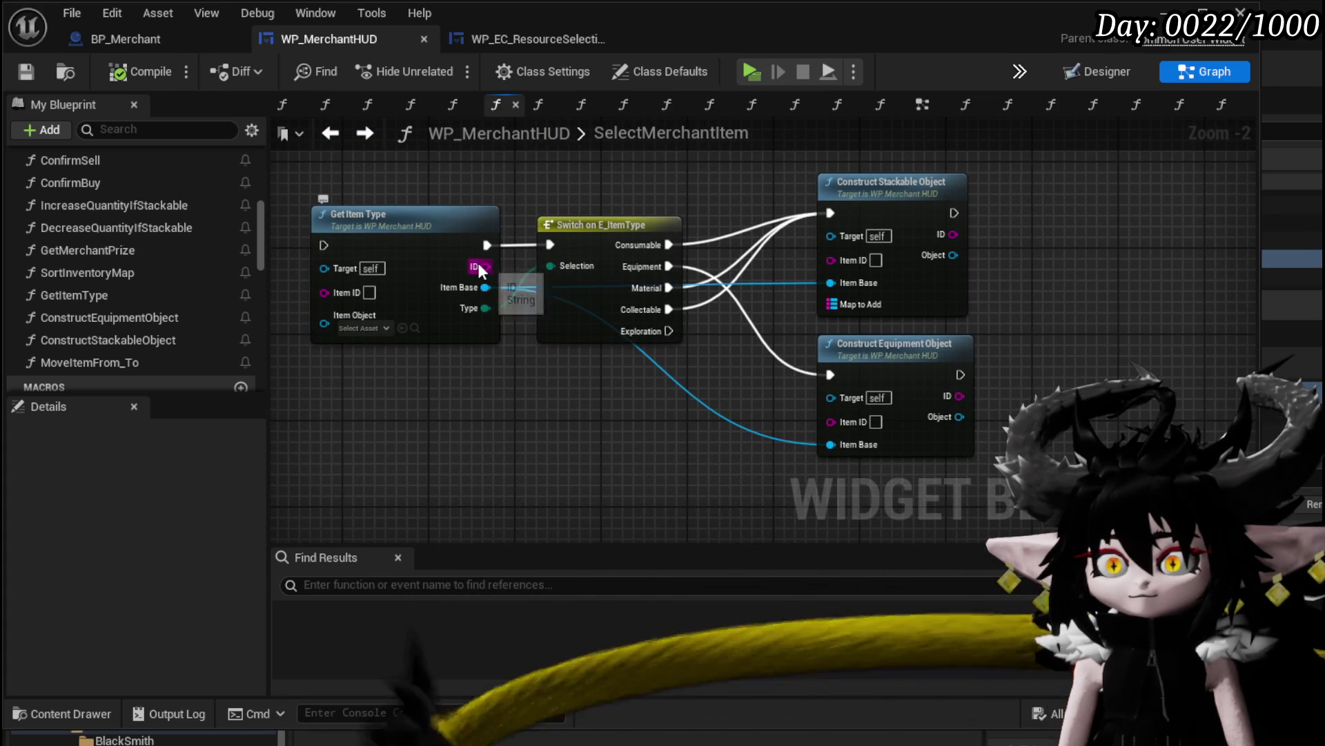
pyautogui.moveTo(481, 266)
pyautogui.mouseDown()
pyautogui.moveTo(825, 255)
pyautogui.moveTo(846, 395)
pyautogui.moveTo(833, 420)
pyautogui.mouseUp()
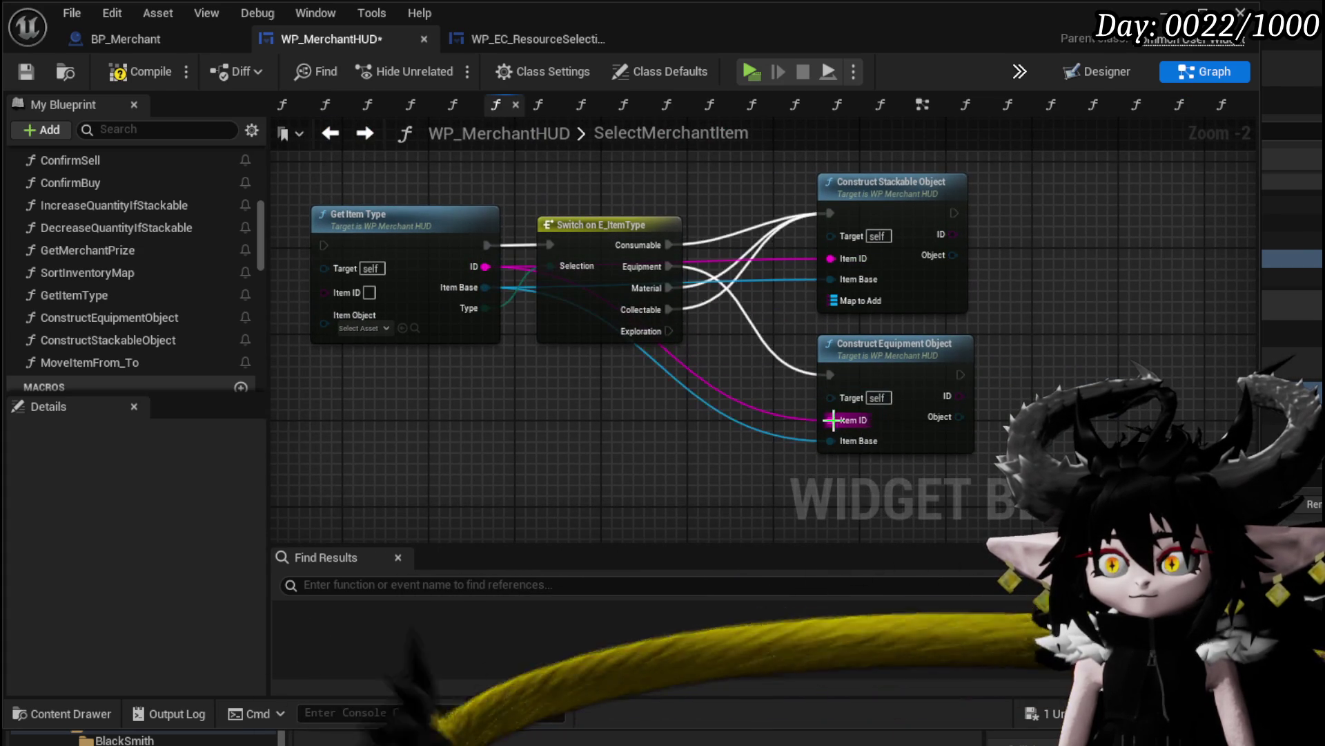
# Collapse the four item-construction nodes into a ConstructObject function and delete MoveItemFrom_To
pyautogui.moveTo(332, 449); pyautogui.dragTo(955, 210)
pyautogui.rightClick(922, 193)
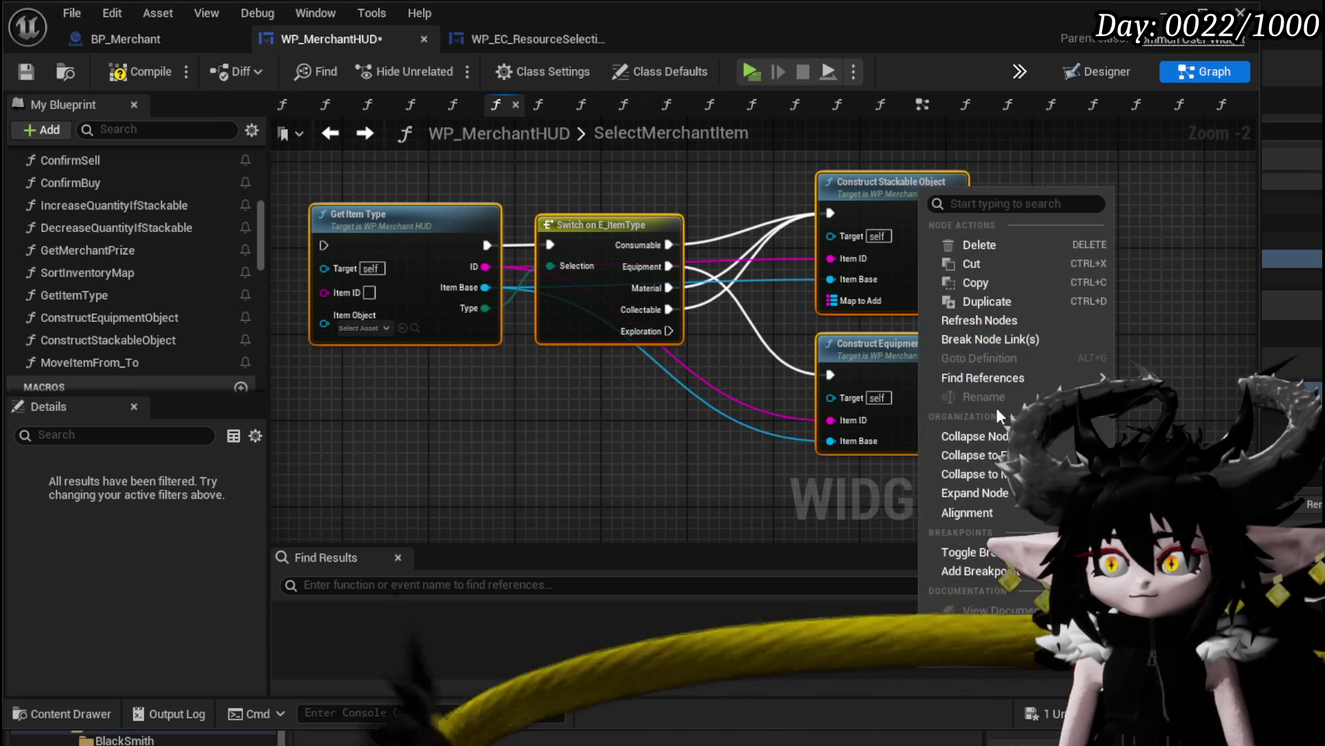
pyautogui.click(966, 456)
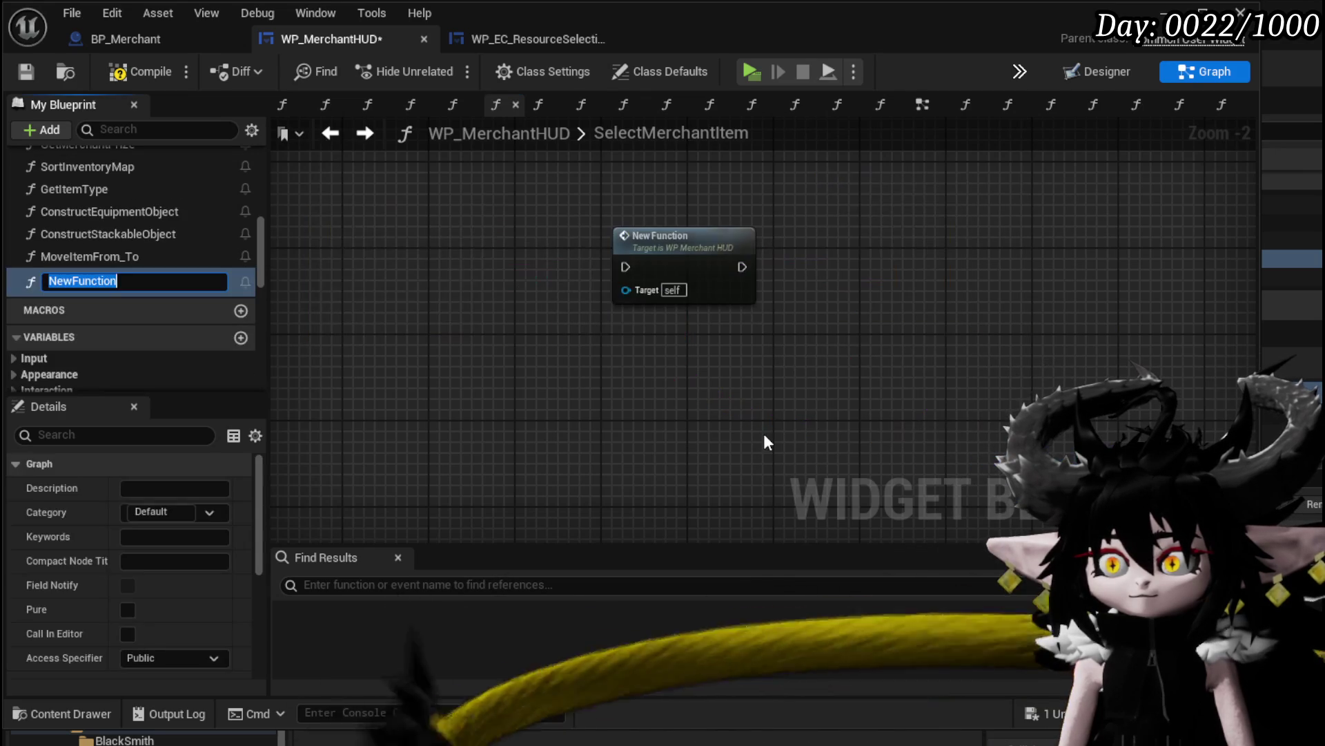
pyautogui.write('Cons')
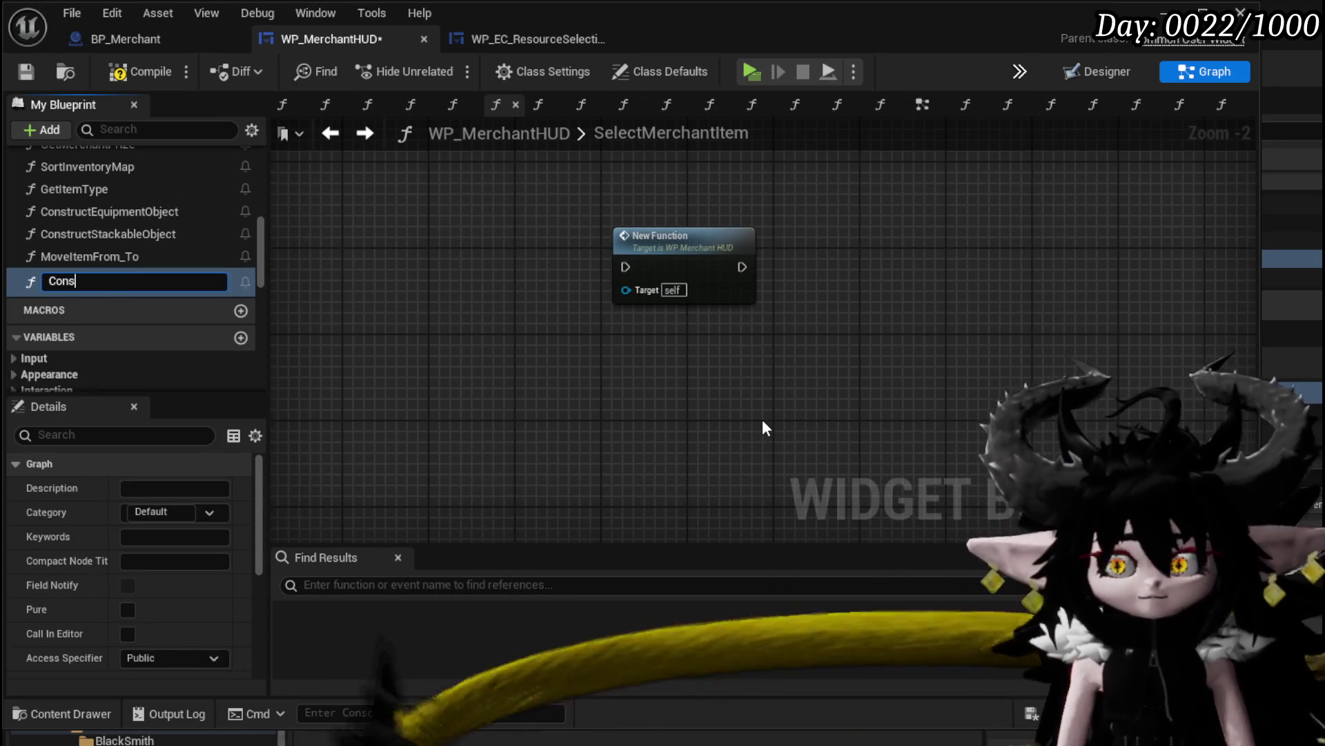
pyautogui.write('tructObject')
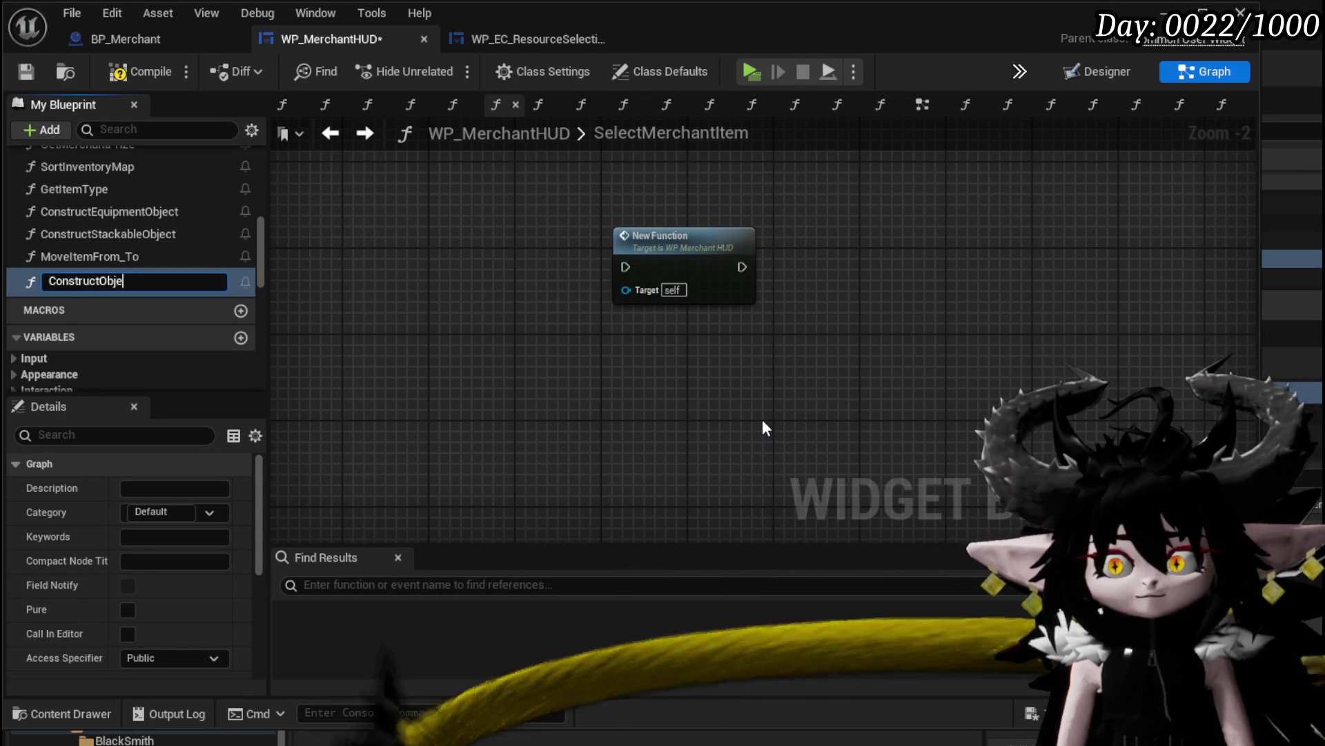
pyautogui.press('Return')
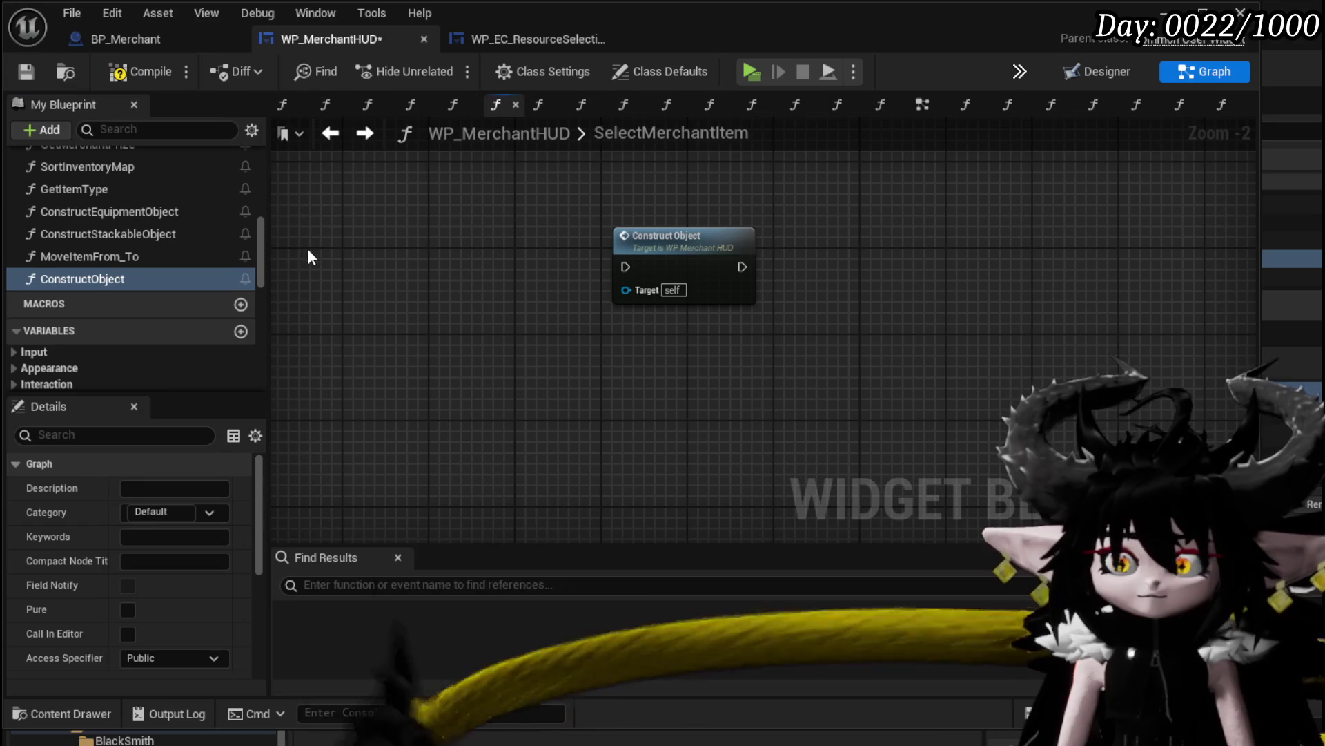
pyautogui.press('Delete')
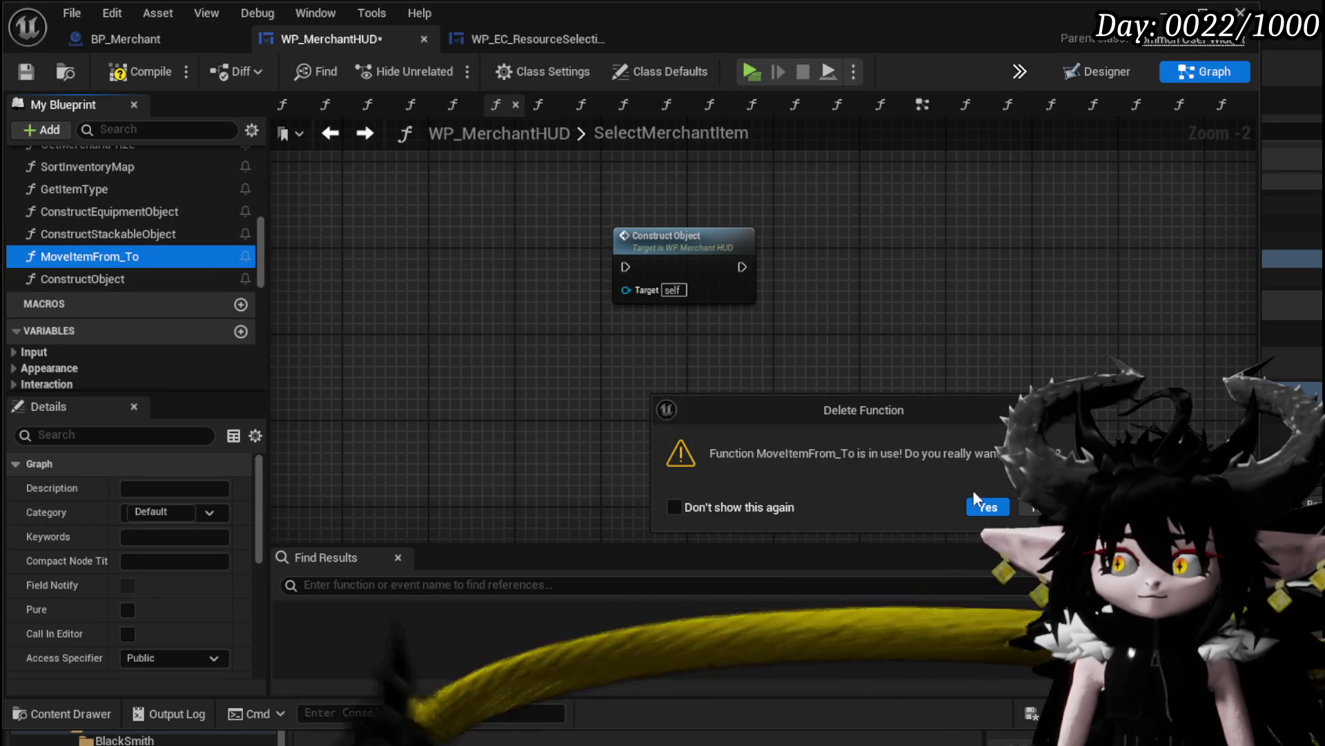
pyautogui.press('Return')
# Rename the ConstructObject function to ConstructItem
pyautogui.rightClick(88, 261)
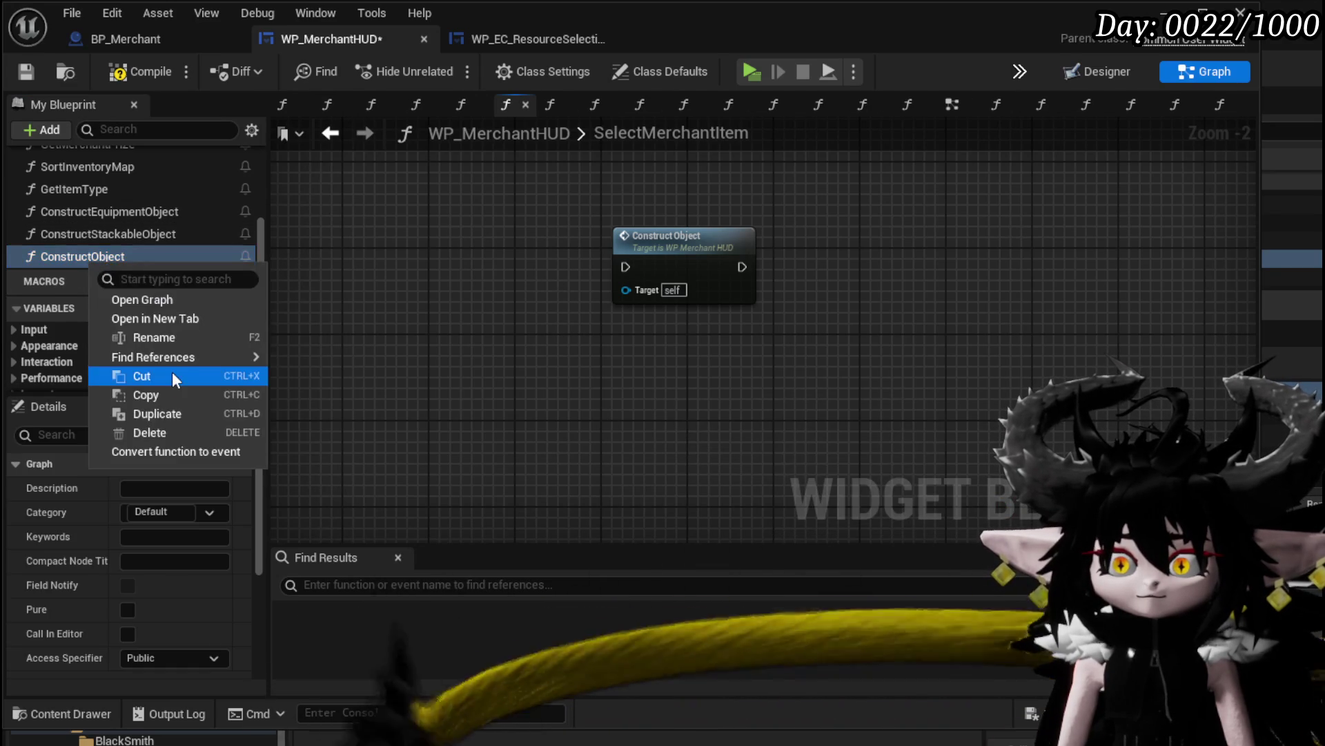
pyautogui.click(148, 336)
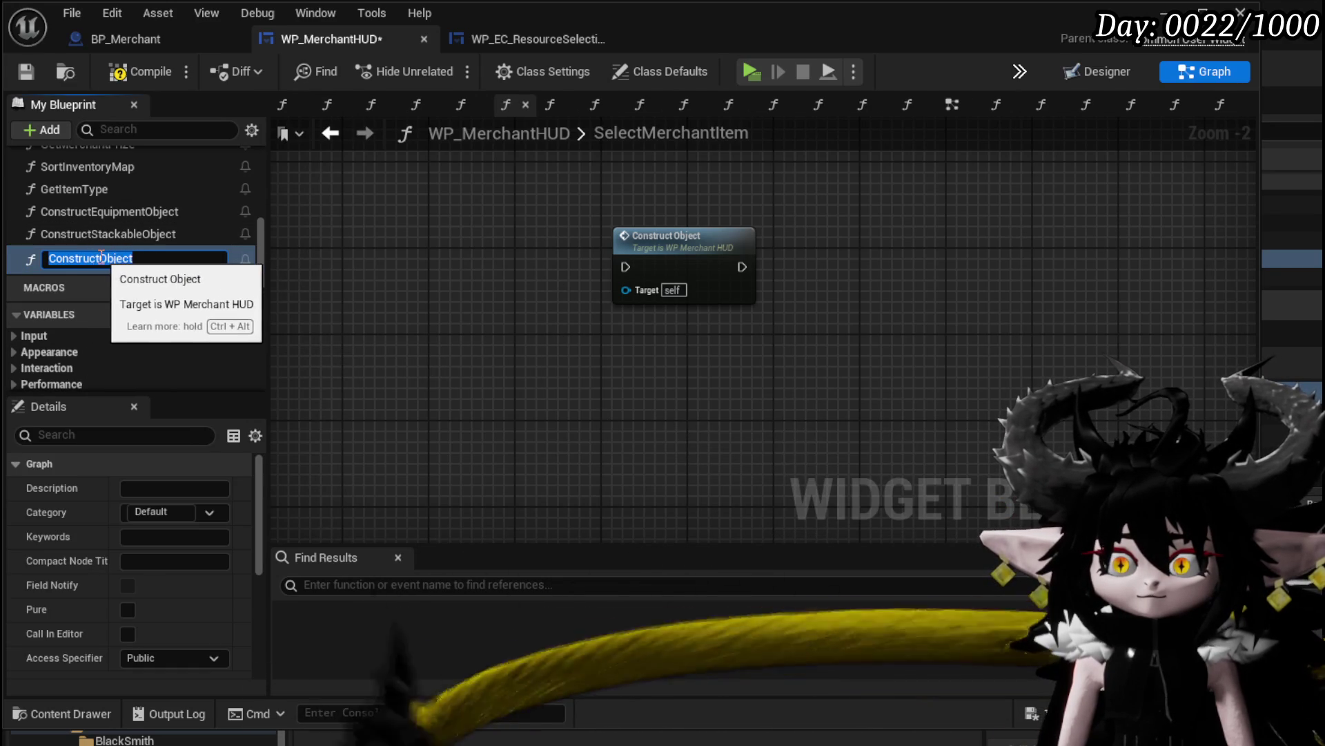
pyautogui.moveTo(99, 257); pyautogui.dragTo(191, 256)
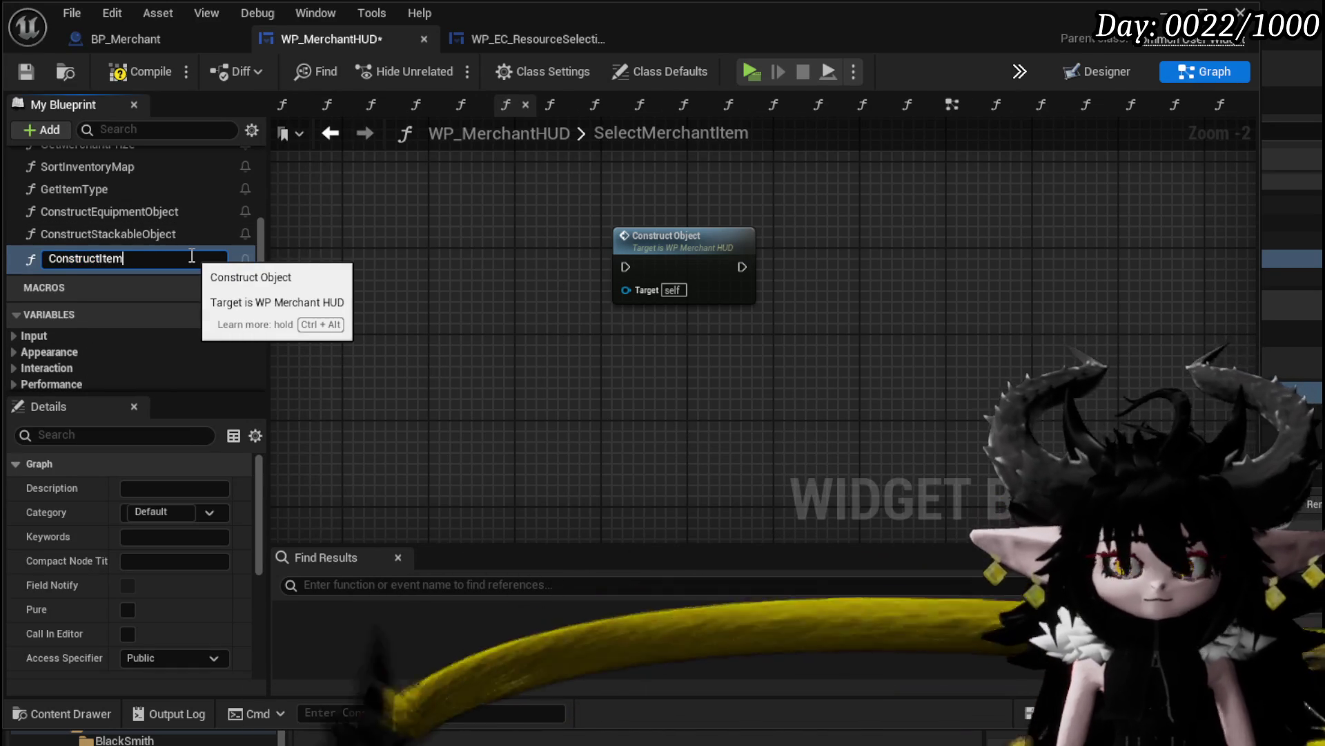
pyautogui.write('Item')
pyautogui.press('Return')
# Open the ConstructItem graph and make Item ID and Item Object its inputs
pyautogui.doubleClick(671, 234)
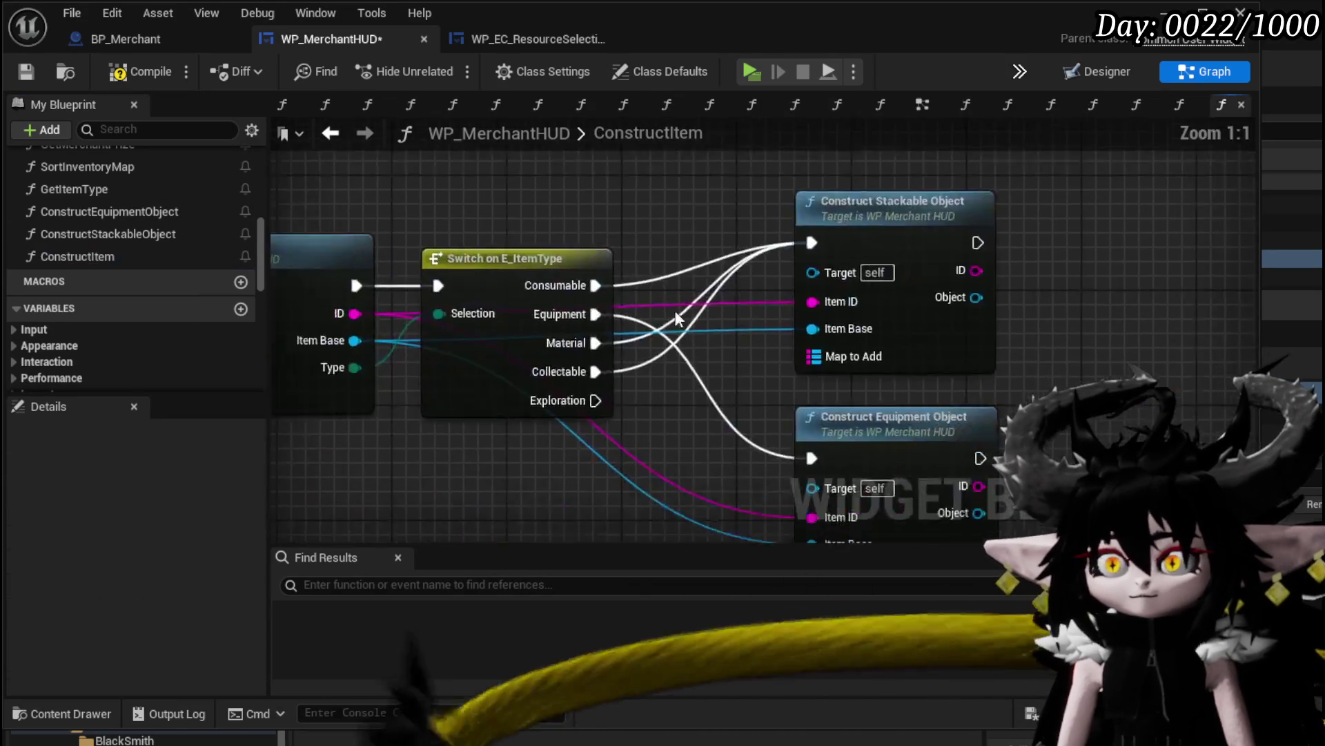
pyautogui.moveTo(600, 264); pyautogui.dragTo(428, 236)
pyautogui.moveTo(702, 315); pyautogui.dragTo(421, 235)
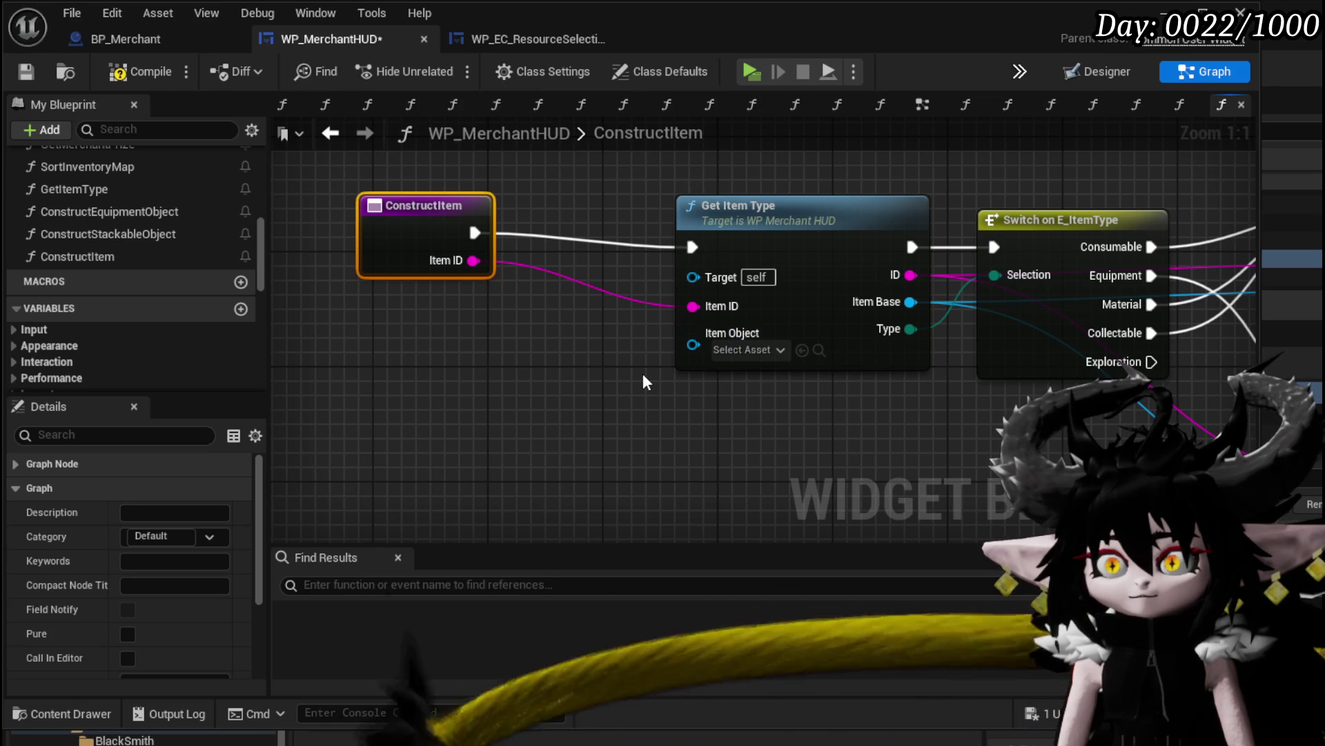
pyautogui.moveTo(711, 348)
pyautogui.mouseDown()
pyautogui.moveTo(444, 262)
pyautogui.moveTo(428, 238)
pyautogui.mouseUp()
pyautogui.moveTo(641, 409); pyautogui.dragTo(557, 423)
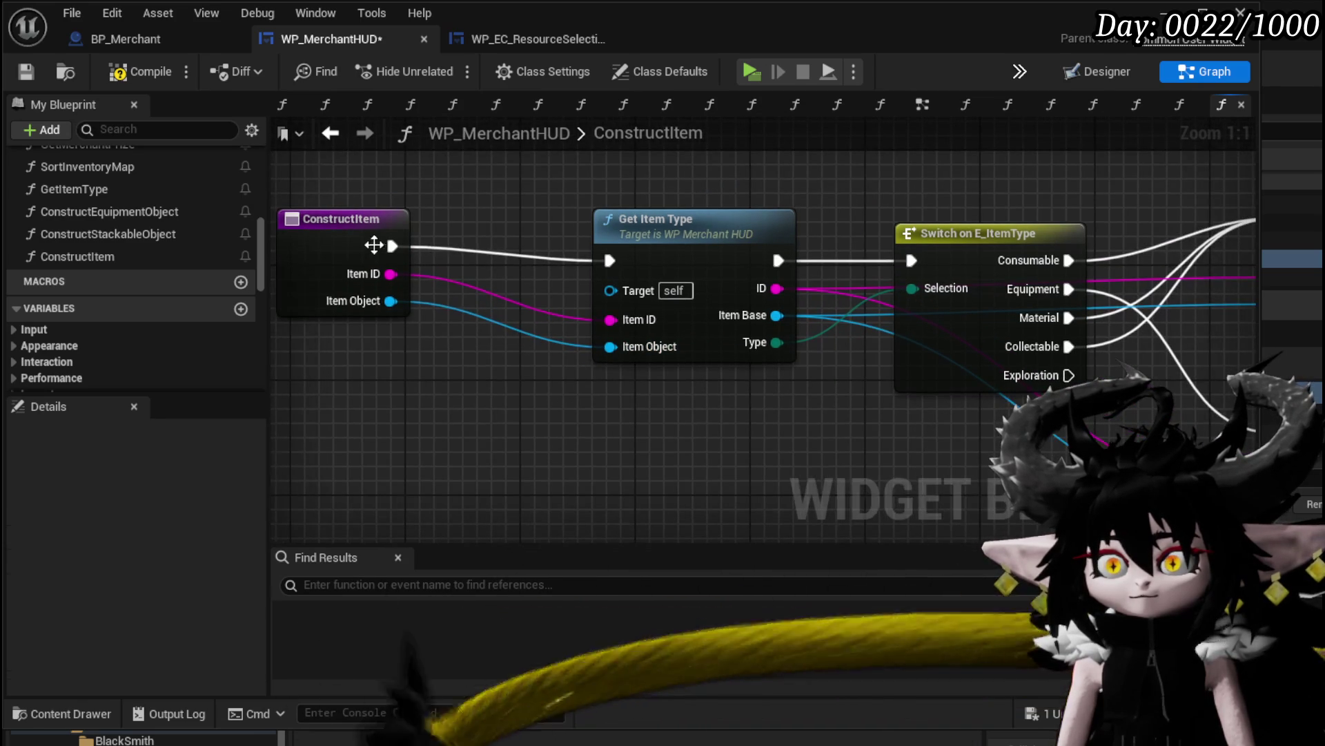
pyautogui.scroll(-3, 622, 413)
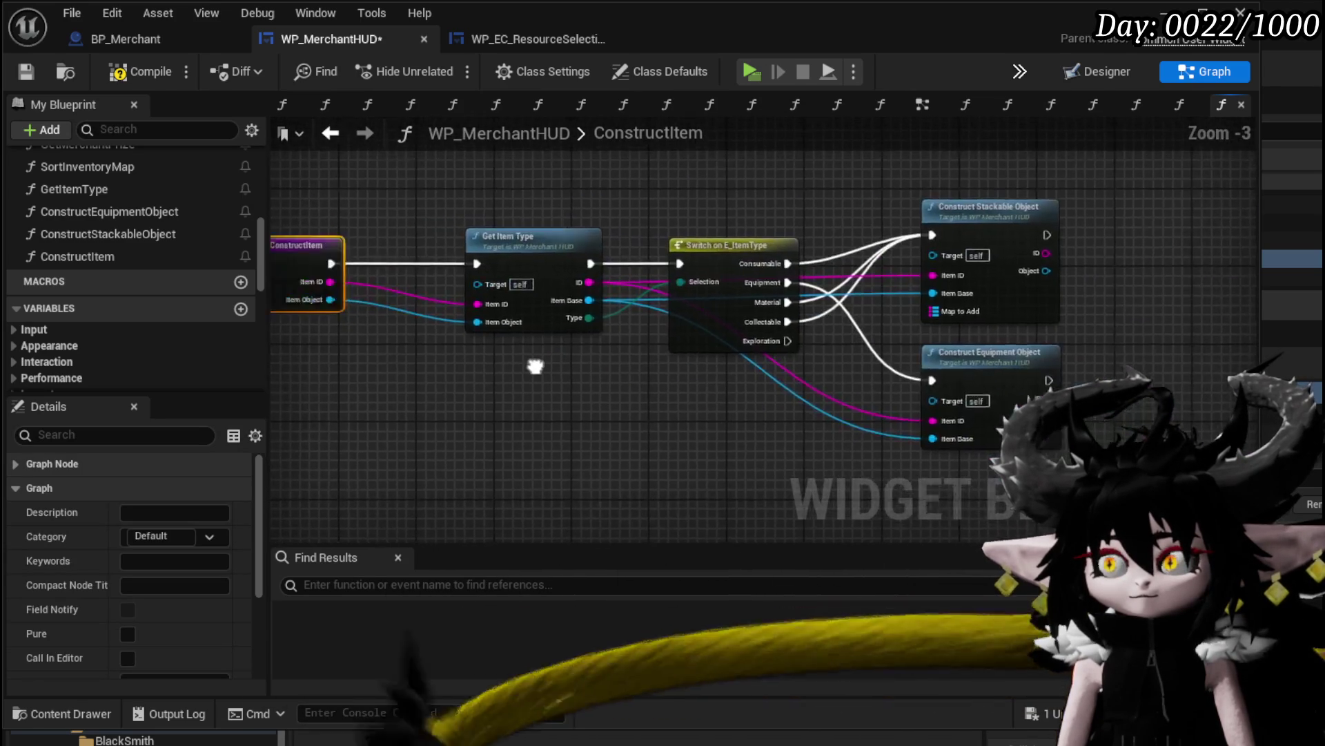
pyautogui.moveTo(536, 368)
pyautogui.mouseDown()
pyautogui.moveTo(693, 369)
pyautogui.moveTo(550, 367)
pyautogui.moveTo(563, 368)
pyautogui.mouseUp()
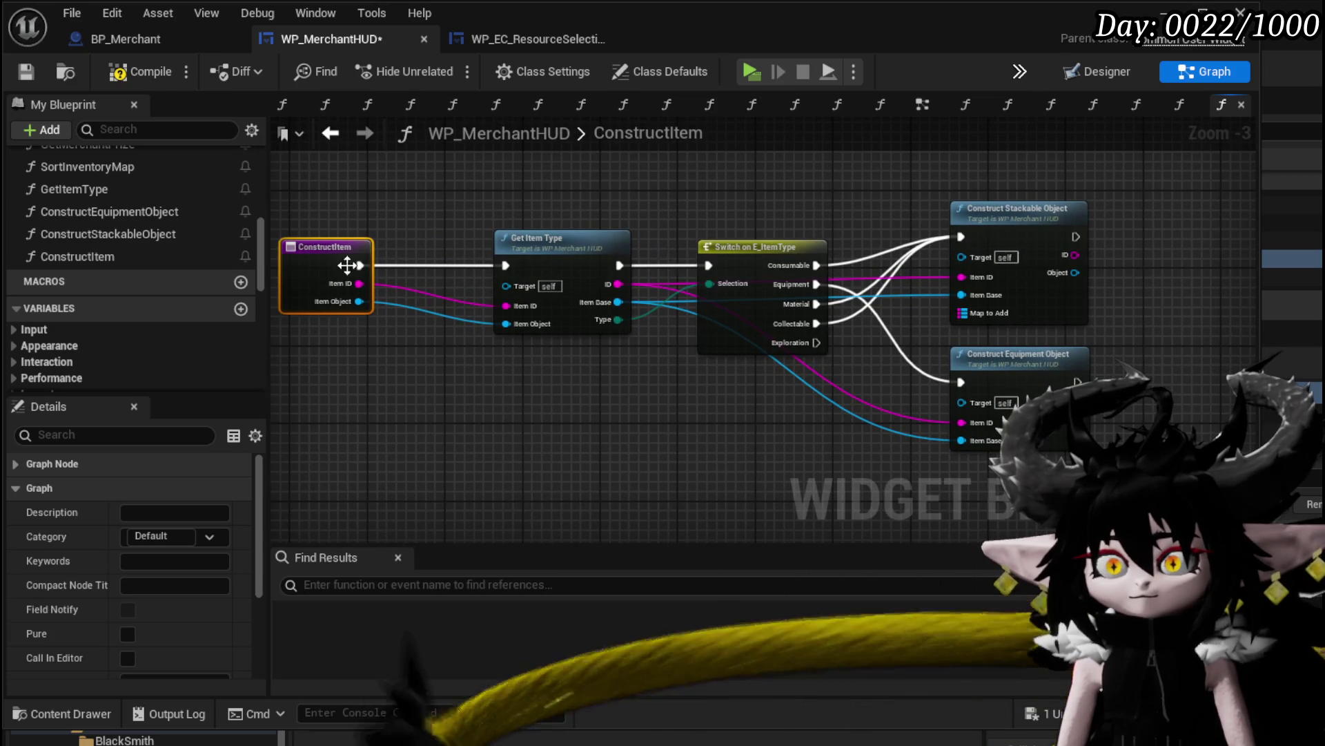
pyautogui.scroll(-4, 204, 546)
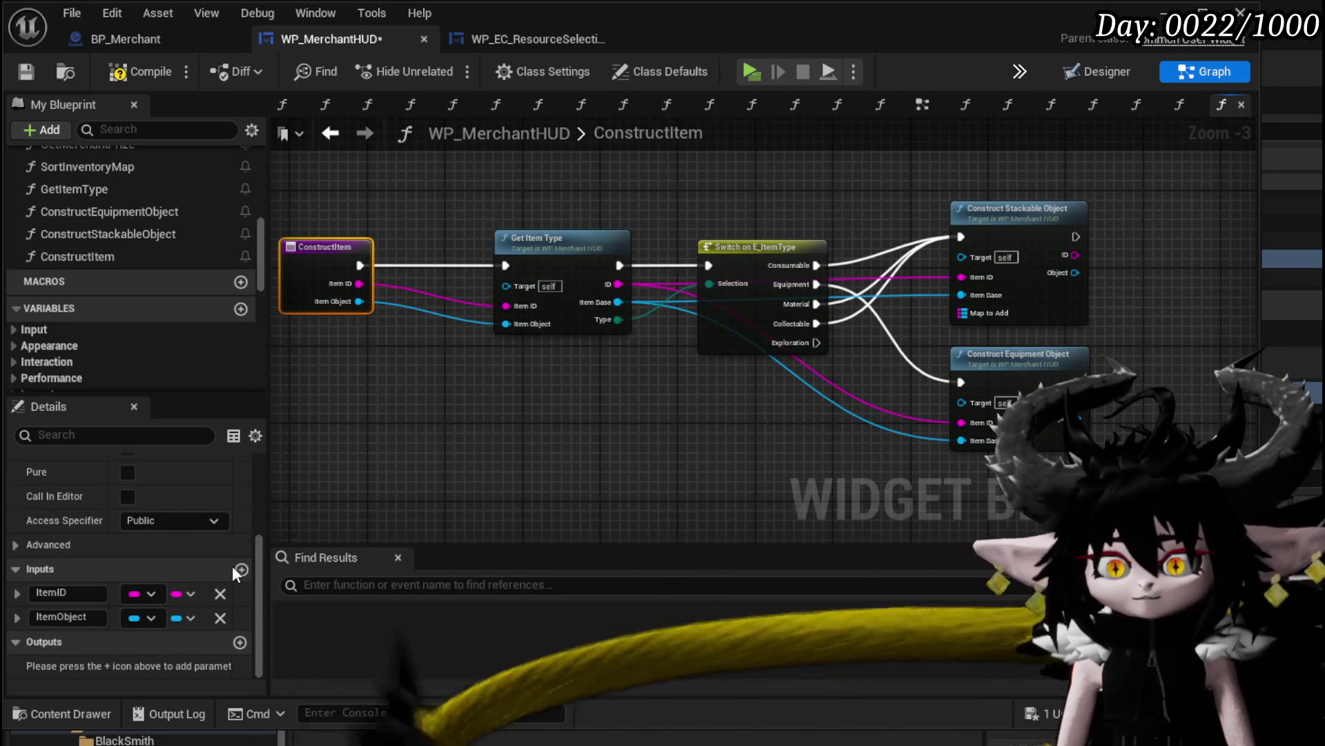
# Add a third input parameter to ConstructItem and name it TargetMap
pyautogui.click(241, 568)
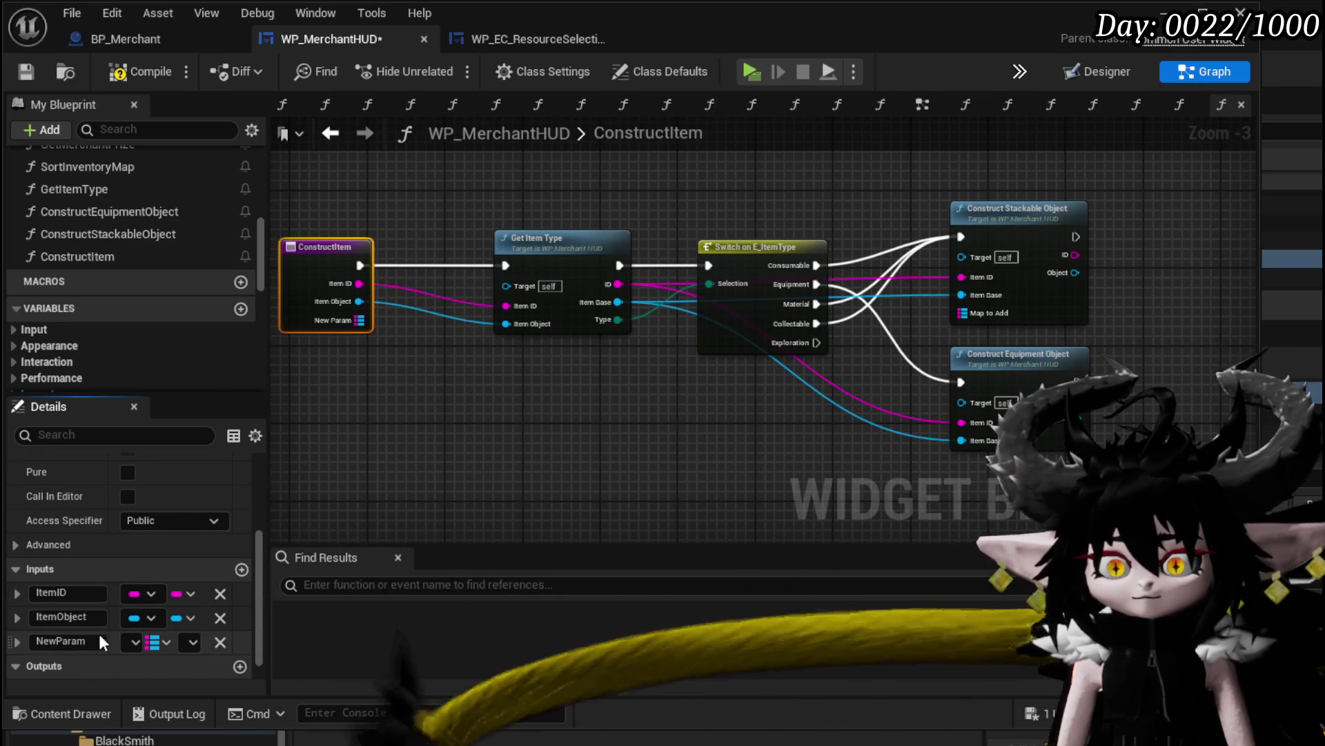
pyautogui.click(96, 641)
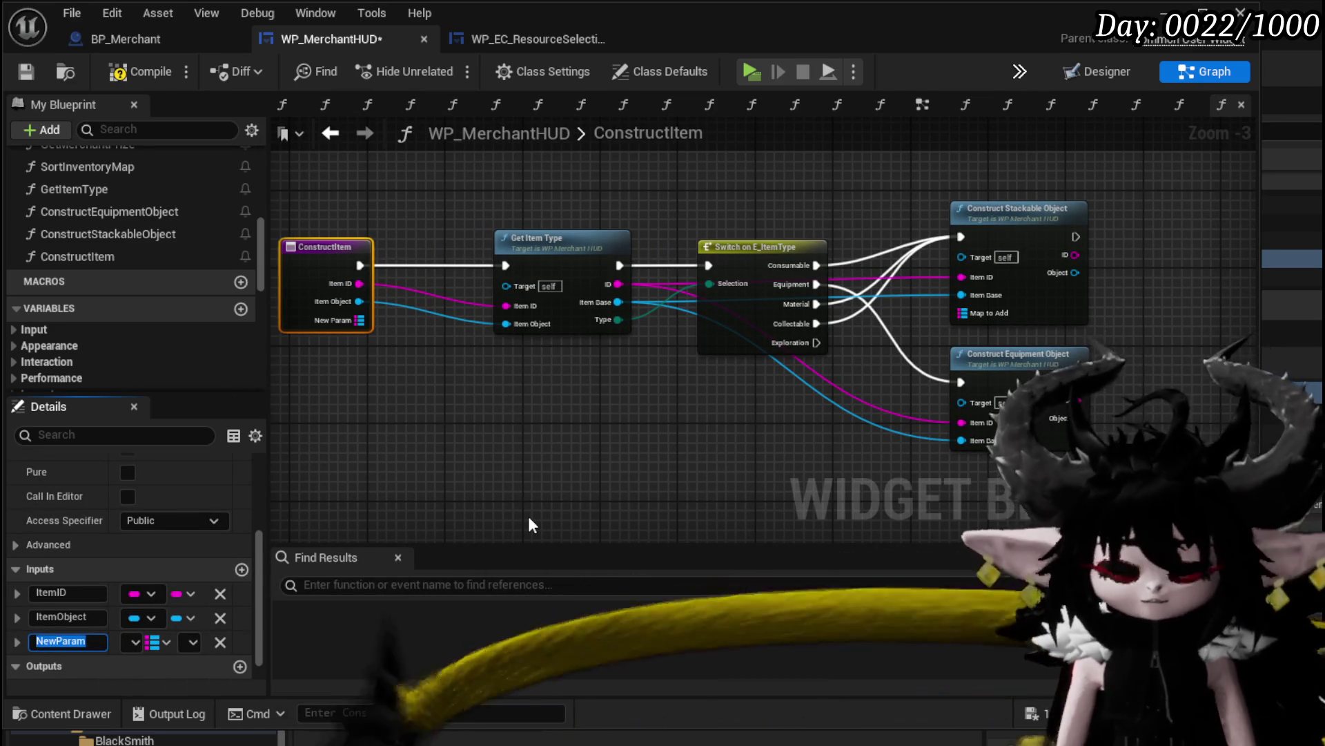
pyautogui.write('Ma')
pyautogui.press('BackSpace')
pyautogui.press('BackSpace')
pyautogui.write('TargetMap')
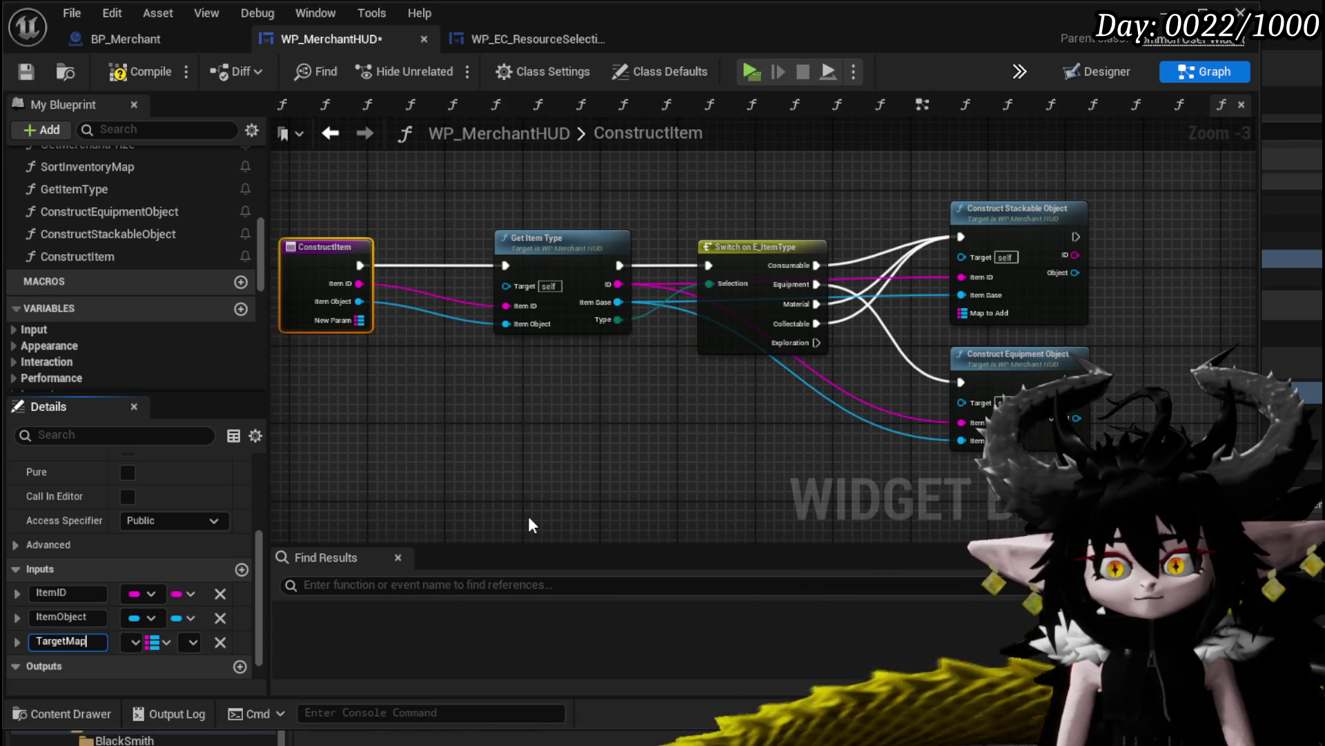
pyautogui.press('Return')
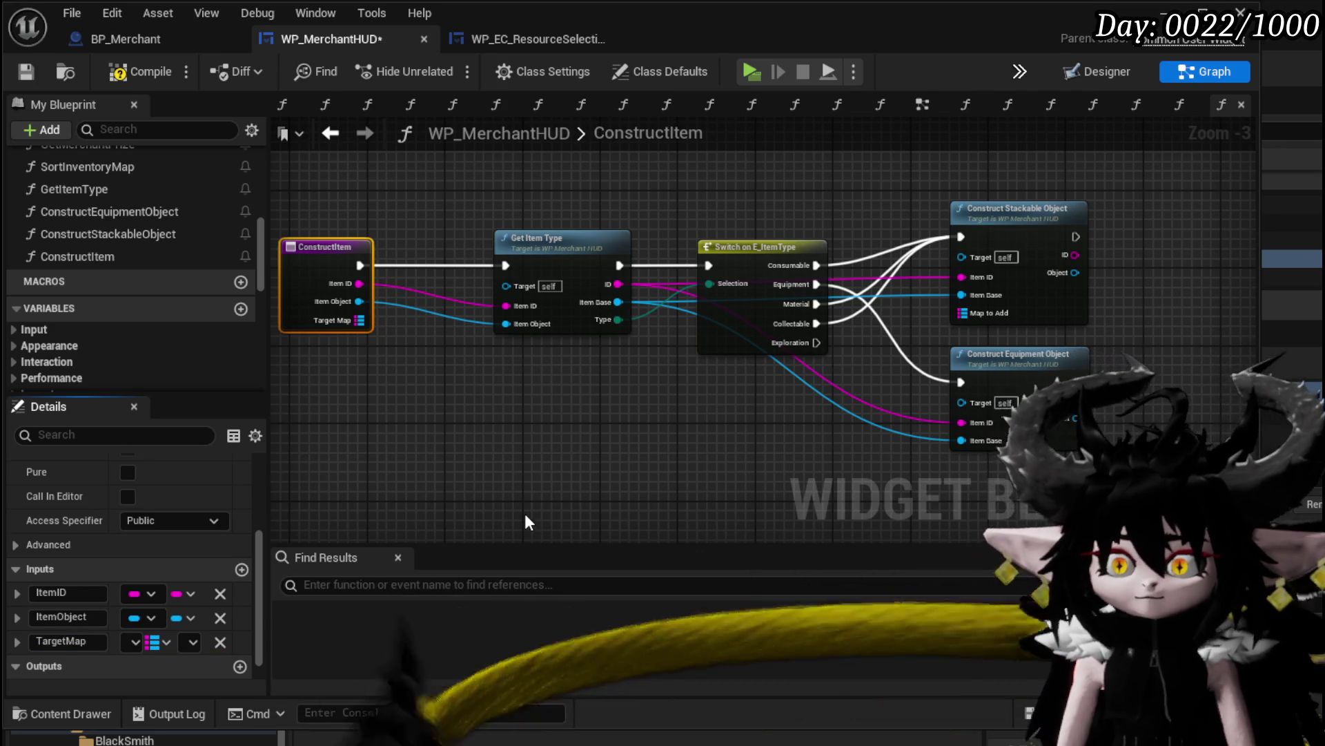
# Add a map Add node from Target Map after Construct Stackable Object
pyautogui.moveTo(359, 320)
pyautogui.mouseDown()
pyautogui.moveTo(425, 362)
pyautogui.moveTo(492, 373)
pyautogui.mouseUp()
pyautogui.write('Add')
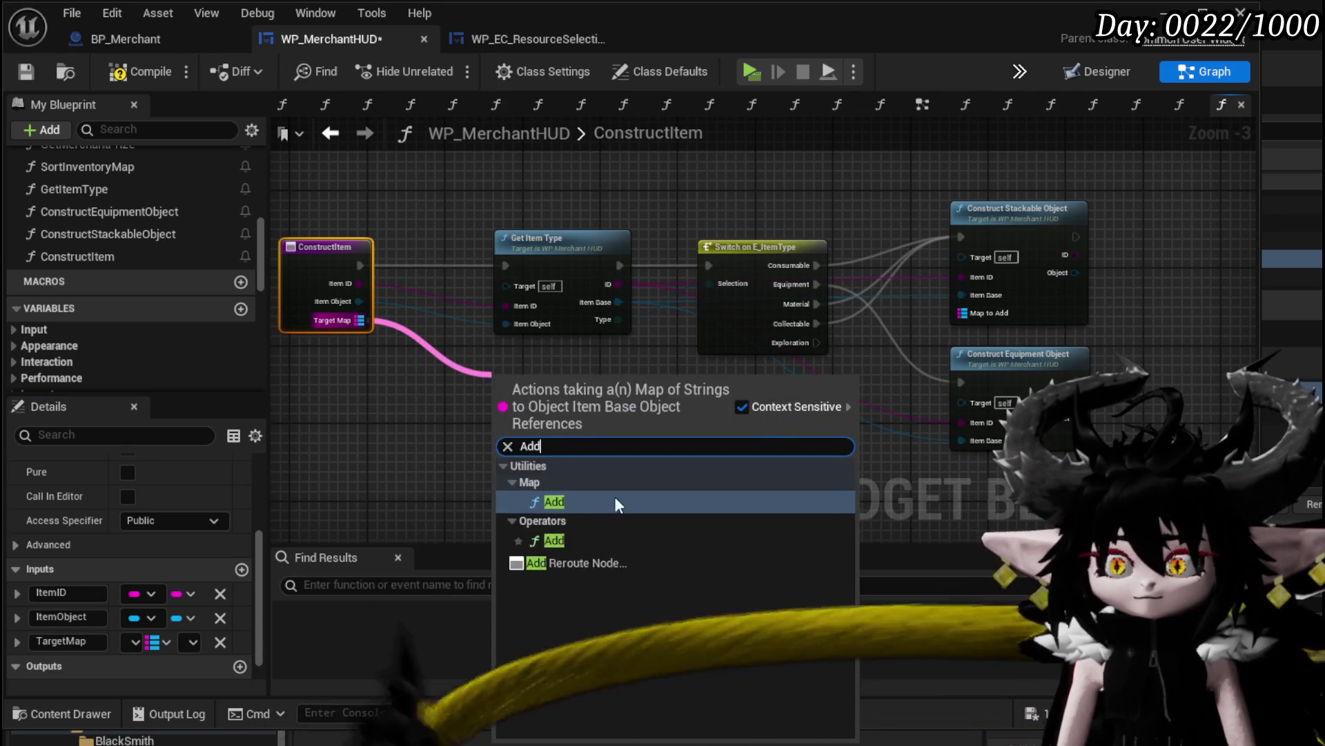
pyautogui.click(581, 500)
pyautogui.moveTo(639, 417)
pyautogui.mouseDown()
pyautogui.moveTo(930, 279)
pyautogui.moveTo(797, 276)
pyautogui.moveTo(778, 263)
pyautogui.moveTo(745, 275)
pyautogui.moveTo(744, 291)
pyautogui.mouseUp()
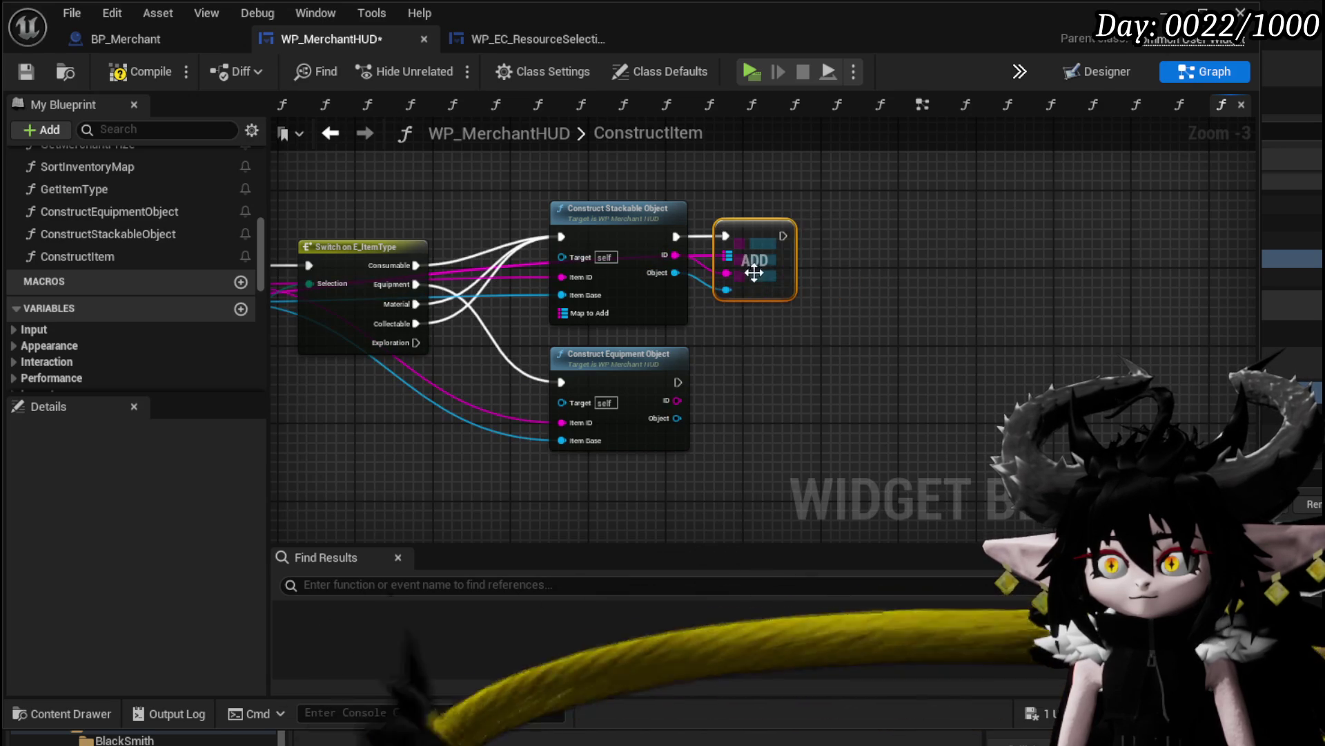
# Wire a second Add node after Construct Equipment Object, fed by Target Map and the equipment object
pyautogui.moveTo(676, 381)
pyautogui.mouseDown()
pyautogui.moveTo(727, 381)
pyautogui.moveTo(727, 417)
pyautogui.moveTo(1005, 418)
pyautogui.mouseUp()
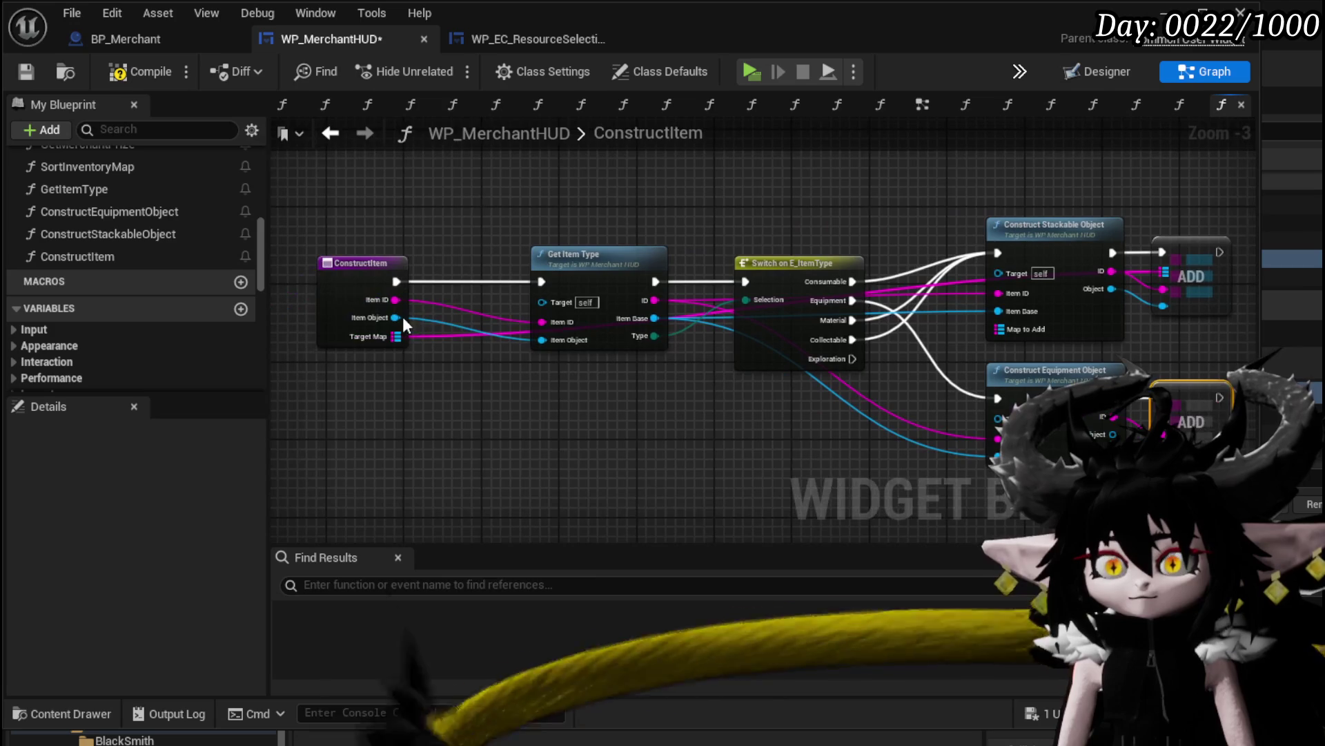
pyautogui.moveTo(396, 336)
pyautogui.mouseDown()
pyautogui.moveTo(1109, 425)
pyautogui.moveTo(1164, 418)
pyautogui.mouseUp()
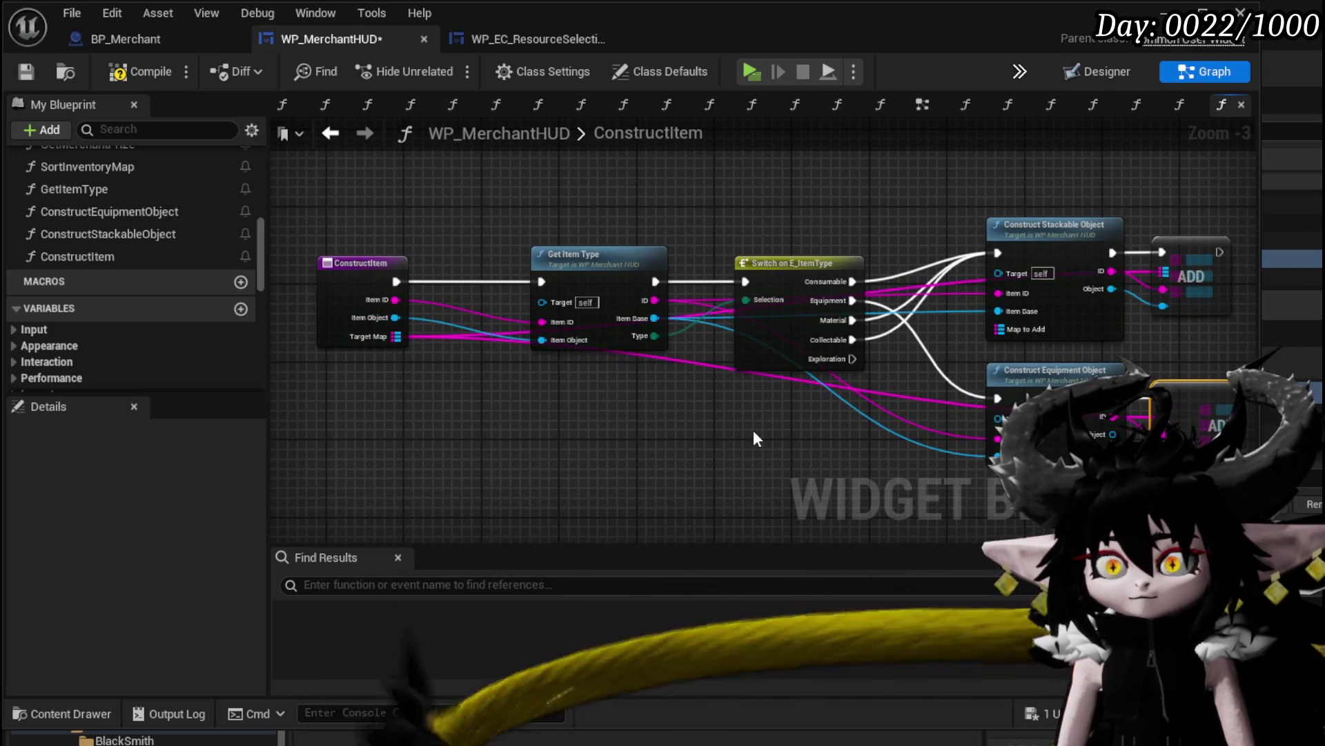
pyautogui.moveTo(753, 429); pyautogui.dragTo(397, 395)
pyautogui.moveTo(806, 403); pyautogui.dragTo(808, 406)
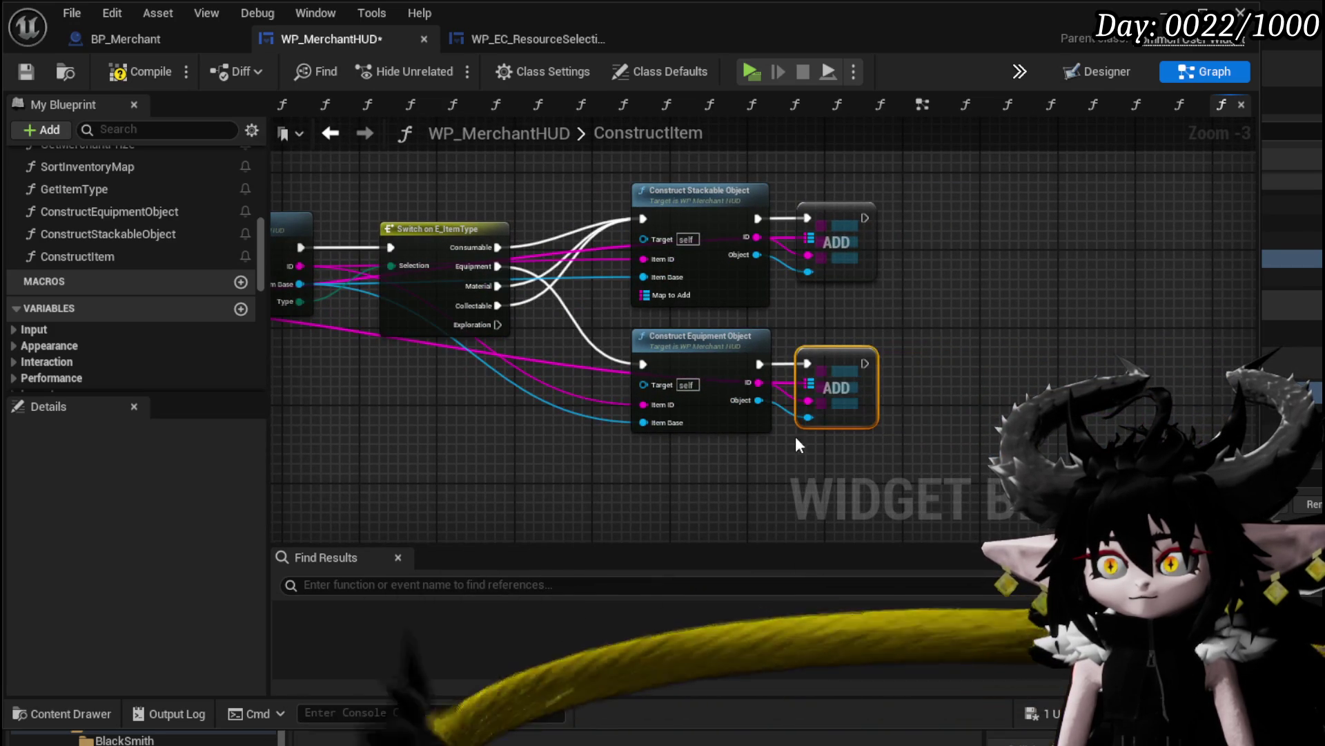
pyautogui.moveTo(363, 446); pyautogui.dragTo(776, 450)
# Compile WP_MerchantHUD, follow the compiler errors, and delete the obsolete Move Item from To node
pyautogui.click(141, 71)
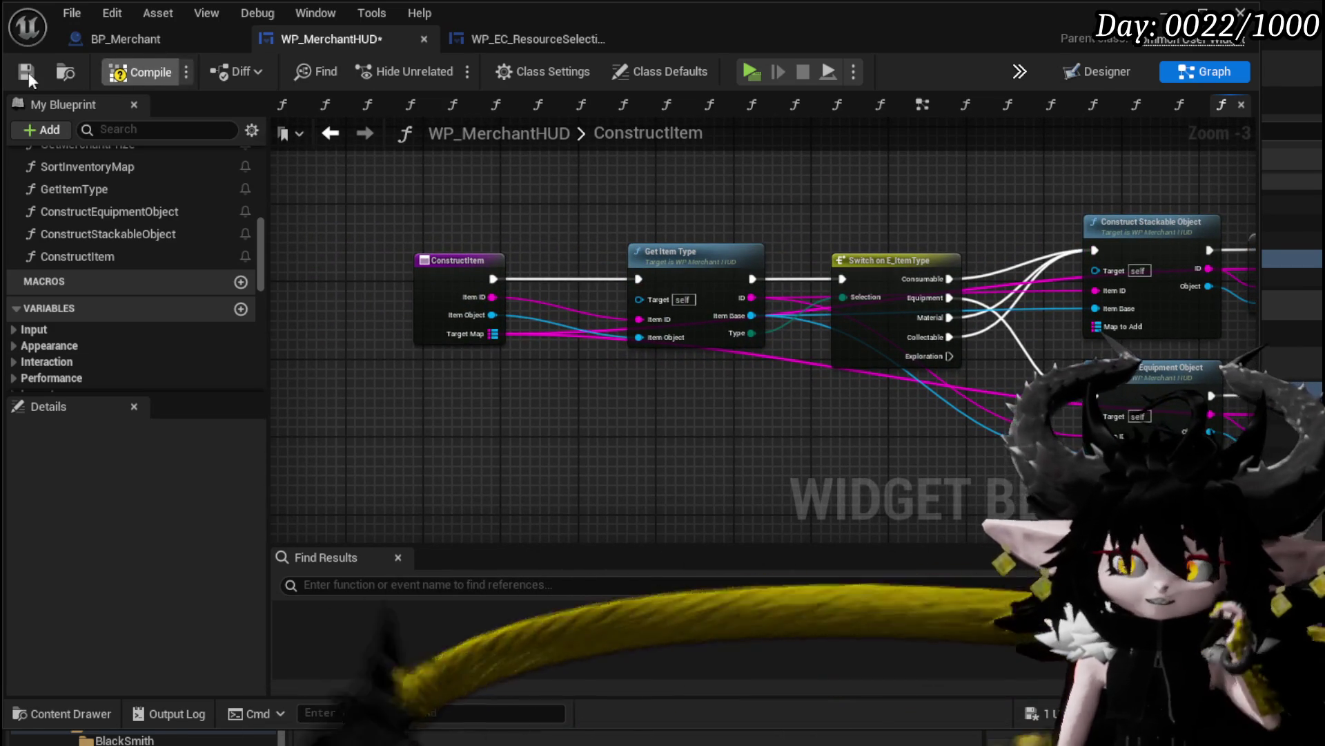
pyautogui.click(607, 600)
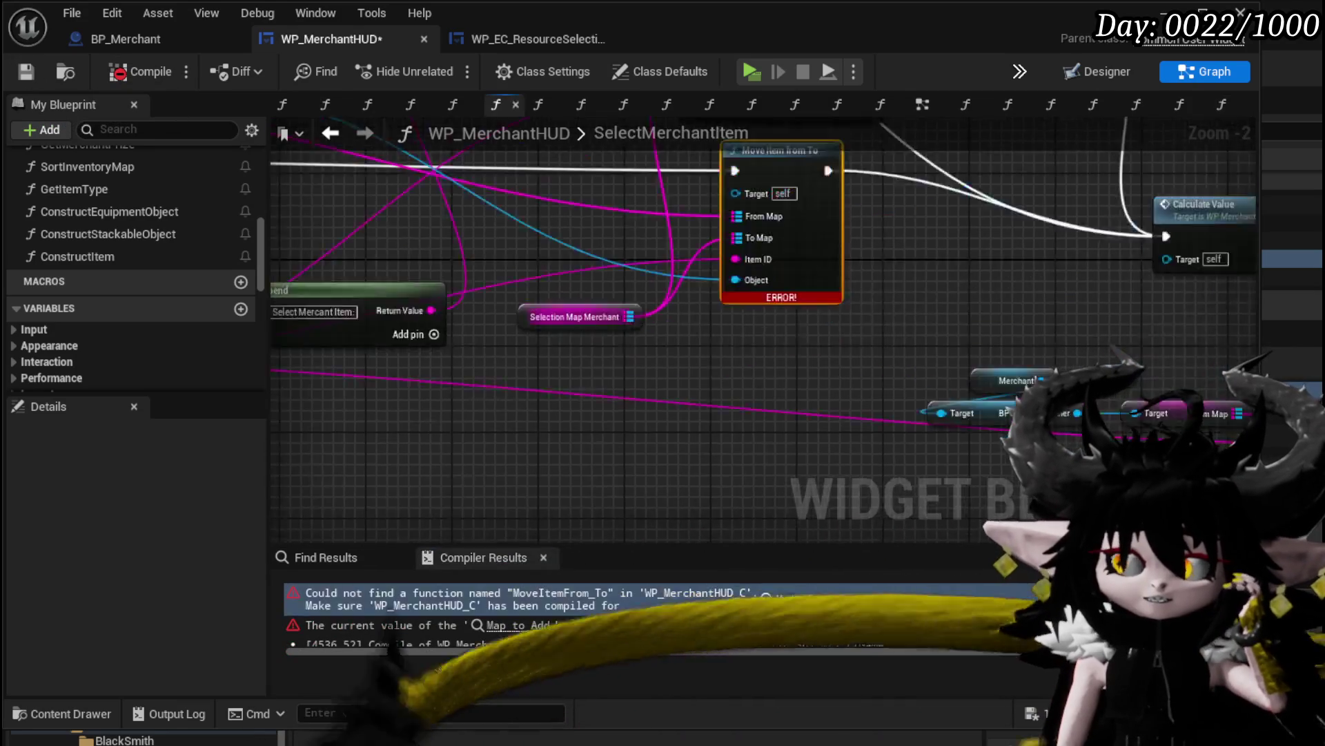
pyautogui.click(620, 626)
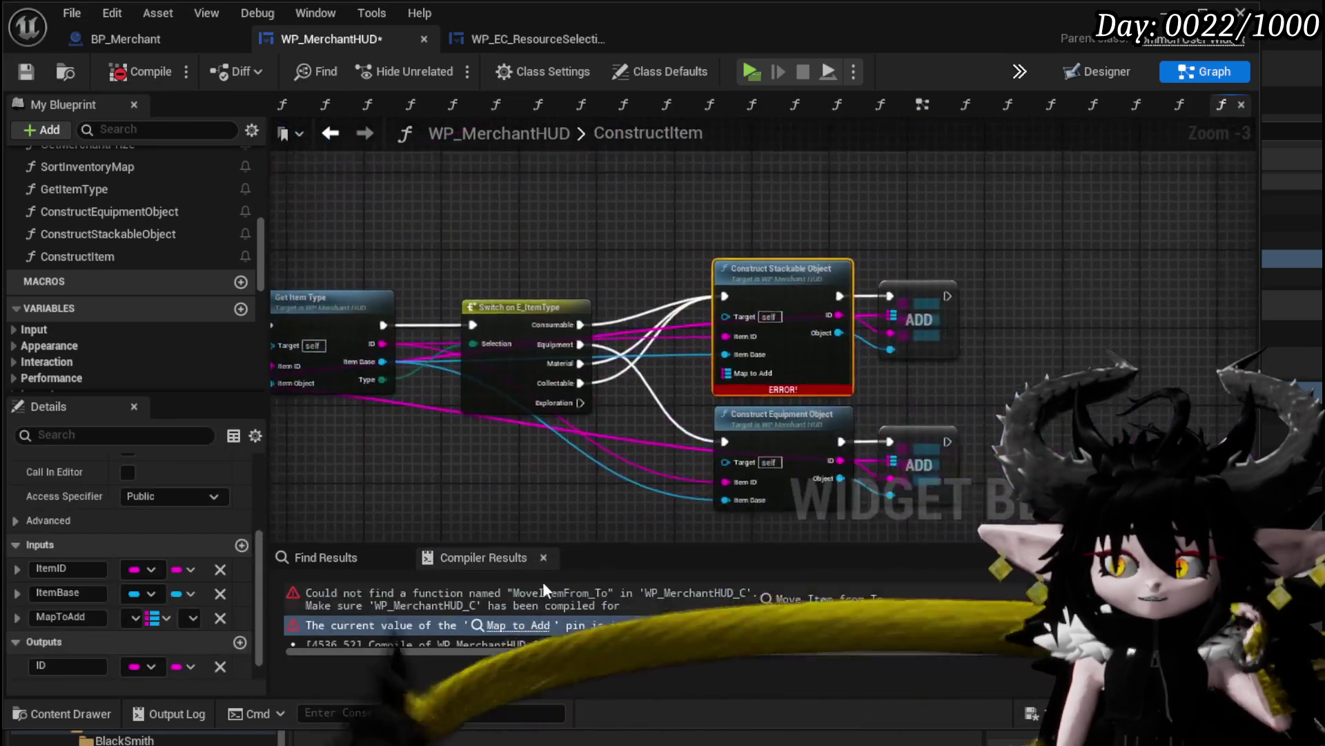
pyautogui.moveTo(584, 449)
pyautogui.mouseDown()
pyautogui.moveTo(604, 371)
pyautogui.moveTo(1046, 366)
pyautogui.mouseUp()
pyautogui.scroll(-1, 426, 396)
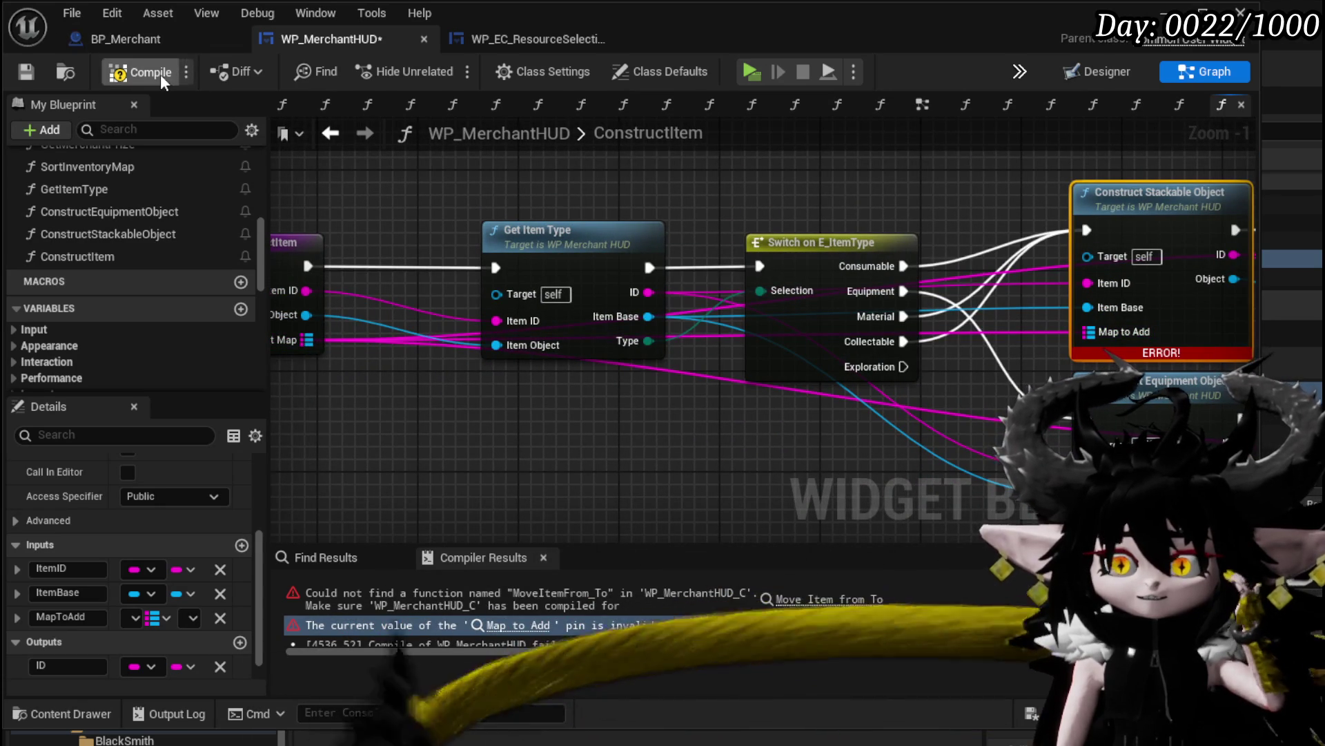
pyautogui.click(155, 72)
pyautogui.moveTo(711, 434); pyautogui.dragTo(595, 405)
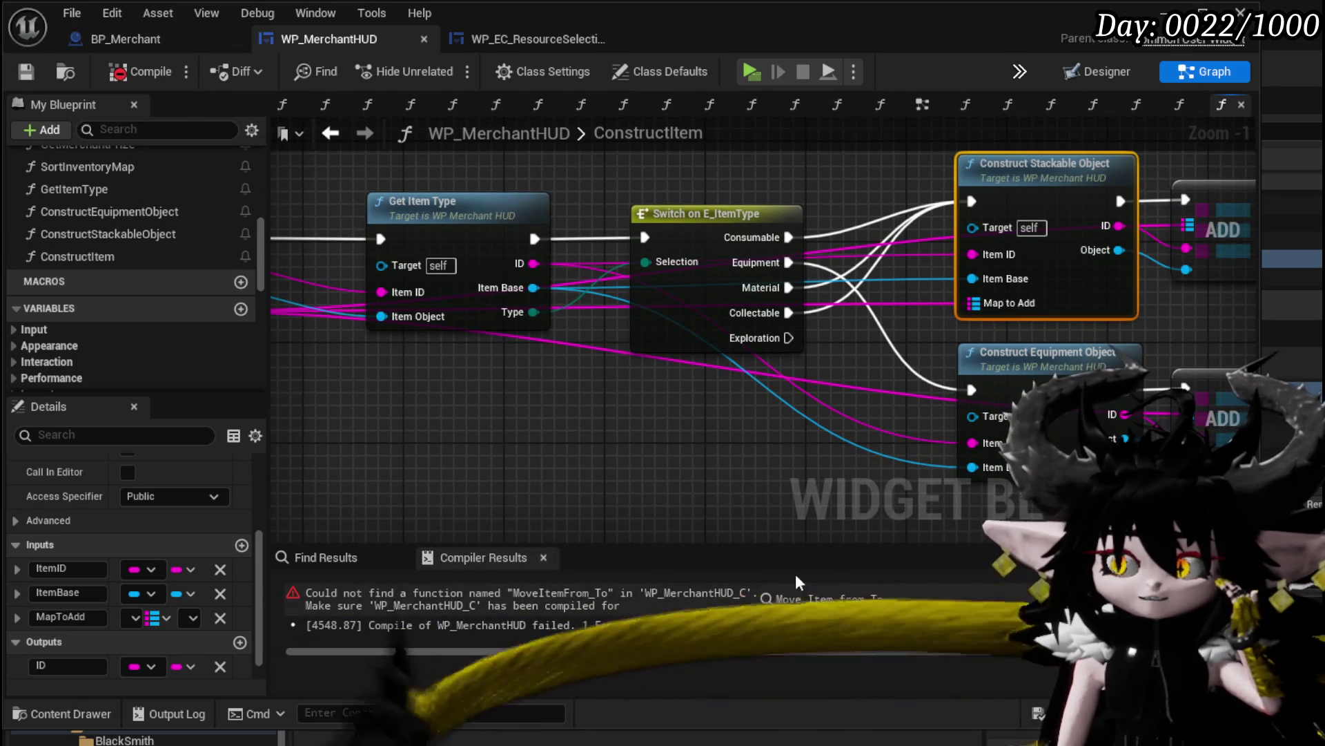
pyautogui.click(794, 610)
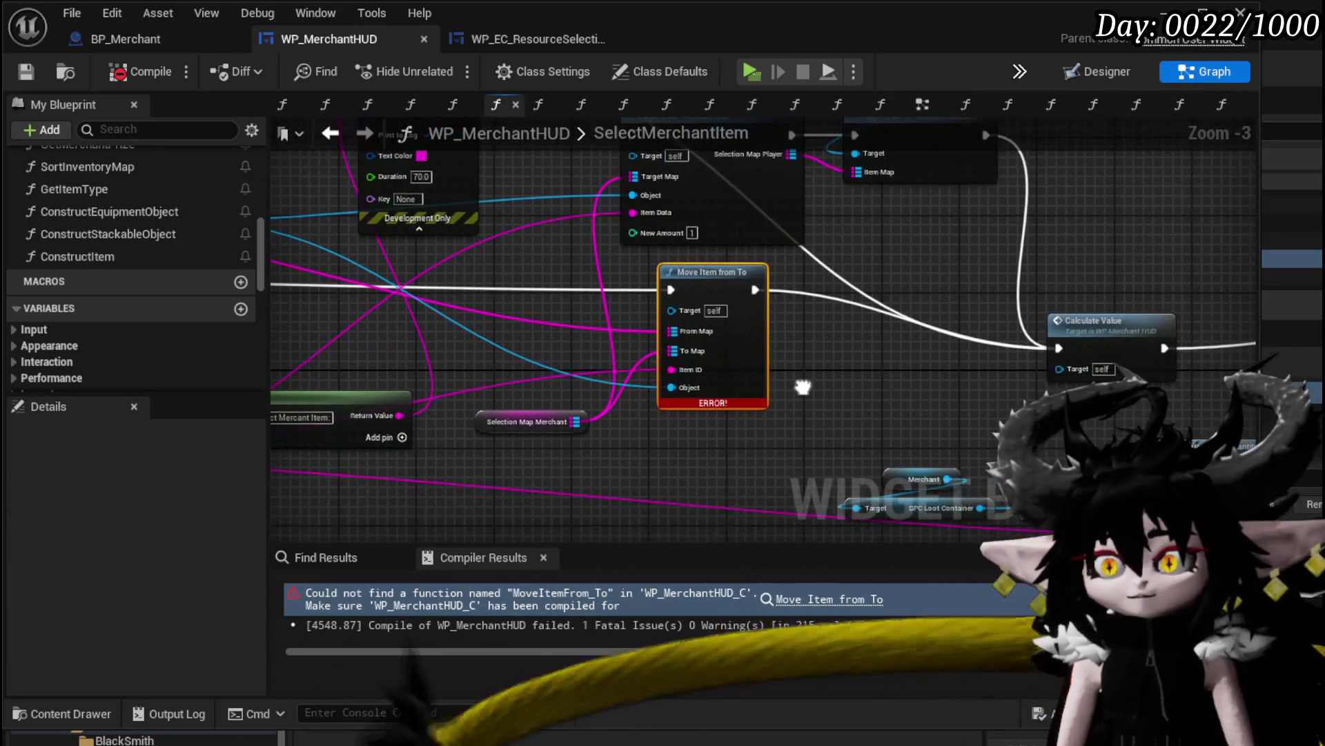
pyautogui.press('Delete')
# Place Construct Item in the execution flow with Selection Map Merchant wired to Target Map
pyautogui.scroll(-2, 772, 399)
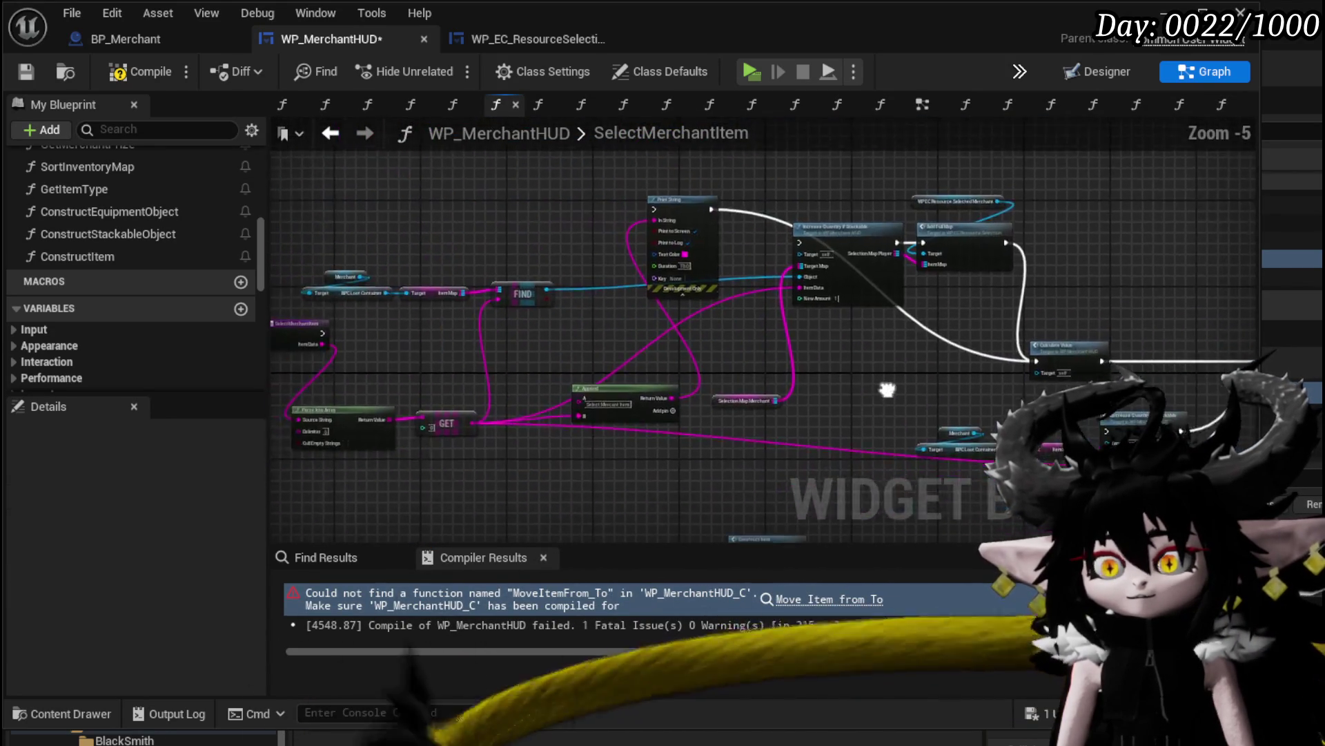
pyautogui.moveTo(698, 425); pyautogui.dragTo(813, 189)
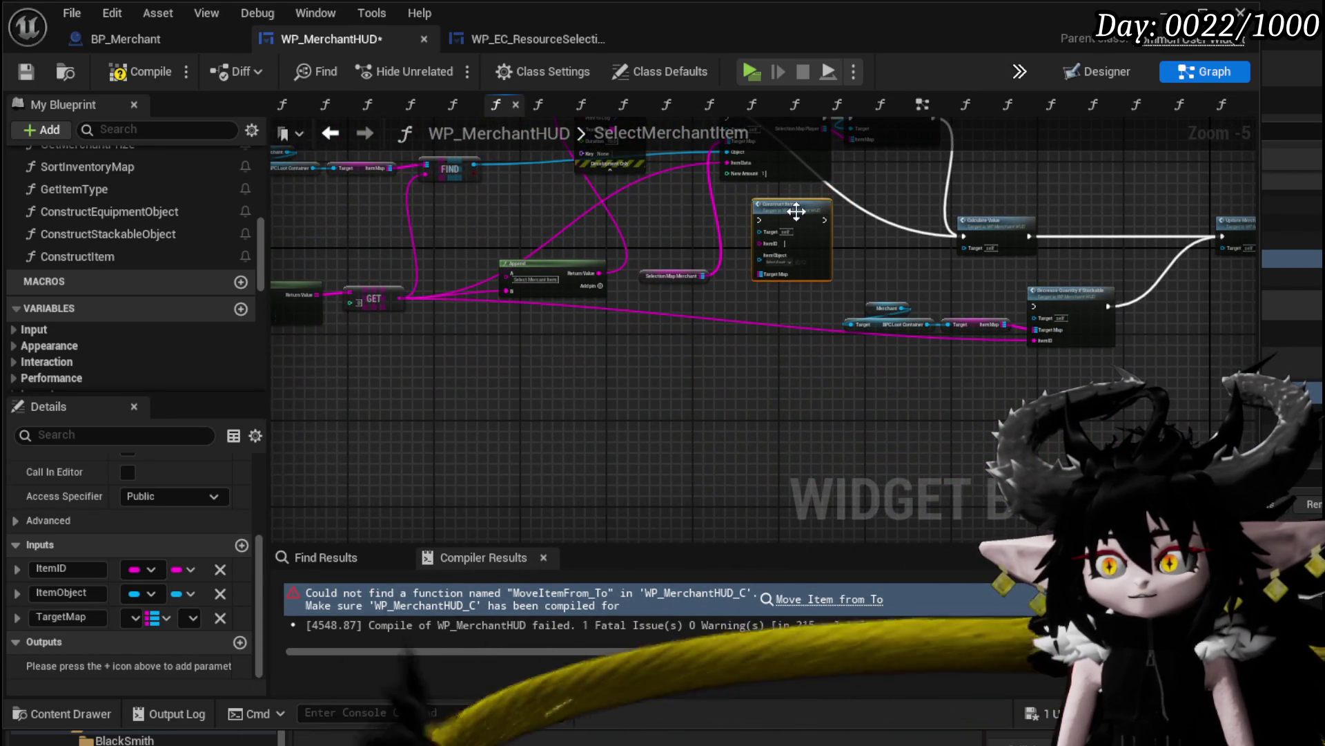
pyautogui.moveTo(410, 282)
pyautogui.mouseDown()
pyautogui.moveTo(917, 289)
pyautogui.moveTo(1112, 351)
pyautogui.moveTo(1204, 319)
pyautogui.mouseUp()
pyautogui.scroll(3, 1036, 304)
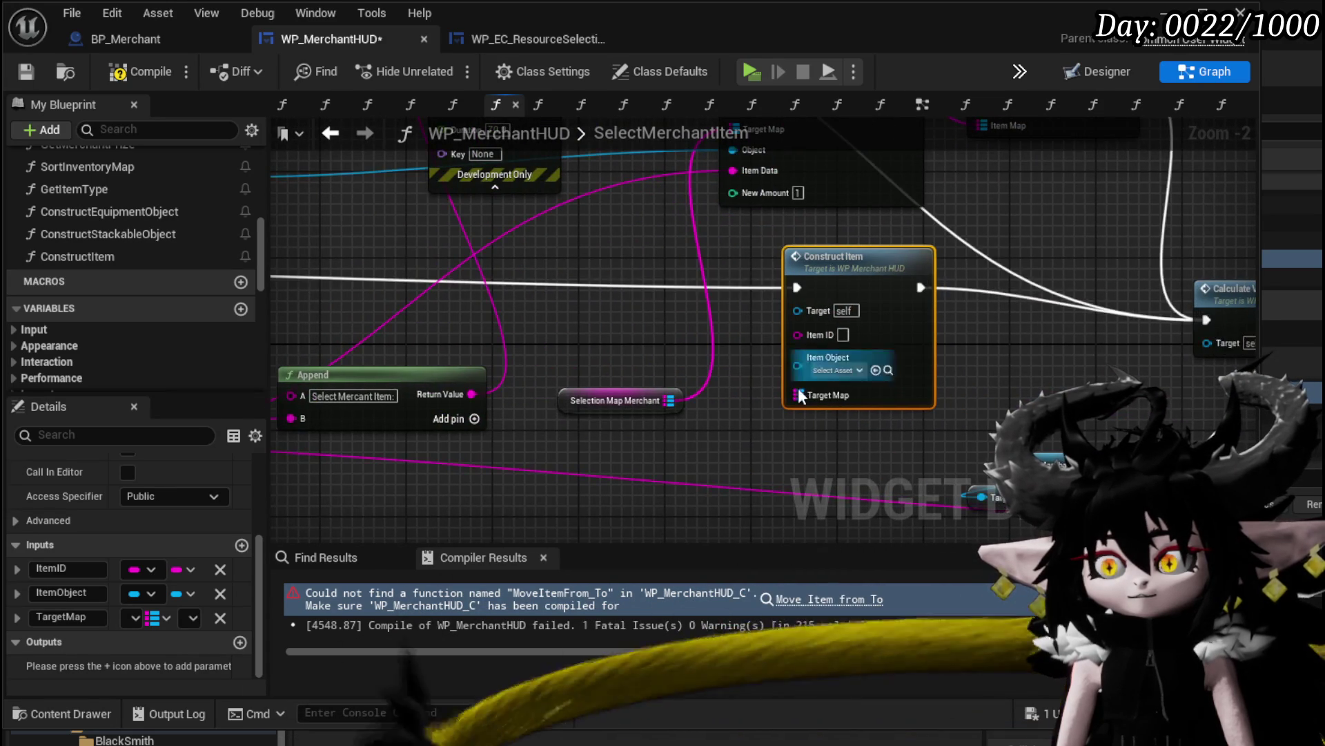
pyautogui.moveTo(694, 401); pyautogui.dragTo(822, 395)
# Connect FIND's result to Item Object and GET's output to Item ID on Construct Item
pyautogui.moveTo(638, 351)
pyautogui.mouseDown()
pyautogui.moveTo(838, 421)
pyautogui.moveTo(921, 356)
pyautogui.mouseUp()
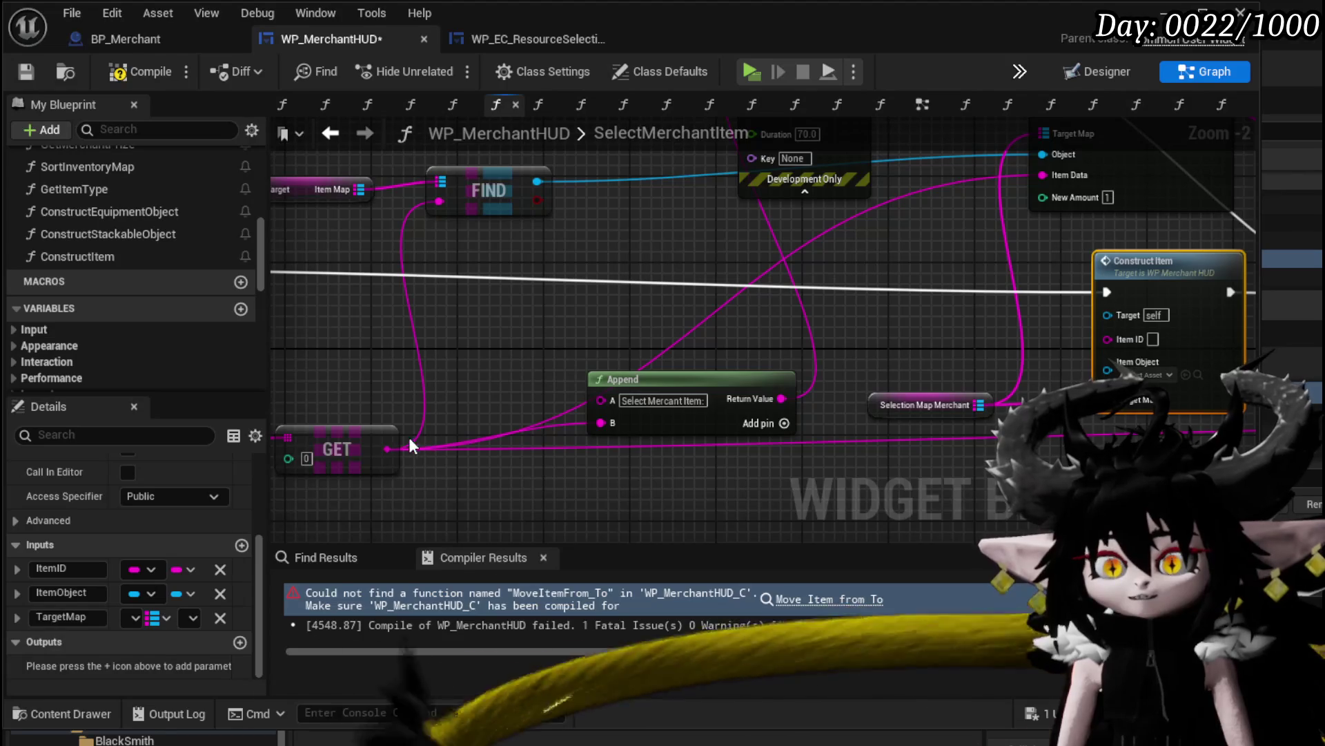
pyautogui.moveTo(537, 182)
pyautogui.mouseDown()
pyautogui.moveTo(725, 290)
pyautogui.moveTo(1107, 370)
pyautogui.mouseUp()
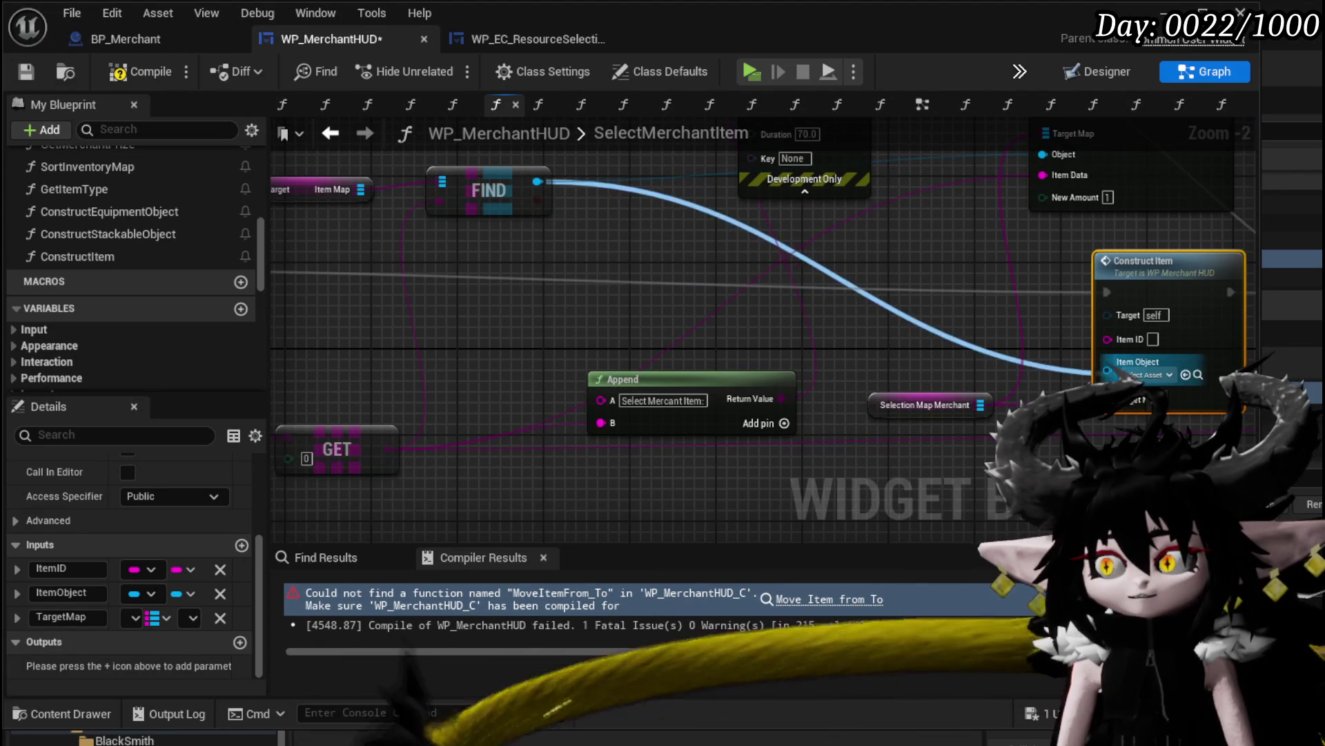
pyautogui.moveTo(528, 328)
pyautogui.mouseDown()
pyautogui.moveTo(680, 339)
pyautogui.moveTo(590, 348)
pyautogui.moveTo(708, 355)
pyautogui.moveTo(469, 352)
pyautogui.mouseUp()
pyautogui.scroll(-1, 402, 349)
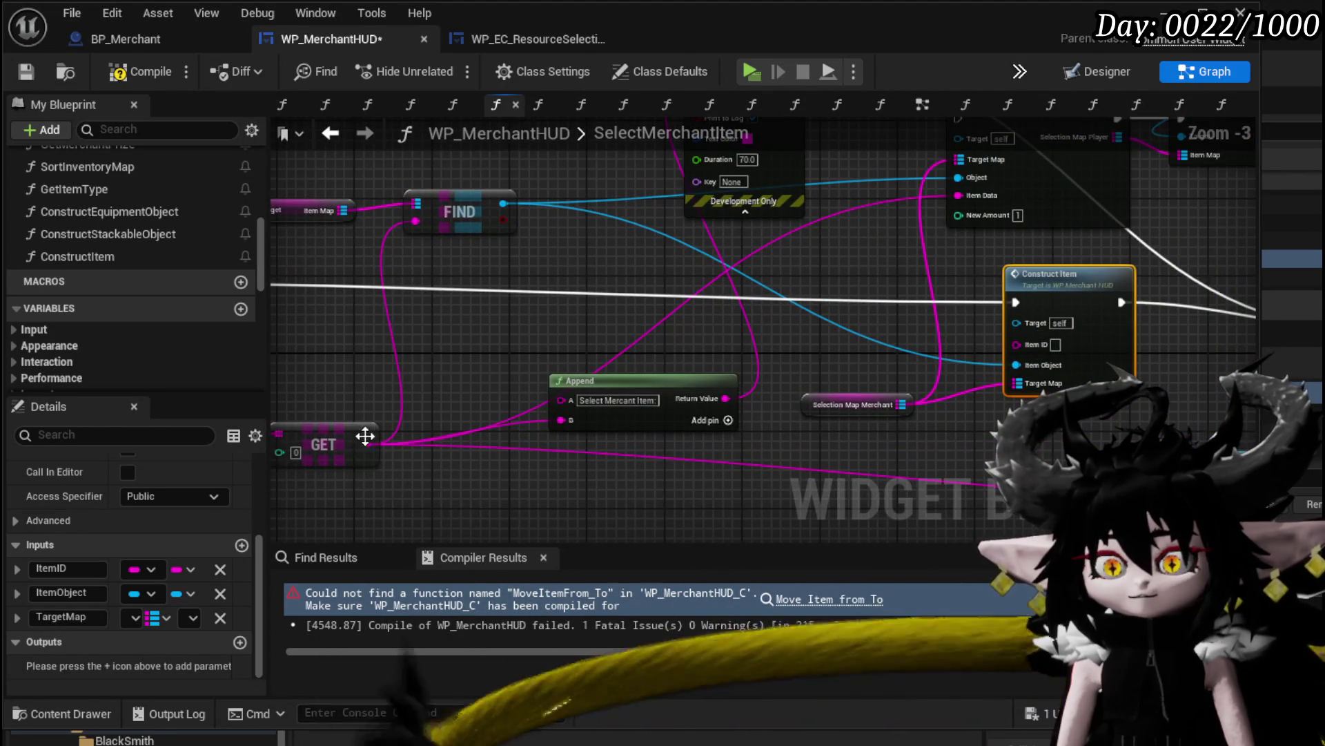
pyautogui.moveTo(368, 444)
pyautogui.mouseDown()
pyautogui.moveTo(973, 324)
pyautogui.moveTo(1020, 340)
pyautogui.mouseUp()
pyautogui.moveTo(552, 327)
pyautogui.mouseDown()
pyautogui.moveTo(113, 307)
pyautogui.moveTo(702, 293)
pyautogui.mouseUp()
pyautogui.moveTo(573, 414)
pyautogui.mouseDown()
pyautogui.moveTo(346, 361)
pyautogui.moveTo(385, 481)
pyautogui.moveTo(397, 421)
pyautogui.moveTo(436, 415)
pyautogui.moveTo(356, 457)
pyautogui.moveTo(311, 455)
pyautogui.moveTo(131, 383)
pyautogui.moveTo(375, 332)
pyautogui.moveTo(989, 491)
pyautogui.moveTo(1039, 464)
pyautogui.mouseUp()
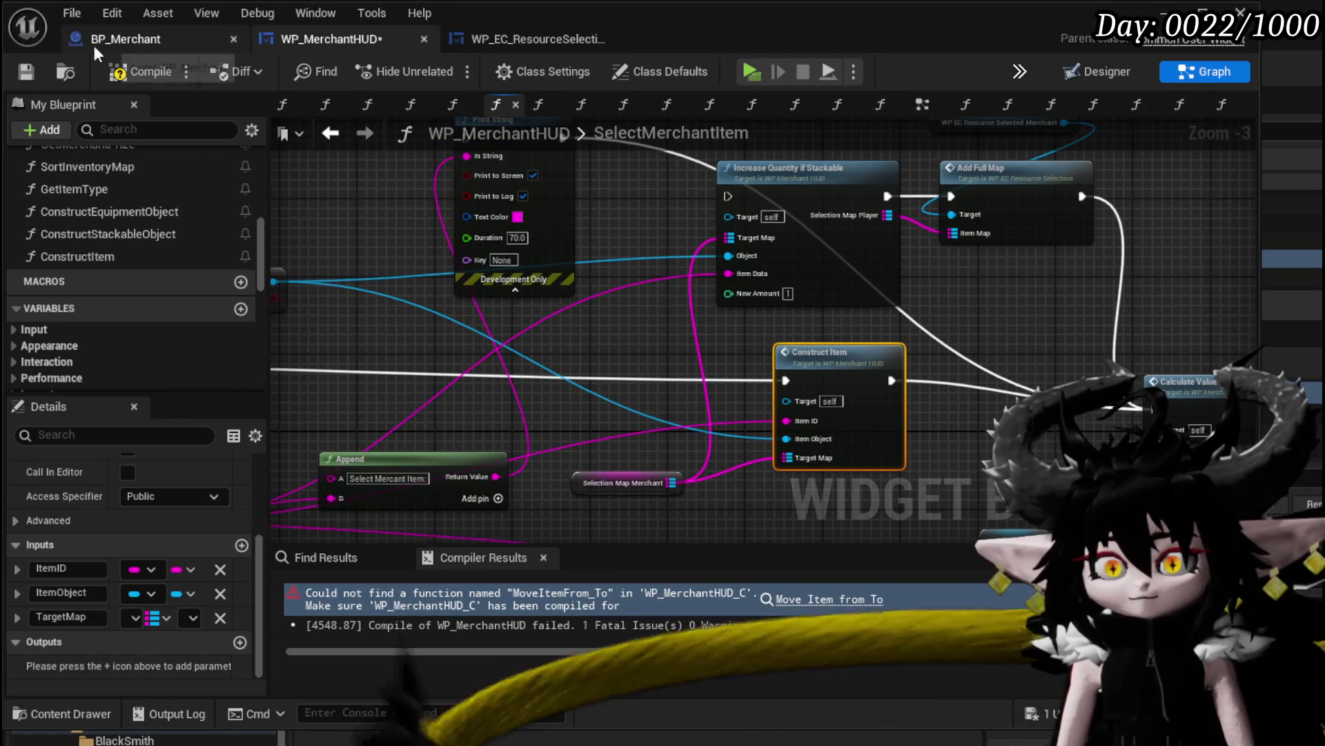
# Compile and save WP_MerchantHUD, then minimize the Blueprint editor
pyautogui.click(122, 70)
pyautogui.click(37, 72)
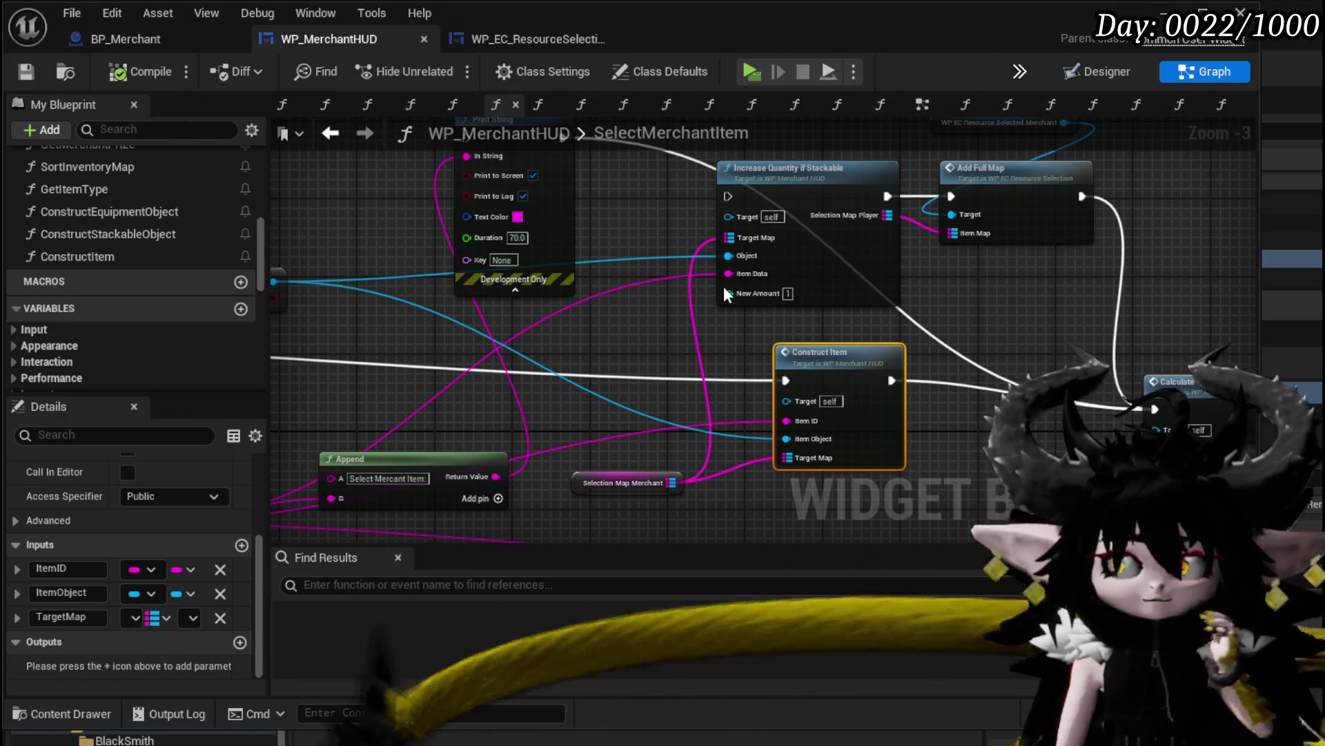
pyautogui.moveTo(1040, 318); pyautogui.dragTo(865, 285)
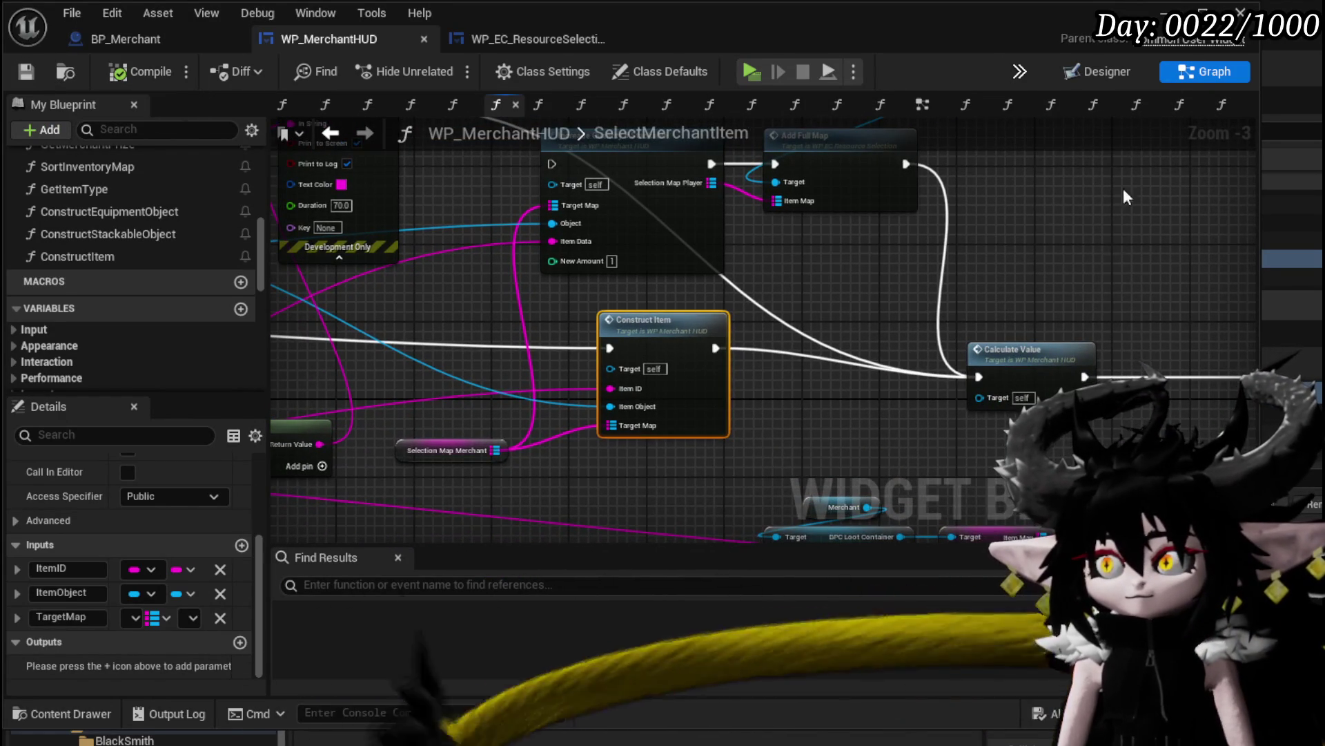
pyautogui.moveTo(1132, 352); pyautogui.dragTo(857, 243)
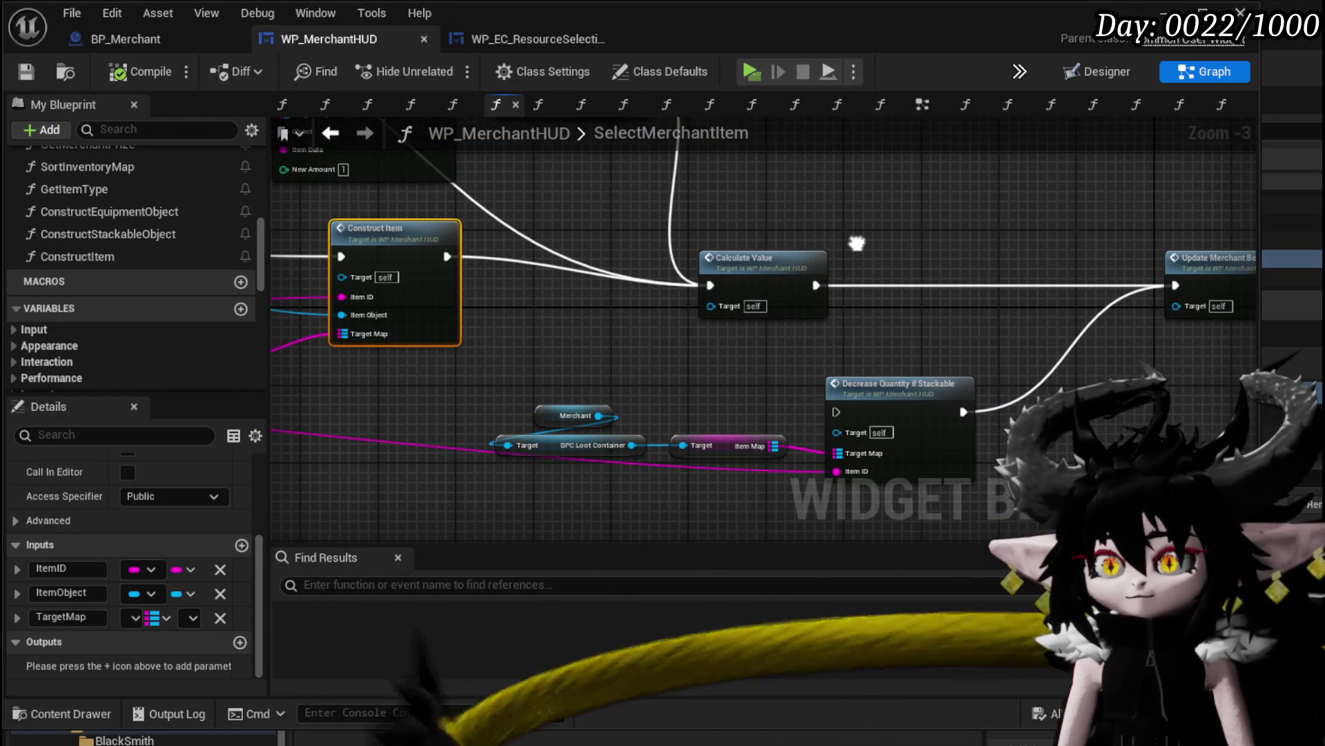
pyautogui.click(1165, 12)
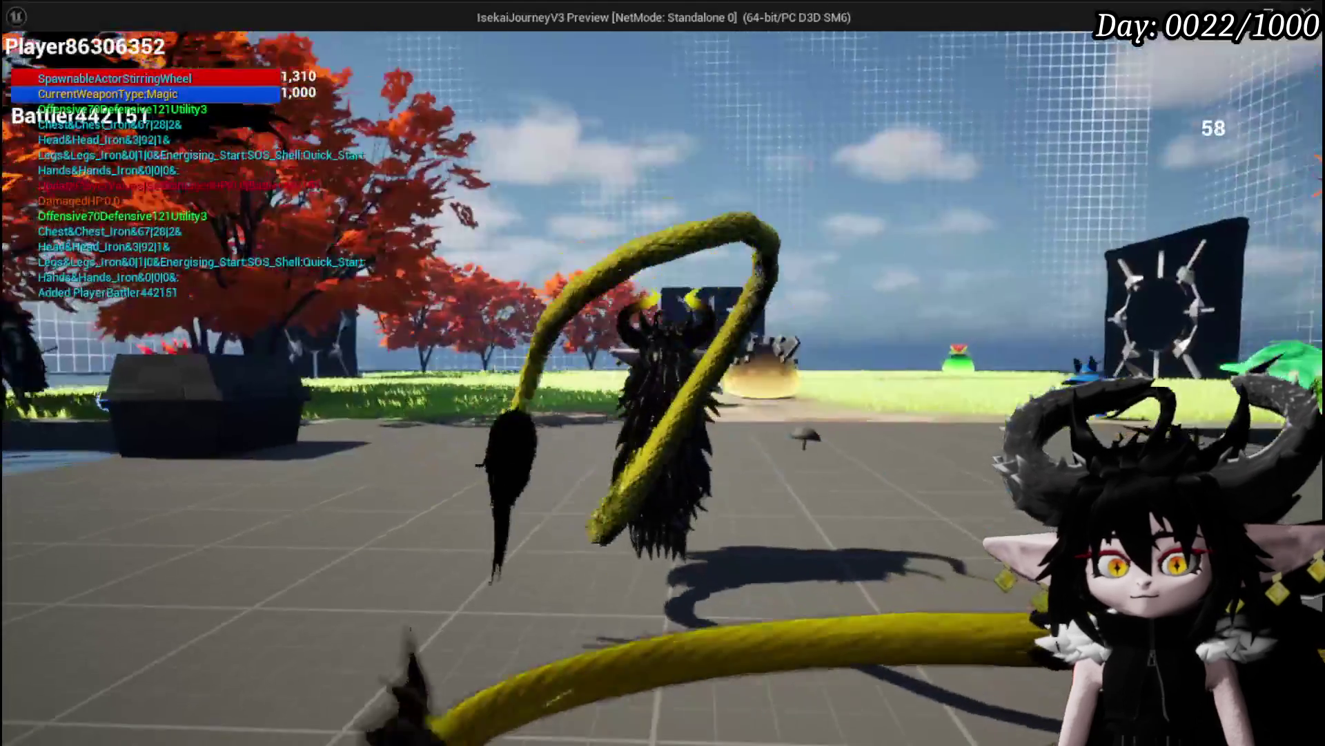
# Walk the character to the wizard merchant and start Trading
pyautogui.press('w')
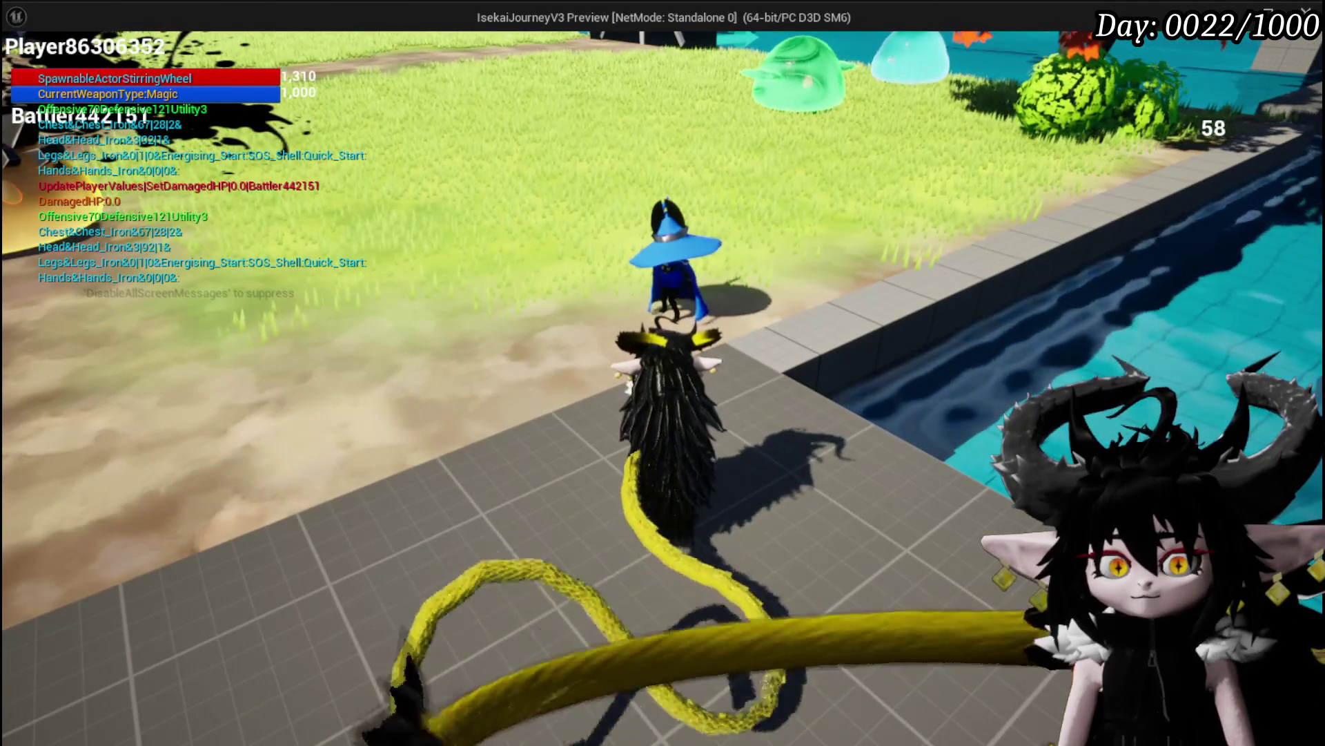
pyautogui.press('w')
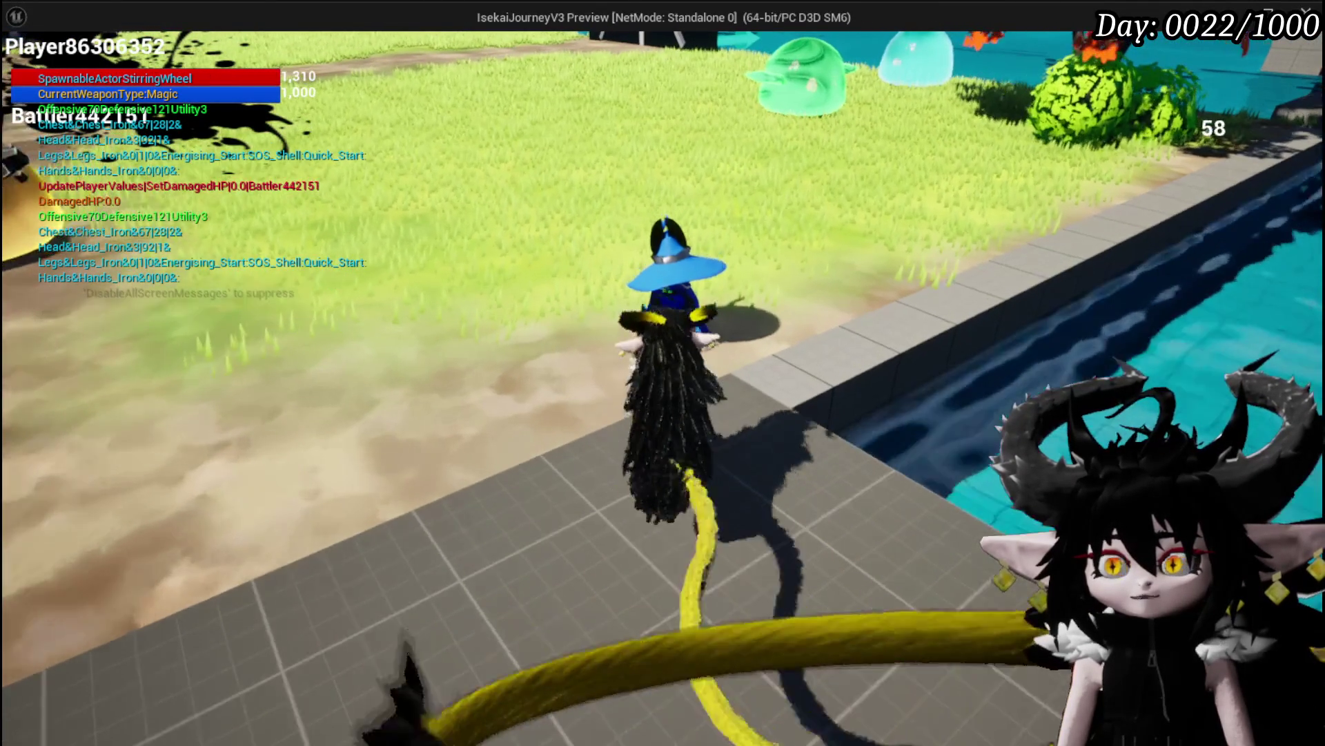
pyautogui.press('e')
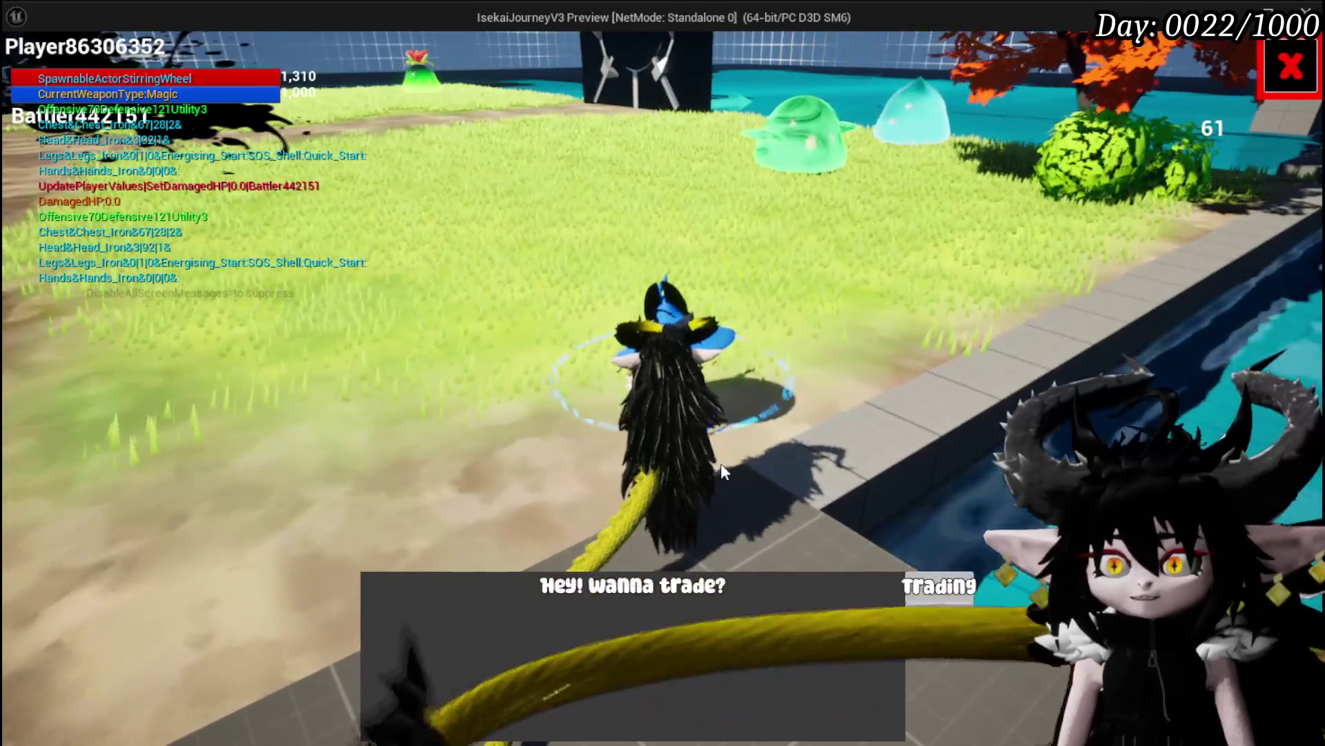
pyautogui.click(936, 583)
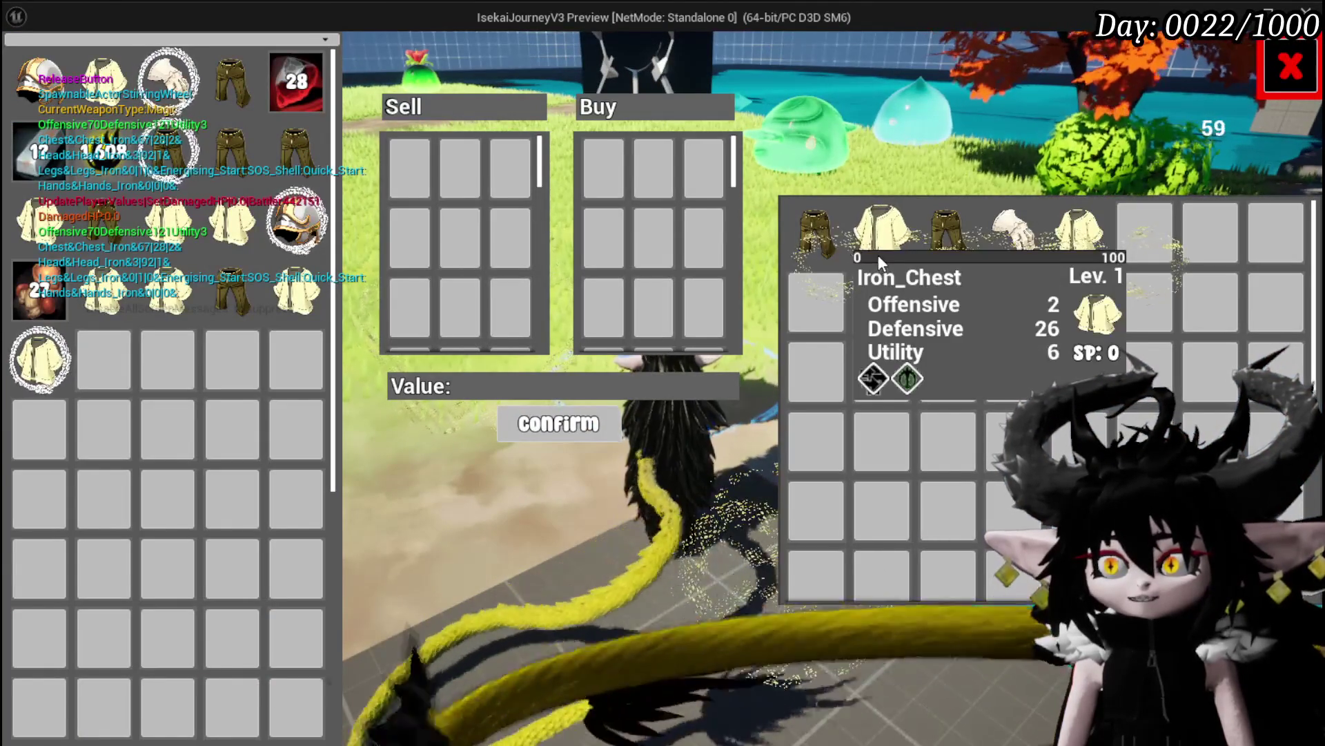
# Pick the Iron_Chest from the merchant's stock to hit the SelectMerchantItem breakpoint
pyautogui.click(879, 256)
pyautogui.click(758, 73)
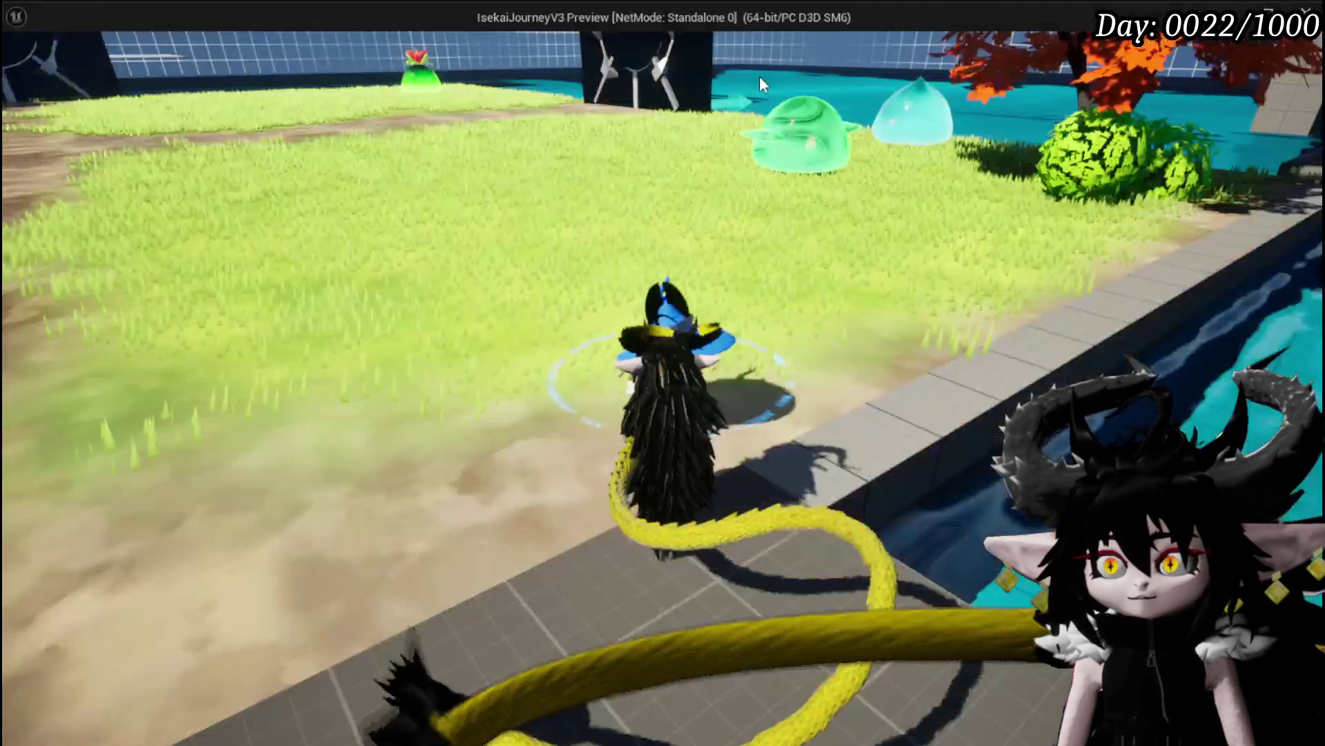
pyautogui.click(893, 238)
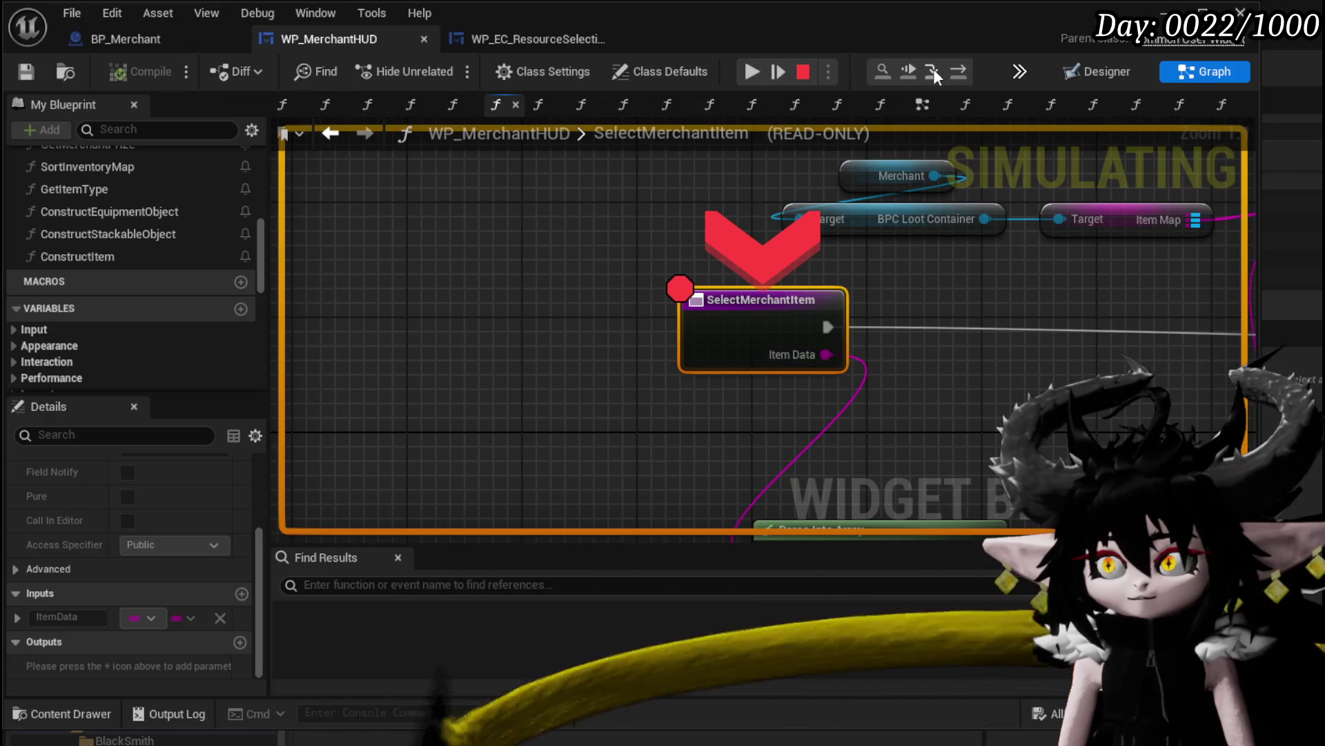
# Step through Construct Item and into the GetItemType function
pyautogui.click(959, 70)
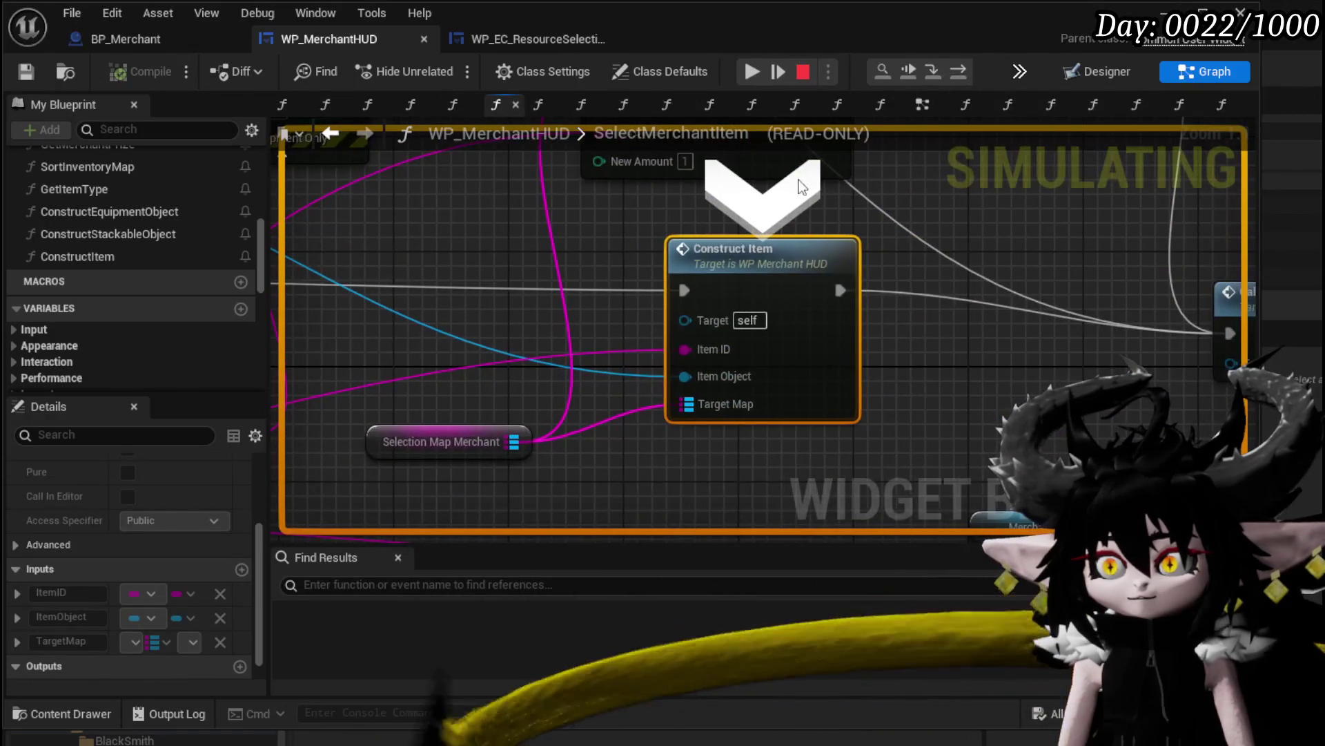
pyautogui.click(935, 69)
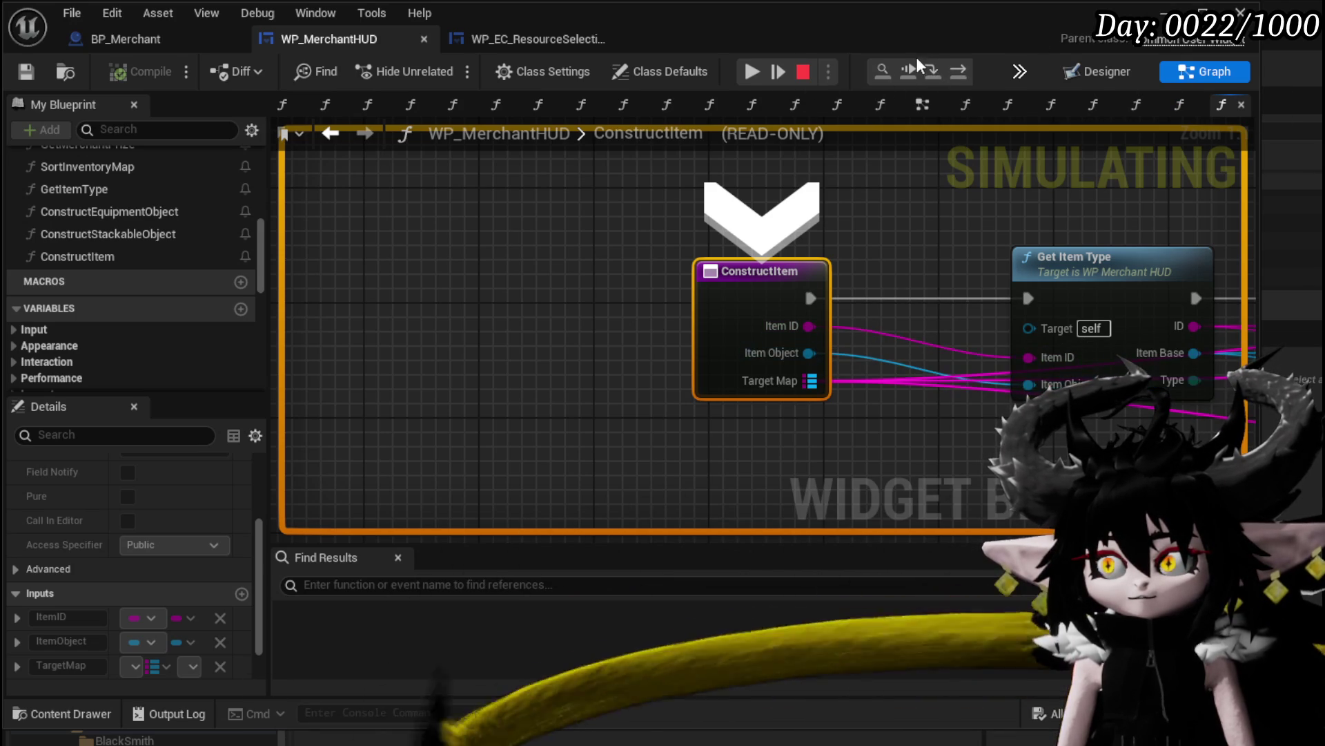
pyautogui.click(935, 70)
pyautogui.click(935, 71)
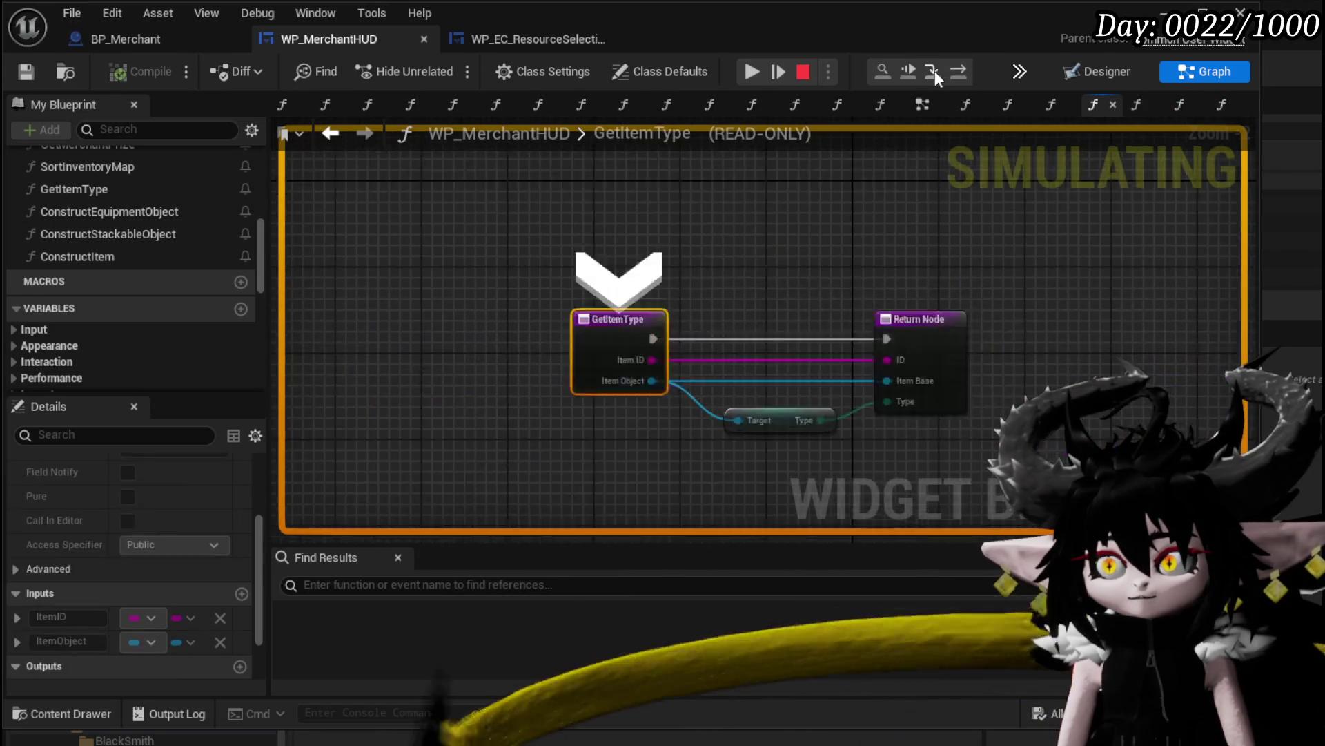
# Step out of GetItemType back into ConstructItem, advance once more, and stop the session
pyautogui.moveTo(877, 416)
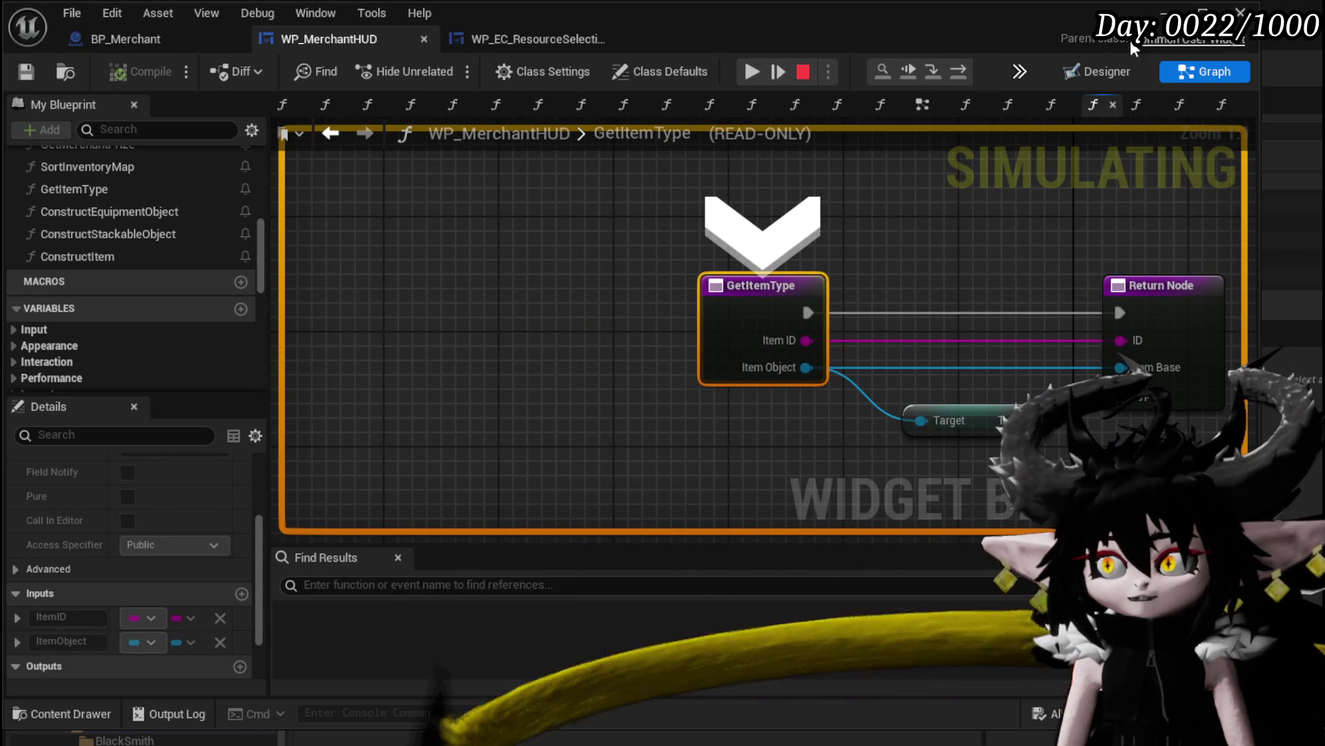
pyautogui.click(957, 72)
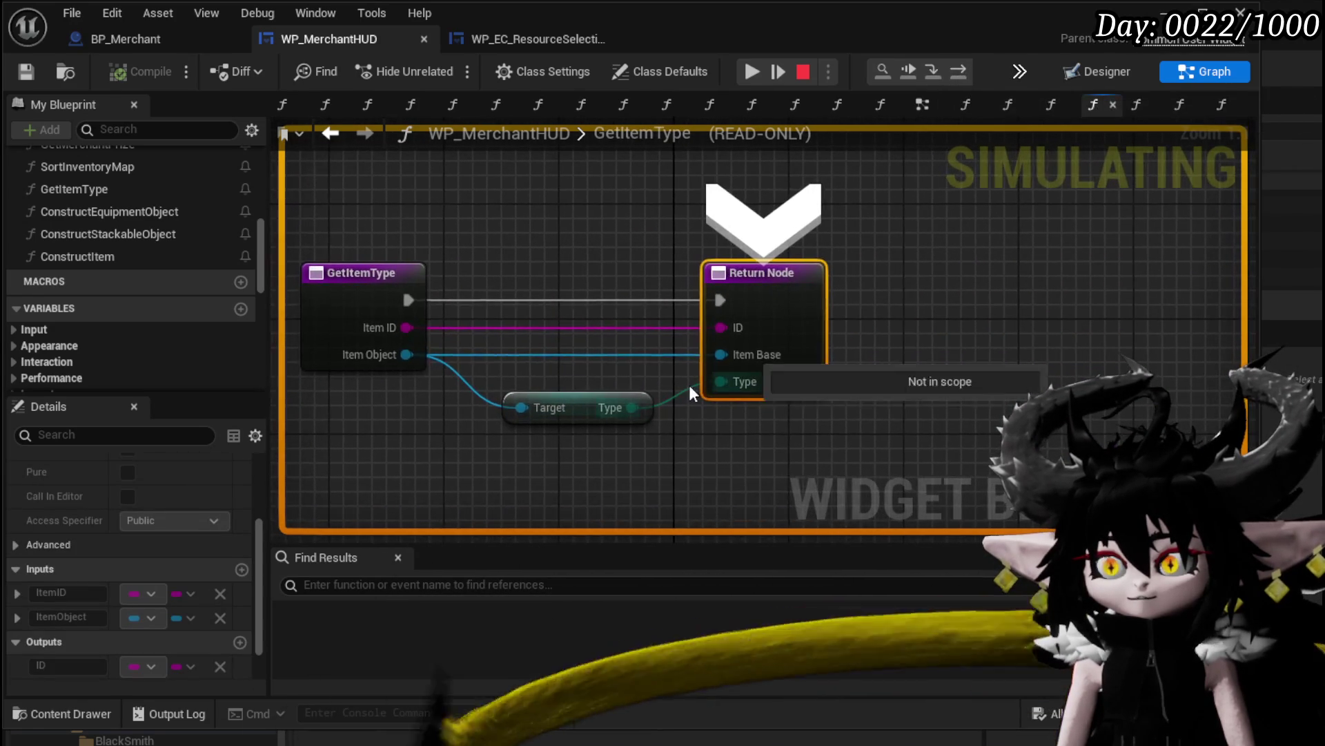
pyautogui.click(938, 72)
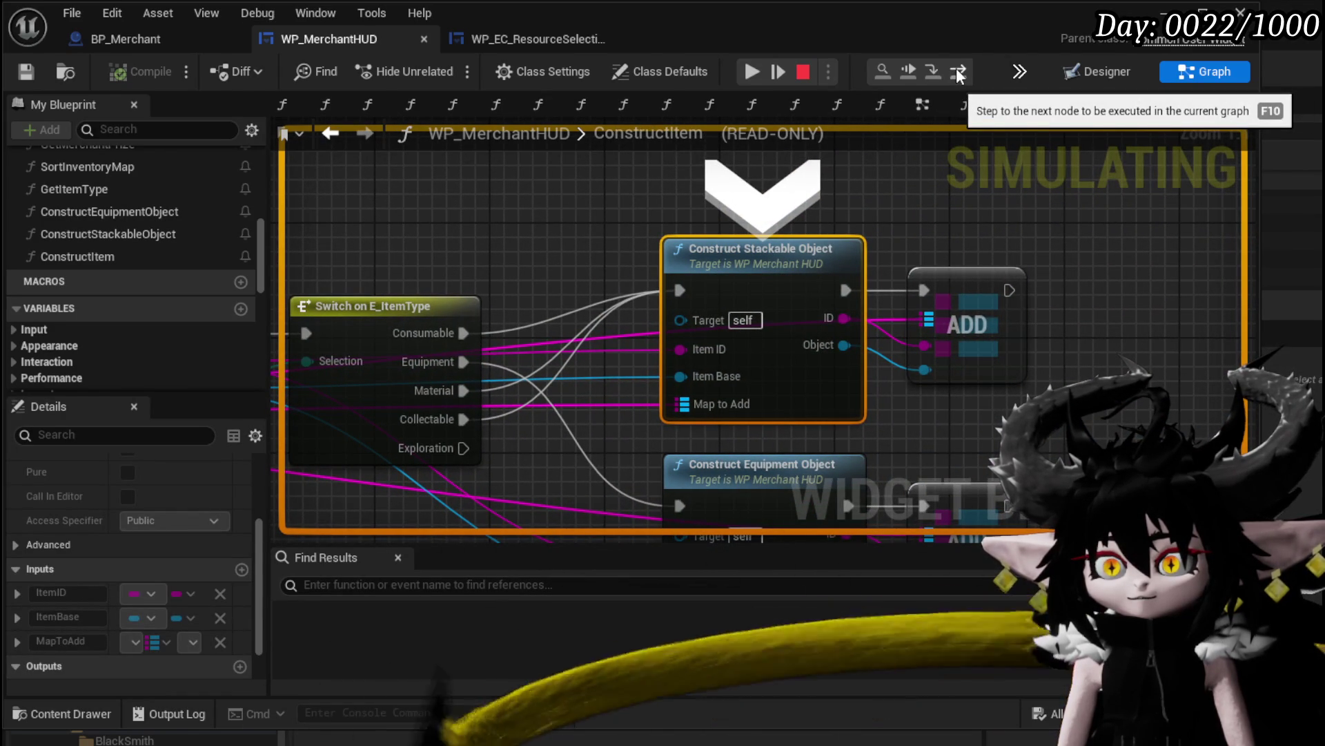
pyautogui.click(959, 71)
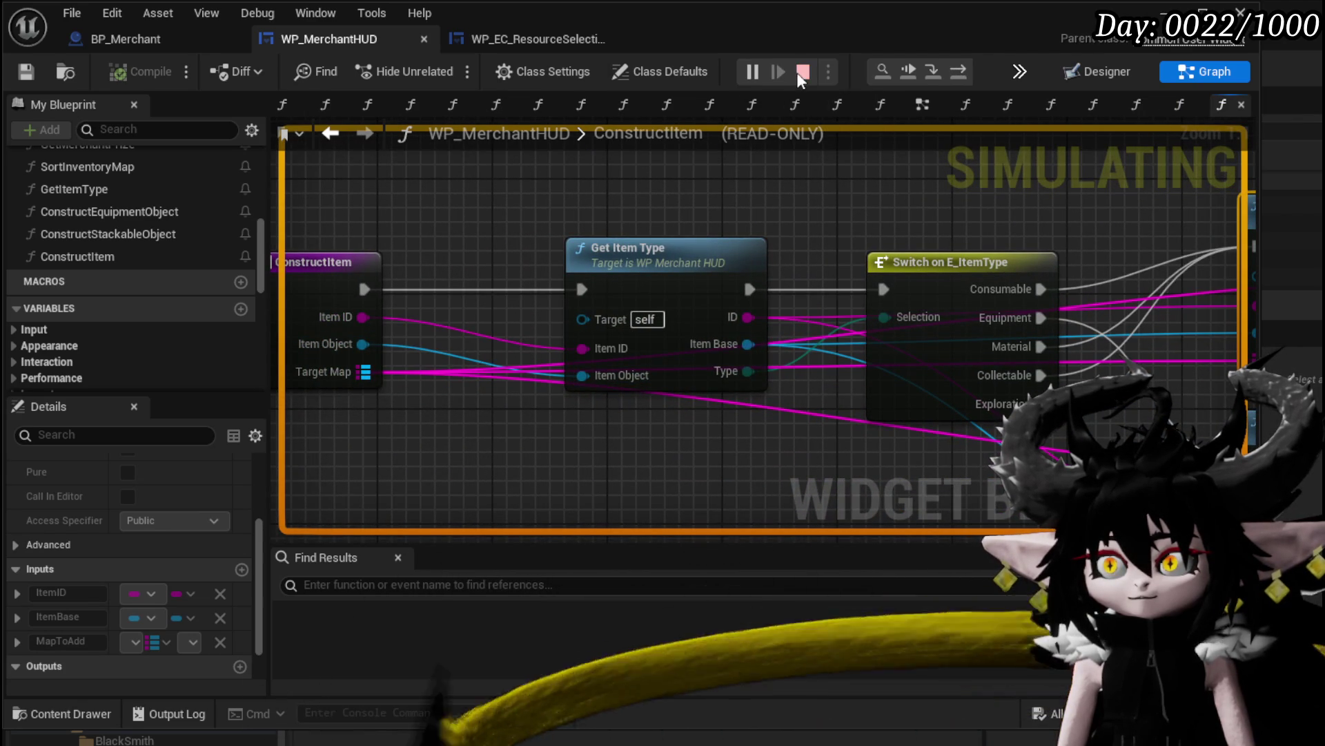
pyautogui.click(799, 72)
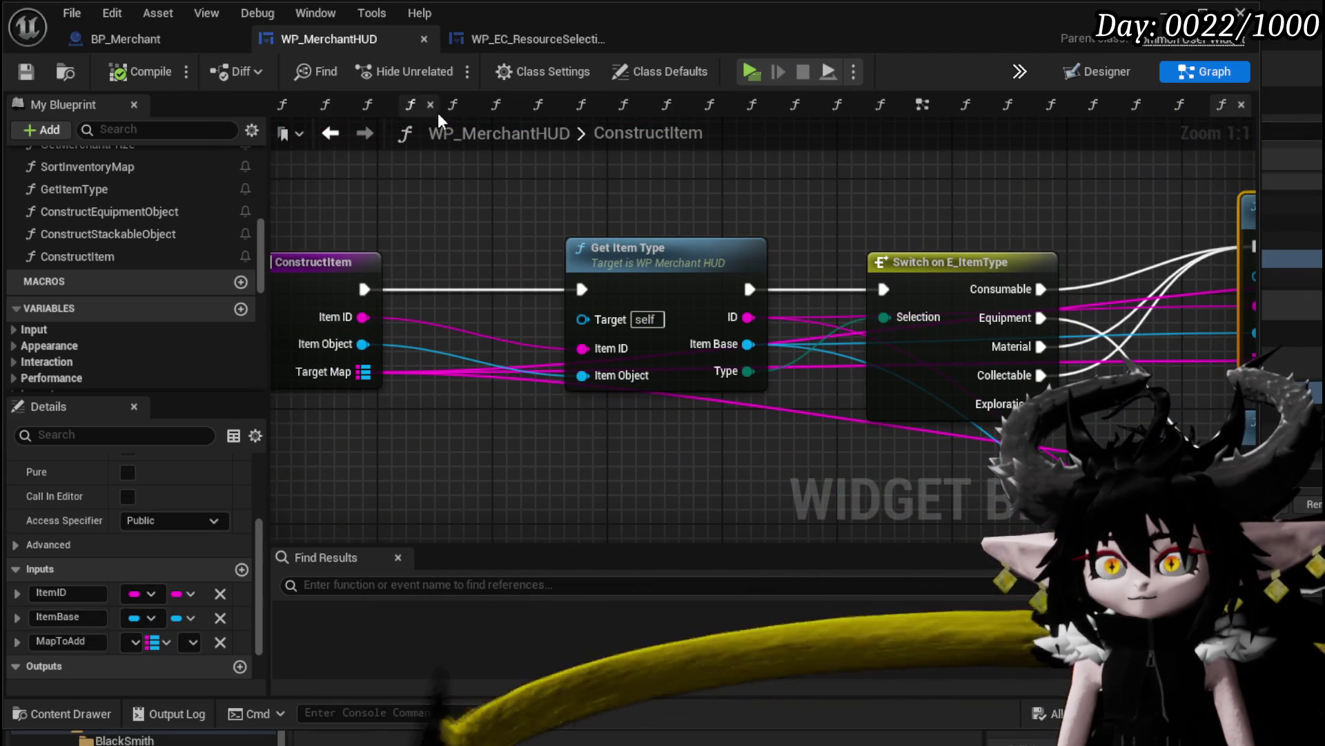
# Go back through the GetItemType and ConstructItem graph views to SelectMerchantItem
pyautogui.click(450, 212)
pyautogui.scroll(-2, 450, 213)
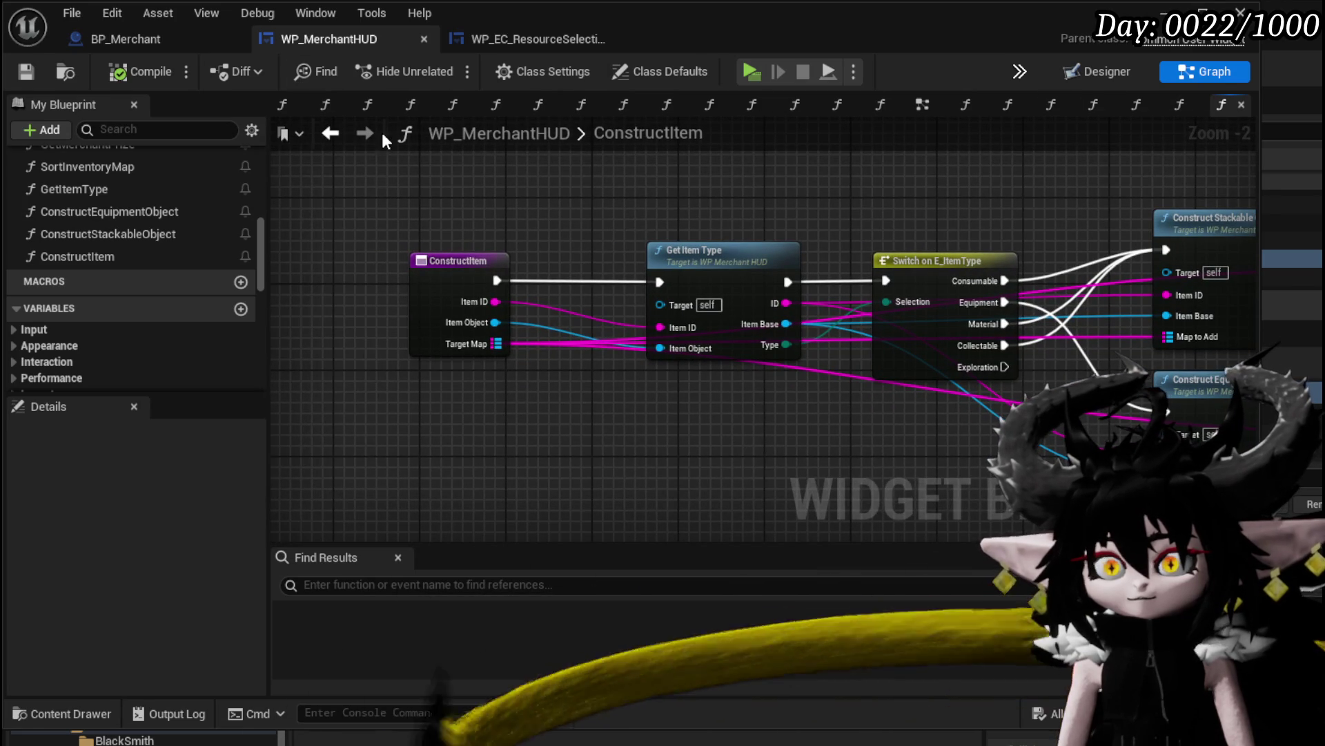
pyautogui.click(330, 133)
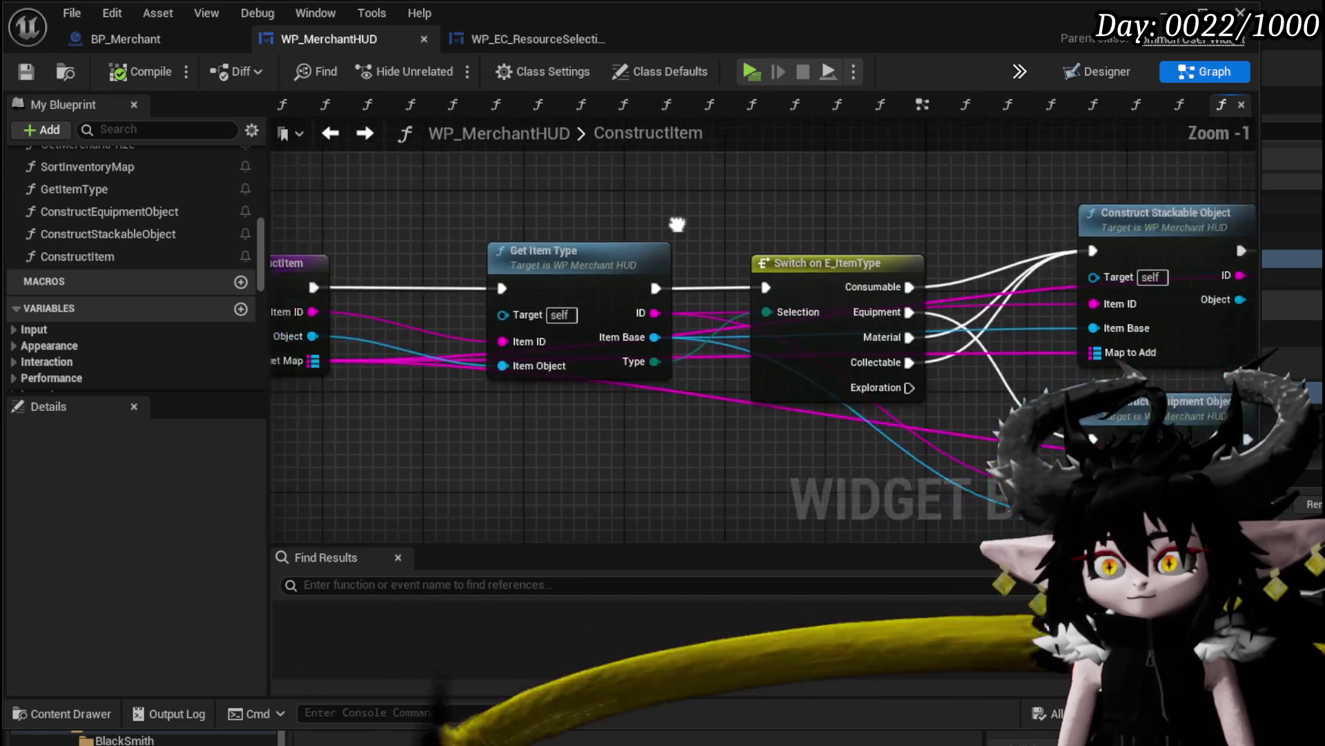
pyautogui.moveTo(677, 225)
pyautogui.mouseDown()
pyautogui.moveTo(831, 237)
pyautogui.moveTo(816, 243)
pyautogui.mouseUp()
pyautogui.click(332, 133)
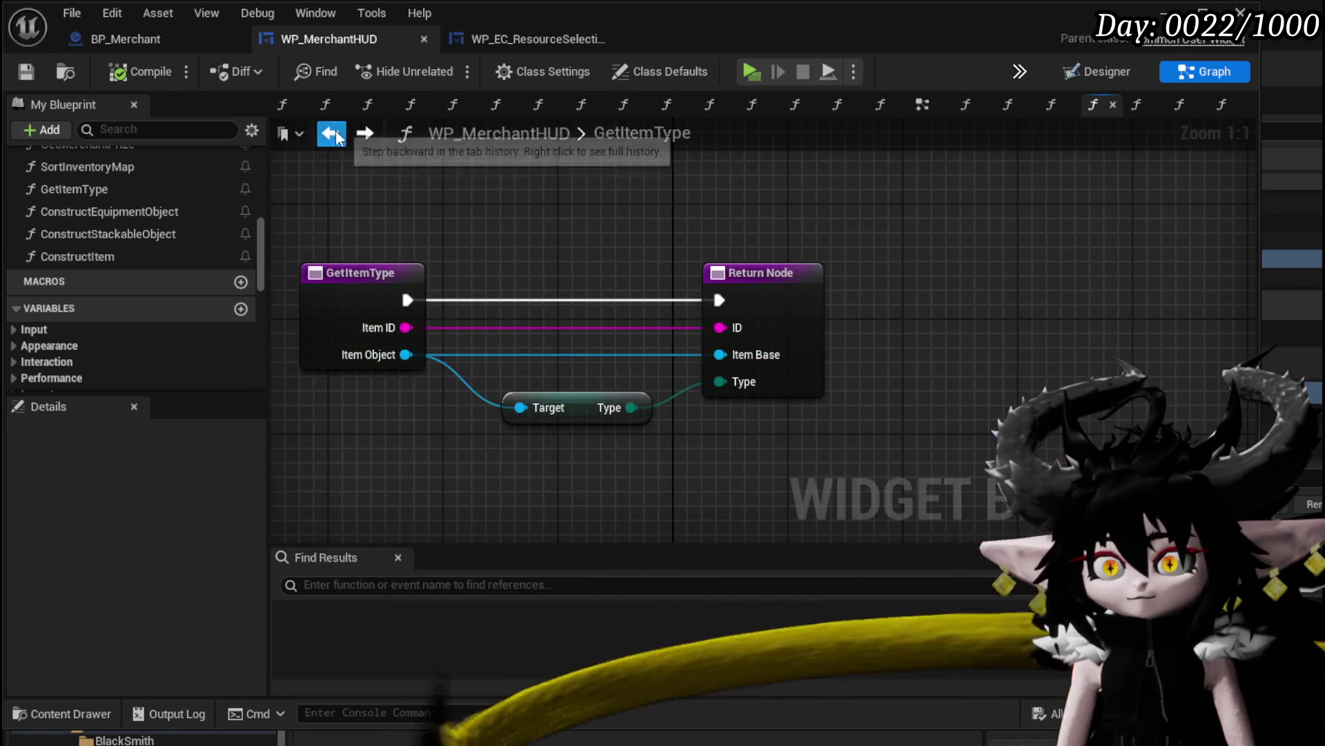
pyautogui.click(341, 137)
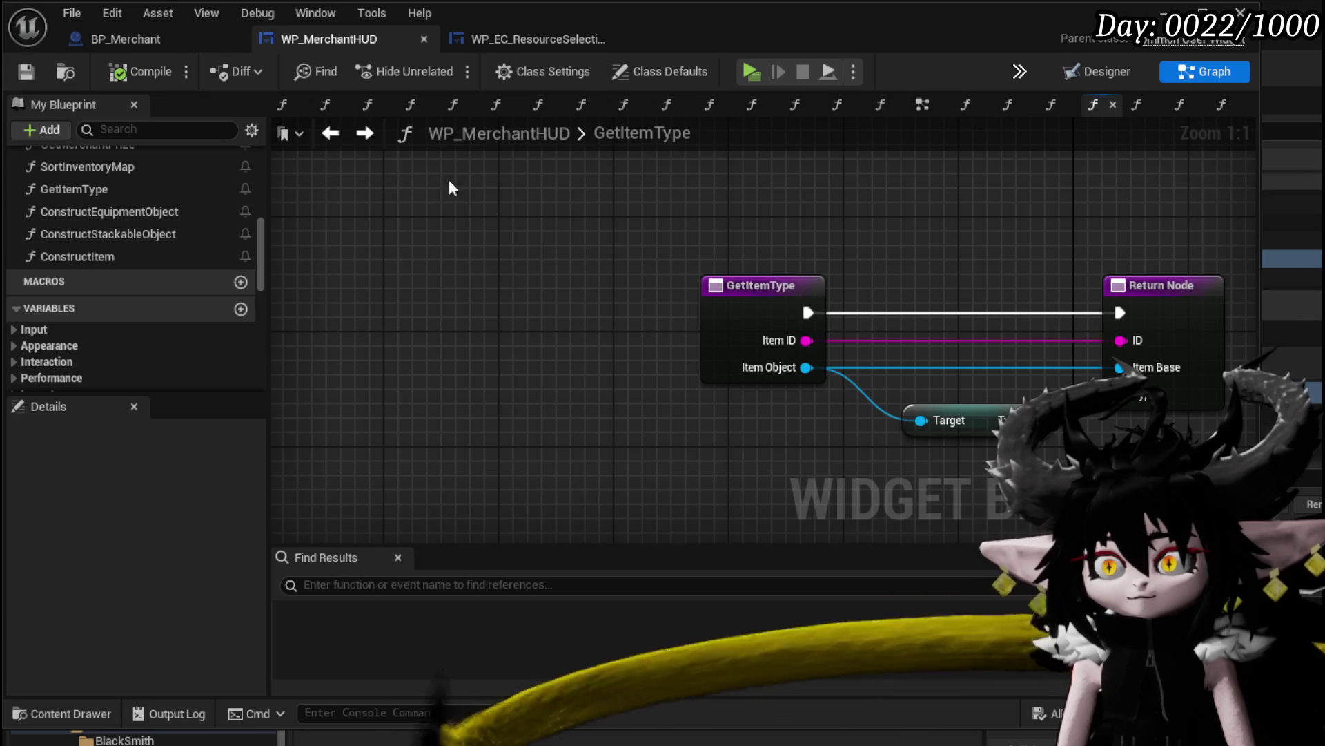
pyautogui.click(334, 135)
pyautogui.click(332, 135)
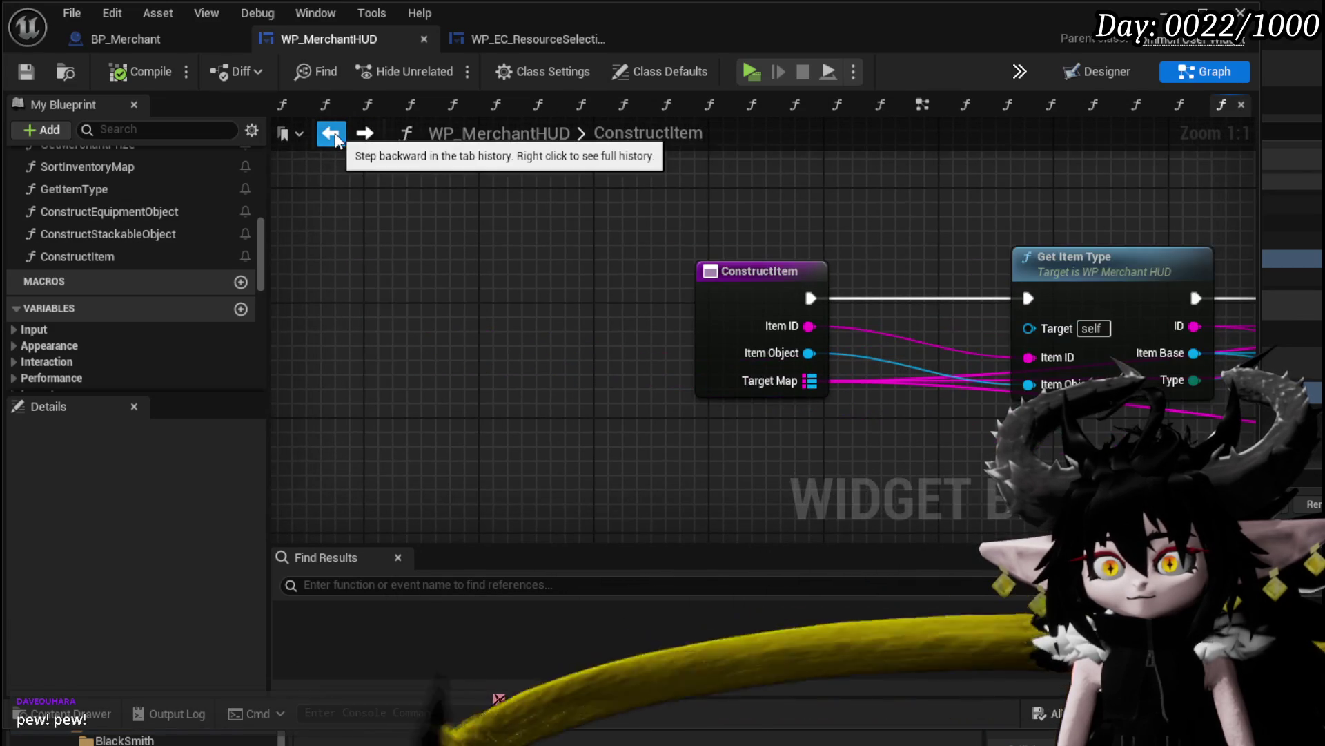
pyautogui.click(333, 135)
pyautogui.click(333, 135)
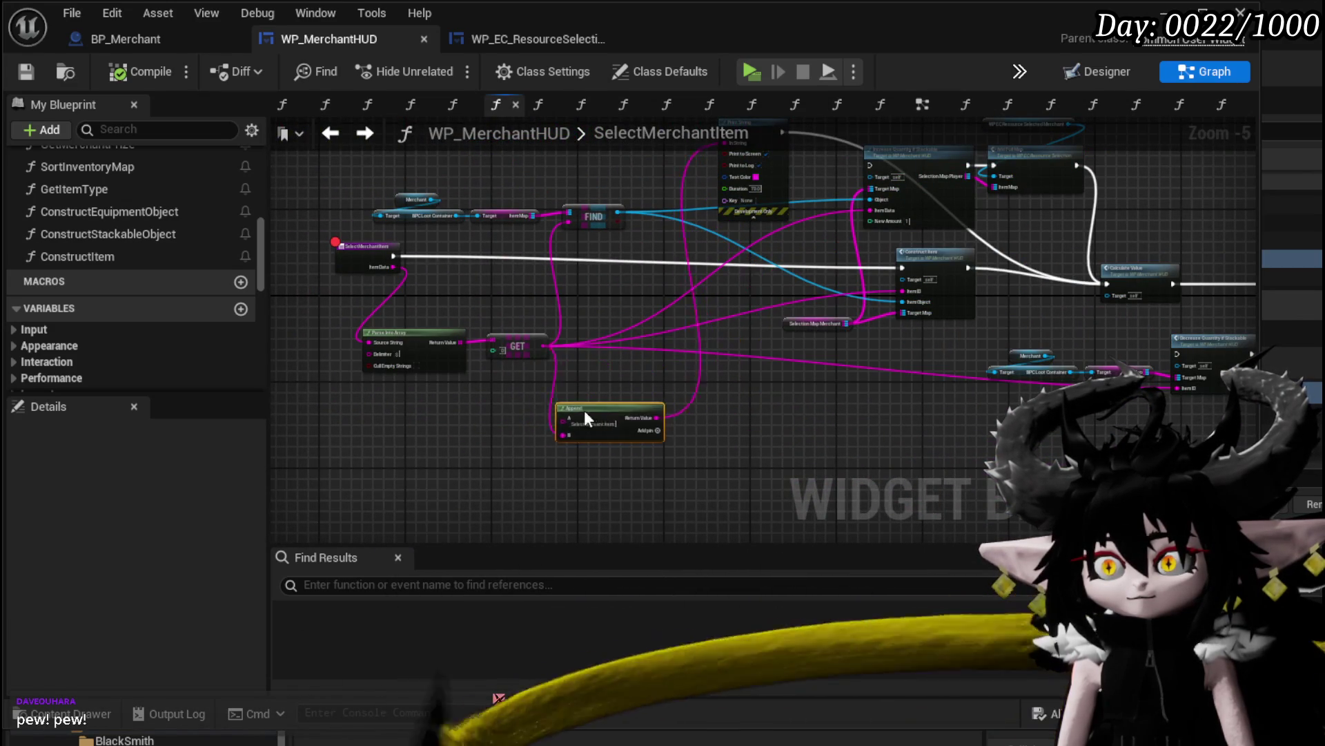
# Reposition the Append, Parse Into Array, GET, entry and Selection Map Merchant nodes
pyautogui.moveTo(585, 412); pyautogui.dragTo(557, 418)
pyautogui.moveTo(523, 335); pyautogui.dragTo(722, 338)
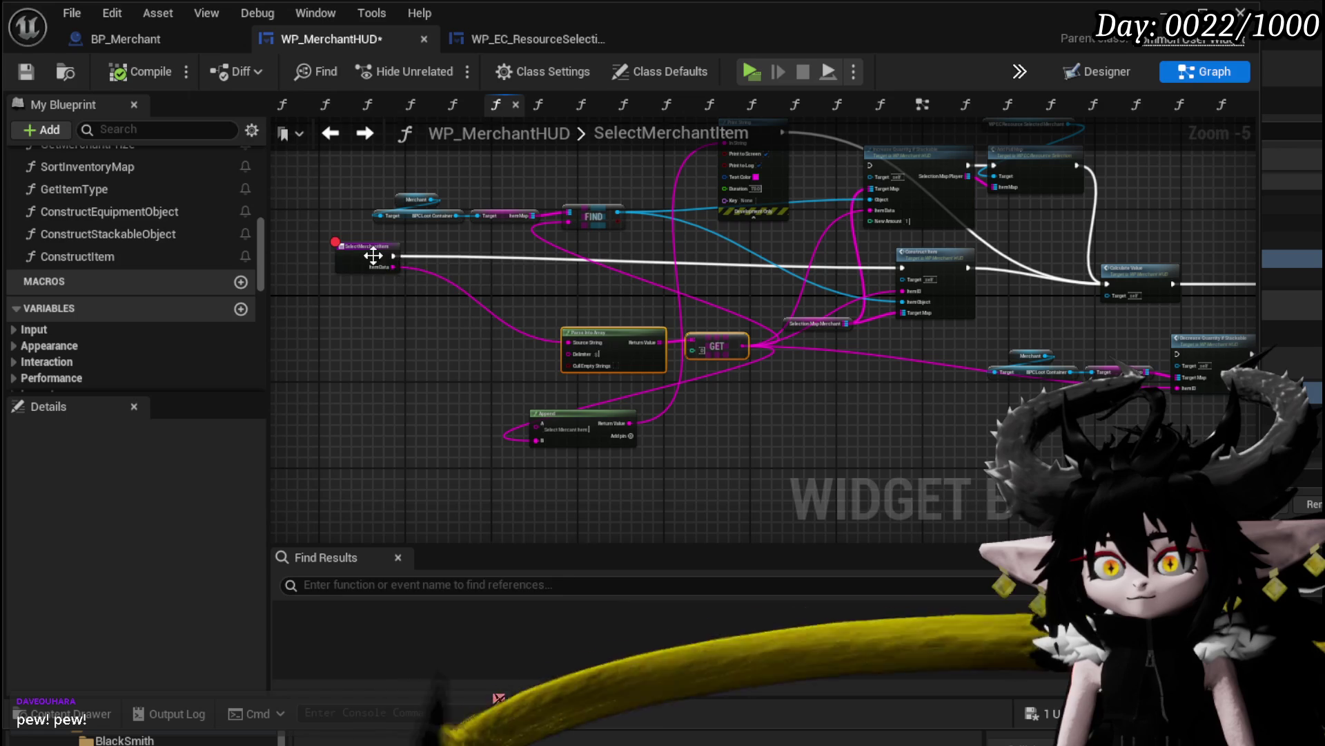
pyautogui.moveTo(373, 256); pyautogui.dragTo(609, 264)
pyautogui.scroll(3, 704, 280)
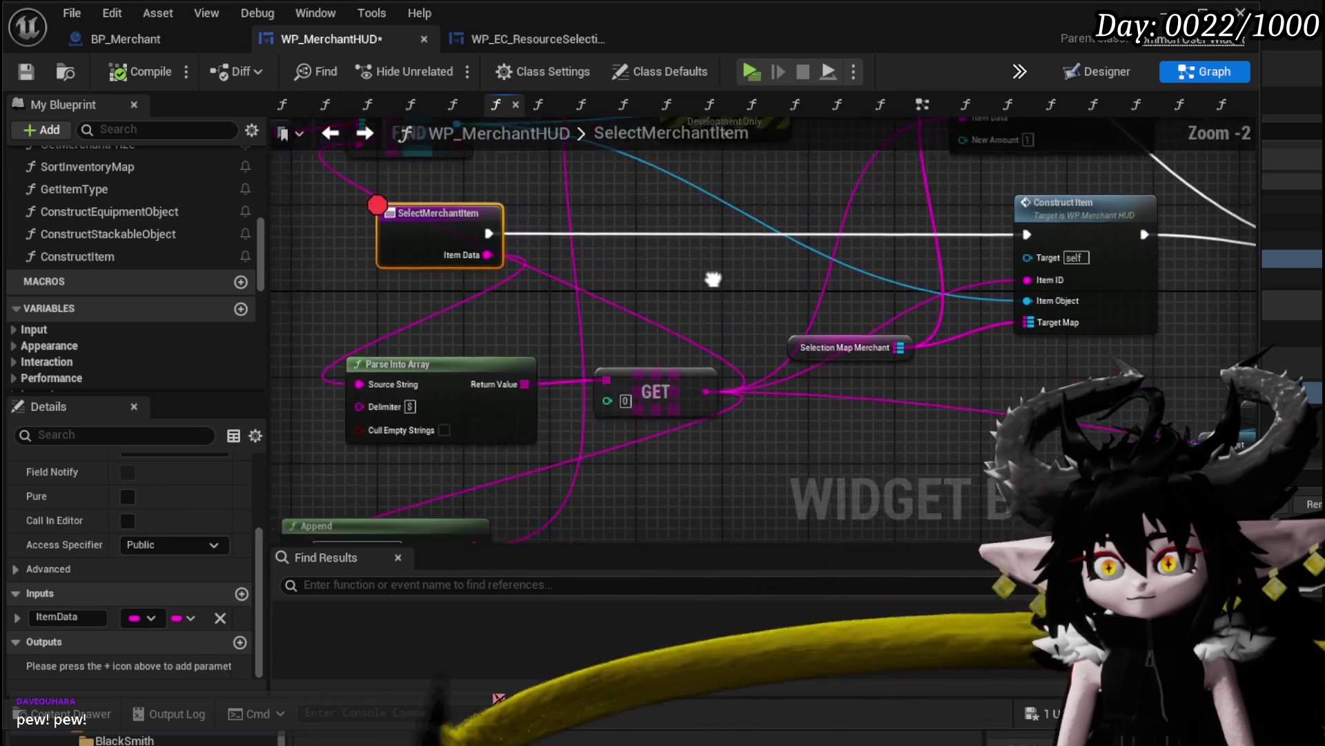
pyautogui.moveTo(434, 463); pyautogui.dragTo(652, 363)
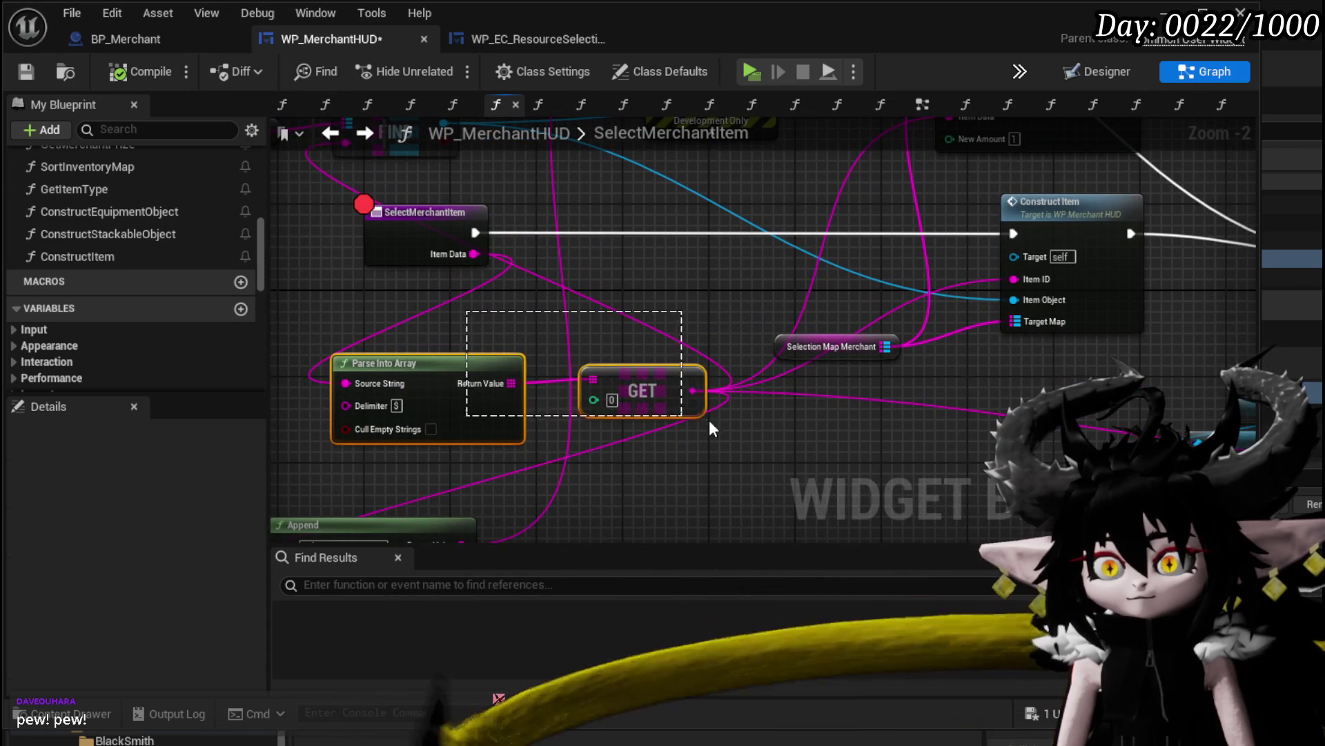
pyautogui.moveTo(701, 413); pyautogui.dragTo(572, 369)
pyautogui.moveTo(786, 352)
pyautogui.mouseDown()
pyautogui.moveTo(786, 438)
pyautogui.moveTo(642, 444)
pyautogui.moveTo(850, 404)
pyautogui.moveTo(851, 438)
pyautogui.moveTo(781, 448)
pyautogui.mouseUp()
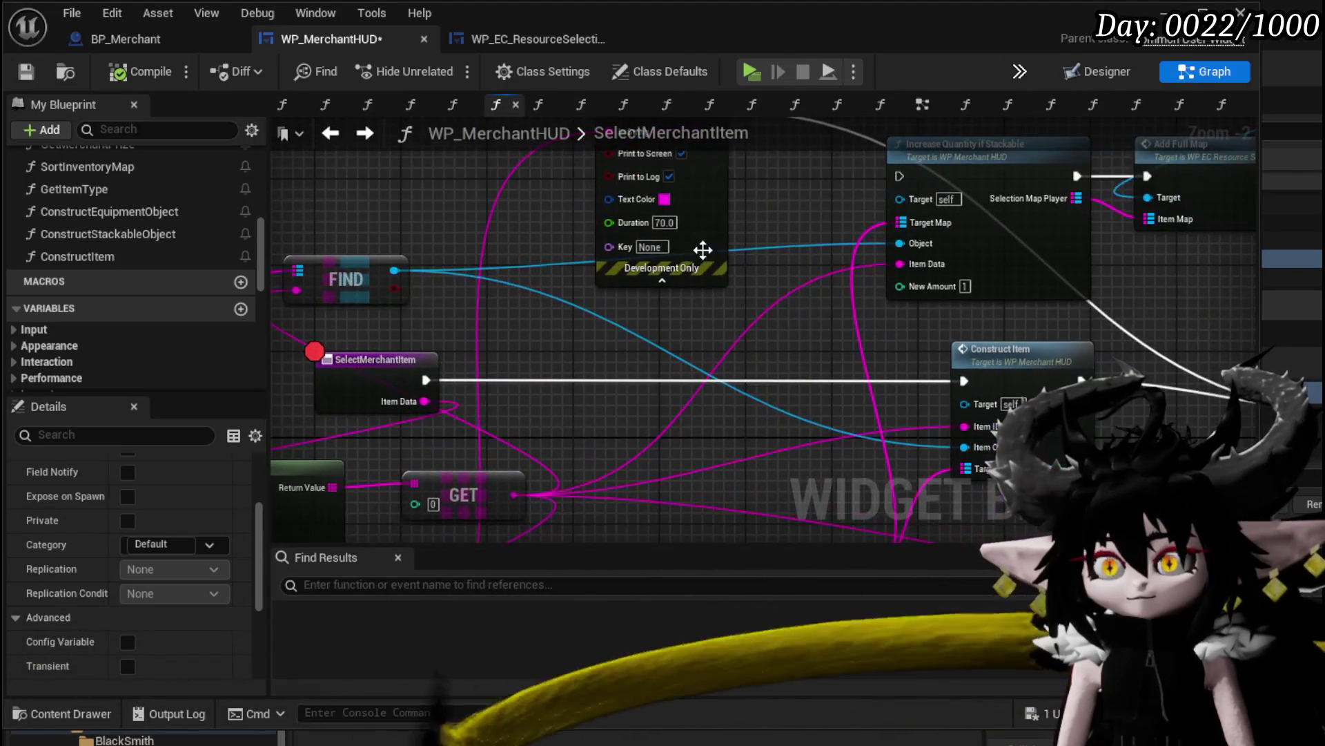
# Insert Print String before Construct Item and move the FIND node group right
pyautogui.moveTo(704, 248)
pyautogui.mouseDown()
pyautogui.moveTo(810, 475)
pyautogui.moveTo(879, 503)
pyautogui.mouseUp()
pyautogui.moveTo(446, 359); pyautogui.dragTo(586, 318)
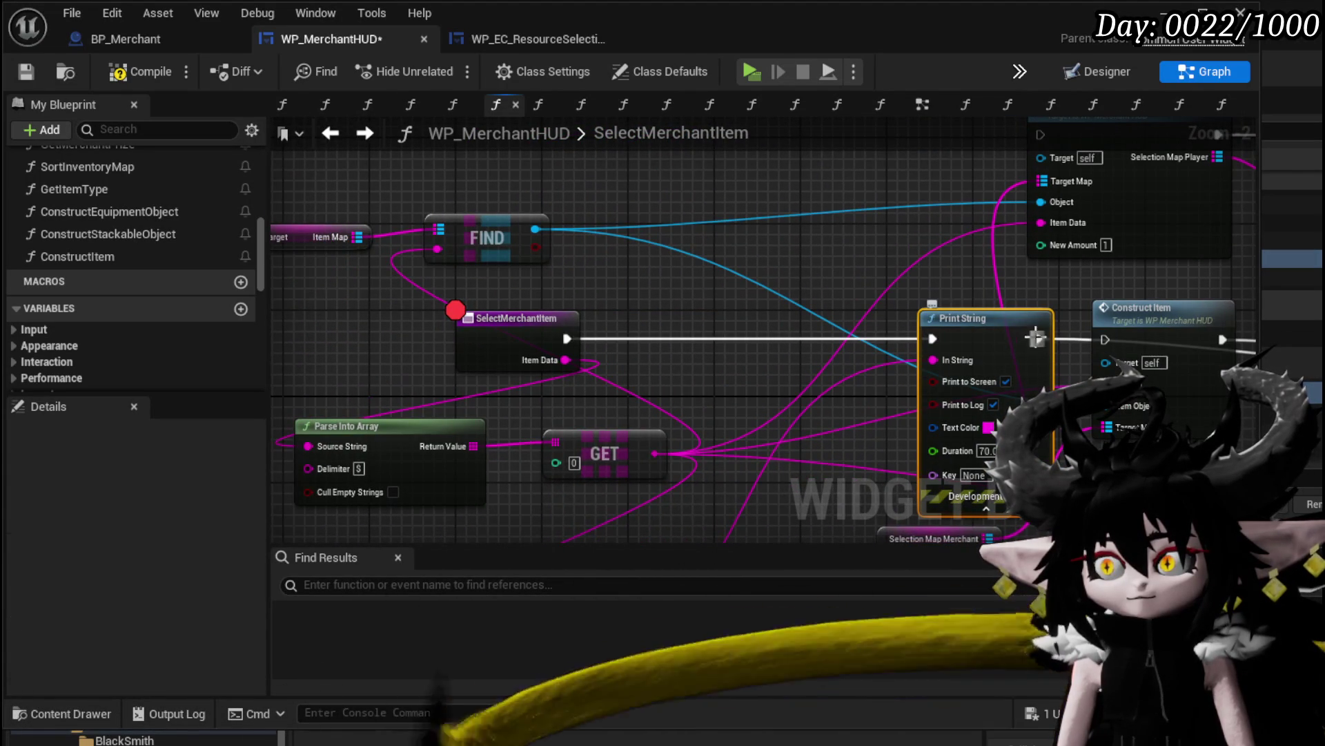
pyautogui.moveTo(1043, 339); pyautogui.dragTo(1104, 339)
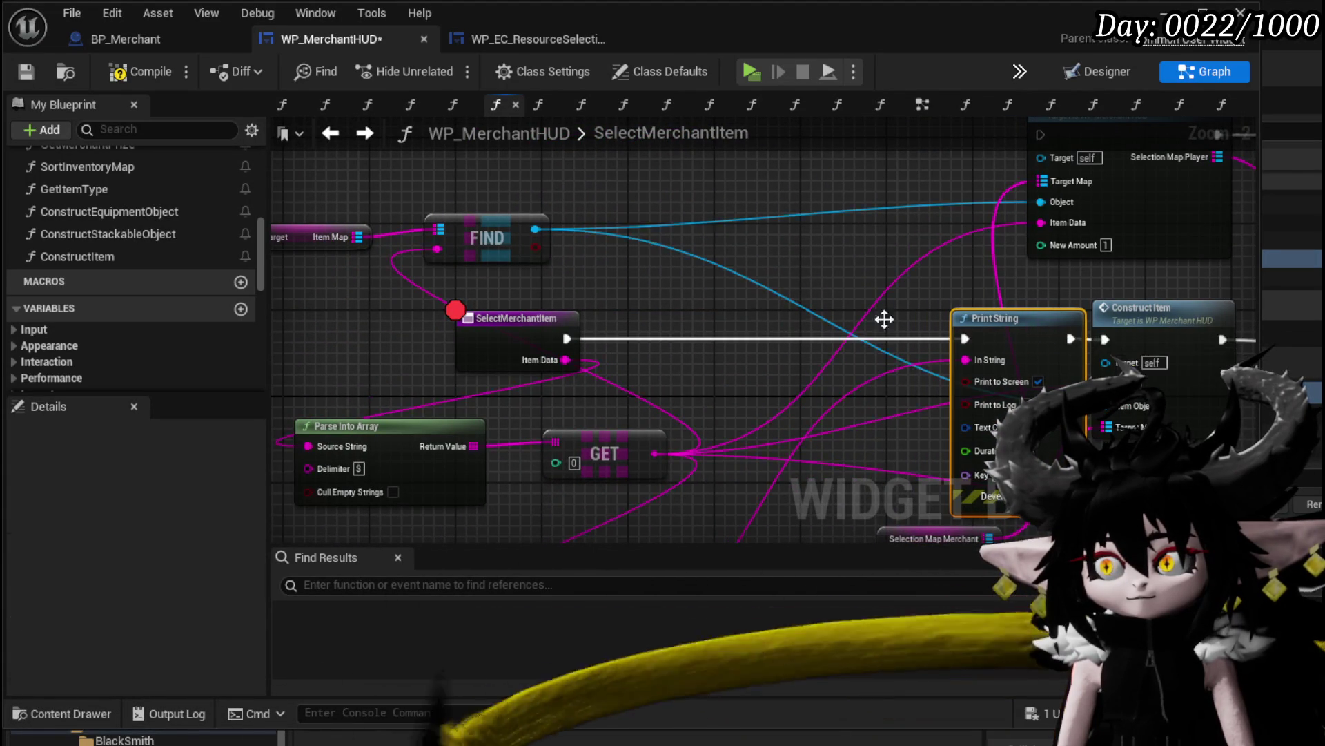
pyautogui.moveTo(454, 309); pyautogui.dragTo(640, 266)
pyautogui.moveTo(272, 297); pyautogui.dragTo(762, 171)
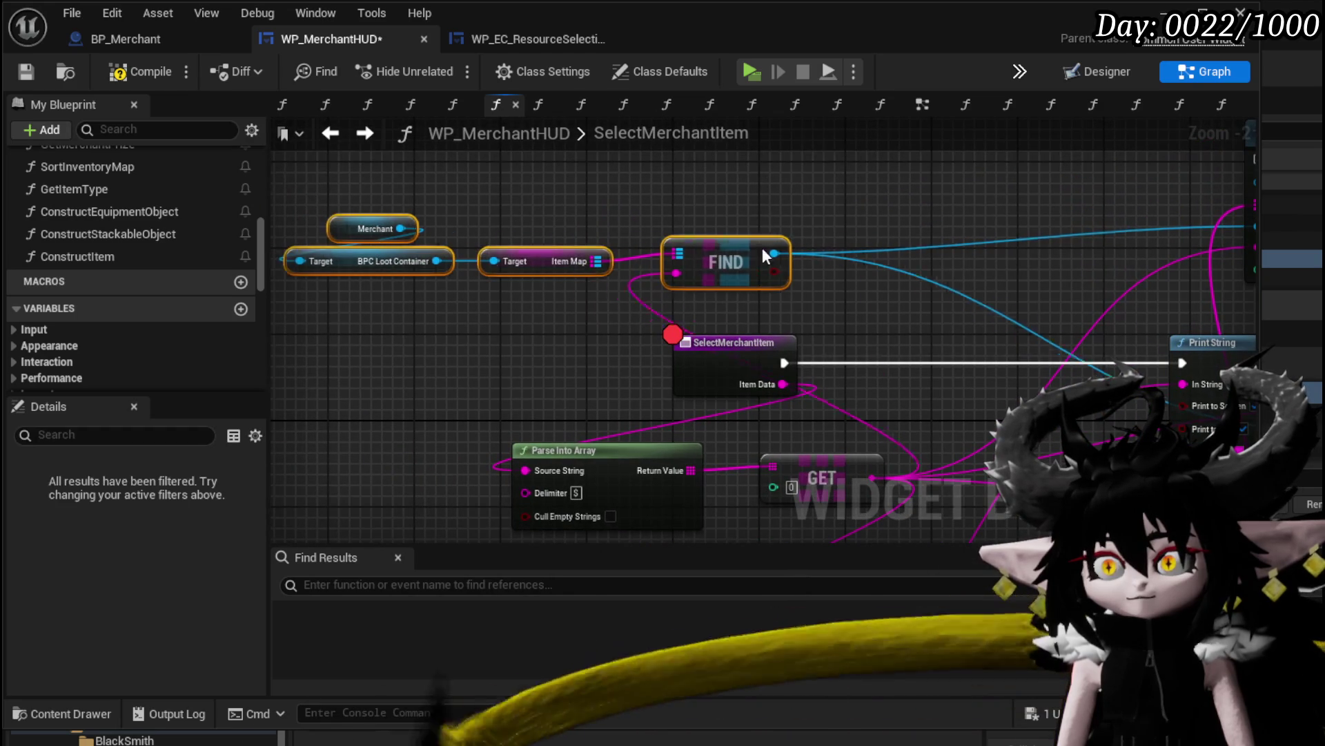
pyautogui.moveTo(762, 247); pyautogui.dragTo(1123, 237)
pyautogui.moveTo(907, 304); pyautogui.dragTo(648, 238)
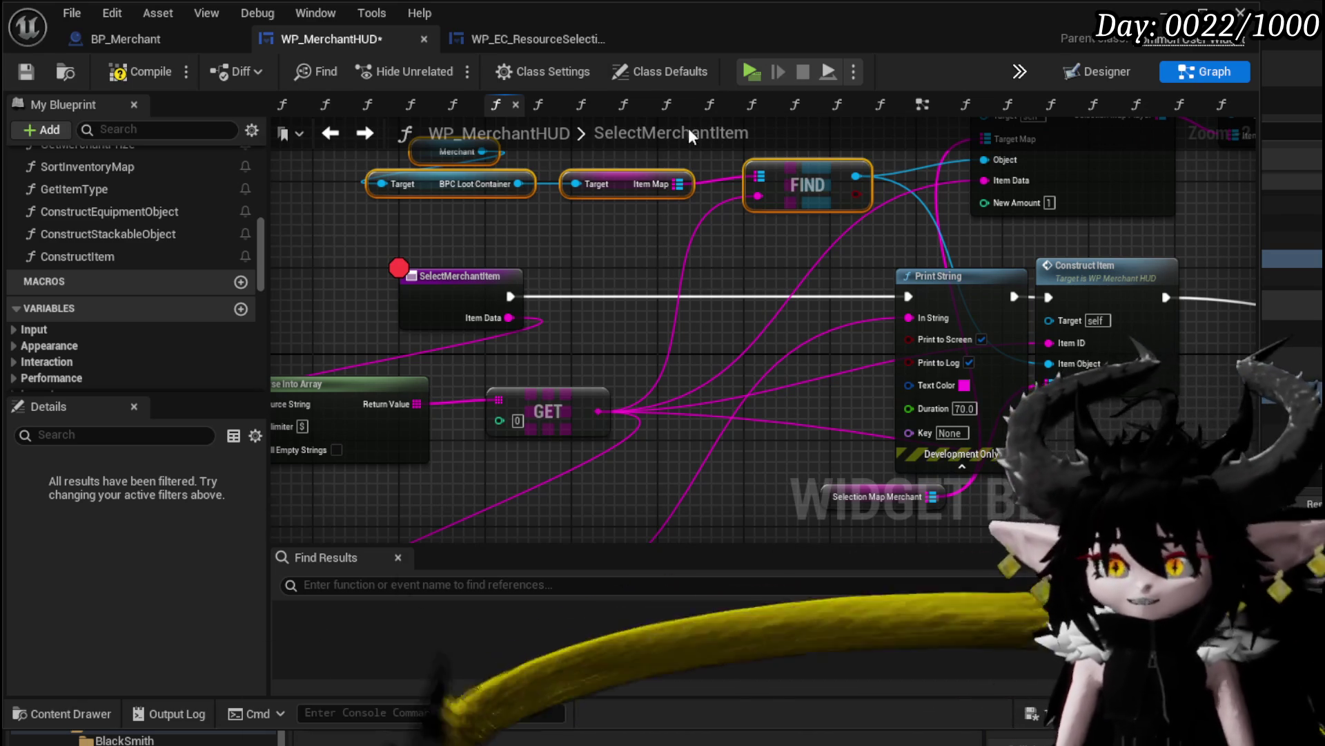
# Add Parse Into Array and a Get (a ref) on its array, feeding FIND
pyautogui.moveTo(603, 401); pyautogui.dragTo(659, 354)
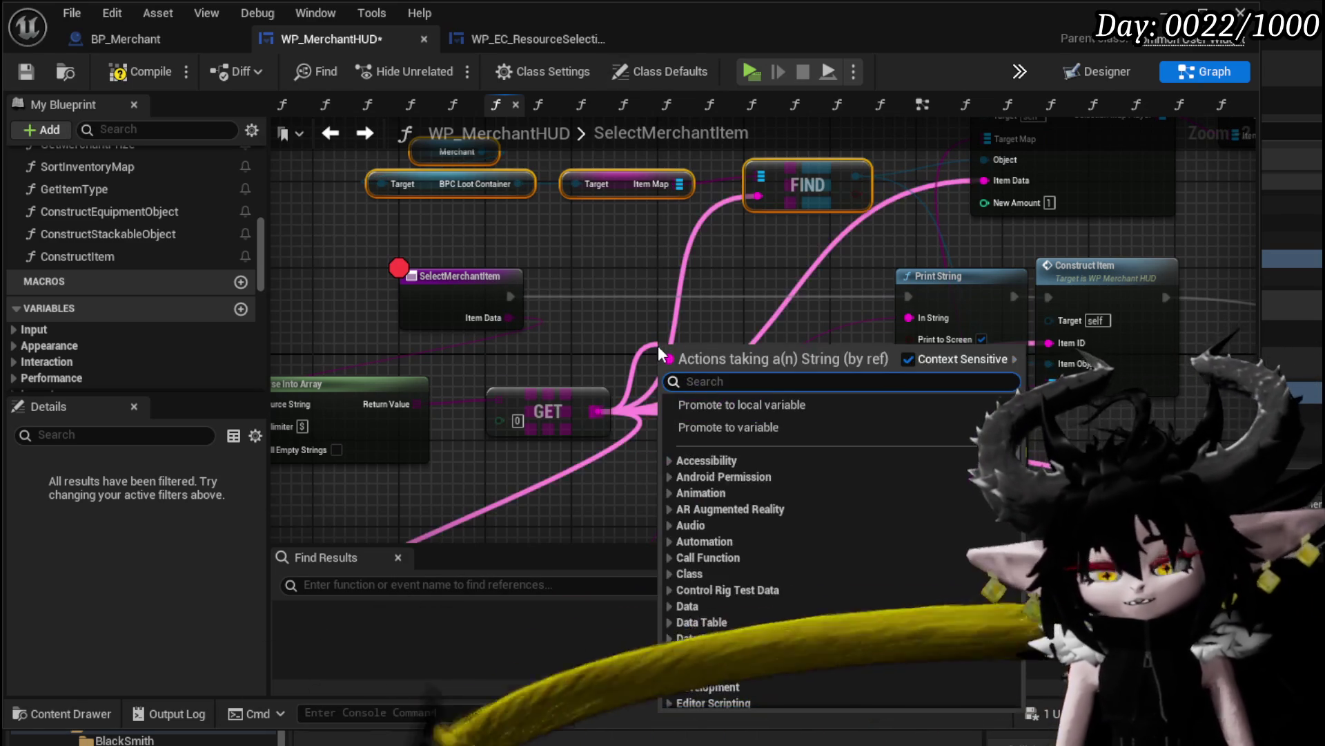
pyautogui.write('Parse')
pyautogui.press('Return')
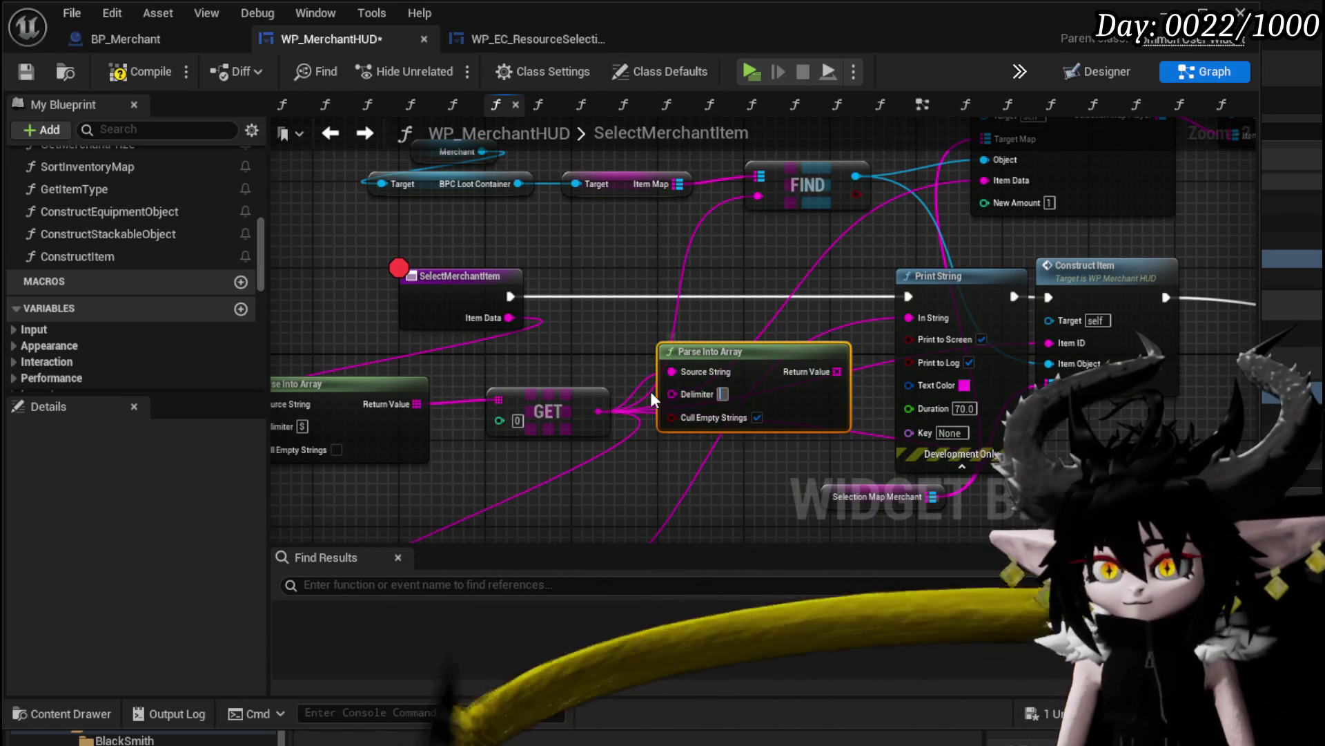
pyautogui.write('/')
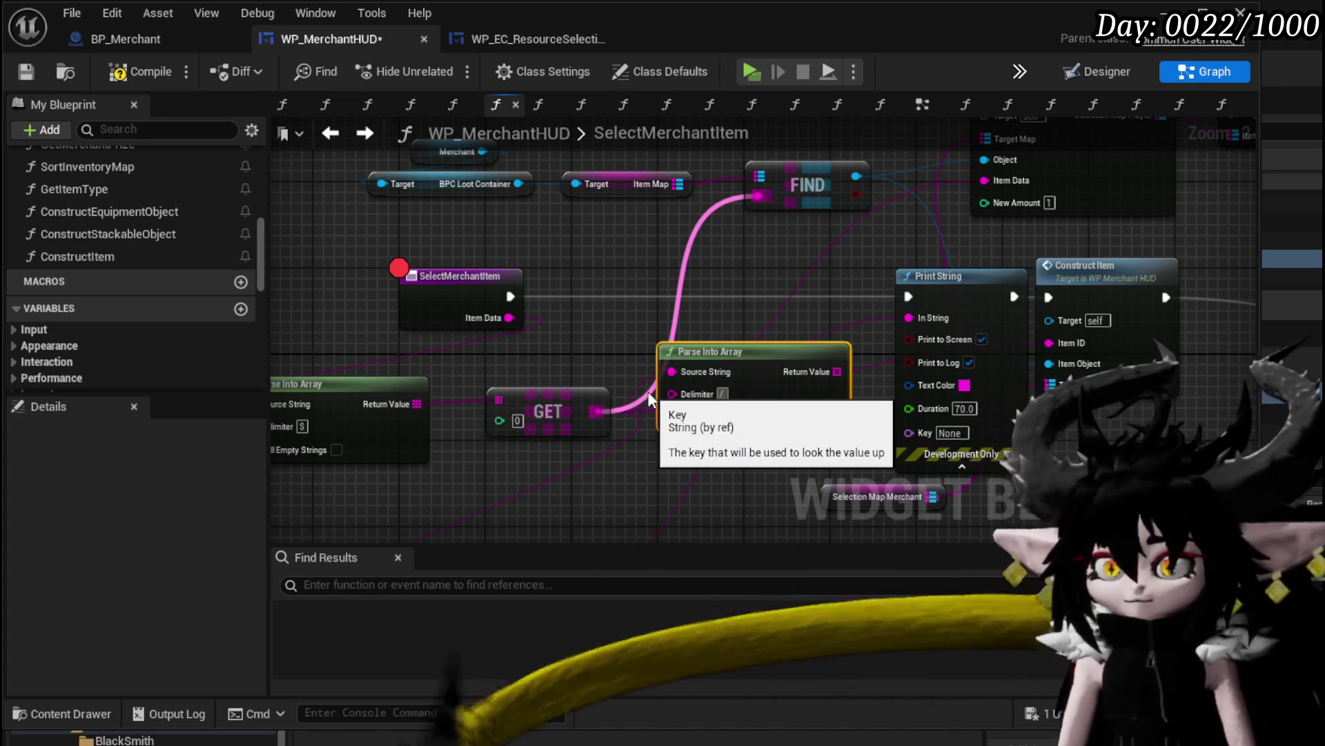
pyautogui.moveTo(813, 385); pyautogui.dragTo(641, 246)
pyautogui.write('get')
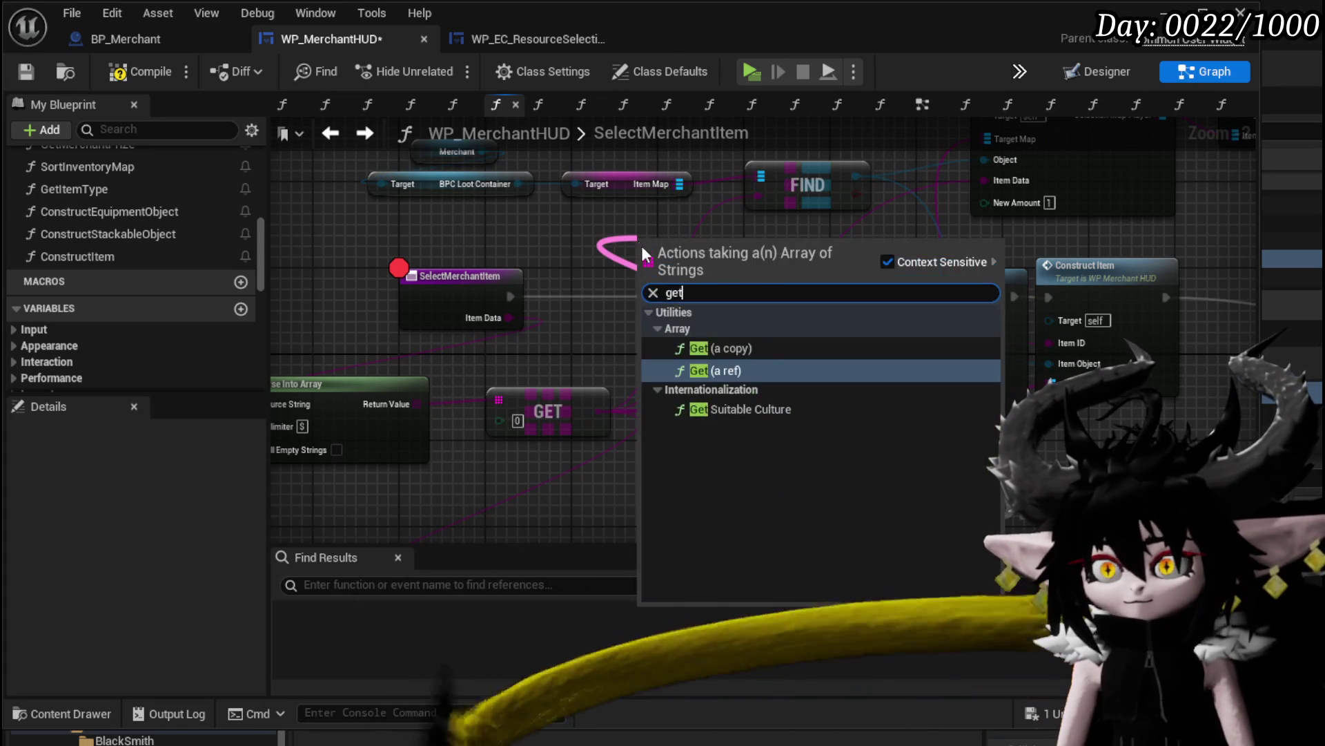
pyautogui.click(727, 362)
pyautogui.moveTo(749, 261)
pyautogui.mouseDown()
pyautogui.moveTo(773, 192)
pyautogui.moveTo(760, 195)
pyautogui.mouseUp()
pyautogui.moveTo(766, 351); pyautogui.dragTo(619, 297)
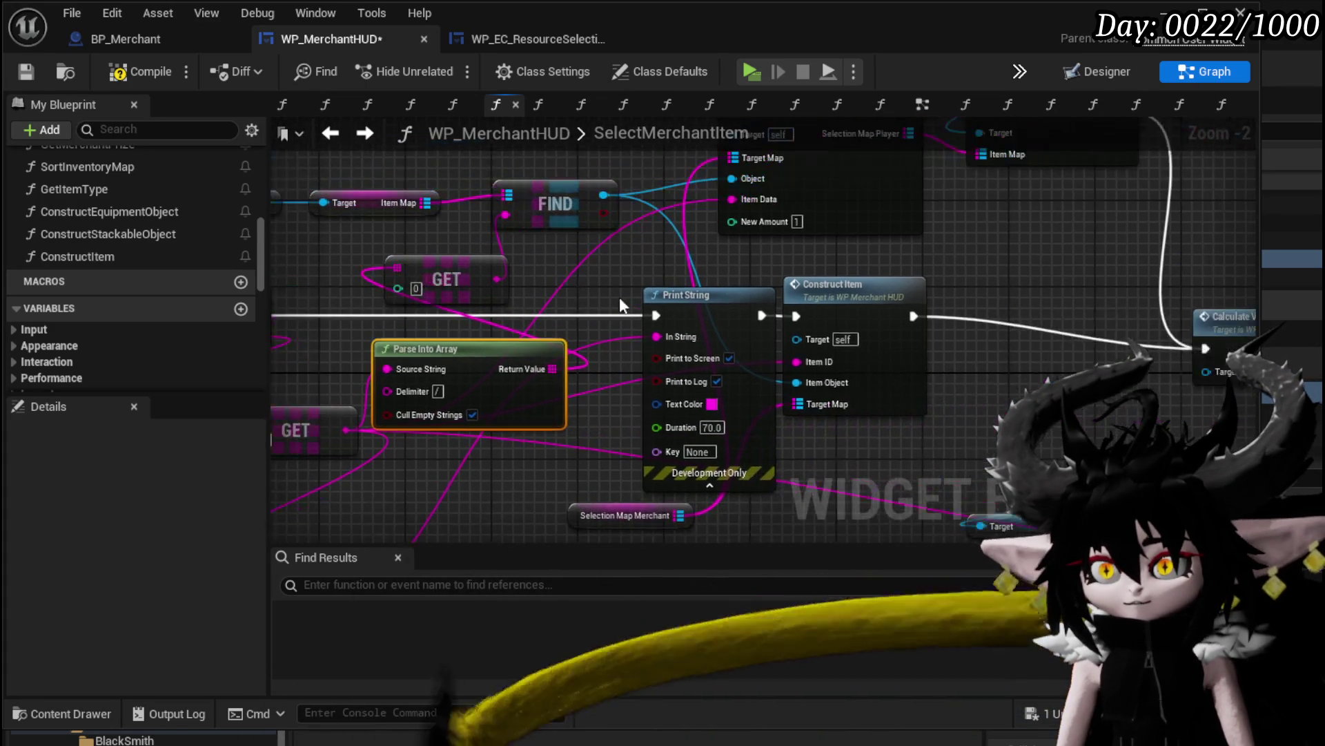
# Add a Branch on FIND's result after the entry, with True leading to Print String
pyautogui.click(709, 303)
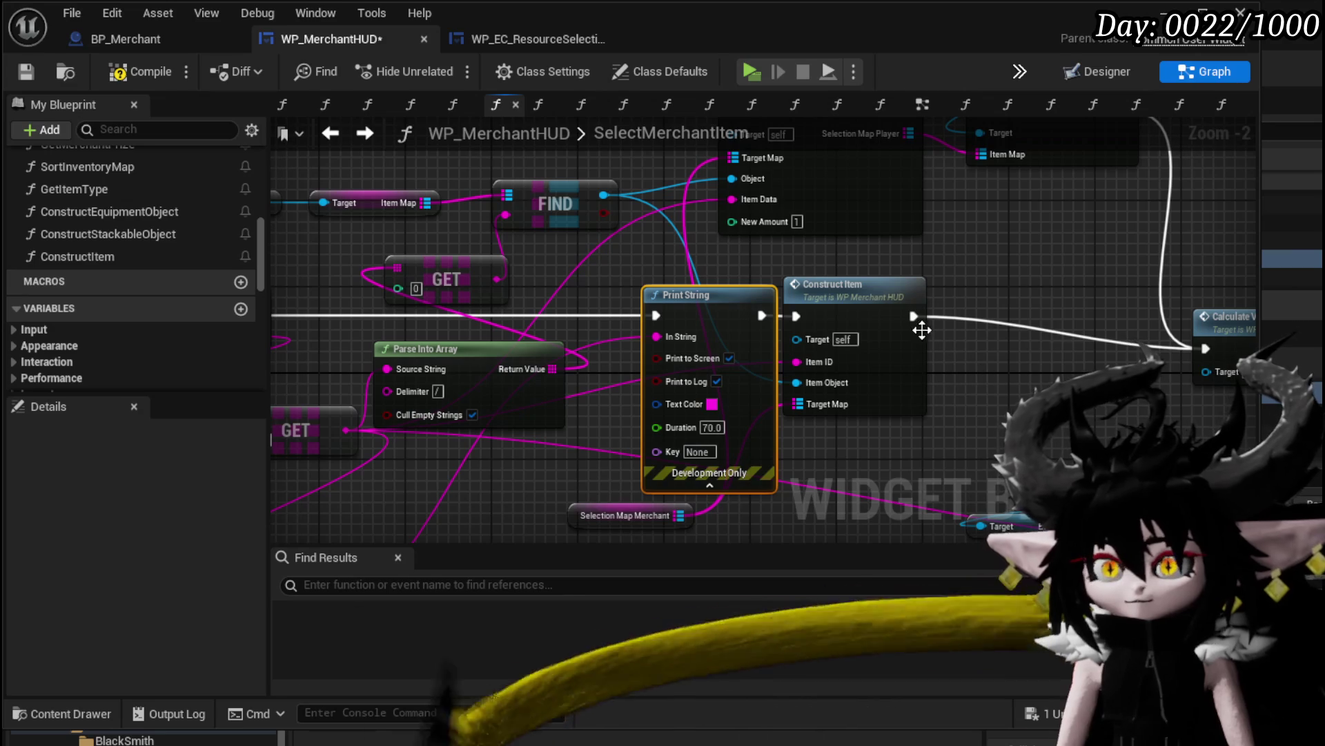
pyautogui.keyDown('ctrl'); pyautogui.click(874, 301); pyautogui.keyUp('ctrl')
pyautogui.moveTo(874, 300); pyautogui.dragTo(1045, 310)
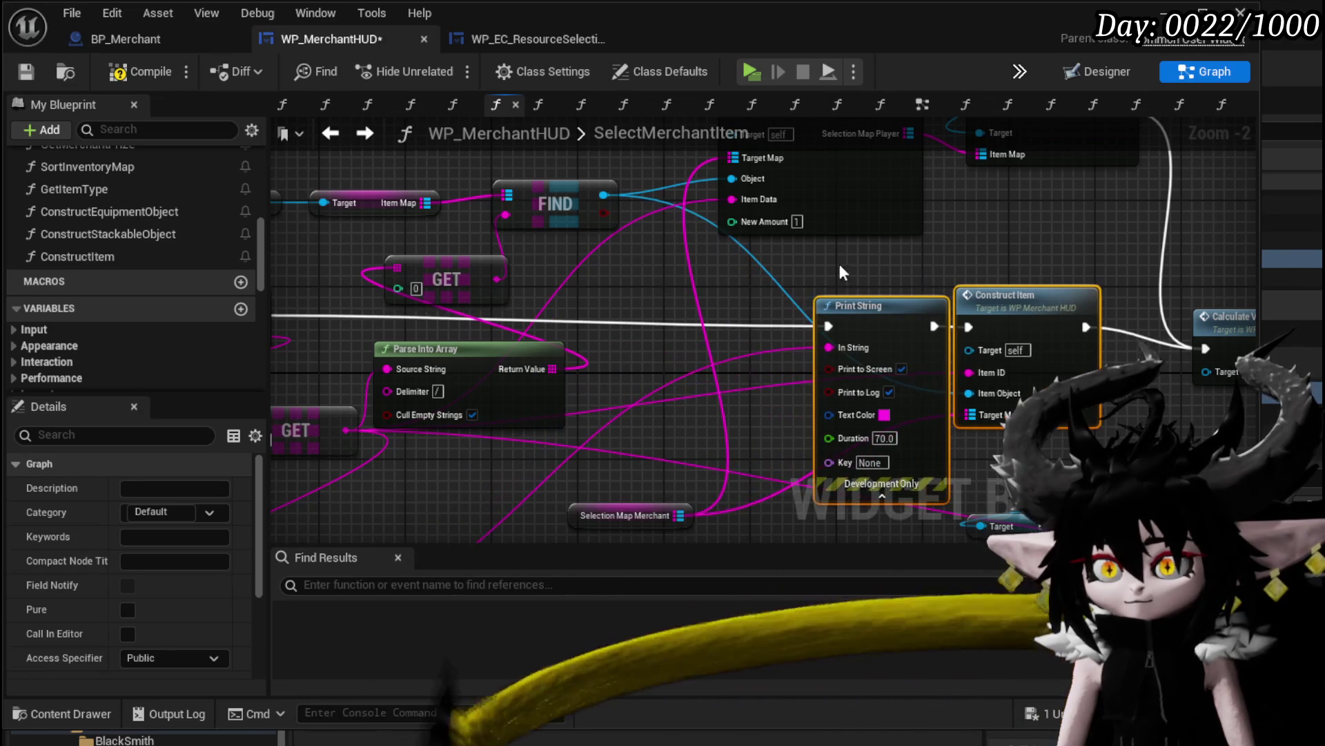
pyautogui.moveTo(604, 213)
pyautogui.mouseDown()
pyautogui.moveTo(655, 341)
pyautogui.moveTo(653, 298)
pyautogui.moveTo(718, 317)
pyautogui.mouseUp()
pyautogui.click(678, 304)
pyautogui.moveTo(458, 339)
pyautogui.mouseDown()
pyautogui.moveTo(541, 355)
pyautogui.moveTo(811, 344)
pyautogui.mouseUp()
pyautogui.moveTo(902, 344); pyautogui.dragTo(1019, 354)
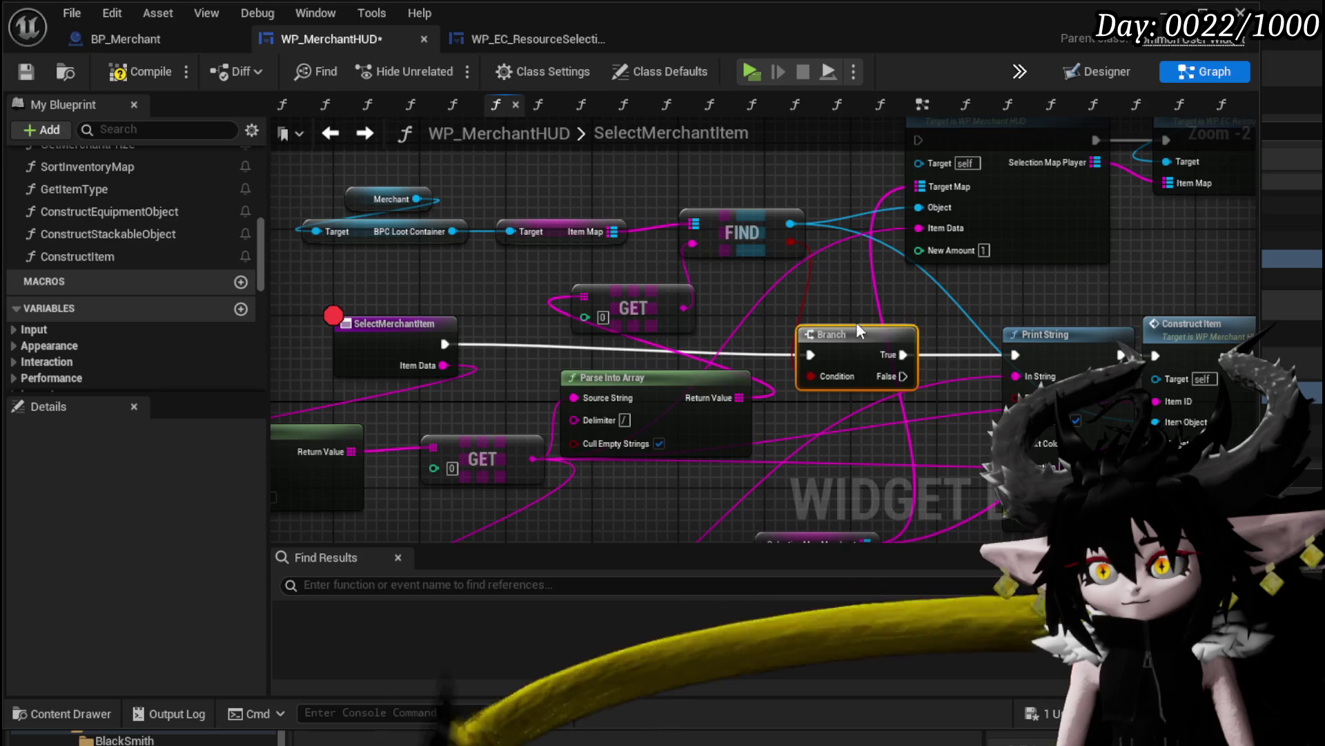
# Rearrange SelectMerchantItem, Parse Into Array and the Selection Map Merchant node in the graph
pyautogui.scroll(-1, 856, 322)
pyautogui.moveTo(693, 320)
pyautogui.mouseDown()
pyautogui.moveTo(536, 346)
pyautogui.moveTo(595, 244)
pyautogui.moveTo(834, 274)
pyautogui.mouseUp()
pyautogui.moveTo(444, 281); pyautogui.dragTo(287, 286)
pyautogui.moveTo(398, 364)
pyautogui.mouseDown()
pyautogui.moveTo(437, 364)
pyautogui.moveTo(487, 332)
pyautogui.mouseUp()
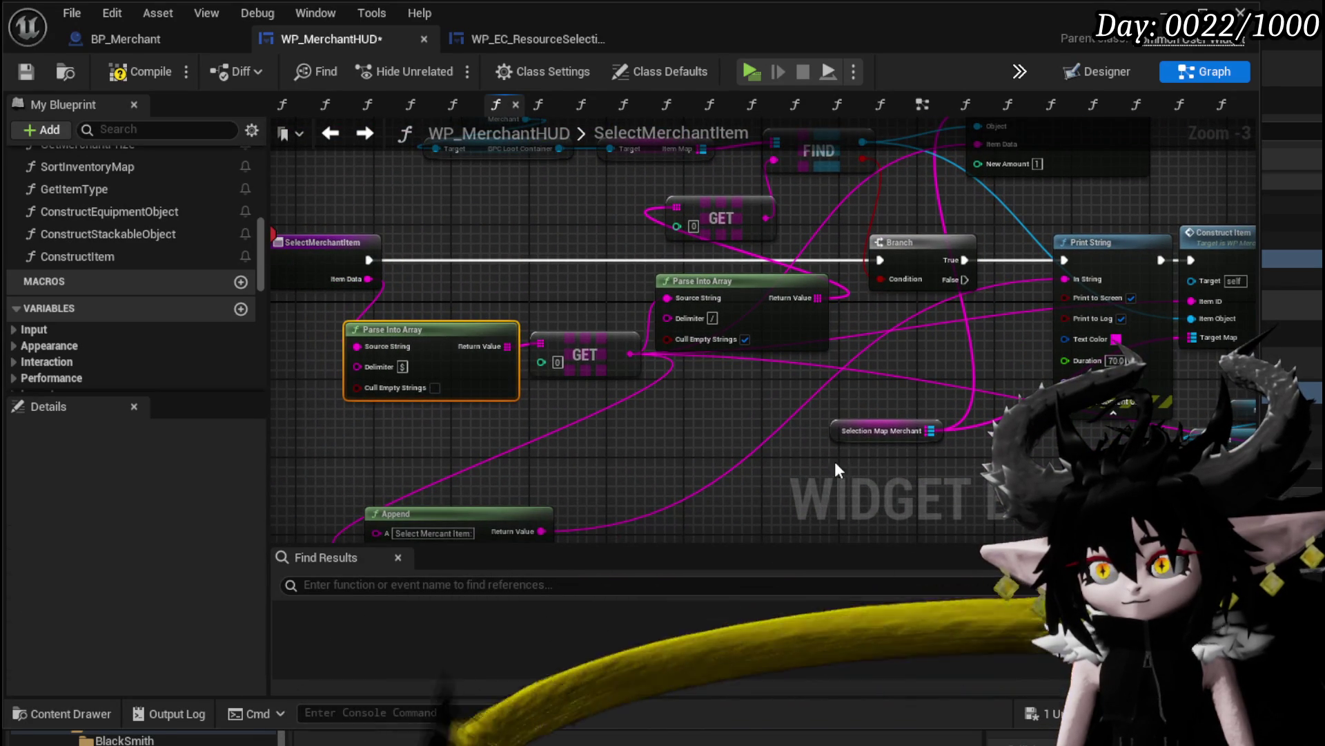
pyautogui.moveTo(860, 434)
pyautogui.mouseDown()
pyautogui.moveTo(719, 429)
pyautogui.moveTo(861, 443)
pyautogui.mouseUp()
pyautogui.moveTo(926, 474); pyautogui.dragTo(540, 429)
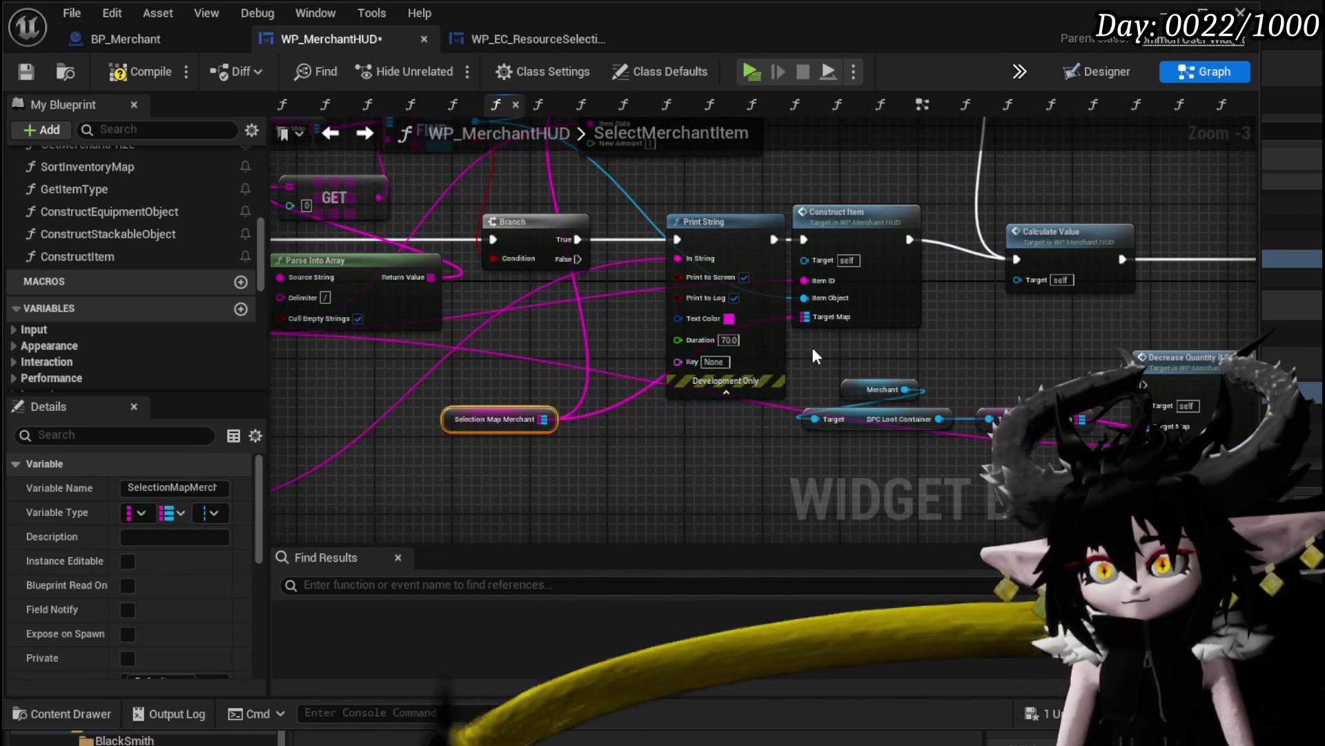
# Duplicate Selection Map Merchant and wire the copy into Construct Item's Target Map
pyautogui.hotkey('ctrl', 'c')
pyautogui.hotkey('ctrl', 'v')
pyautogui.moveTo(913, 352)
pyautogui.mouseDown()
pyautogui.moveTo(804, 319)
pyautogui.moveTo(810, 351)
pyautogui.mouseUp()
pyautogui.moveTo(654, 456)
pyautogui.mouseDown()
pyautogui.moveTo(710, 473)
pyautogui.moveTo(699, 302)
pyautogui.moveTo(700, 343)
pyautogui.moveTo(618, 295)
pyautogui.moveTo(727, 332)
pyautogui.mouseUp()
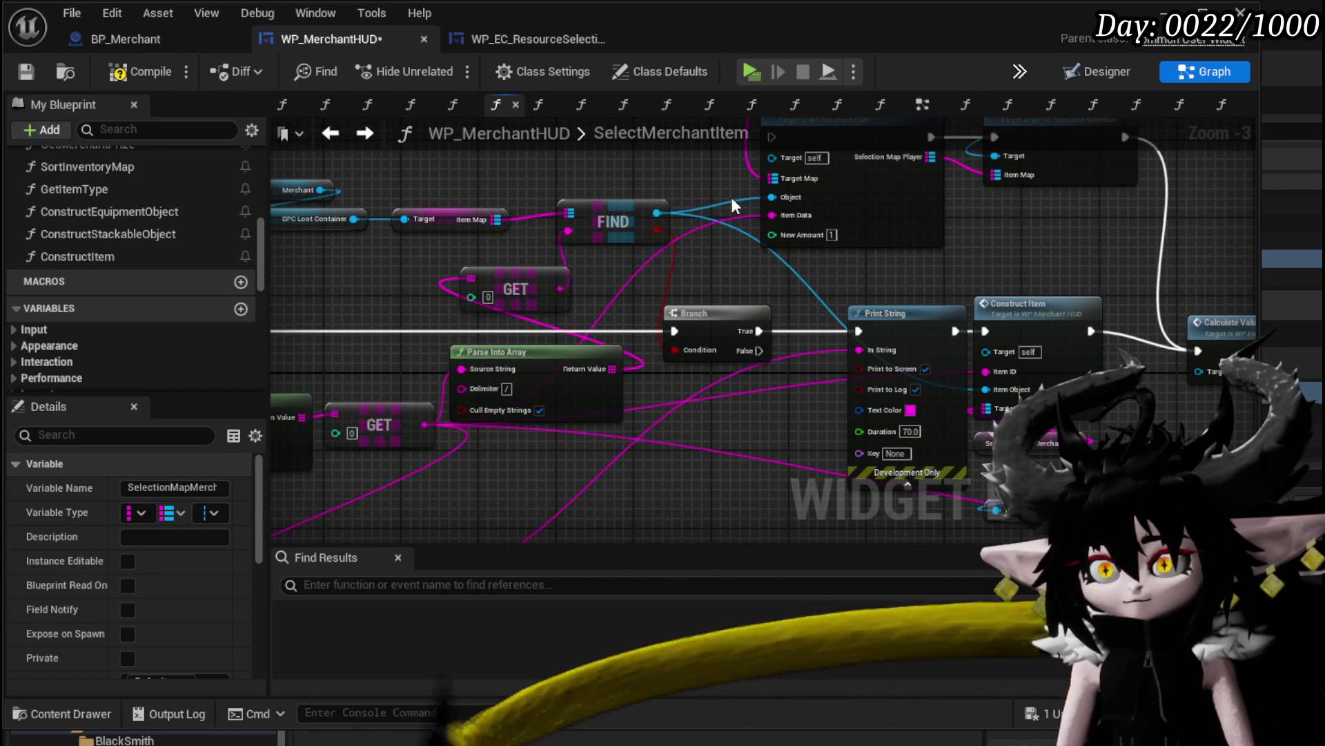
# Turn off Cull Empty Strings on Parse Into Array and compile the merchant HUD blueprint
pyautogui.moveTo(731, 197)
pyautogui.mouseDown()
pyautogui.moveTo(756, 145)
pyautogui.moveTo(896, 163)
pyautogui.moveTo(702, 361)
pyautogui.mouseUp()
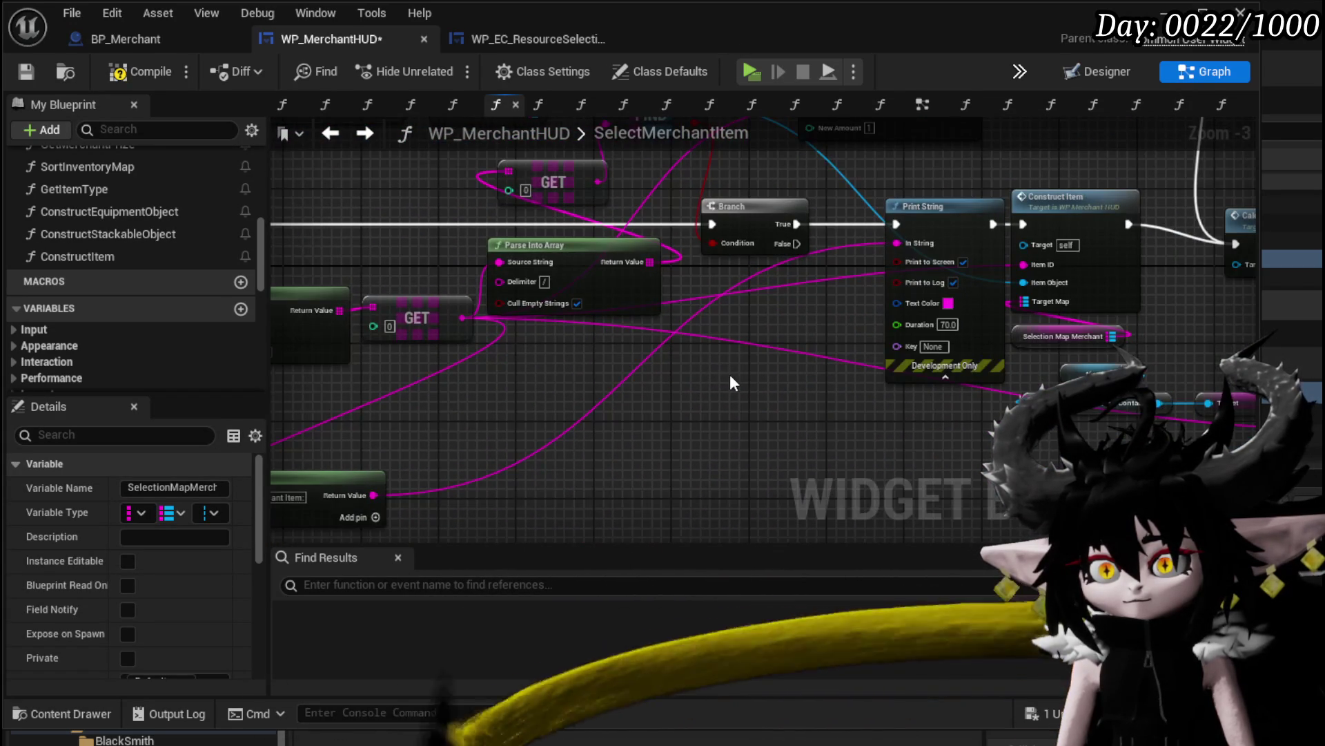
pyautogui.click(576, 302)
pyautogui.moveTo(706, 409); pyautogui.dragTo(731, 499)
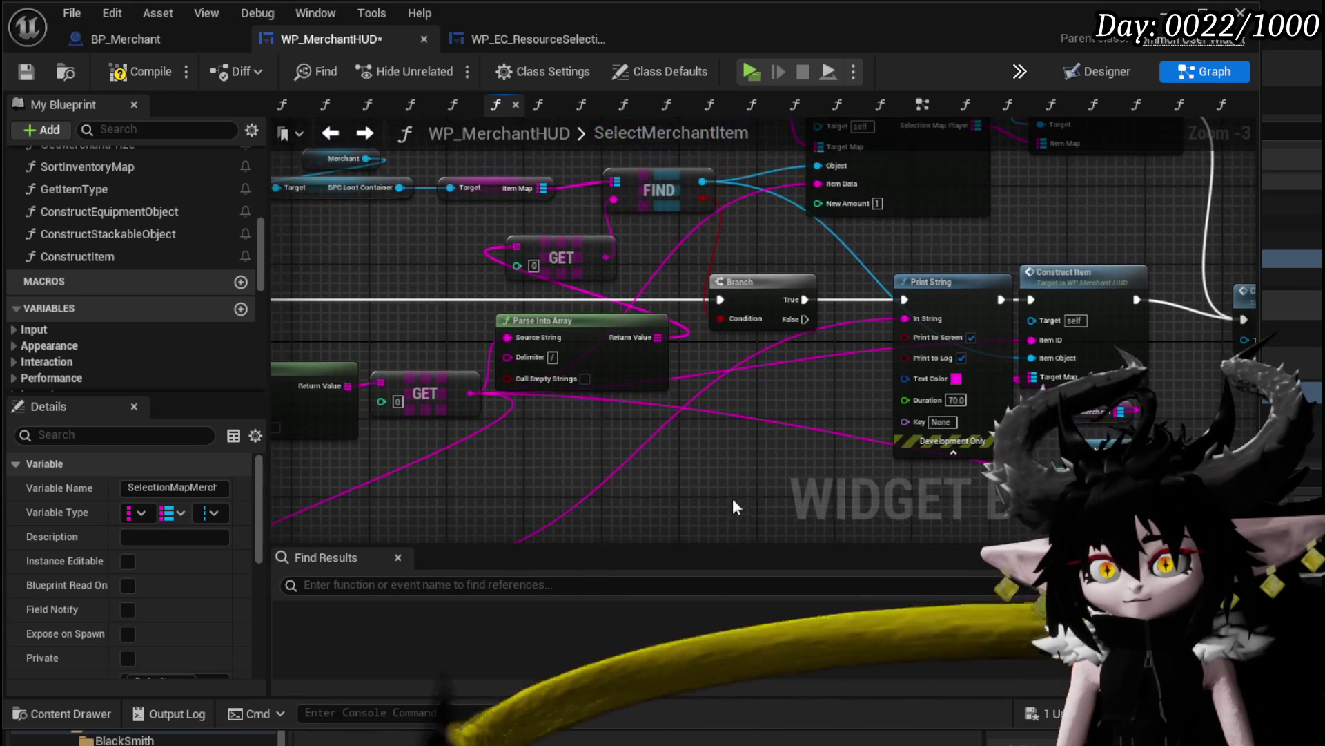
pyautogui.click(123, 73)
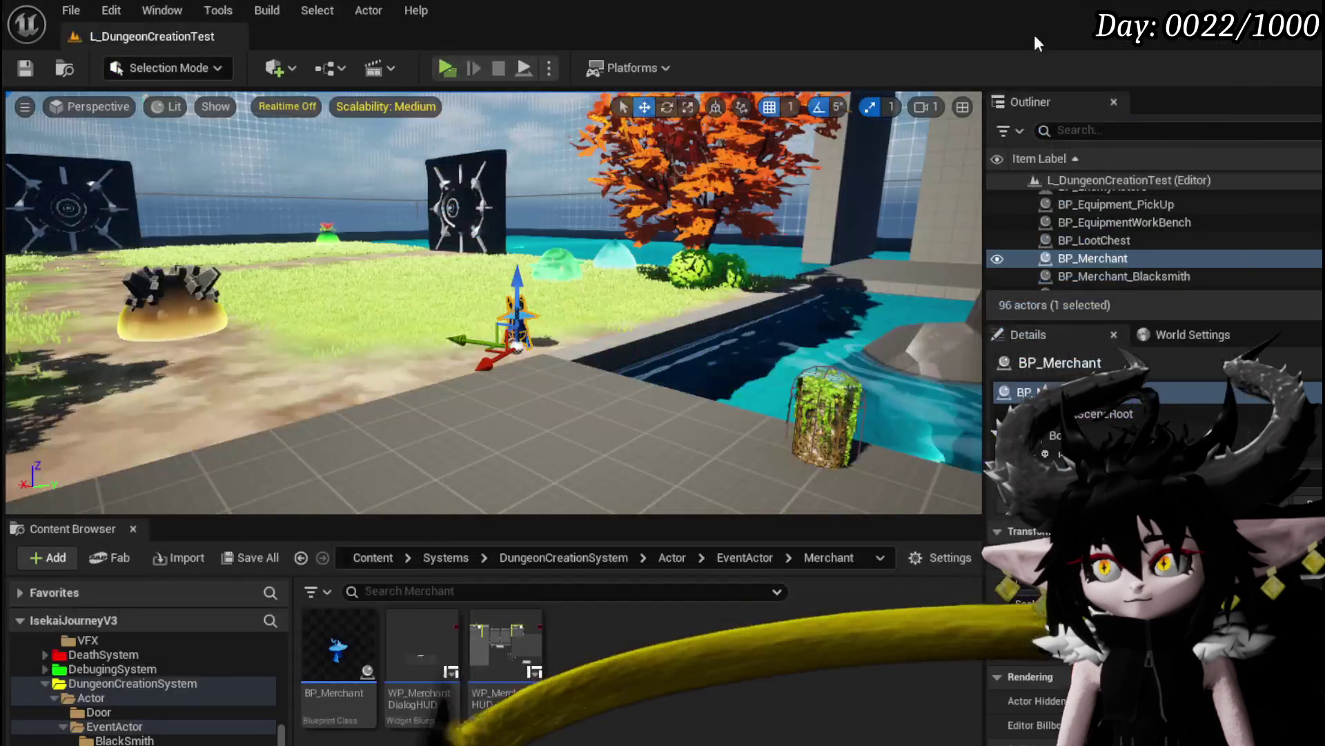
# Play standalone, walk to the merchant, open Trading and pick the Chest_Iron item to hit the breakpoint
pyautogui.click(437, 56)
pyautogui.press('w')
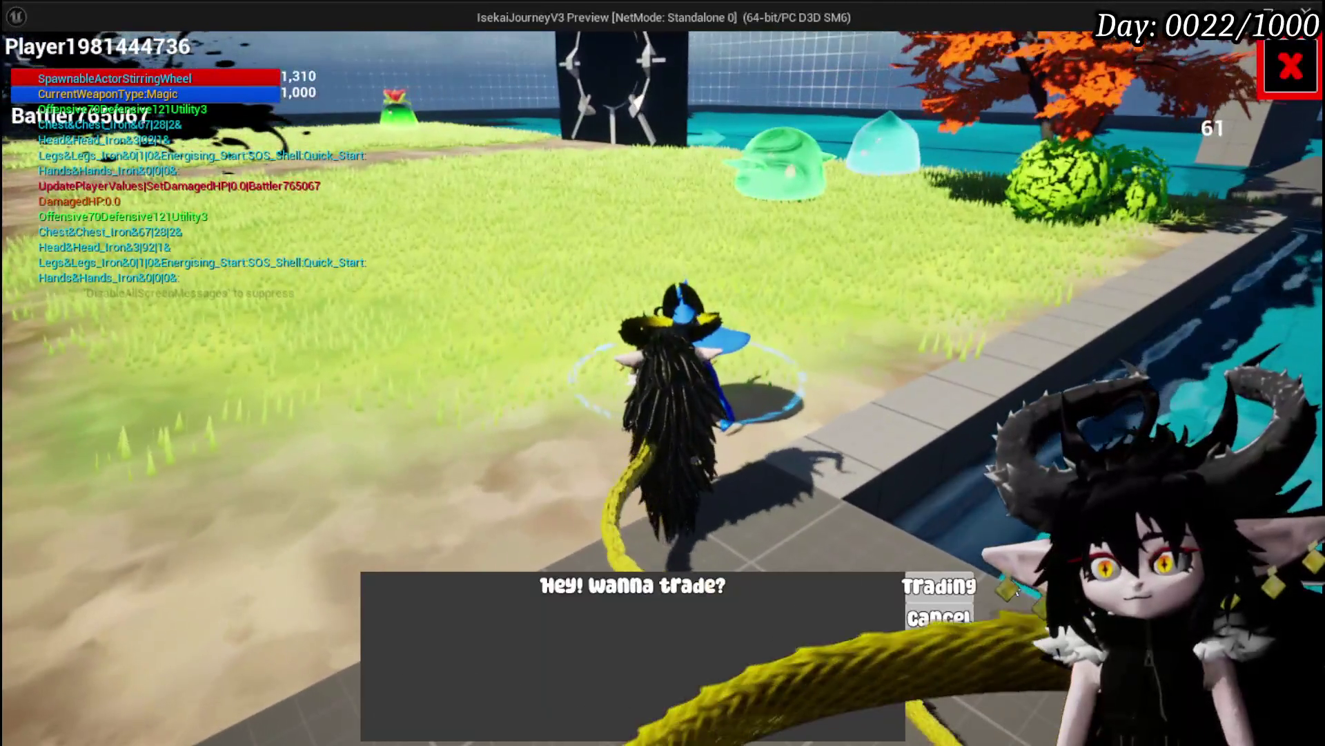
pyautogui.click(938, 586)
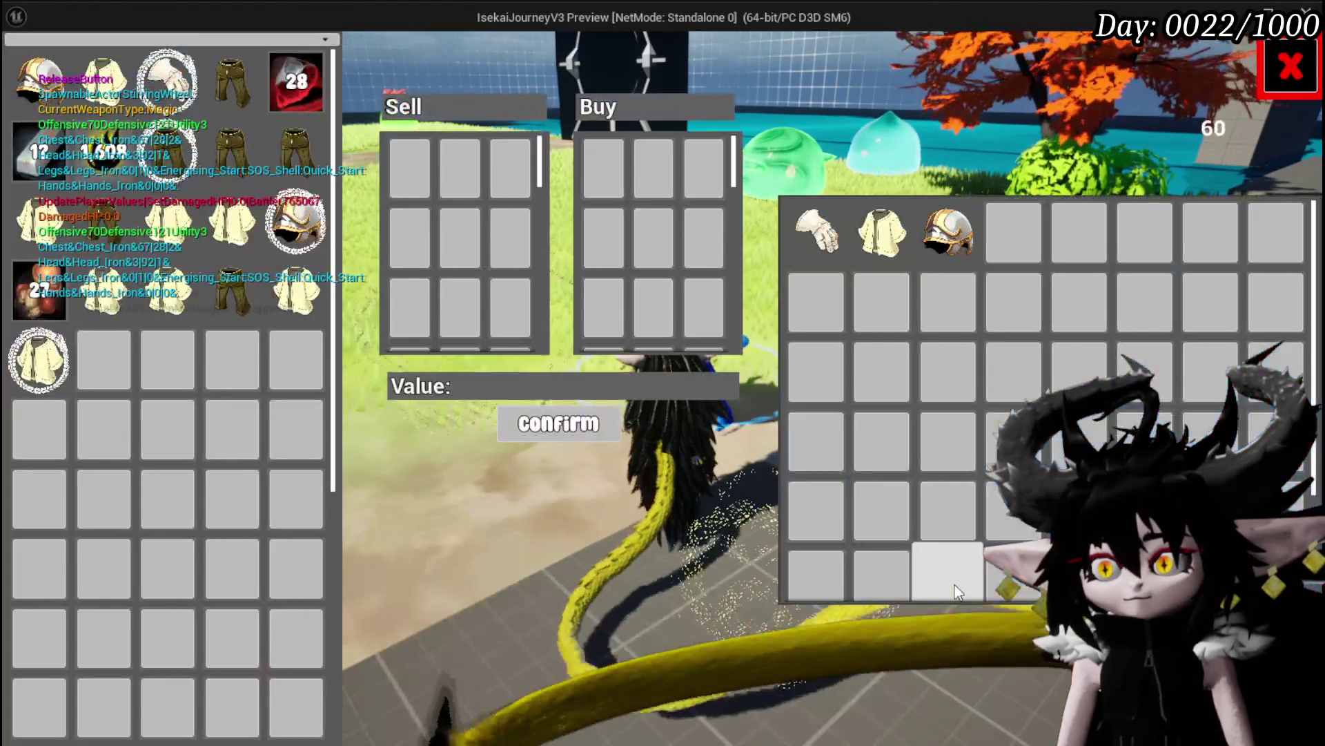
pyautogui.click(882, 229)
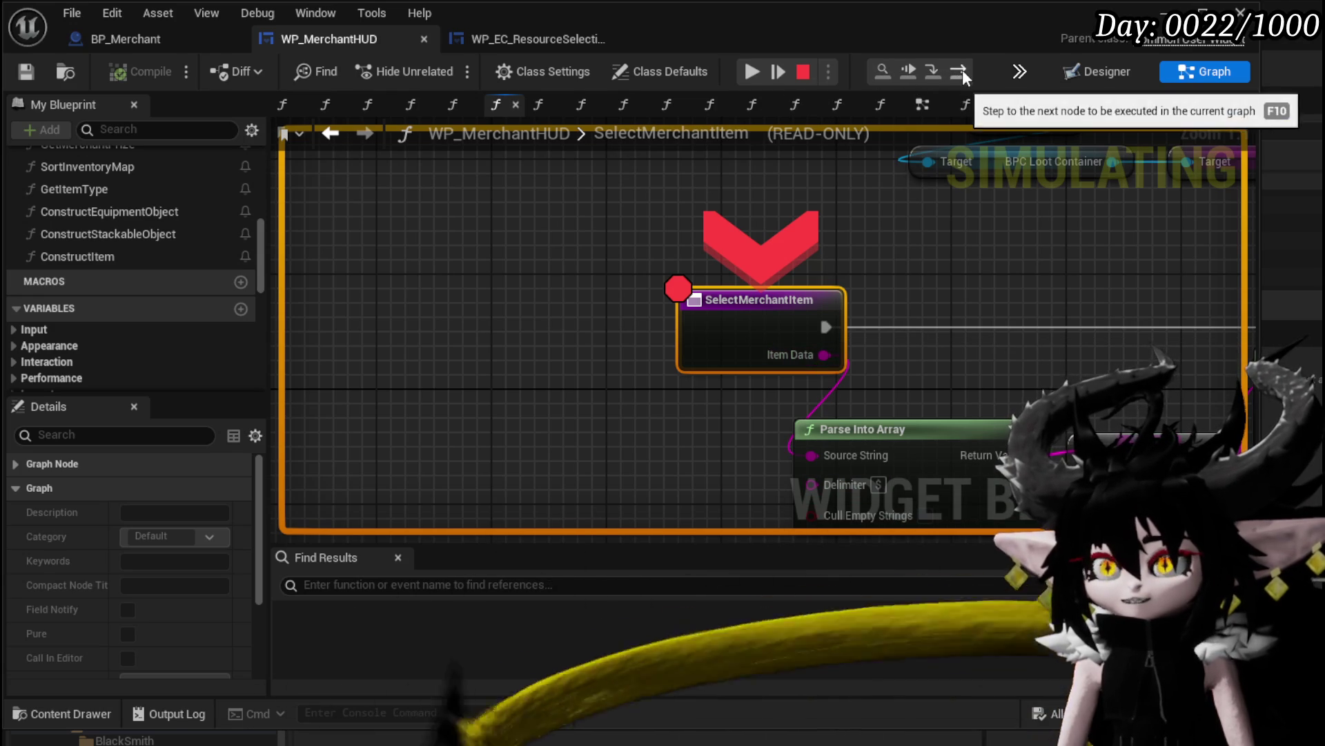
# Step over to the Branch node and inspect the values on its pins
pyautogui.click(932, 71)
pyautogui.scroll(-1, 659, 267)
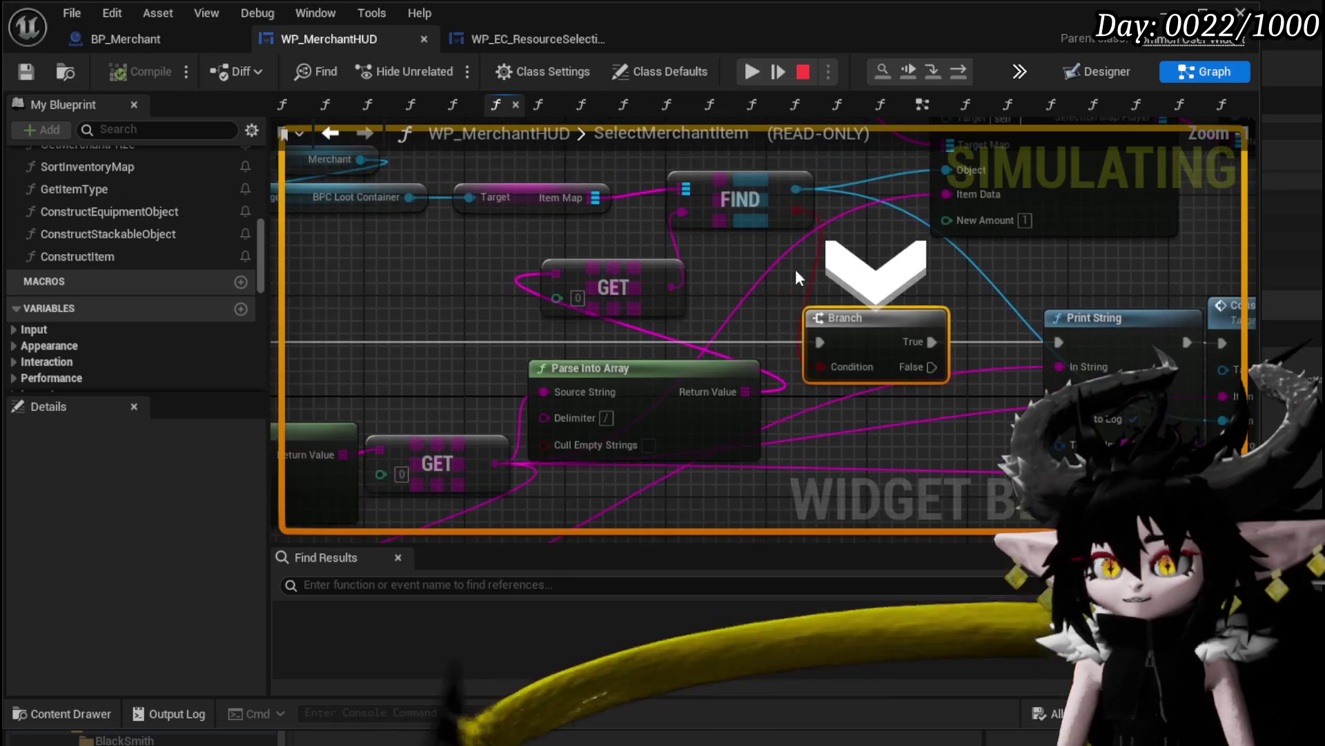
pyautogui.moveTo(794, 209)
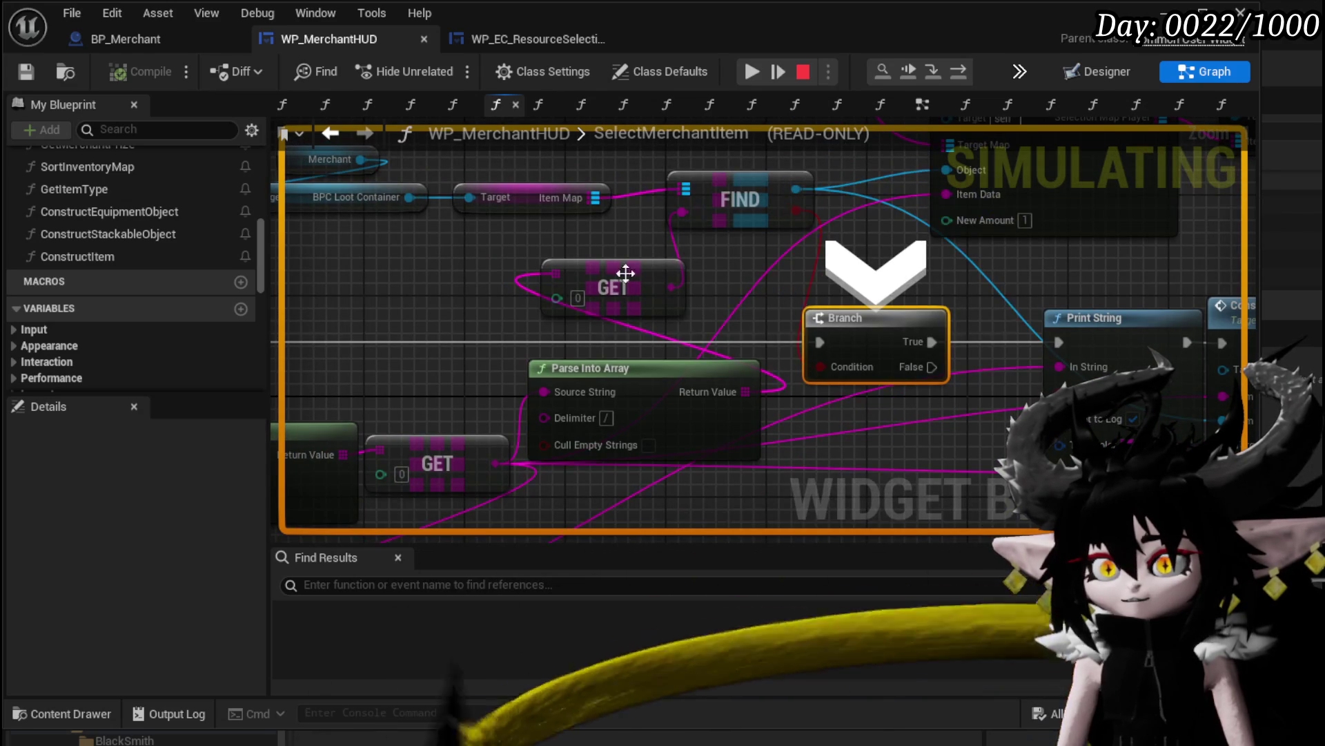
pyautogui.moveTo(557, 278)
pyautogui.moveTo(665, 287)
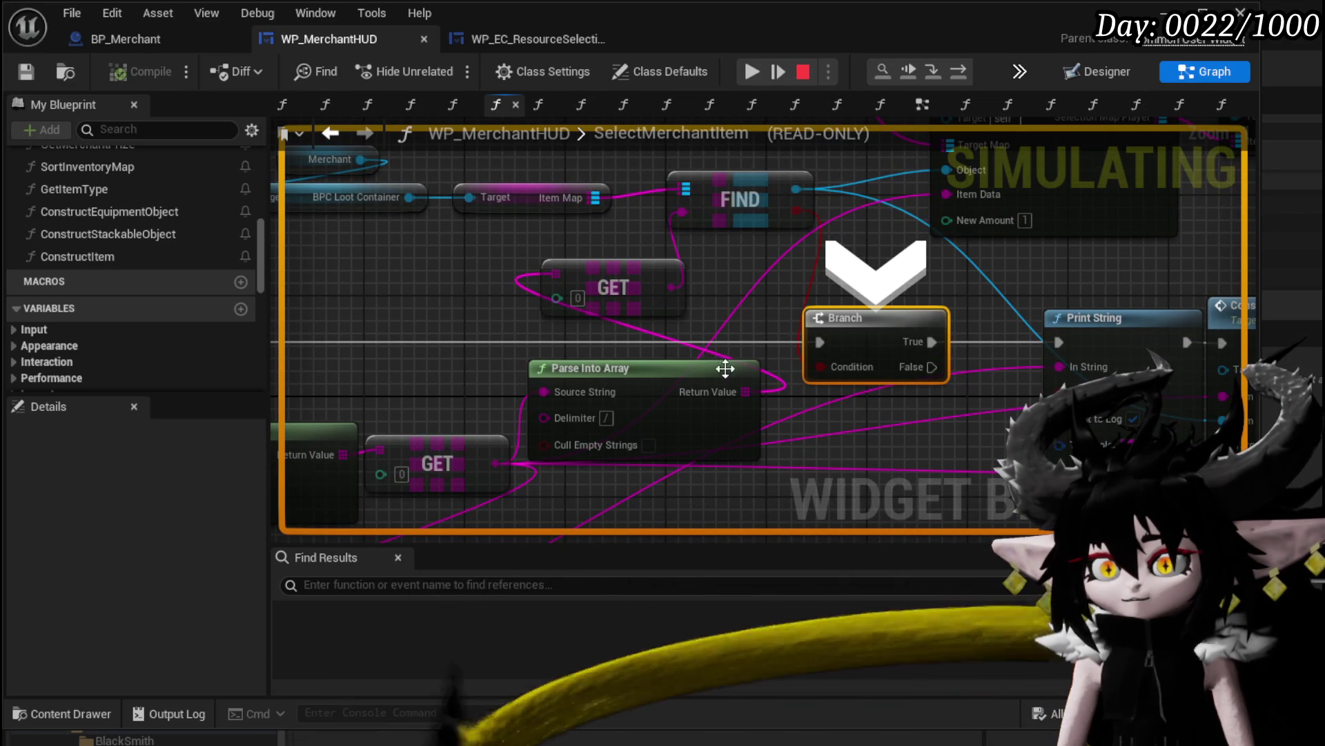
pyautogui.rightClick(601, 192)
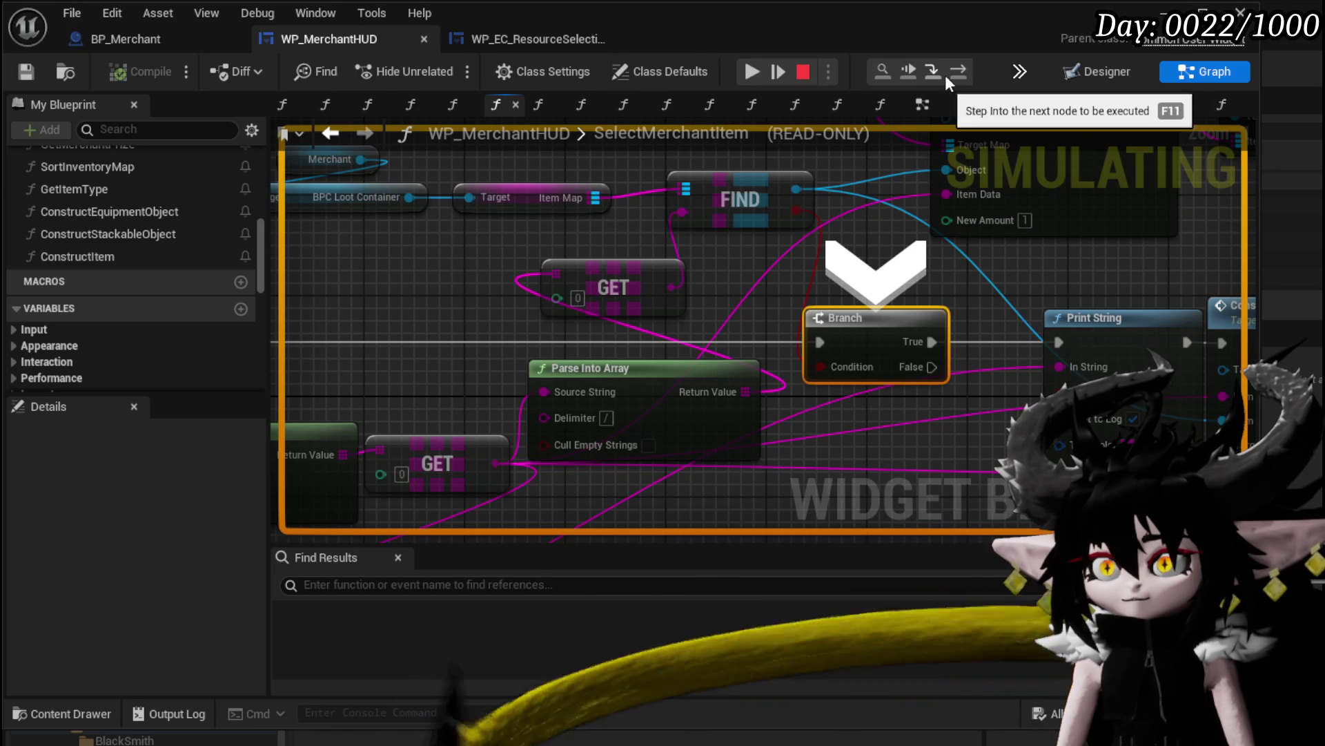
# Step over Print String and Construct Item, step into ConstructItem, then resume the game
pyautogui.click(965, 73)
pyautogui.click(964, 70)
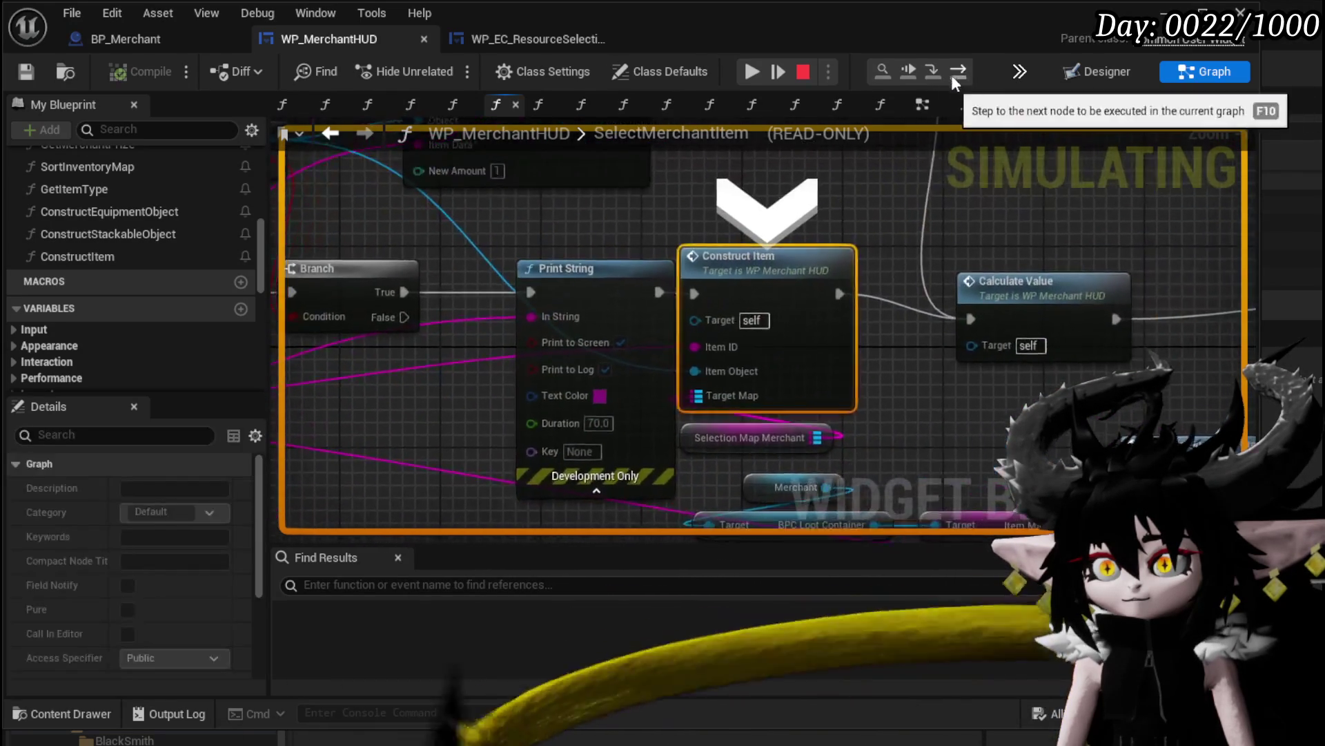
pyautogui.click(927, 72)
pyautogui.moveTo(847, 348)
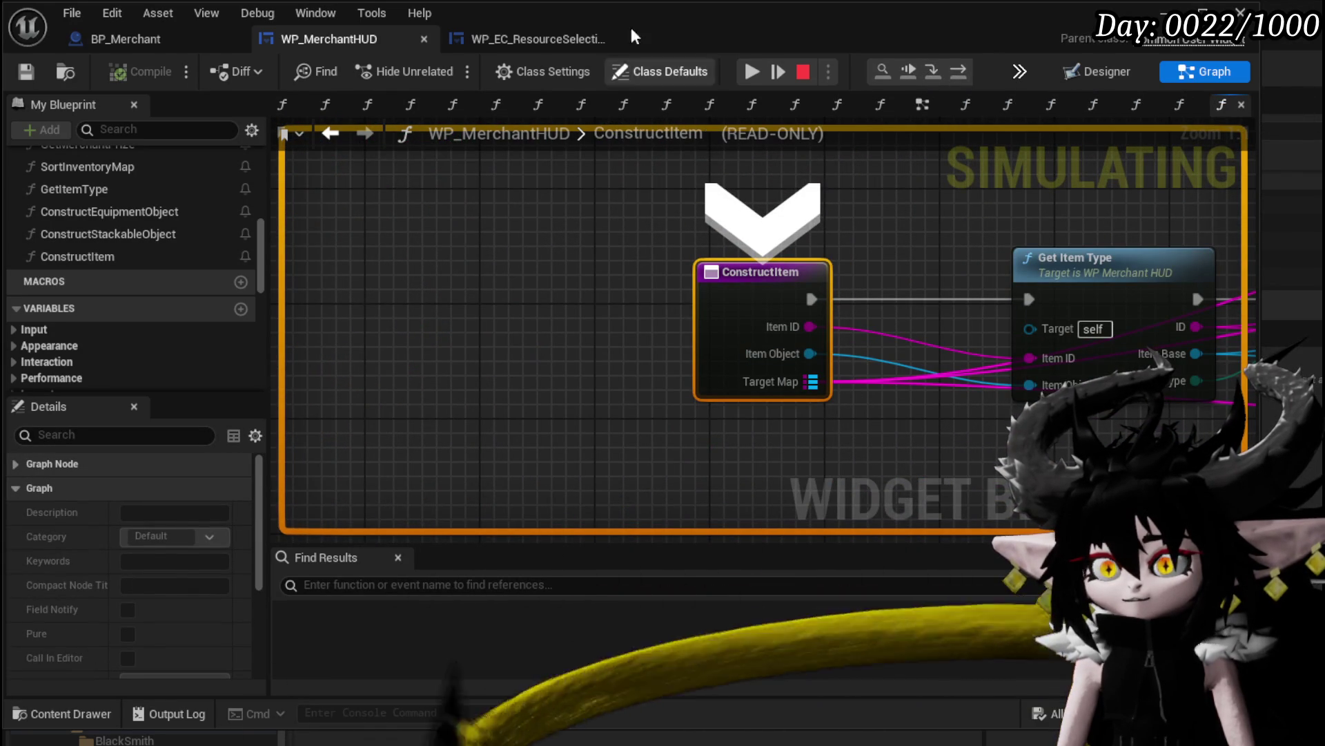
pyautogui.click(749, 69)
pyautogui.moveTo(900, 226)
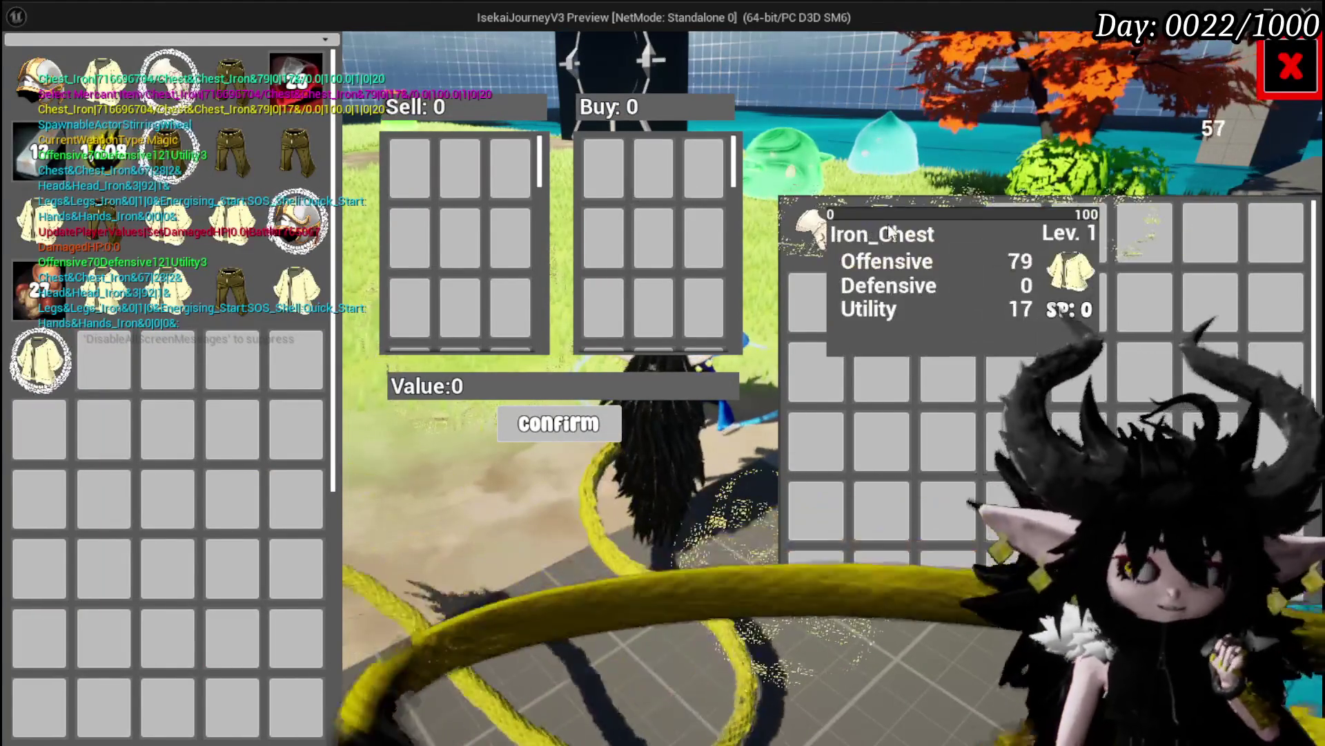
# Pick Iron_Chest again, step through Branch and Print String to Construct Item, and inspect its Item ID pin
pyautogui.click(891, 230)
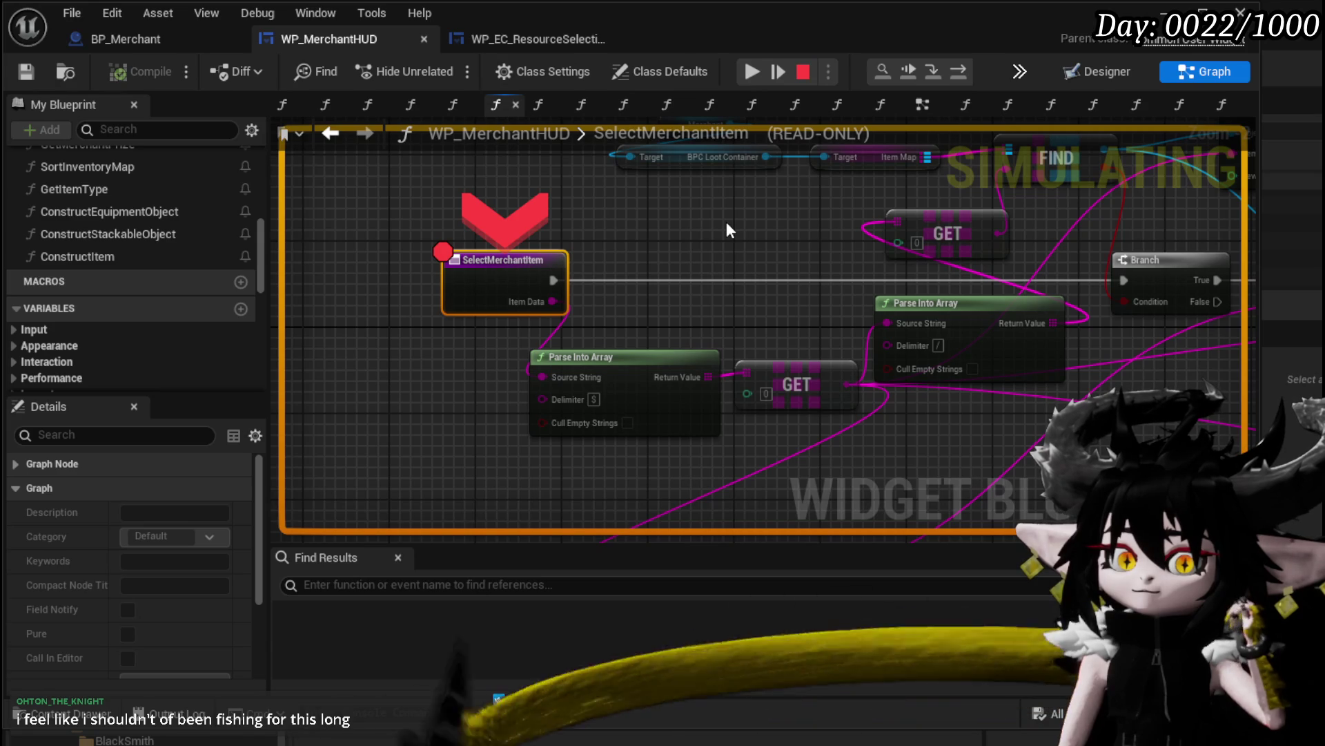
pyautogui.click(957, 71)
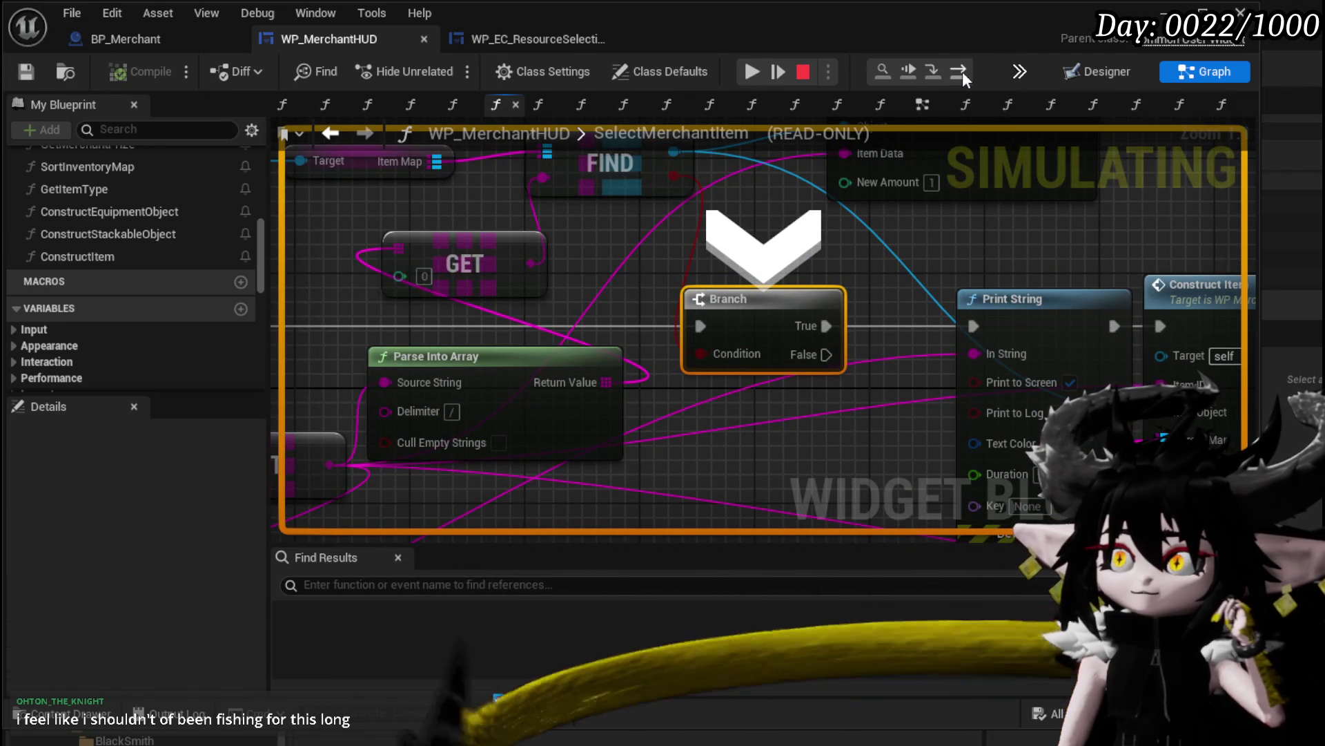
pyautogui.click(963, 71)
pyautogui.click(962, 72)
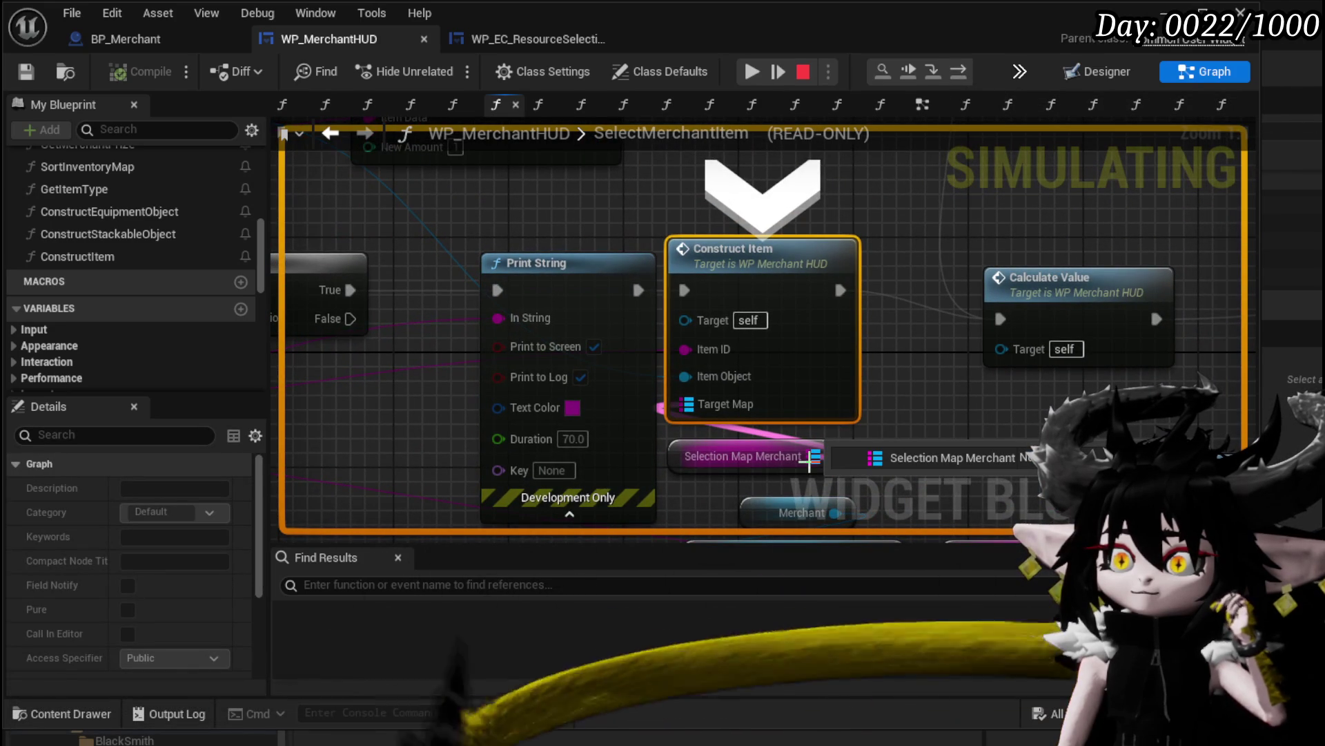
pyautogui.moveTo(722, 382)
pyautogui.moveTo(713, 350)
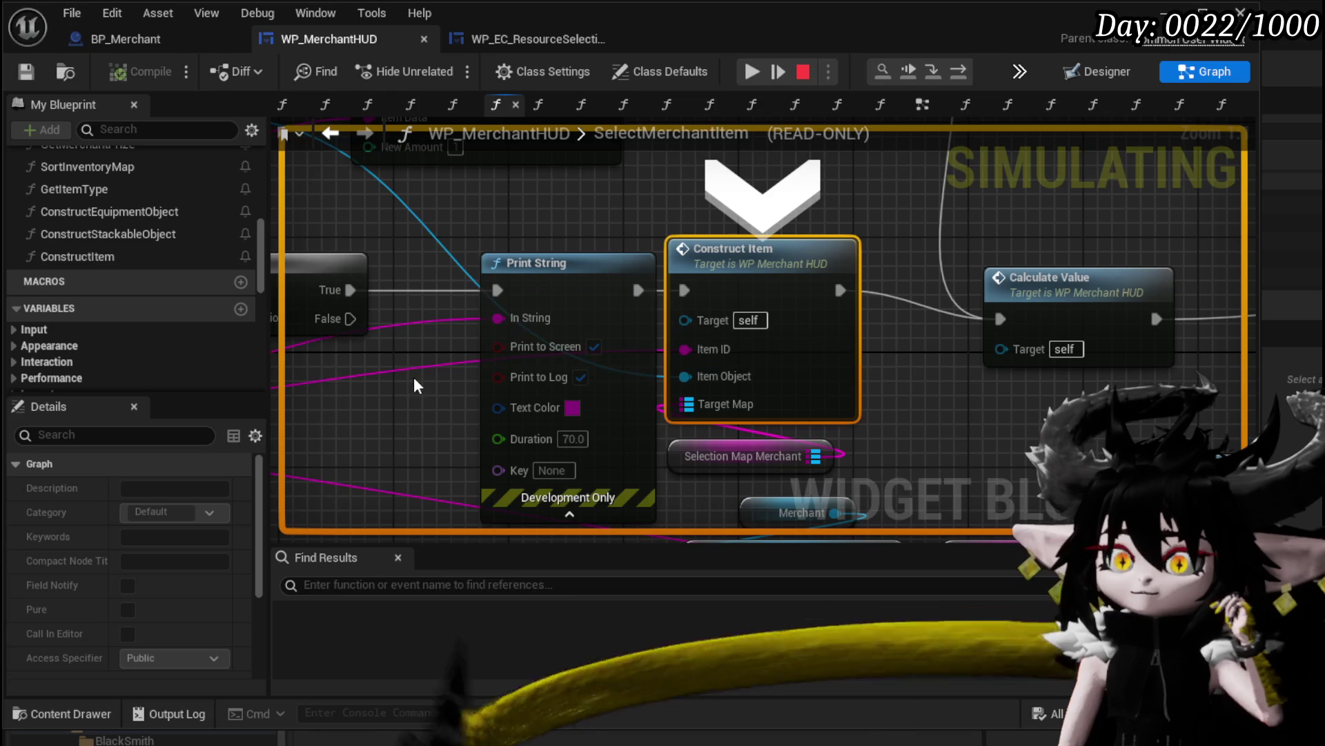
pyautogui.moveTo(399, 392)
pyautogui.mouseDown()
pyautogui.moveTo(759, 366)
pyautogui.moveTo(901, 336)
pyautogui.moveTo(1166, 349)
pyautogui.moveTo(689, 350)
pyautogui.moveTo(633, 378)
pyautogui.mouseUp()
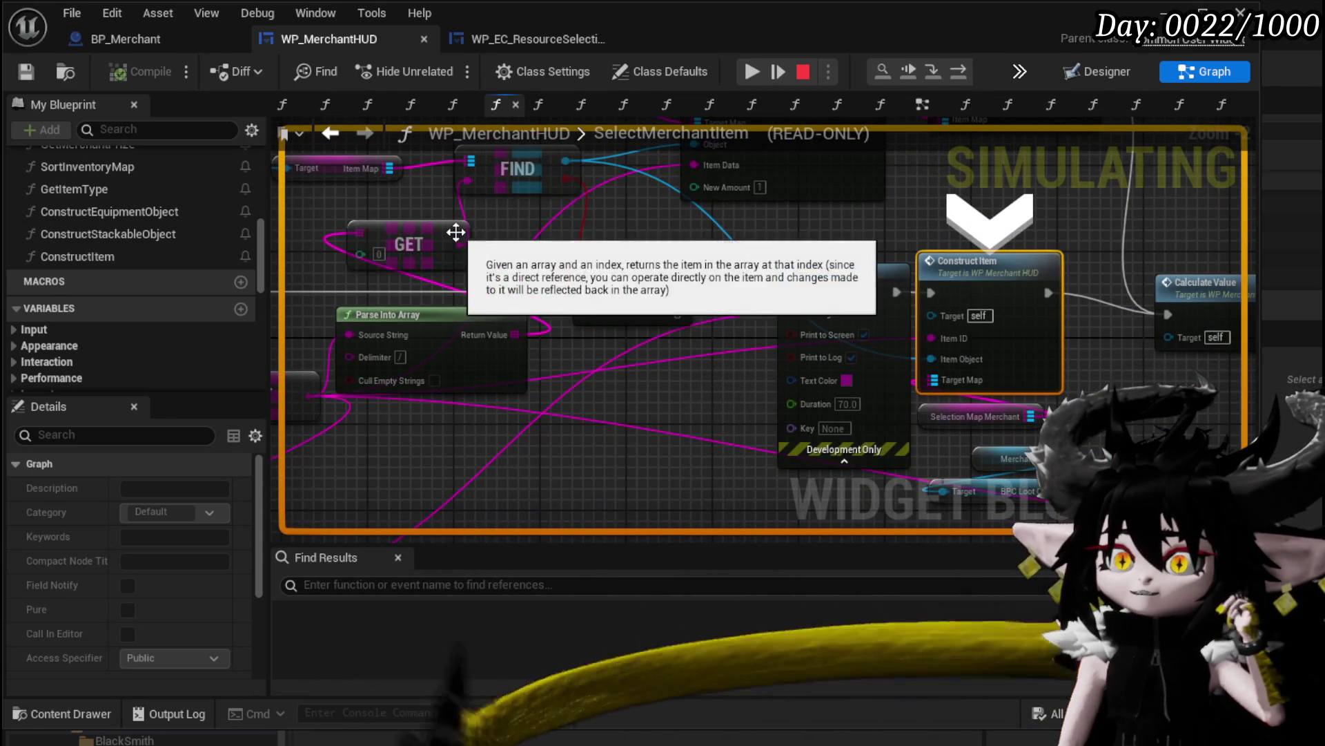
pyautogui.rightClick(936, 338)
pyautogui.press('Escape')
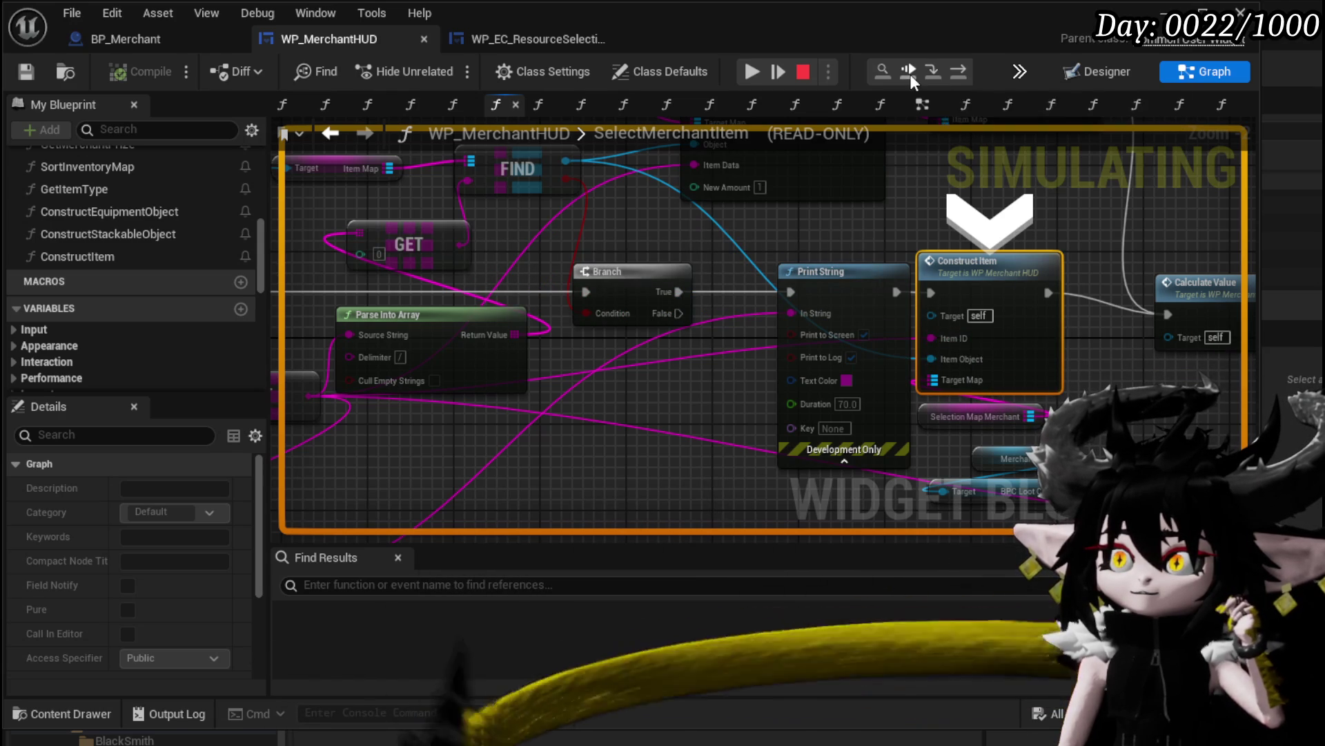
# Step on to Calculate Value, into CalculateValue's Sequence node, then resume the game
pyautogui.click(955, 72)
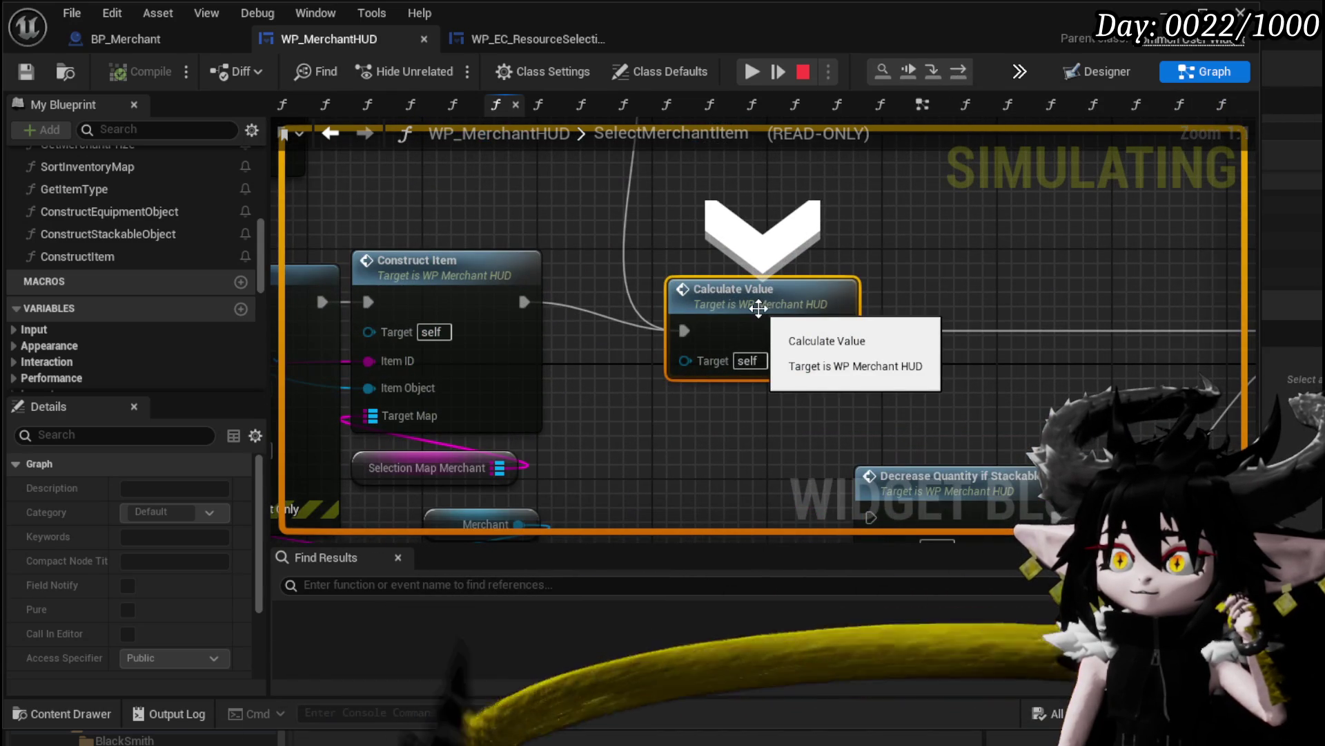
pyautogui.scroll(-2, 760, 309)
pyautogui.moveTo(1020, 264)
pyautogui.mouseDown()
pyautogui.moveTo(807, 232)
pyautogui.moveTo(608, 301)
pyautogui.mouseUp()
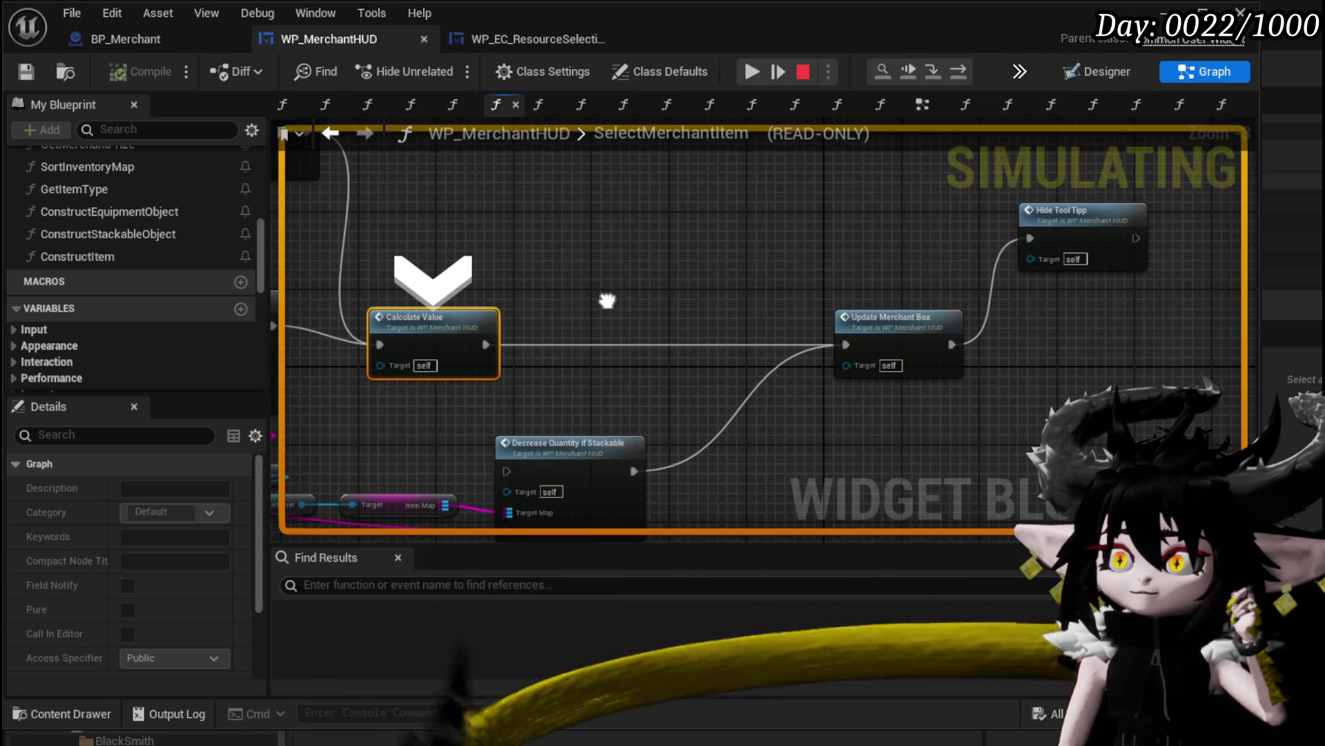
pyautogui.click(946, 71)
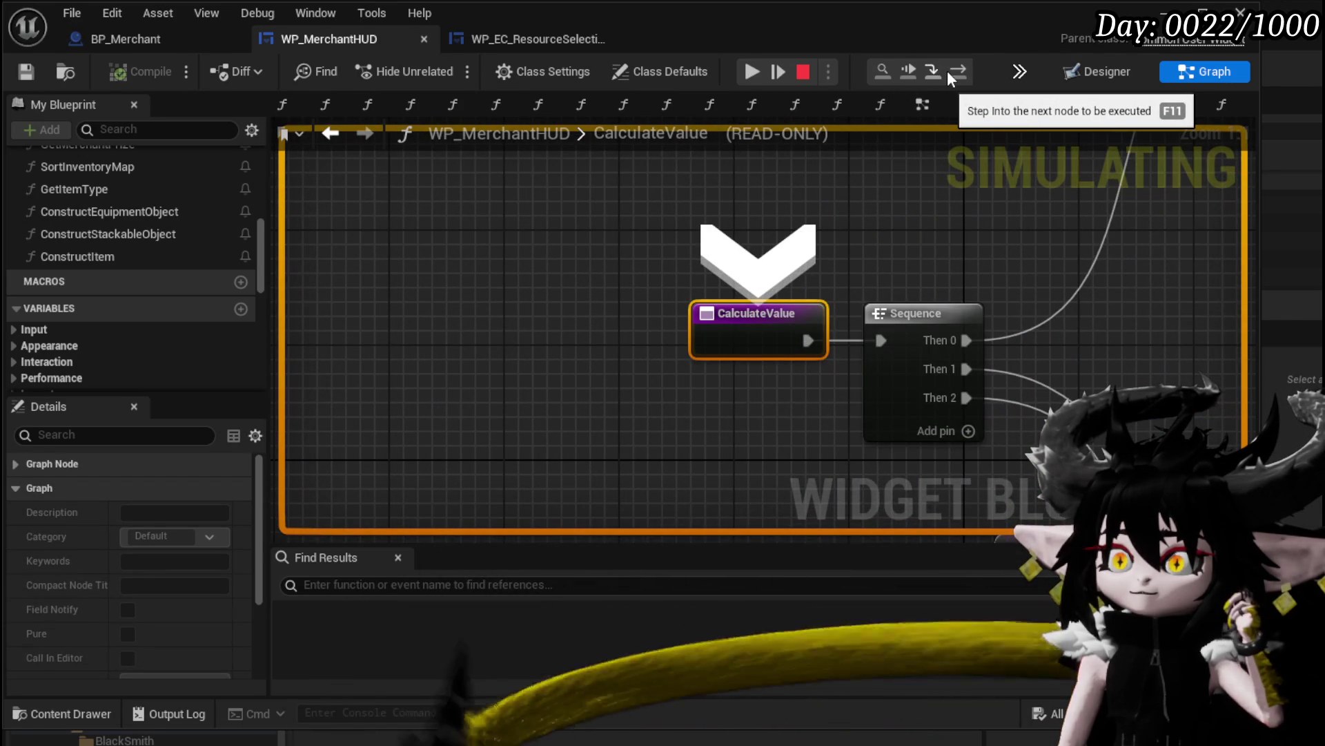
pyautogui.click(960, 71)
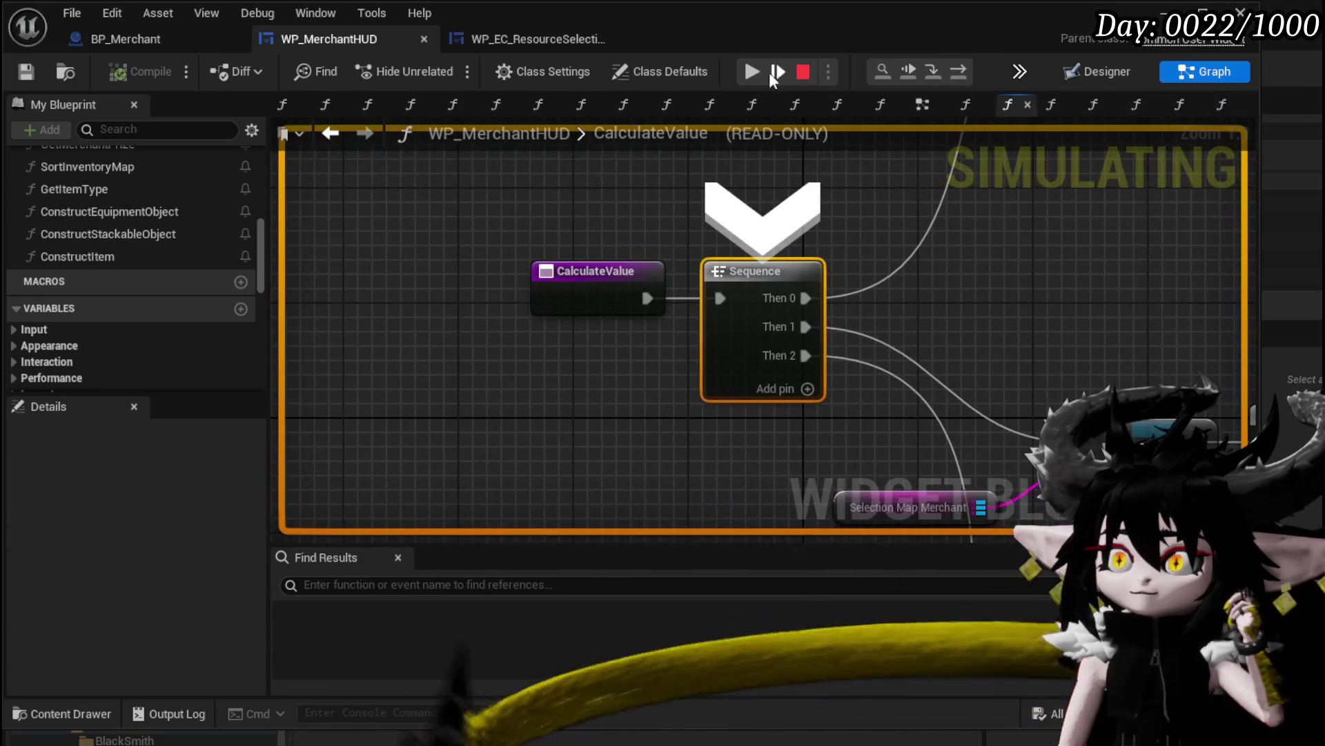
pyautogui.click(771, 72)
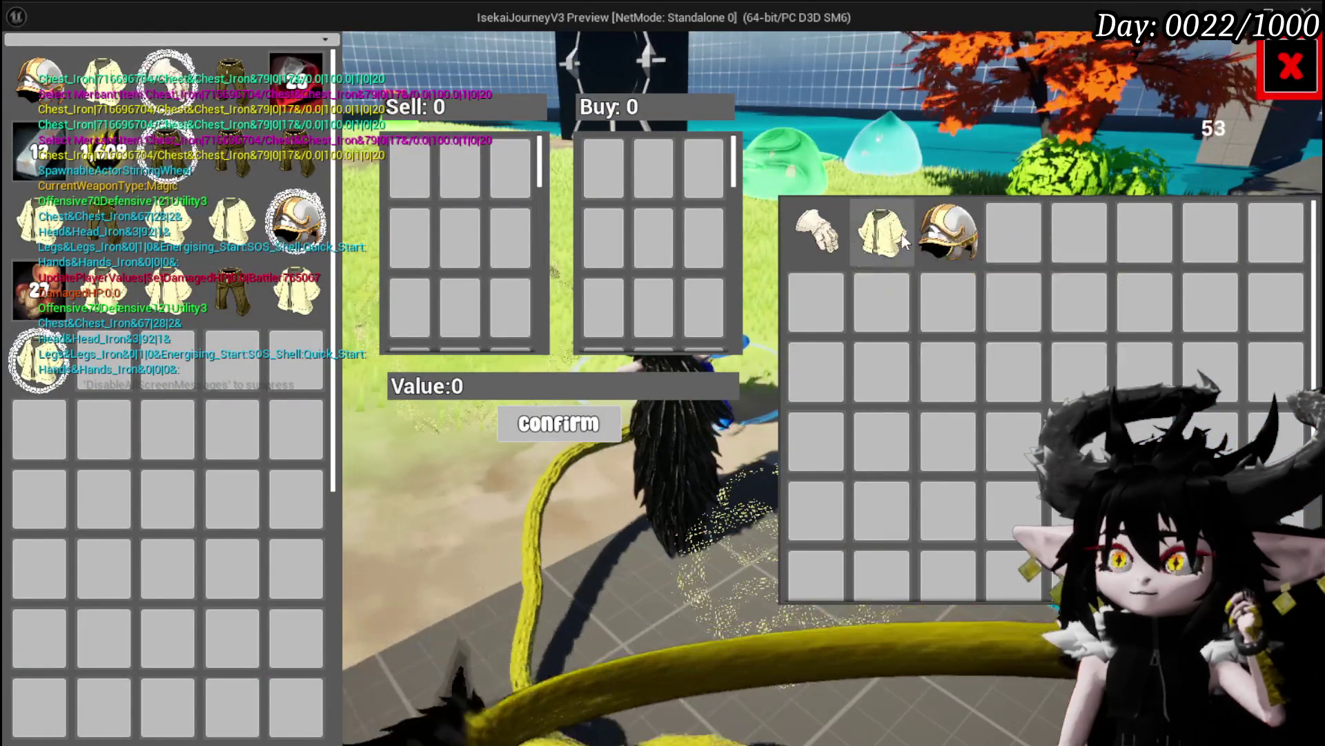
# Pick the helmet, step to the Branch, and inspect the parsing nodes' pin values
pyautogui.click(950, 245)
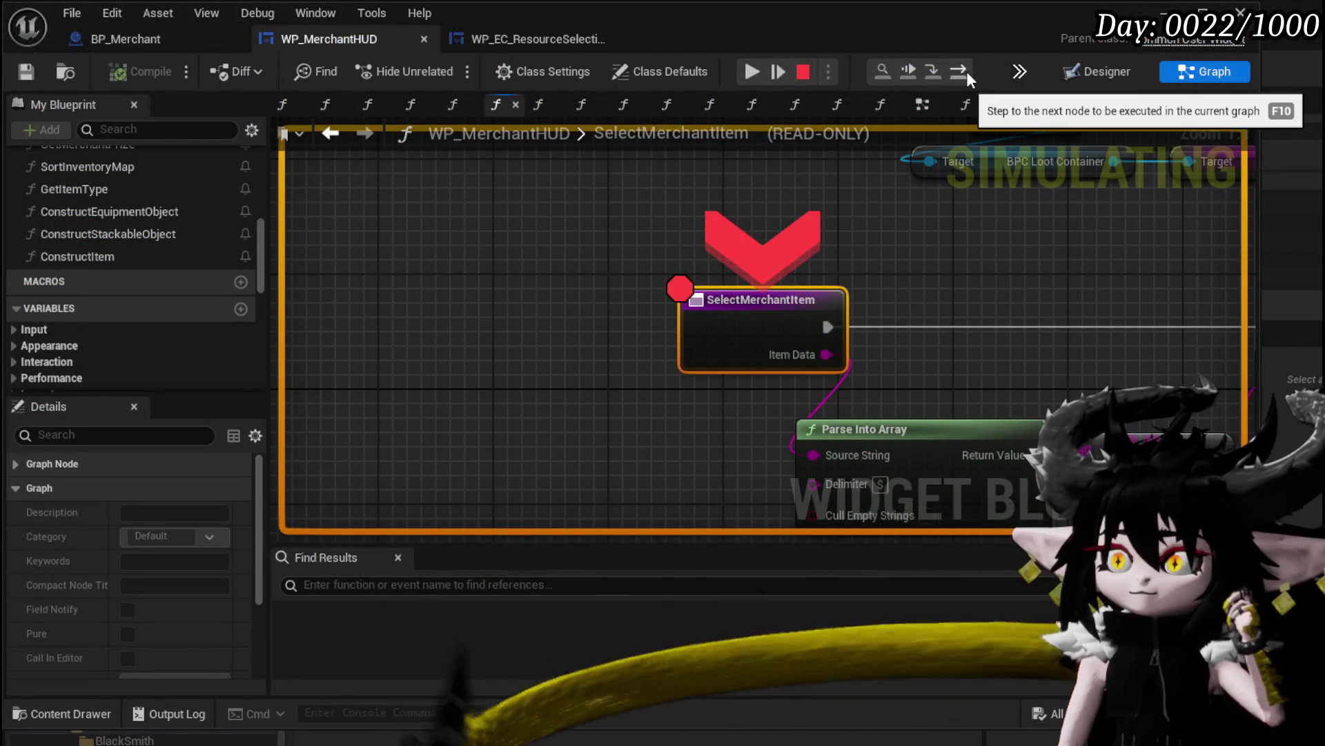
pyautogui.click(966, 72)
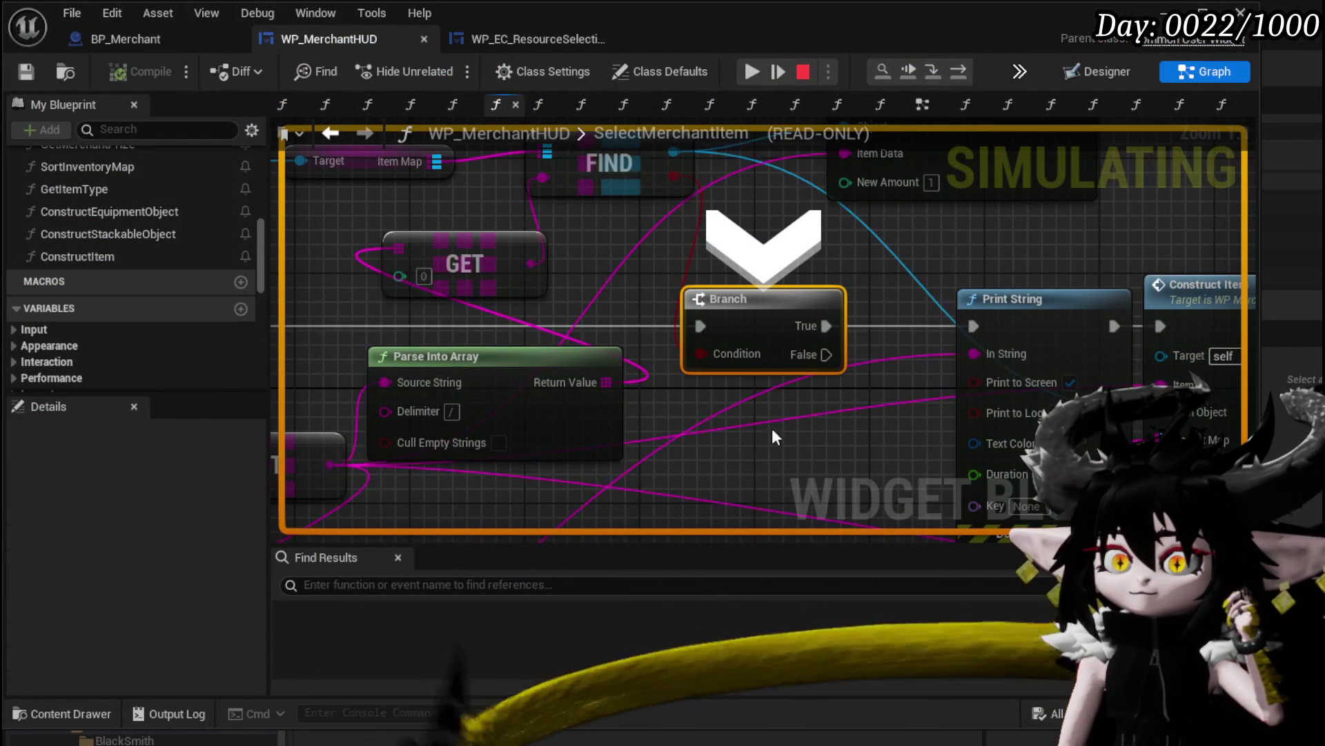
pyautogui.moveTo(371, 414); pyautogui.dragTo(475, 367)
pyautogui.moveTo(467, 359)
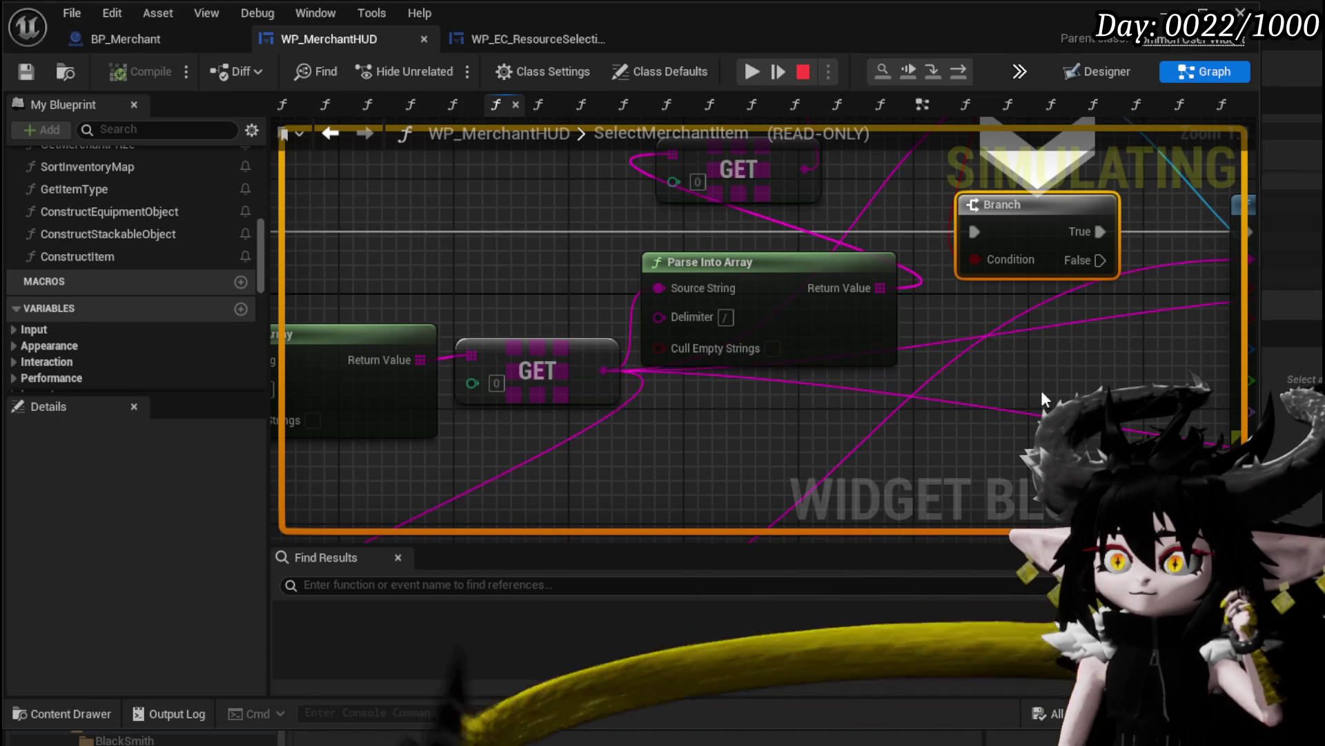
pyautogui.moveTo(1041, 390); pyautogui.dragTo(968, 372)
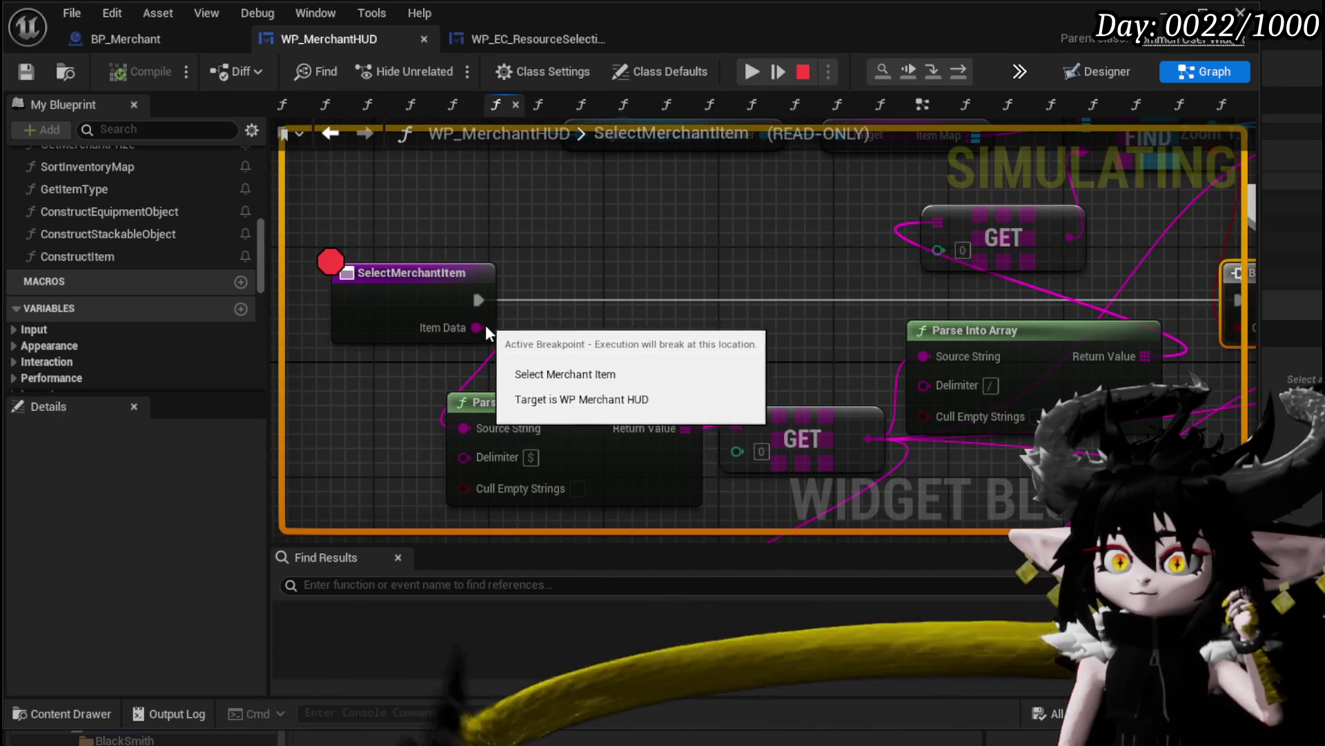
pyautogui.moveTo(500, 343)
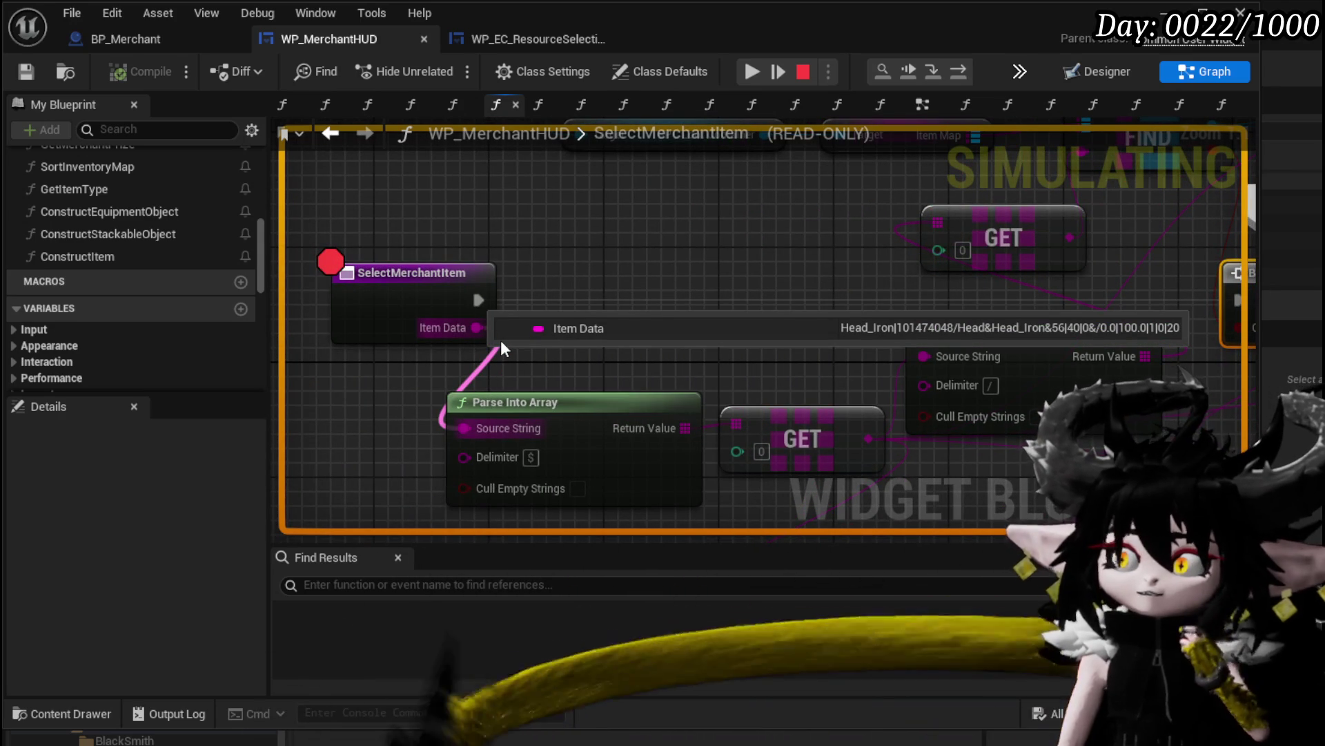
pyautogui.moveTo(1000, 265); pyautogui.dragTo(677, 237)
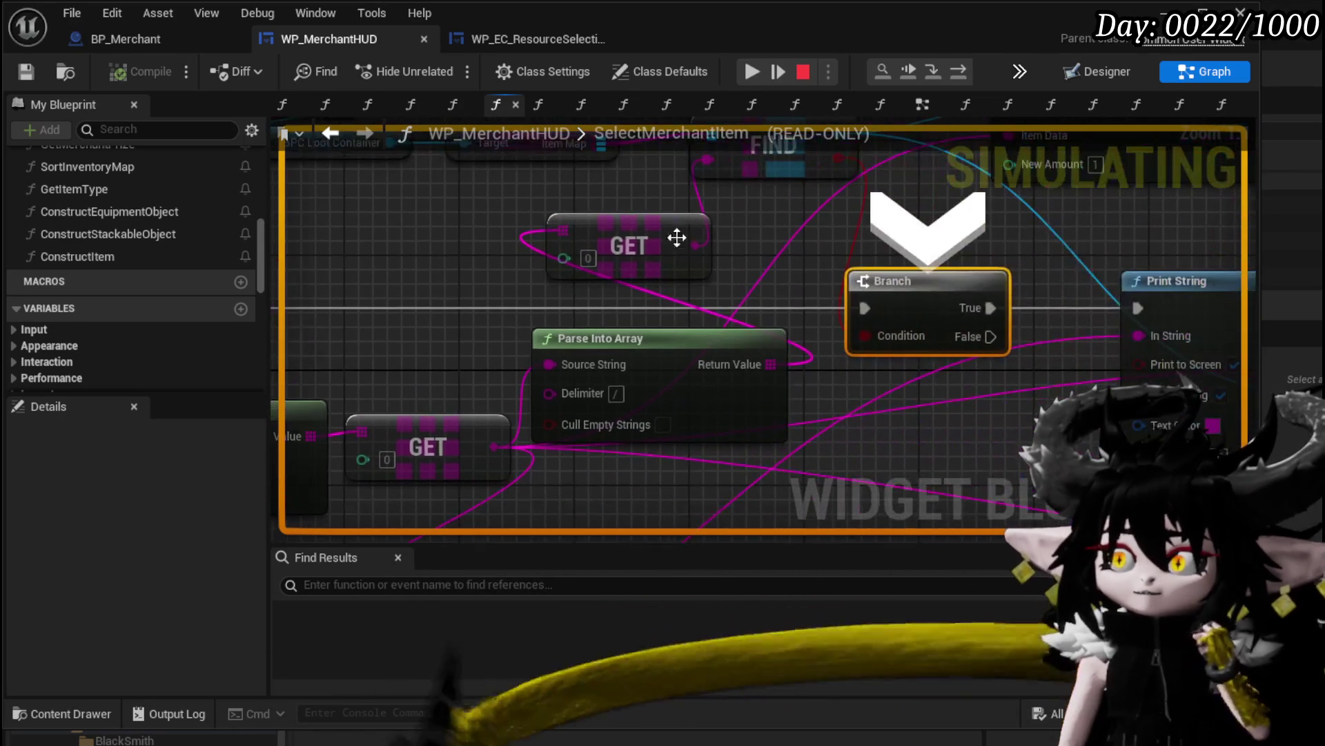
pyautogui.moveTo(984, 216); pyautogui.dragTo(502, 199)
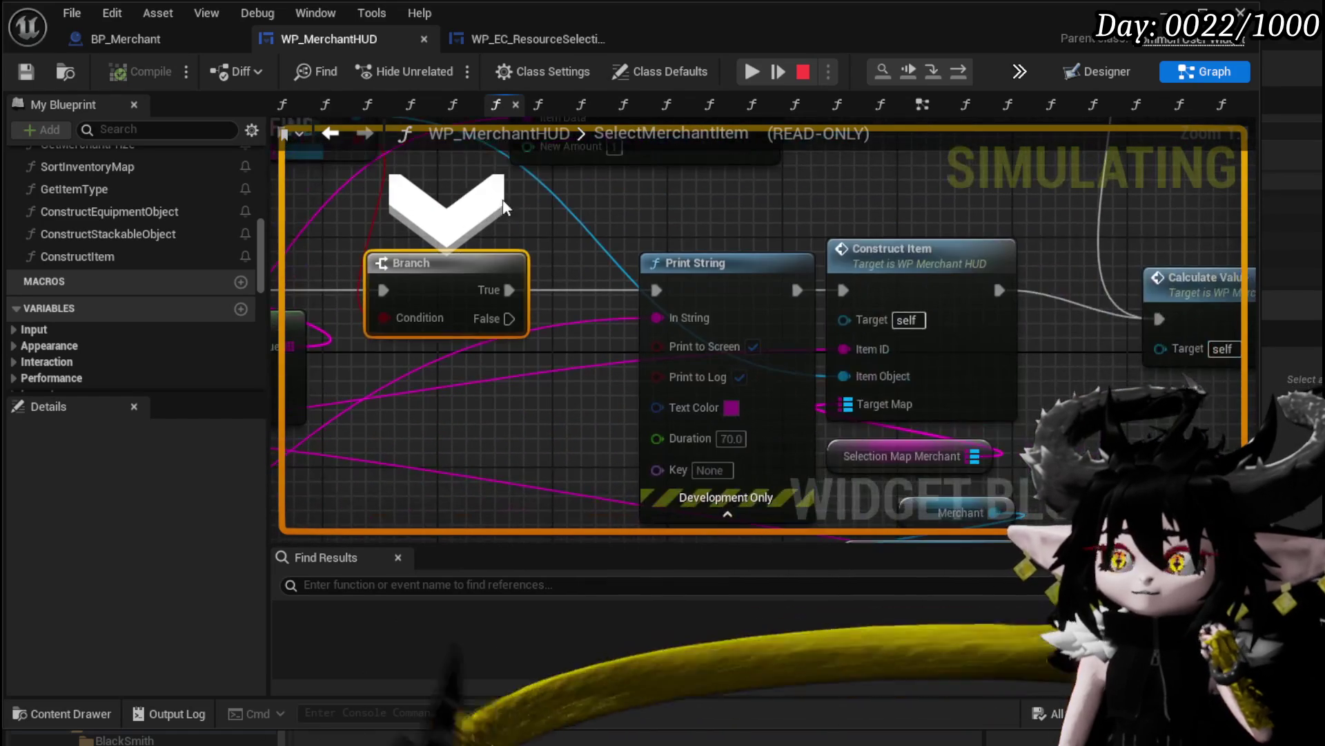
# Step over to Update Merchant Box, step into UpdateMerchantBox, then resume the game
pyautogui.click(954, 73)
pyautogui.click(954, 73)
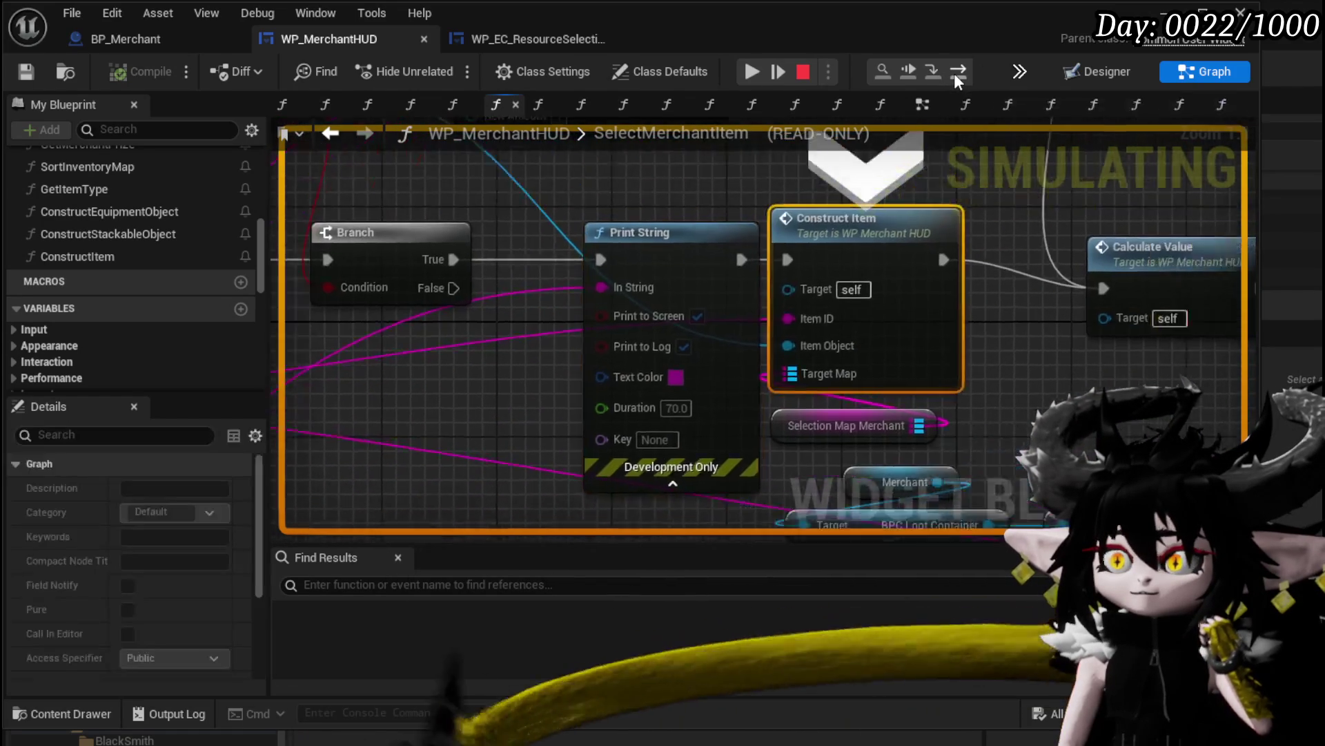
pyautogui.click(954, 73)
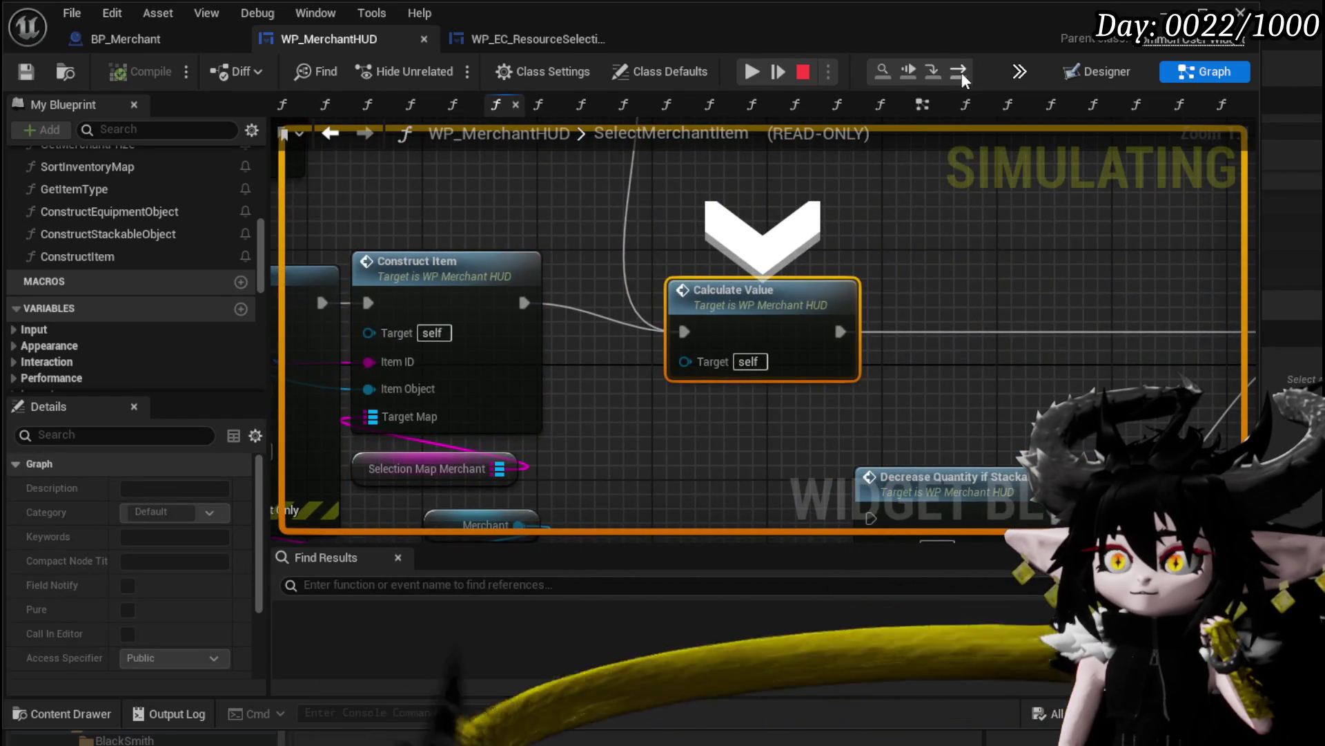
pyautogui.click(963, 73)
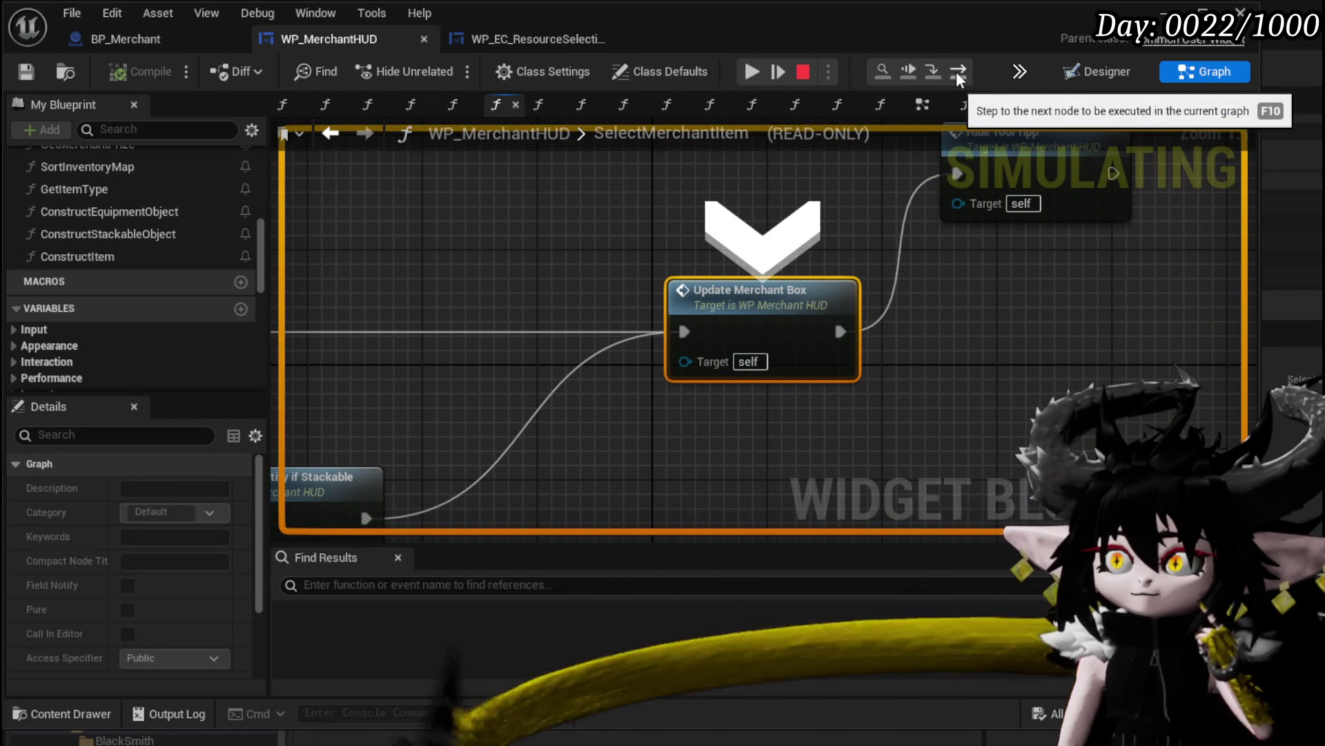
pyautogui.click(935, 69)
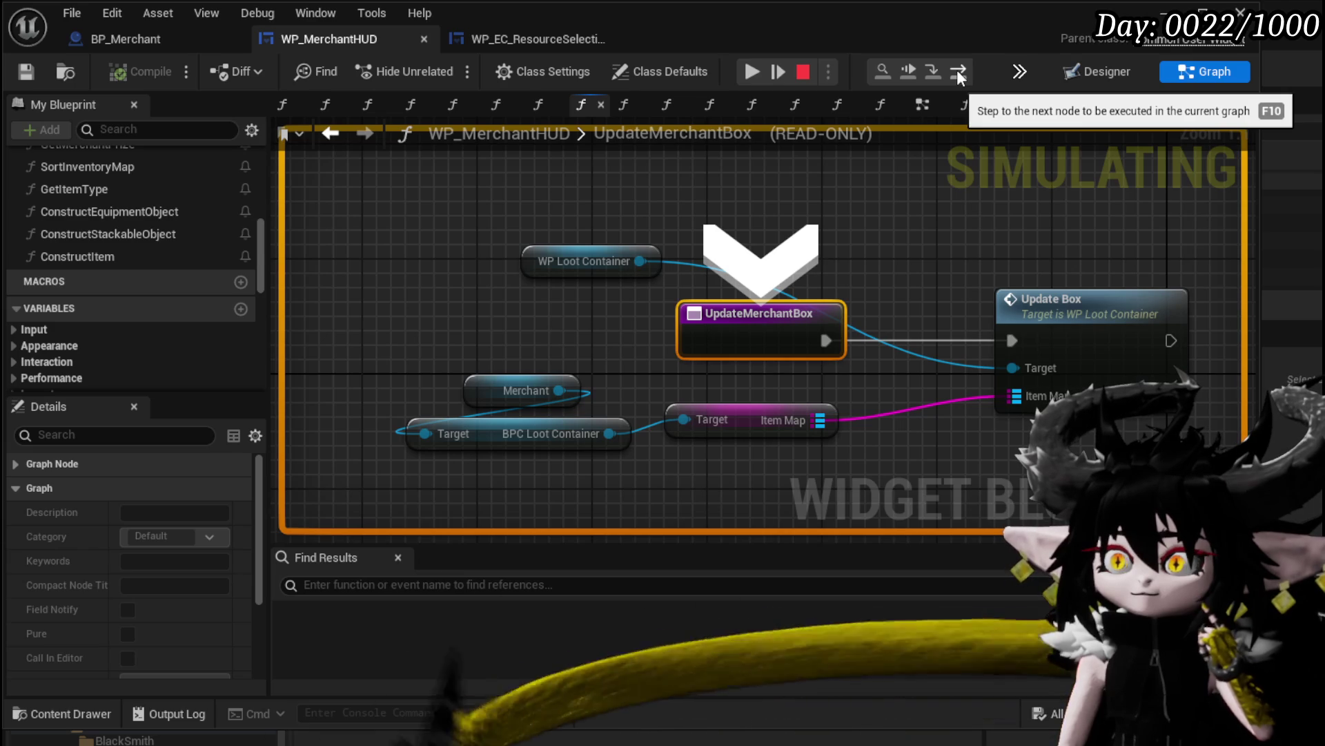
pyautogui.click(754, 69)
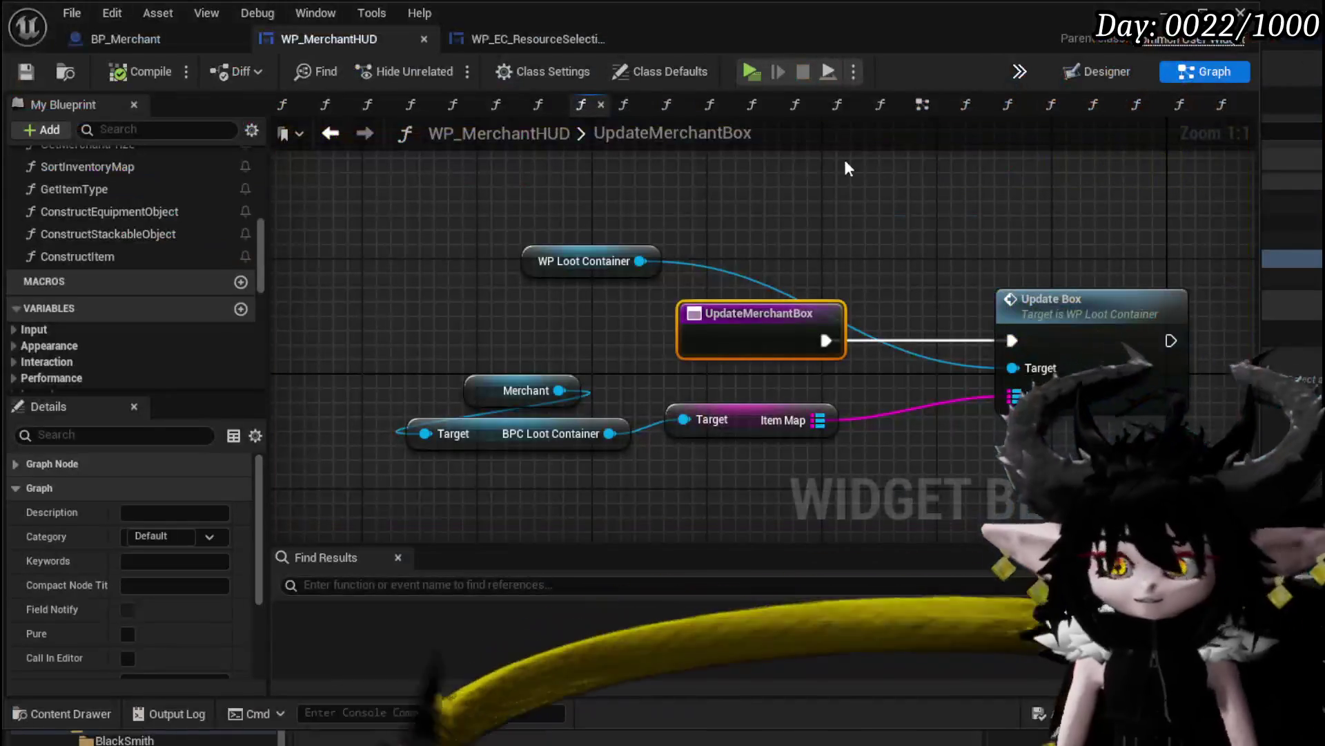
# Back in SelectMerchantItem, connect Selection Map Merchant to Add Full Map's Item Map
pyautogui.click(332, 133)
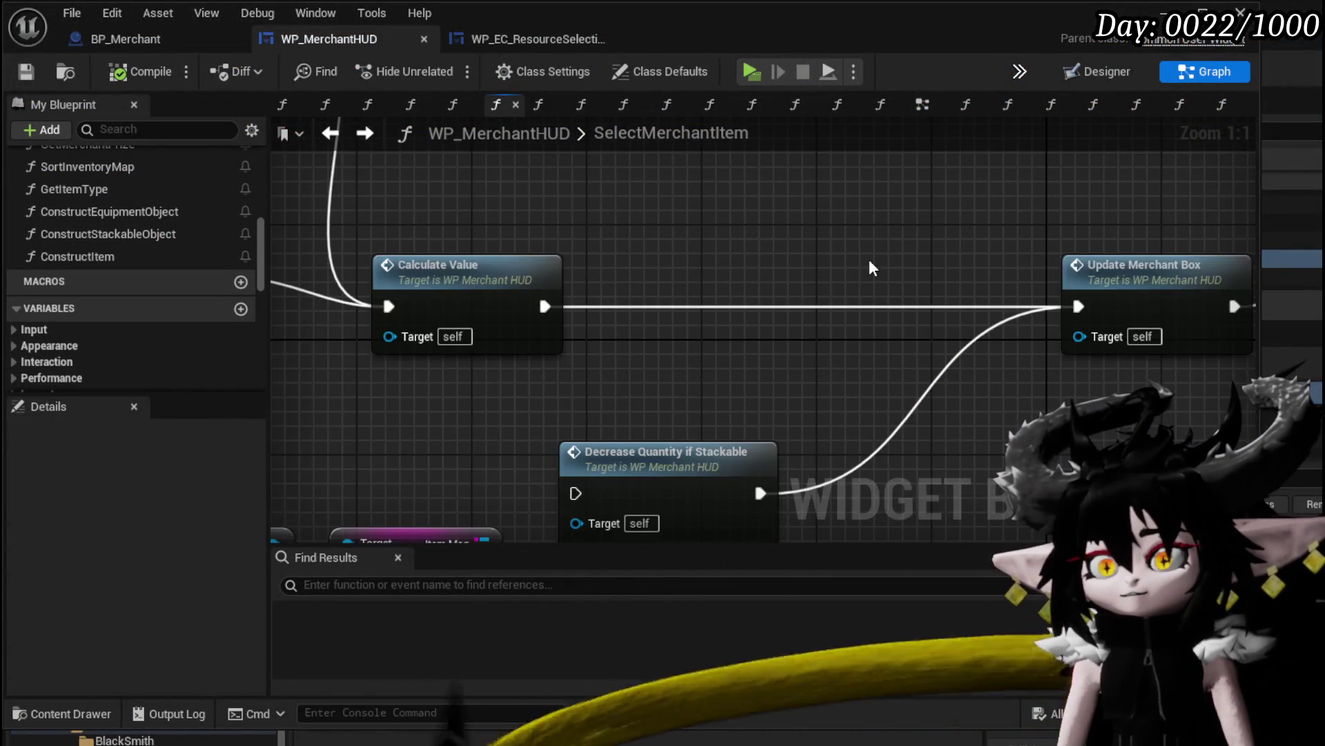
pyautogui.moveTo(711, 288); pyautogui.dragTo(674, 285)
pyautogui.scroll(-2, 967, 304)
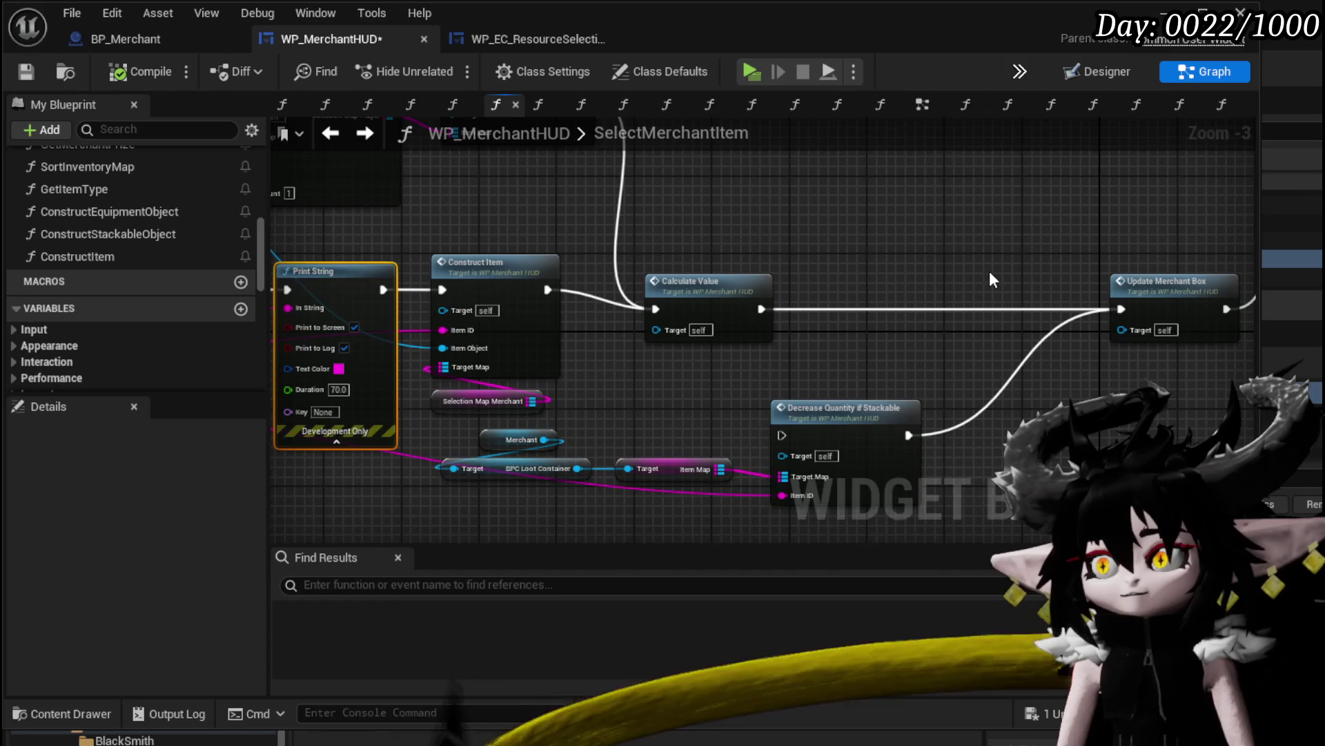
pyautogui.moveTo(372, 259)
pyautogui.mouseDown()
pyautogui.moveTo(814, 262)
pyautogui.moveTo(992, 422)
pyautogui.moveTo(591, 380)
pyautogui.mouseUp()
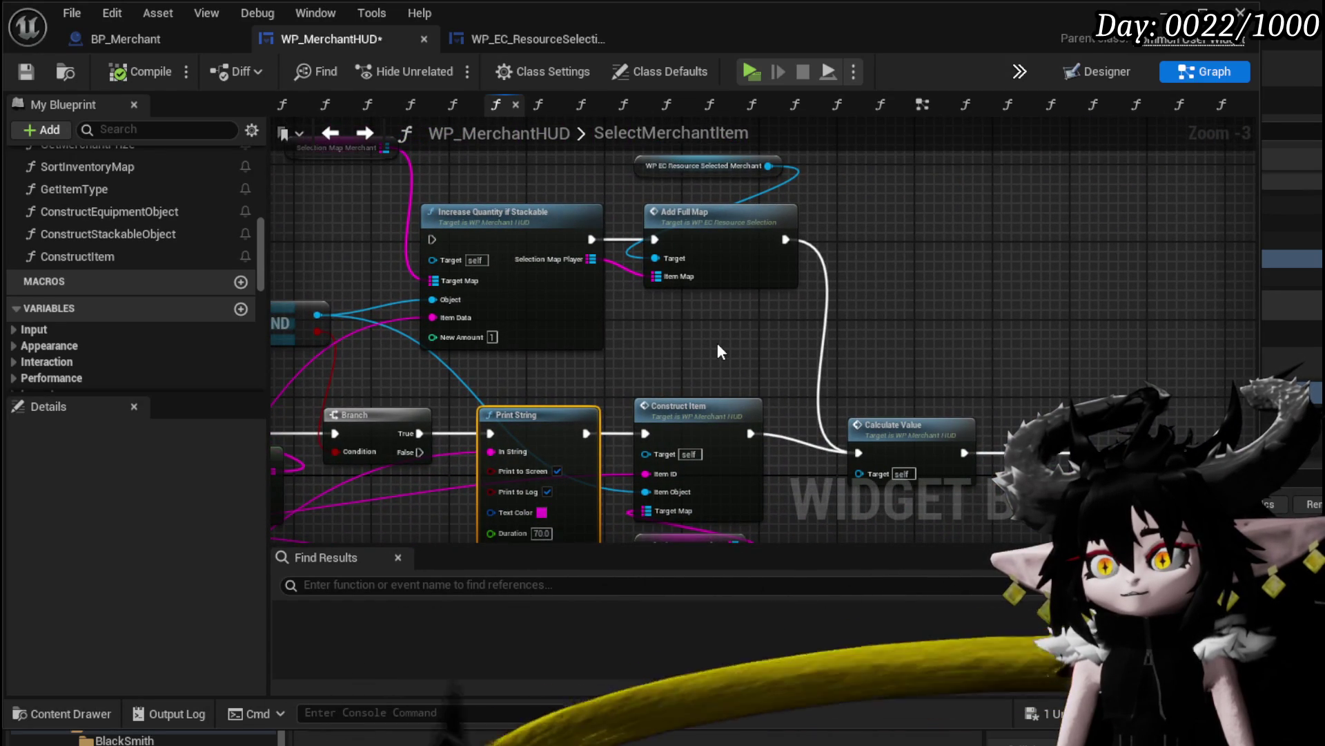
pyautogui.moveTo(719, 327); pyautogui.dragTo(847, 143)
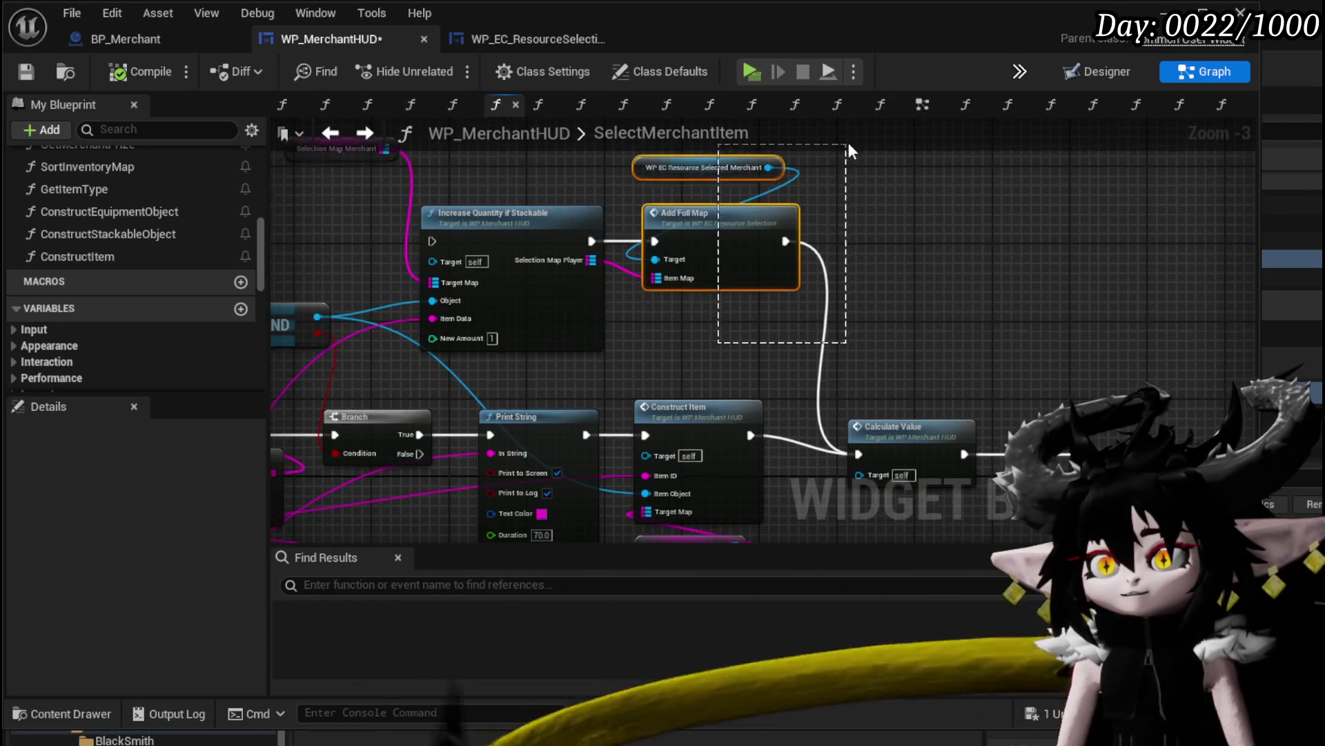
pyautogui.moveTo(481, 202); pyautogui.dragTo(561, 298)
pyautogui.moveTo(465, 244)
pyautogui.mouseDown()
pyautogui.moveTo(671, 316)
pyautogui.moveTo(725, 372)
pyautogui.mouseUp()
pyautogui.moveTo(407, 246)
pyautogui.mouseDown()
pyautogui.moveTo(675, 213)
pyautogui.moveTo(985, 393)
pyautogui.mouseUp()
pyautogui.click(763, 370)
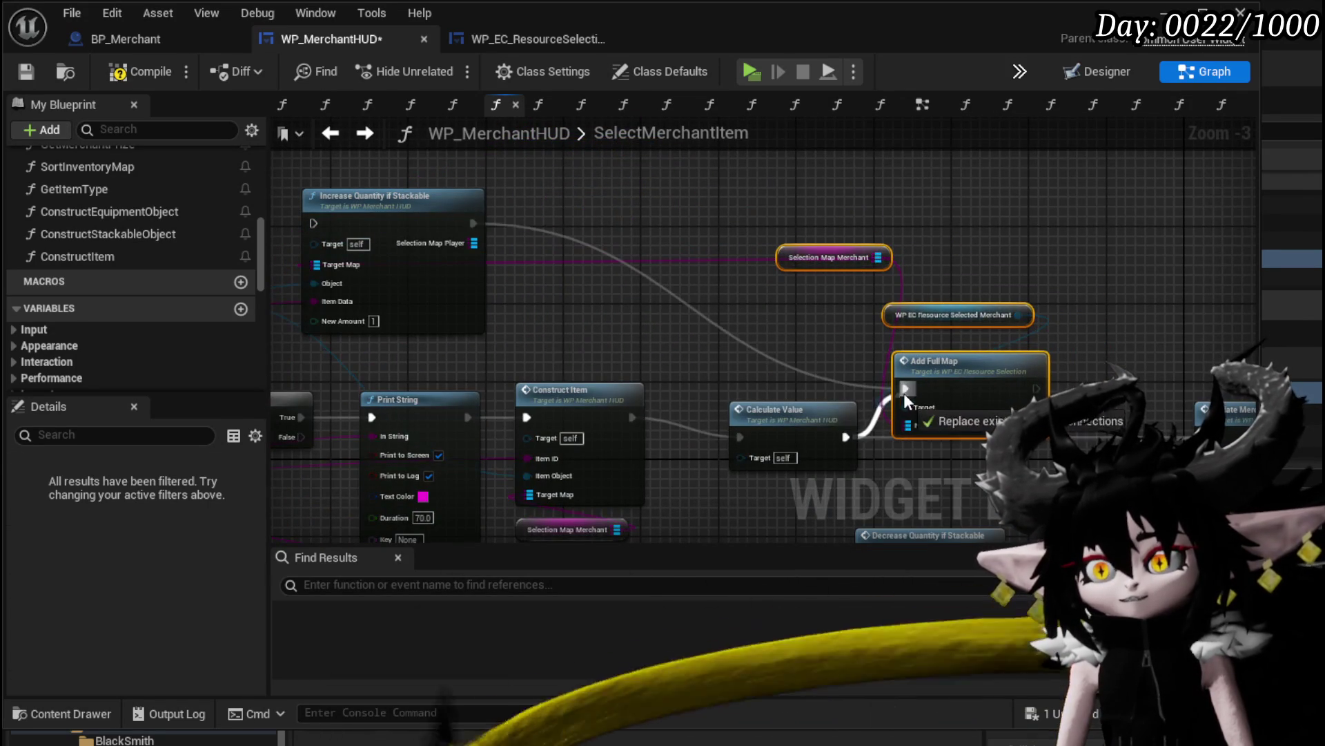
# Route Construct Item's execution through Add Full Map into Calculate Value and align the nodes
pyautogui.moveTo(906, 401); pyautogui.dragTo(905, 390)
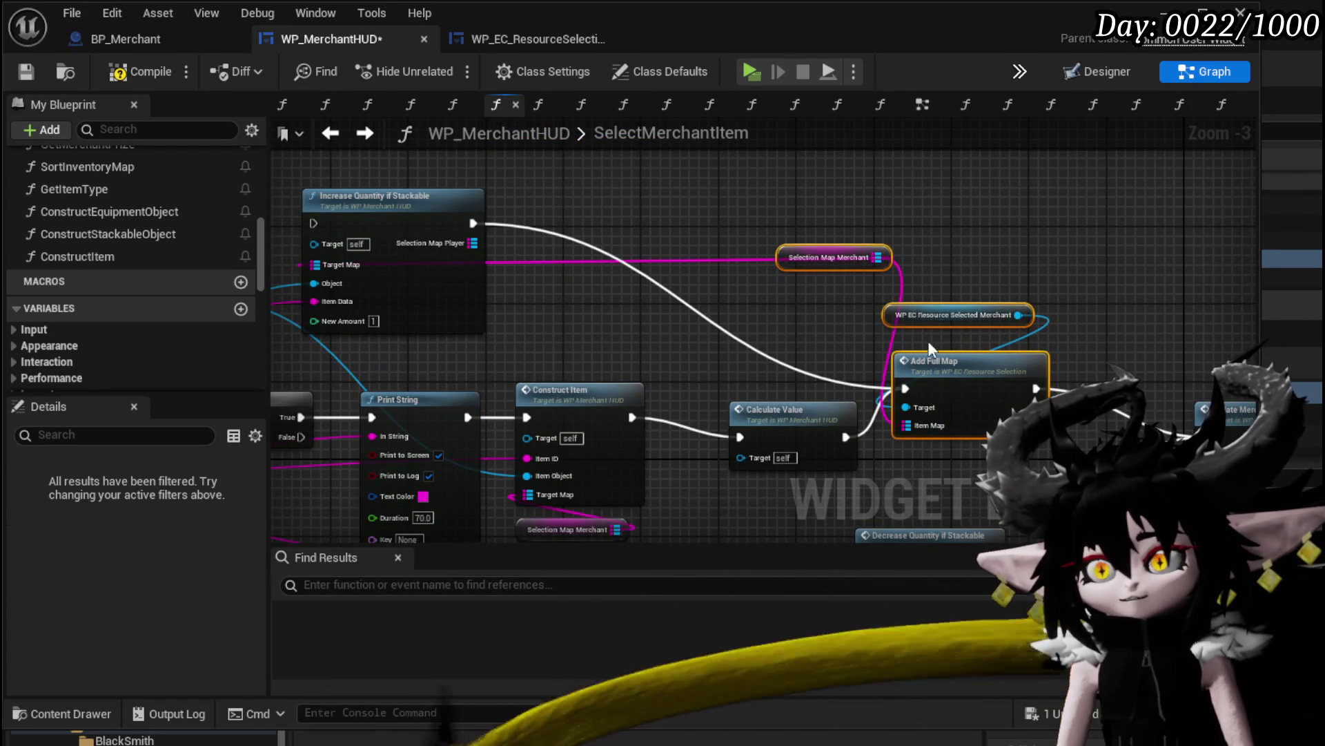
pyautogui.moveTo(860, 212); pyautogui.dragTo(944, 314)
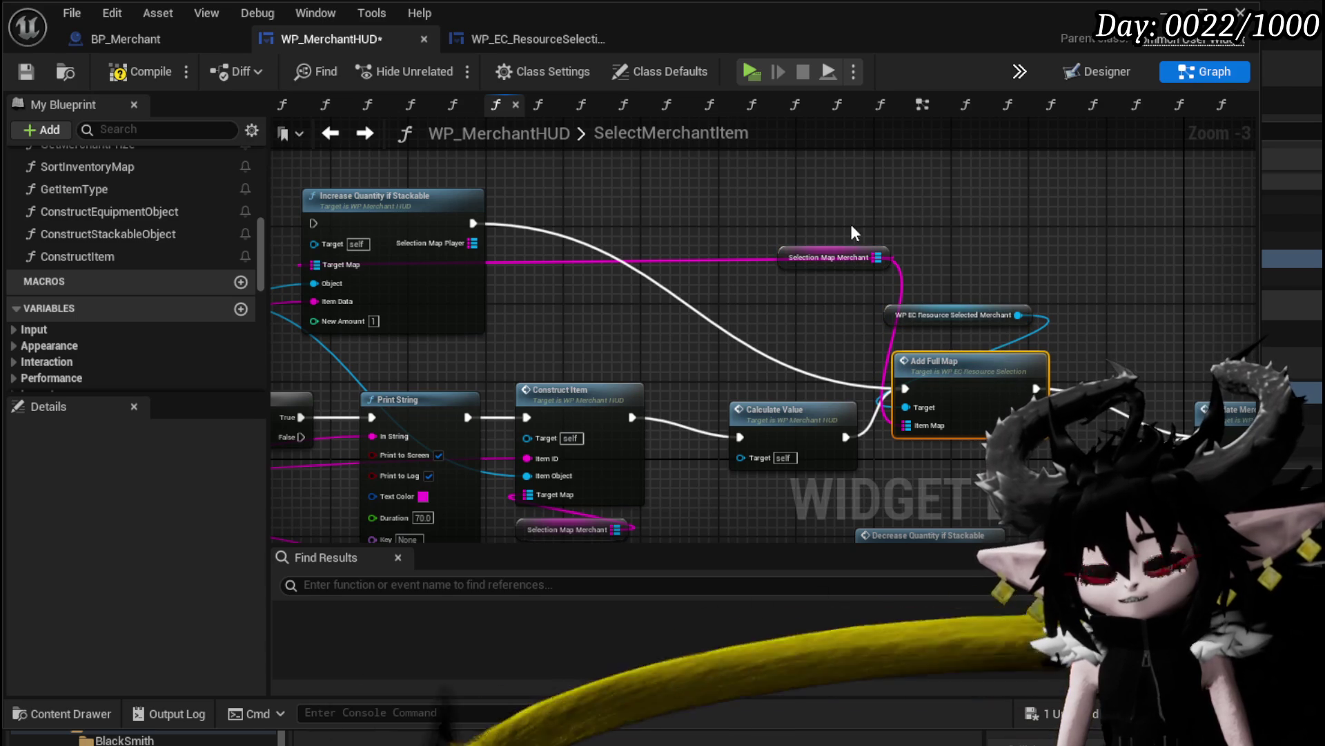
pyautogui.moveTo(850, 223)
pyautogui.mouseDown()
pyautogui.moveTo(987, 369)
pyautogui.moveTo(797, 275)
pyautogui.moveTo(815, 324)
pyautogui.mouseUp()
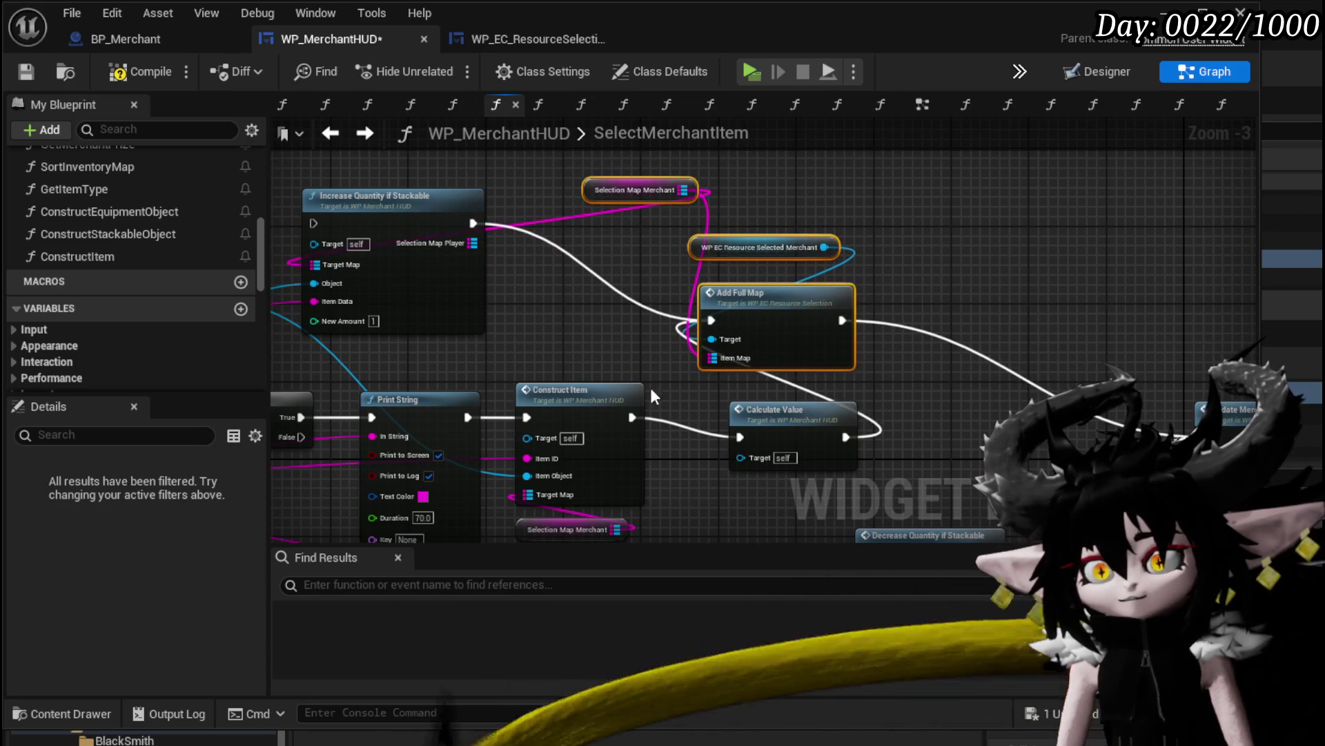
pyautogui.moveTo(629, 413); pyautogui.dragTo(711, 320)
pyautogui.moveTo(842, 320)
pyautogui.mouseDown()
pyautogui.moveTo(727, 425)
pyautogui.moveTo(736, 435)
pyautogui.mouseUp()
pyautogui.moveTo(838, 426); pyautogui.dragTo(1002, 415)
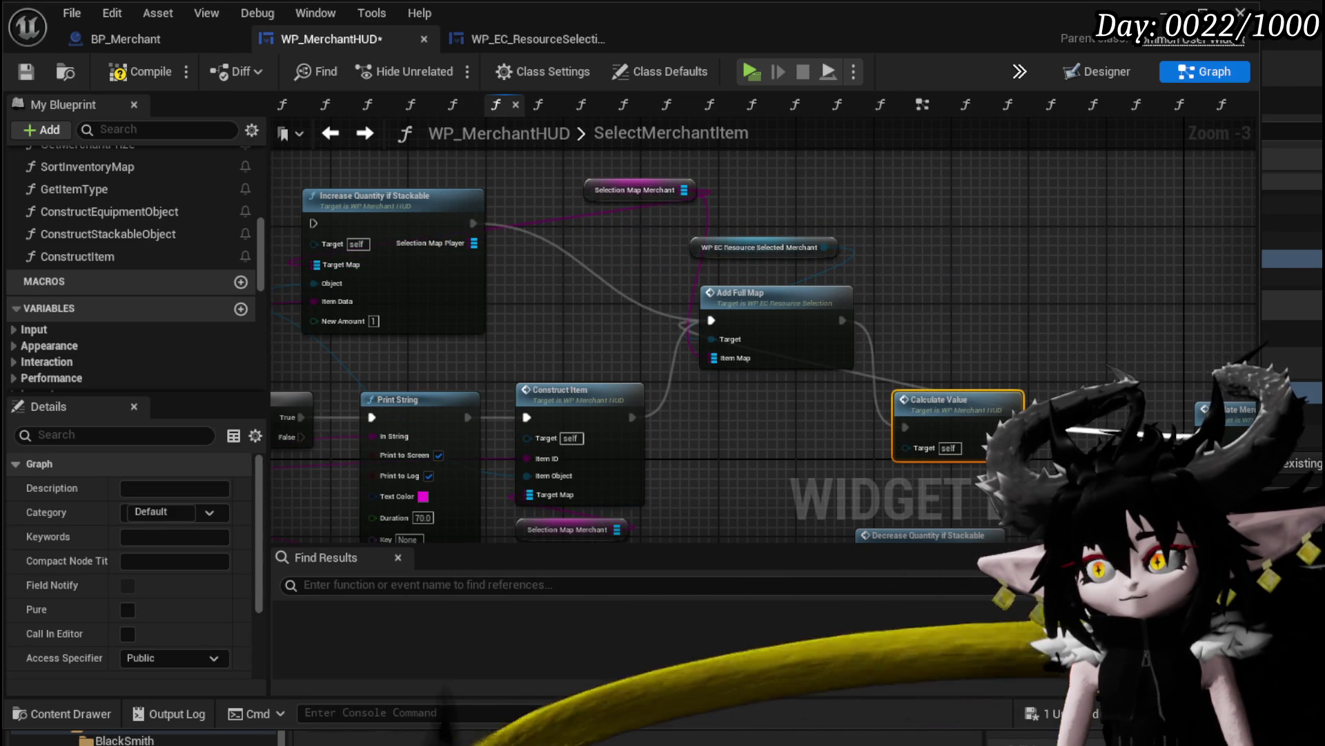
pyautogui.moveTo(803, 193); pyautogui.dragTo(800, 195)
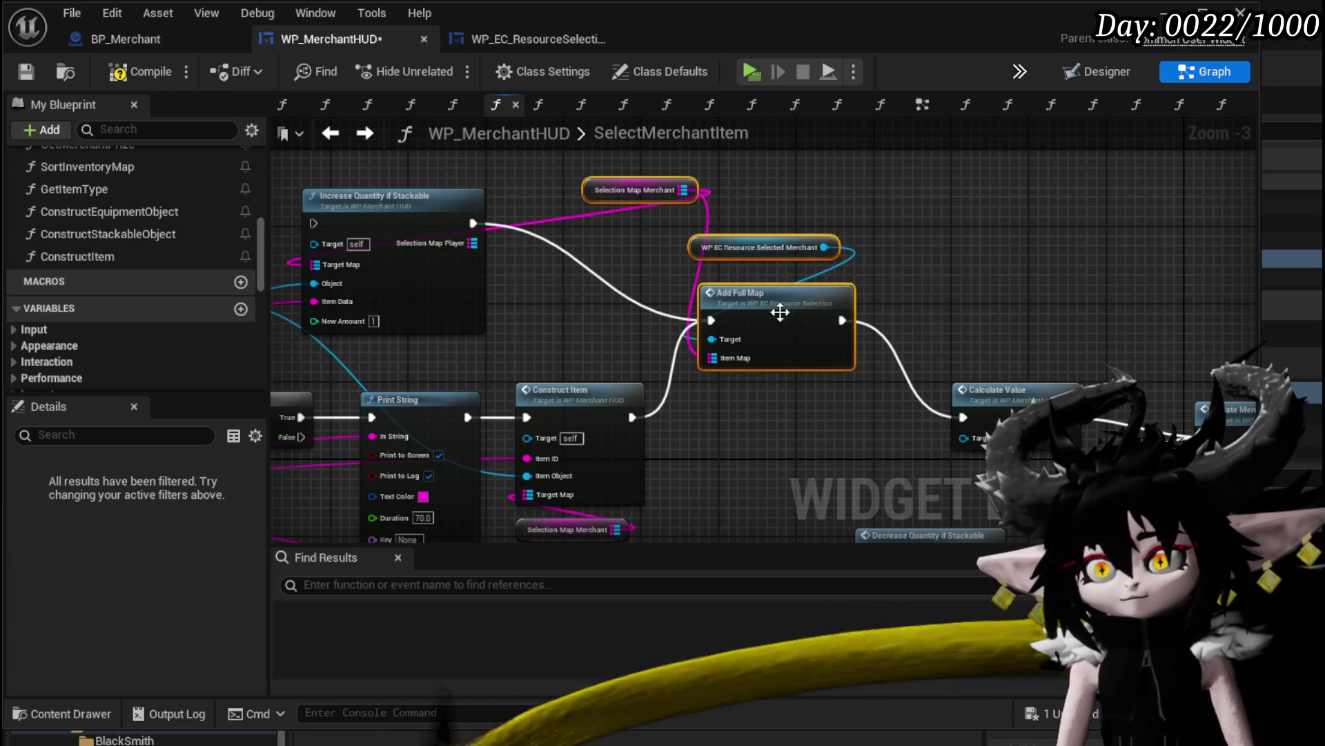
pyautogui.moveTo(778, 305); pyautogui.dragTo(818, 432)
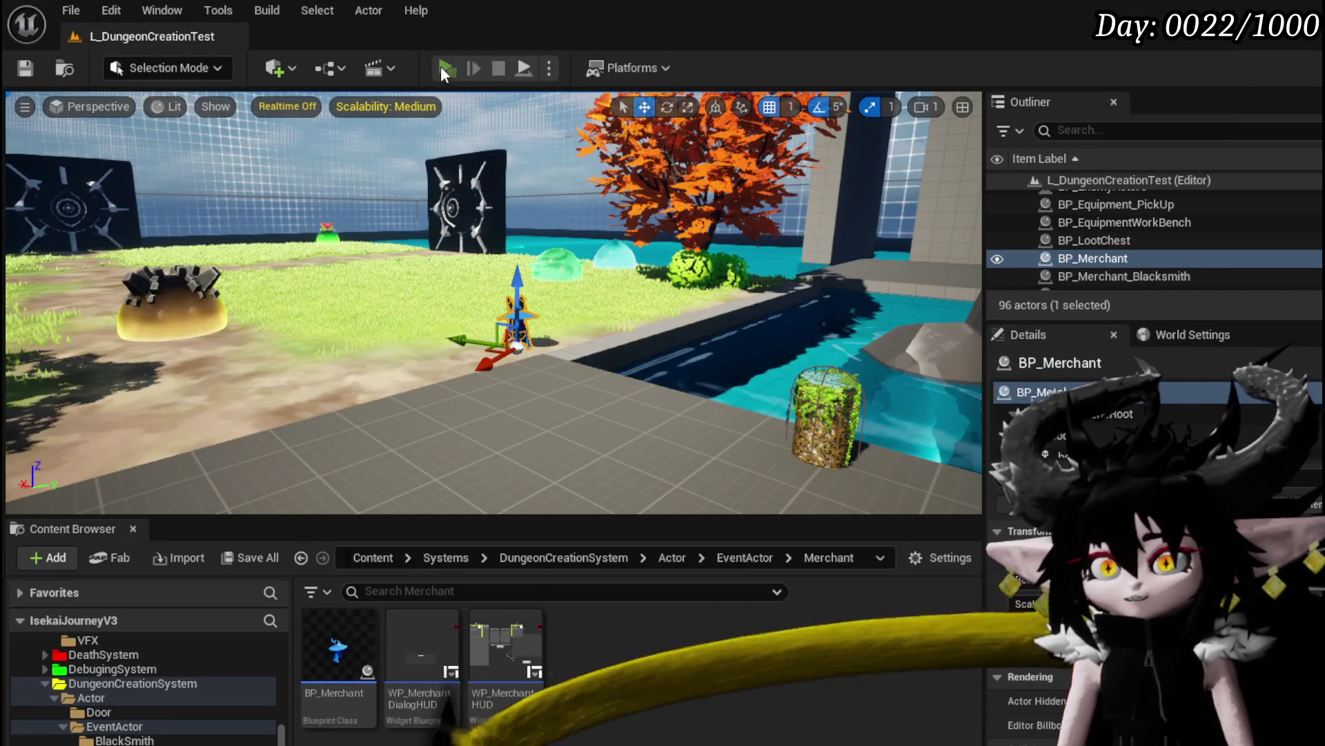
# Play, trade with the merchant, select the iron helmet to hit the breakpoint, resume, then pick another item
pyautogui.click(445, 67)
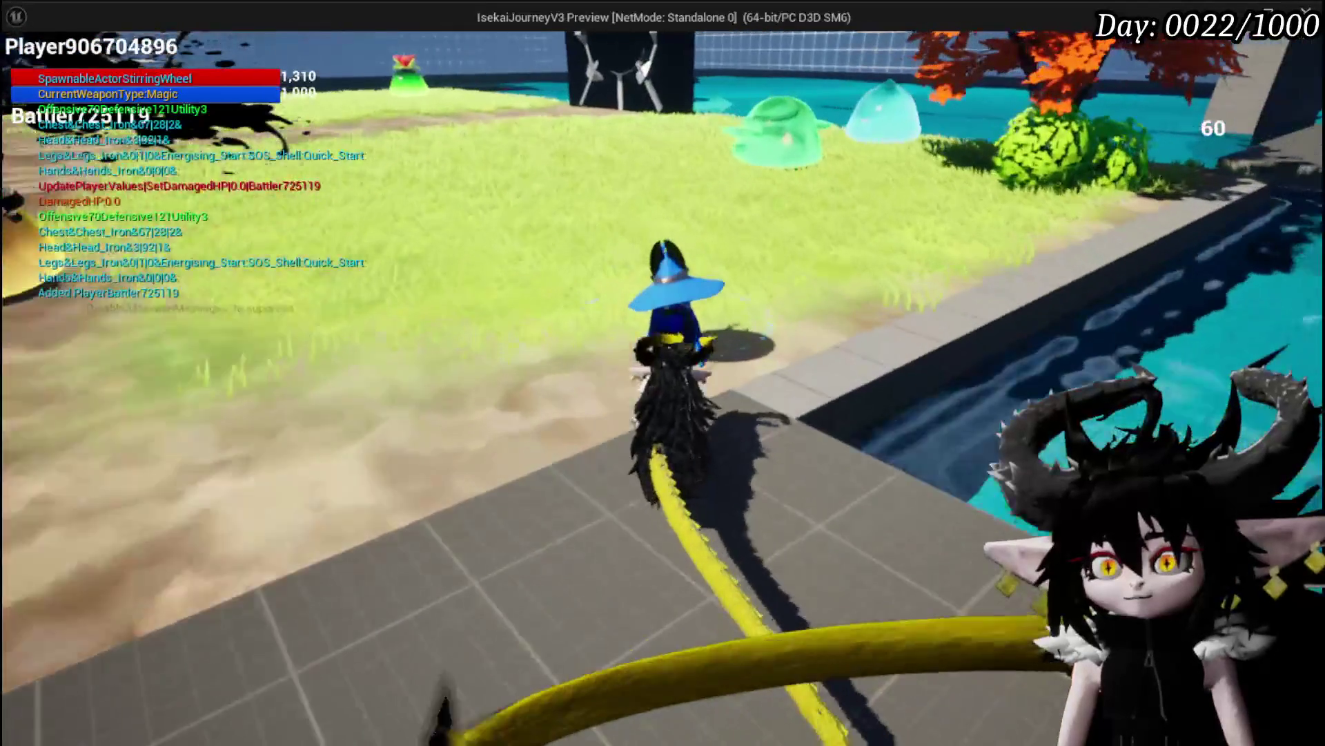
pyautogui.press('e')
pyautogui.click(935, 583)
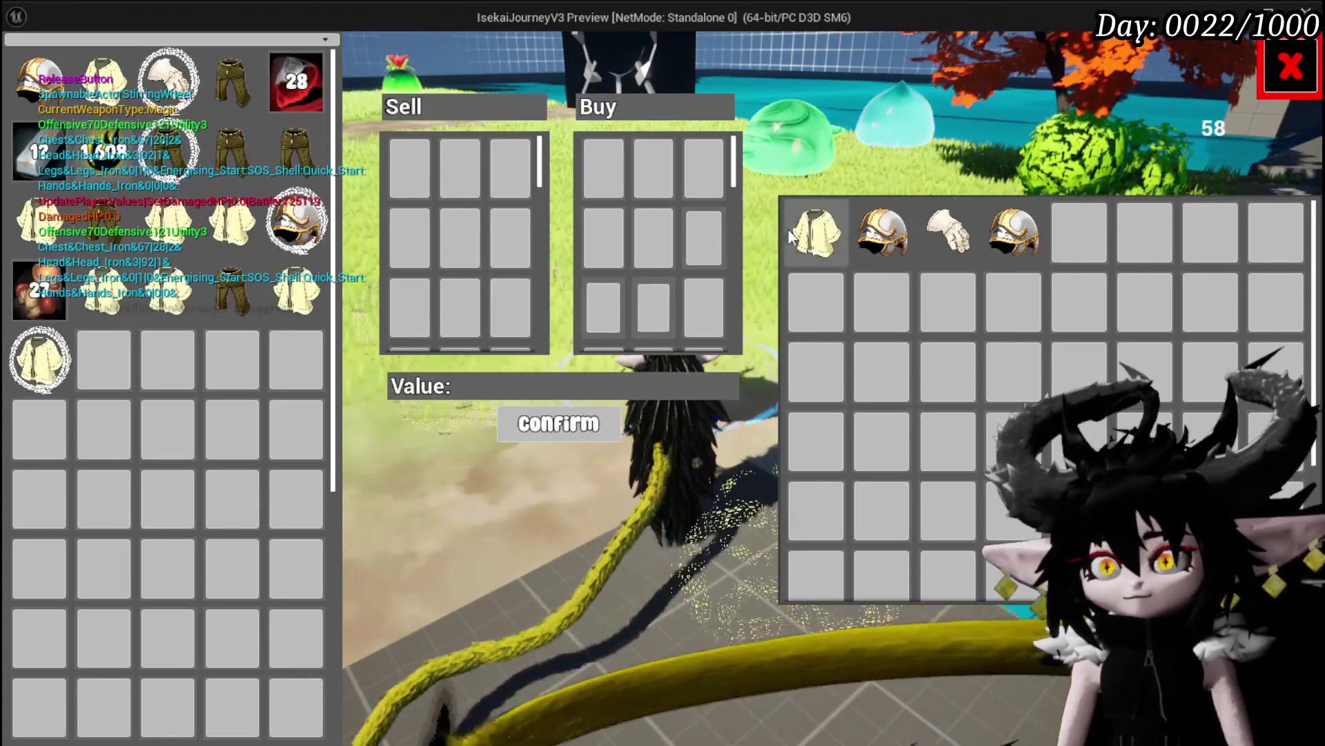
pyautogui.click(871, 235)
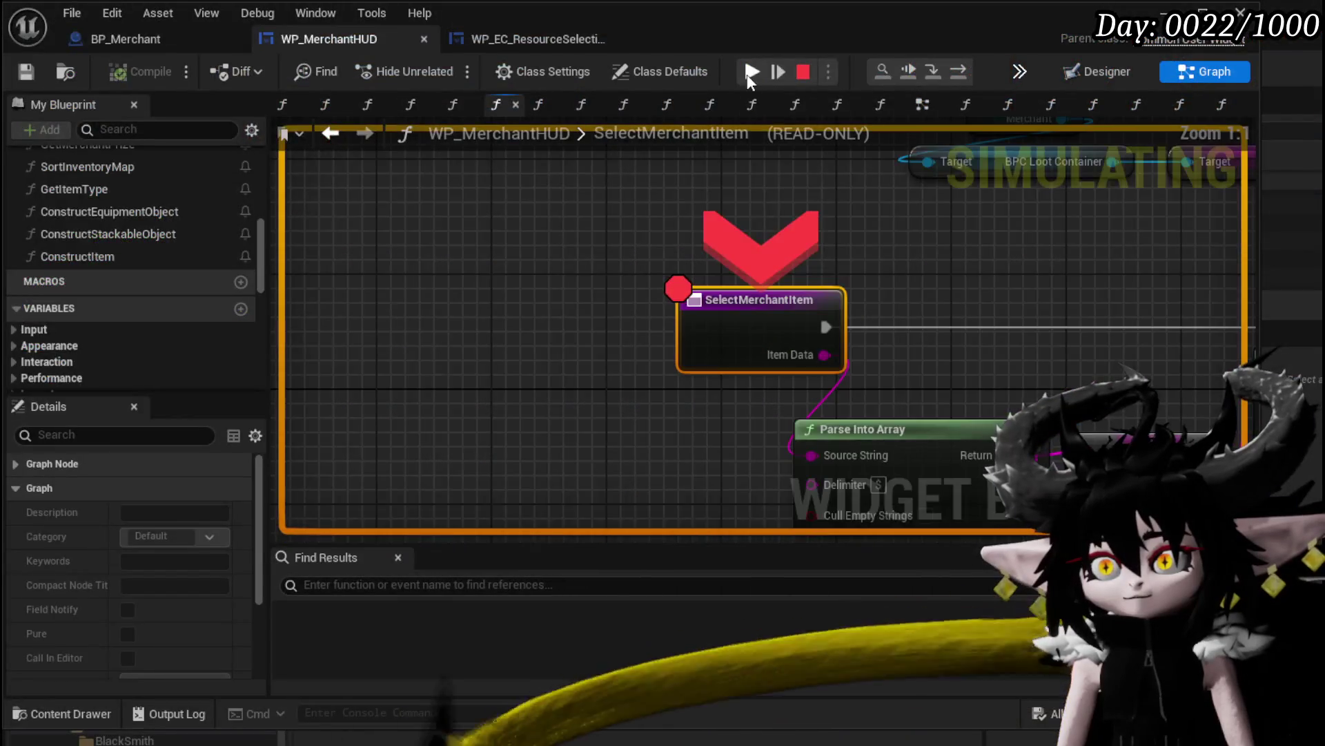
pyautogui.click(751, 73)
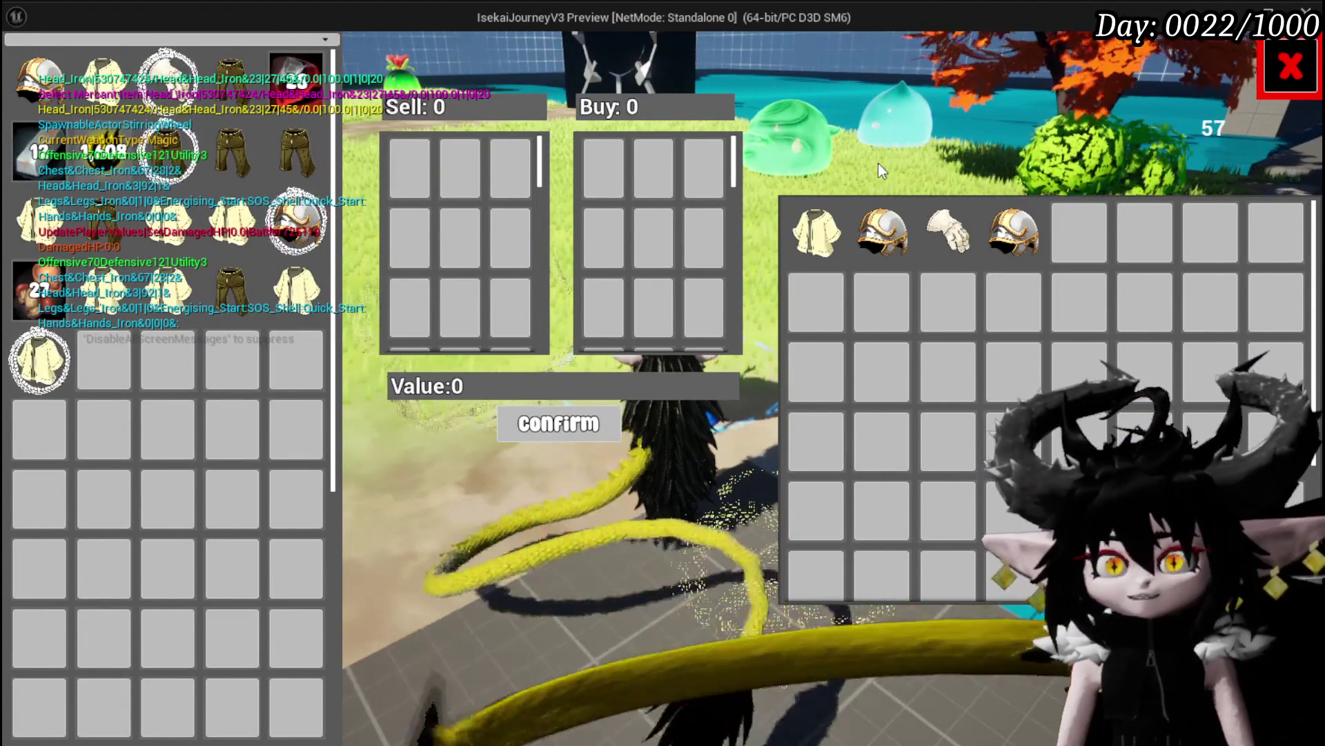
pyautogui.click(1290, 66)
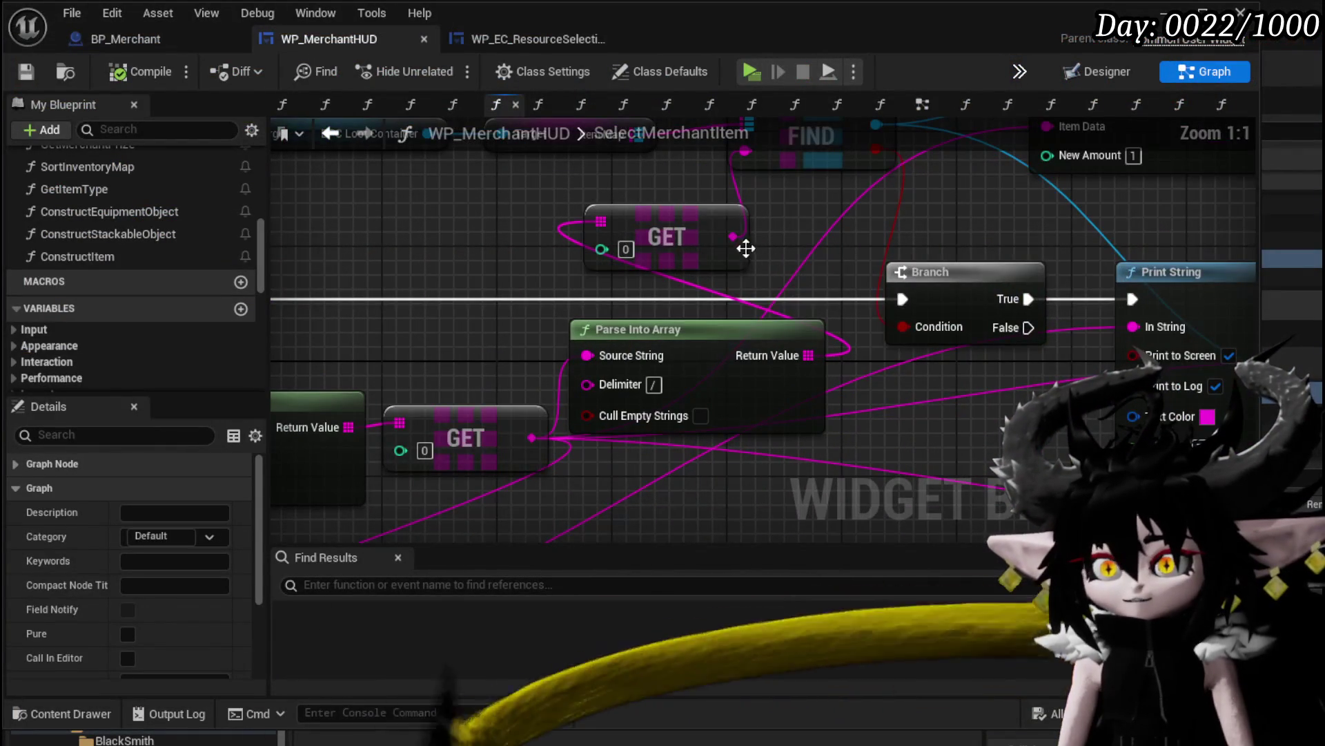
# Connect the GET output to Construct Item's Item ID pin, then compile and save the blueprint
pyautogui.moveTo(733, 236); pyautogui.dragTo(952, 448)
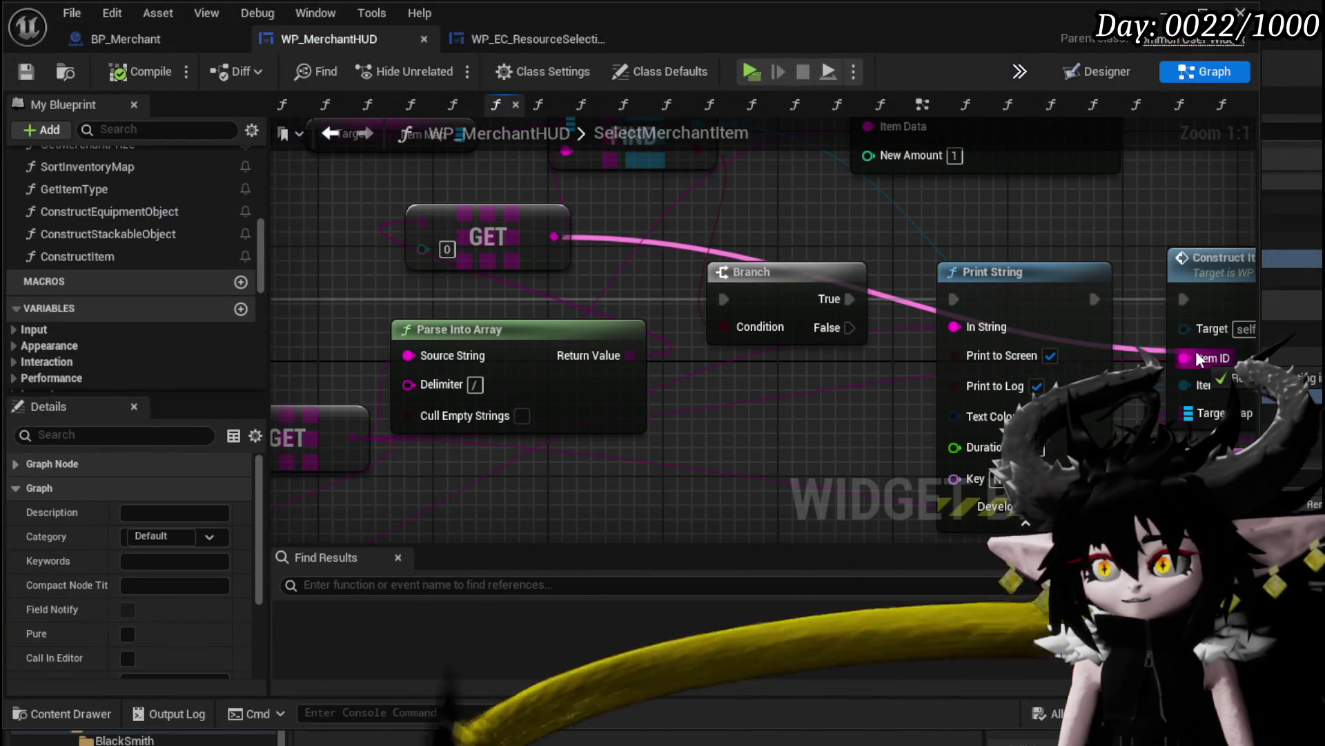
pyautogui.moveTo(1199, 359); pyautogui.dragTo(1199, 359)
pyautogui.scroll(-2, 685, 222)
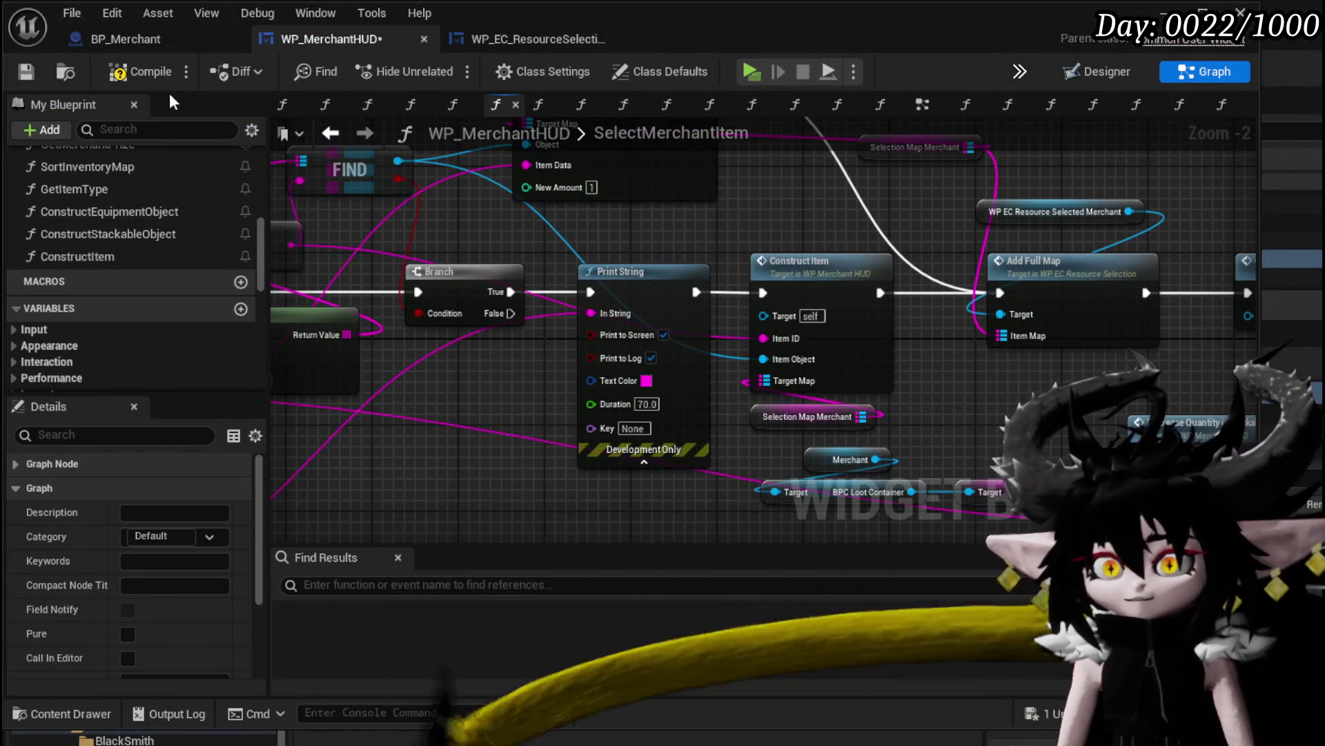
pyautogui.click(97, 69)
pyautogui.click(30, 73)
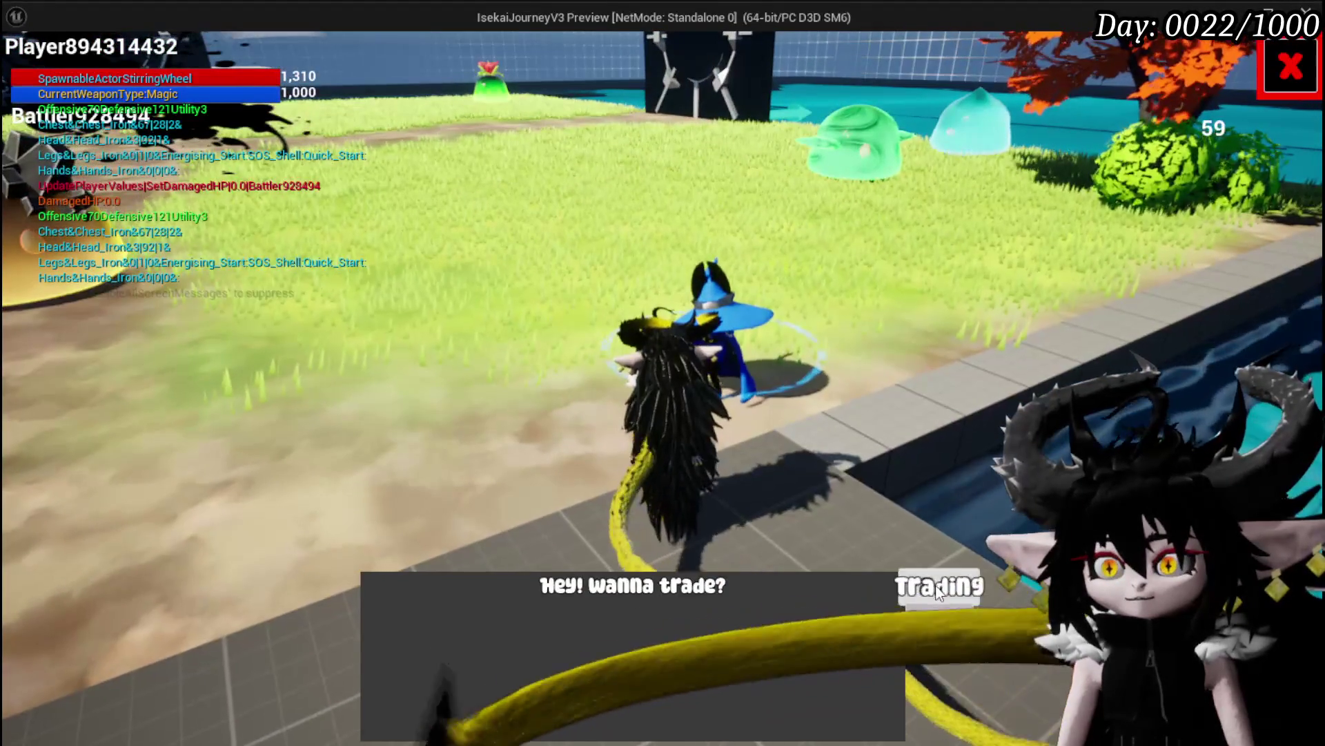
# Open the trade screen, select merchant items to hit the breakpoint, and resume between picks
pyautogui.click(939, 585)
pyautogui.click(904, 254)
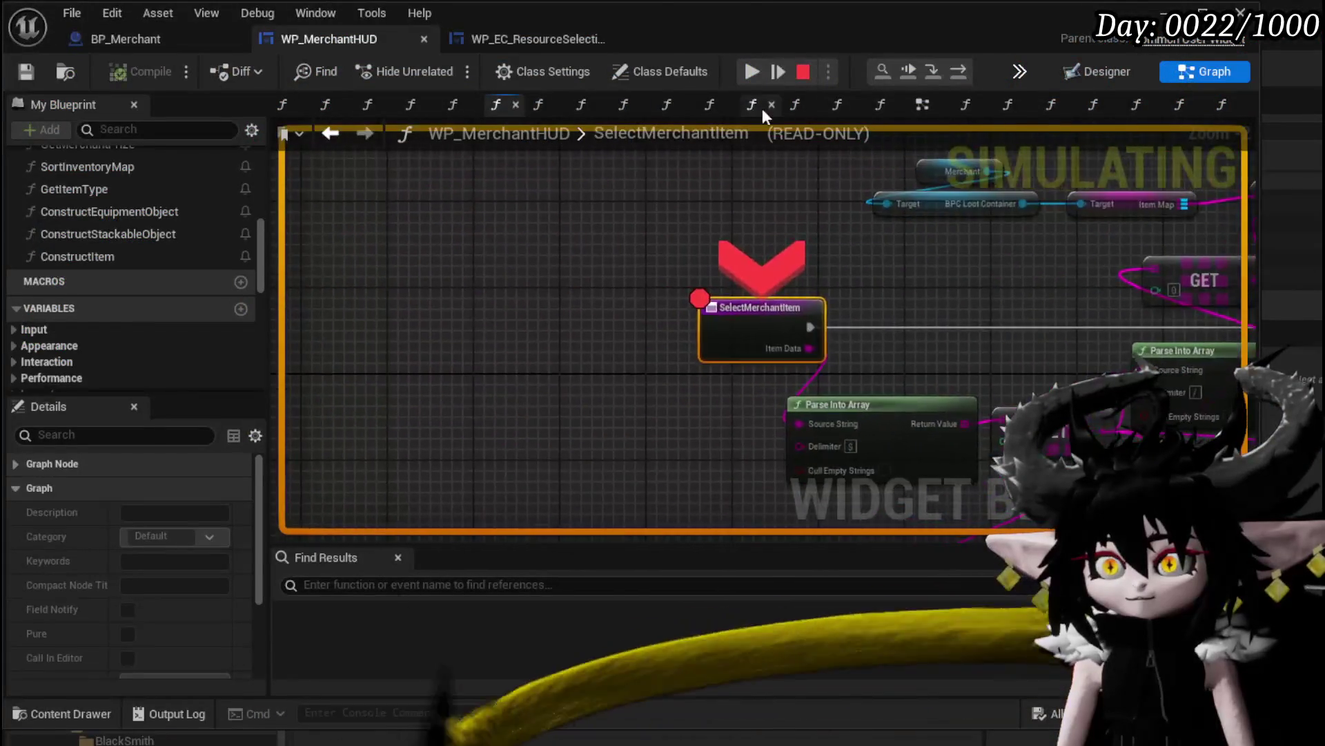
pyautogui.click(747, 69)
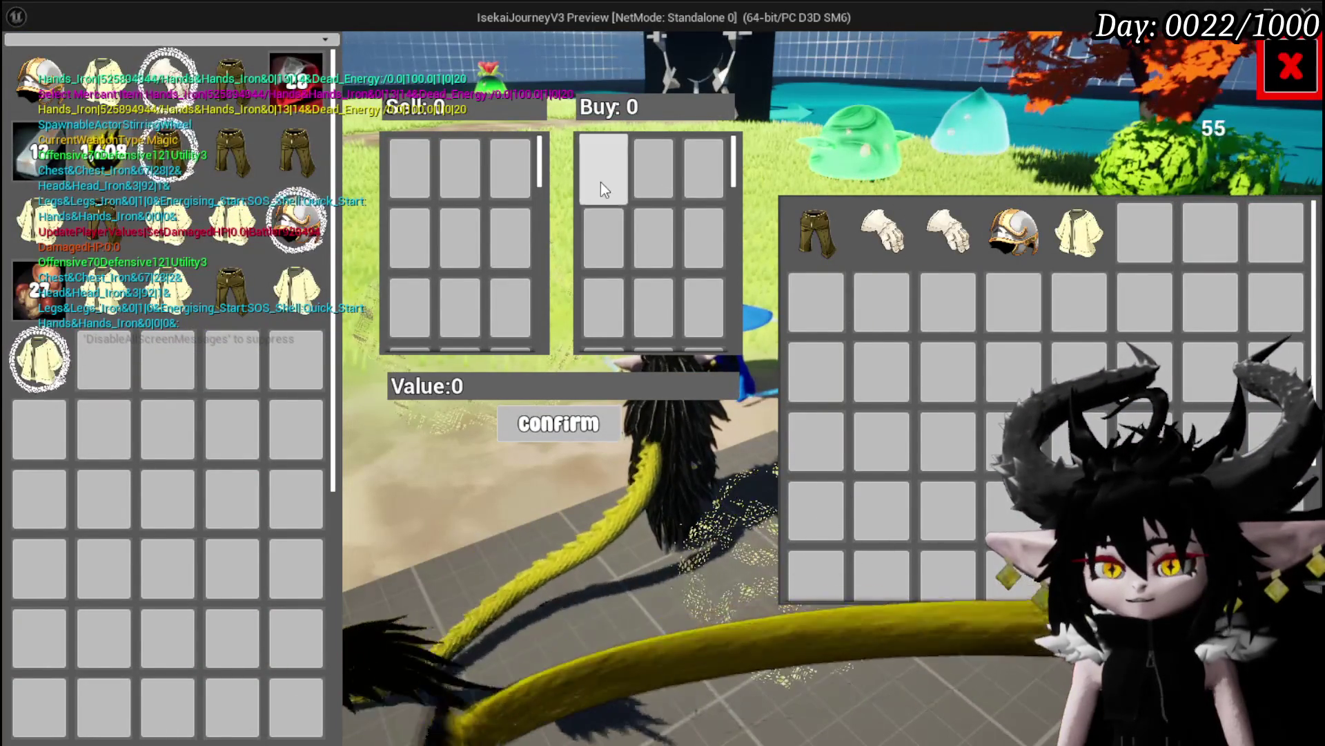
pyautogui.click(601, 182)
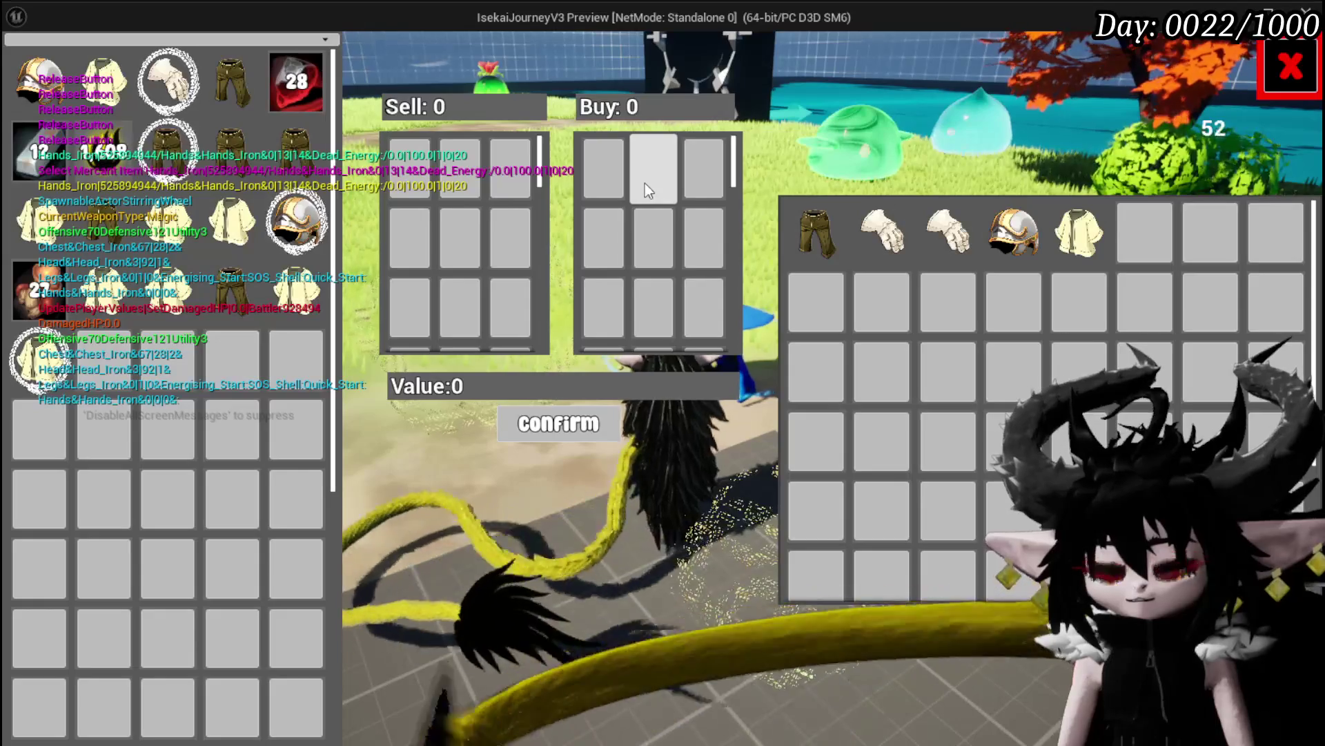
pyautogui.click(644, 184)
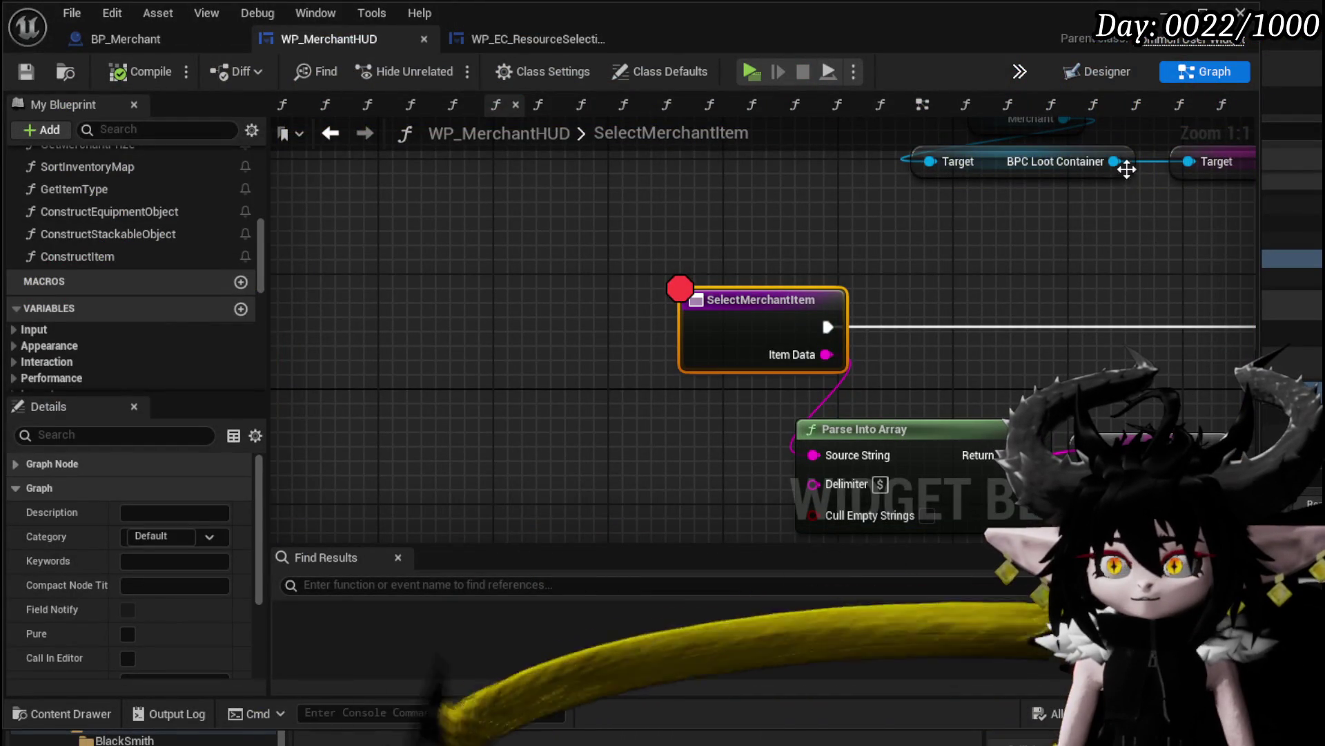
pyautogui.scroll(-3, 686, 336)
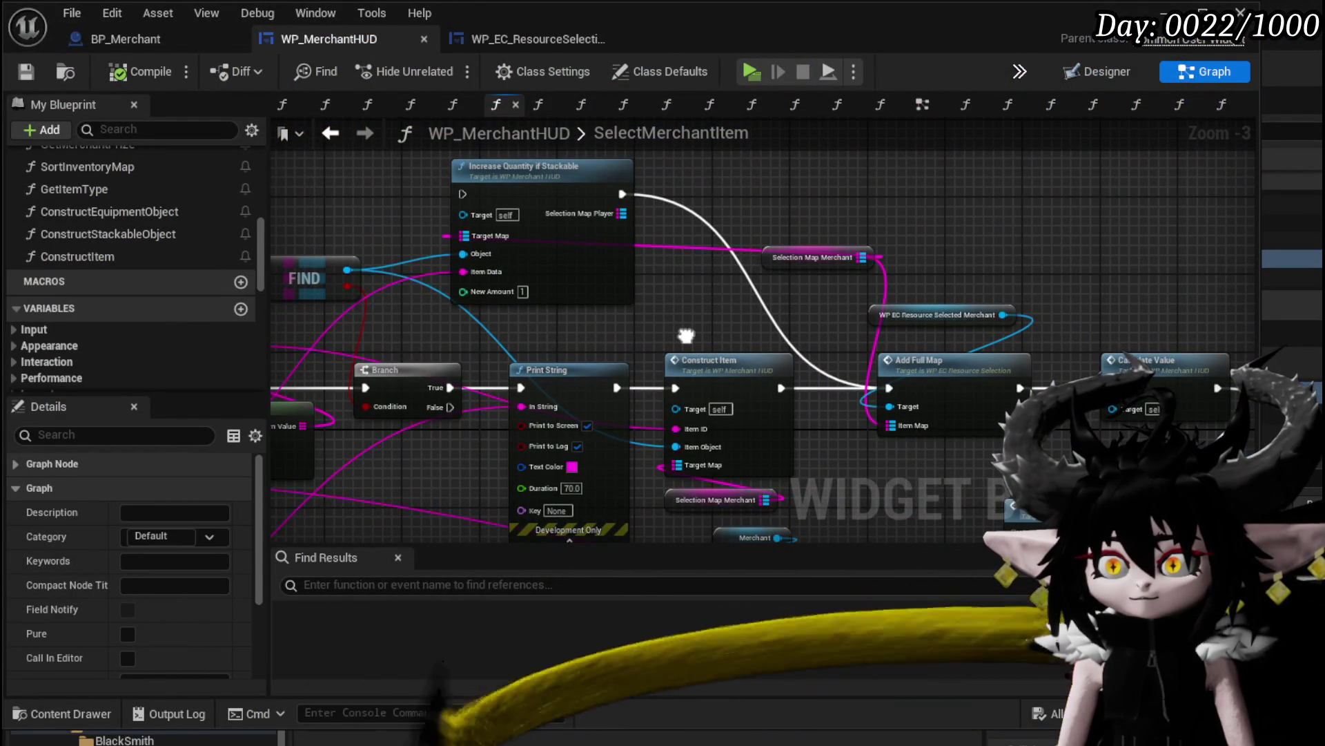
# Move the Selection Map Merchant getters to sit beside Add Full Map
pyautogui.moveTo(686, 334)
pyautogui.mouseDown()
pyautogui.moveTo(852, 315)
pyautogui.moveTo(645, 285)
pyautogui.mouseUp()
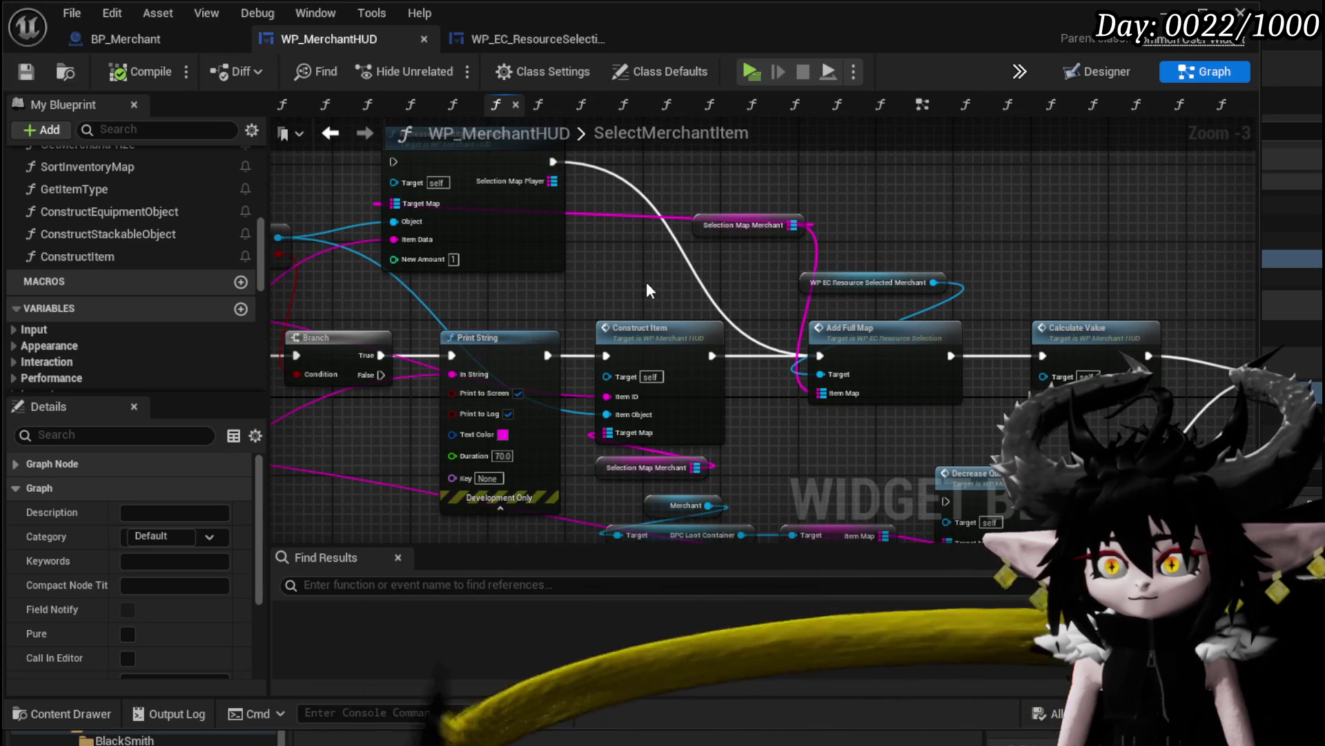
pyautogui.moveTo(701, 232); pyautogui.dragTo(633, 276)
pyautogui.moveTo(632, 474)
pyautogui.mouseDown()
pyautogui.moveTo(656, 418)
pyautogui.moveTo(693, 419)
pyautogui.moveTo(819, 344)
pyautogui.moveTo(847, 344)
pyautogui.mouseUp()
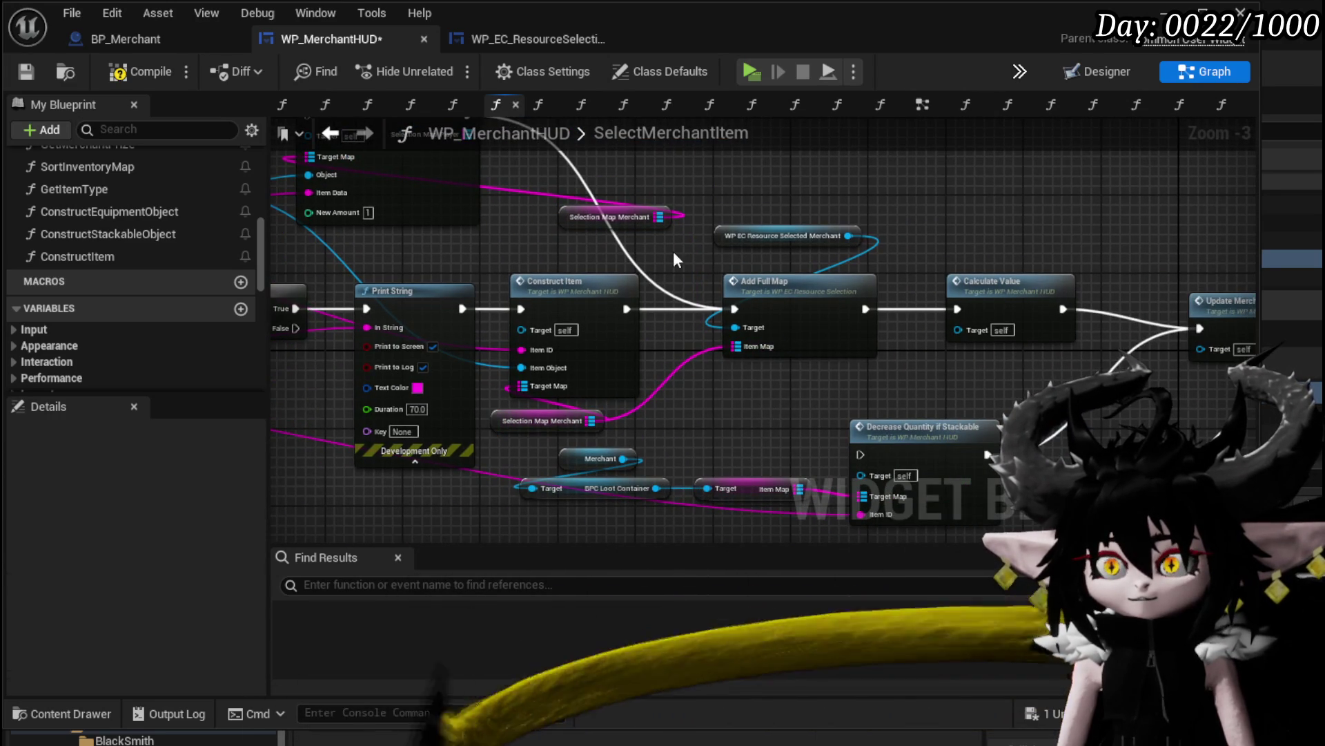
pyautogui.moveTo(673, 250); pyautogui.dragTo(759, 341)
pyautogui.click(457, 198)
pyautogui.moveTo(958, 294); pyautogui.dragTo(695, 242)
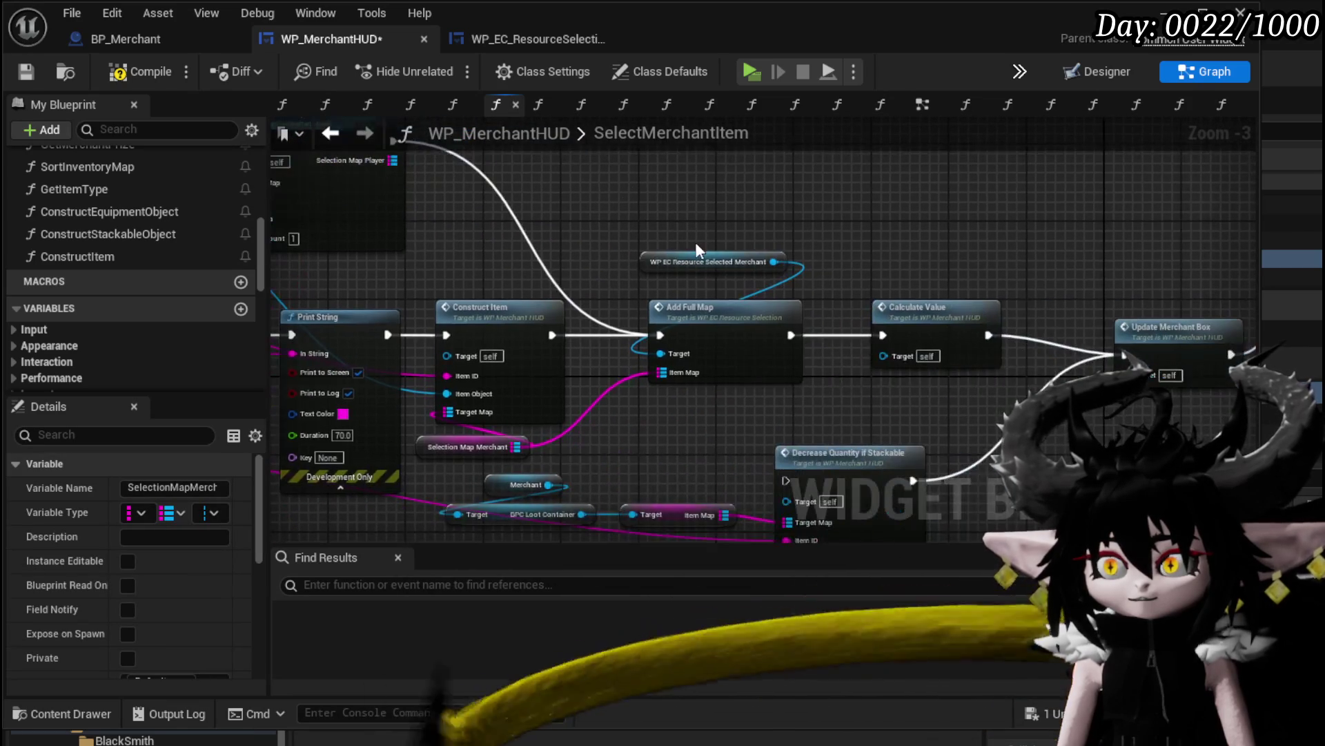
pyautogui.moveTo(435, 448); pyautogui.dragTo(578, 330)
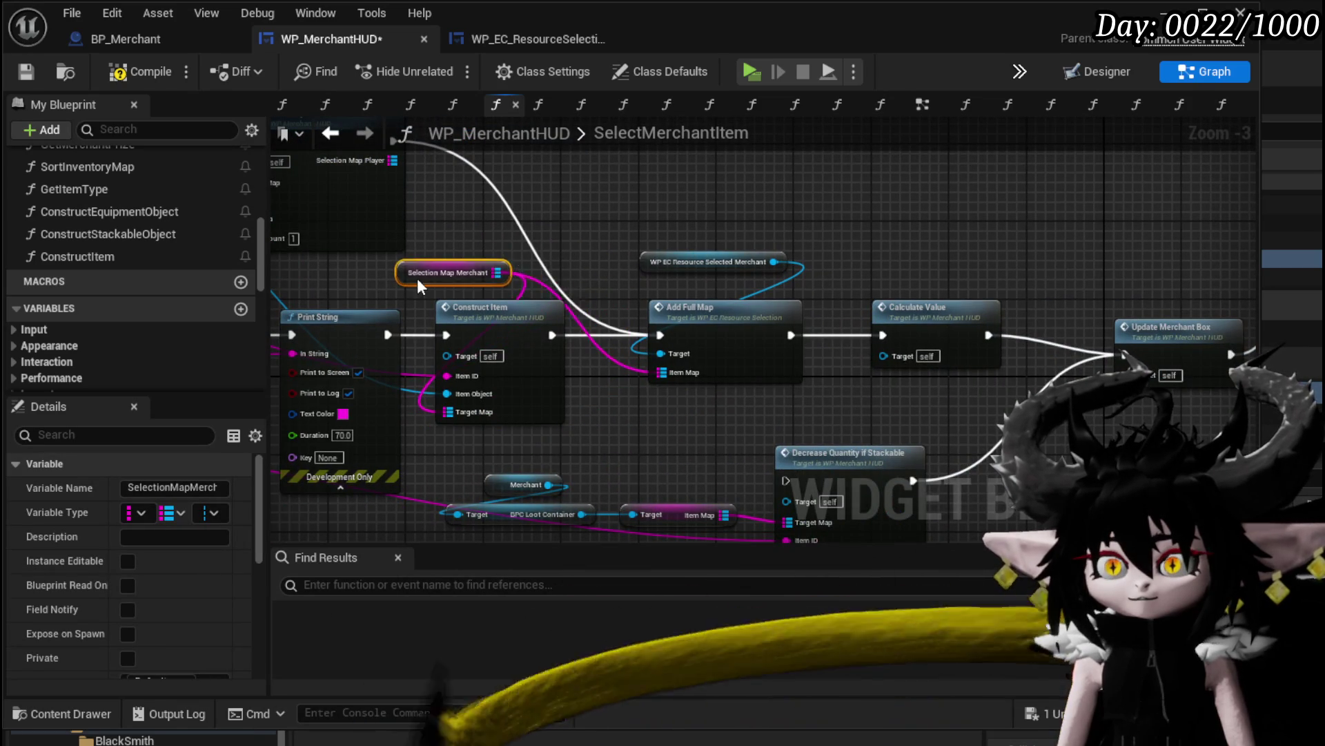
# Open the ConstructItem graph and shift the top ADD node further right
pyautogui.doubleClick(487, 316)
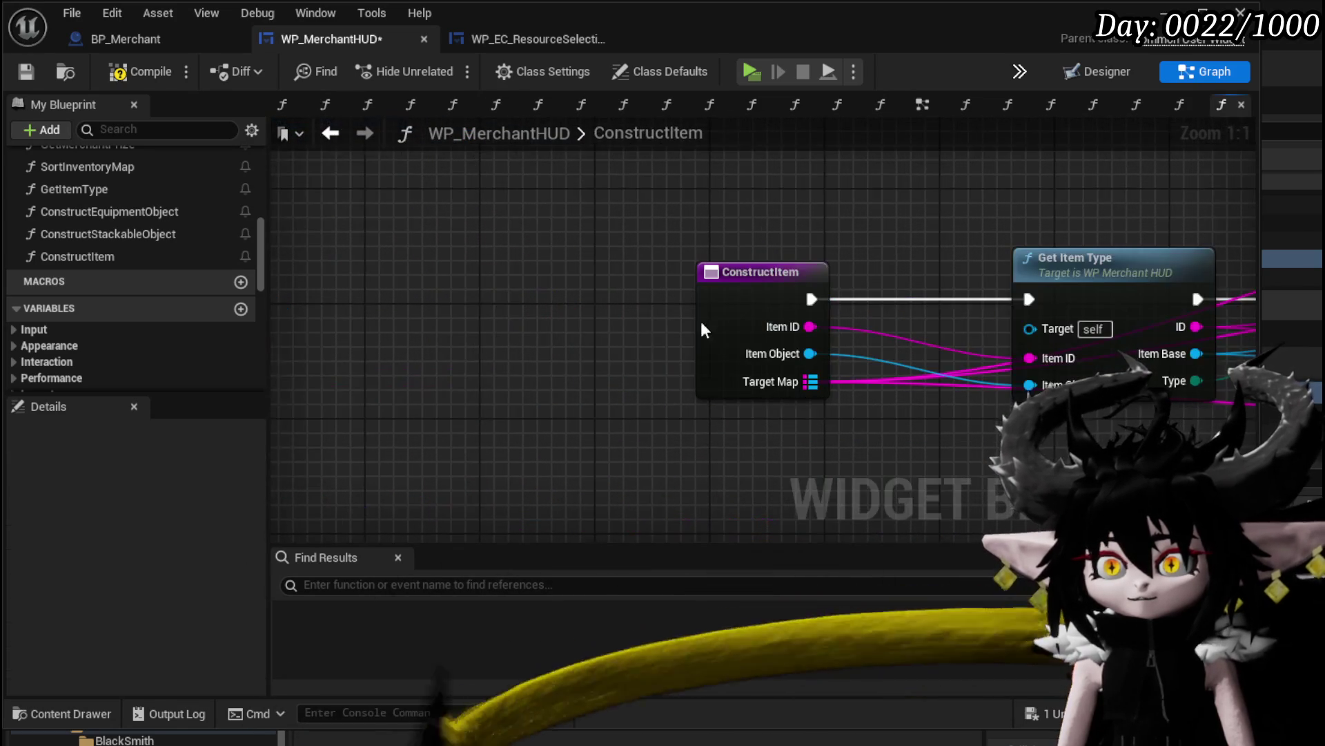
pyautogui.scroll(-2, 702, 321)
pyautogui.moveTo(801, 320)
pyautogui.mouseDown()
pyautogui.moveTo(1047, 284)
pyautogui.moveTo(1199, 283)
pyautogui.mouseUp()
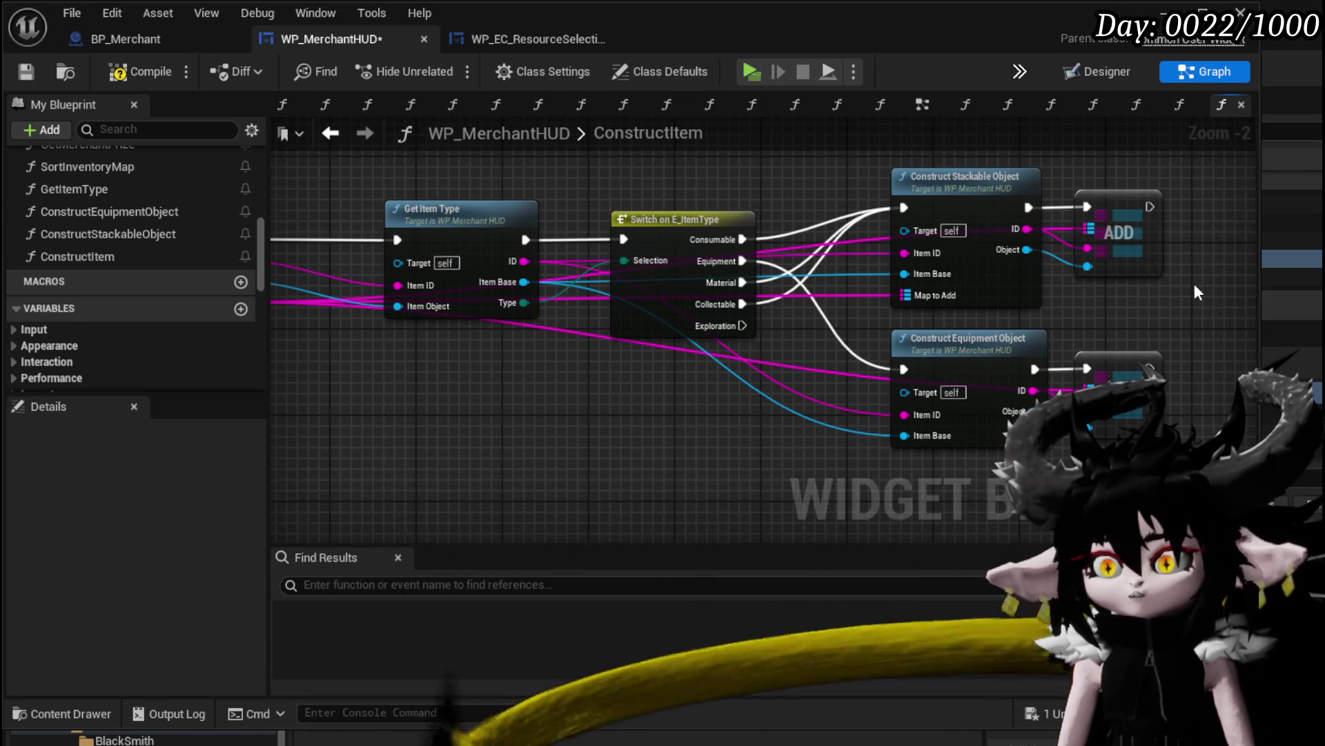
pyautogui.moveTo(1191, 282); pyautogui.dragTo(989, 298)
pyautogui.moveTo(918, 269); pyautogui.dragTo(990, 269)
pyautogui.moveTo(898, 332)
pyautogui.mouseDown()
pyautogui.moveTo(990, 319)
pyautogui.moveTo(1128, 330)
pyautogui.mouseUp()
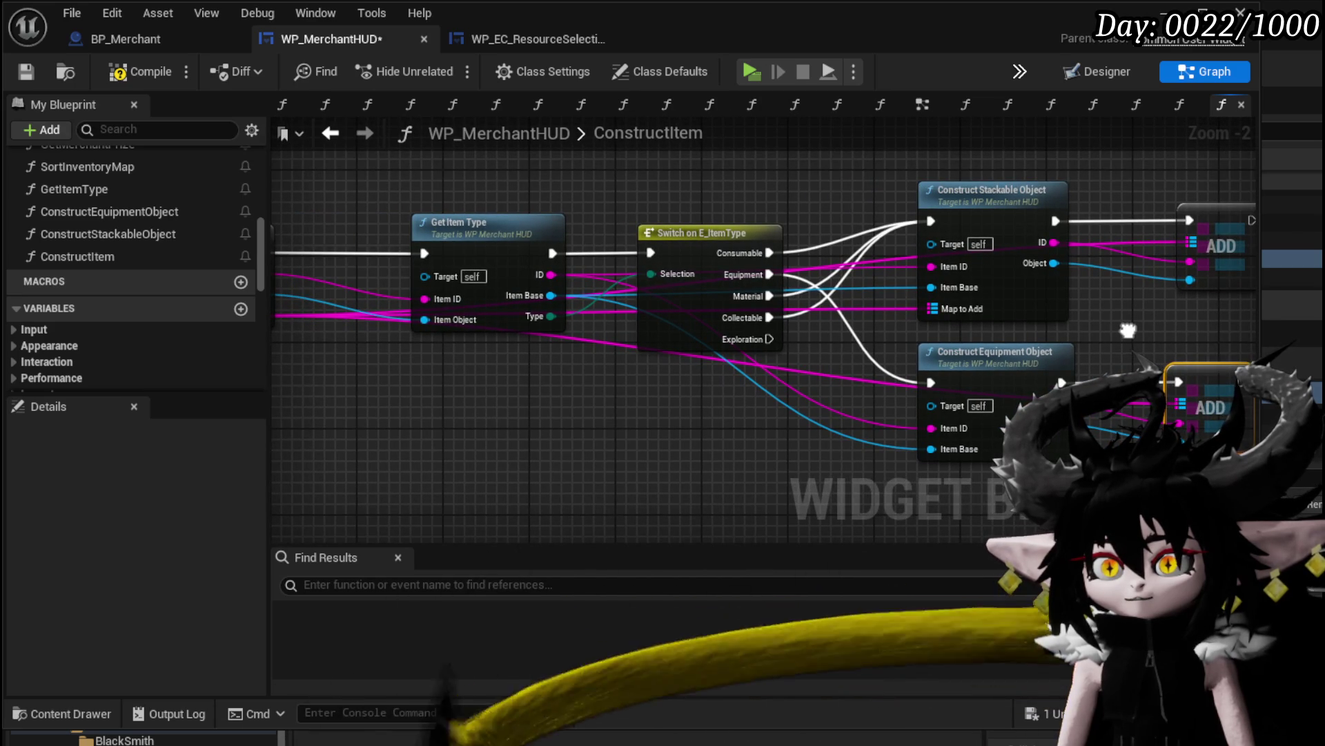
pyautogui.moveTo(596, 319); pyautogui.dragTo(805, 384)
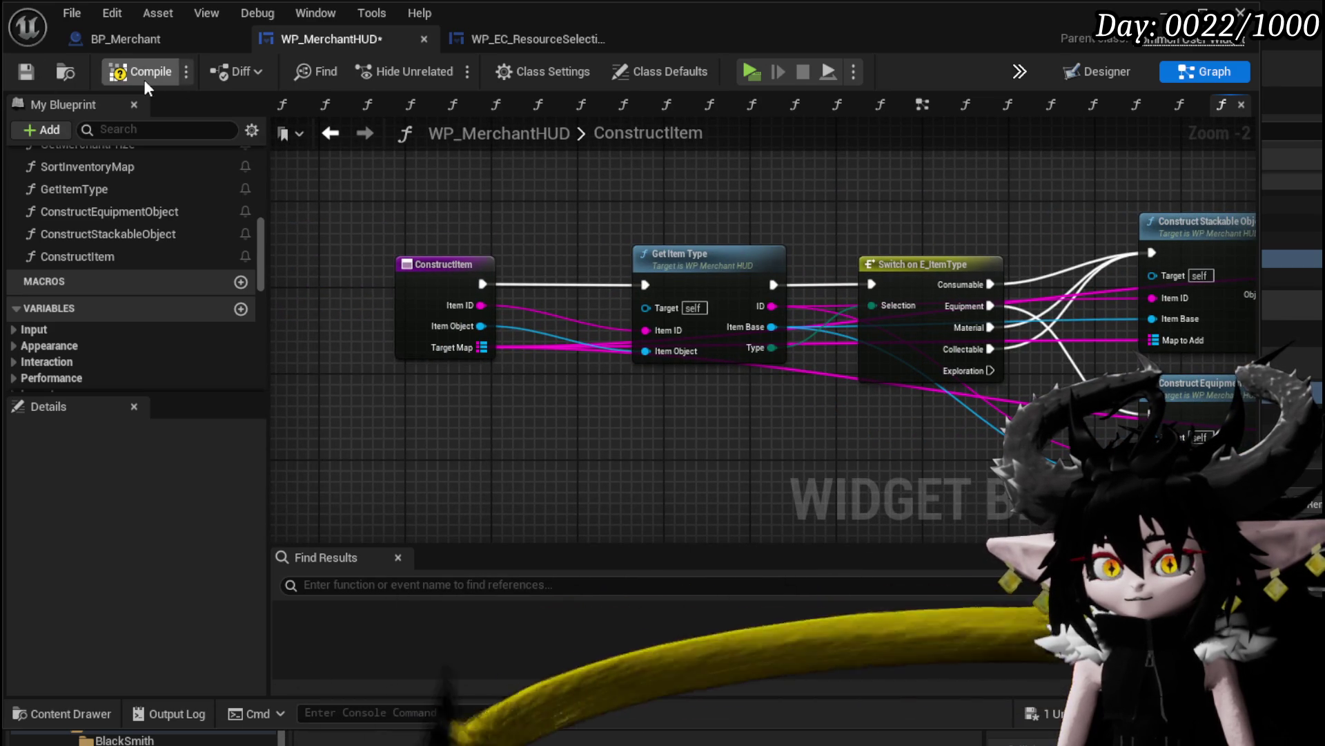
# Compile and save the HUD, then play, open Trading and select a merchant item to hit the breakpoint
pyautogui.click(28, 71)
pyautogui.click(1174, 13)
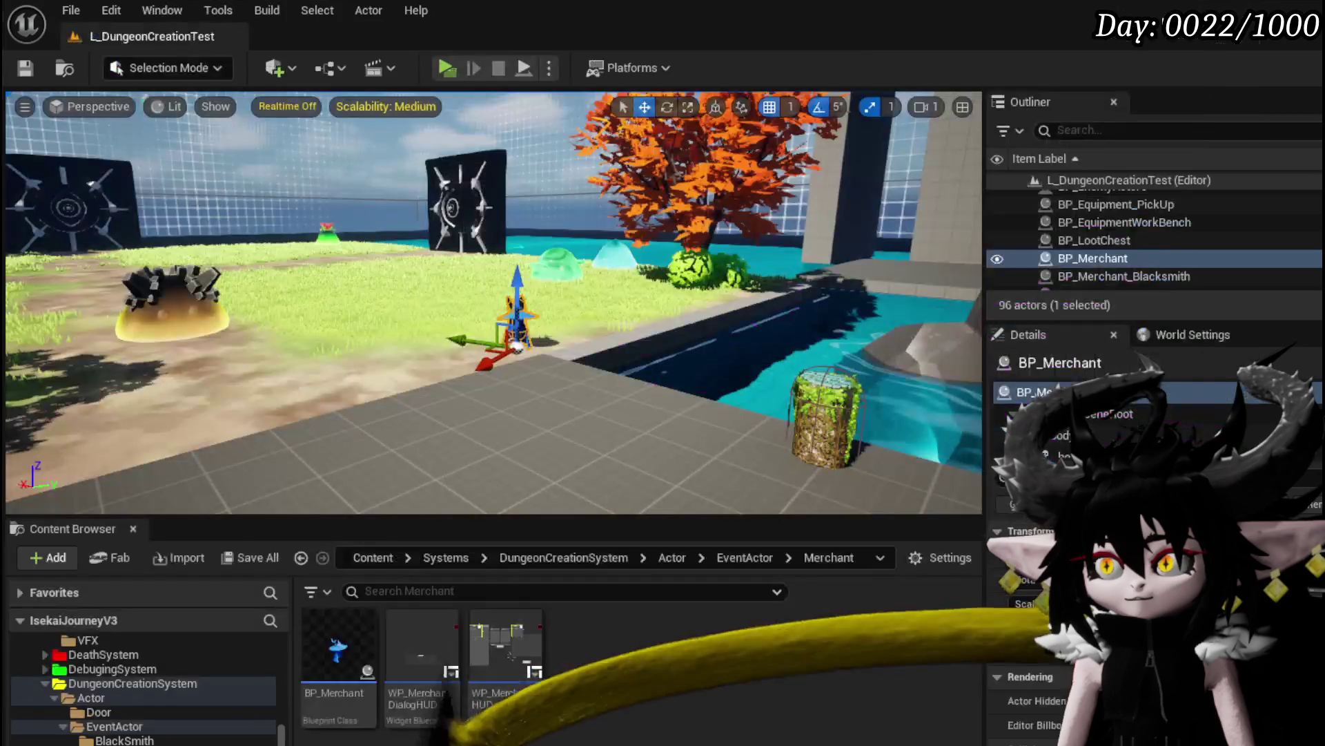
pyautogui.click(448, 72)
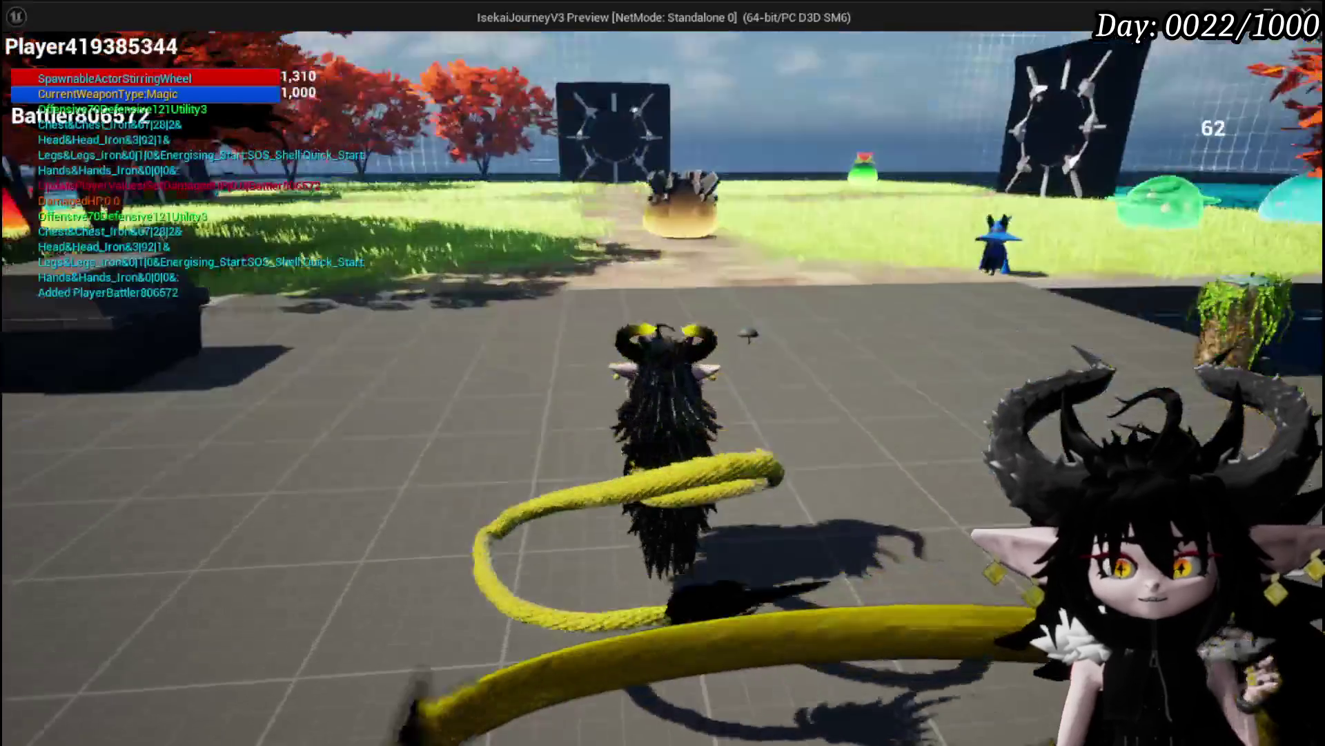
pyautogui.press('w')
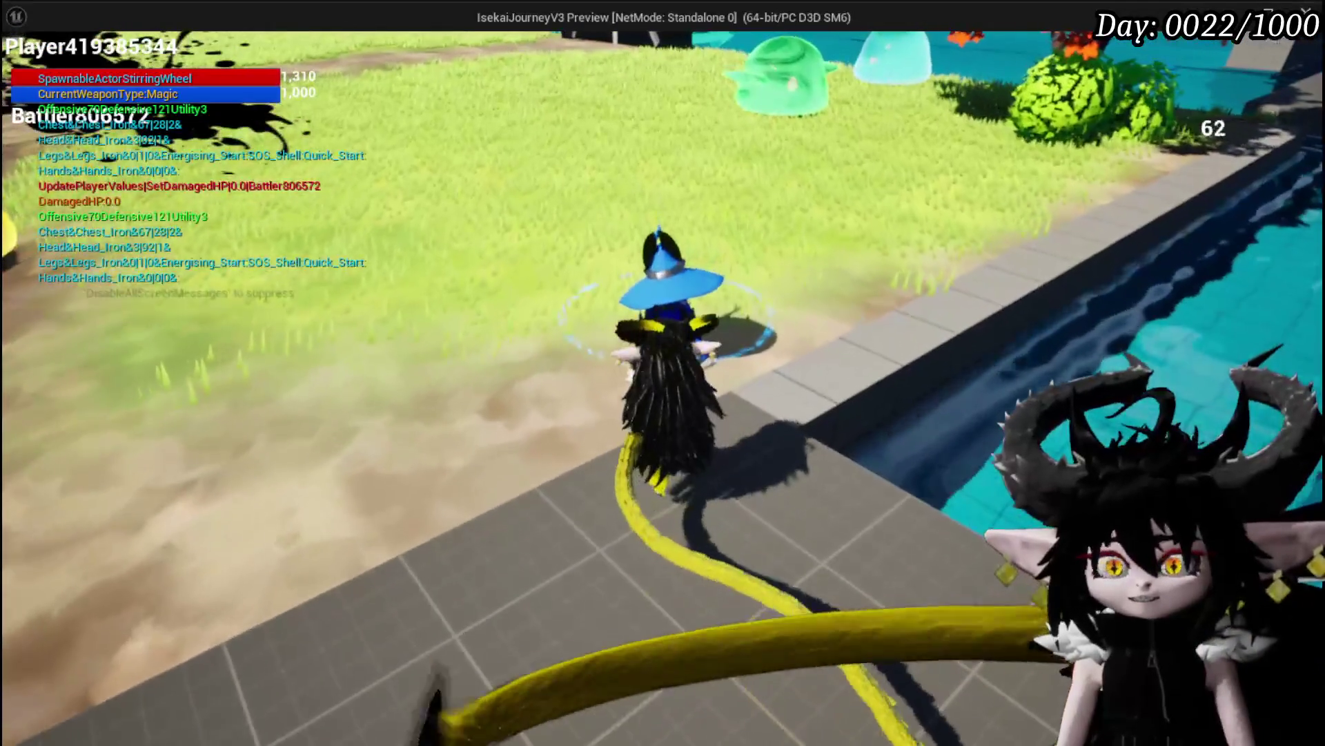
pyautogui.press('e')
pyautogui.click(938, 585)
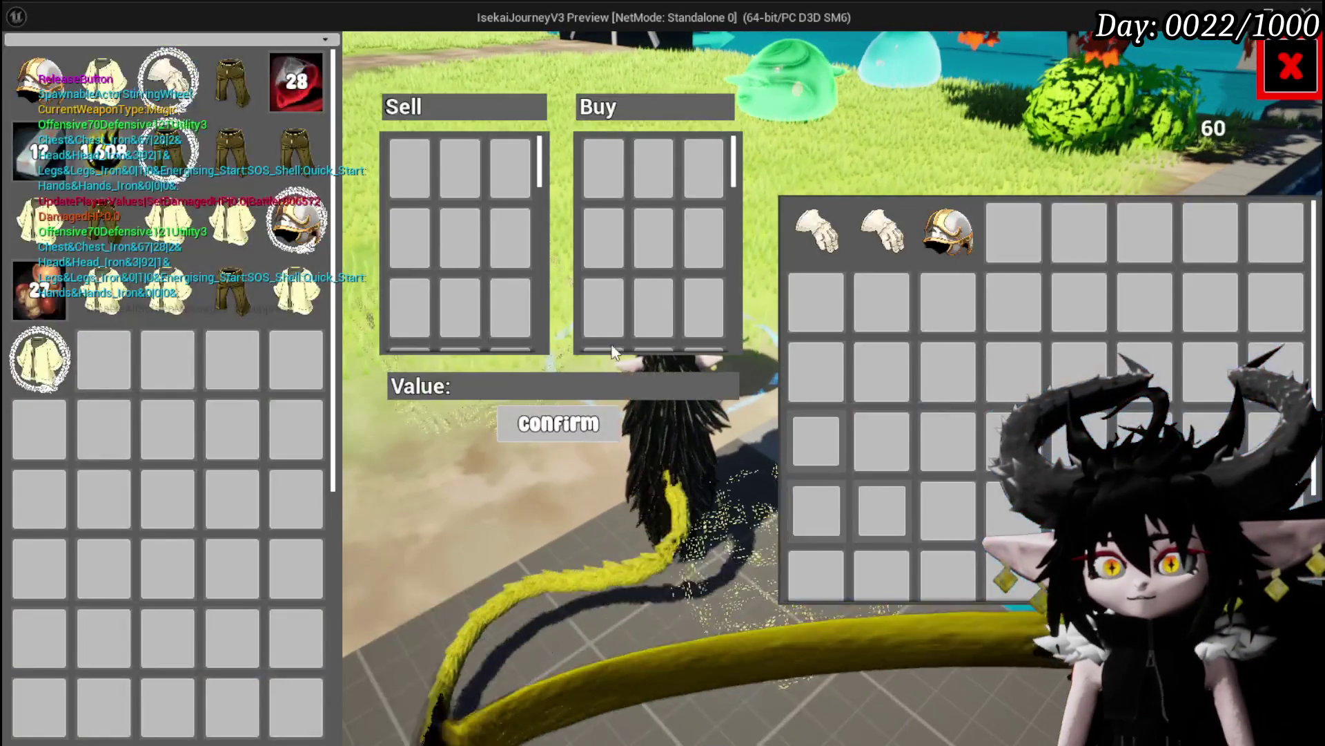
pyautogui.click(889, 252)
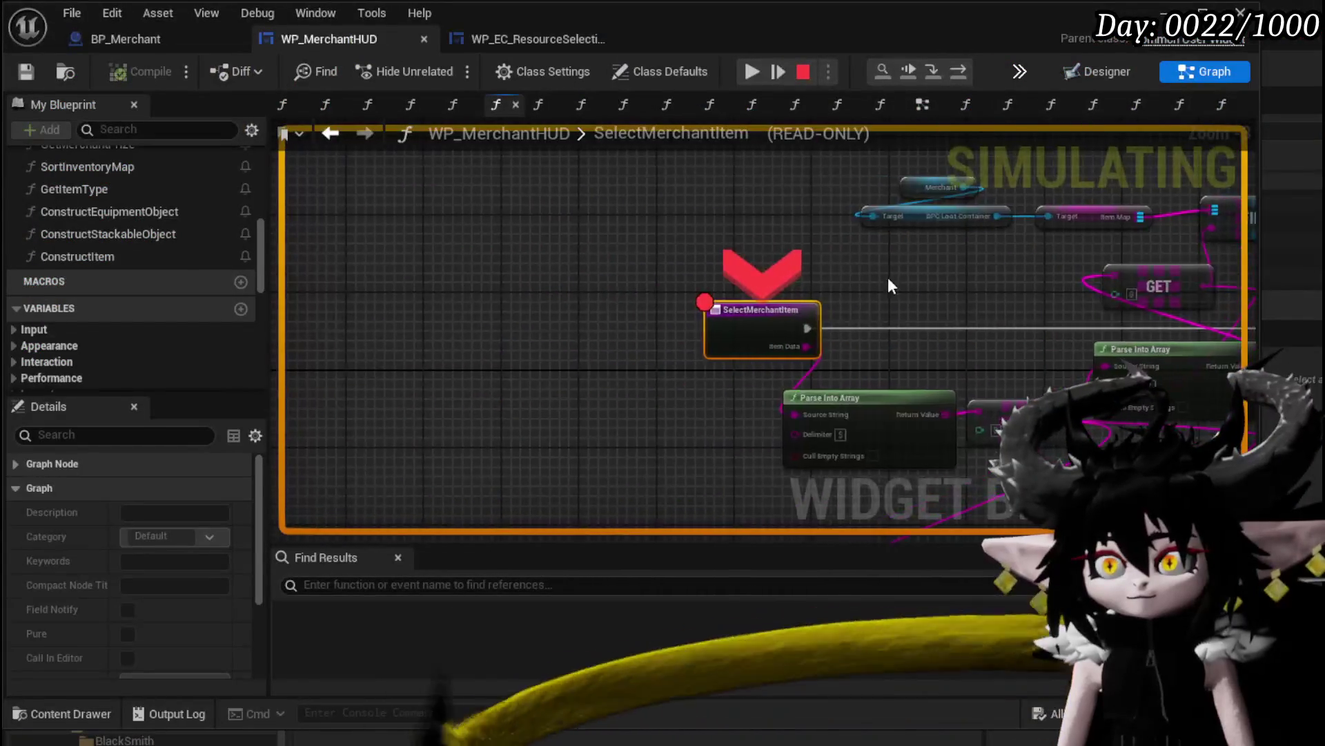
# Step over the Branch to Print String and inspect its Hands_Iron In String value
pyautogui.click(959, 68)
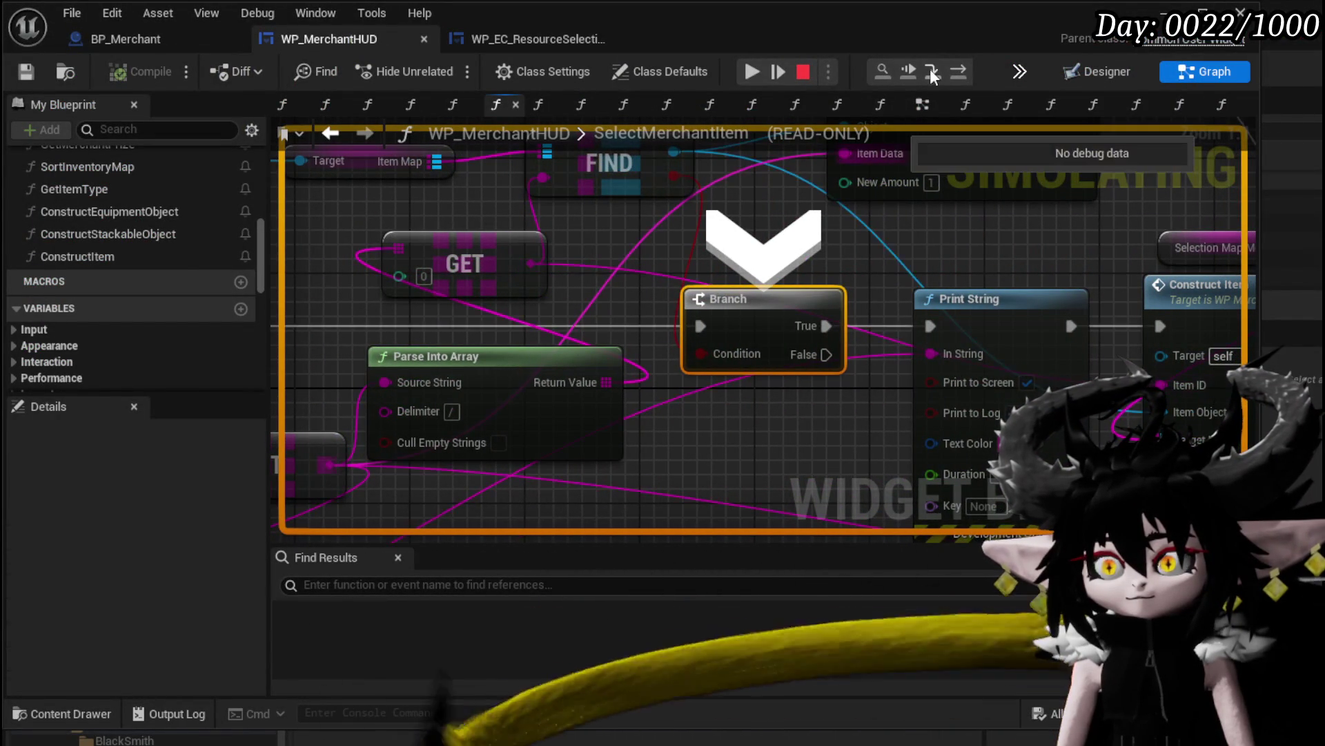
pyautogui.click(962, 67)
pyautogui.moveTo(687, 262)
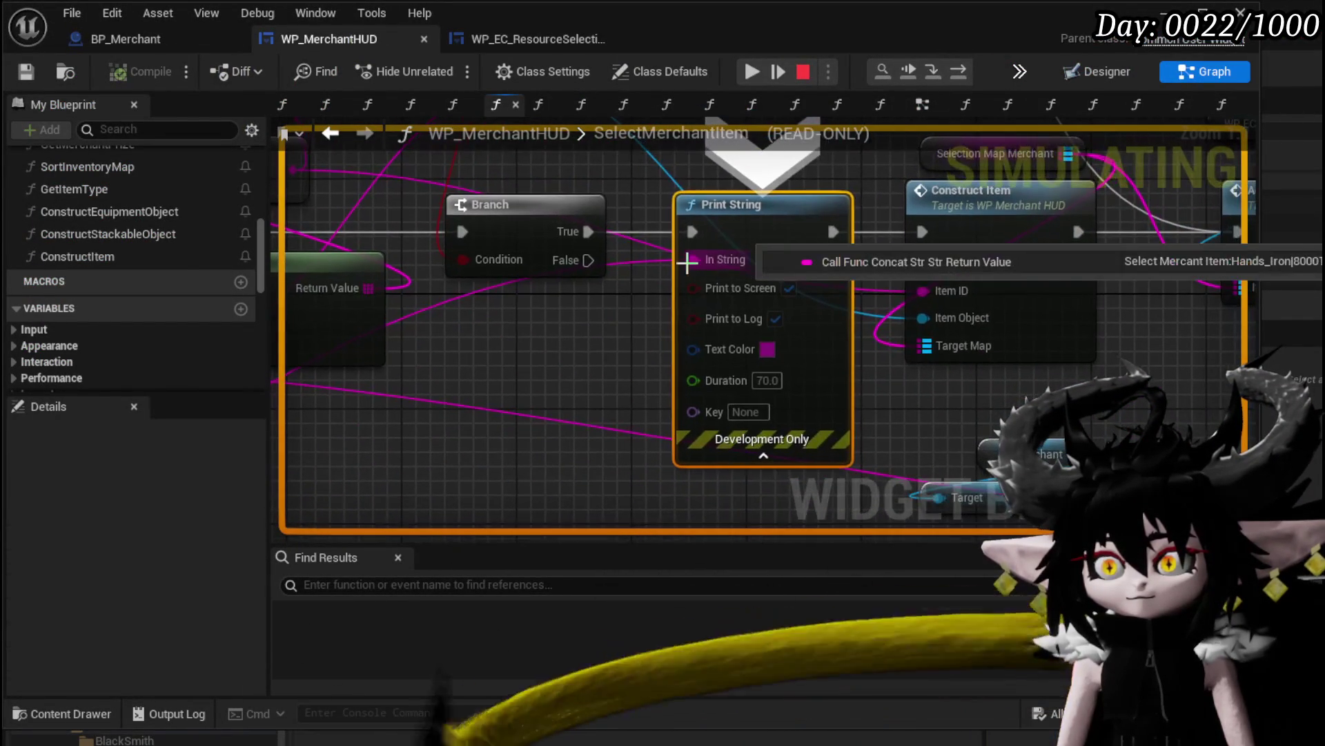
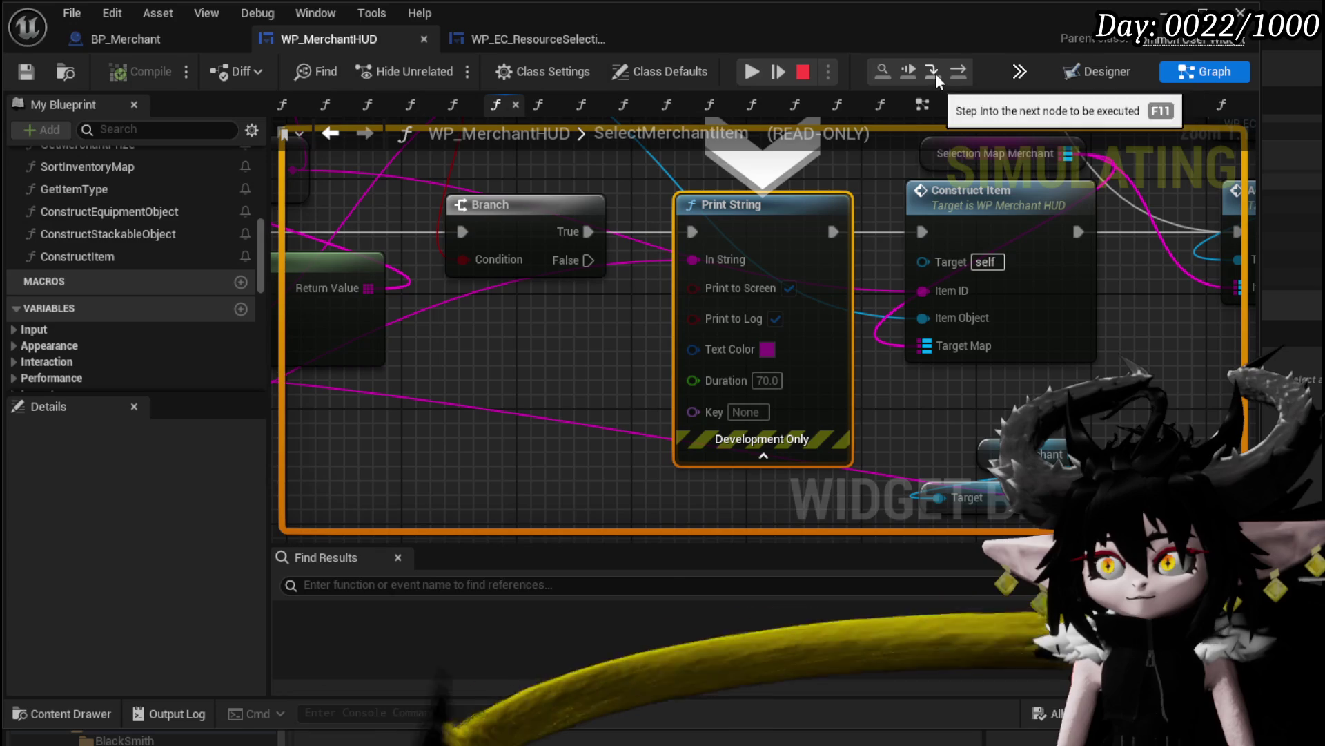
# Step into ConstructItem and advance through Get Item Type to the item-type switch
pyautogui.click(956, 70)
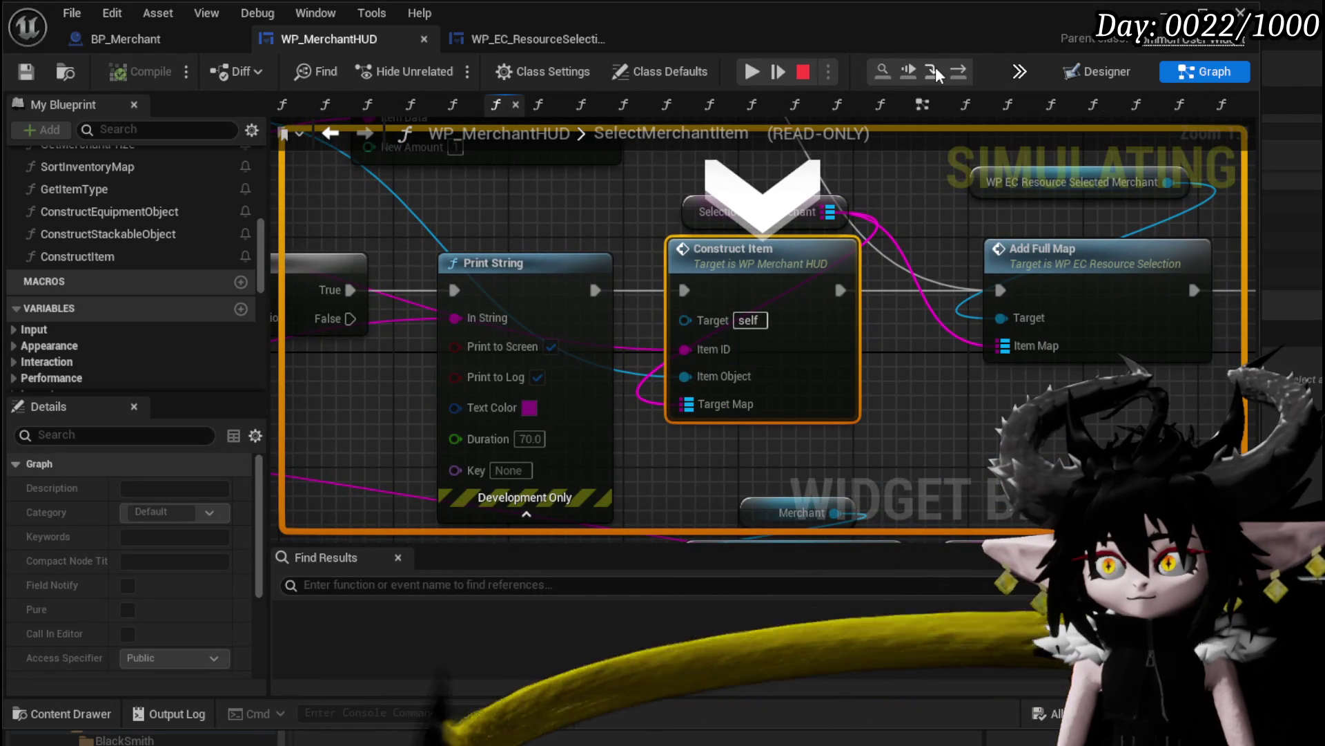
pyautogui.click(935, 68)
pyautogui.click(956, 70)
pyautogui.click(955, 69)
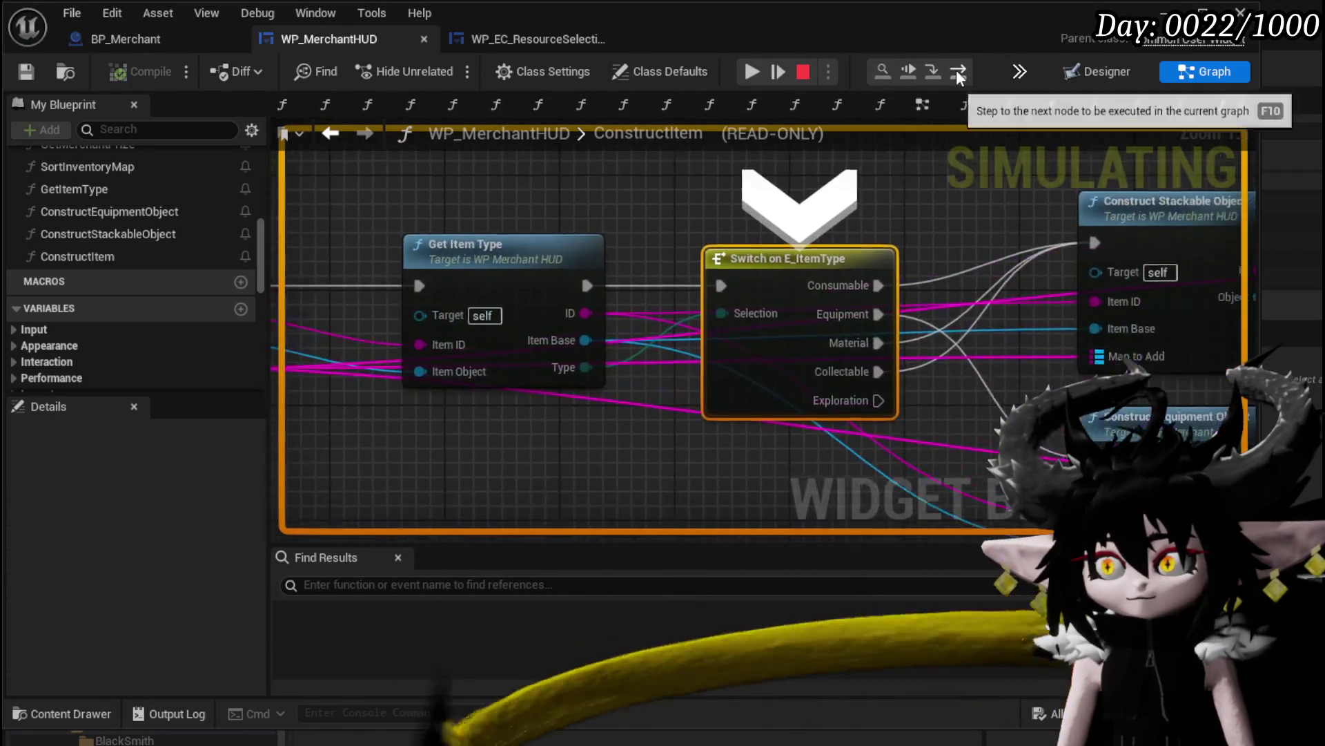
# Check pin values while stepping through Construct Equipment Object and the map ADD, back to Add Full Map
pyautogui.moveTo(709, 313)
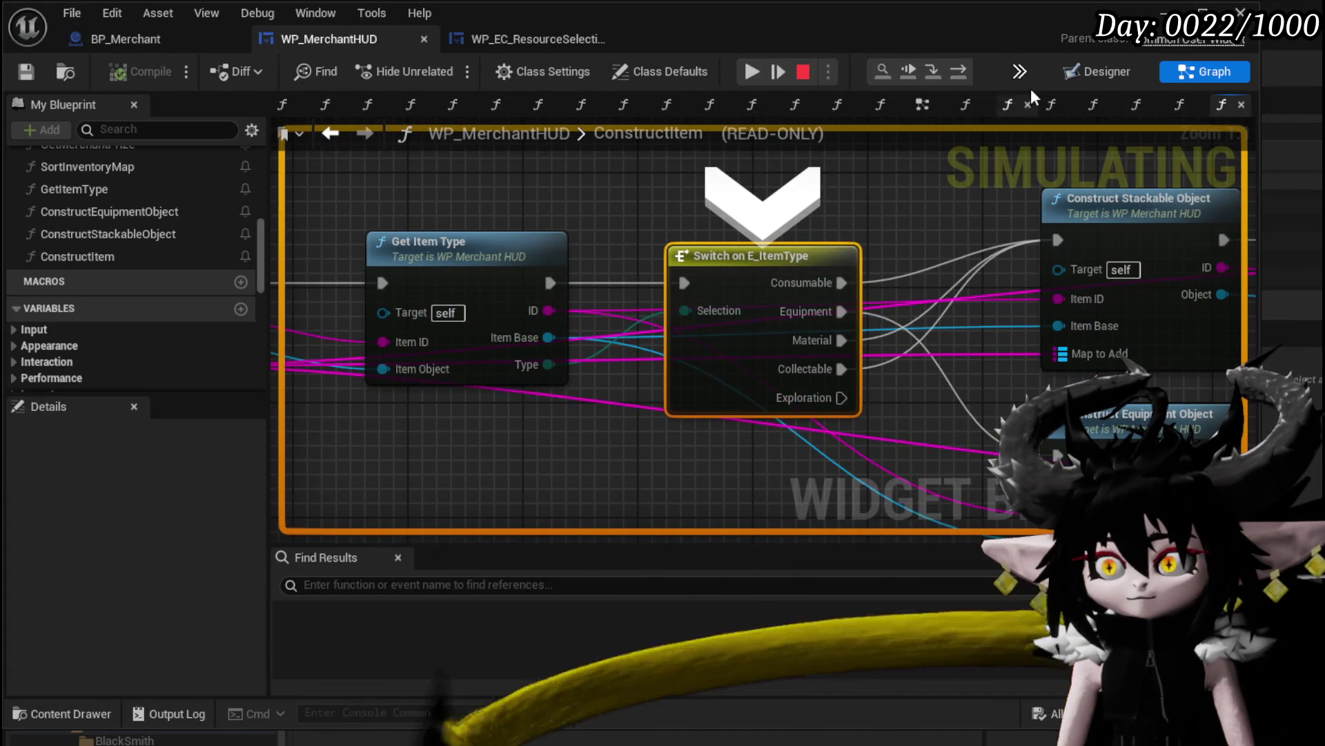
pyautogui.click(959, 72)
pyautogui.moveTo(713, 373)
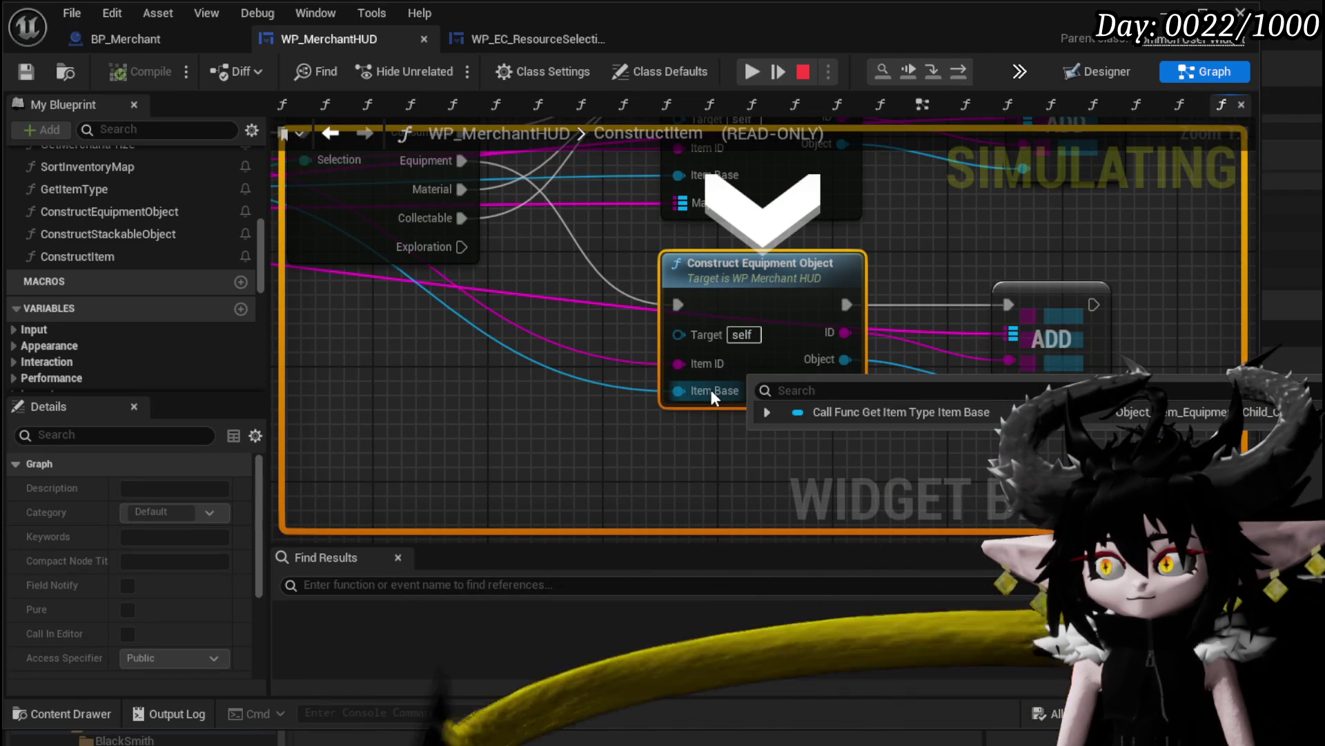
pyautogui.moveTo(824, 332)
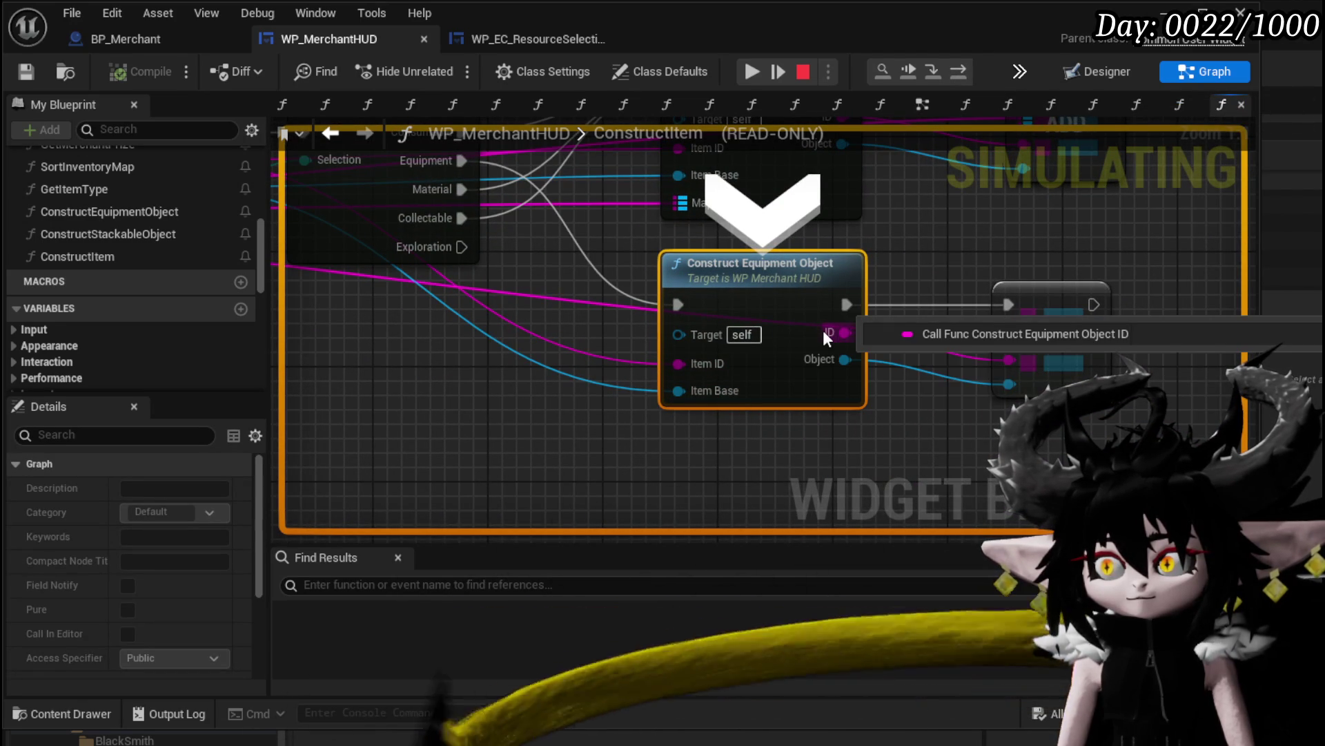
pyautogui.click(961, 72)
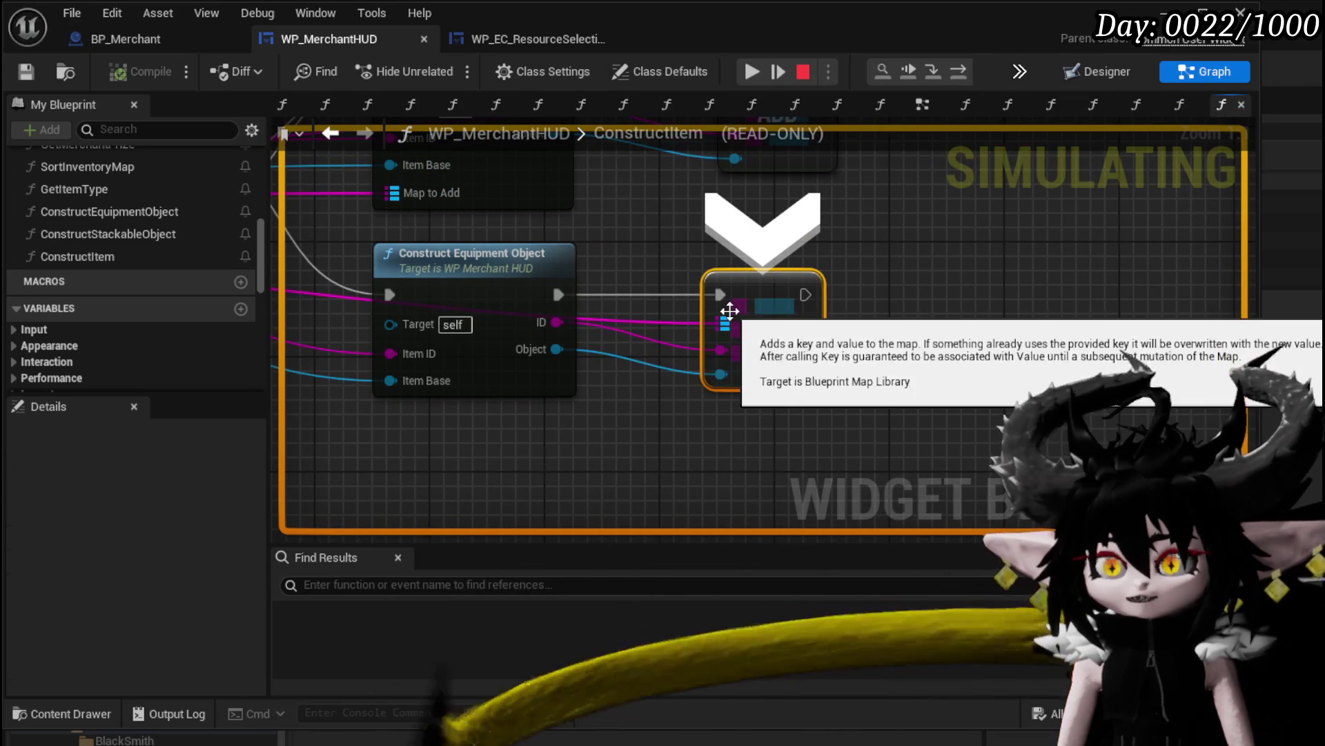
pyautogui.moveTo(722, 324)
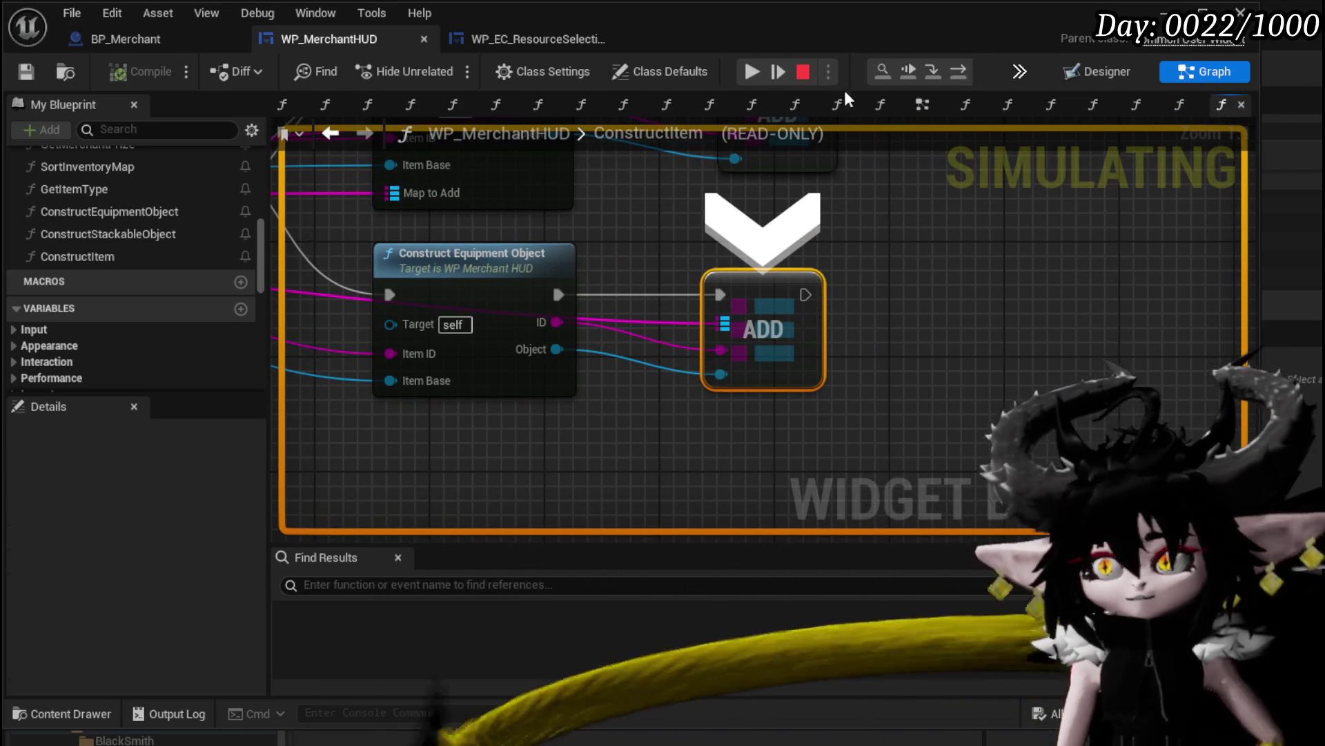
pyautogui.click(963, 74)
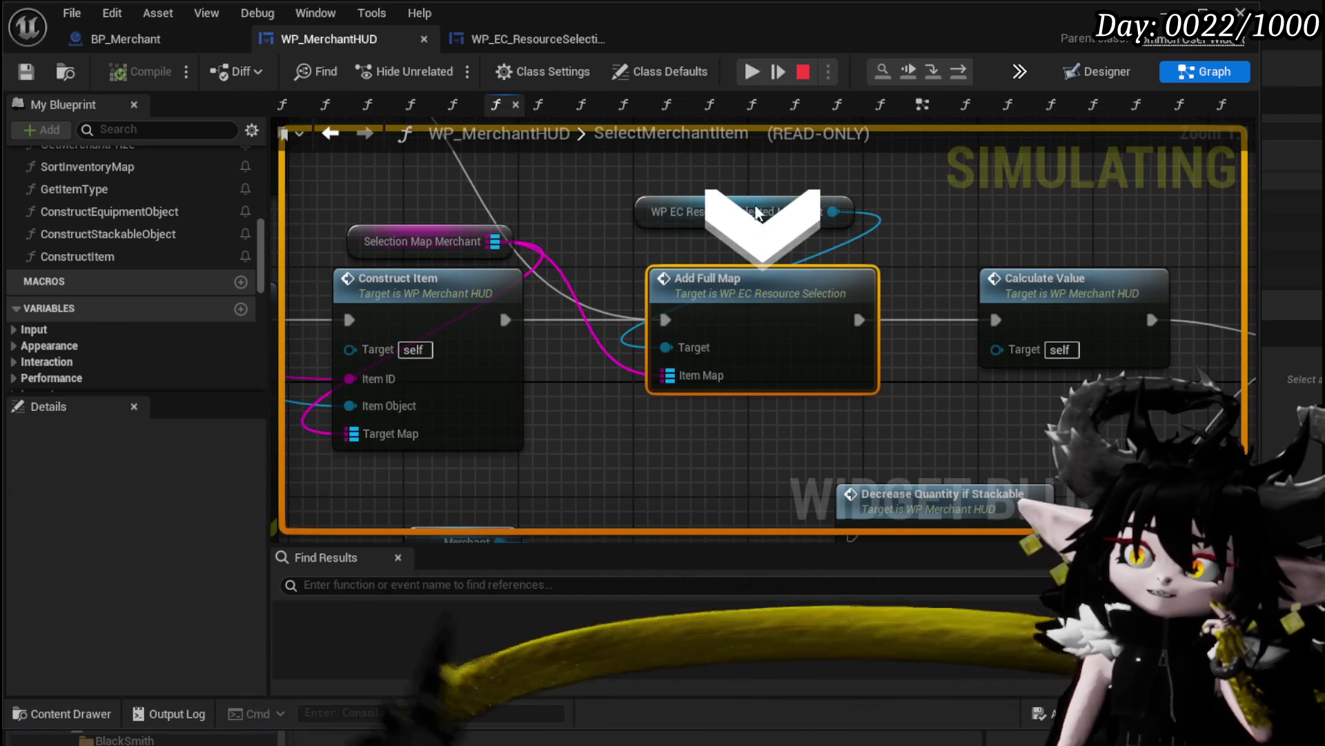
# Step into WP_EC_ResourceSelection's AddFullMap function and frame its graph
pyautogui.click(925, 74)
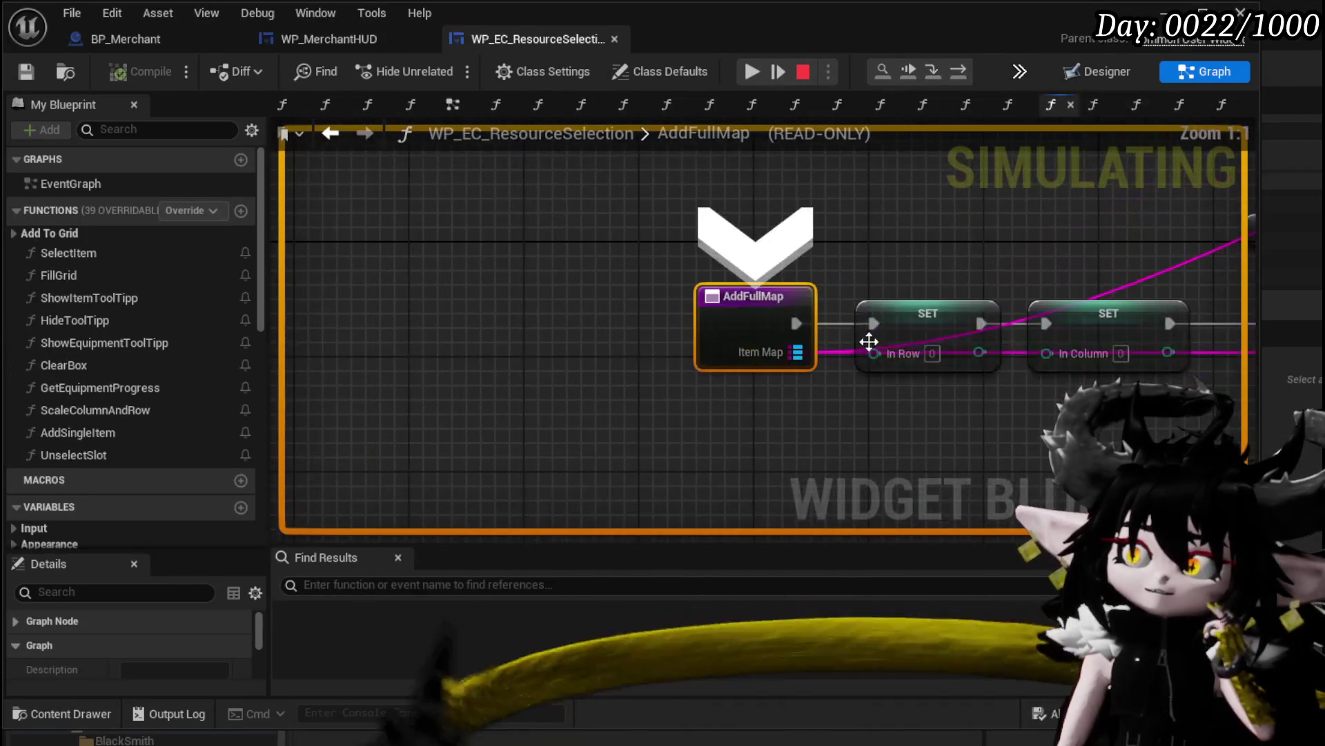
pyautogui.scroll(-3, 527, 379)
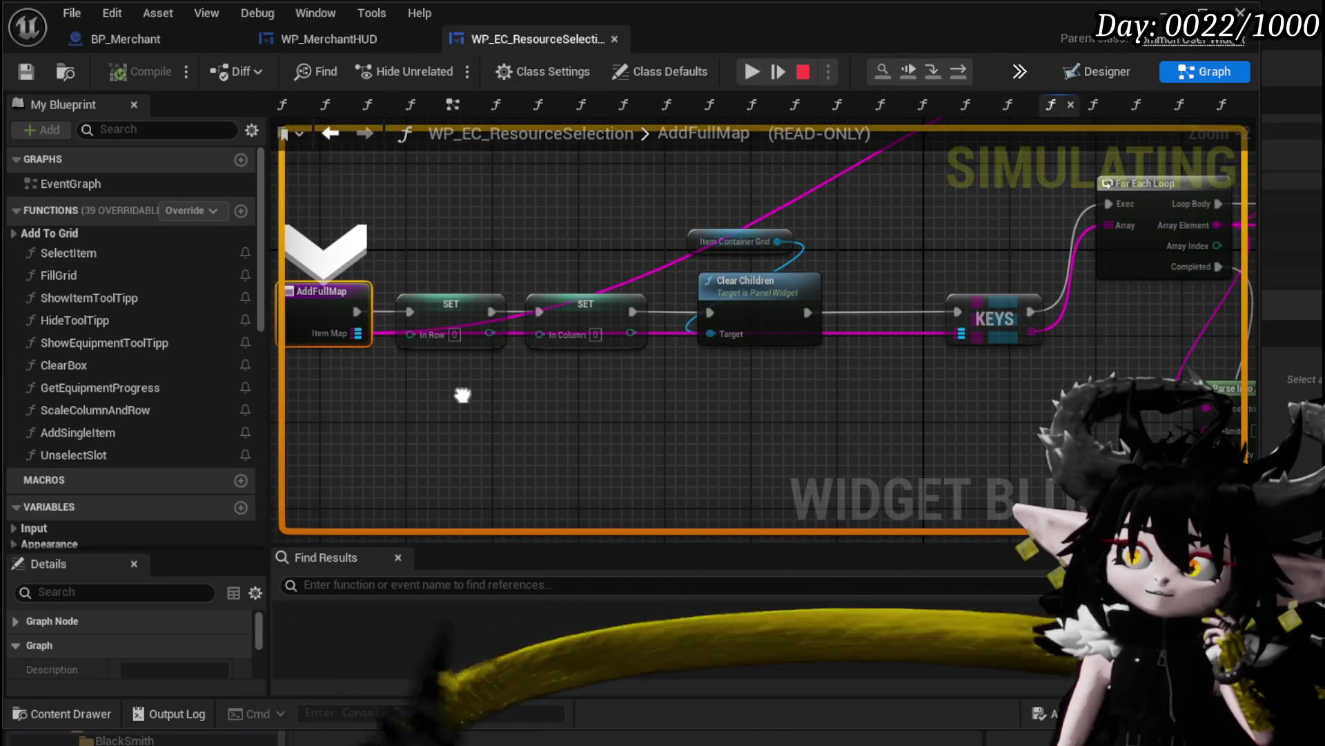
pyautogui.moveTo(463, 395)
pyautogui.mouseDown()
pyautogui.moveTo(669, 392)
pyautogui.moveTo(811, 313)
pyautogui.moveTo(885, 362)
pyautogui.moveTo(113, 353)
pyautogui.moveTo(518, 325)
pyautogui.moveTo(869, 349)
pyautogui.moveTo(785, 334)
pyautogui.moveTo(601, 251)
pyautogui.moveTo(488, 261)
pyautogui.moveTo(1075, 305)
pyautogui.moveTo(561, 293)
pyautogui.moveTo(167, 334)
pyautogui.moveTo(555, 355)
pyautogui.mouseUp()
pyautogui.scroll(3, 555, 355)
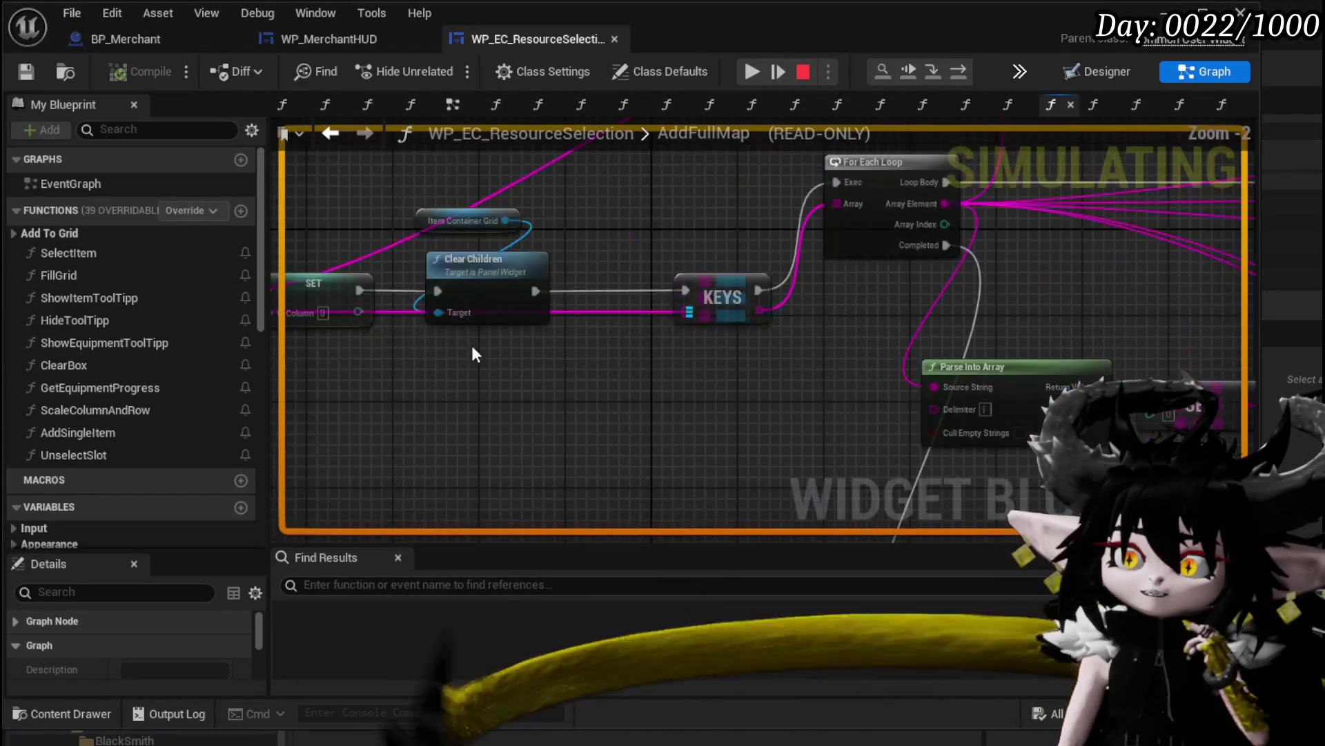
pyautogui.moveTo(471, 346); pyautogui.dragTo(820, 377)
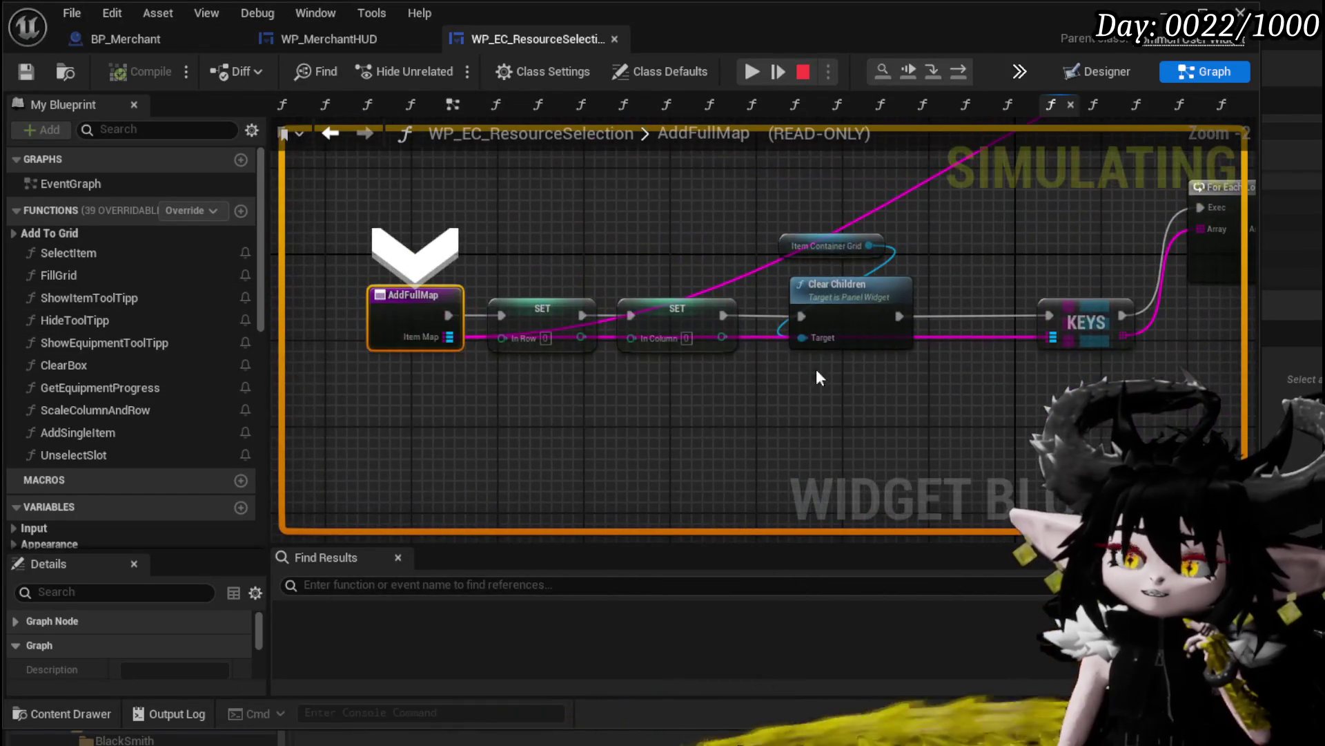
# Step over the In Row and In Column setters, Clear Children and KEYS into the For Each Loop body
pyautogui.click(963, 74)
pyautogui.click(963, 74)
pyautogui.click(963, 74)
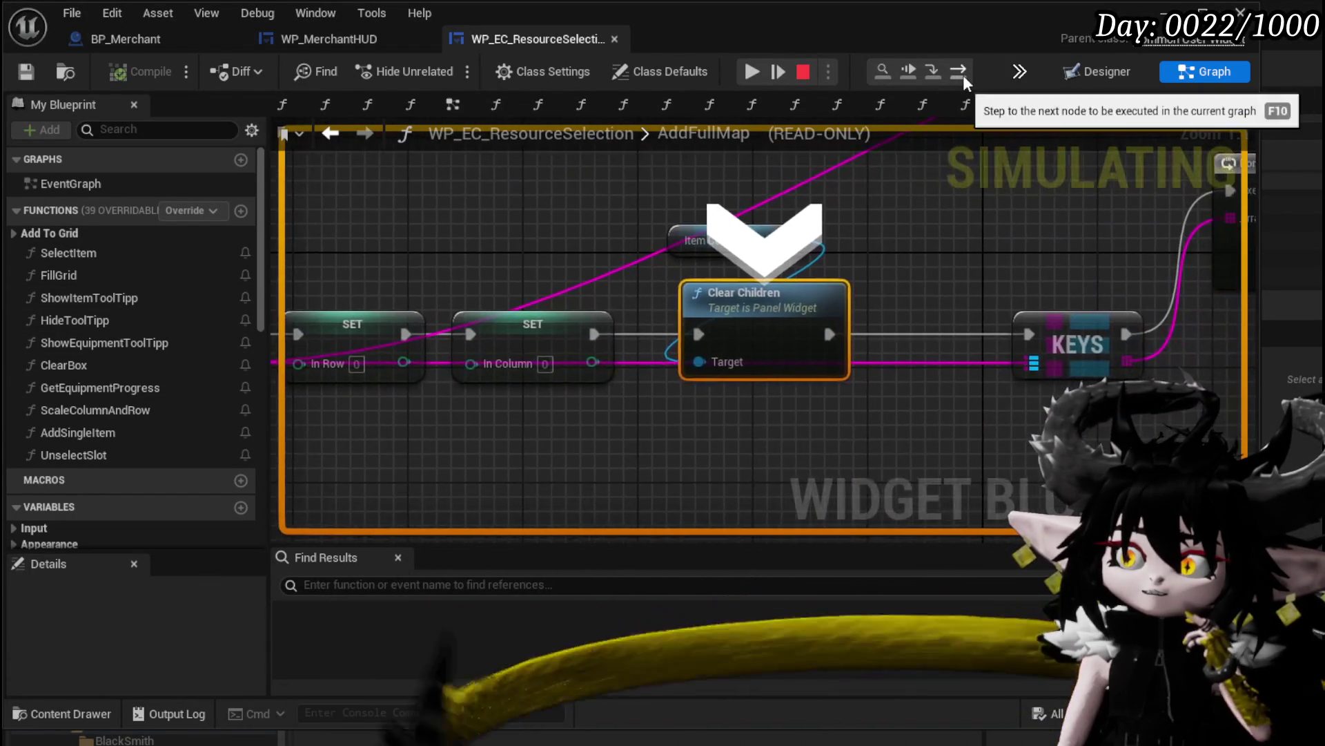
pyautogui.click(963, 75)
pyautogui.click(963, 75)
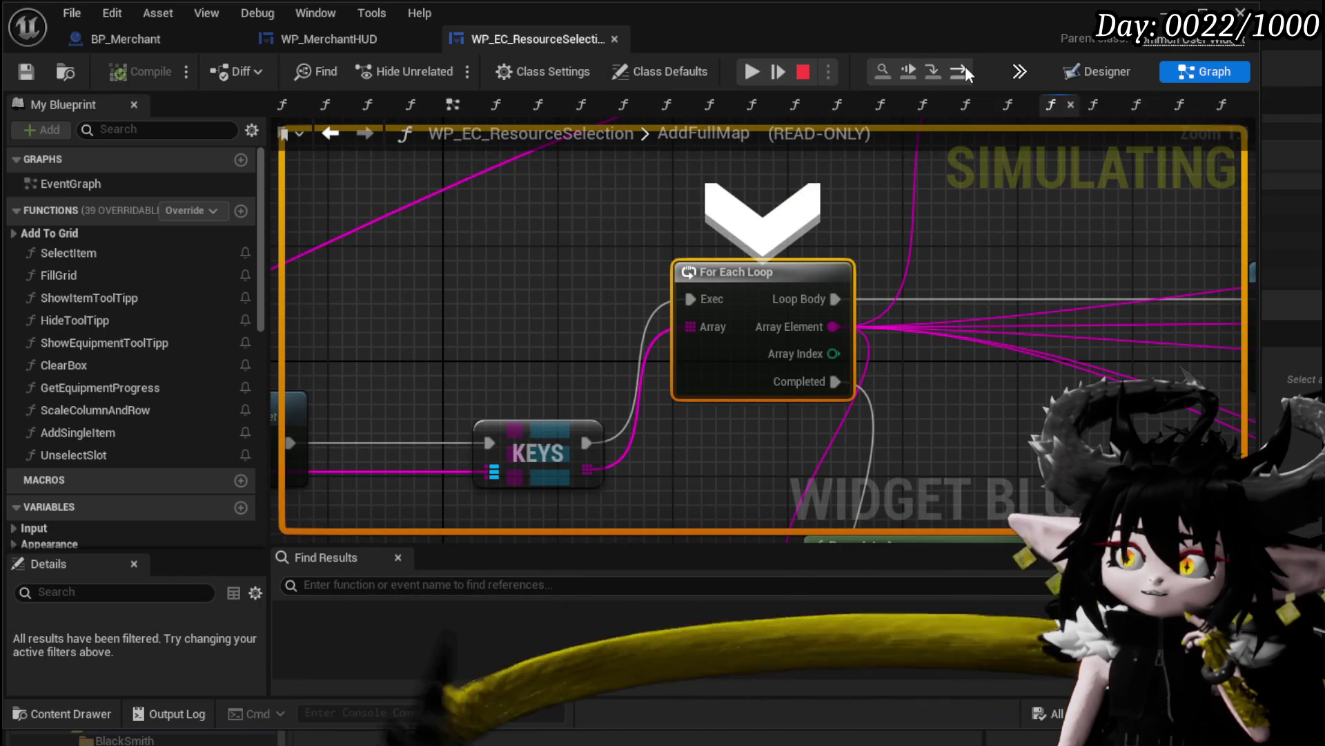
pyautogui.click(965, 65)
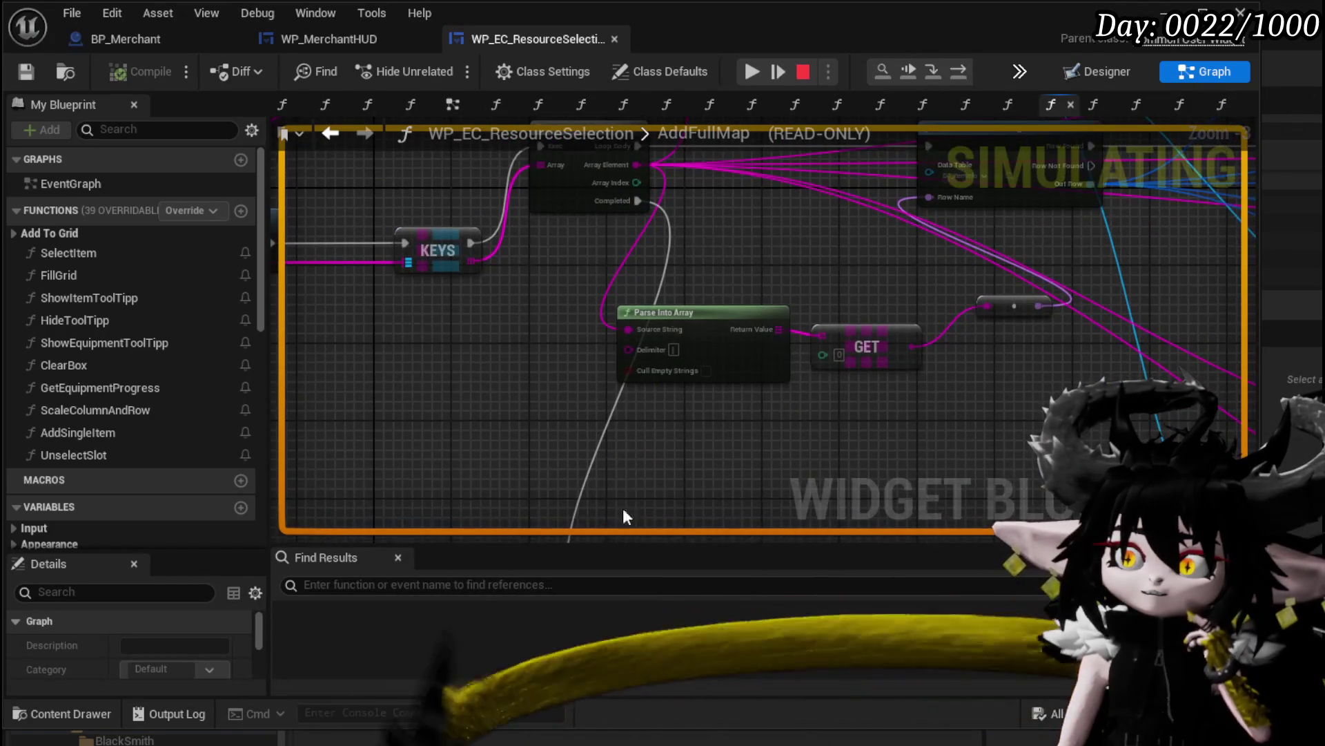
pyautogui.moveTo(402, 364)
pyautogui.mouseDown()
pyautogui.moveTo(433, 275)
pyautogui.moveTo(594, 305)
pyautogui.mouseUp()
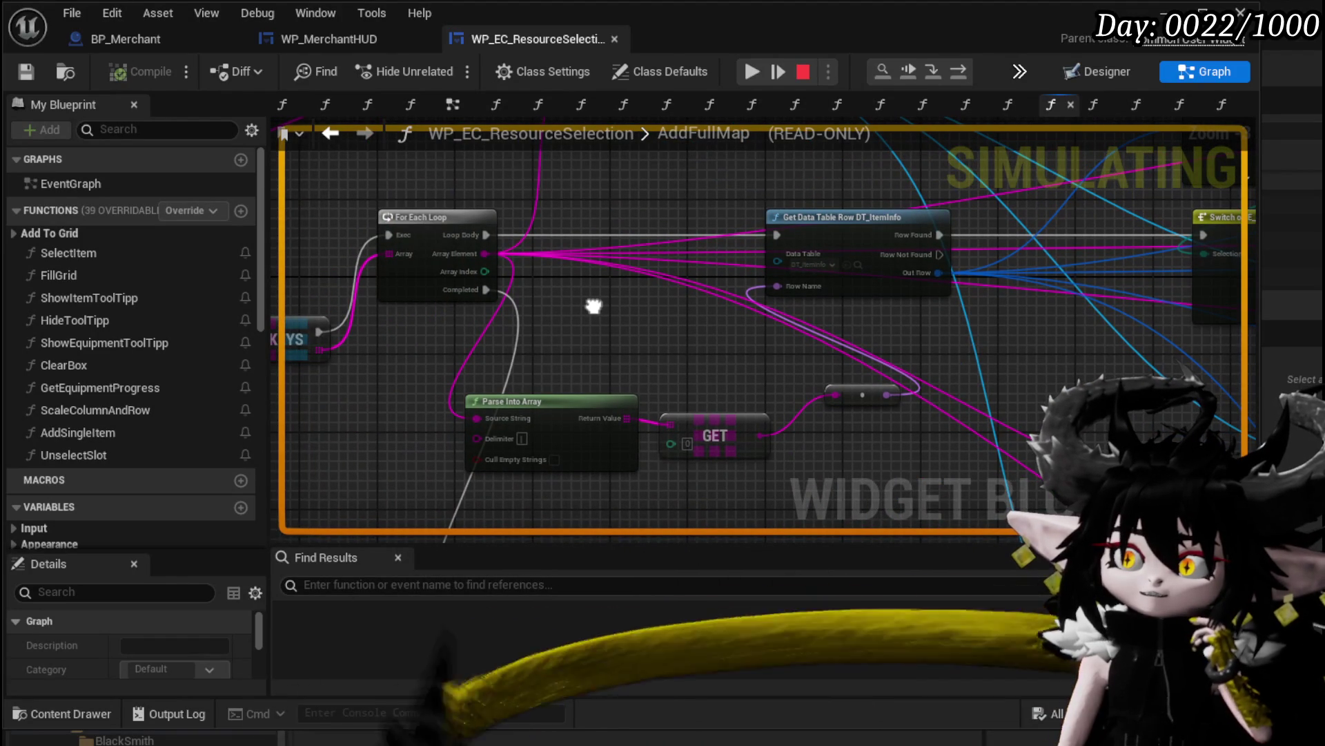
pyautogui.moveTo(594, 306)
pyautogui.mouseDown()
pyautogui.moveTo(1026, 349)
pyautogui.moveTo(1321, 338)
pyautogui.moveTo(1128, 349)
pyautogui.moveTo(1135, 357)
pyautogui.moveTo(593, 484)
pyautogui.moveTo(559, 444)
pyautogui.moveTo(424, 373)
pyautogui.moveTo(447, 394)
pyautogui.moveTo(563, 399)
pyautogui.moveTo(603, 376)
pyautogui.mouseUp()
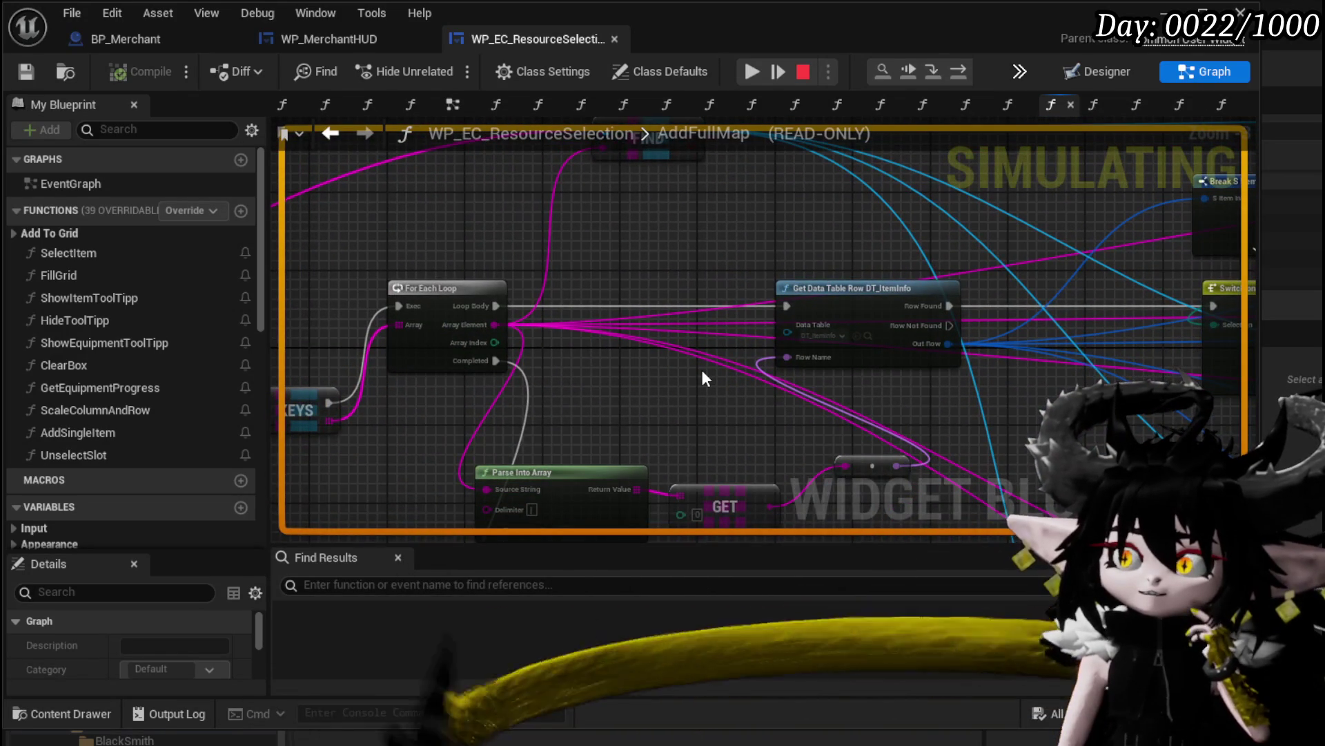
pyautogui.moveTo(702, 373)
pyautogui.mouseDown()
pyautogui.moveTo(1024, 331)
pyautogui.moveTo(888, 311)
pyautogui.moveTo(743, 352)
pyautogui.mouseUp()
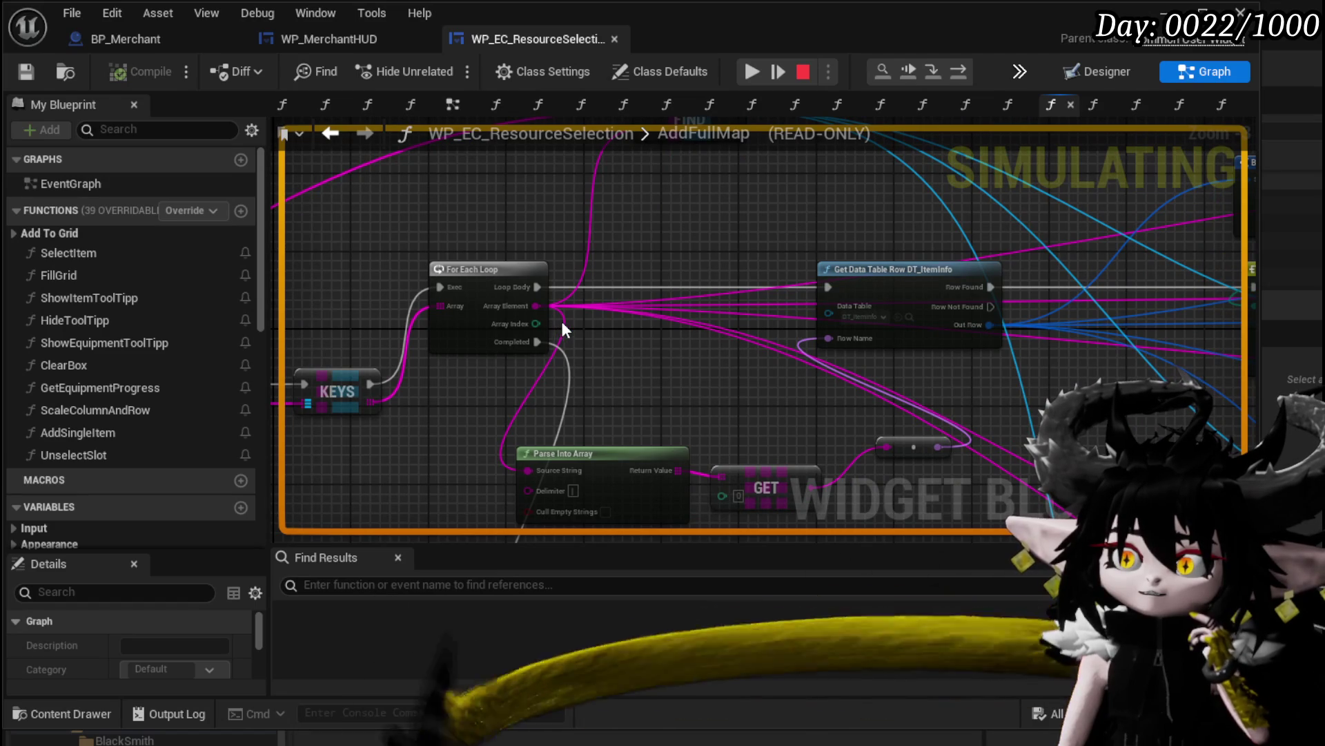
# Resume the game, close the shop and stop the play session
pyautogui.moveTo(563, 321)
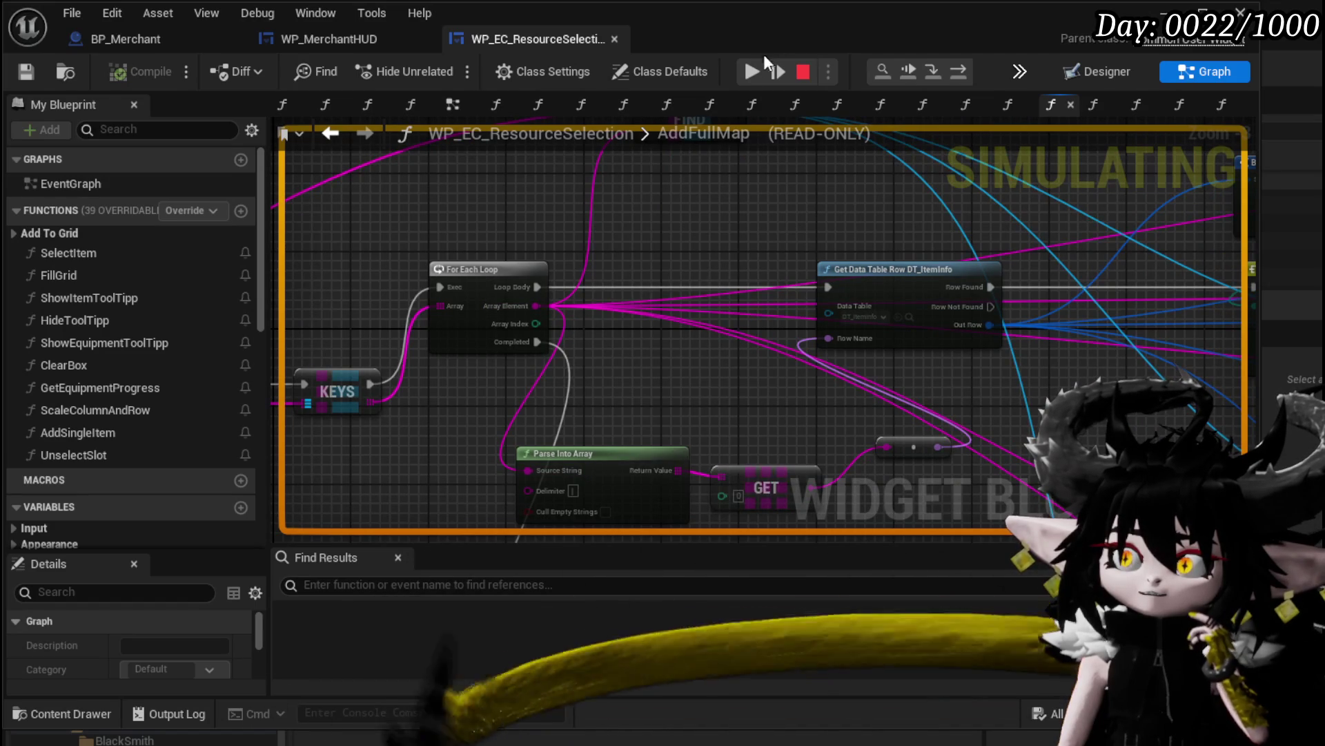
pyautogui.click(752, 71)
pyautogui.click(1285, 67)
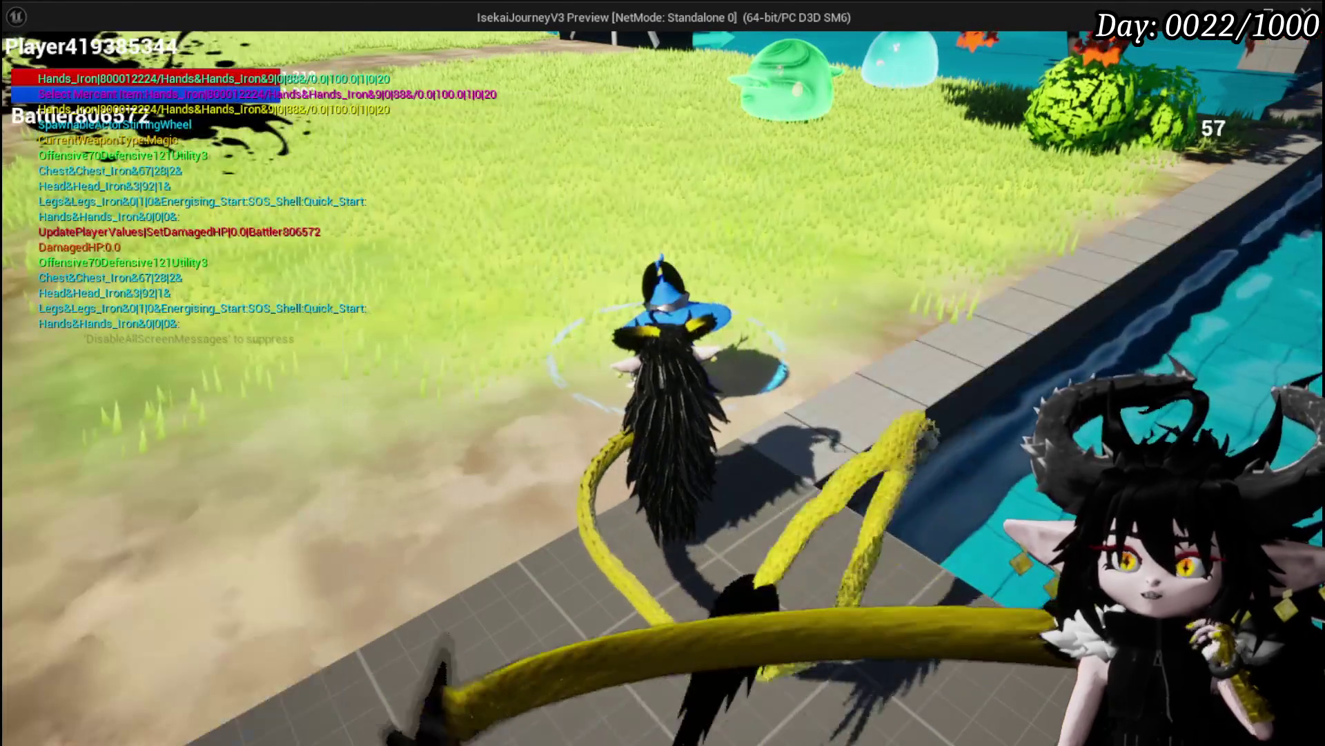
pyautogui.press('Escape')
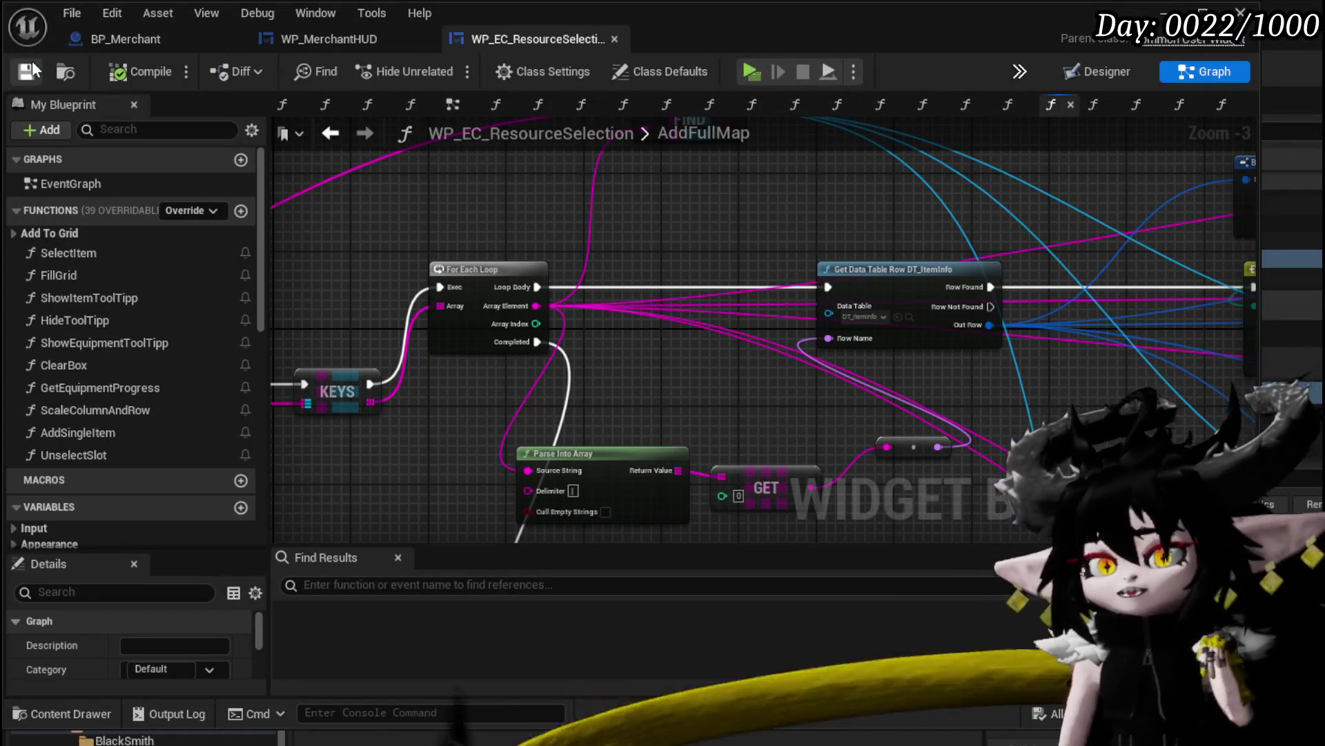
# Copy the Parse Into Array and GET nodes from AddFullMap and return to WP_MerchantHUD
pyautogui.click(370, 34)
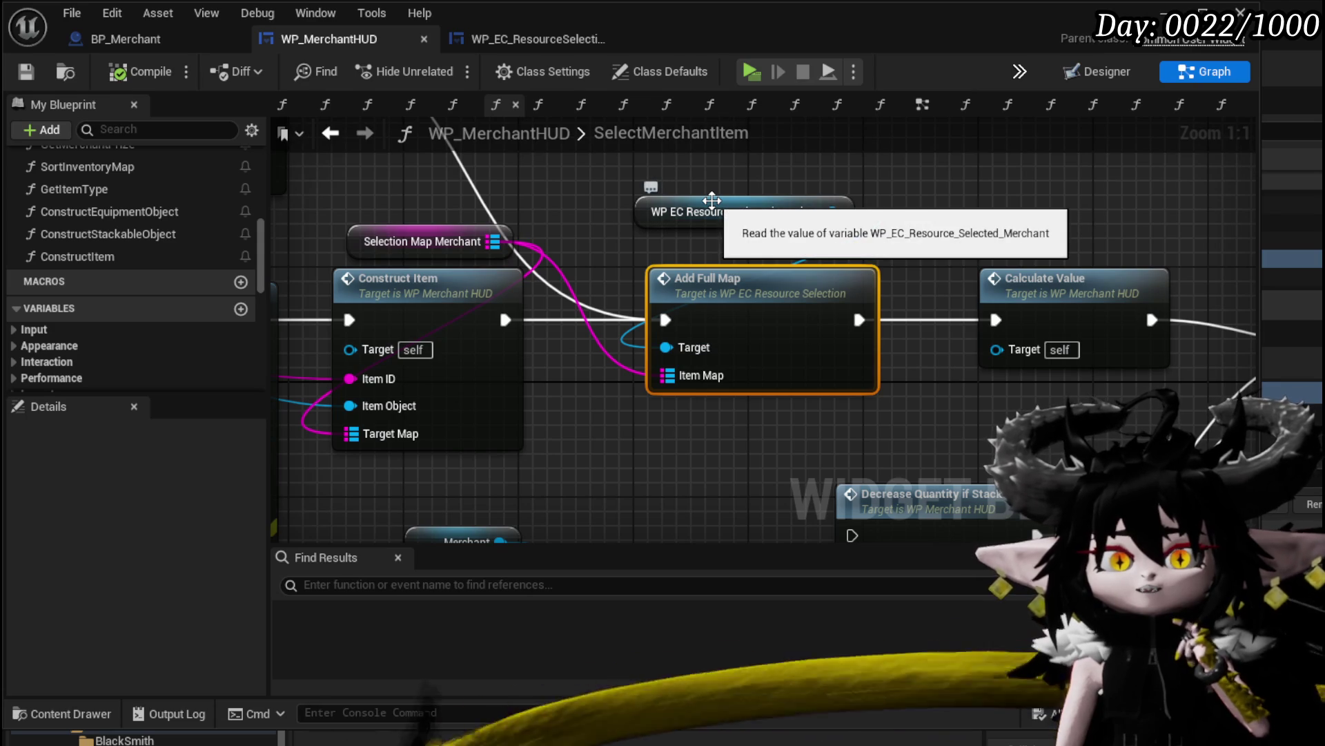
pyautogui.doubleClick(762, 281)
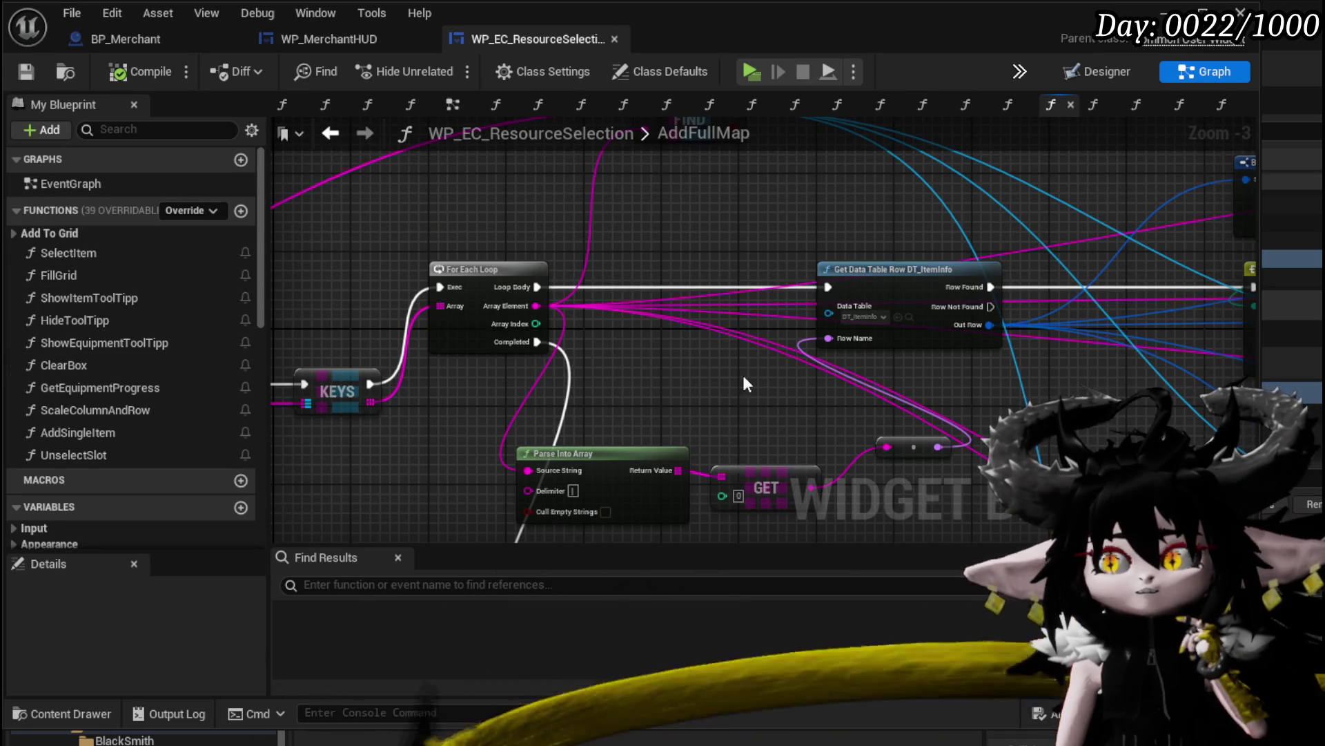
pyautogui.moveTo(693, 424); pyautogui.dragTo(641, 355)
pyautogui.moveTo(852, 441); pyautogui.dragTo(855, 443)
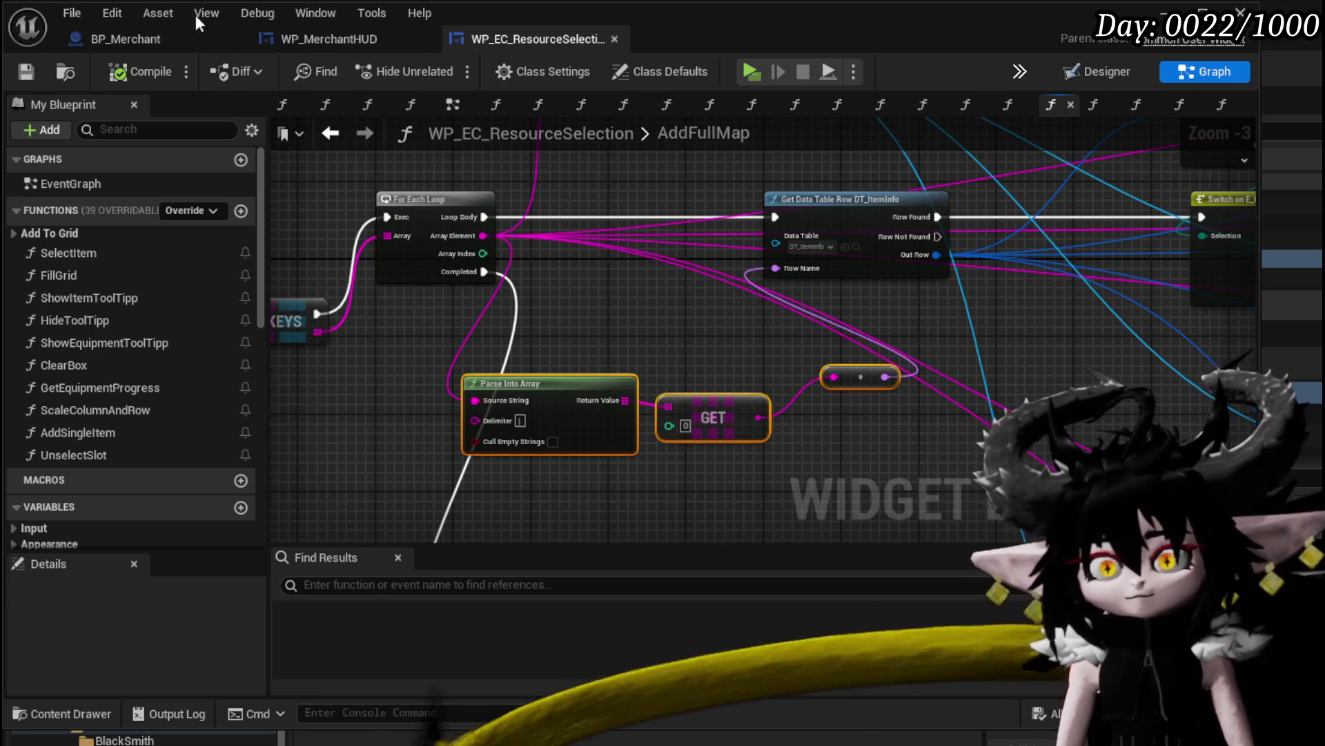
pyautogui.click(325, 38)
# Paste the parsing nodes and spread out Calculate Value, Update Merchant Box and Add Full Map for room
pyautogui.hotkey('ctrl', 'v')
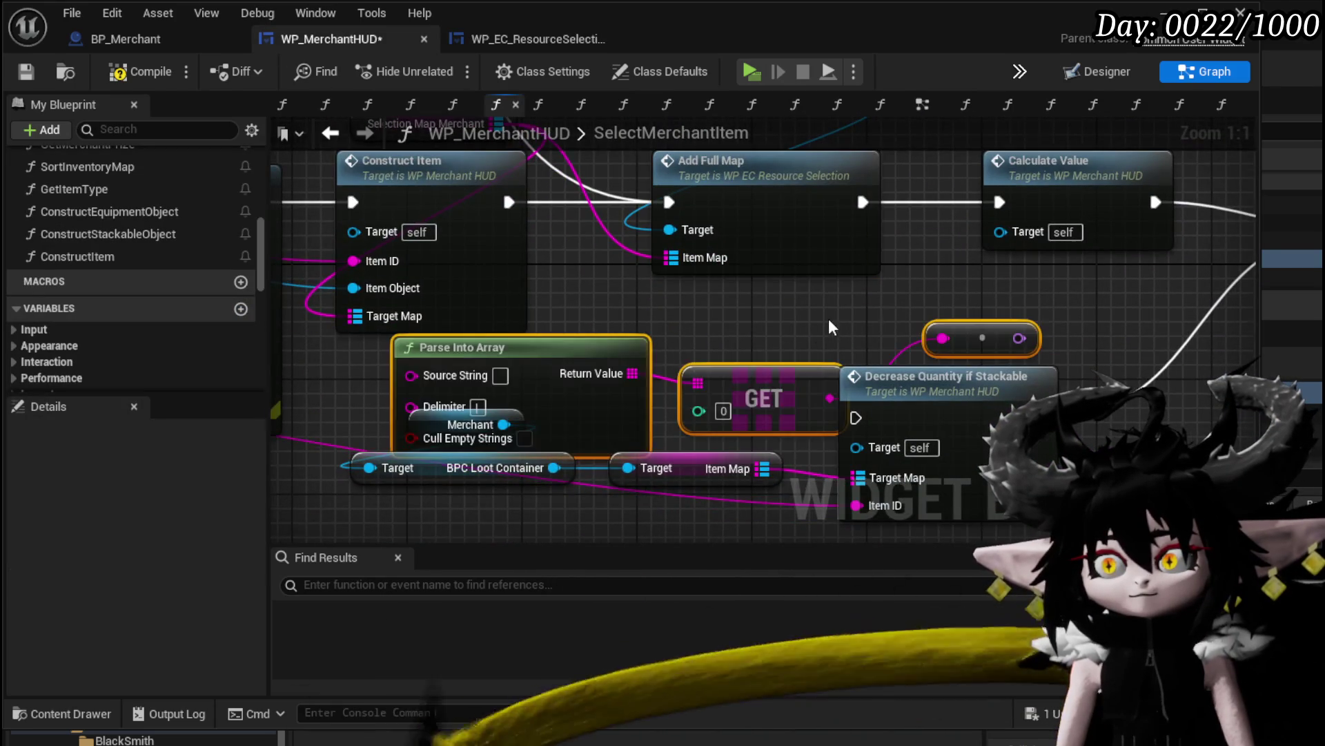
pyautogui.scroll(-2, 794, 311)
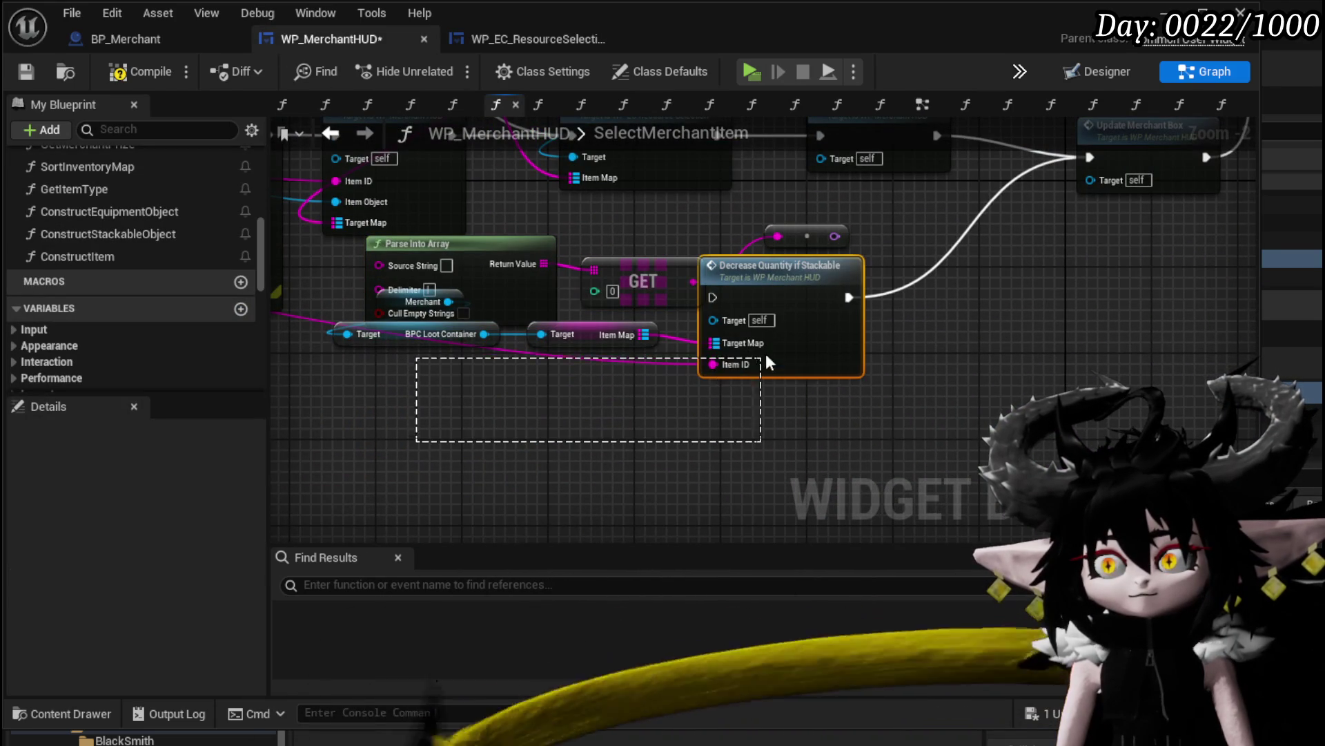
pyautogui.moveTo(766, 362)
pyautogui.mouseDown()
pyautogui.moveTo(782, 341)
pyautogui.moveTo(841, 461)
pyautogui.moveTo(769, 408)
pyautogui.moveTo(573, 451)
pyautogui.mouseUp()
pyautogui.moveTo(832, 234)
pyautogui.mouseDown()
pyautogui.moveTo(1116, 205)
pyautogui.moveTo(1277, 205)
pyautogui.mouseUp()
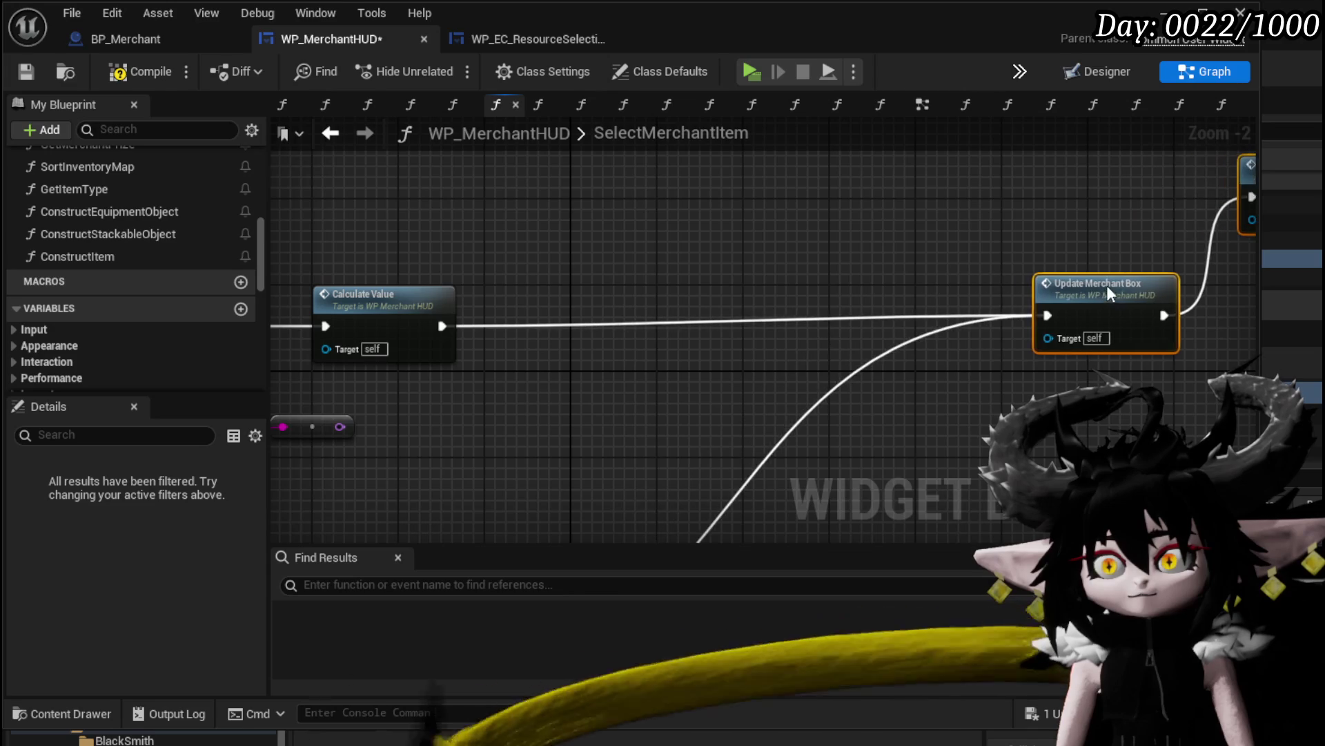
pyautogui.moveTo(606, 267); pyautogui.dragTo(859, 273)
pyautogui.click(625, 297)
pyautogui.moveTo(682, 310)
pyautogui.mouseDown()
pyautogui.moveTo(444, 287)
pyautogui.moveTo(993, 289)
pyautogui.moveTo(970, 286)
pyautogui.mouseUp()
pyautogui.moveTo(672, 270); pyautogui.dragTo(934, 252)
pyautogui.scroll(-1, 935, 251)
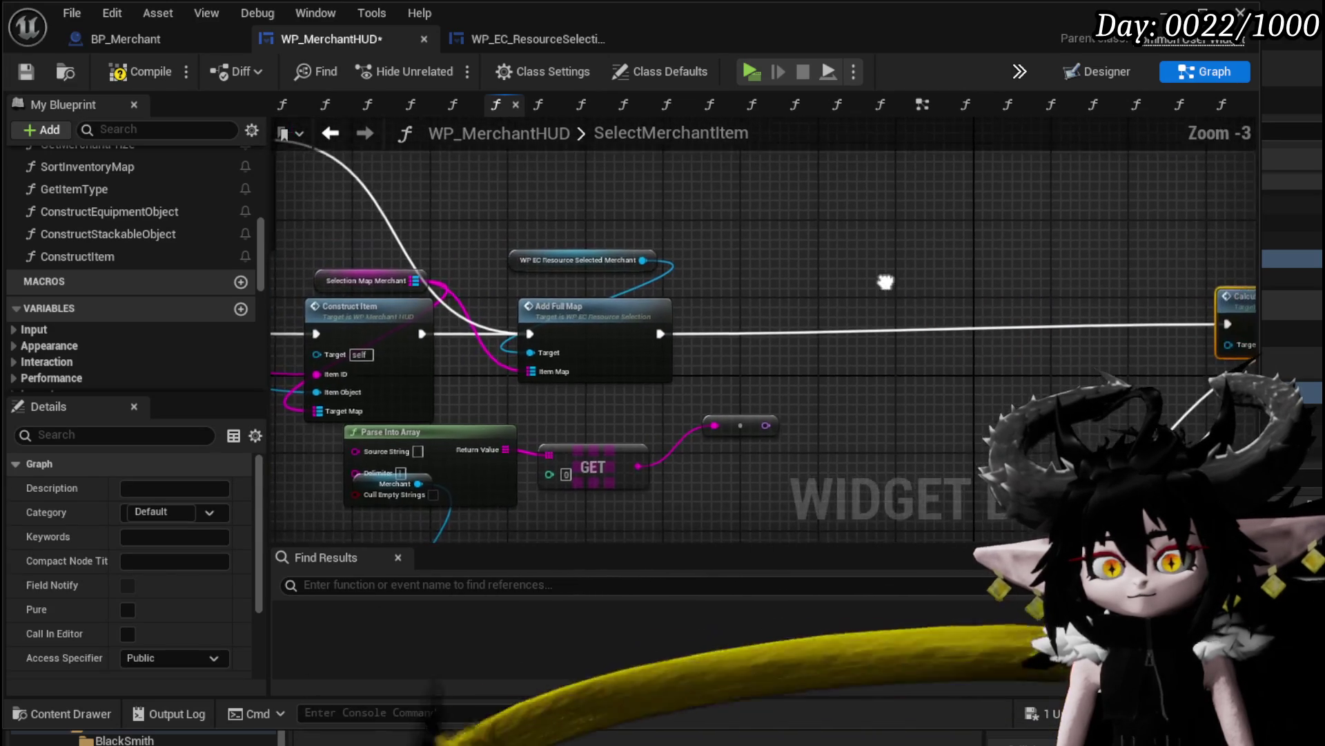
pyautogui.moveTo(581, 250)
pyautogui.mouseDown()
pyautogui.moveTo(851, 330)
pyautogui.moveTo(1103, 319)
pyautogui.mouseUp()
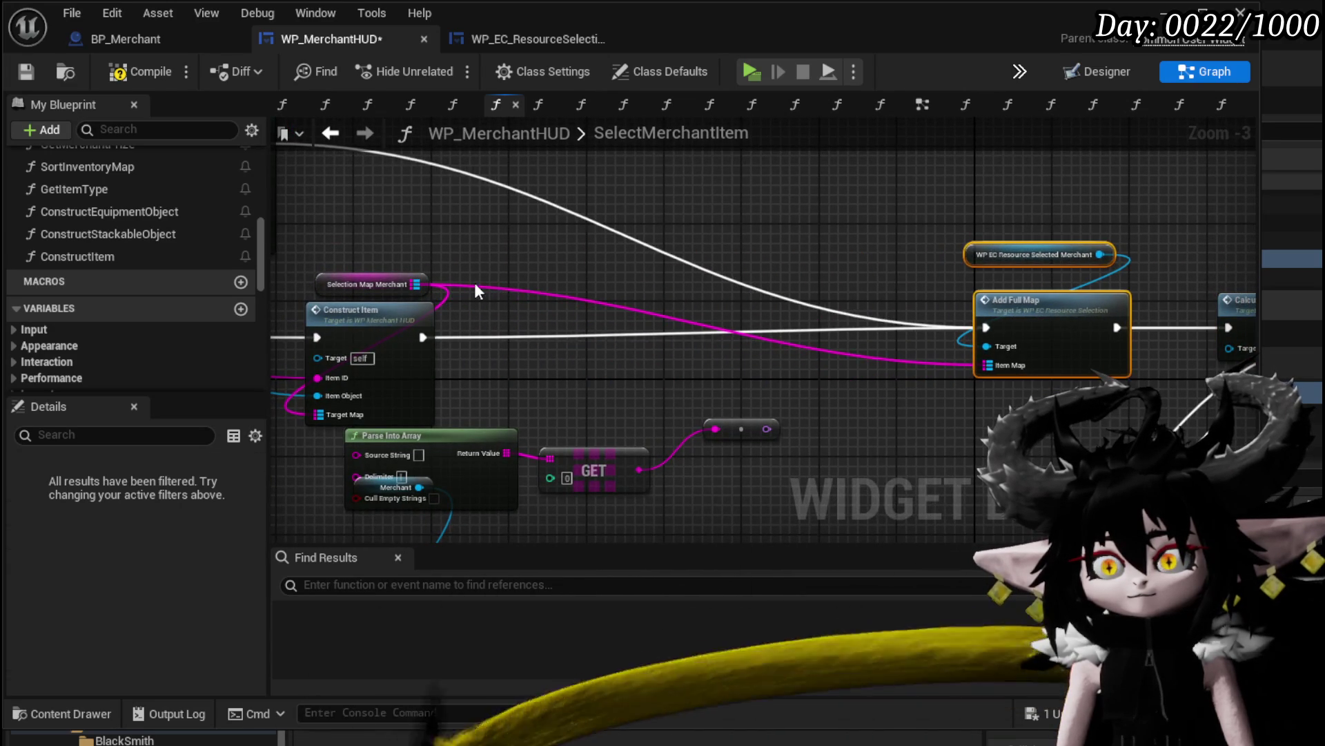
pyautogui.moveTo(516, 314); pyautogui.dragTo(541, 250)
# Add a Keys node on Selection Map Merchant after Construct Item and a GET for its first key
pyautogui.moveTo(439, 222); pyautogui.dragTo(590, 232)
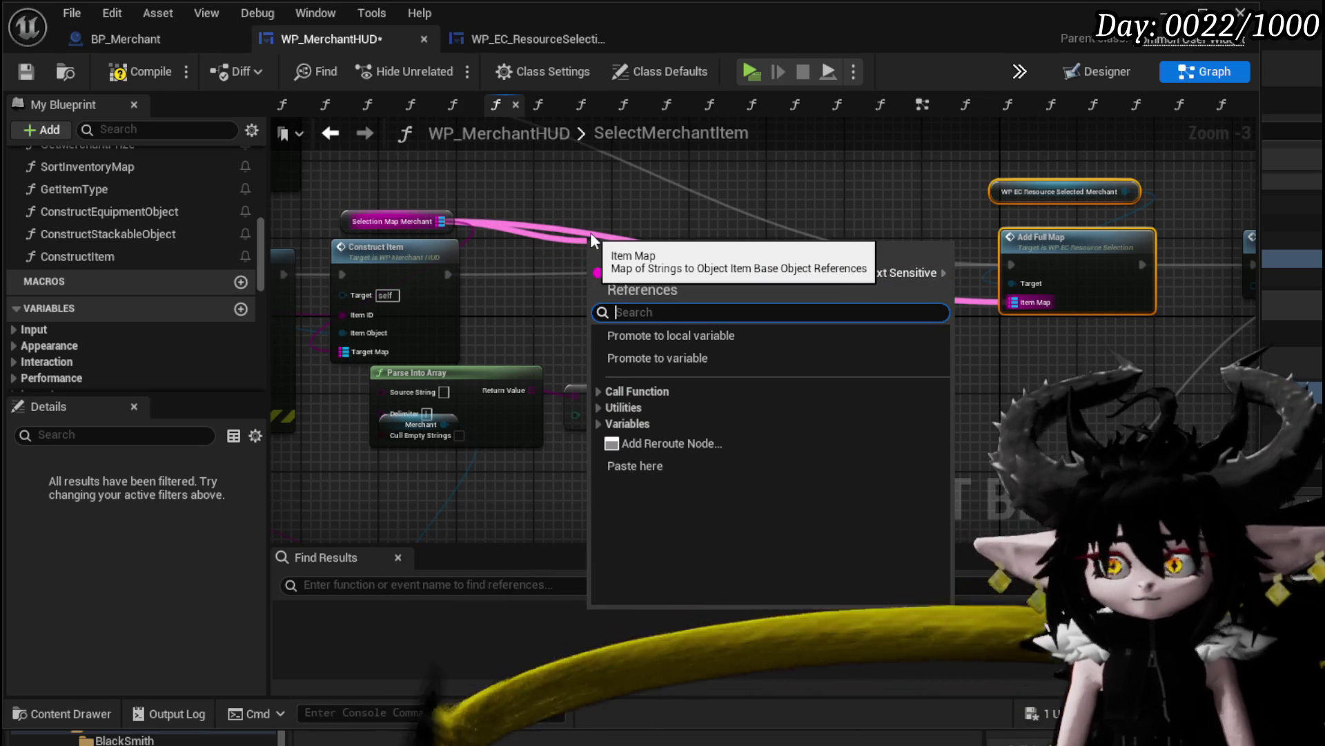
pyautogui.write('Key')
pyautogui.press('Return')
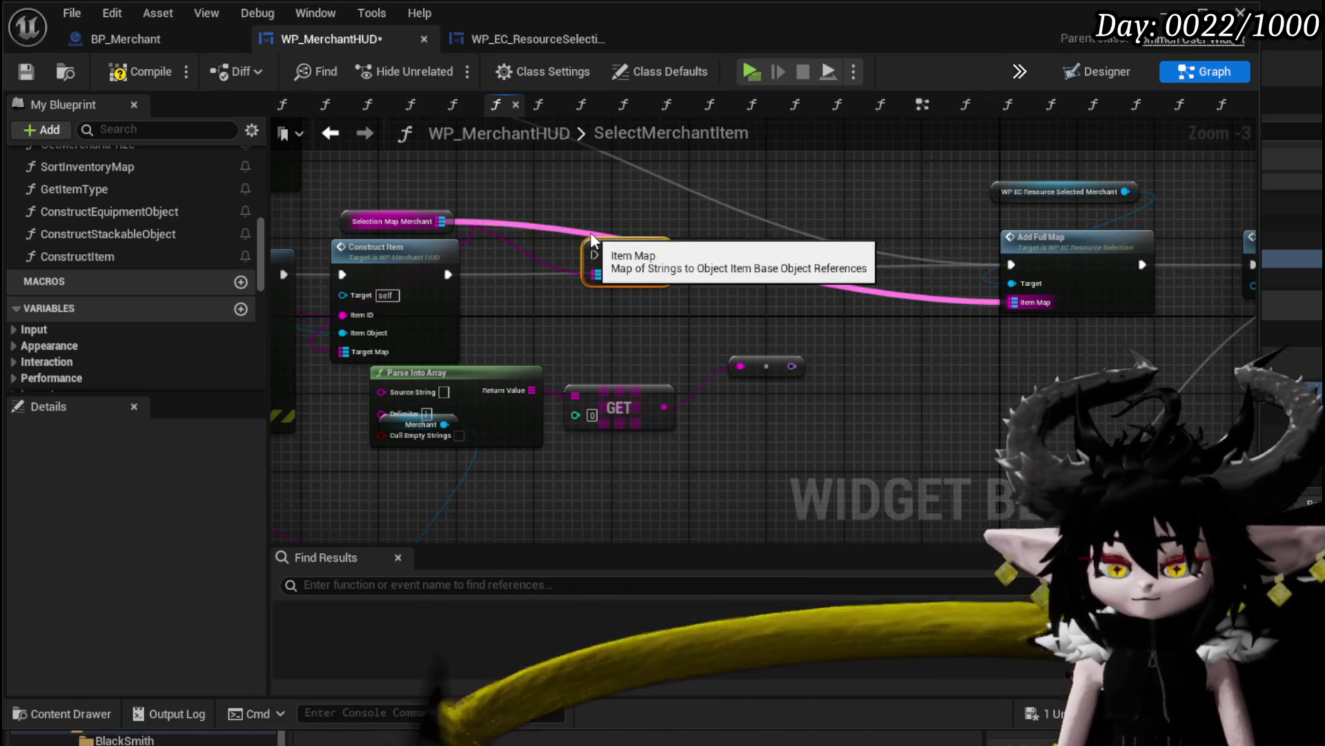
pyautogui.moveTo(446, 275)
pyautogui.mouseDown()
pyautogui.moveTo(594, 254)
pyautogui.moveTo(548, 284)
pyautogui.mouseUp()
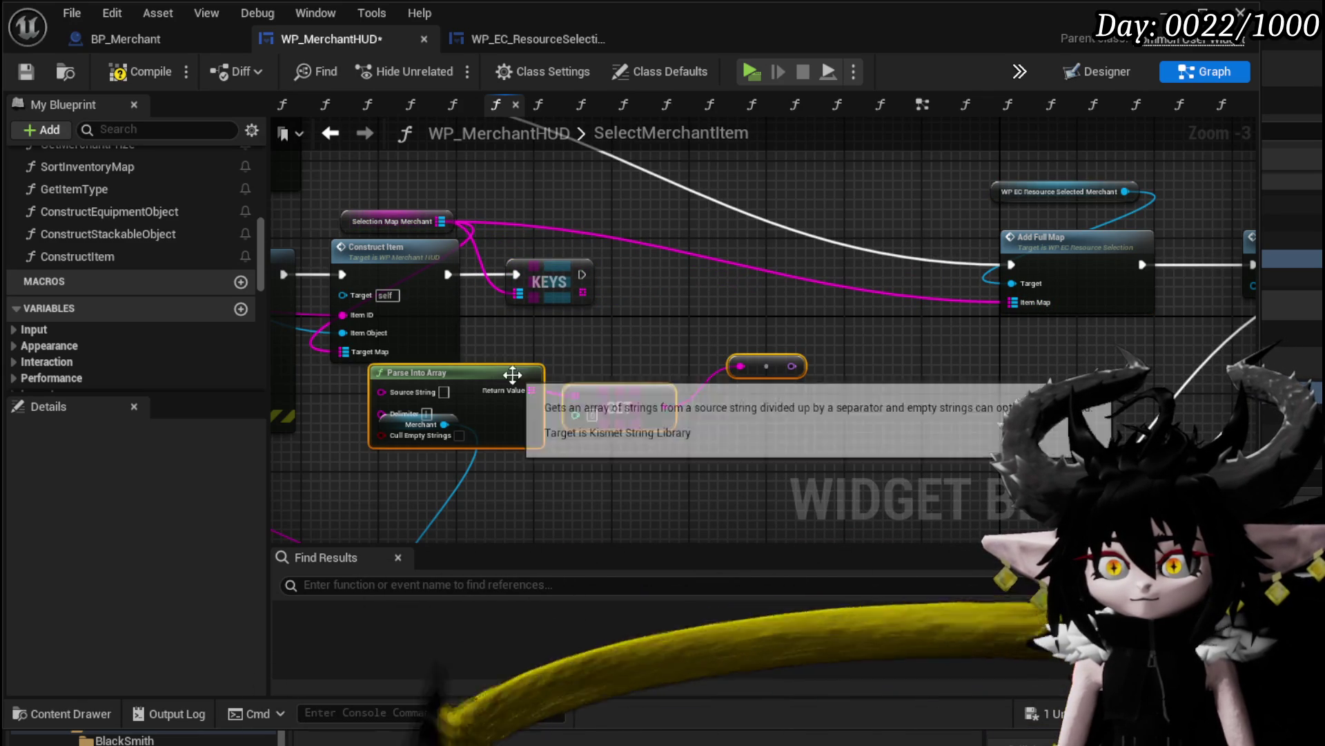
pyautogui.moveTo(522, 393); pyautogui.dragTo(667, 383)
pyautogui.moveTo(583, 293); pyautogui.dragTo(621, 304)
pyautogui.write('get')
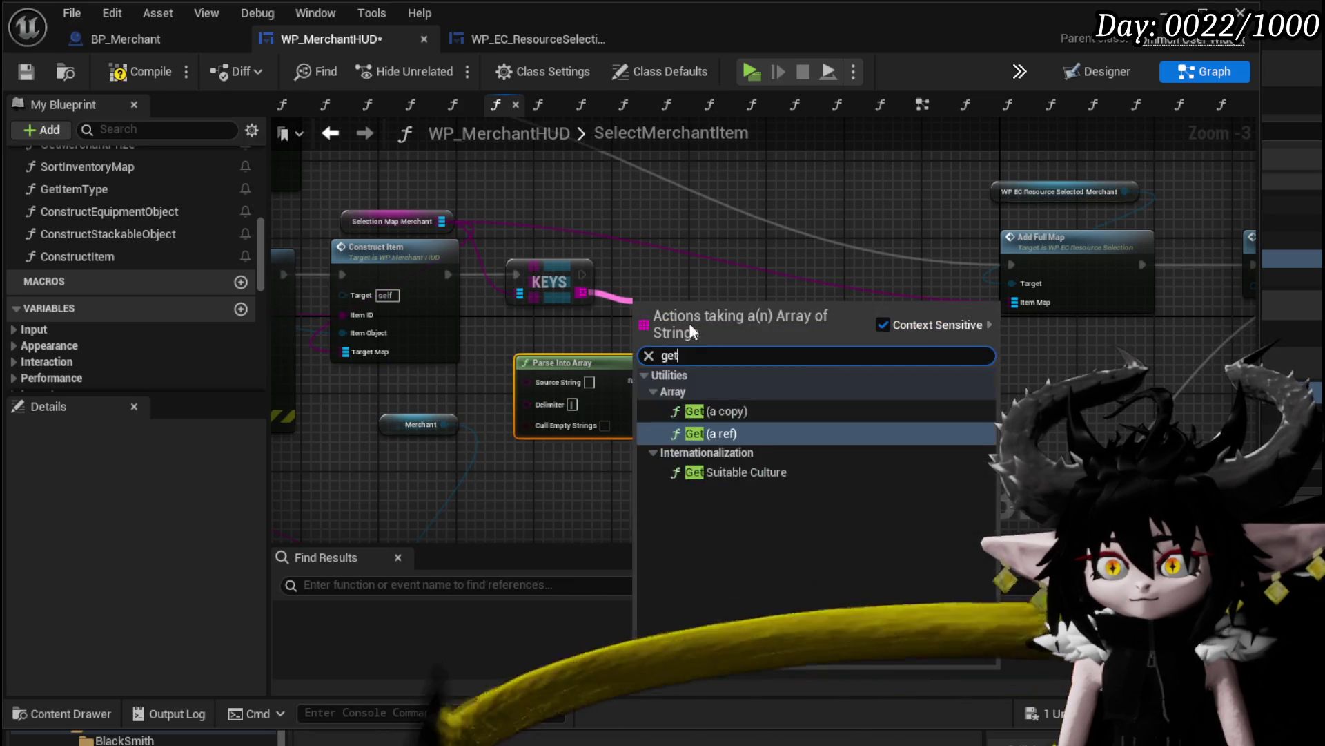
pyautogui.click(736, 441)
pyautogui.moveTo(729, 321); pyautogui.dragTo(885, 356)
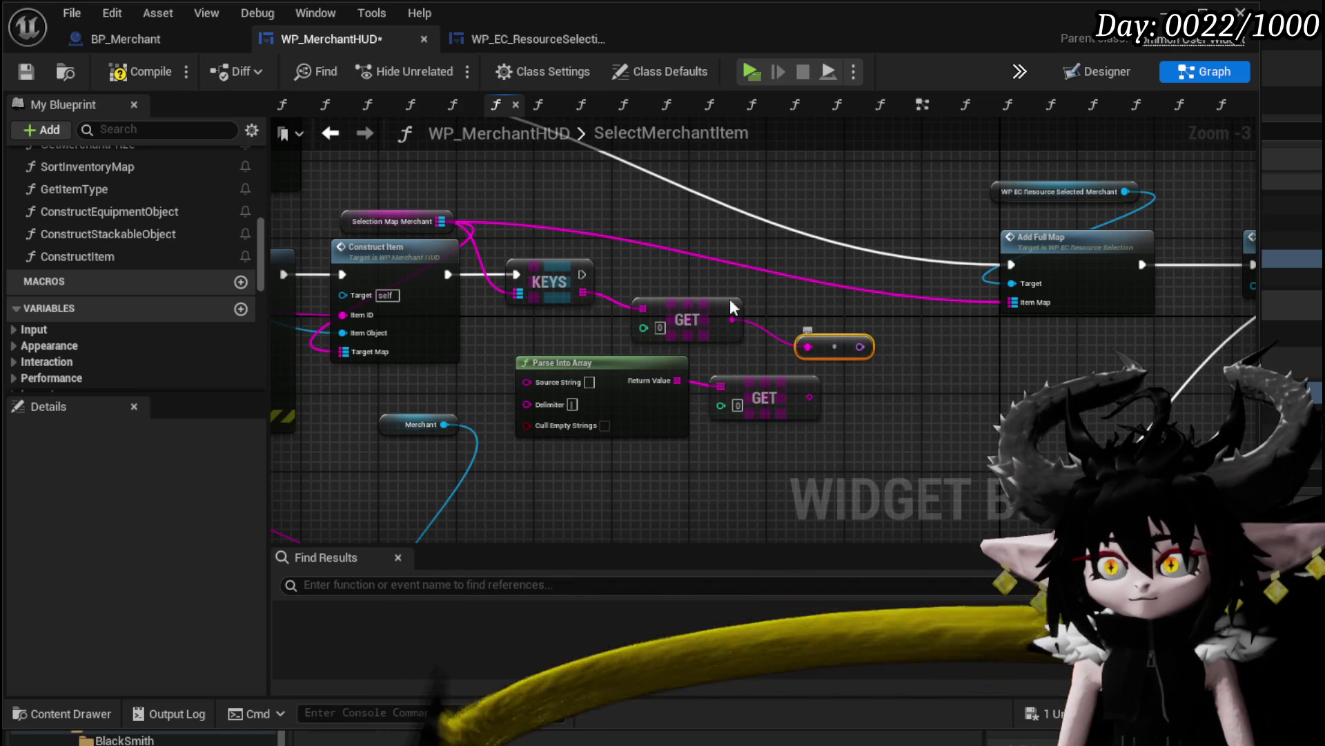
# Insert a Print String before Add Full Map, wired after Keys, with the GET result as In String
pyautogui.moveTo(583, 274); pyautogui.dragTo(740, 278)
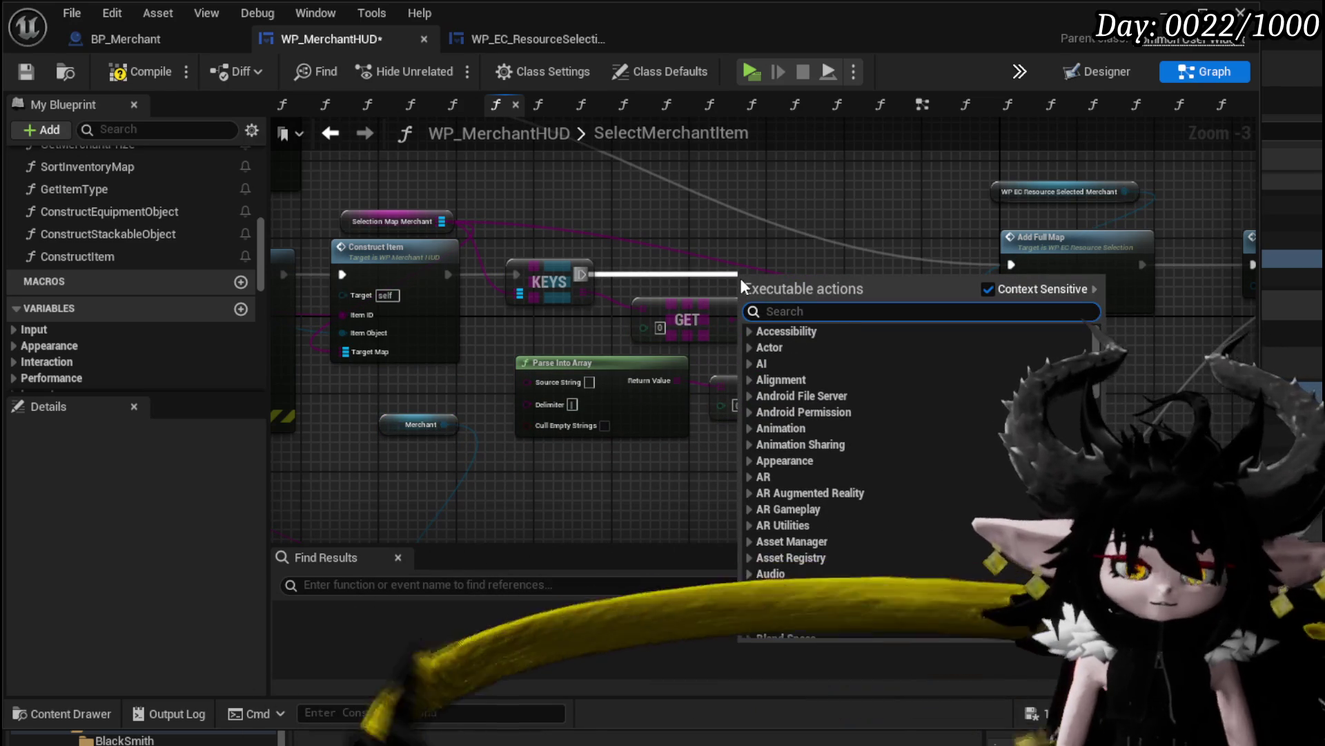
pyautogui.moveTo(385, 252); pyautogui.dragTo(613, 284)
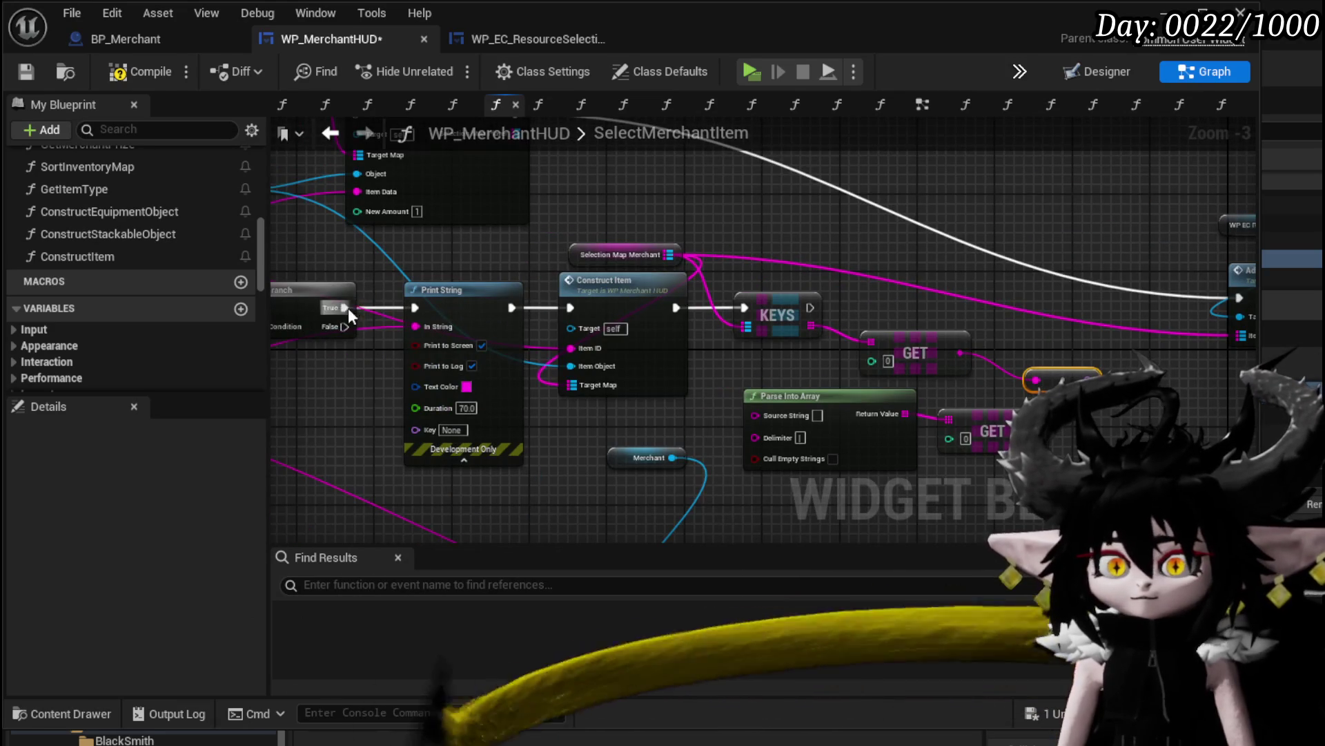
pyautogui.moveTo(348, 308); pyautogui.dragTo(580, 305)
pyautogui.moveTo(482, 294)
pyautogui.mouseDown()
pyautogui.moveTo(891, 284)
pyautogui.moveTo(1009, 299)
pyautogui.mouseUp()
pyautogui.moveTo(581, 307)
pyautogui.mouseDown()
pyautogui.moveTo(859, 324)
pyautogui.moveTo(917, 310)
pyautogui.mouseUp()
pyautogui.moveTo(858, 379); pyautogui.dragTo(893, 336)
pyautogui.doubleClick(887, 347)
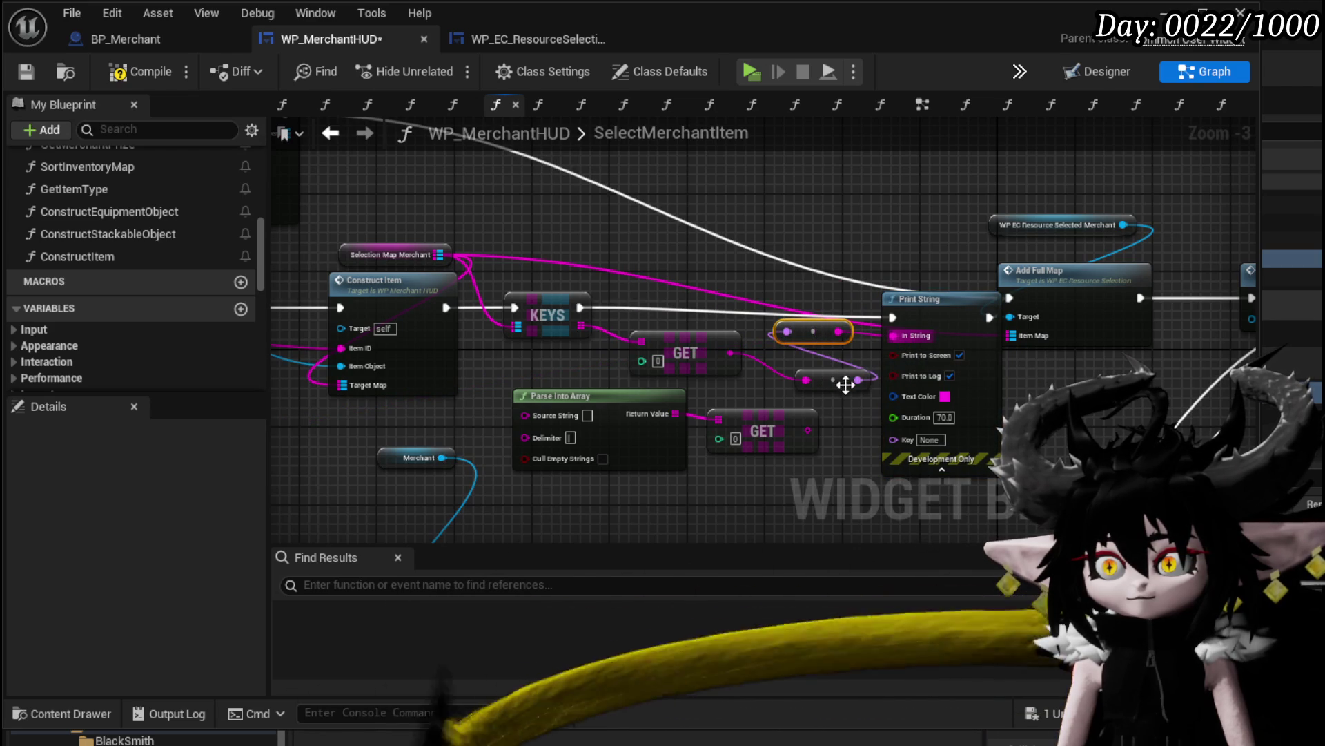
pyautogui.moveTo(846, 385); pyautogui.dragTo(826, 386)
pyautogui.moveTo(731, 353)
pyautogui.mouseDown()
pyautogui.moveTo(828, 359)
pyautogui.moveTo(893, 335)
pyautogui.mouseUp()
# Tidy the Selection Map Merchant, Parse Into Array and GET nodes and wire the keys GET into Print String
pyautogui.moveTo(646, 259)
pyautogui.mouseDown()
pyautogui.moveTo(852, 269)
pyautogui.moveTo(776, 292)
pyautogui.mouseUp()
pyautogui.moveTo(506, 275); pyautogui.dragTo(495, 245)
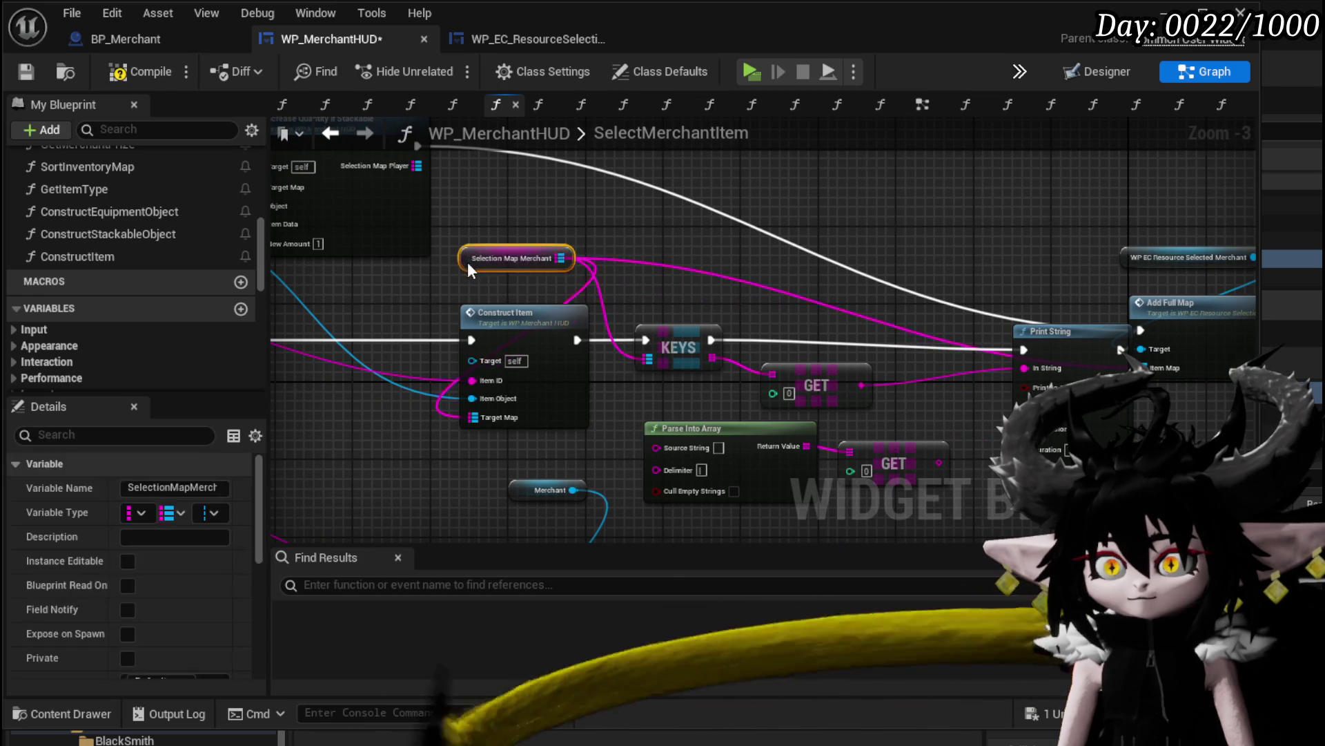
pyautogui.moveTo(767, 522); pyautogui.dragTo(682, 441)
pyautogui.moveTo(837, 377); pyautogui.dragTo(837, 417)
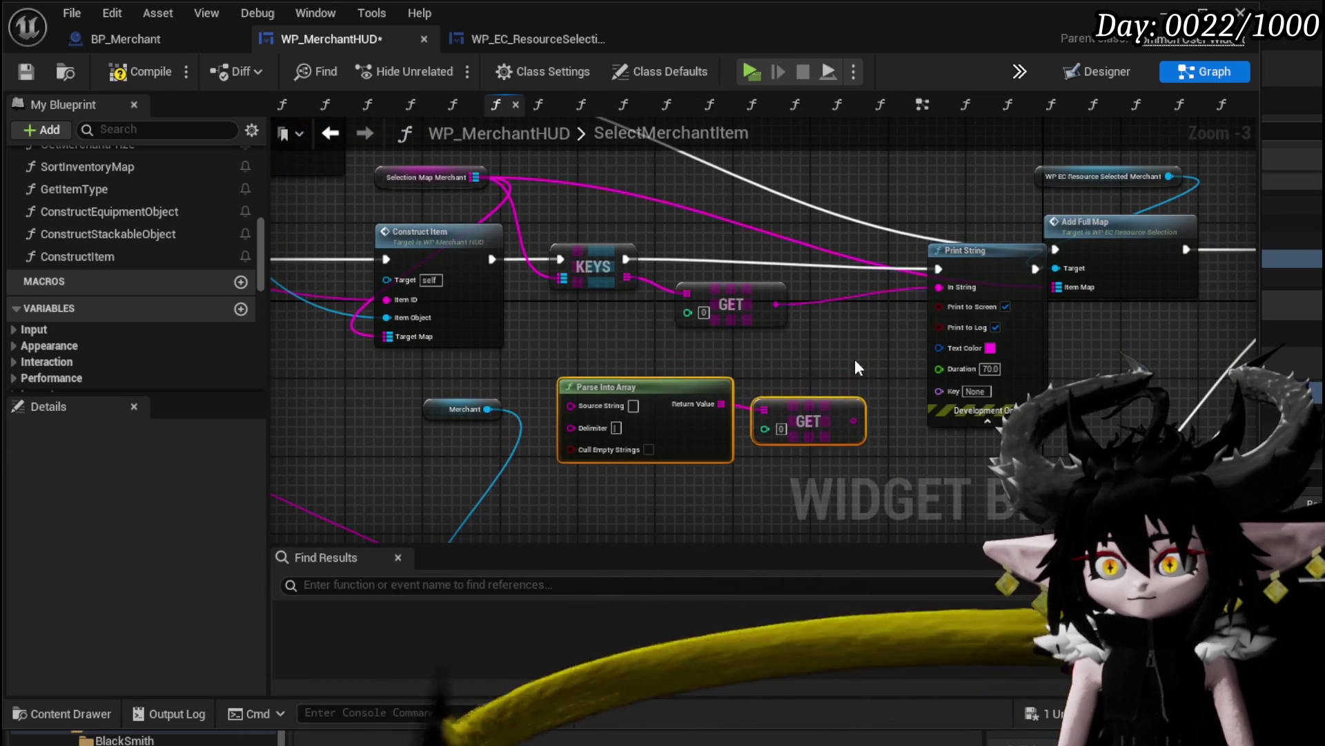
pyautogui.click(855, 359)
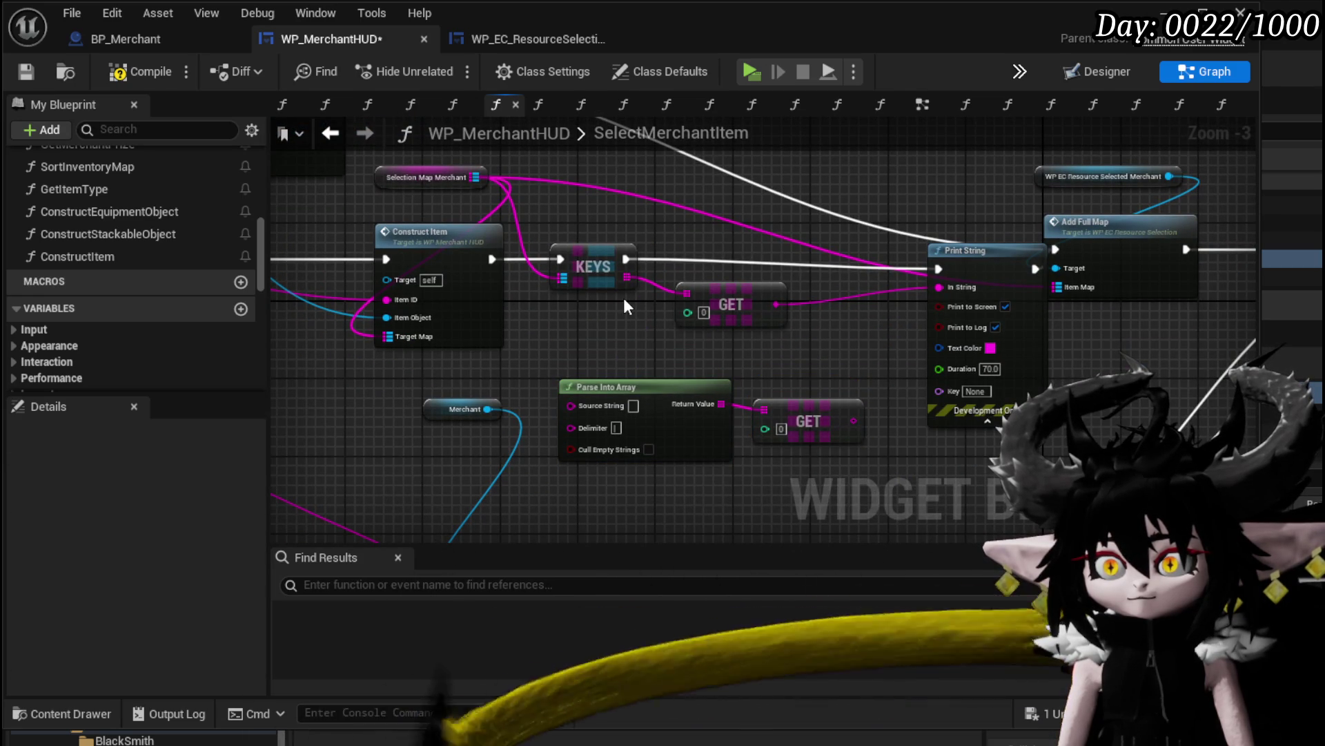
pyautogui.moveTo(747, 303)
pyautogui.mouseDown()
pyautogui.moveTo(603, 324)
pyautogui.moveTo(629, 328)
pyautogui.moveTo(586, 396)
pyautogui.moveTo(596, 405)
pyautogui.mouseUp()
pyautogui.moveTo(854, 421); pyautogui.dragTo(942, 291)
pyautogui.moveTo(640, 398); pyautogui.dragTo(640, 378)
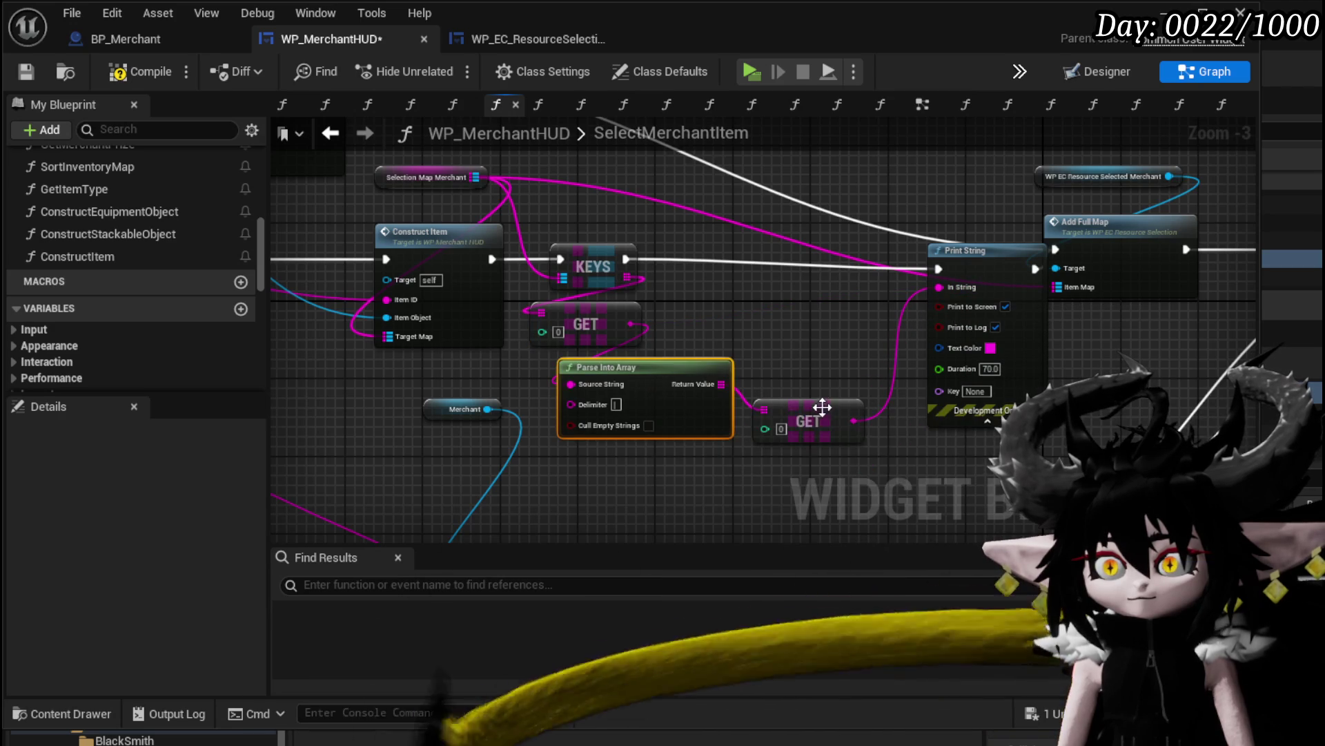
pyautogui.moveTo(821, 407); pyautogui.dragTo(805, 379)
# Review the finished SelectMerchantItem graph, then compile and save WP_MerchantHUD
pyautogui.scroll(-1, 760, 318)
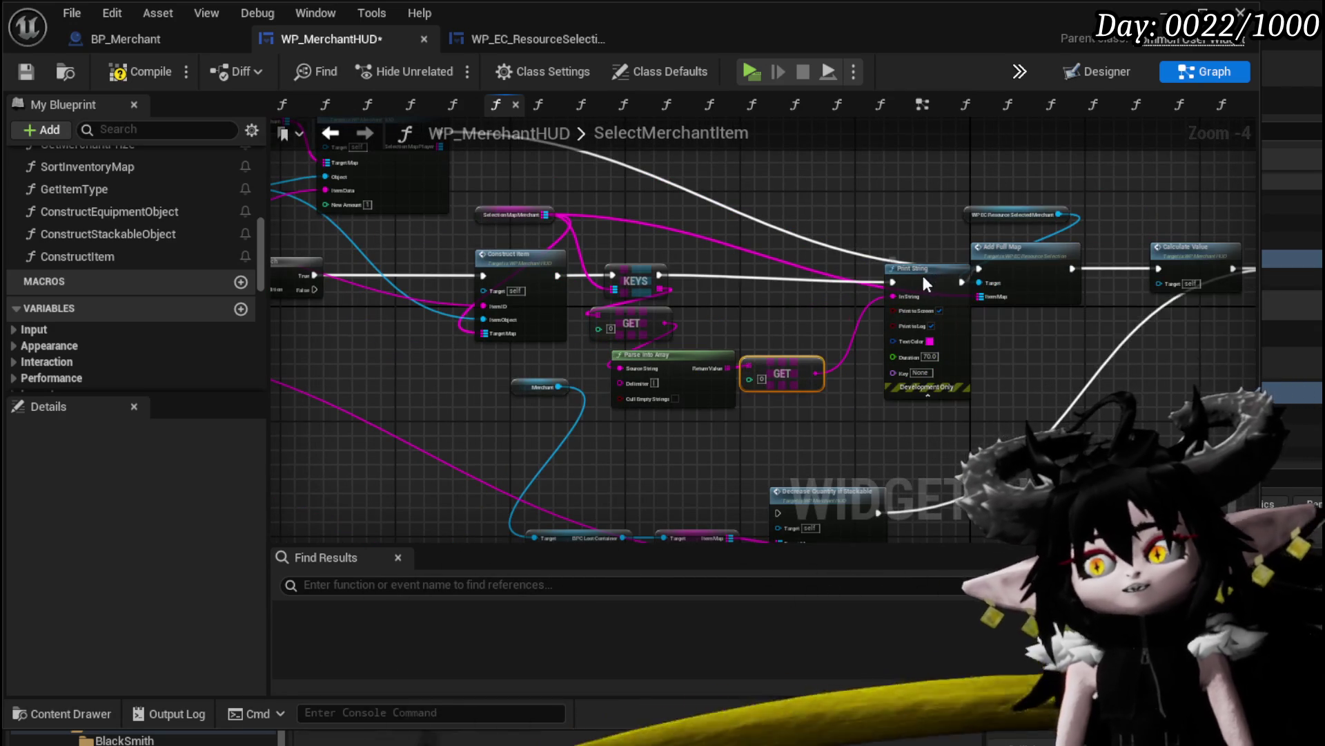
pyautogui.moveTo(921, 272); pyautogui.dragTo(890, 273)
pyautogui.moveTo(700, 249)
pyautogui.mouseDown()
pyautogui.moveTo(877, 336)
pyautogui.moveTo(950, 338)
pyautogui.mouseUp()
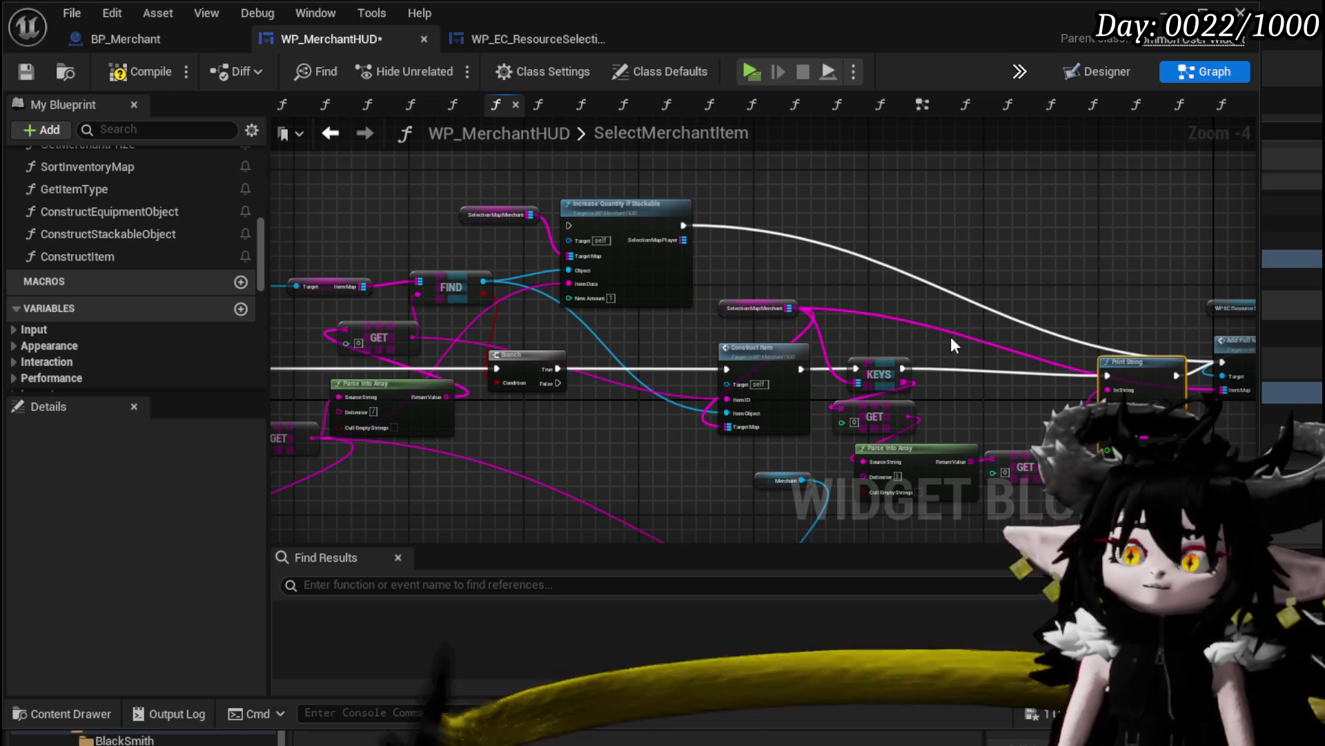
pyautogui.moveTo(873, 286)
pyautogui.mouseDown()
pyautogui.moveTo(713, 335)
pyautogui.moveTo(894, 343)
pyautogui.mouseUp()
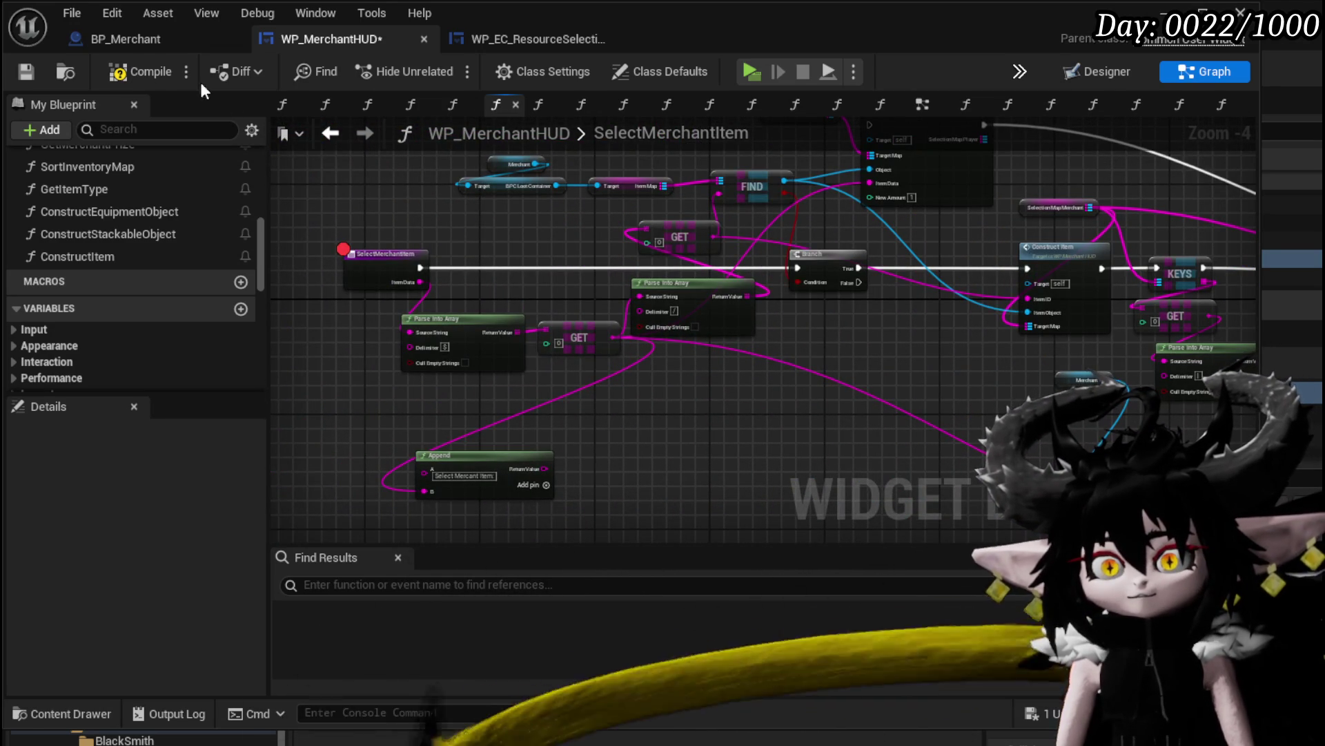
pyautogui.click(27, 72)
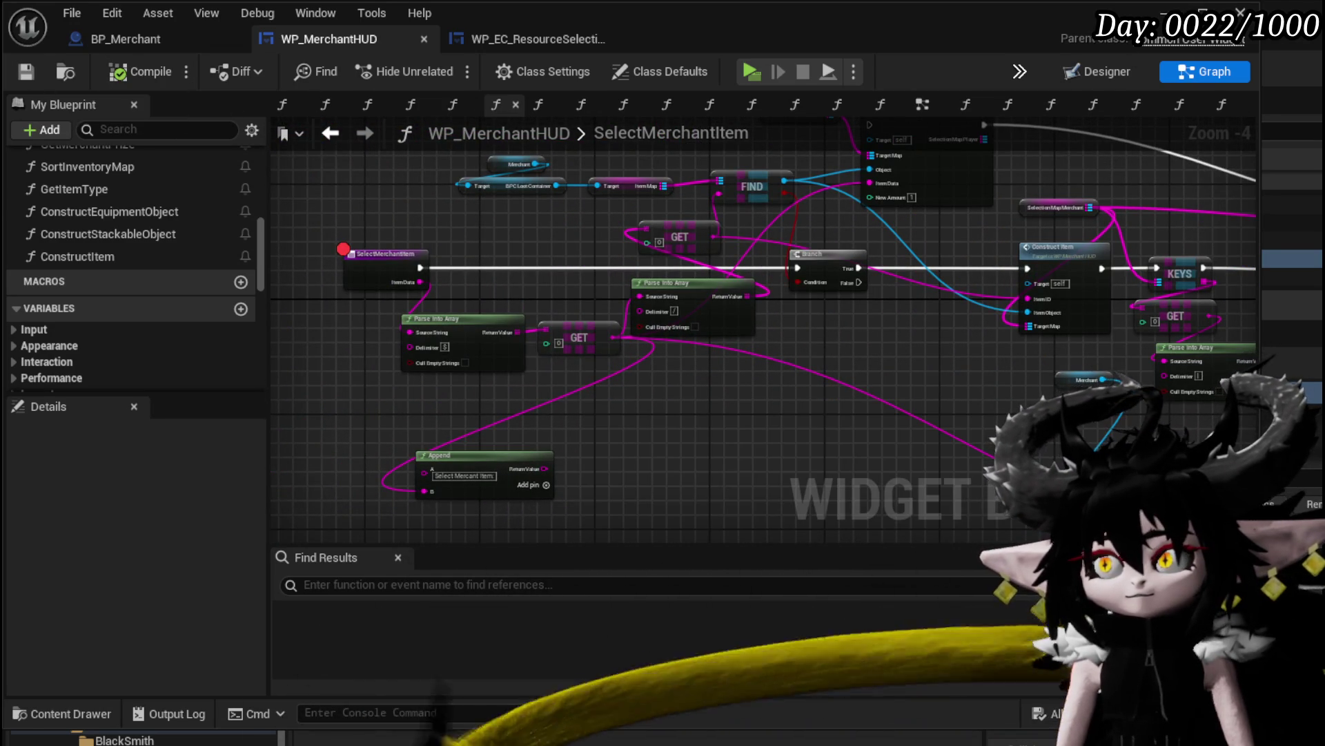
pyautogui.hotkey('alt', 'Tab')
# Play, accept the merchant's trade, pick an item to hit the SelectMerchantItem breakpoint, then resume
pyautogui.click(445, 68)
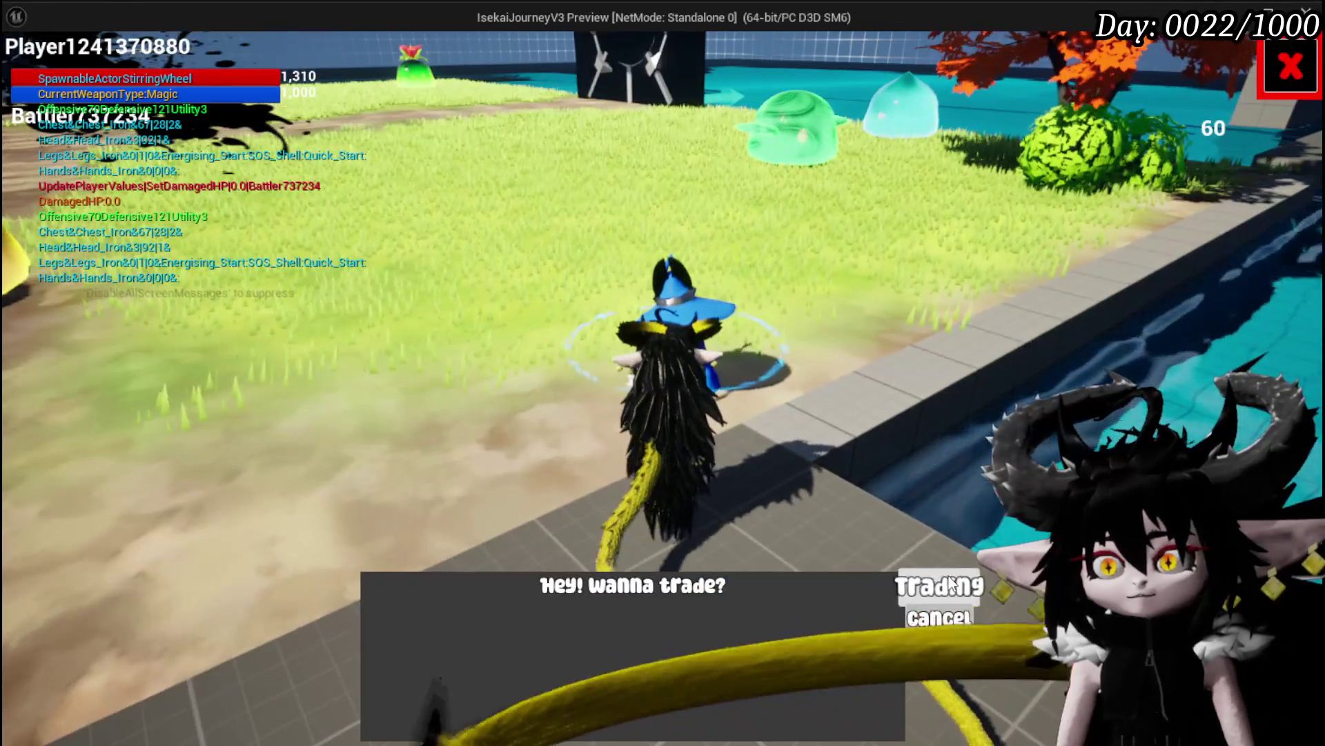
pyautogui.click(940, 583)
pyautogui.click(884, 243)
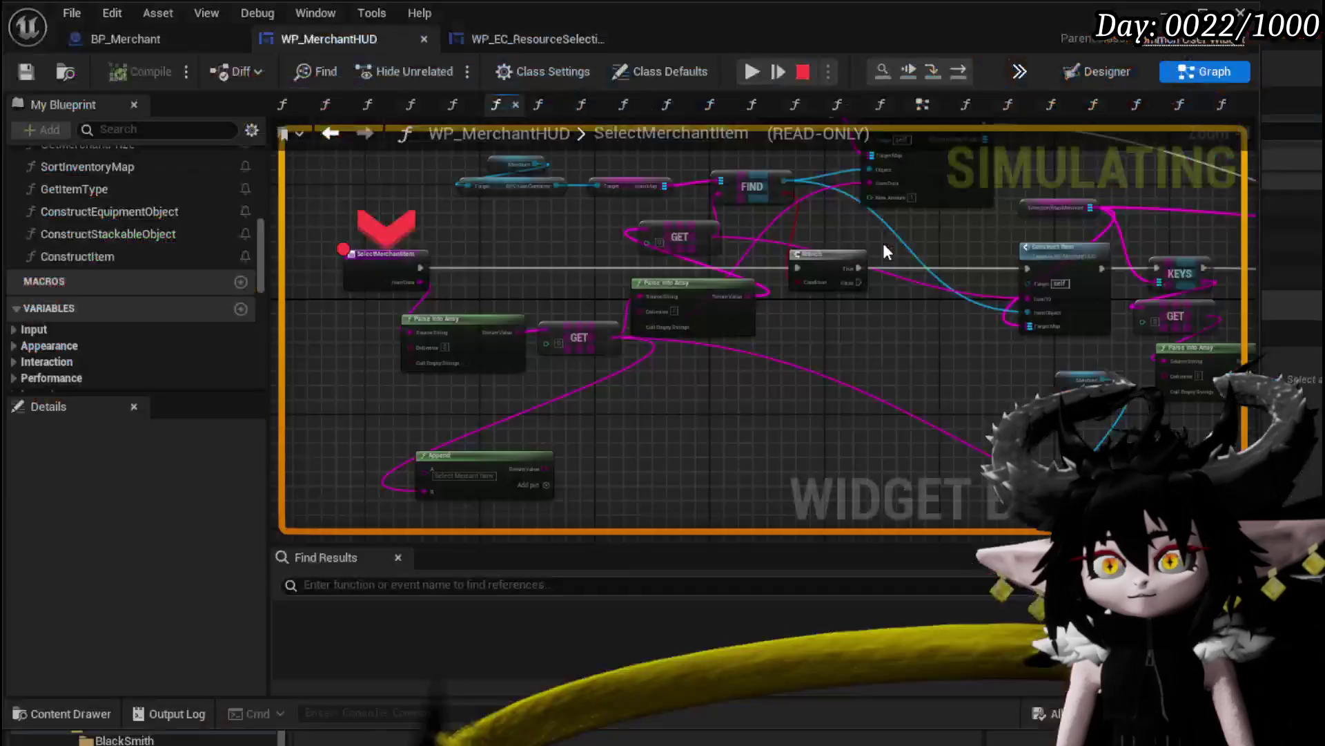
pyautogui.click(752, 72)
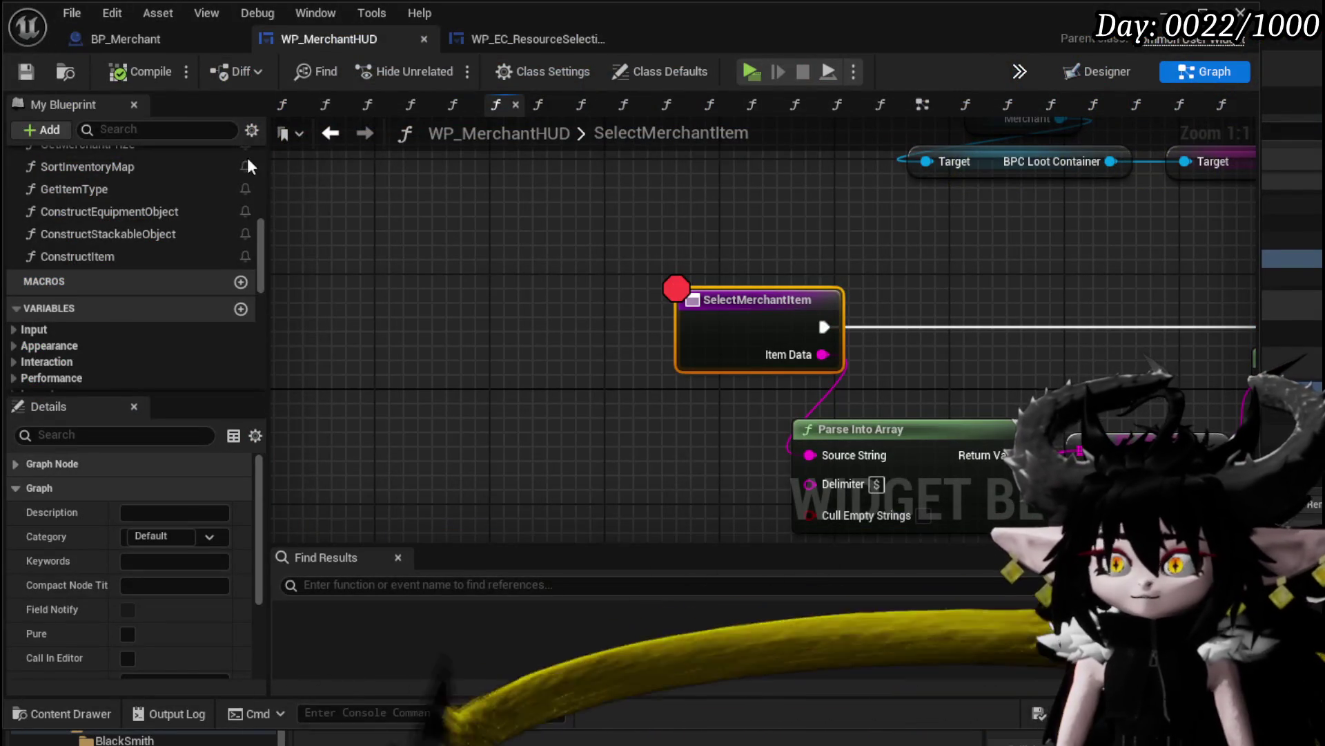
# Feed Print String from an Append node with A set to 'FindItem:' and the parsed item in B
pyautogui.scroll(-4, 974, 250)
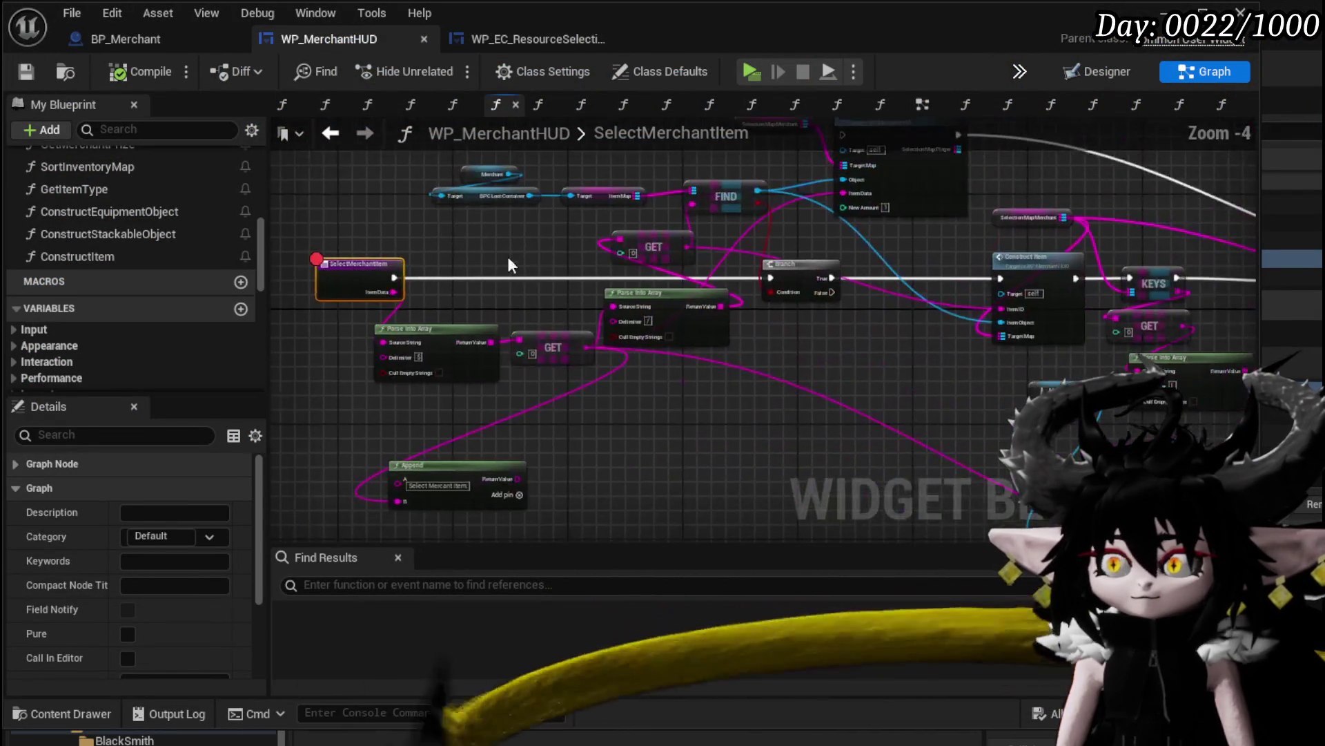
pyautogui.scroll(3, 835, 325)
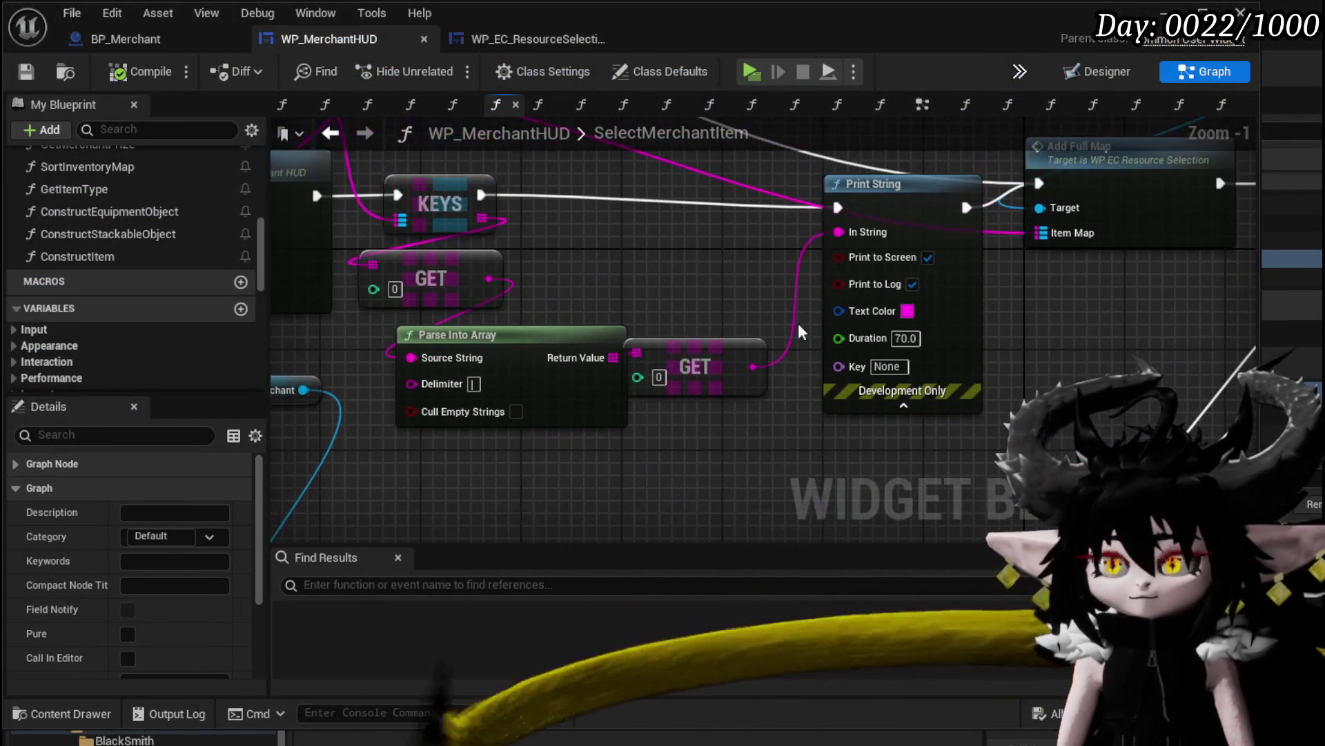
pyautogui.moveTo(839, 232); pyautogui.dragTo(695, 259)
pyautogui.write('A')
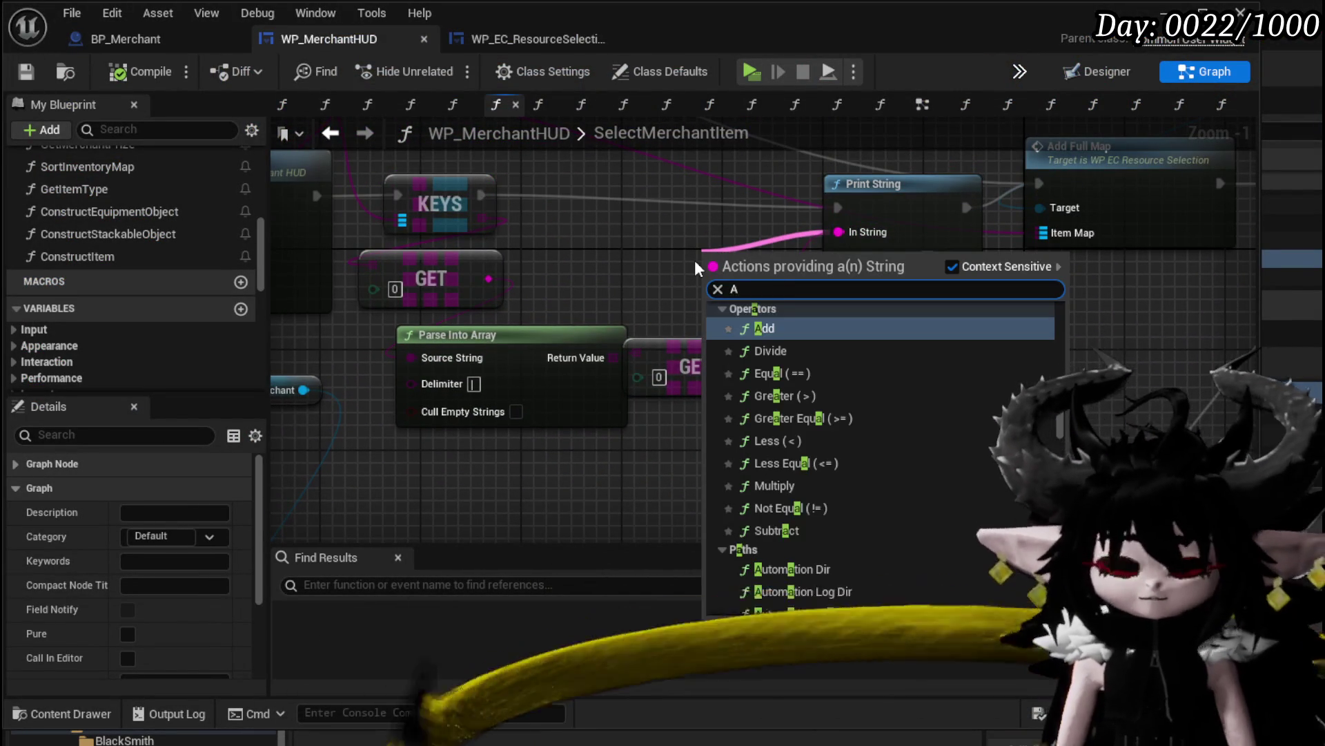
pyautogui.write('ppend')
pyautogui.press('Return')
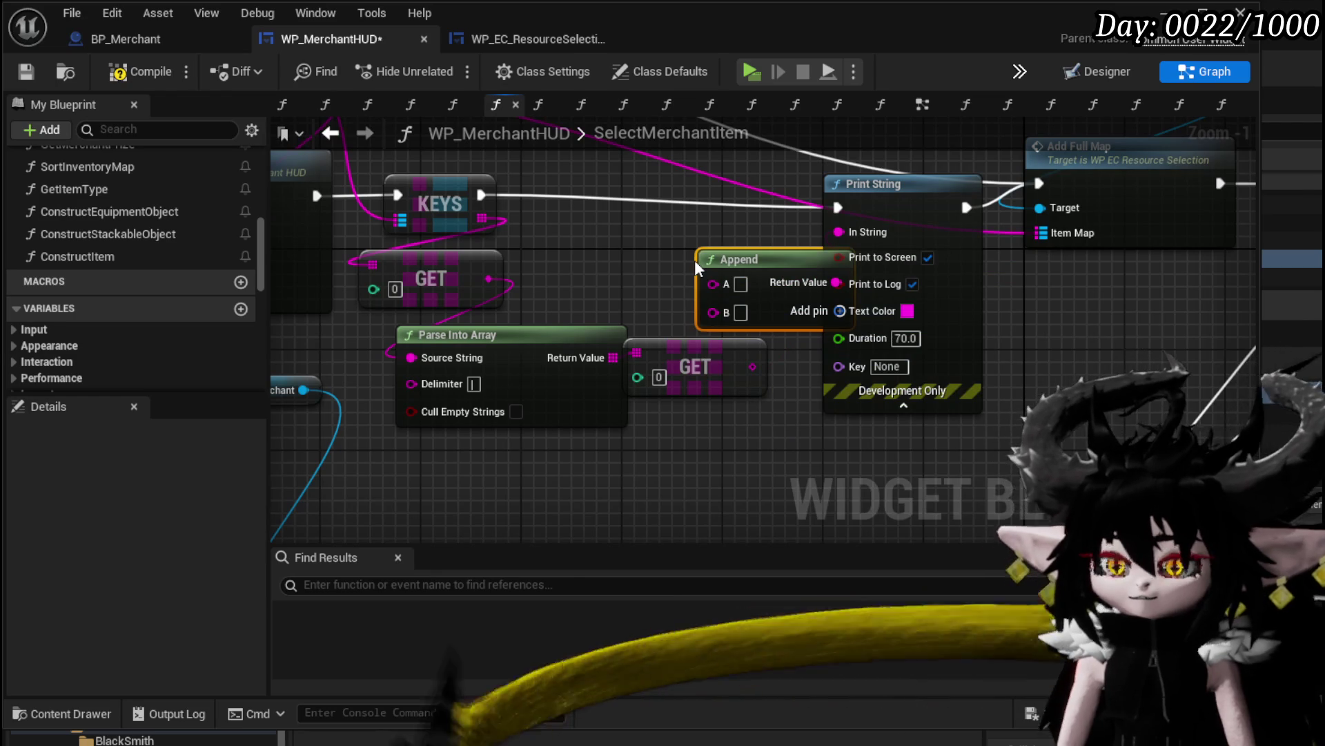
pyautogui.moveTo(633, 391)
pyautogui.mouseDown()
pyautogui.moveTo(755, 379)
pyautogui.moveTo(656, 453)
pyautogui.mouseUp()
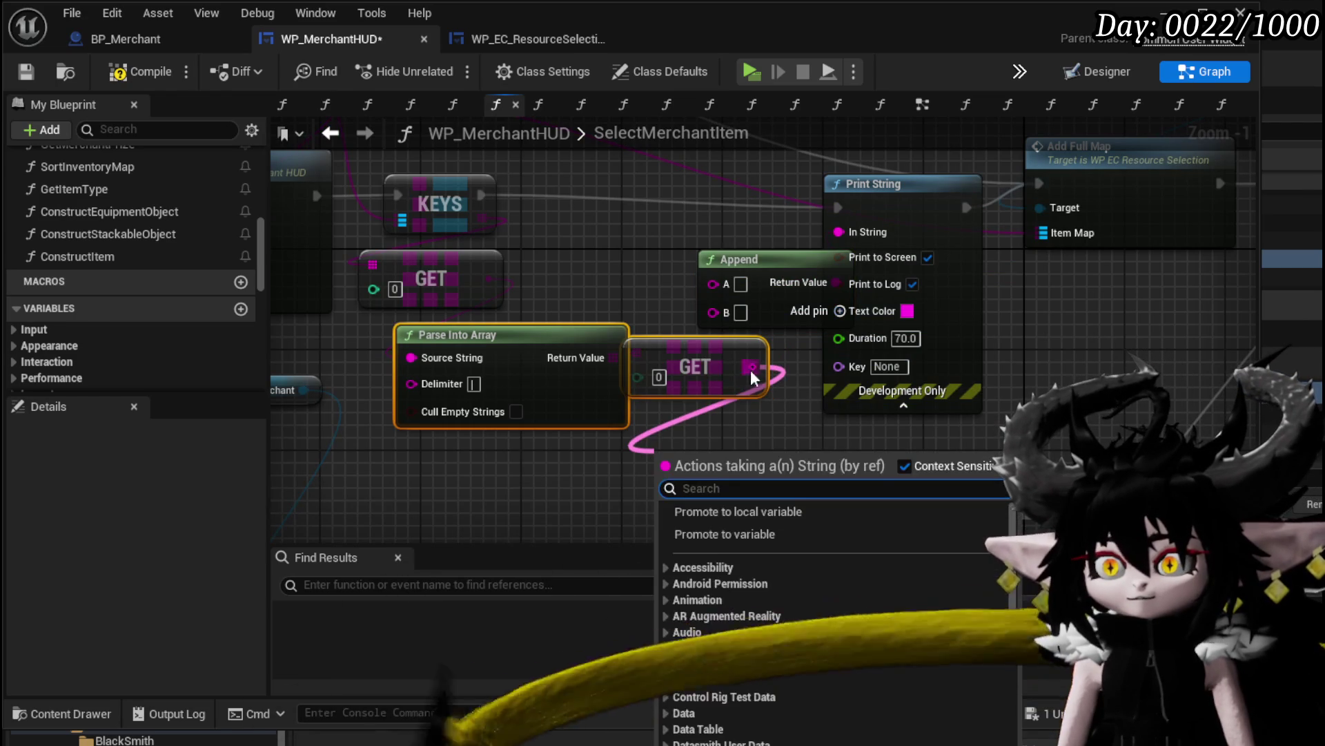
pyautogui.moveTo(752, 367)
pyautogui.mouseDown()
pyautogui.moveTo(713, 311)
pyautogui.moveTo(652, 346)
pyautogui.moveTo(693, 336)
pyautogui.mouseUp()
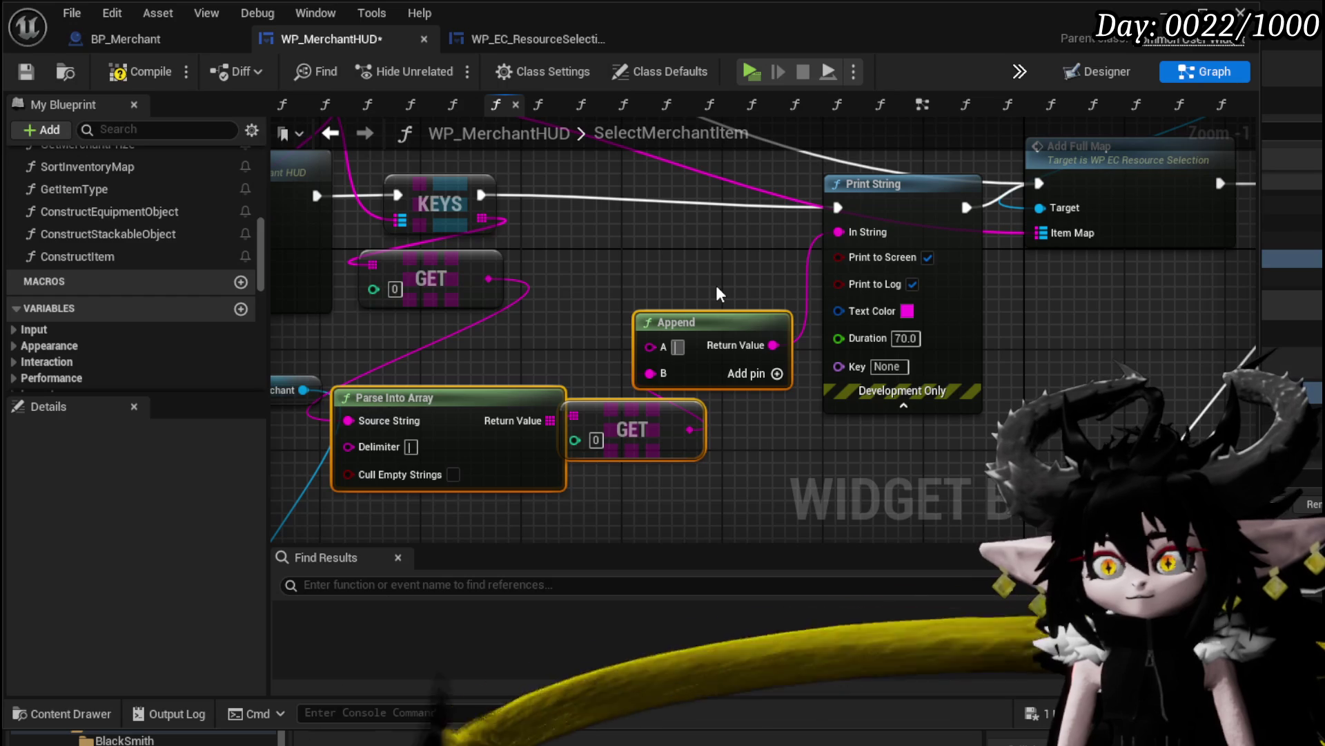
pyautogui.write('Sea')
pyautogui.press('BackSpace')
pyautogui.press('BackSpace')
pyautogui.press('BackSpace')
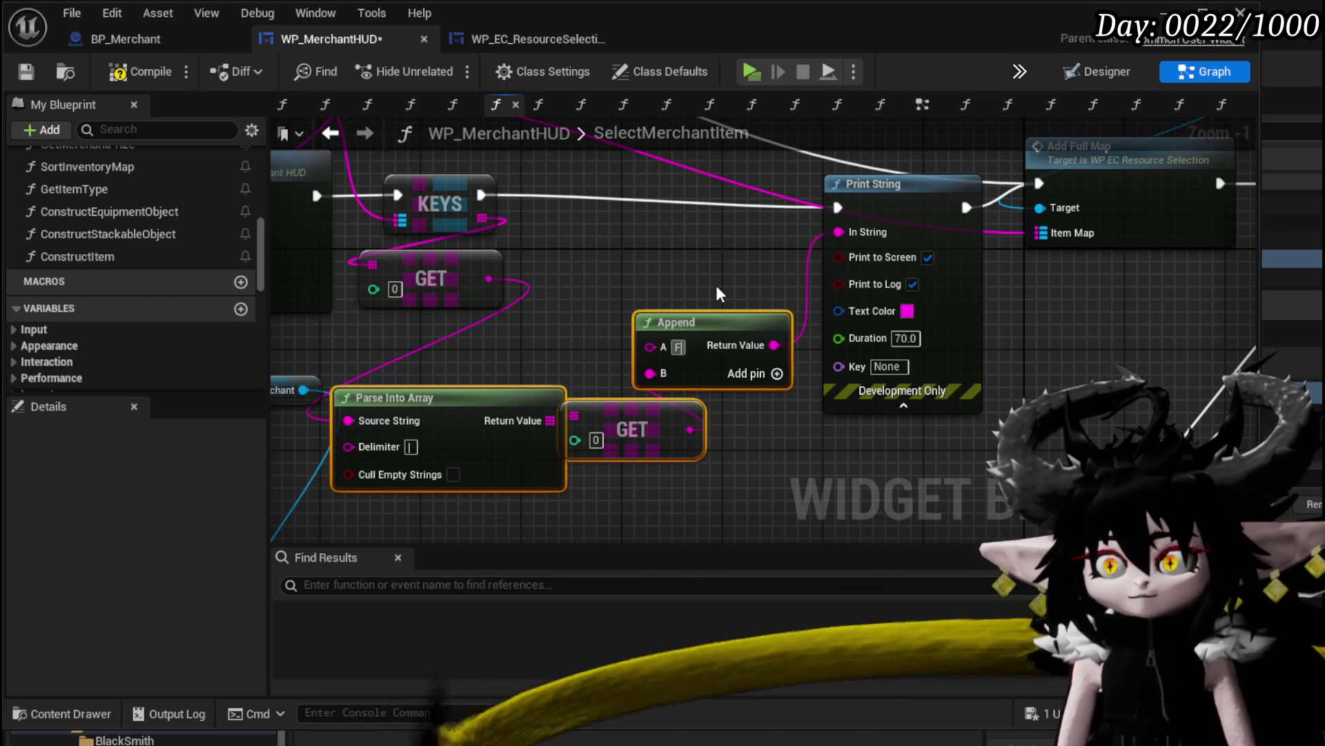
pyautogui.write('FindItem:')
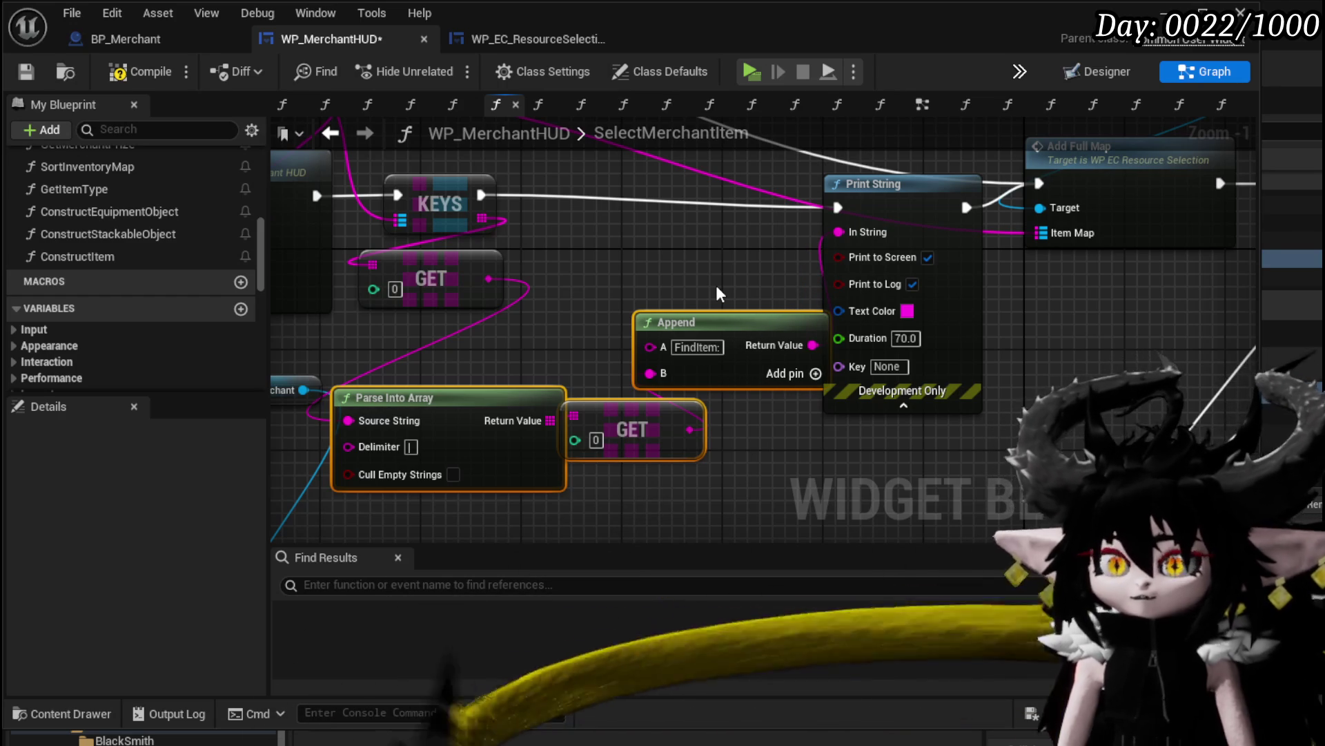
pyautogui.moveTo(718, 321)
pyautogui.mouseDown()
pyautogui.moveTo(700, 246)
pyautogui.moveTo(657, 246)
pyautogui.mouseUp()
# Rearrange the Merchant, Construct Item and Selection Map Merchant nodes to make room
pyautogui.scroll(-1, 574, 221)
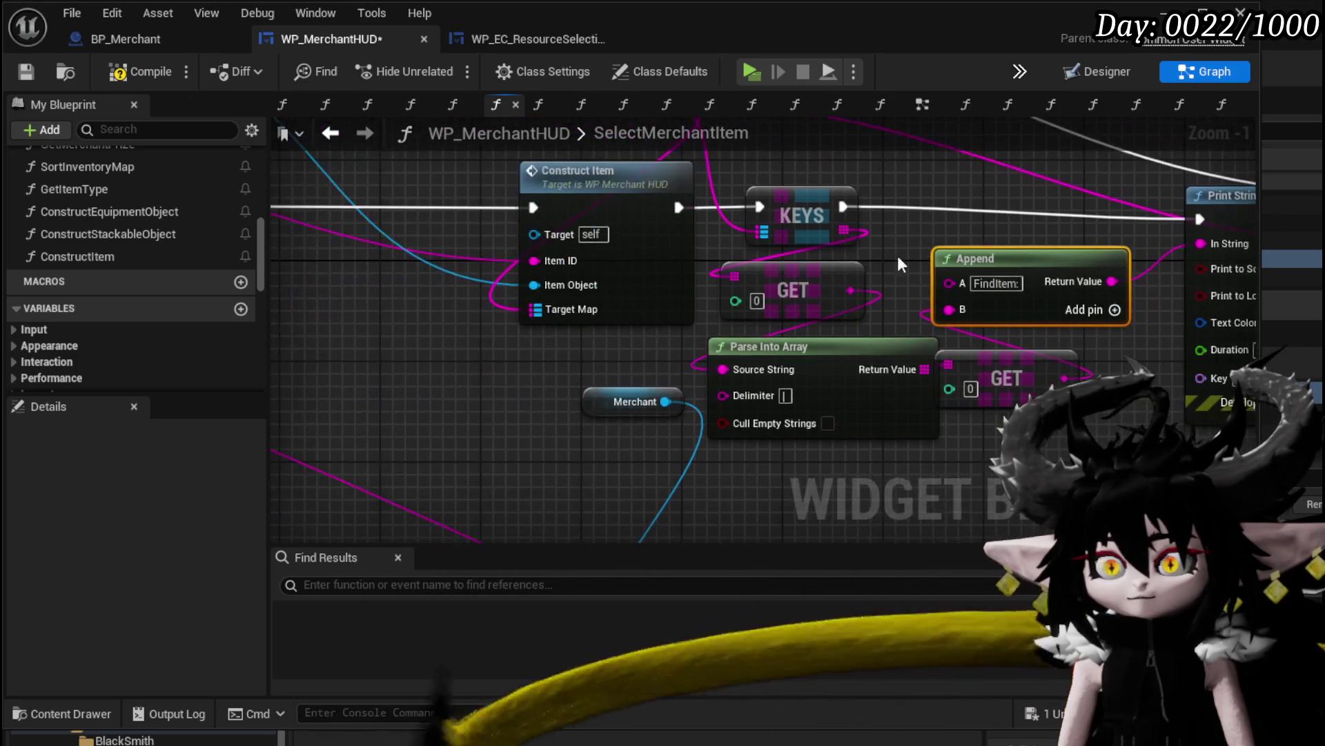
pyautogui.moveTo(616, 410); pyautogui.dragTo(515, 503)
pyautogui.scroll(-1, 698, 412)
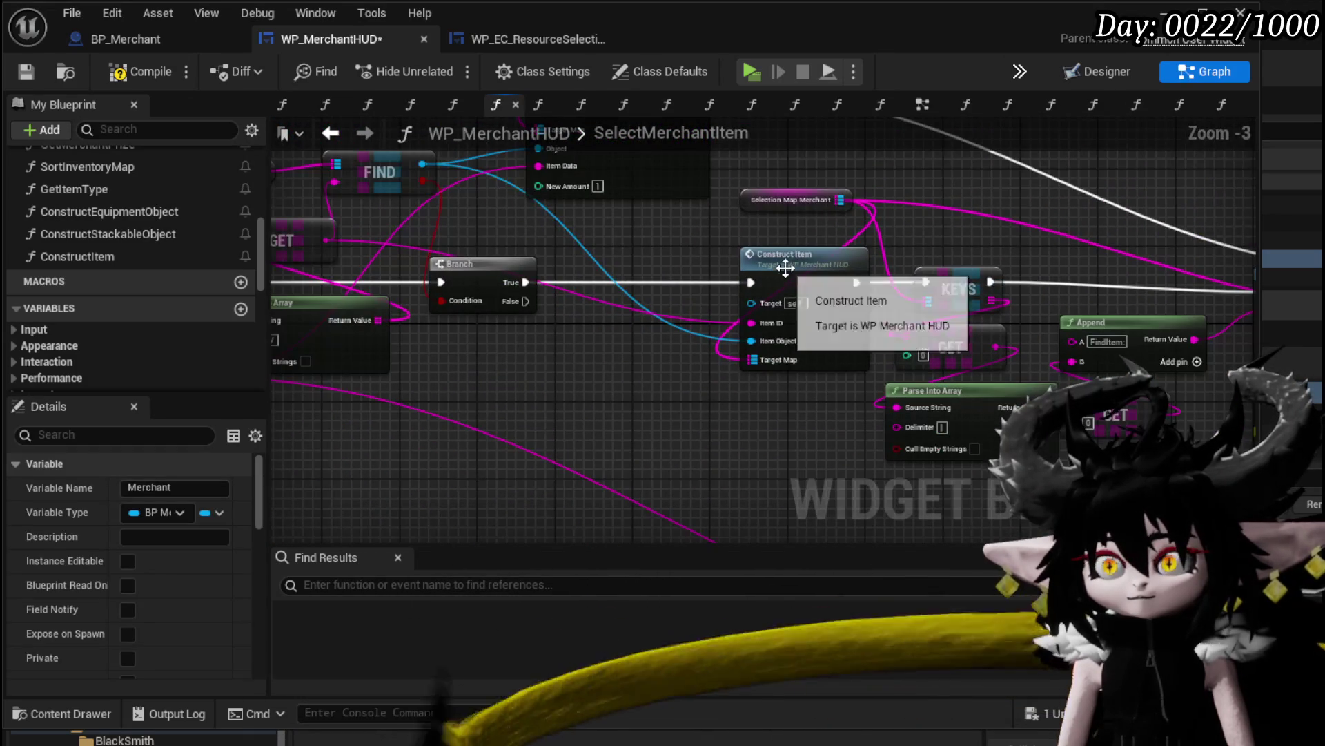
pyautogui.moveTo(785, 260); pyautogui.dragTo(697, 263)
pyautogui.moveTo(773, 200); pyautogui.dragTo(677, 219)
pyautogui.click(663, 238)
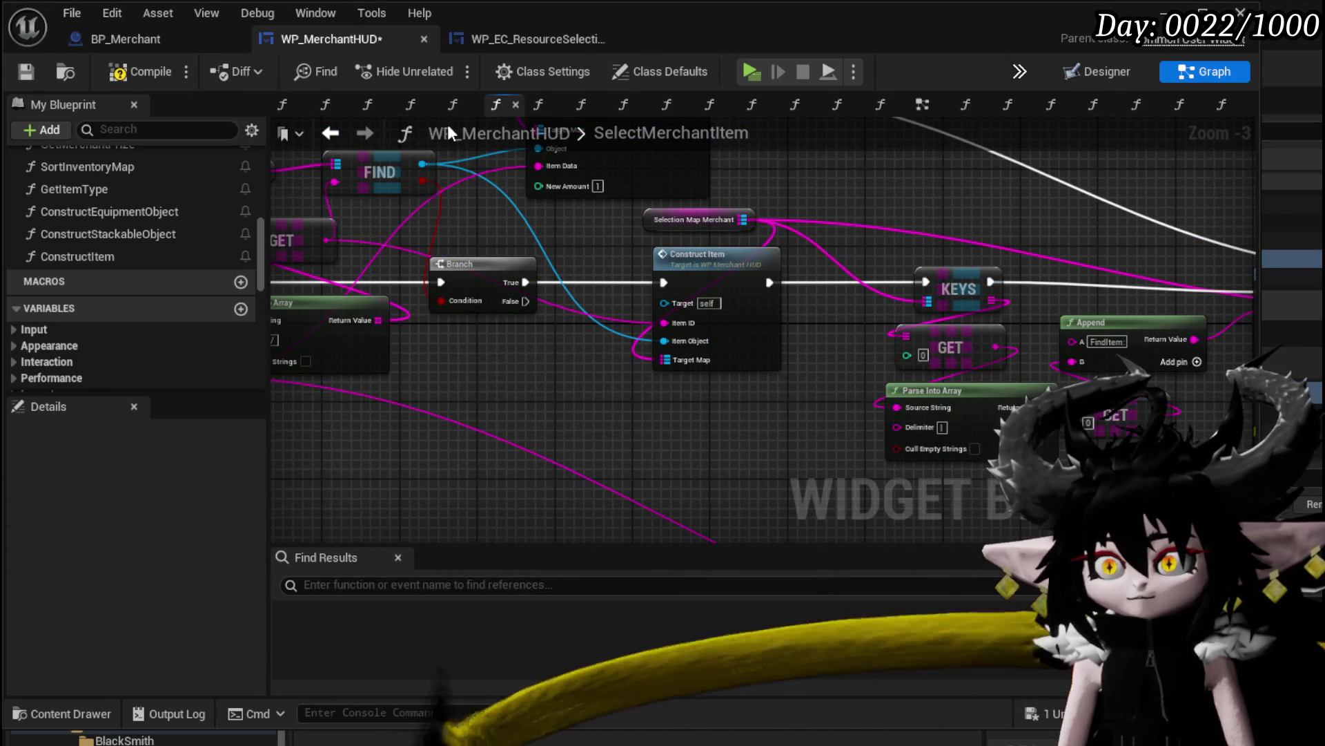
# Add an Is Empty check feeding a Branch whose False runs Keys, then compile and save
pyautogui.moveTo(790, 189)
pyautogui.mouseDown()
pyautogui.moveTo(587, 216)
pyautogui.moveTo(689, 231)
pyautogui.mouseUp()
pyautogui.write('Emp')
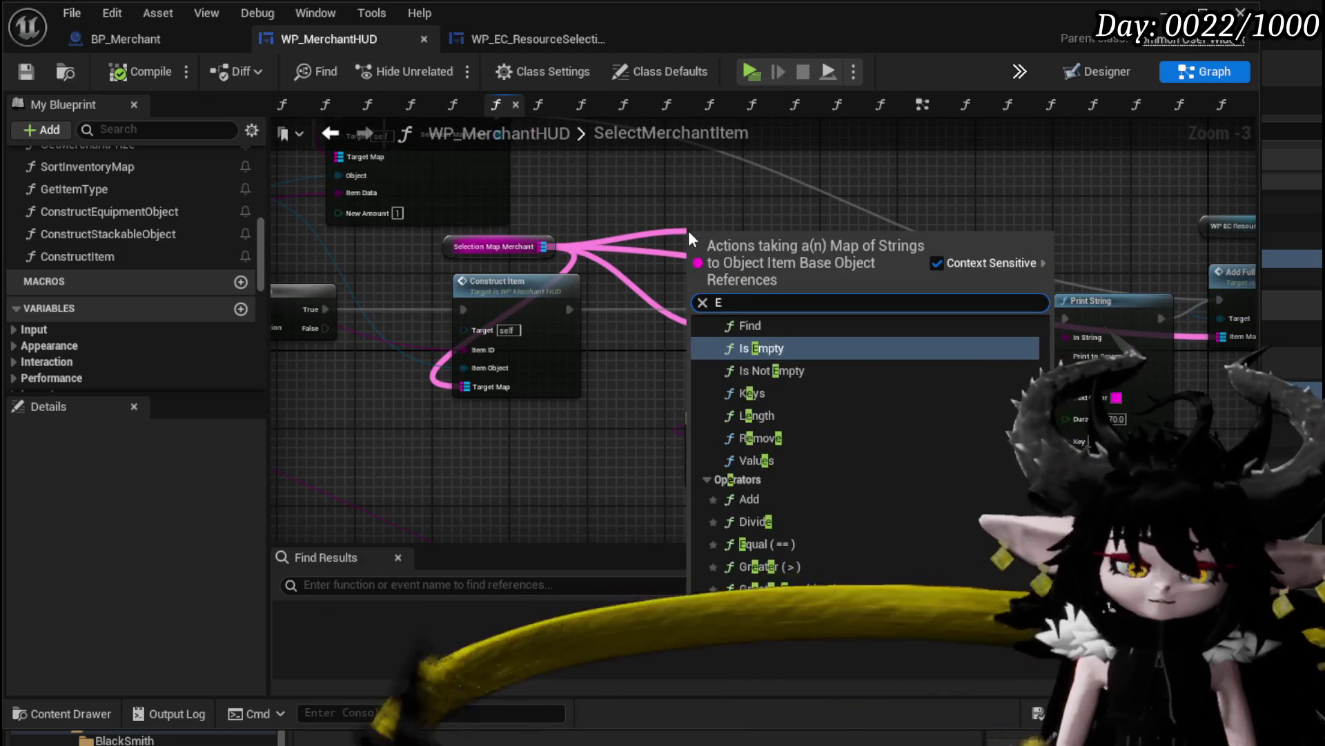
pyautogui.press('Return')
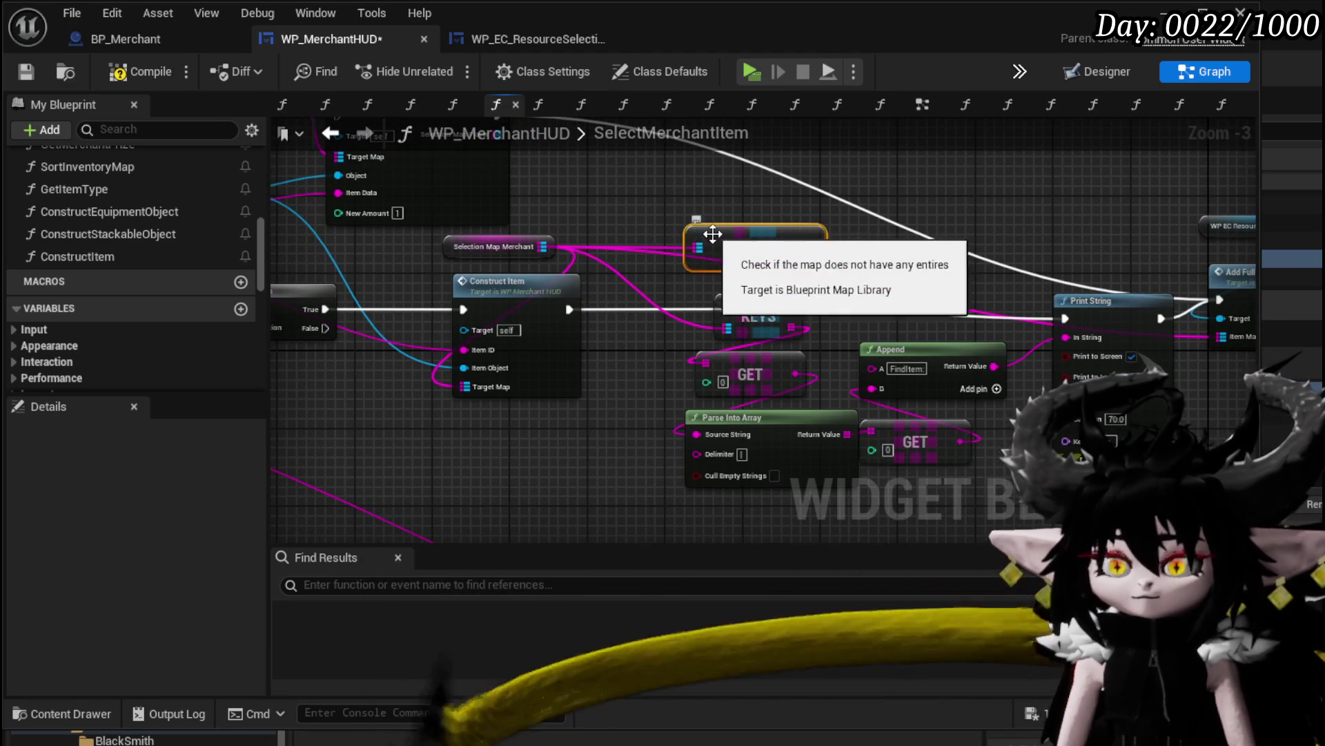
pyautogui.moveTo(814, 247)
pyautogui.mouseDown()
pyautogui.moveTo(901, 248)
pyautogui.moveTo(827, 284)
pyautogui.moveTo(561, 308)
pyautogui.mouseUp()
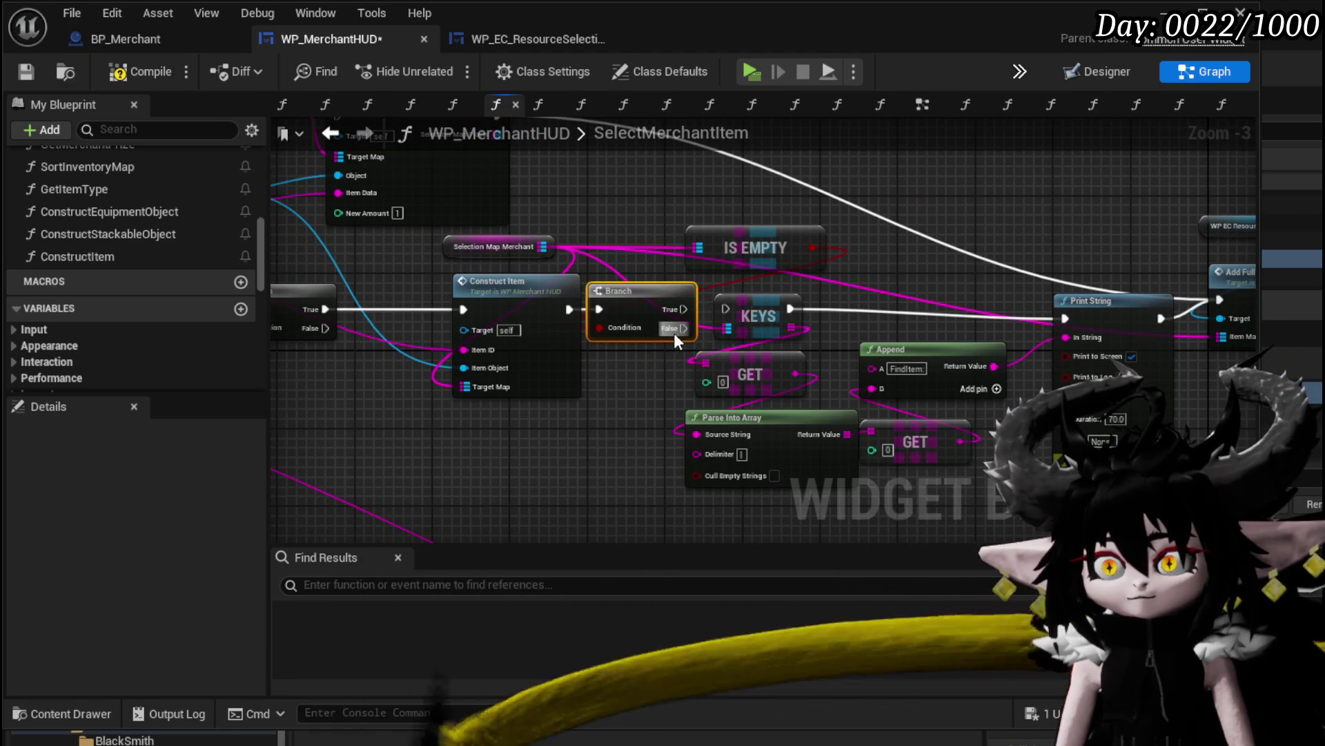
pyautogui.moveTo(683, 328); pyautogui.dragTo(726, 309)
pyautogui.moveTo(513, 276)
pyautogui.mouseDown()
pyautogui.moveTo(423, 276)
pyautogui.moveTo(399, 245)
pyautogui.moveTo(403, 259)
pyautogui.mouseUp()
pyautogui.click(609, 235)
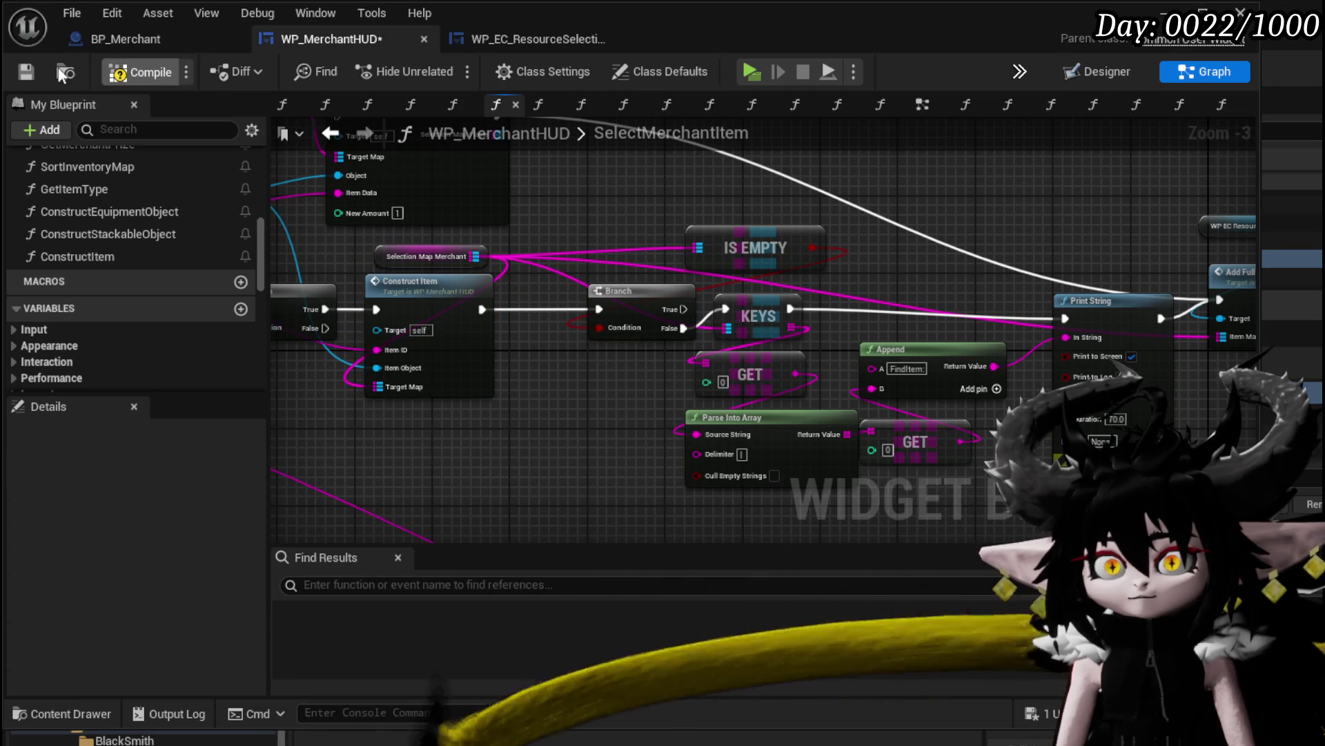
pyautogui.click(26, 71)
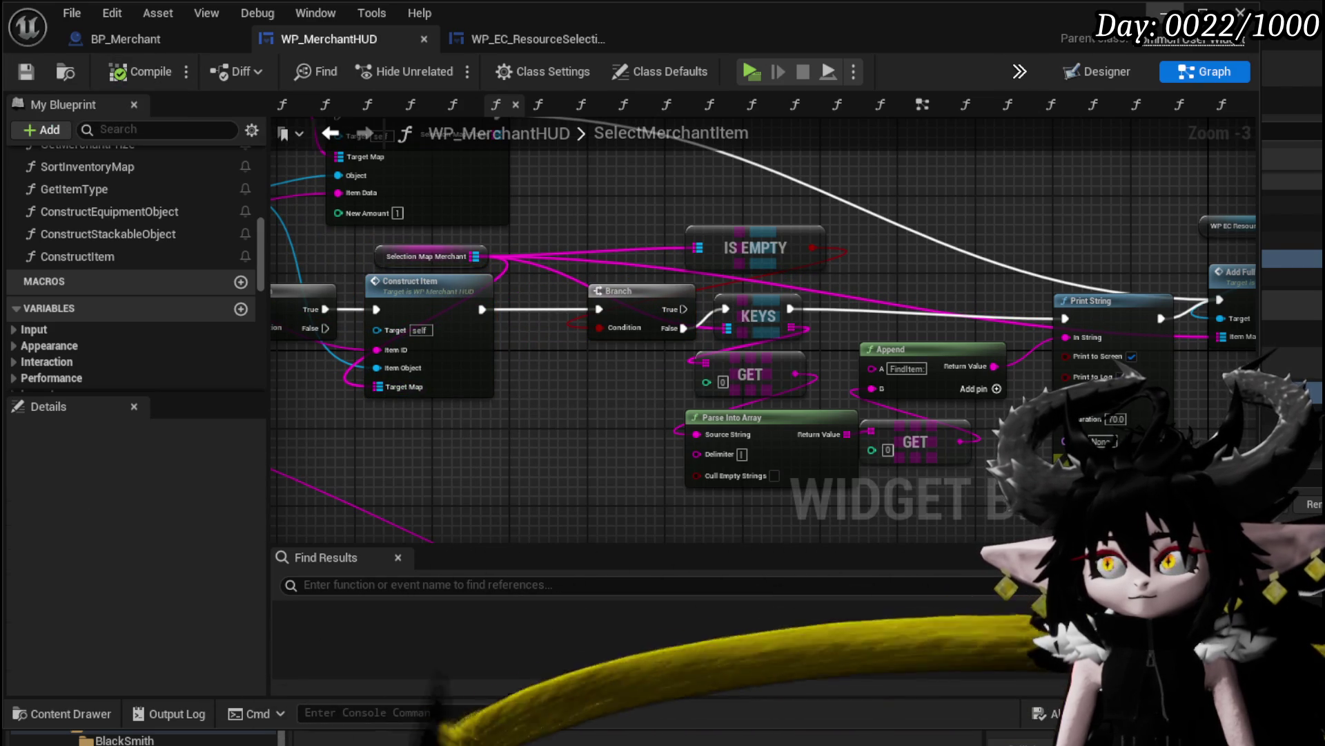
# Play, open the merchant trade, select an item and step through the breakpoints to Print String
pyautogui.click(1166, 10)
pyautogui.click(446, 68)
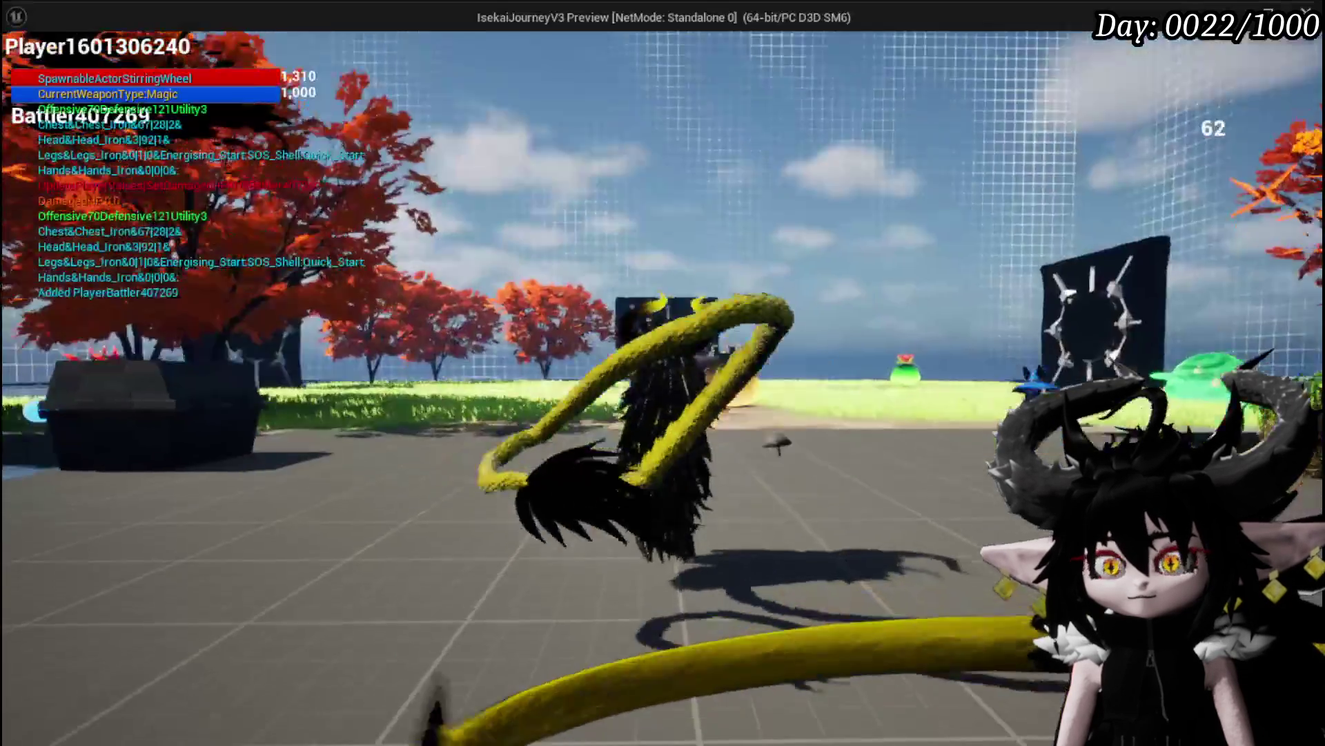
pyautogui.press('w')
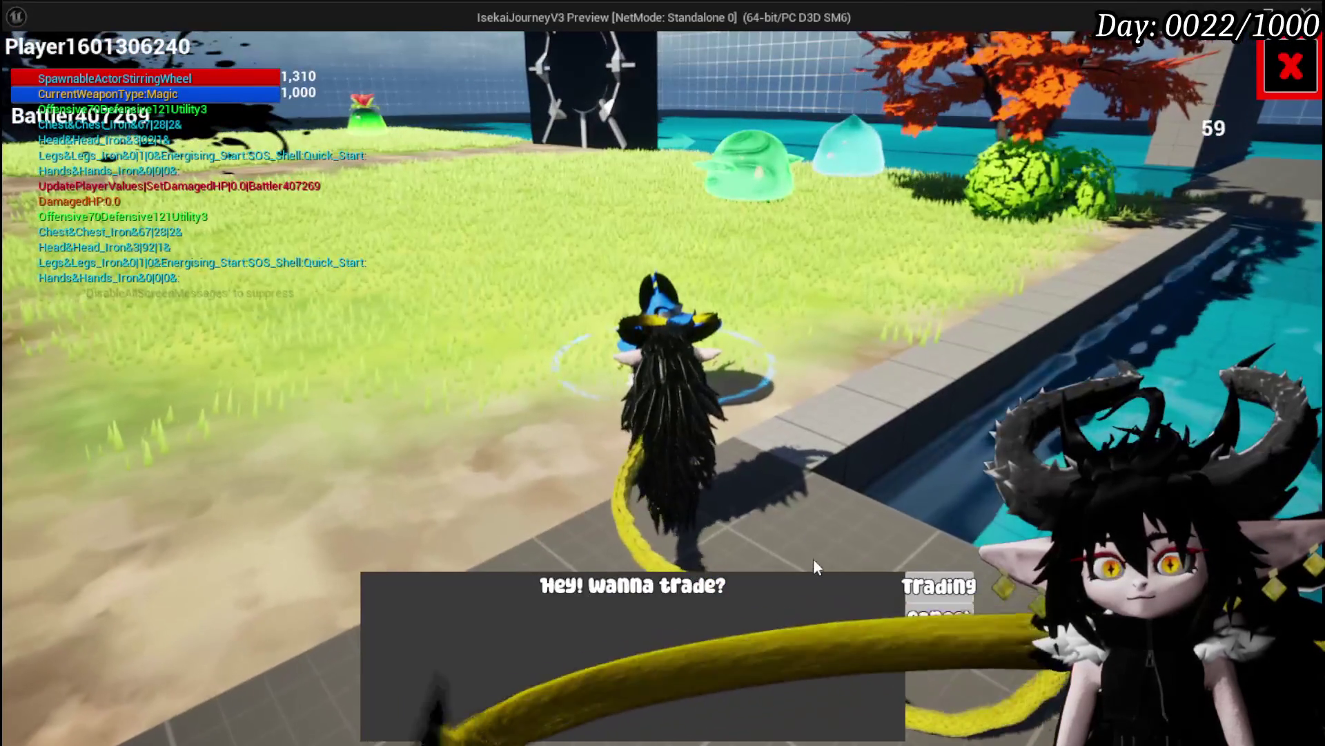
pyautogui.click(938, 583)
pyautogui.click(872, 242)
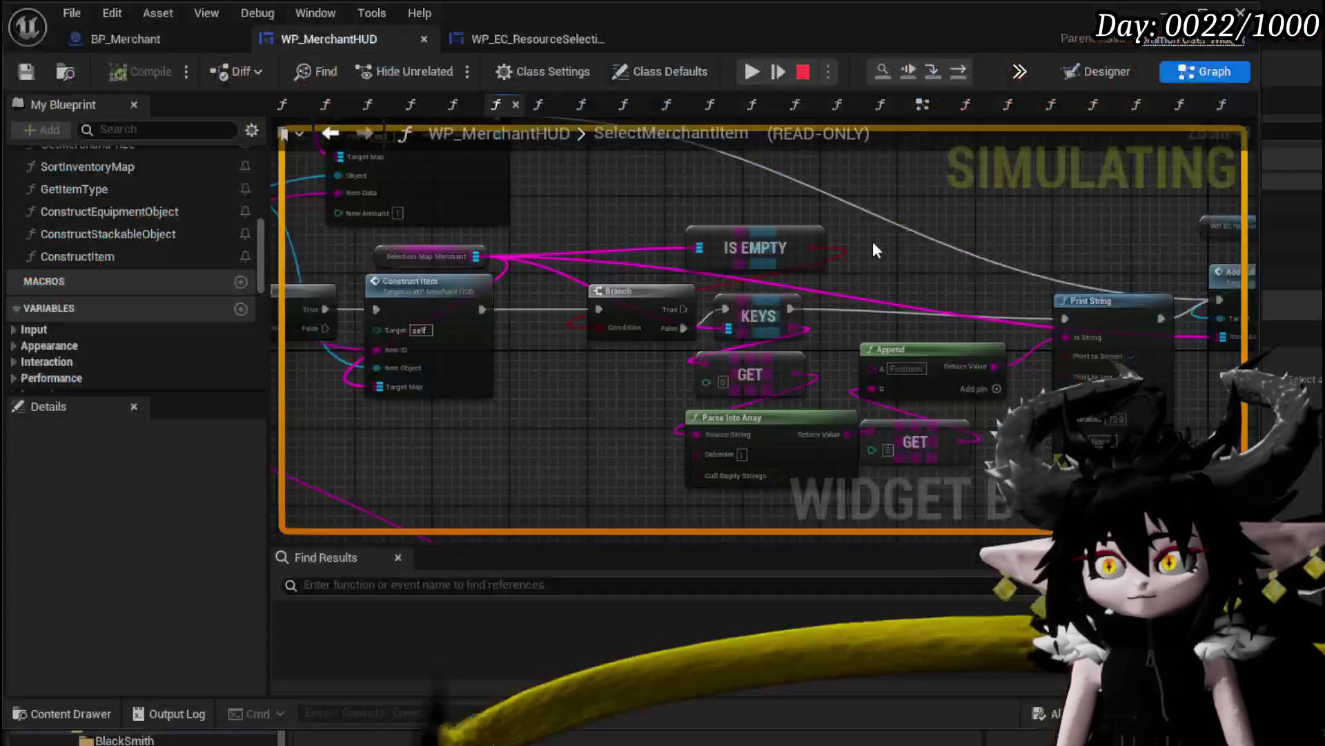
pyautogui.click(965, 73)
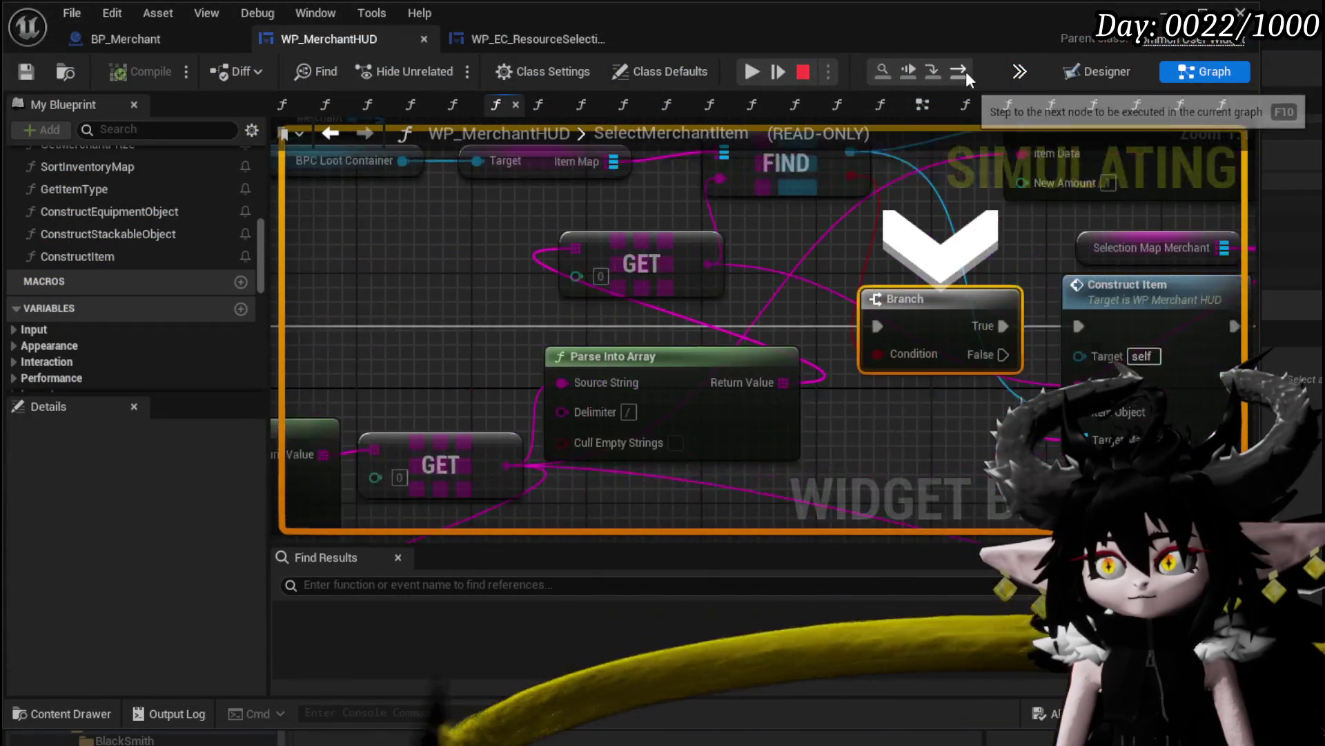
pyautogui.click(967, 73)
pyautogui.click(967, 72)
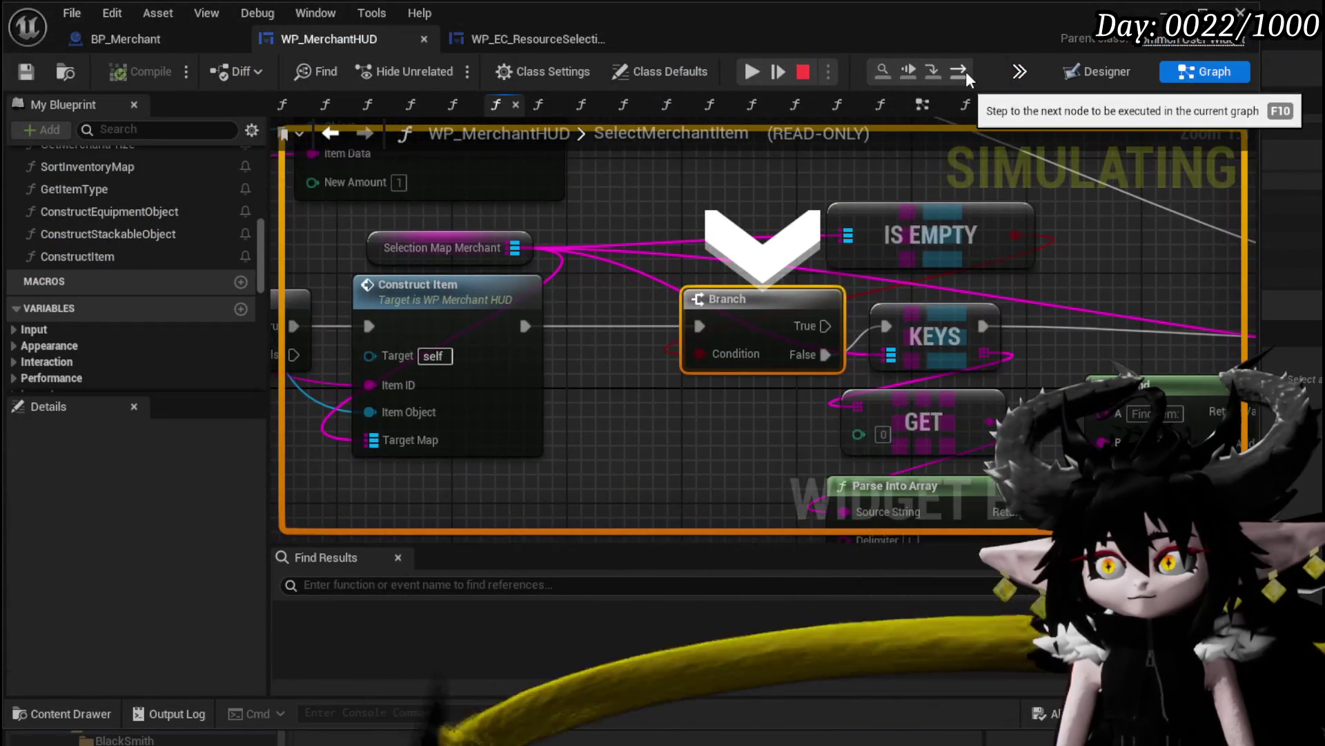
pyautogui.click(966, 71)
pyautogui.click(966, 72)
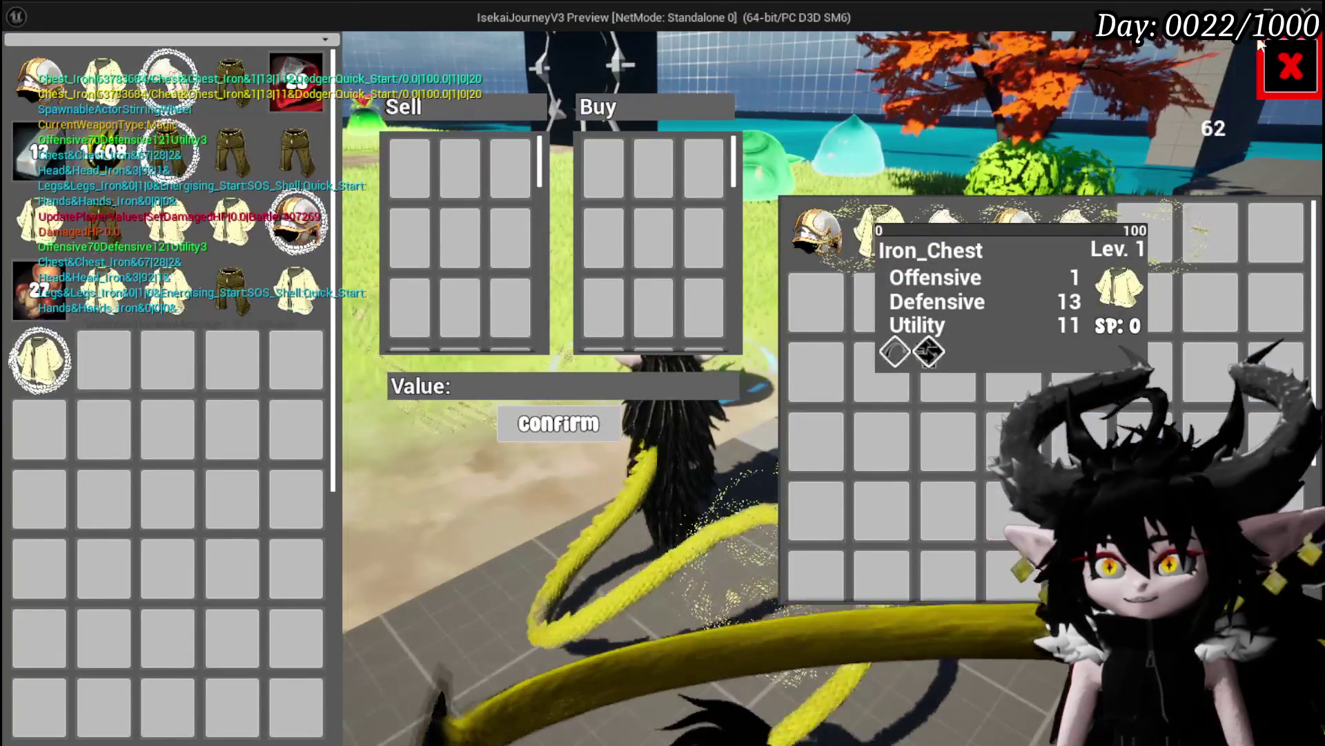
pyautogui.press('Escape')
pyautogui.press('Escape')
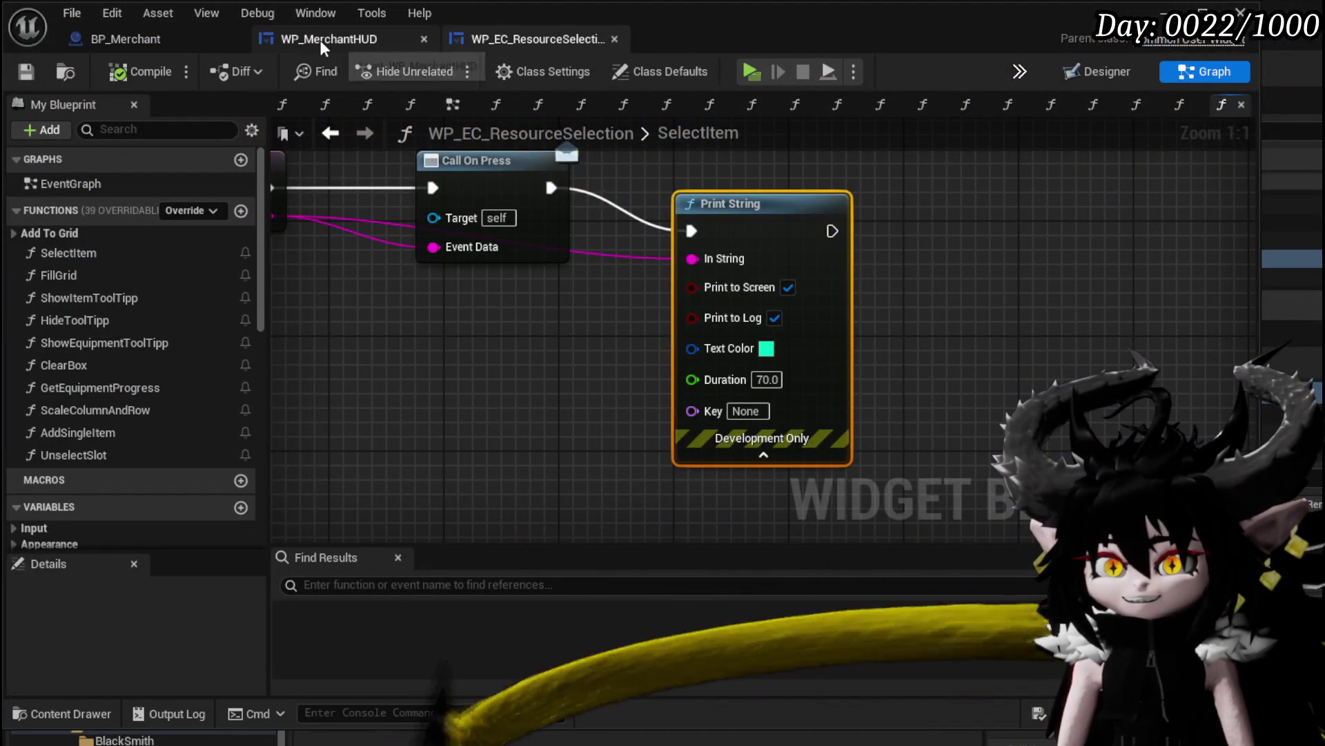
# Tidy SelectMerchantItem, shifting the Keys, Get, Parse and Append group and placing IS EMPTY by the Branch
pyautogui.click(320, 40)
pyautogui.moveTo(745, 271); pyautogui.dragTo(533, 224)
pyautogui.moveTo(719, 309); pyautogui.dragTo(960, 455)
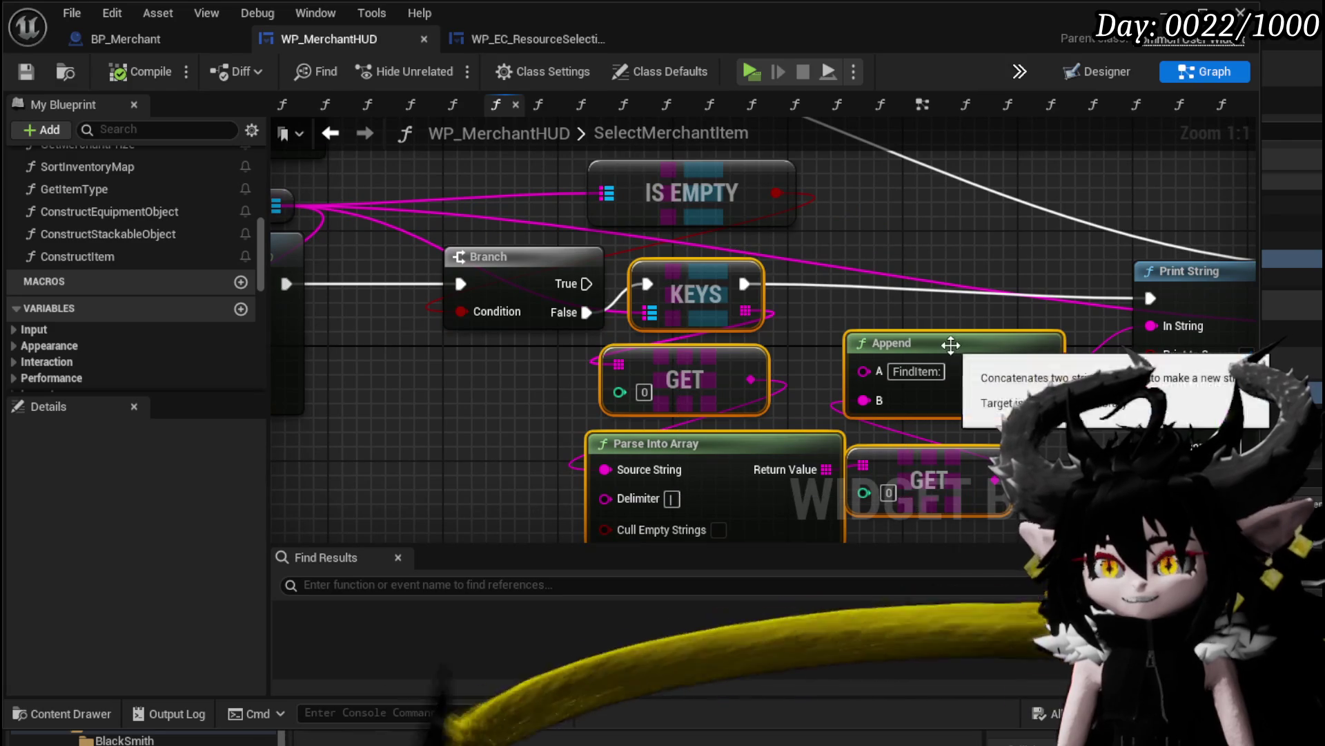
pyautogui.moveTo(949, 341); pyautogui.dragTo(964, 370)
pyautogui.moveTo(885, 304); pyautogui.dragTo(1166, 333)
pyautogui.moveTo(884, 218)
pyautogui.mouseDown()
pyautogui.moveTo(711, 207)
pyautogui.moveTo(656, 231)
pyautogui.mouseUp()
pyautogui.click(444, 232)
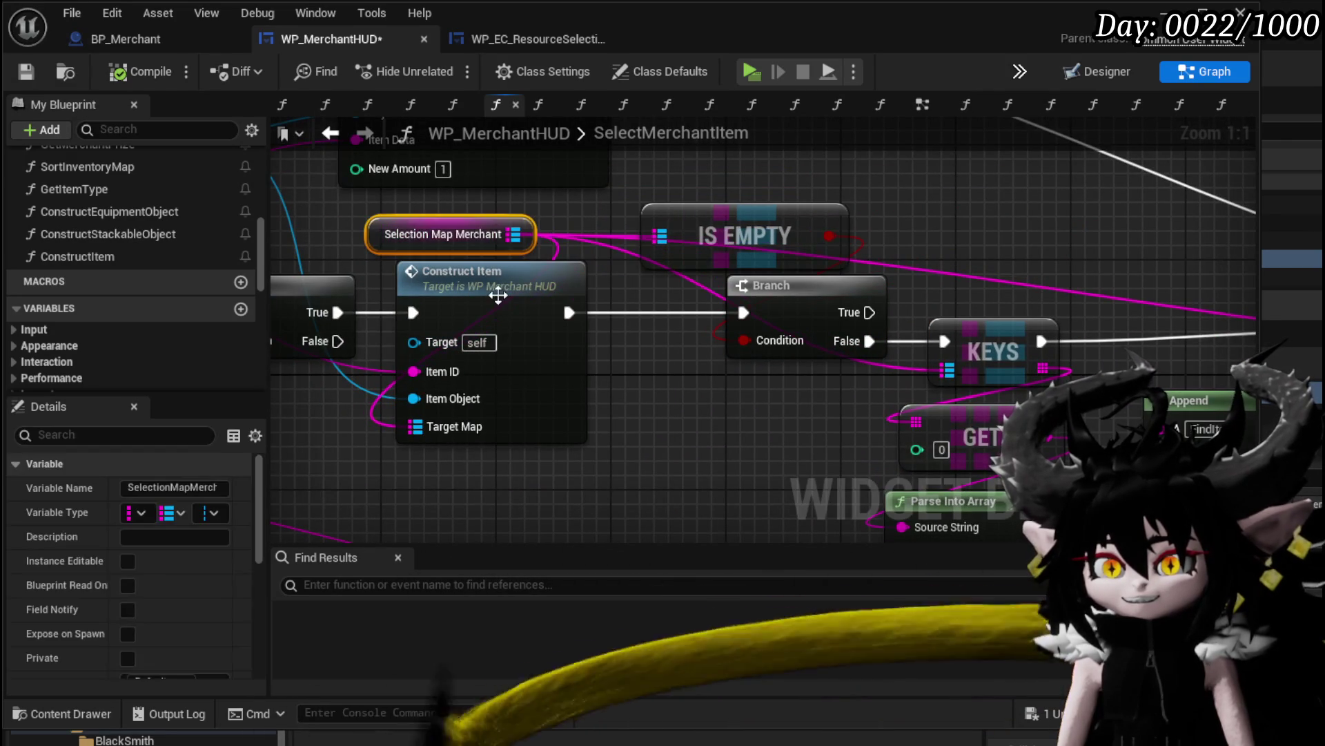
# Open the ConstructItem function graph to view the item type switch and construct nodes
pyautogui.doubleClick(496, 276)
pyautogui.scroll(-2, 588, 391)
pyautogui.moveTo(870, 390)
pyautogui.mouseDown()
pyautogui.moveTo(1090, 390)
pyautogui.moveTo(677, 390)
pyautogui.mouseUp()
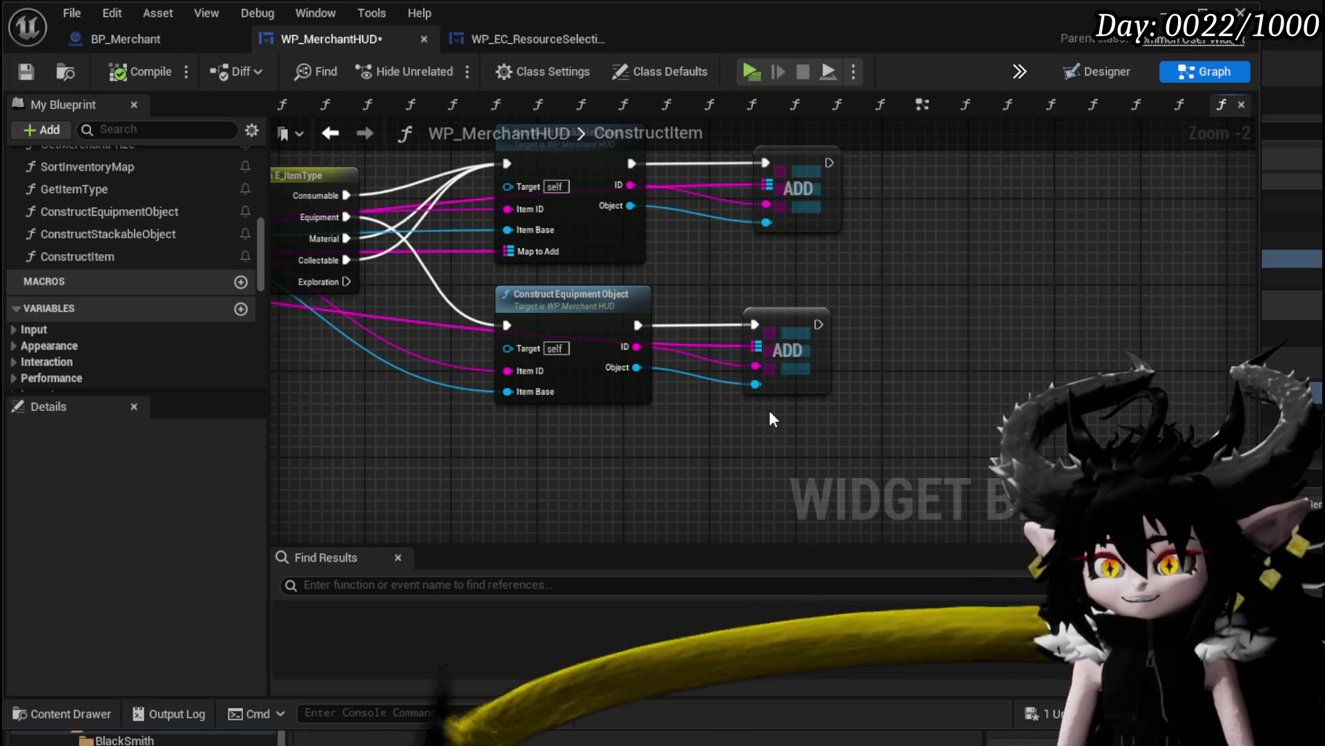
# After the equipment ADD, place a Map Find node that looks up the equipment's ID
pyautogui.moveTo(858, 271)
pyautogui.mouseDown()
pyautogui.moveTo(784, 305)
pyautogui.moveTo(1157, 266)
pyautogui.mouseUp()
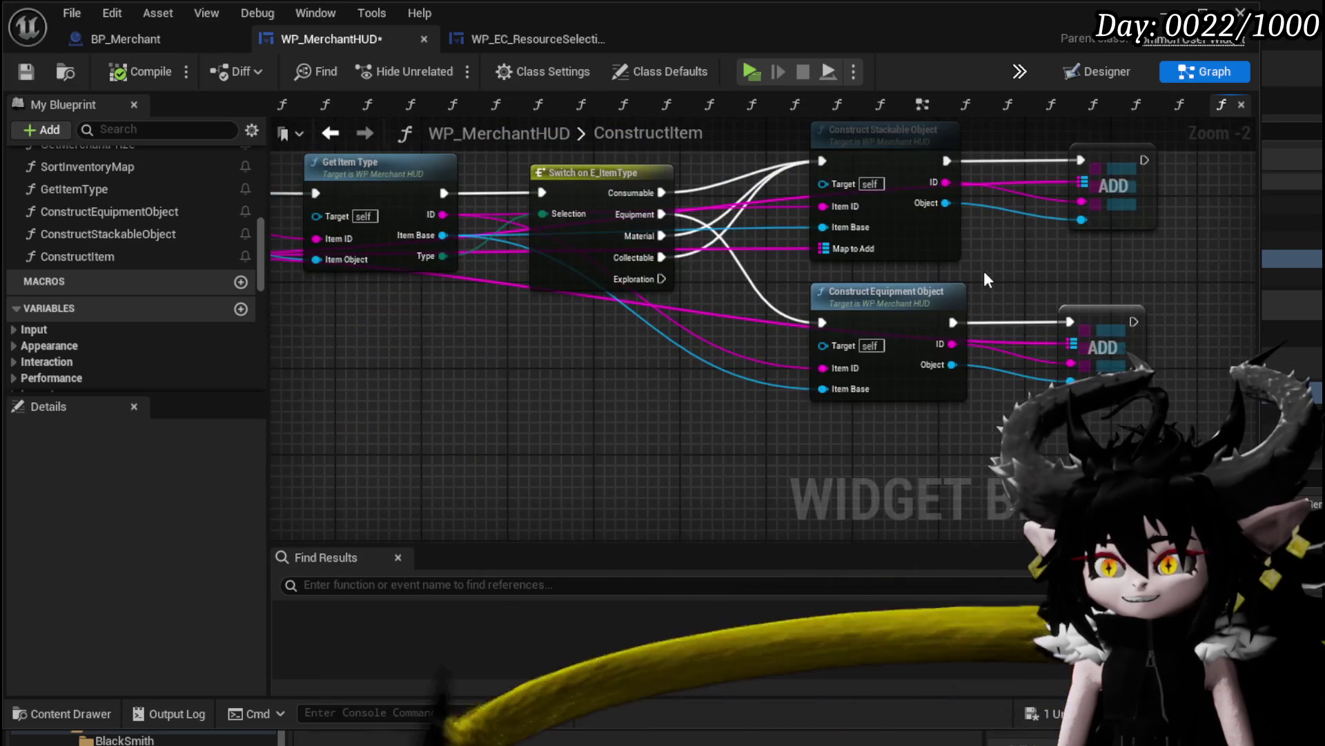
pyautogui.moveTo(983, 271)
pyautogui.mouseDown()
pyautogui.moveTo(1241, 286)
pyautogui.moveTo(672, 305)
pyautogui.moveTo(1059, 305)
pyautogui.moveTo(684, 301)
pyautogui.mouseUp()
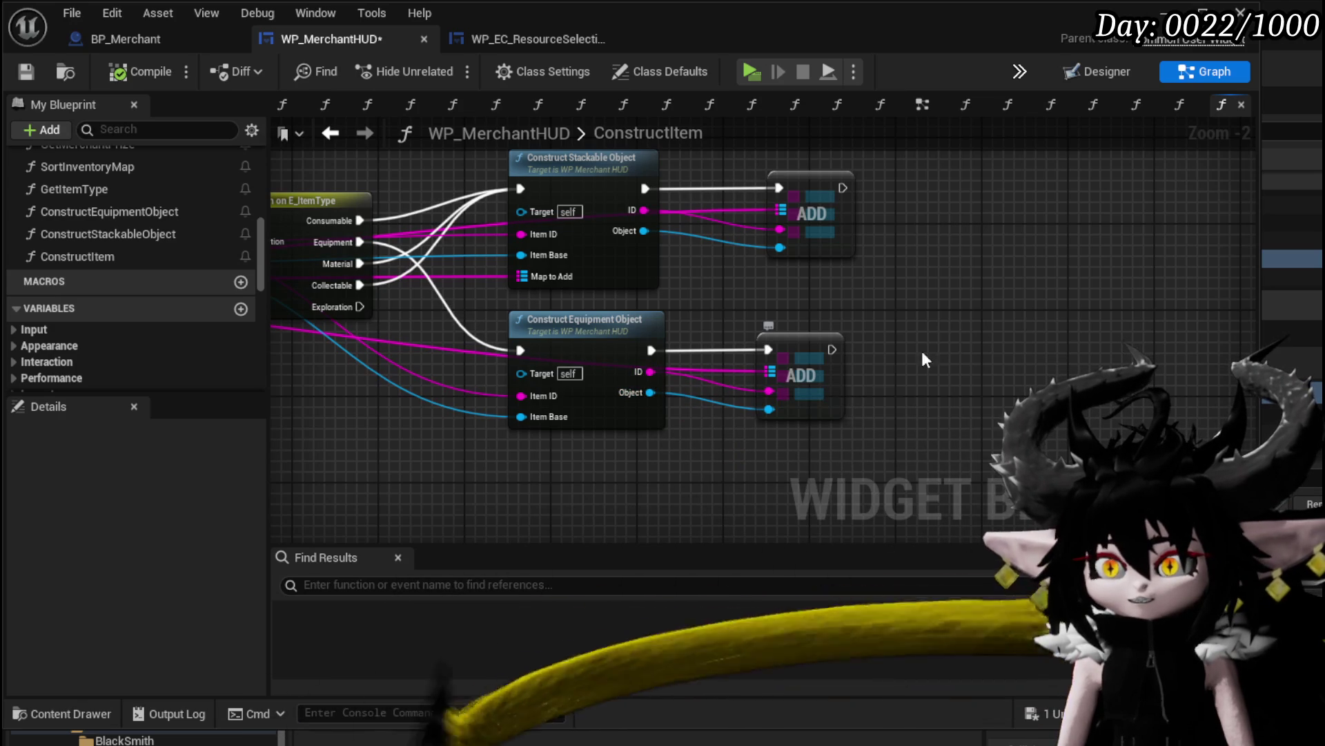
pyautogui.moveTo(830, 321)
pyautogui.mouseDown()
pyautogui.moveTo(1046, 366)
pyautogui.moveTo(1103, 350)
pyautogui.moveTo(711, 337)
pyautogui.moveTo(967, 346)
pyautogui.mouseUp()
pyautogui.moveTo(739, 471)
pyautogui.mouseDown()
pyautogui.moveTo(933, 390)
pyautogui.moveTo(802, 391)
pyautogui.mouseUp()
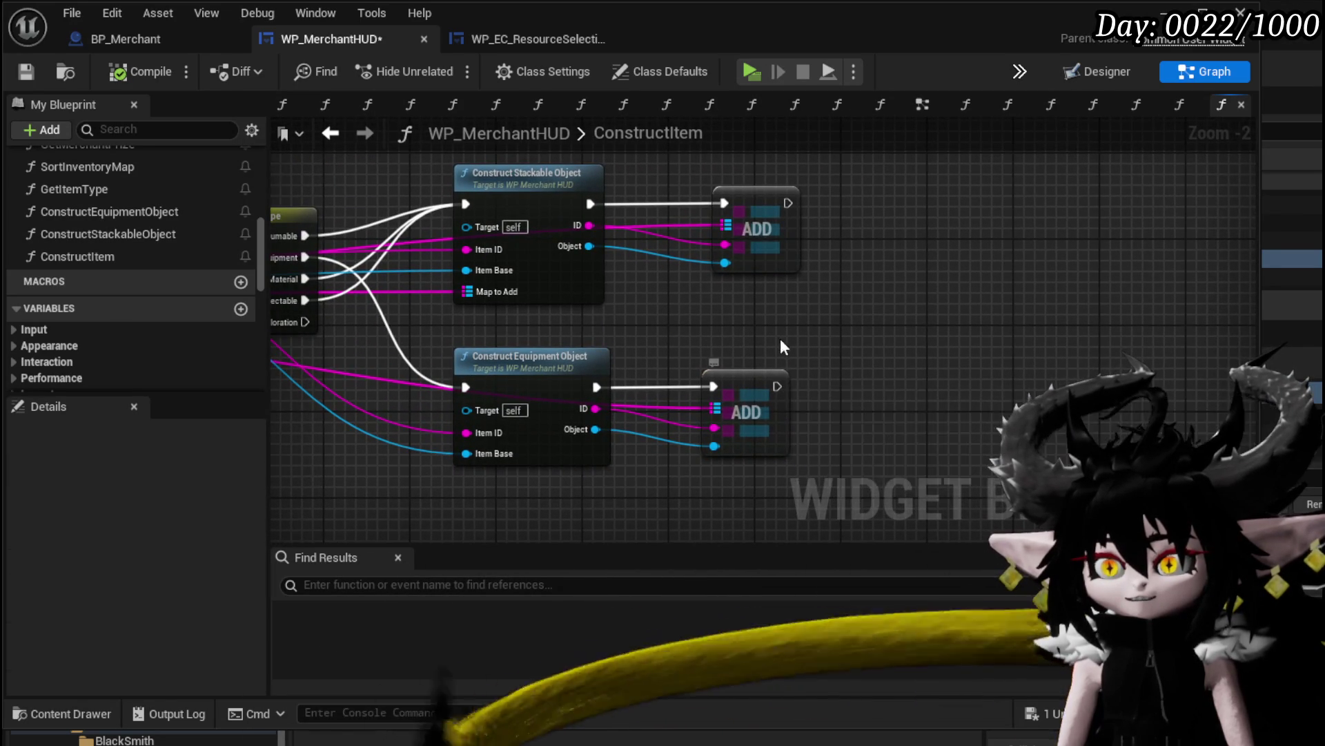
pyautogui.moveTo(780, 338); pyautogui.dragTo(1186, 345)
pyautogui.moveTo(959, 345)
pyautogui.mouseDown()
pyautogui.moveTo(1181, 354)
pyautogui.moveTo(1047, 329)
pyautogui.moveTo(840, 333)
pyautogui.mouseUp()
pyautogui.moveTo(1057, 328); pyautogui.dragTo(624, 315)
pyautogui.moveTo(560, 389); pyautogui.dragTo(627, 297)
pyautogui.write('Find')
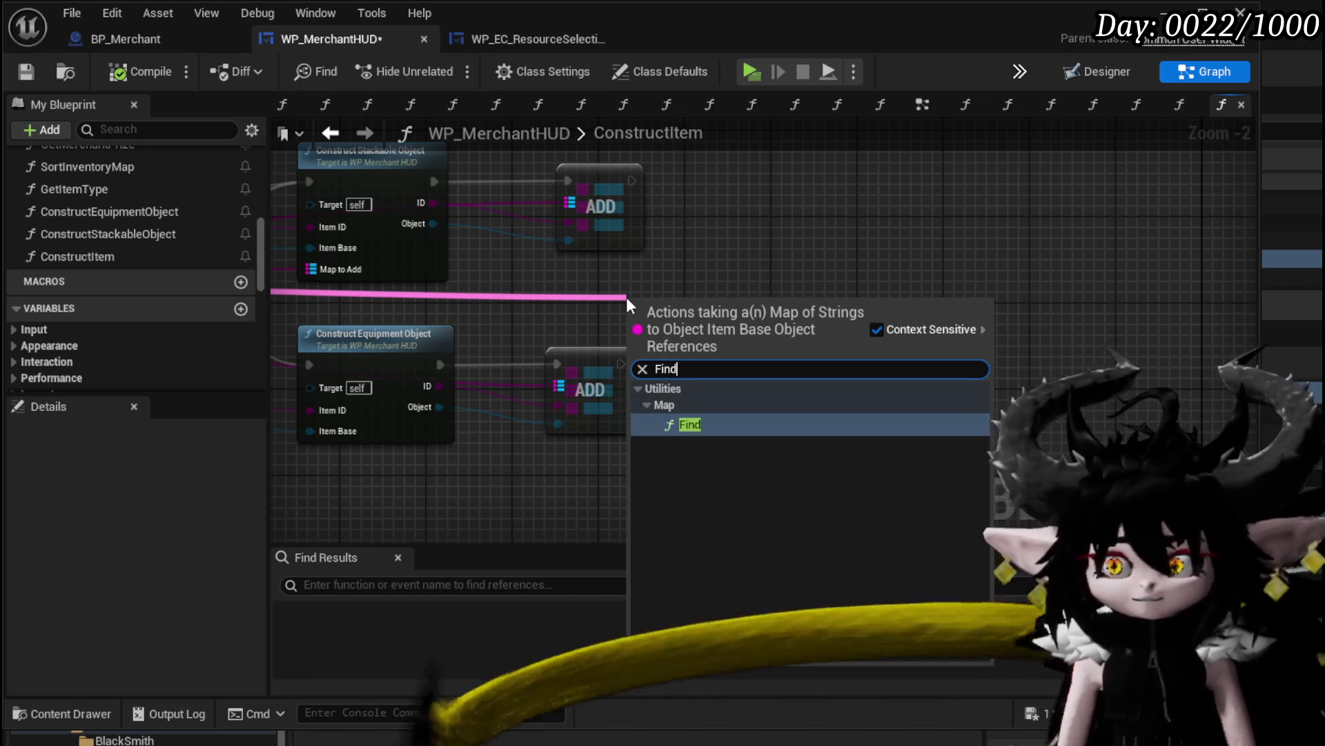
pyautogui.press('Return')
pyautogui.moveTo(439, 386)
pyautogui.mouseDown()
pyautogui.moveTo(656, 352)
pyautogui.moveTo(634, 328)
pyautogui.moveTo(762, 374)
pyautogui.moveTo(816, 359)
pyautogui.moveTo(993, 363)
pyautogui.mouseUp()
# Add a Branch on the Find result with a Print String on its true path
pyautogui.click(753, 351)
pyautogui.write('print string')
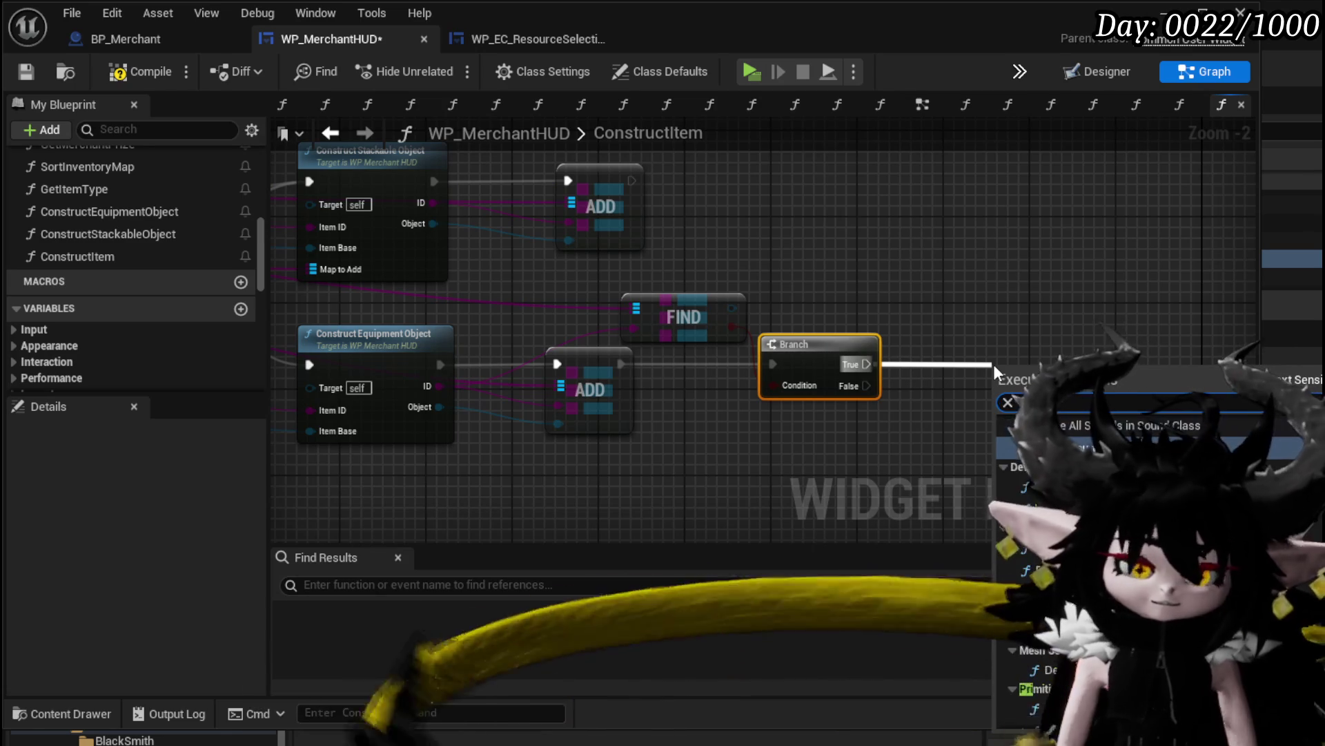
pyautogui.press('Return')
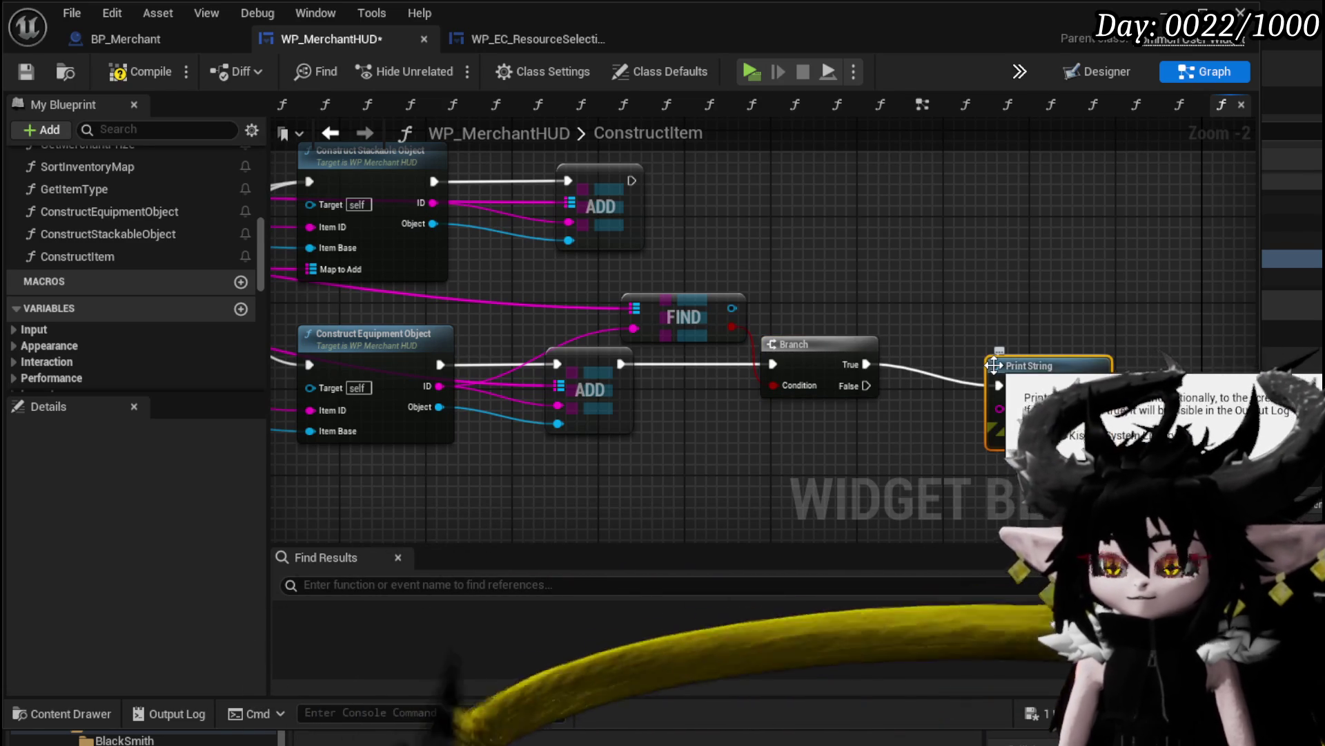
# Feed the Print String with Append('Addeditem', equipment ID), then compile and save
pyautogui.moveTo(999, 408); pyautogui.dragTo(830, 442)
pyautogui.write('append')
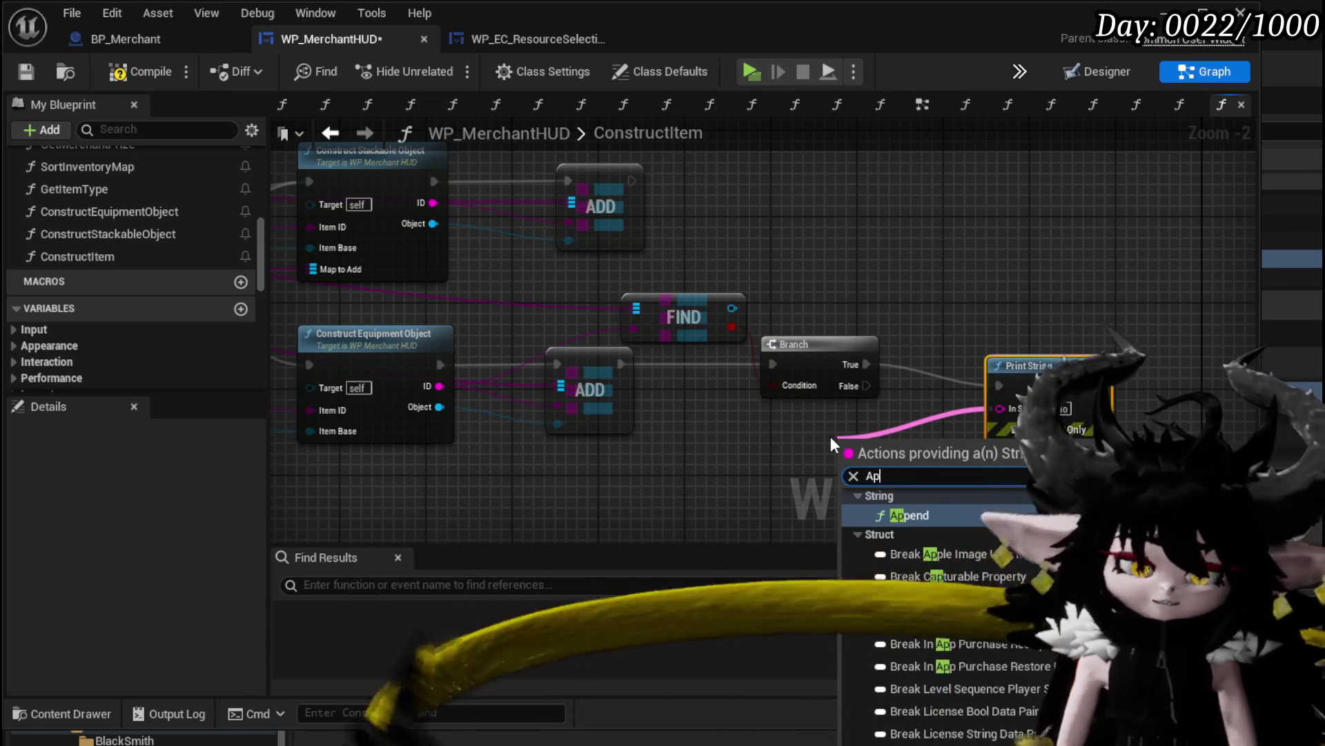
pyautogui.press('Return')
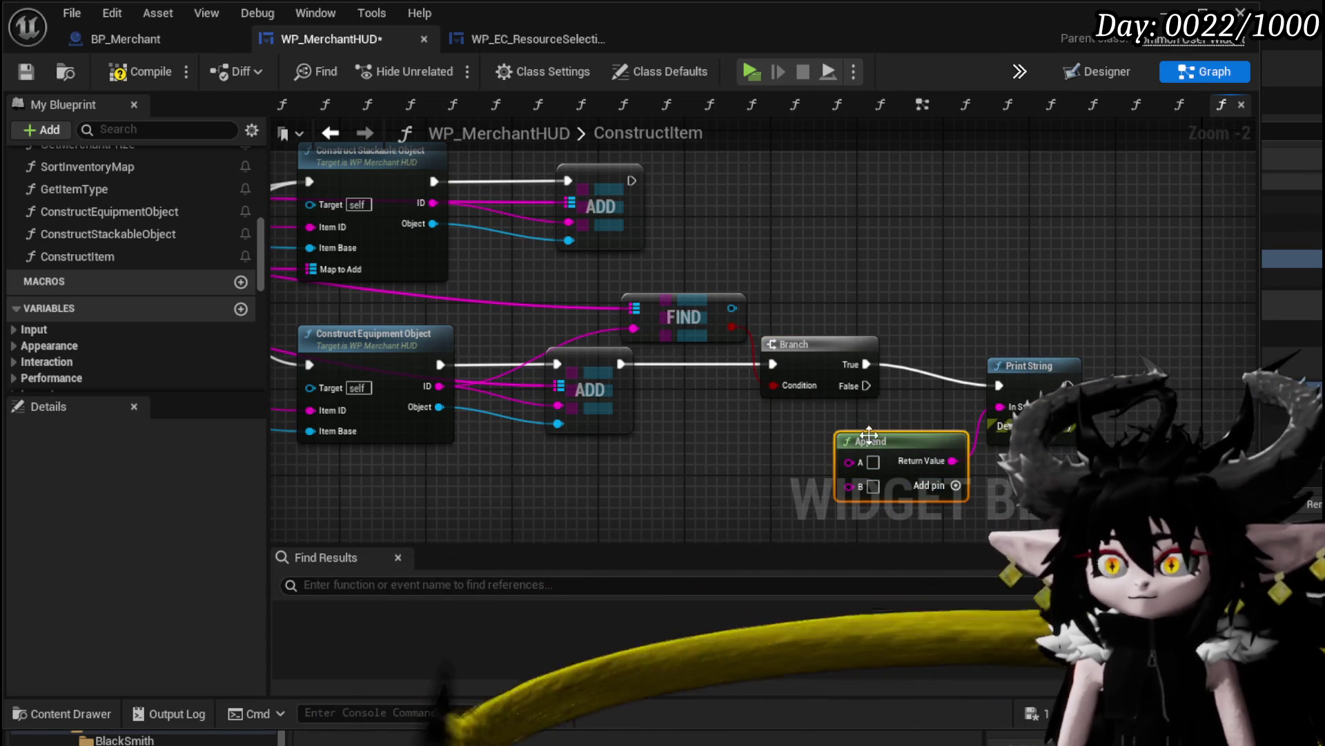
pyautogui.moveTo(871, 436); pyautogui.dragTo(731, 436)
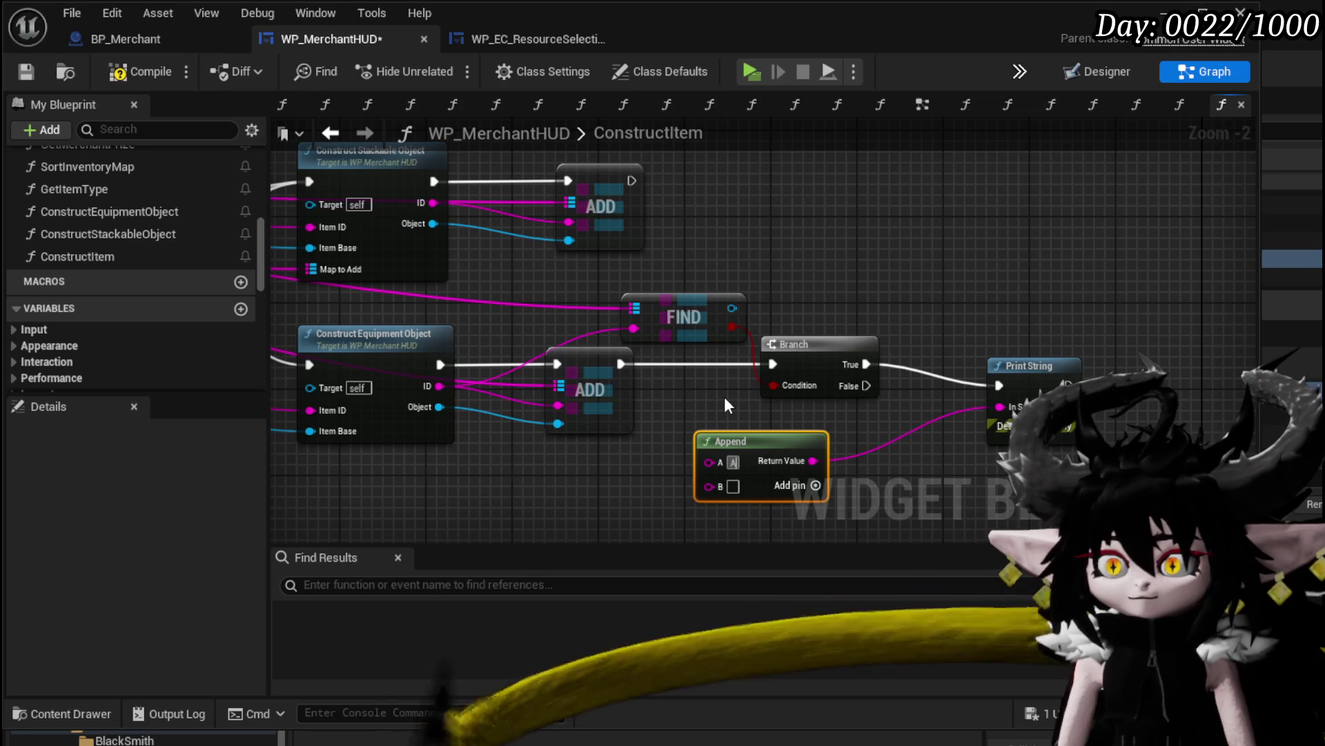
pyautogui.write('Addeditem')
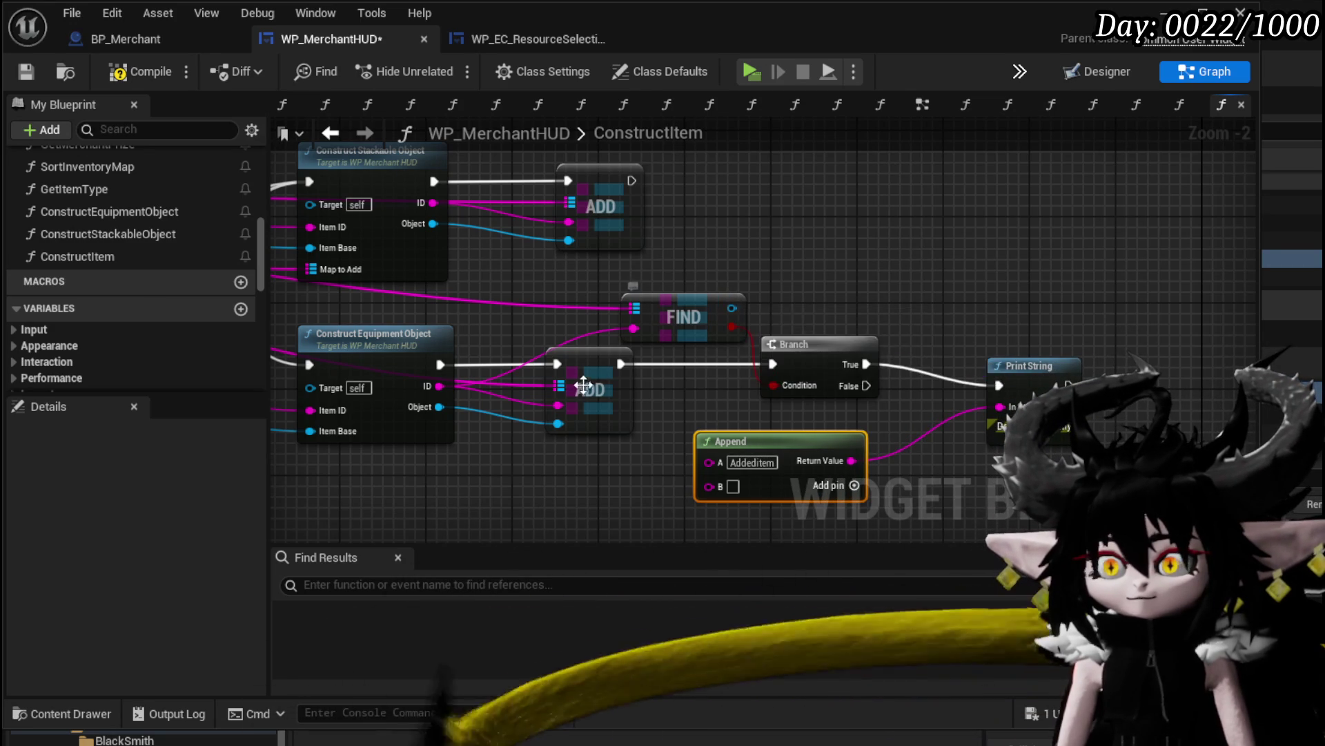
pyautogui.moveTo(564, 404); pyautogui.dragTo(709, 485)
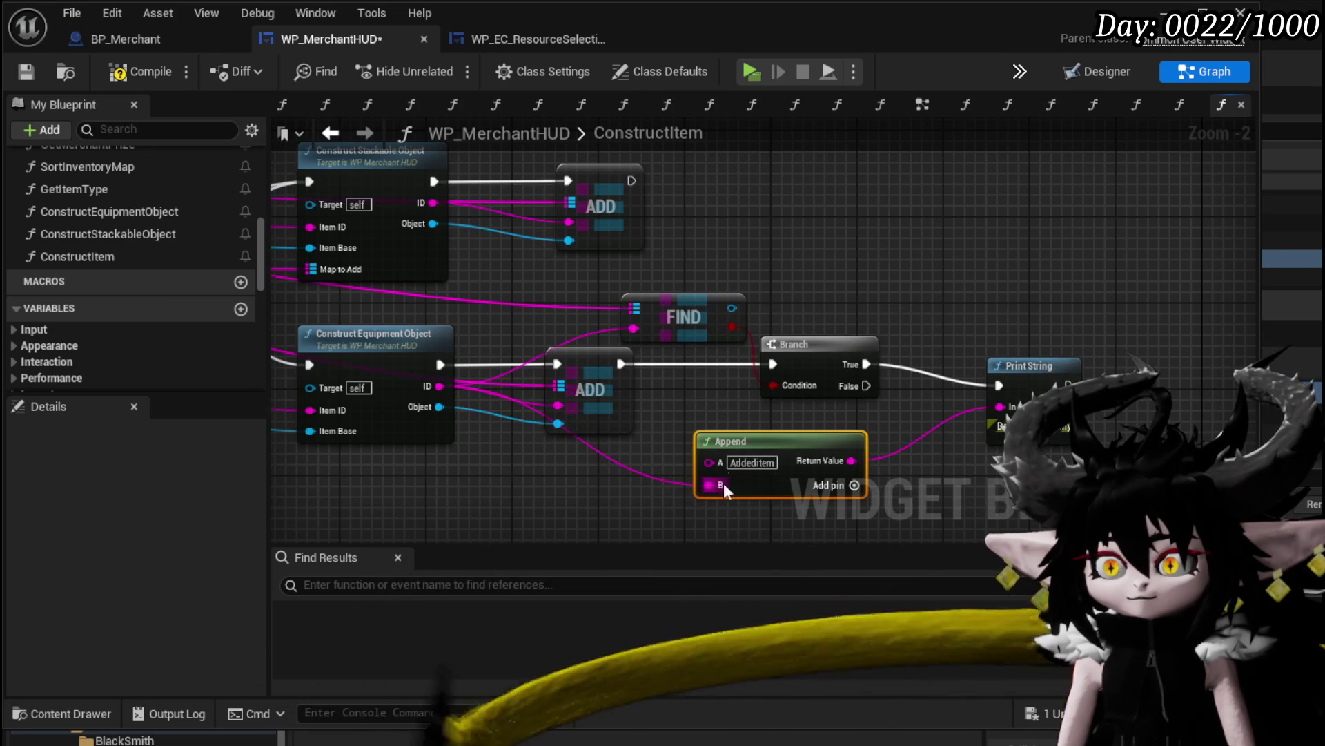
pyautogui.click(1046, 445)
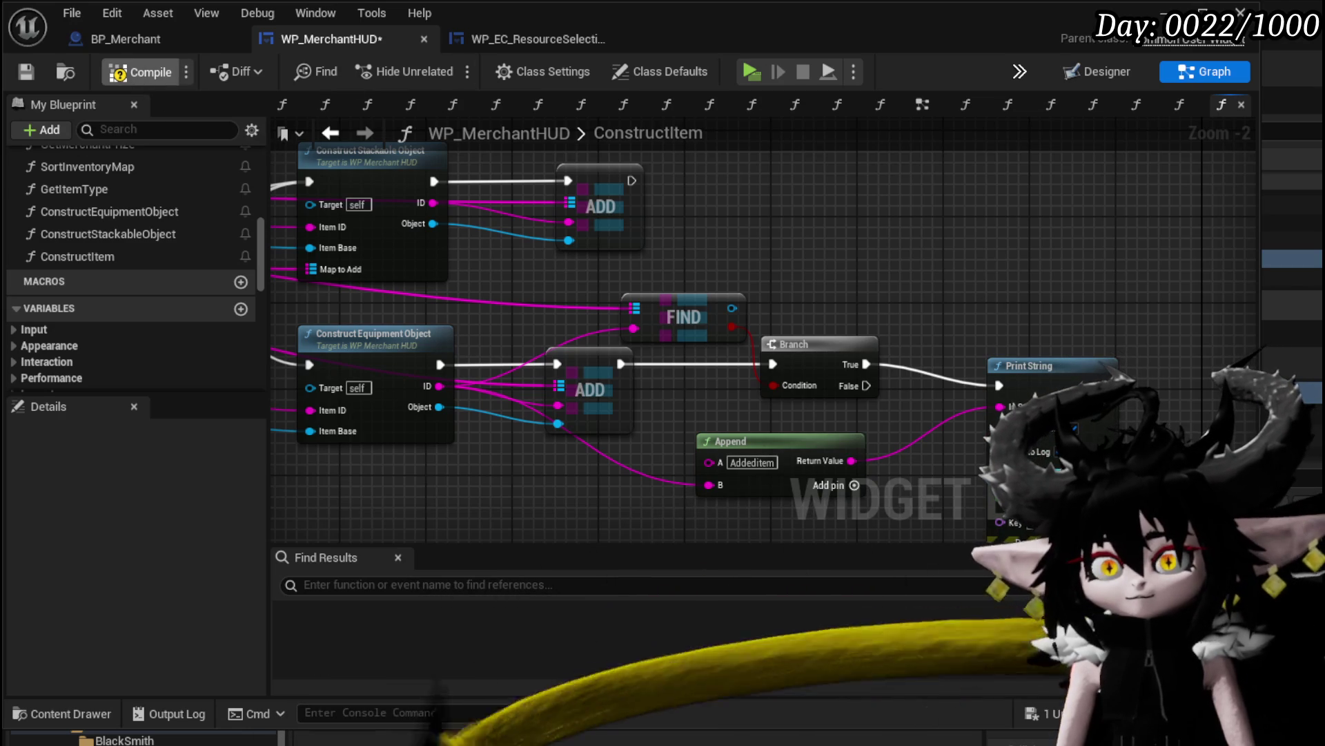
pyautogui.click(141, 71)
# Play, open trading with the merchant, pick Iron_Legs at the SelectMerchantItem breakpoint, then resume
pyautogui.click(1166, 13)
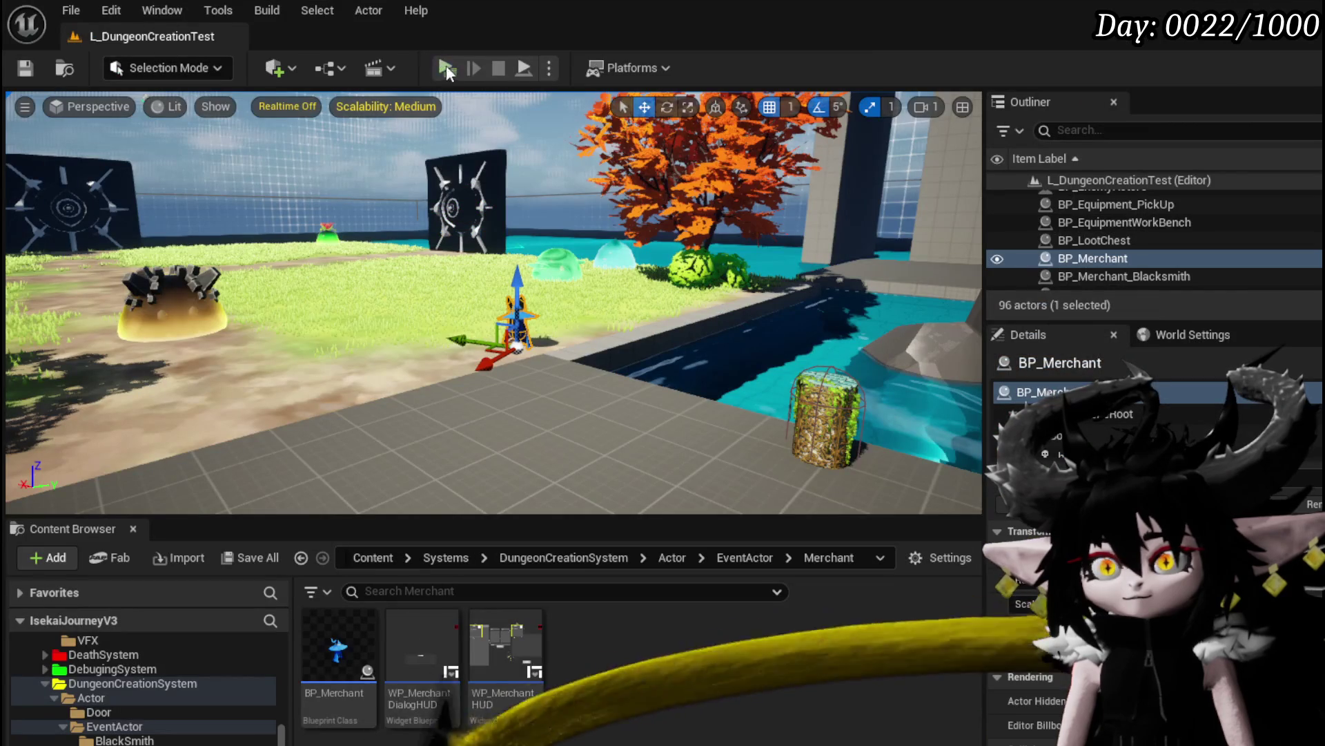
pyautogui.click(445, 67)
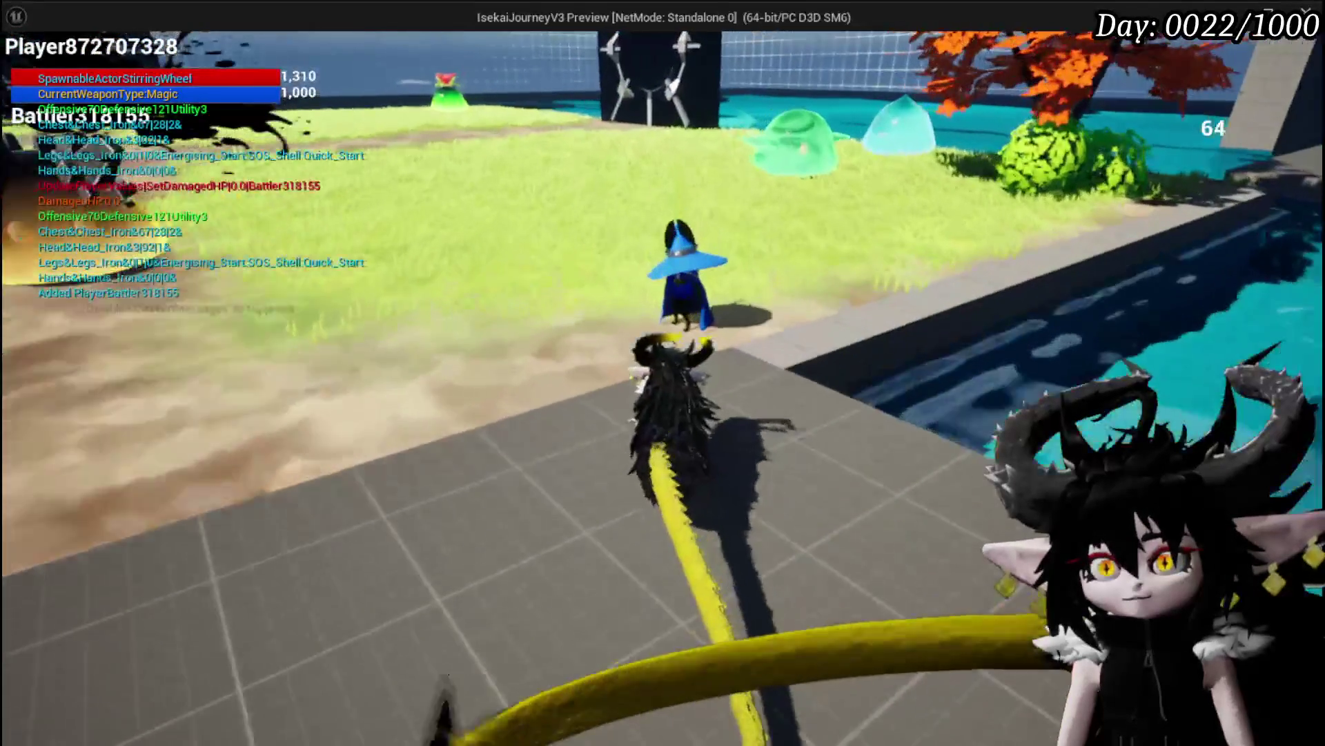
pyautogui.press('e')
pyautogui.click(936, 583)
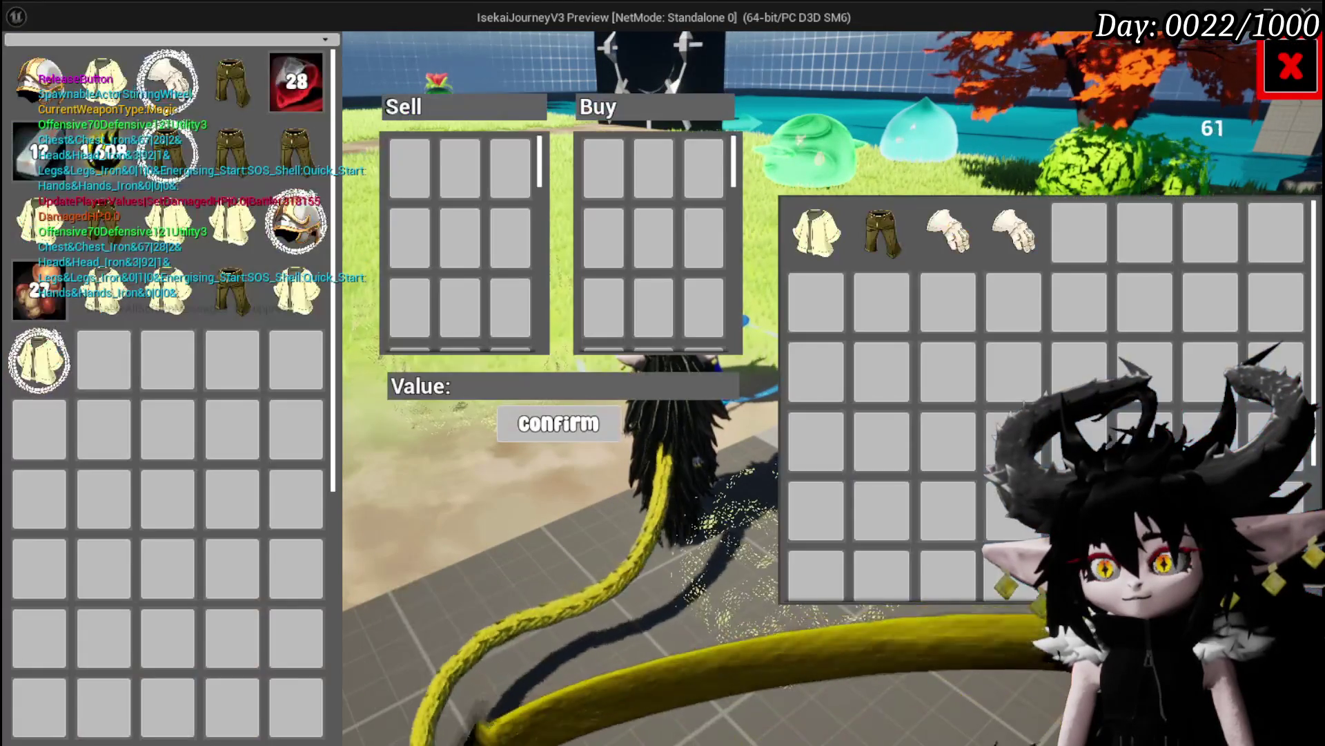
pyautogui.click(905, 243)
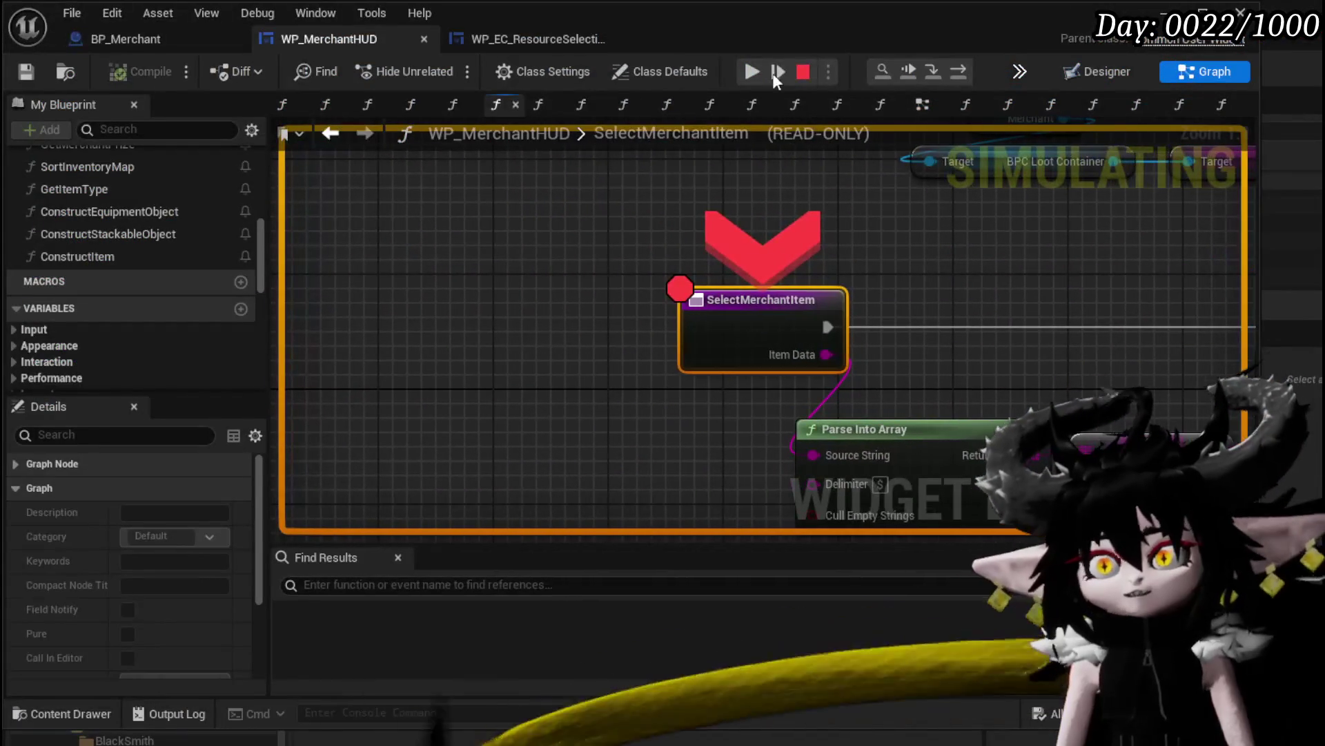
pyautogui.click(752, 72)
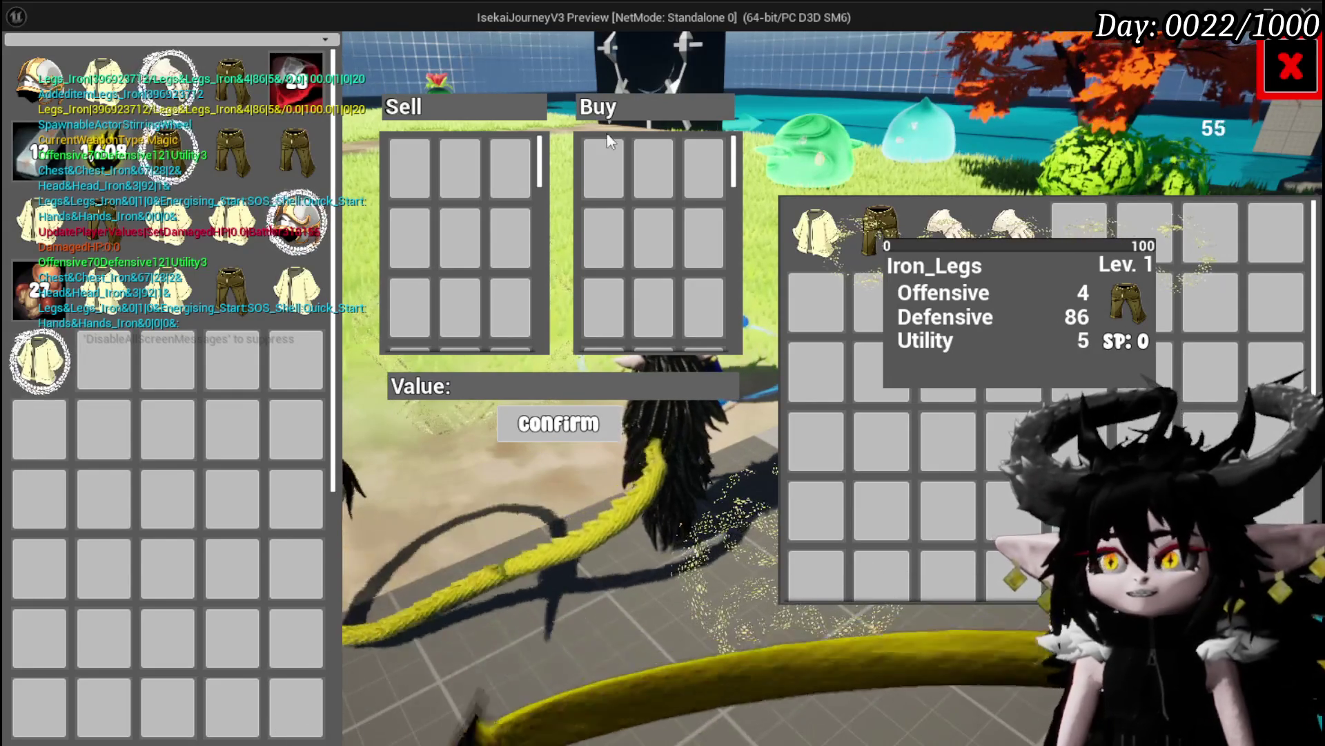
# Select Iron_Chest and step through SelectMerchantItem into ConstructItem up to the equipment ADD
pyautogui.click(814, 236)
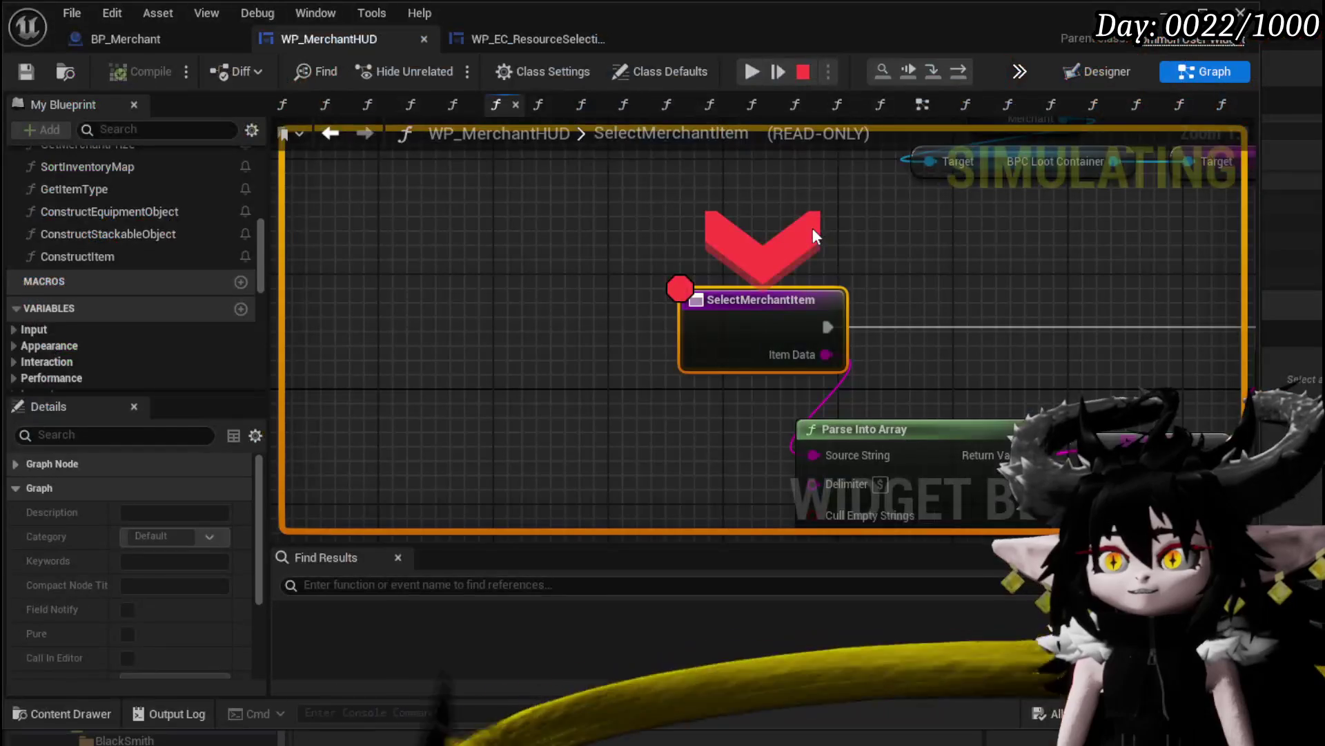
pyautogui.click(958, 72)
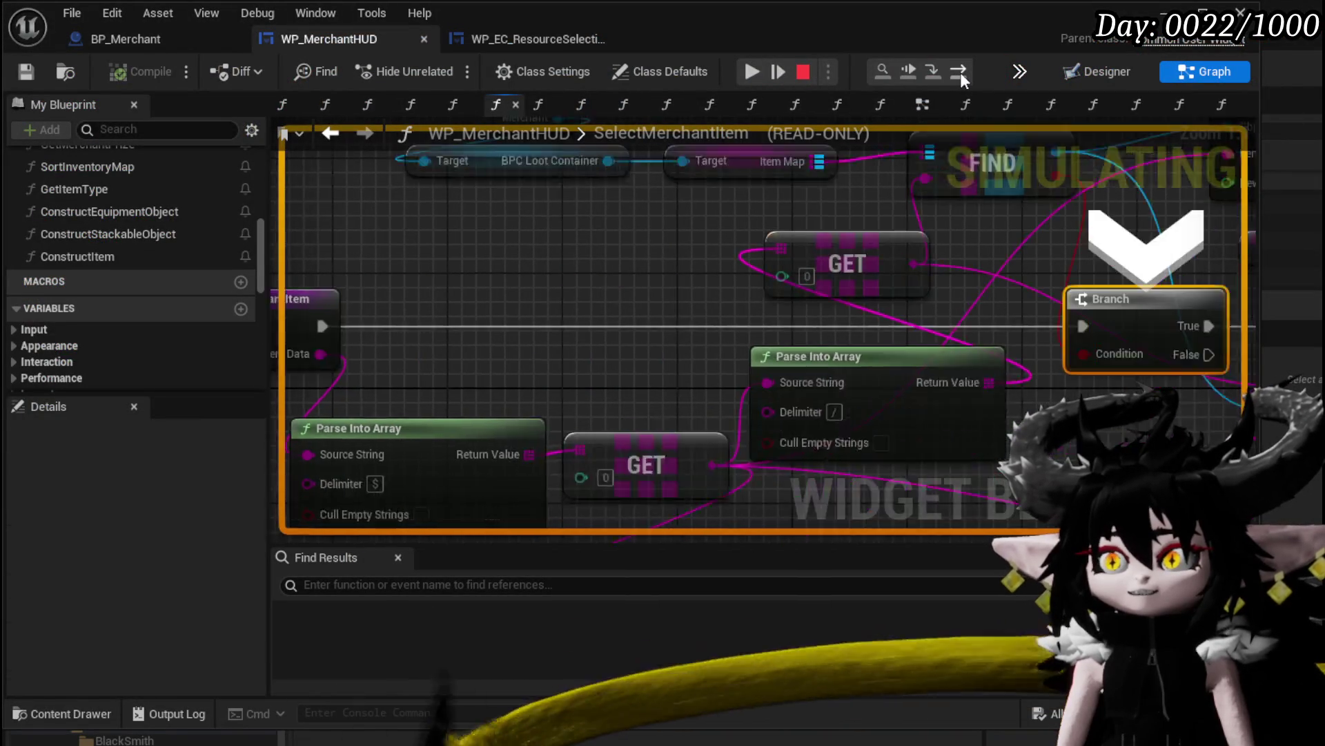
pyautogui.click(959, 72)
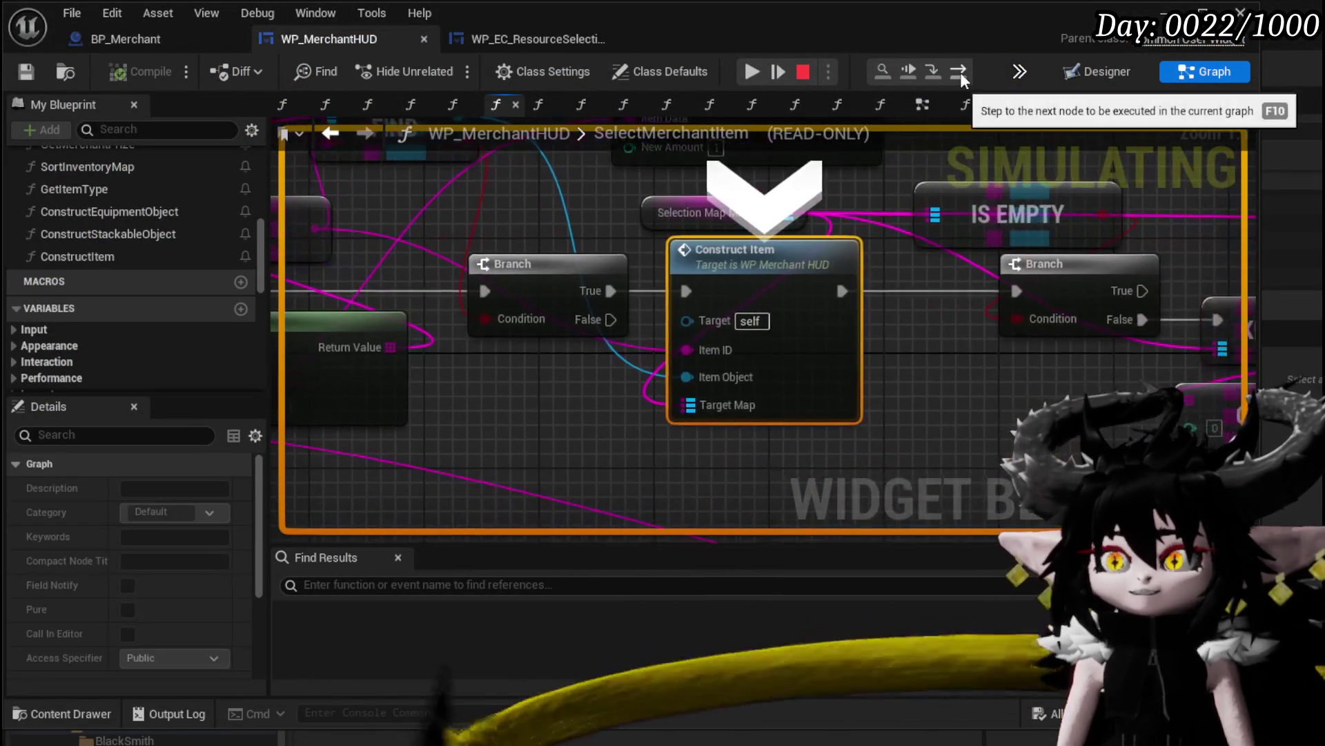
pyautogui.click(934, 69)
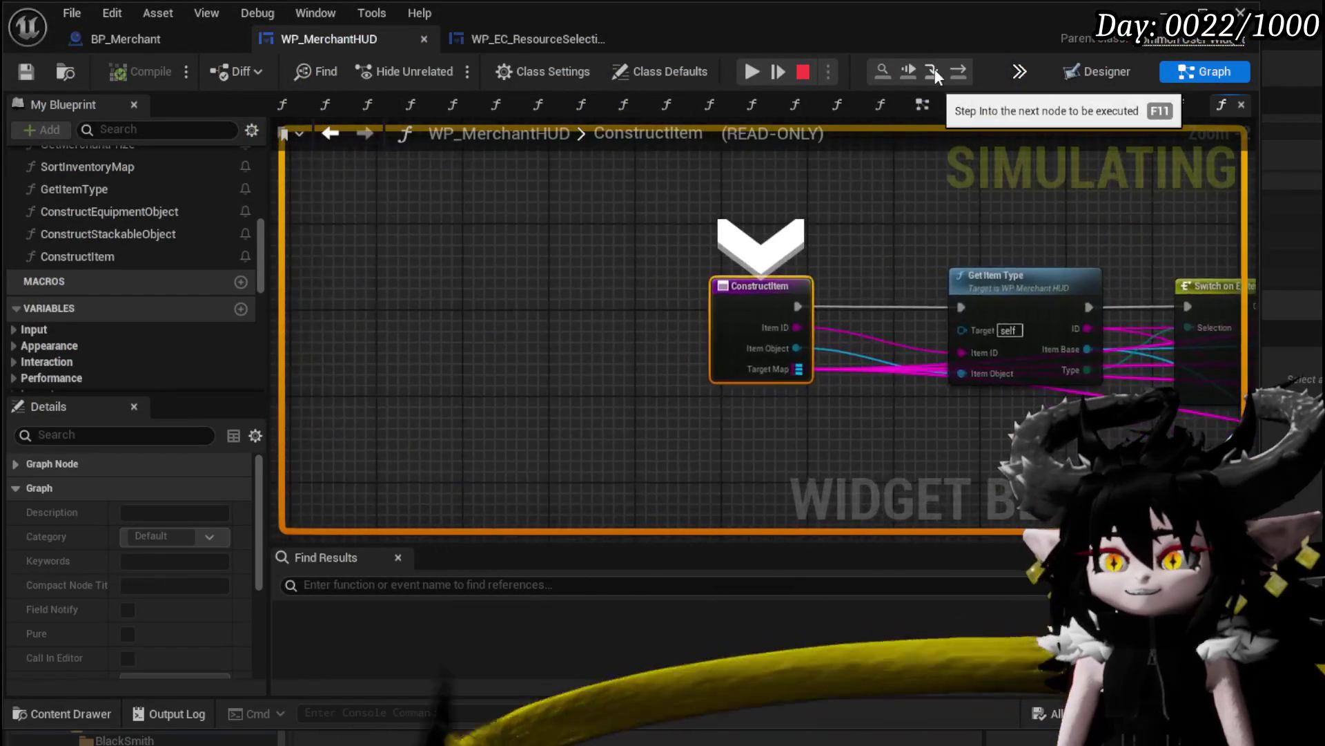
pyautogui.click(966, 71)
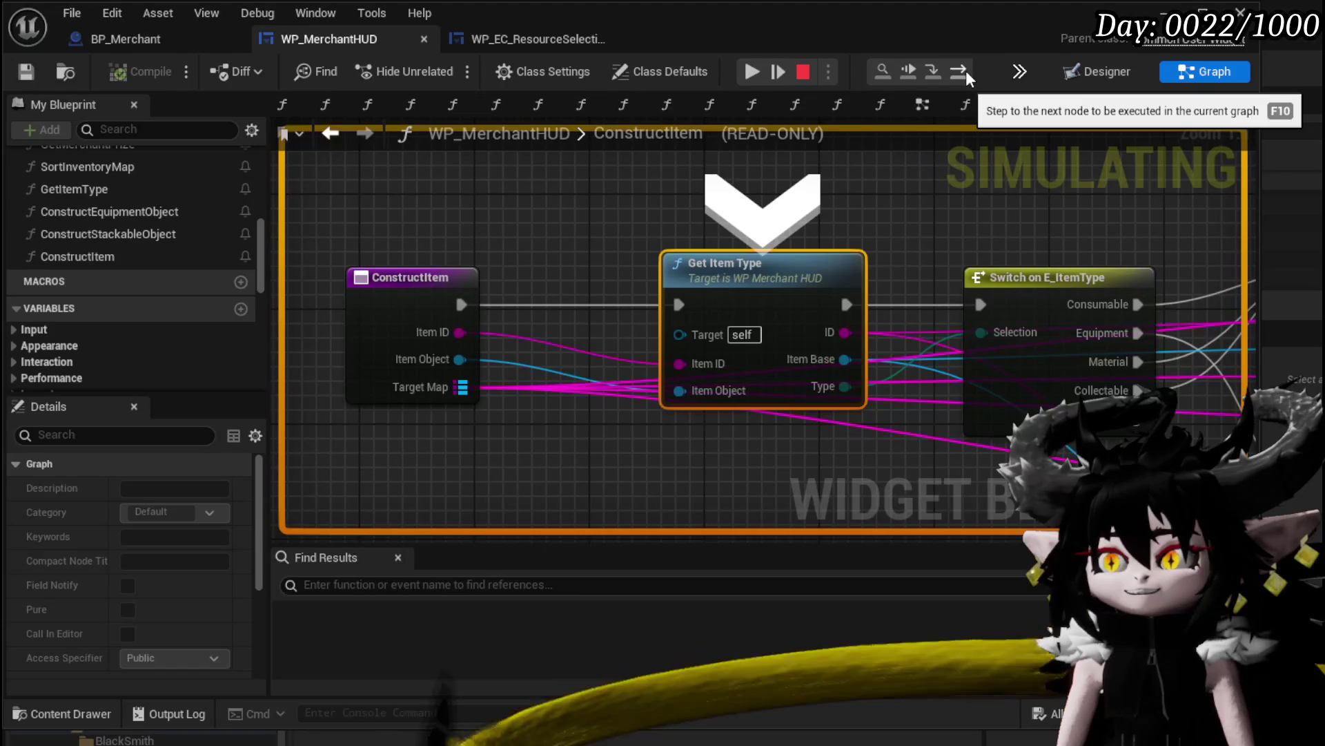
pyautogui.click(966, 72)
pyautogui.click(960, 72)
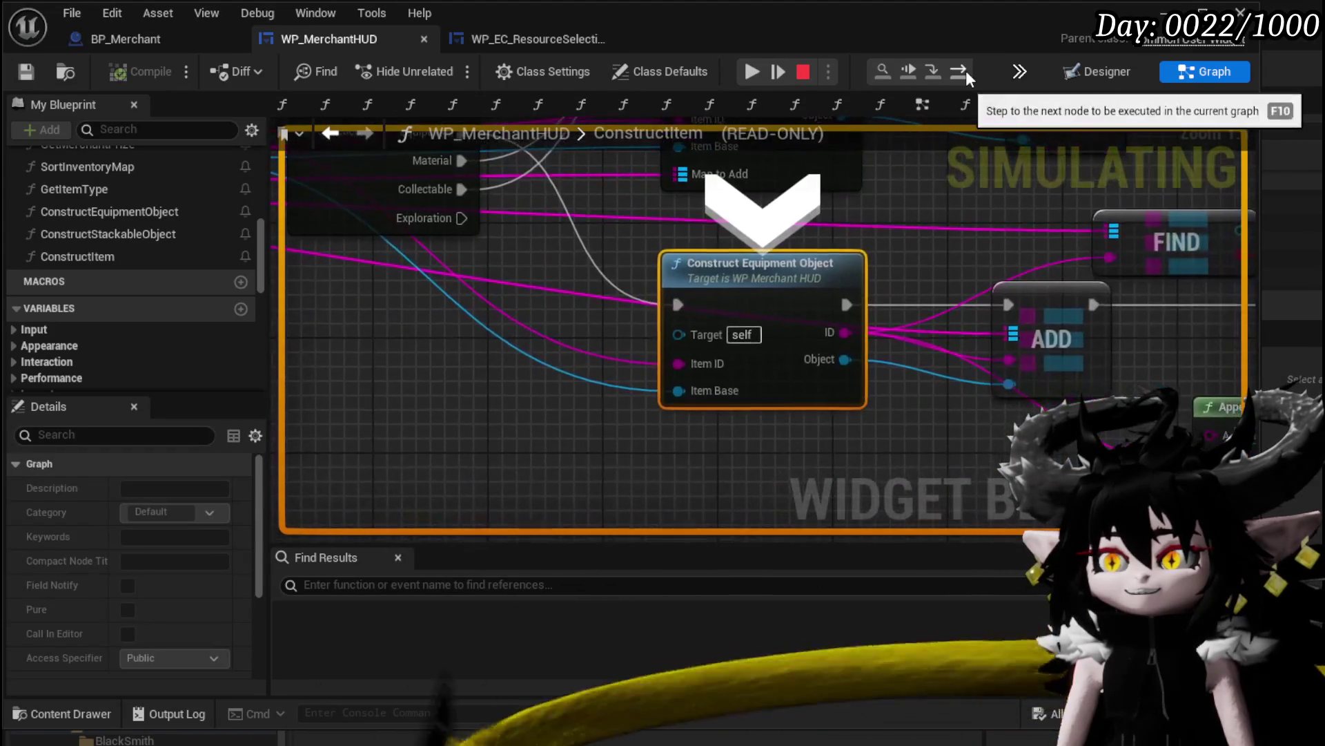
pyautogui.click(959, 72)
# Step through the Branch and Print String, back out, resume, and close the trade screen
pyautogui.click(959, 72)
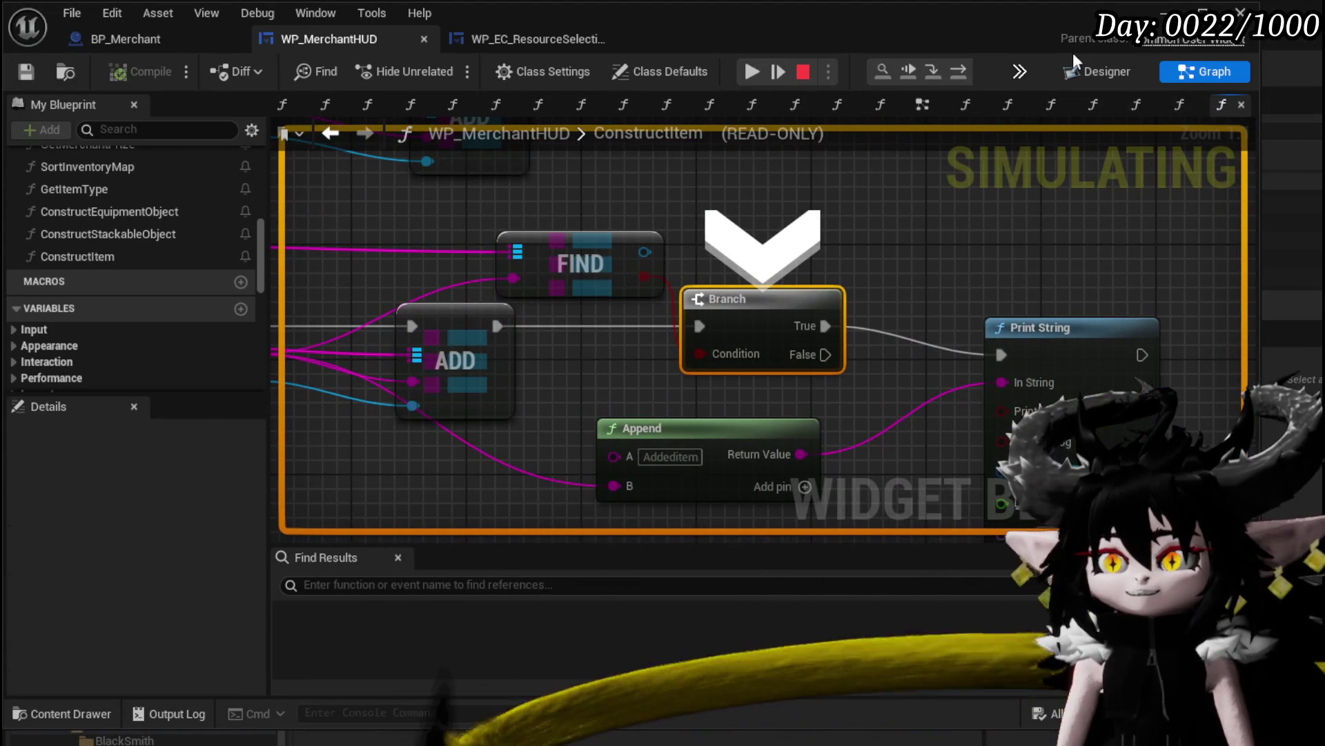
pyautogui.click(963, 70)
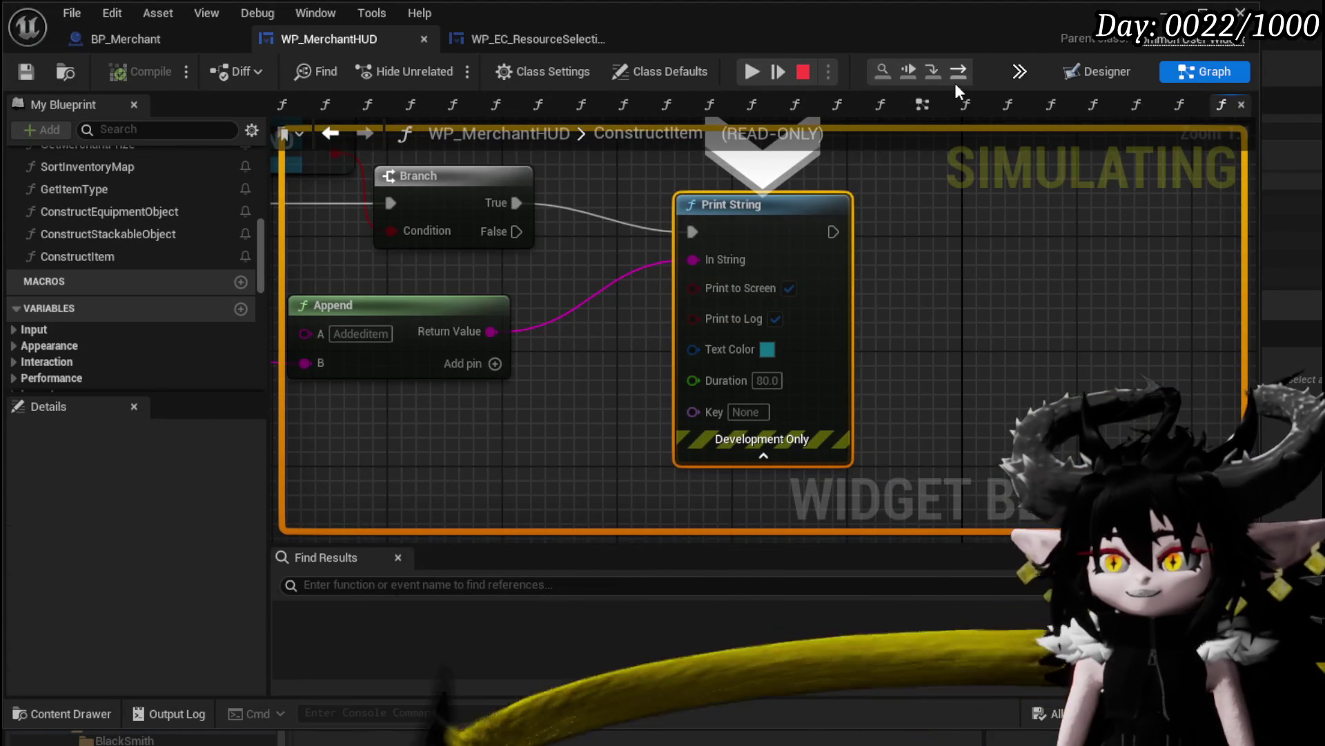
pyautogui.click(958, 80)
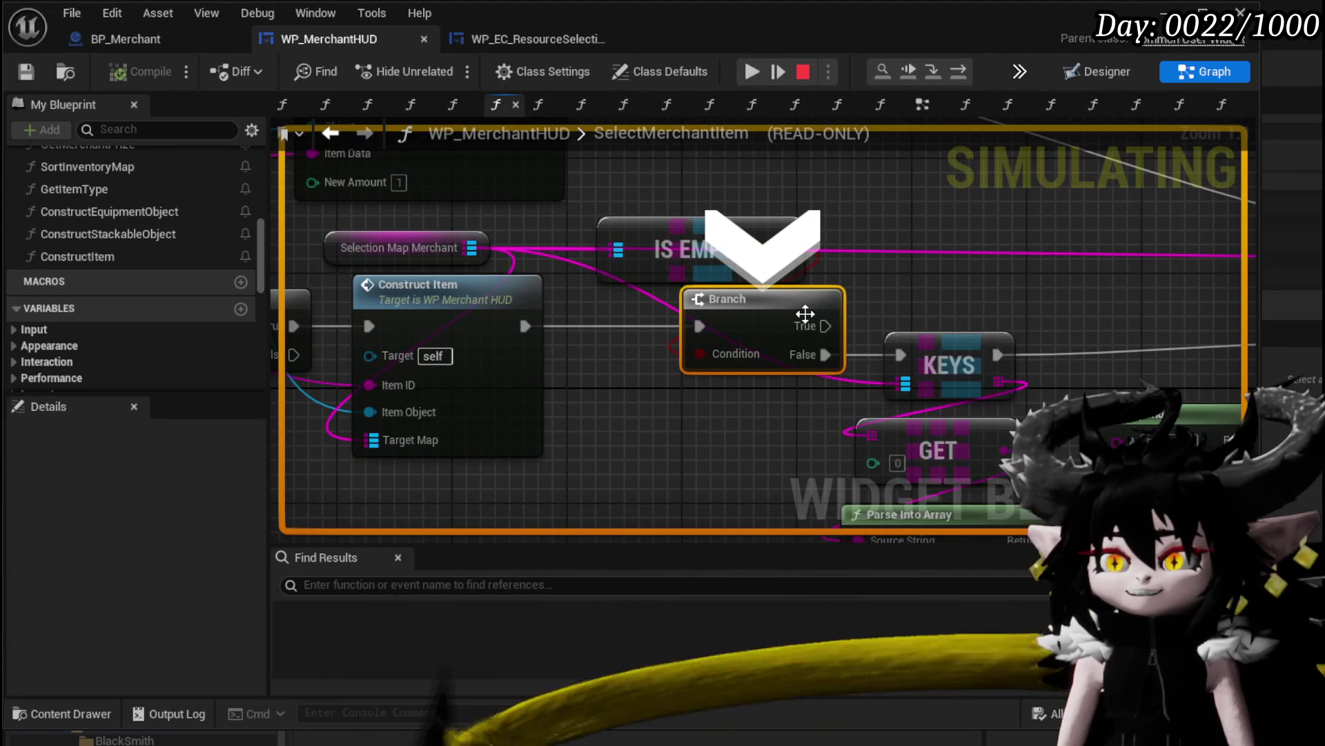
pyautogui.click(957, 73)
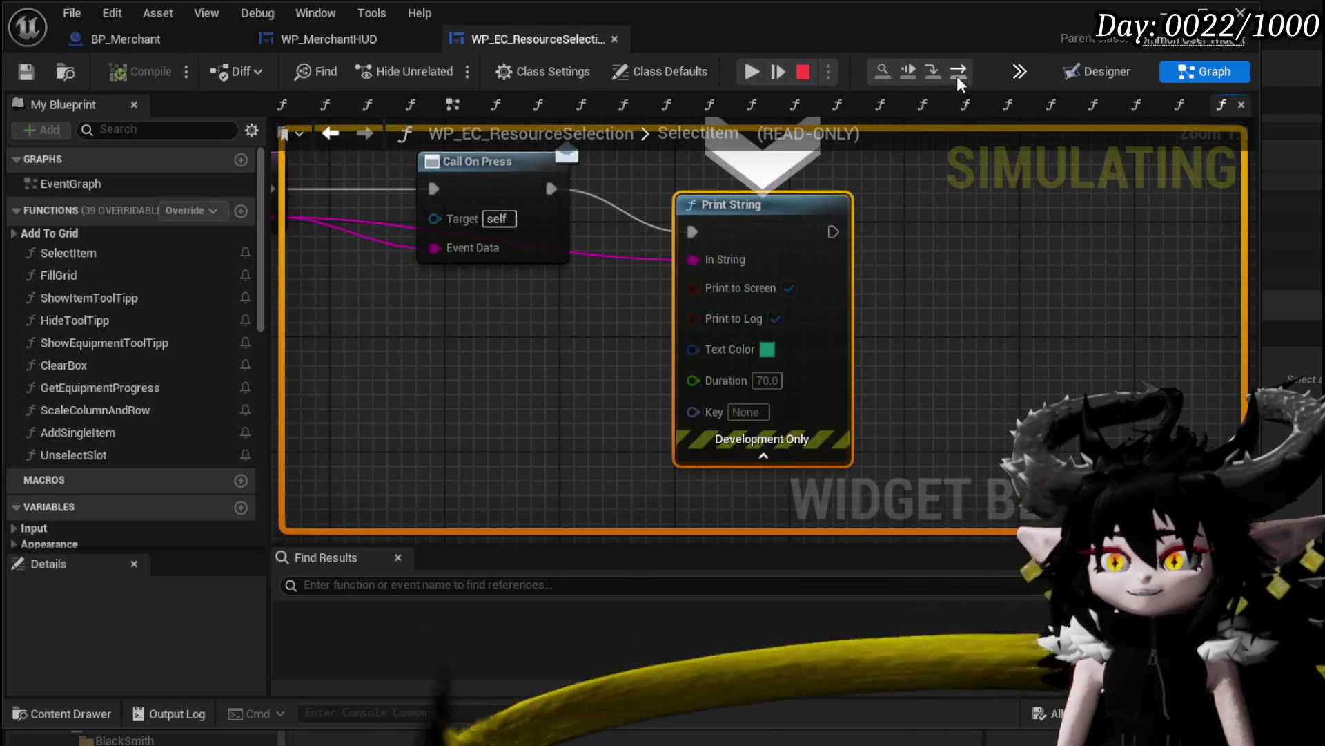
pyautogui.click(760, 67)
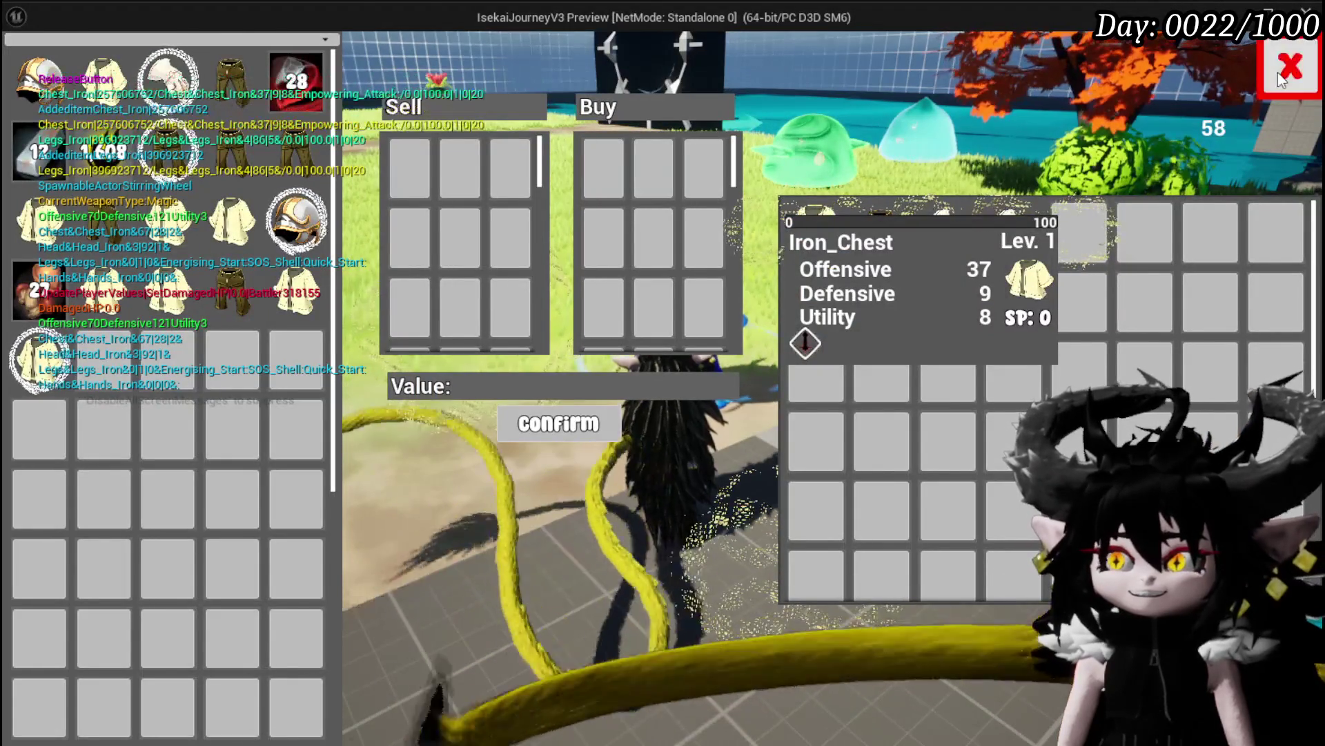
pyautogui.click(1277, 71)
pyautogui.scroll(-2, 547, 230)
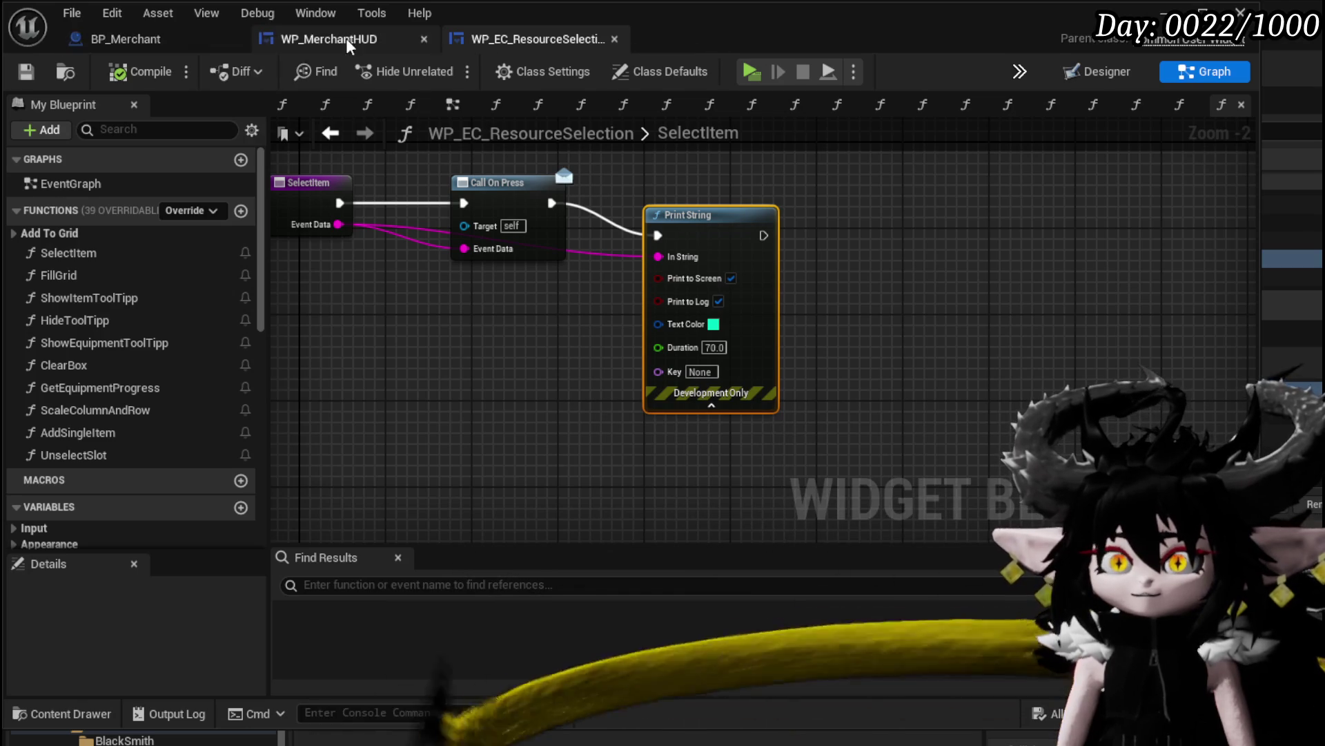
# Back in WP_MerchantHUD, nudge the Construct Item, Selection Map Merchant and IS EMPTY nodes
pyautogui.click(320, 44)
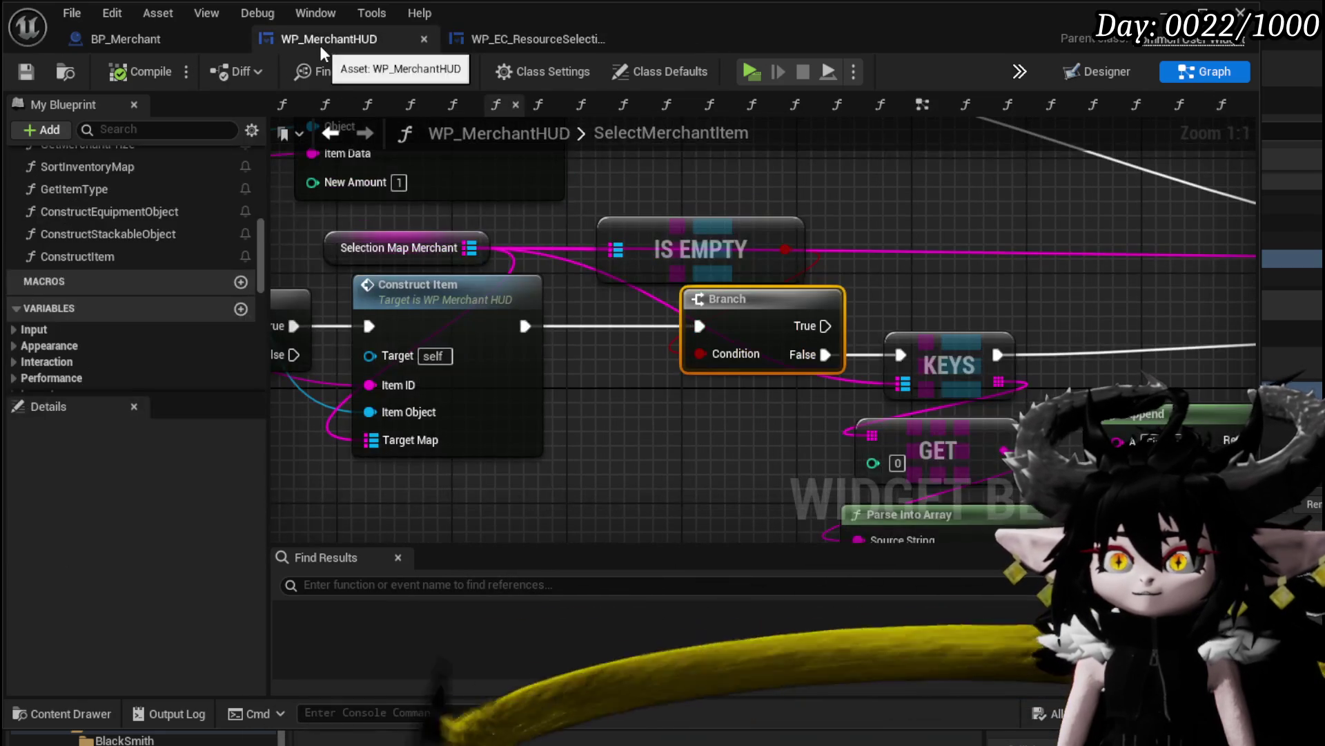
pyautogui.scroll(-1, 1150, 312)
pyautogui.moveTo(1075, 290); pyautogui.dragTo(771, 266)
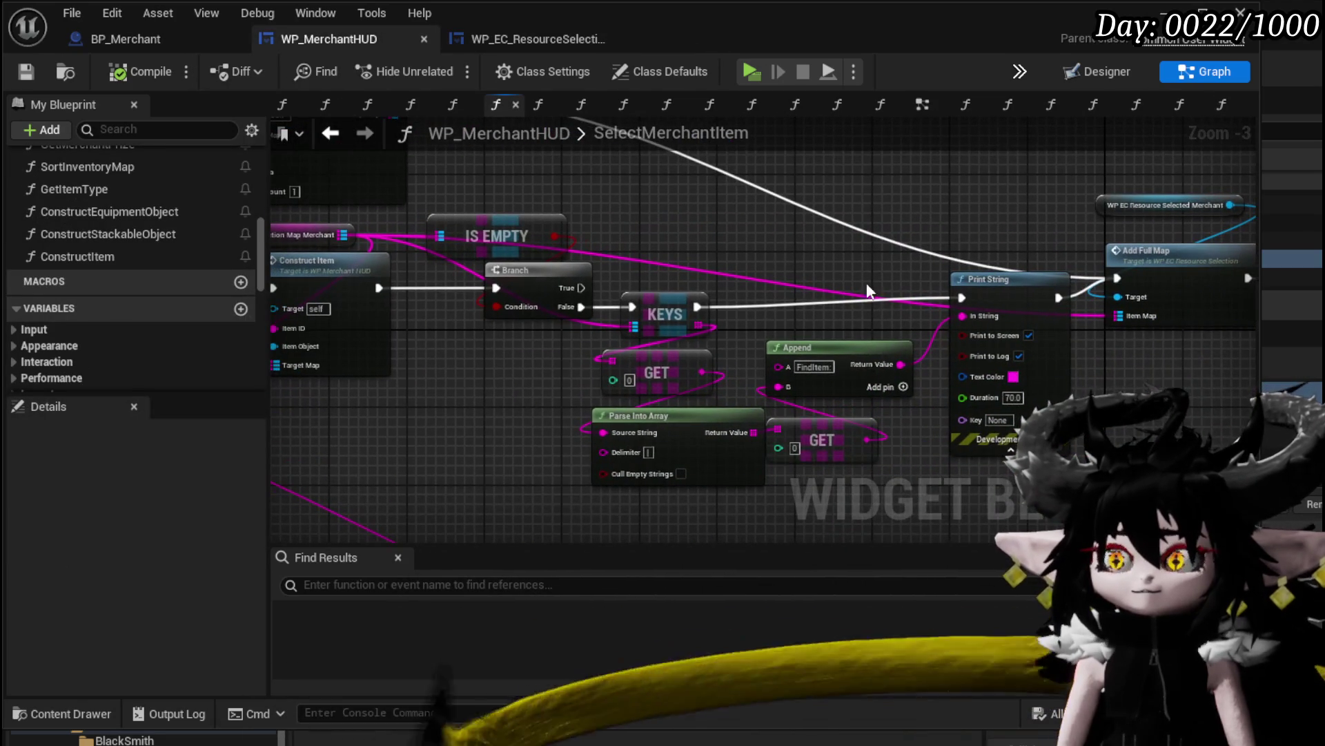
pyautogui.scroll(1, 912, 268)
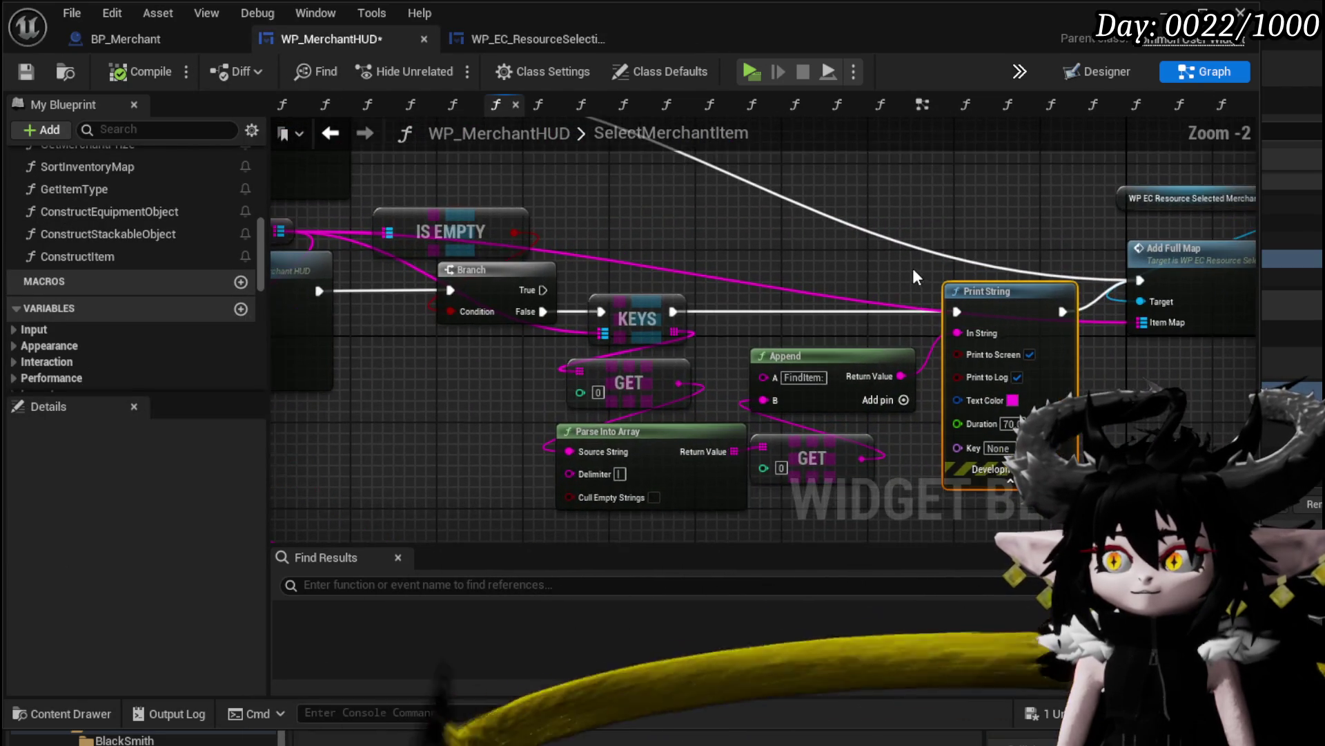
pyautogui.moveTo(913, 267)
pyautogui.mouseDown()
pyautogui.moveTo(711, 289)
pyautogui.moveTo(1150, 283)
pyautogui.mouseUp()
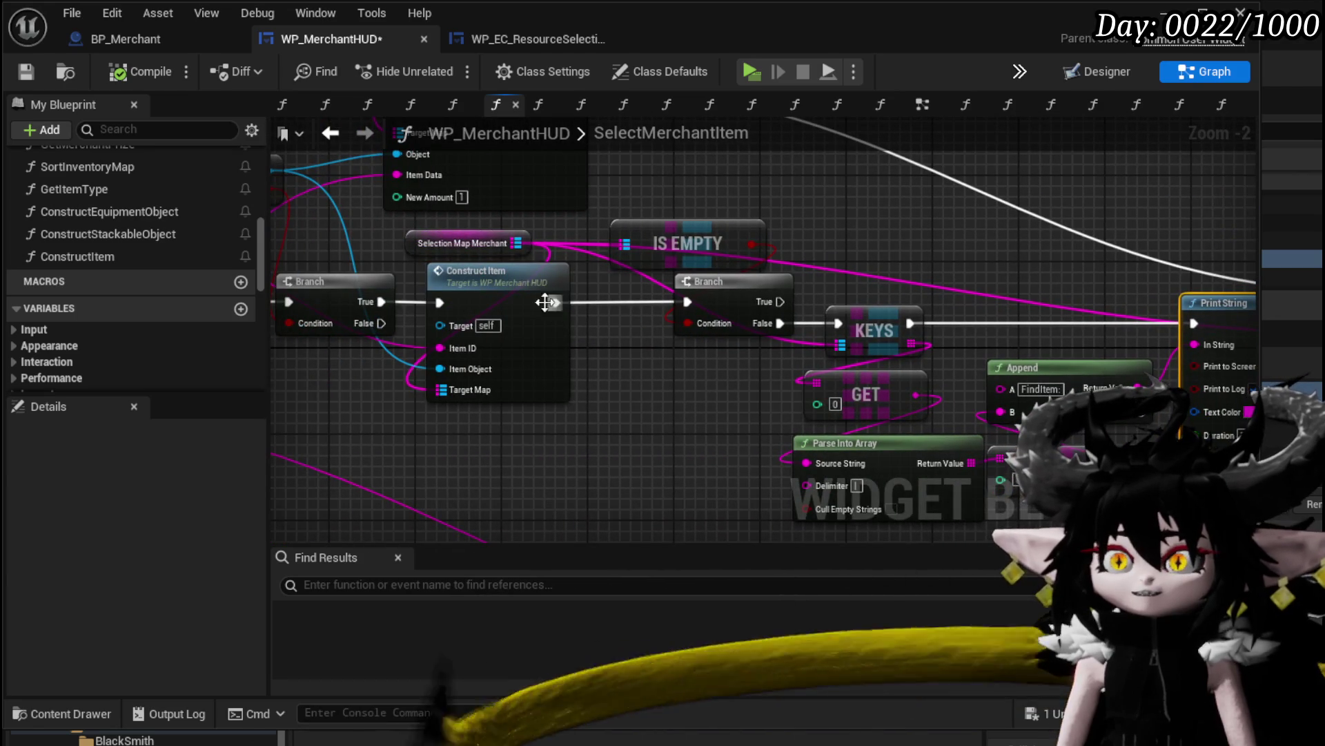
pyautogui.moveTo(545, 301); pyautogui.dragTo(554, 299)
pyautogui.moveTo(427, 247)
pyautogui.mouseDown()
pyautogui.moveTo(433, 236)
pyautogui.moveTo(438, 248)
pyautogui.mouseUp()
pyautogui.moveTo(671, 229); pyautogui.dragTo(697, 198)
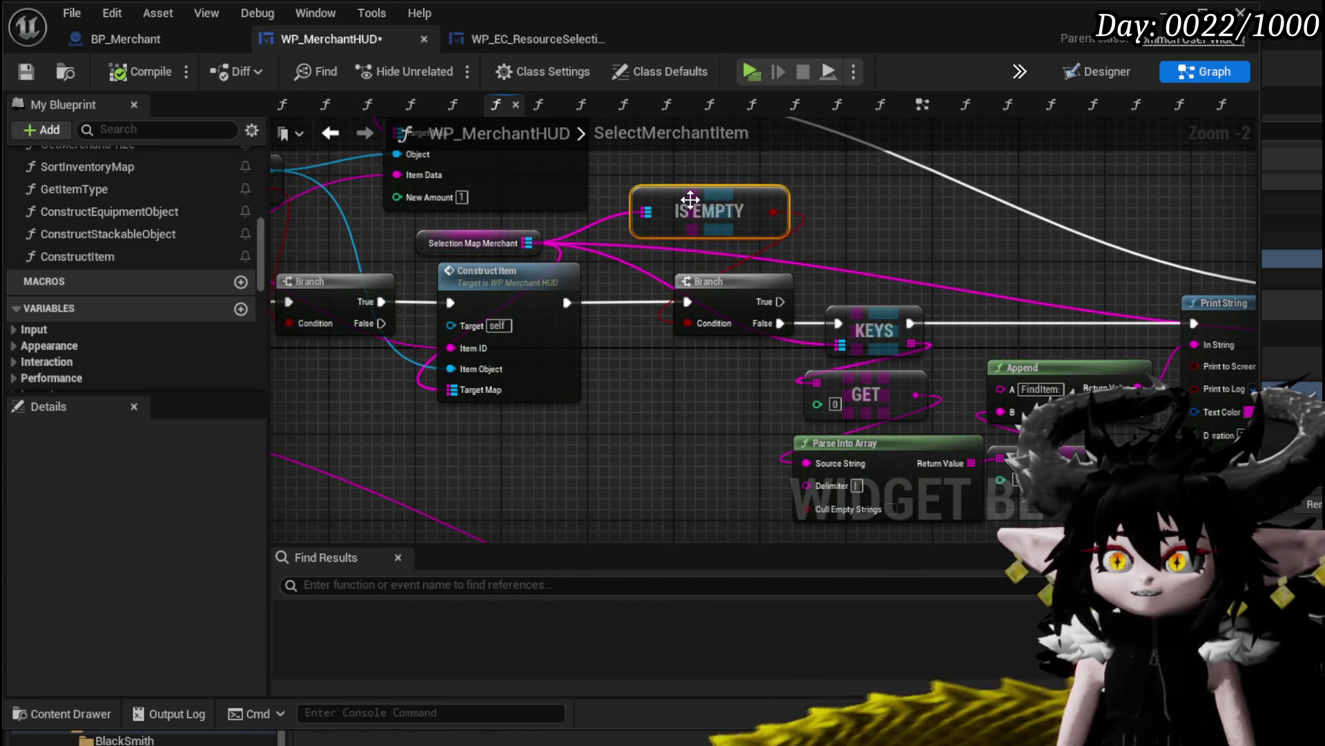
pyautogui.click(669, 455)
pyautogui.moveTo(593, 391)
pyautogui.mouseDown()
pyautogui.moveTo(386, 390)
pyautogui.moveTo(362, 404)
pyautogui.moveTo(654, 374)
pyautogui.mouseUp()
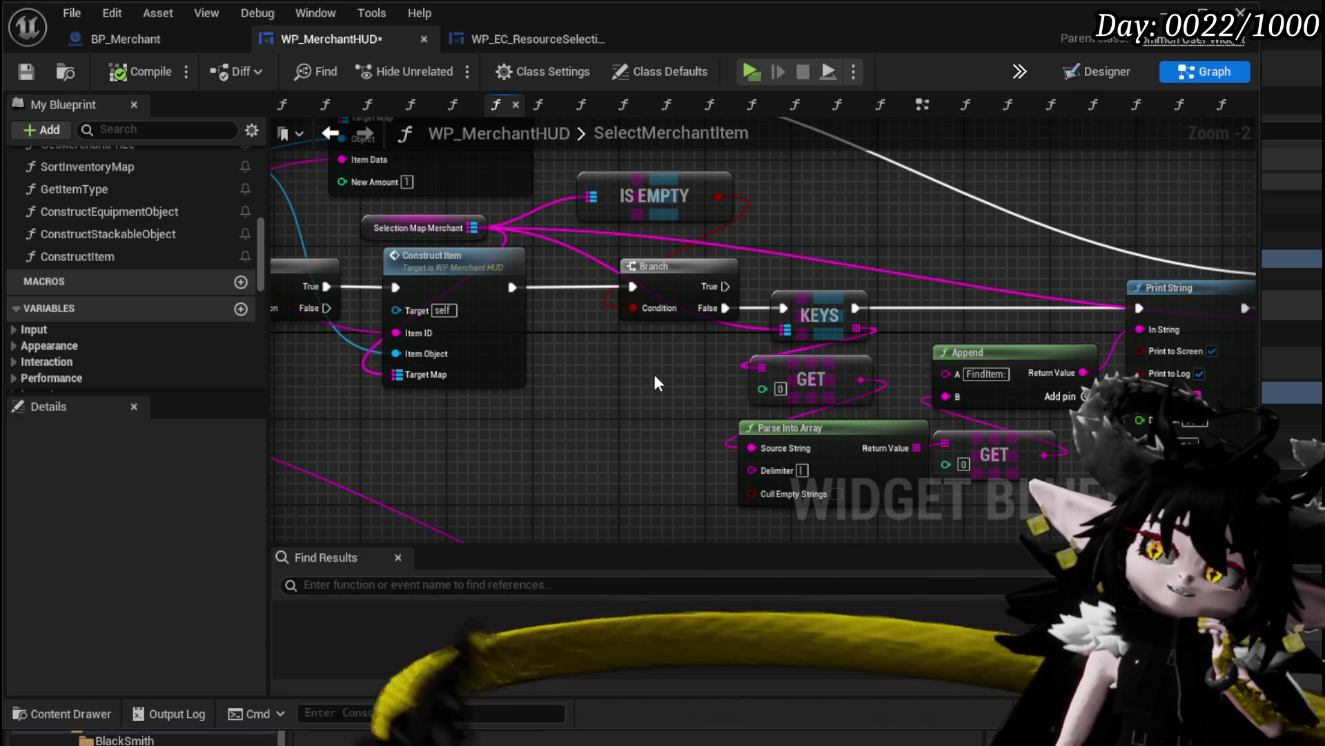
# Open ConstructItem and box-select its ADD, FIND, Branch, Append and Print String nodes
pyautogui.doubleClick(474, 355)
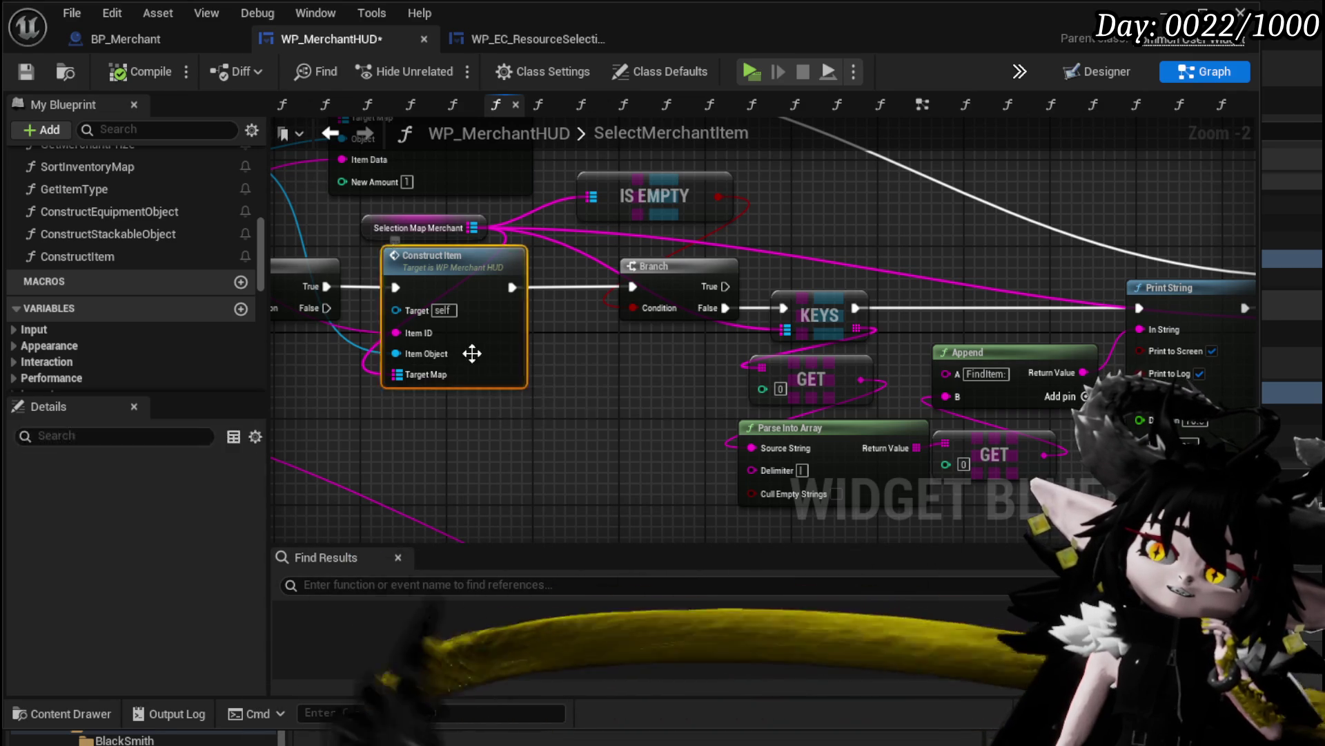
pyautogui.scroll(-6, 677, 386)
pyautogui.scroll(3, 677, 386)
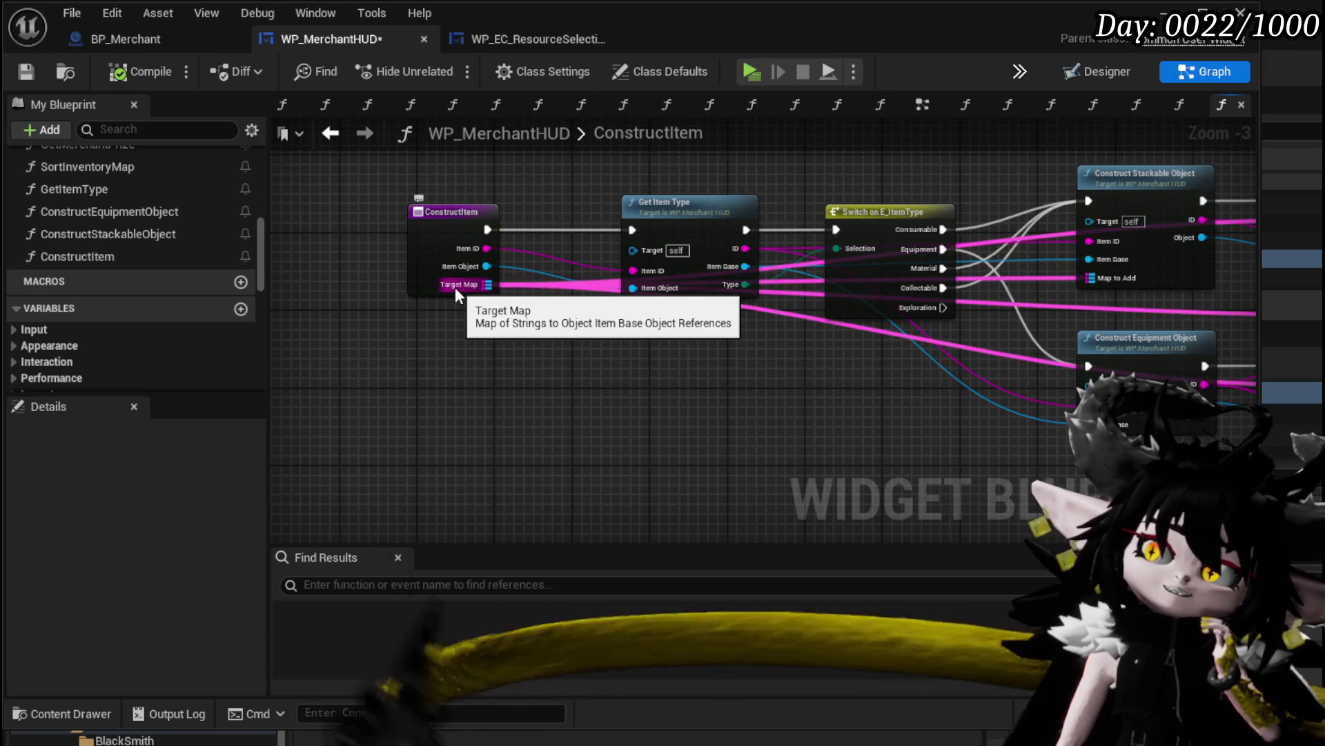
pyautogui.moveTo(619, 349); pyautogui.dragTo(188, 348)
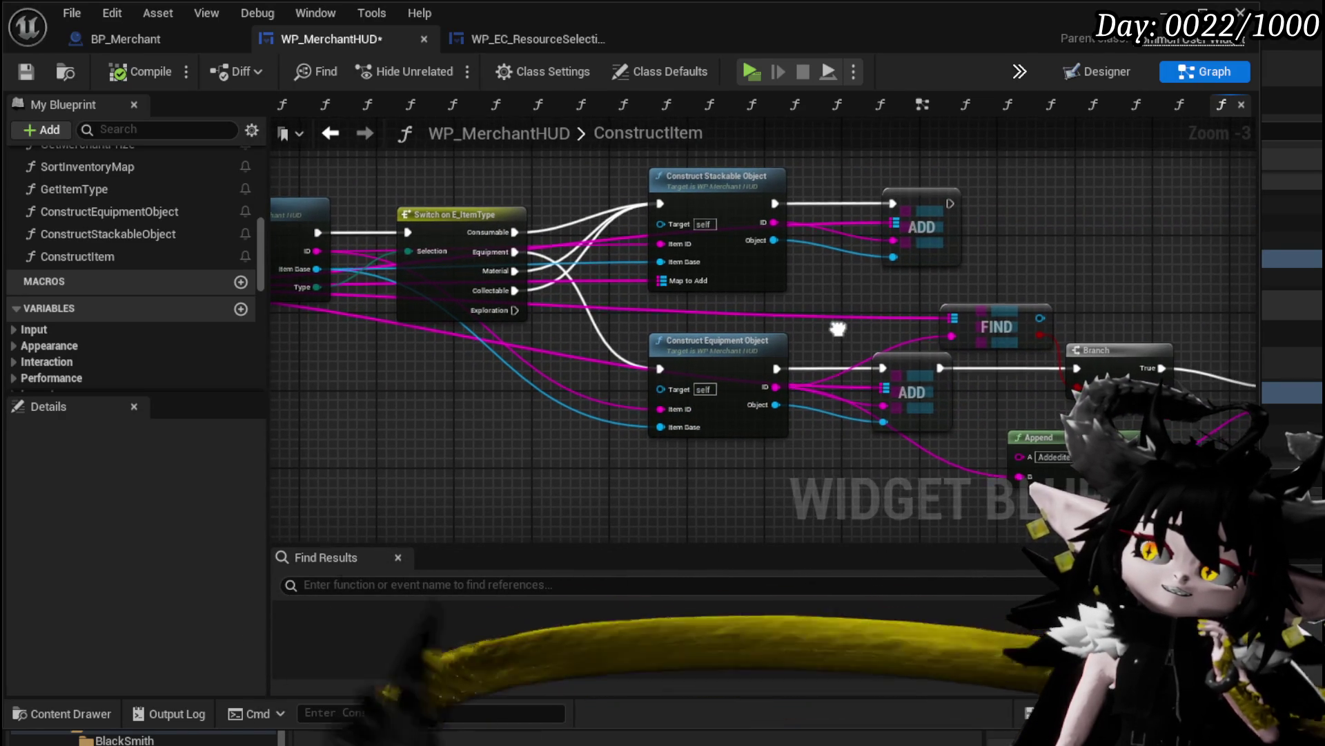
pyautogui.moveTo(839, 333)
pyautogui.mouseDown()
pyautogui.moveTo(459, 308)
pyautogui.moveTo(731, 324)
pyautogui.mouseUp()
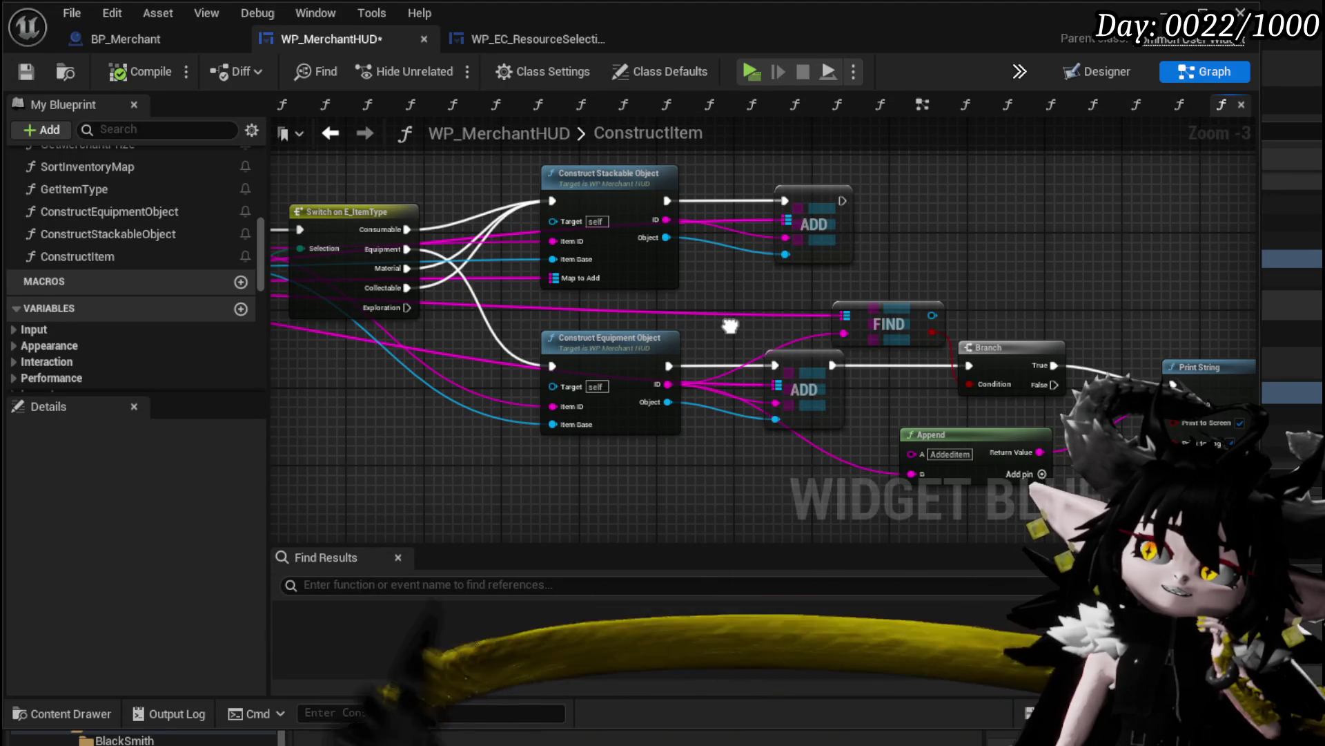
pyautogui.moveTo(731, 326); pyautogui.dragTo(616, 312)
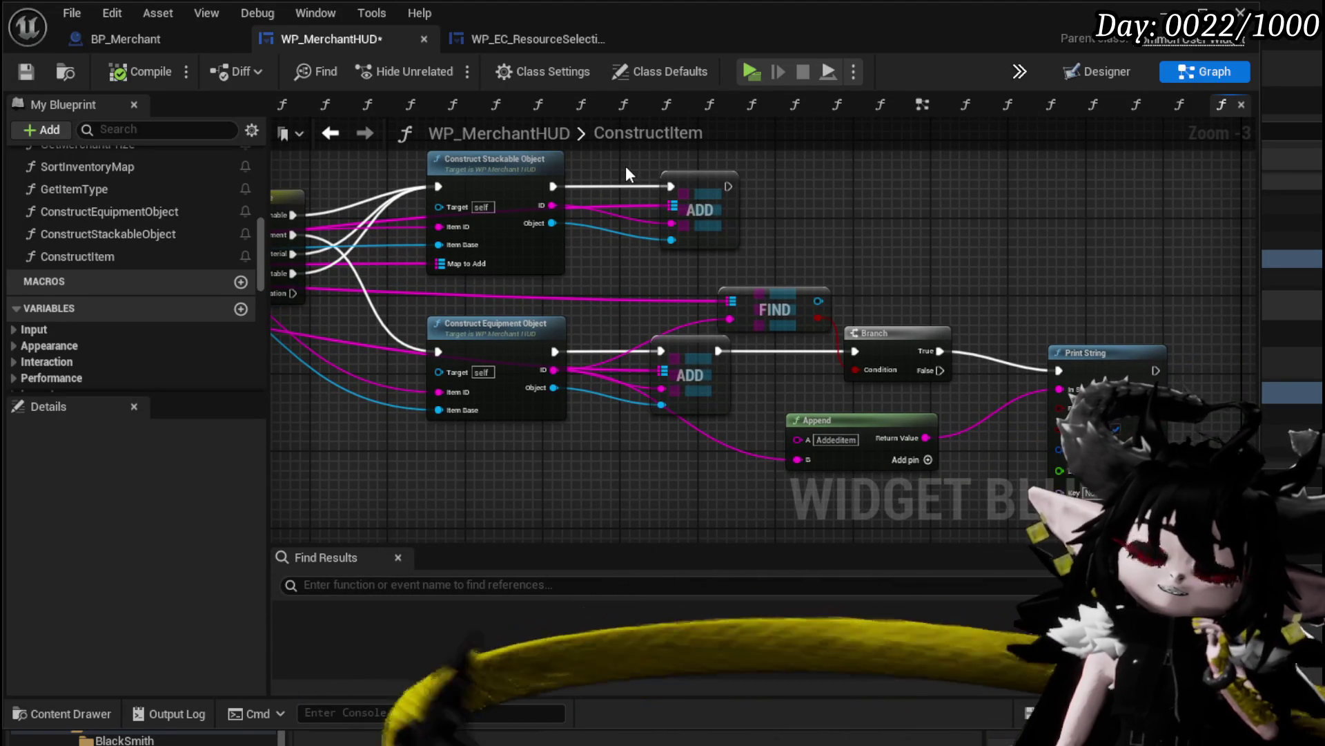
pyautogui.moveTo(627, 166); pyautogui.dragTo(1155, 452)
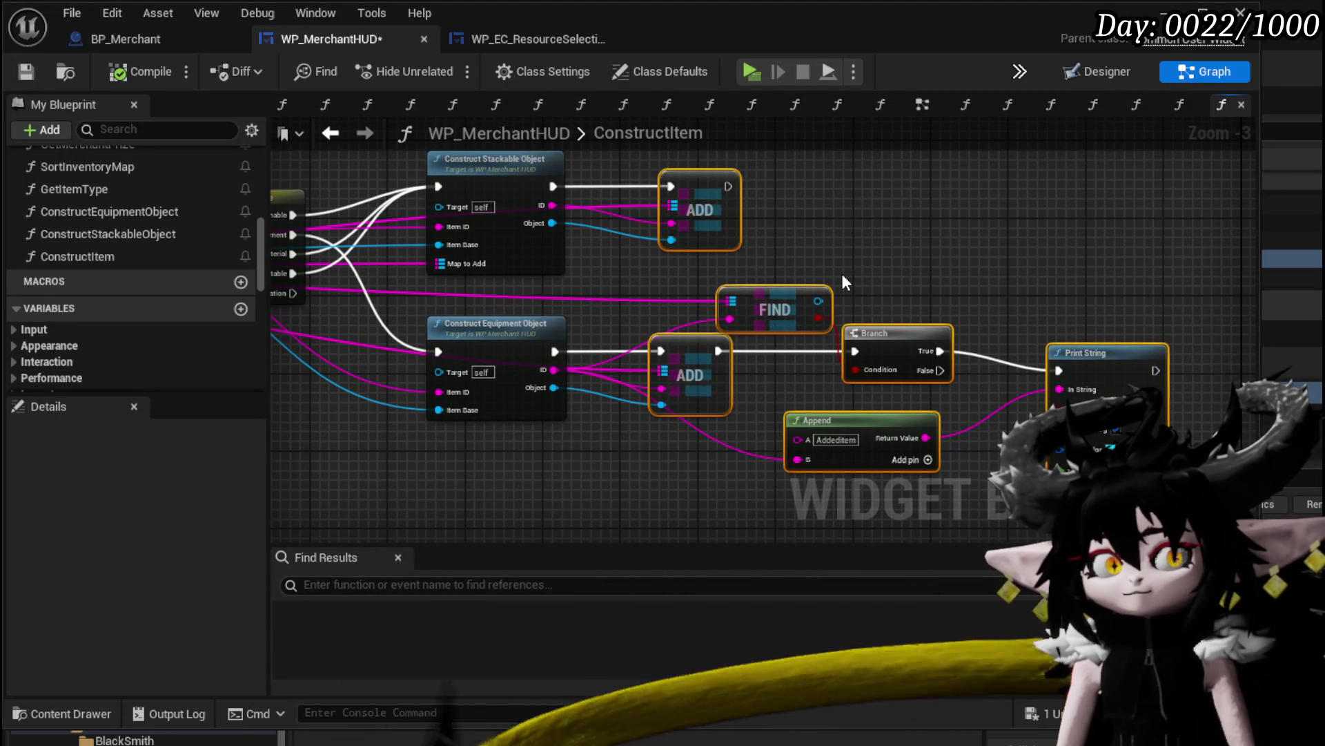
# Delete the ADD, FIND, Branch, Append and Print String nodes and compile the blueprint
pyautogui.press('Delete')
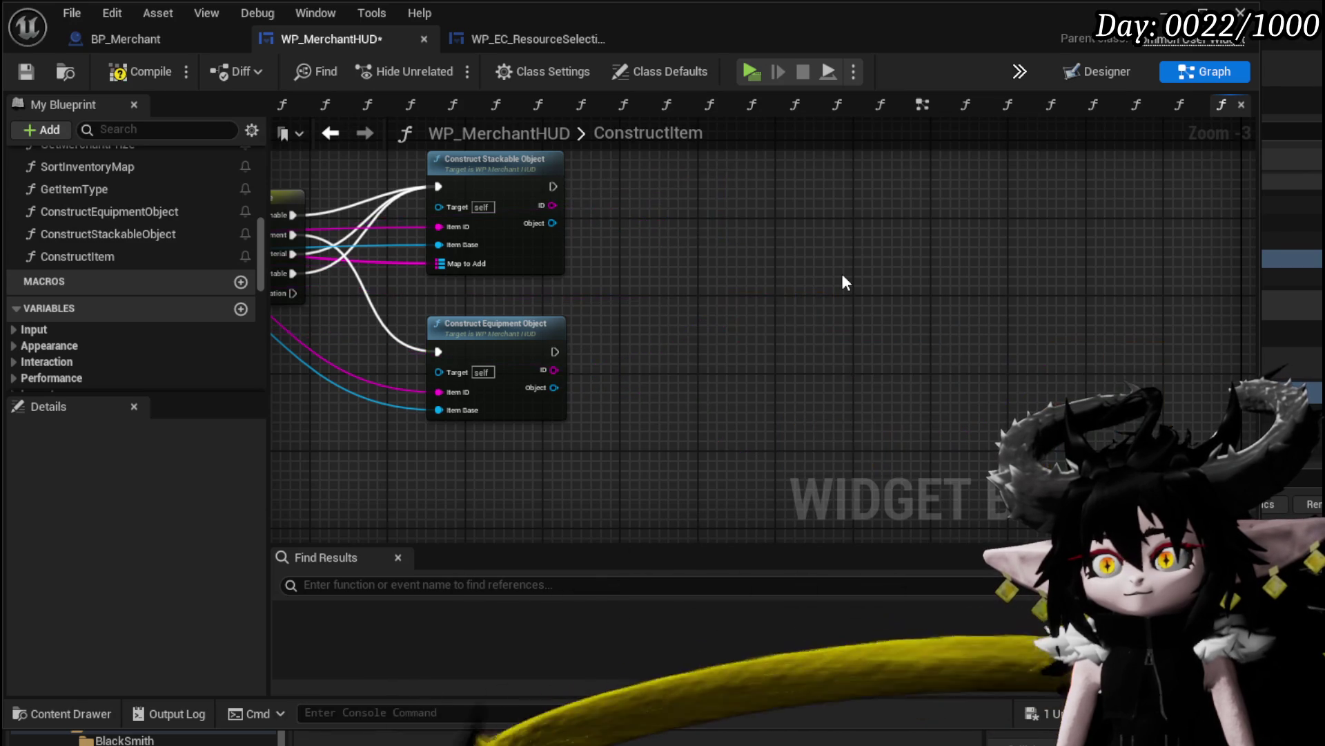
pyautogui.moveTo(843, 274); pyautogui.dragTo(990, 317)
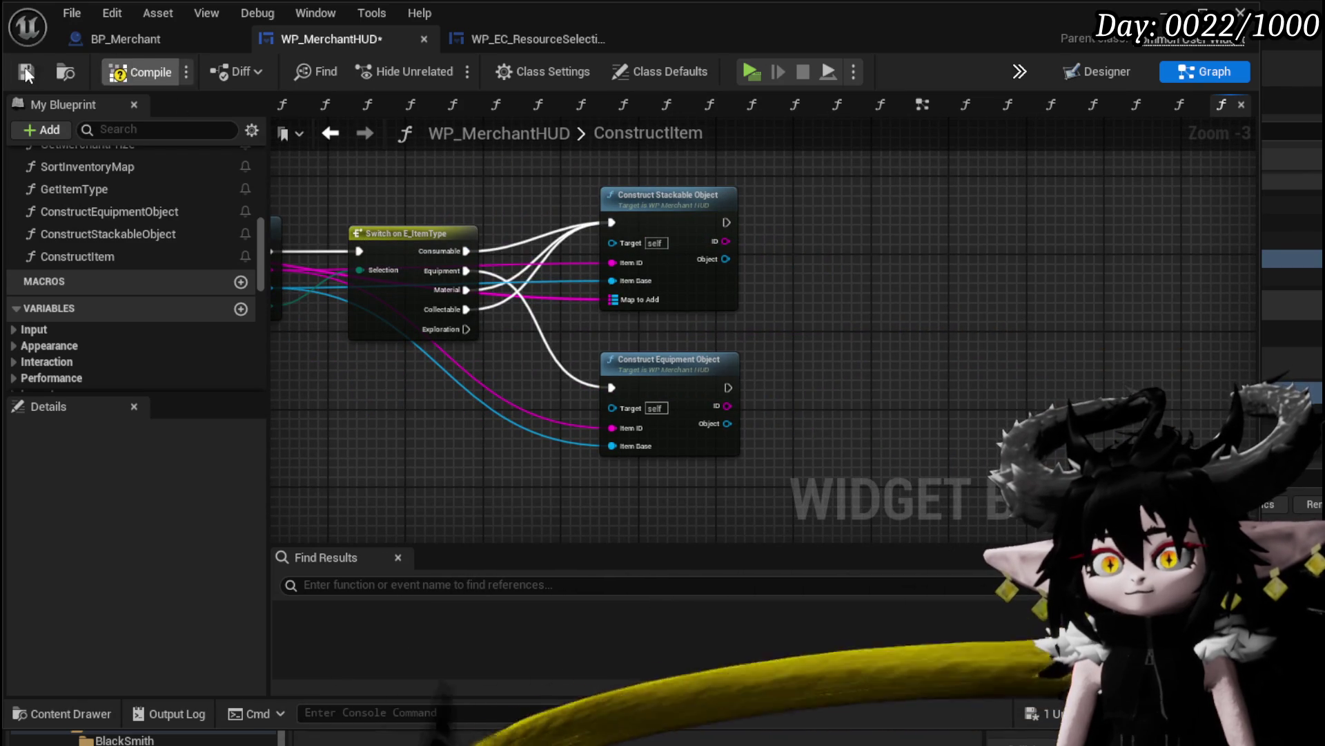
pyautogui.click(131, 71)
pyautogui.moveTo(896, 314); pyautogui.dragTo(1181, 311)
# Keep ConstructItem's ID and Object outputs on a Return Node after Construct Equipment Object
pyautogui.click(308, 266)
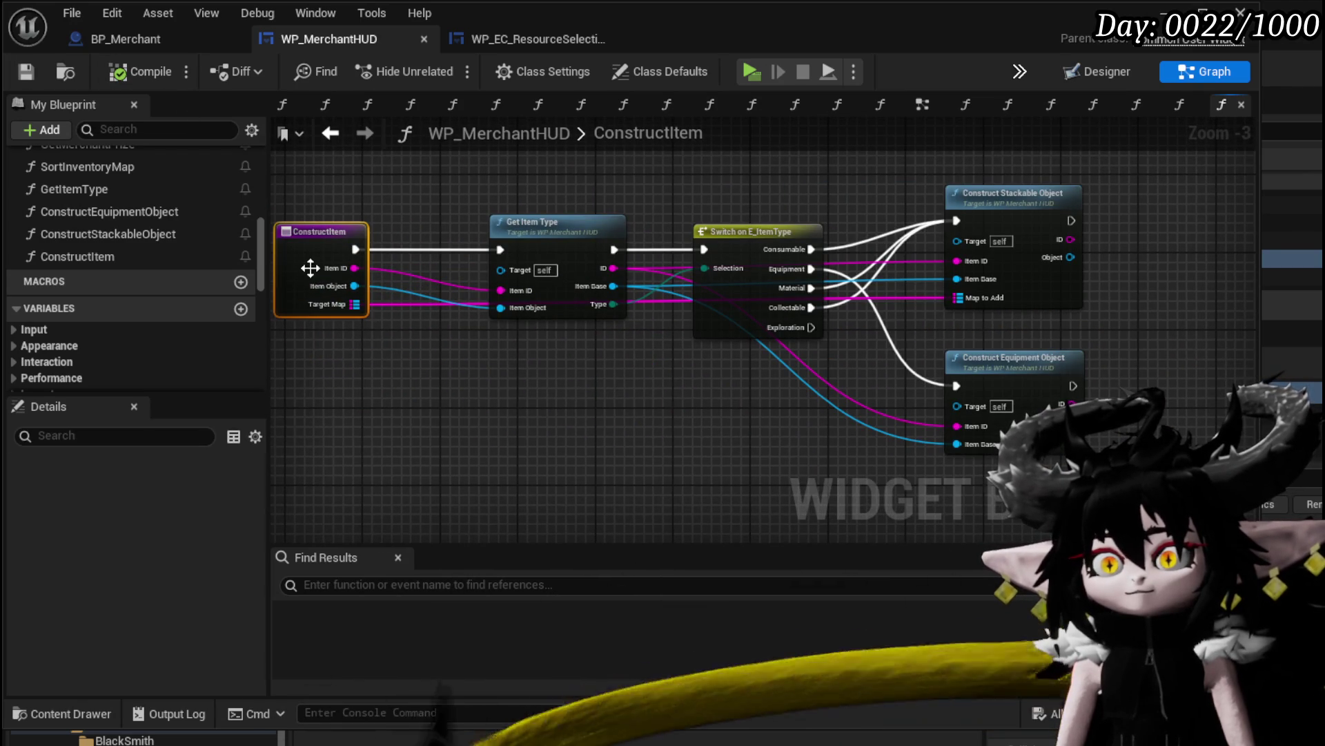
pyautogui.scroll(-5, 135, 553)
pyautogui.click(240, 642)
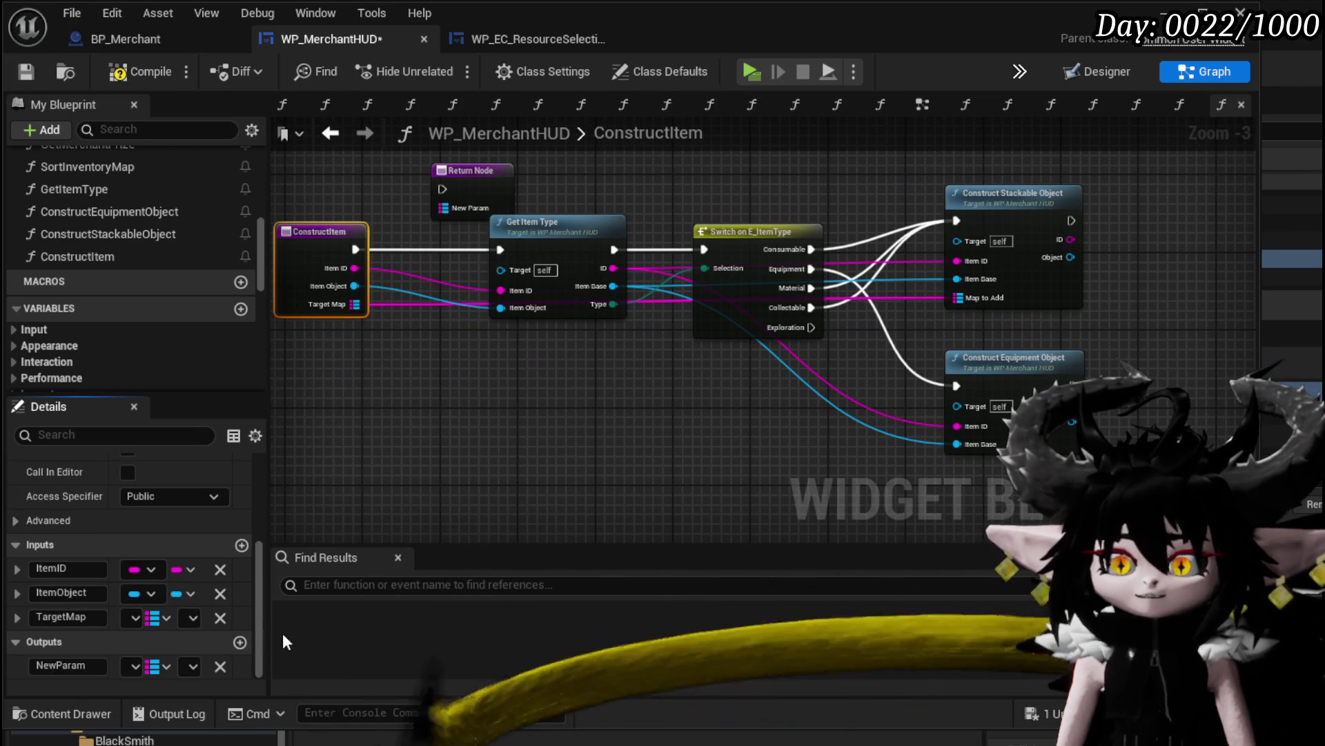
pyautogui.moveTo(481, 193)
pyautogui.mouseDown()
pyautogui.moveTo(1158, 398)
pyautogui.moveTo(1166, 371)
pyautogui.mouseUp()
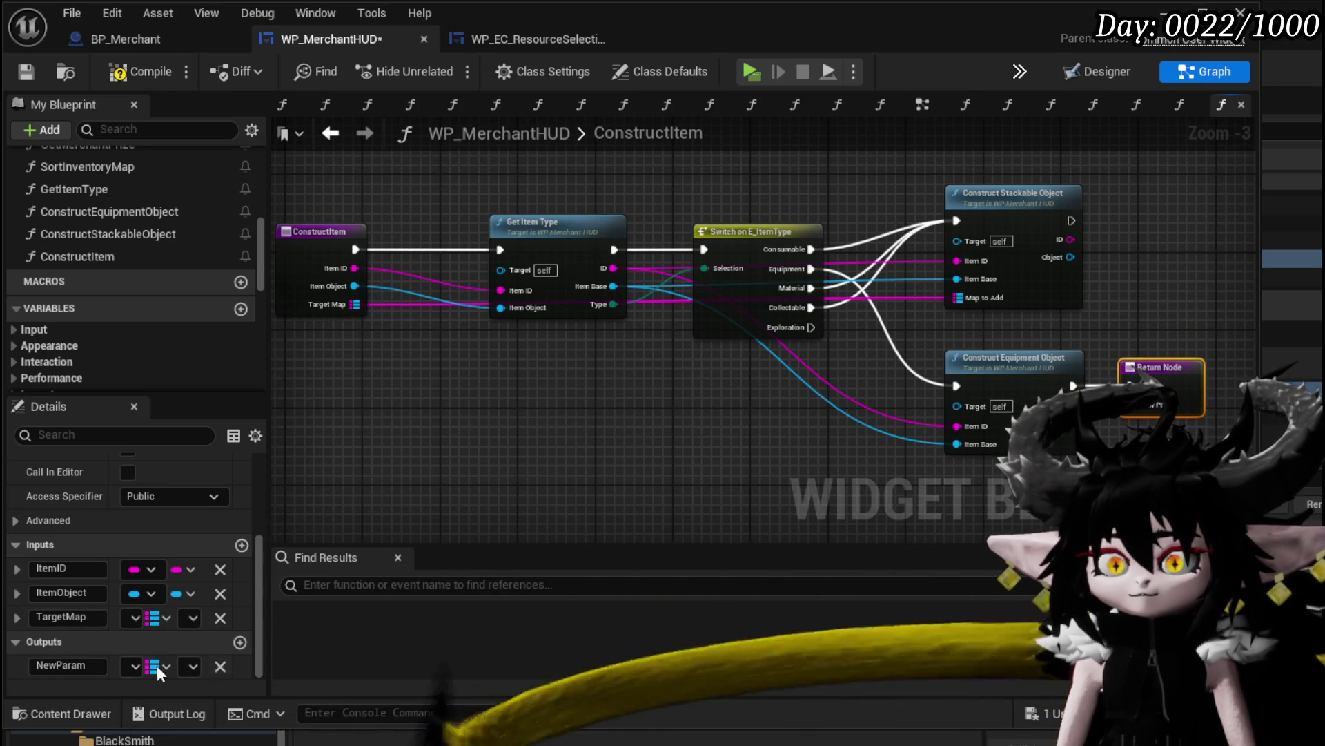
pyautogui.click(220, 666)
pyautogui.hotkey('ctrl', 'z')
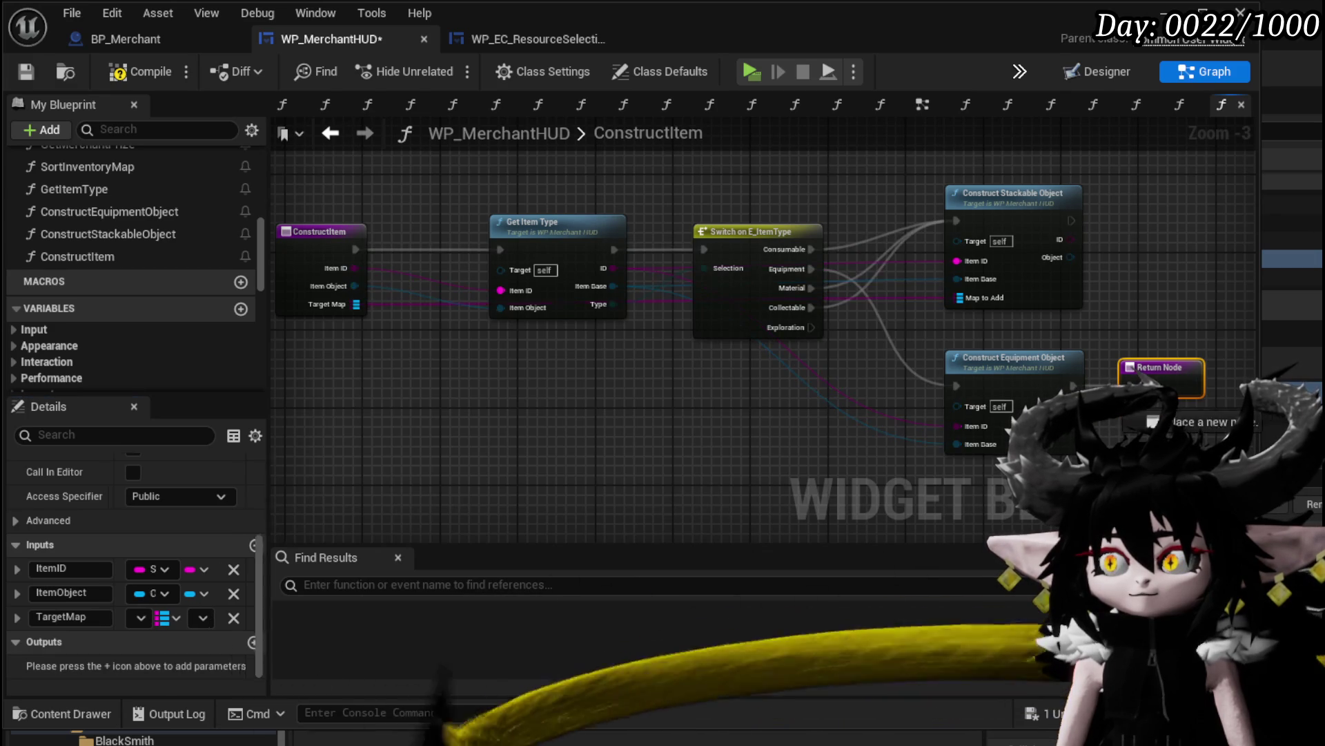
pyautogui.click(891, 166)
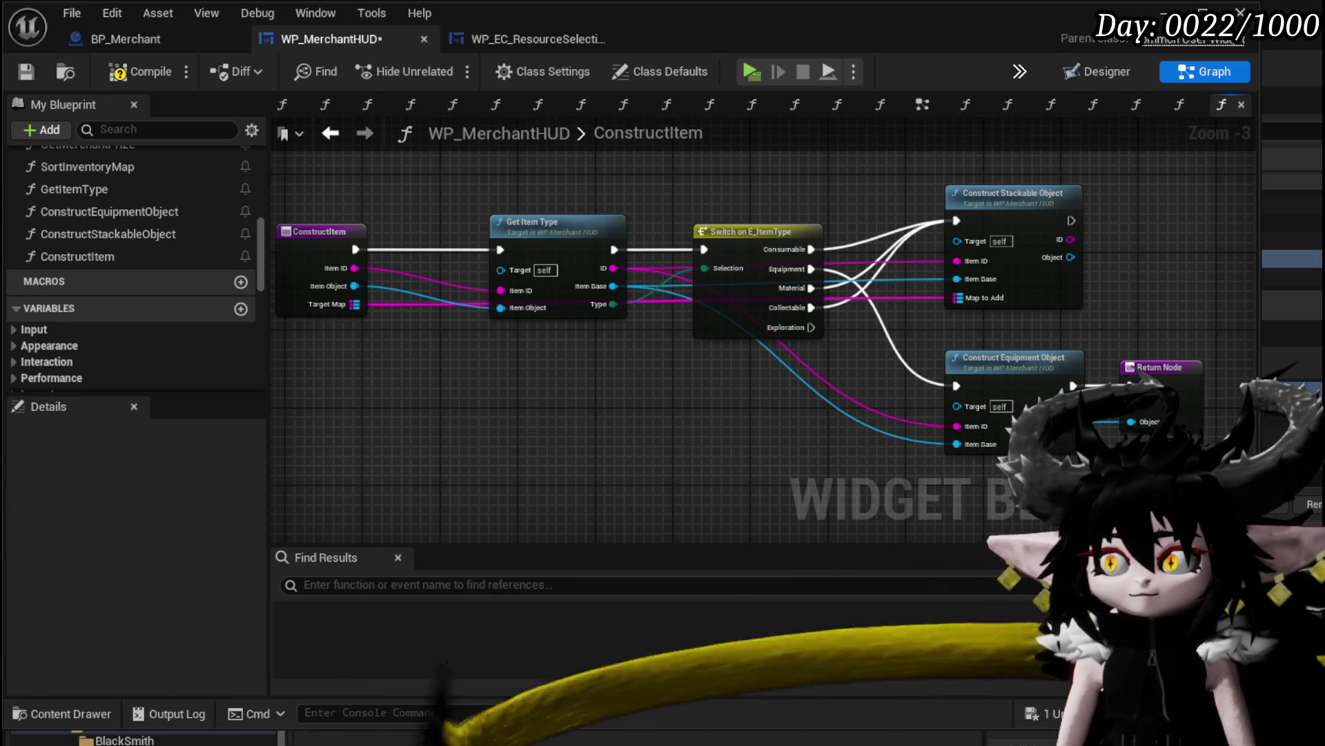
# Save, then in SelectMerchantItem add a Map ADD node from Selection Map Merchant
pyautogui.click(25, 71)
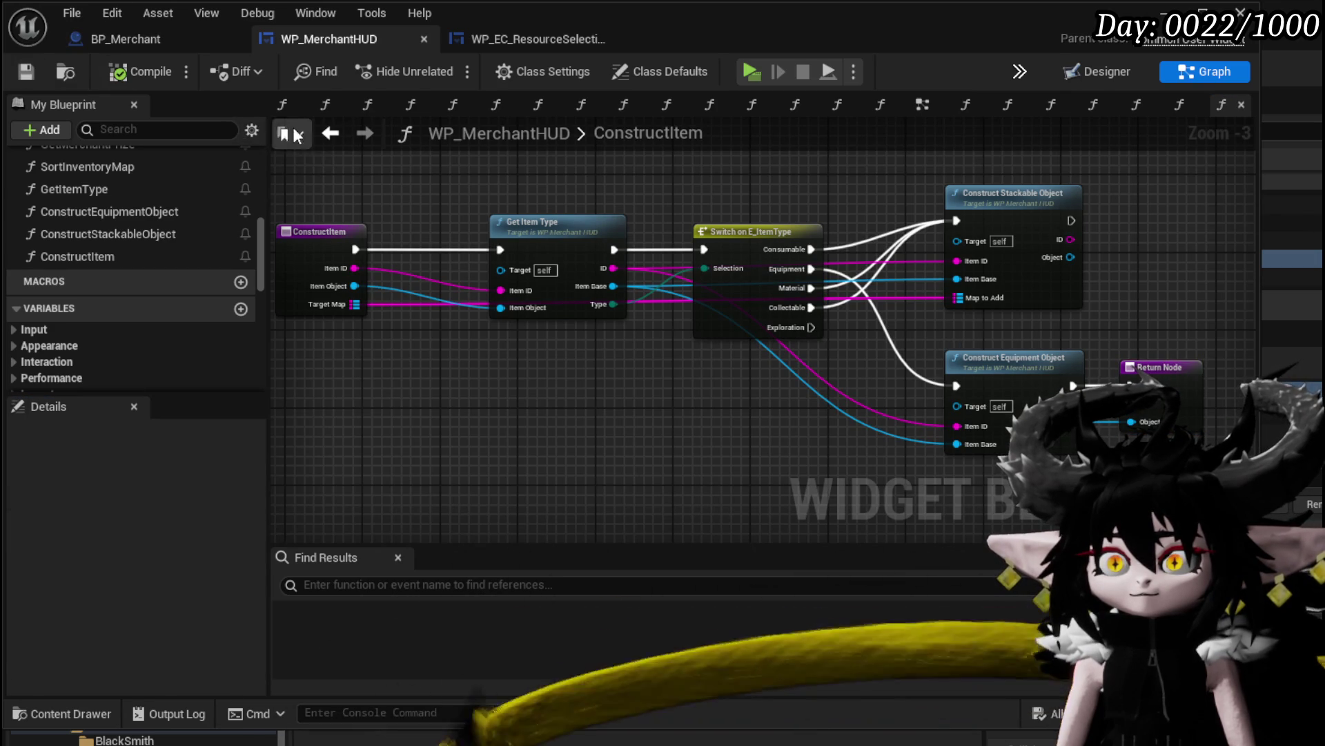
pyautogui.click(343, 137)
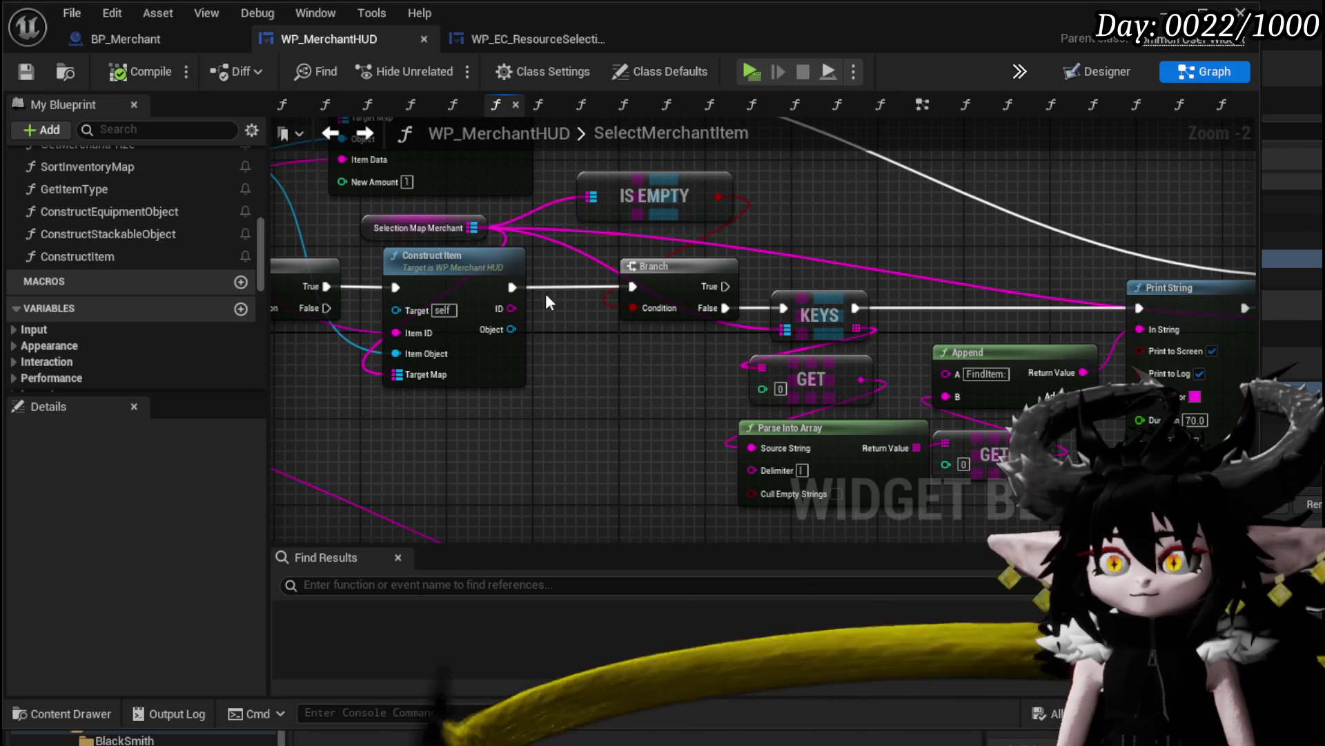
pyautogui.moveTo(474, 227)
pyautogui.mouseDown()
pyautogui.moveTo(798, 217)
pyautogui.moveTo(601, 358)
pyautogui.mouseUp()
pyautogui.write('add')
pyautogui.press('Return')
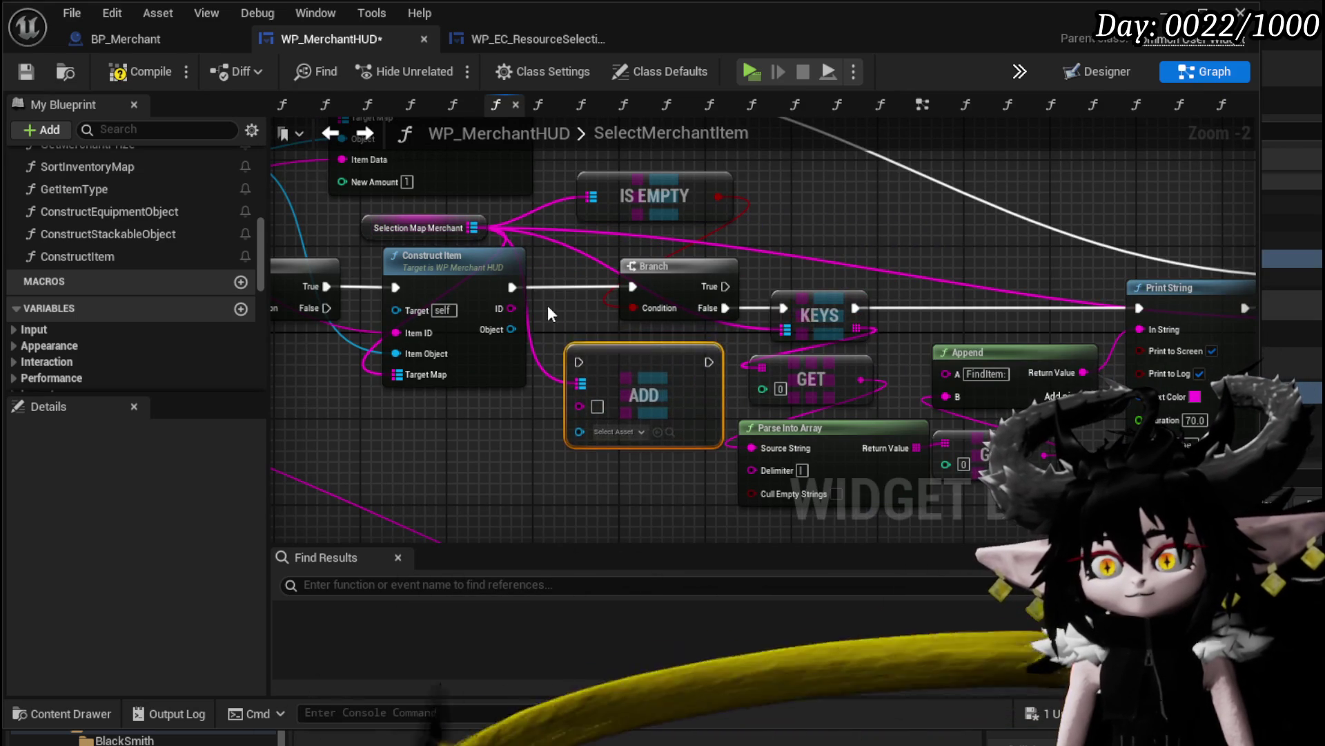
pyautogui.moveTo(511, 287); pyautogui.dragTo(523, 300)
# Wire Construct Item's execution, ID and Object into the ADD and on to the Branch; compile and play
pyautogui.moveTo(578, 363); pyautogui.dragTo(578, 363)
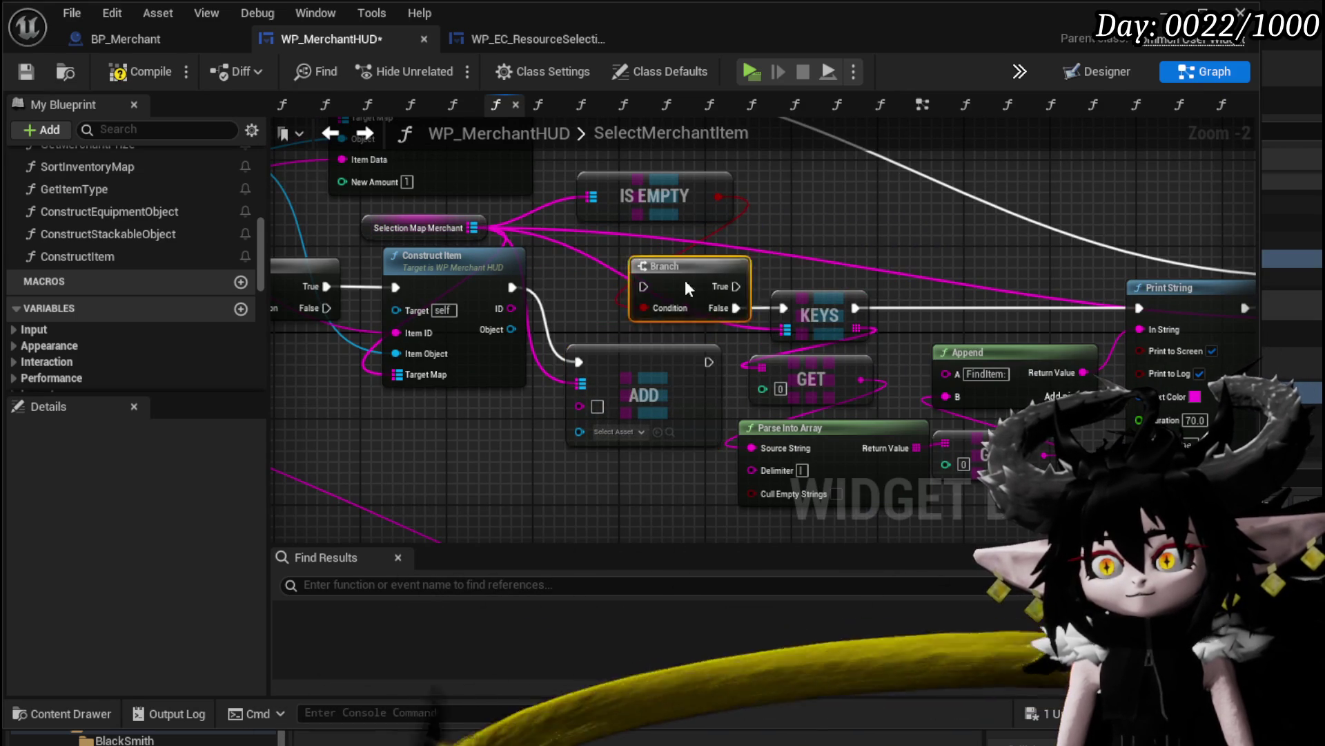
pyautogui.moveTo(685, 279); pyautogui.dragTo(774, 253)
pyautogui.moveTo(633, 362)
pyautogui.mouseDown()
pyautogui.moveTo(646, 267)
pyautogui.moveTo(629, 284)
pyautogui.mouseUp()
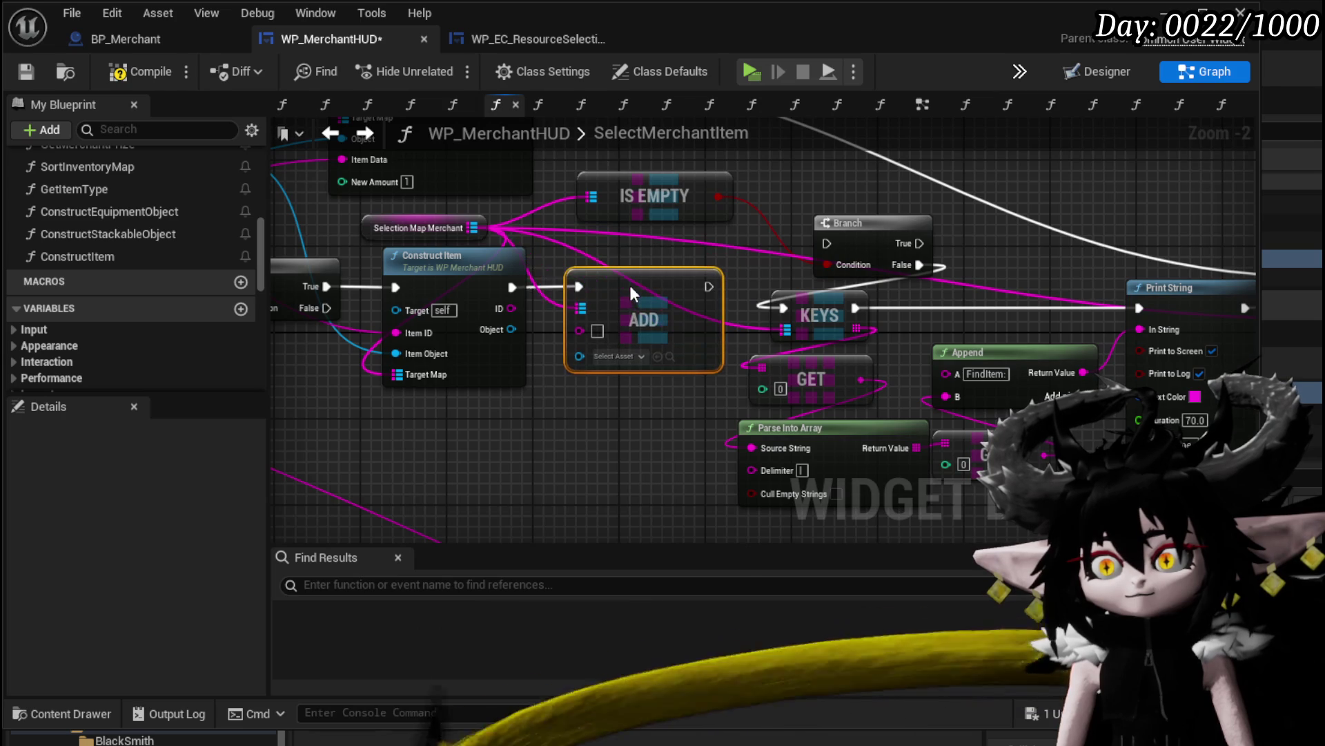
pyautogui.moveTo(512, 309)
pyautogui.mouseDown()
pyautogui.moveTo(582, 330)
pyautogui.moveTo(584, 348)
pyautogui.mouseUp()
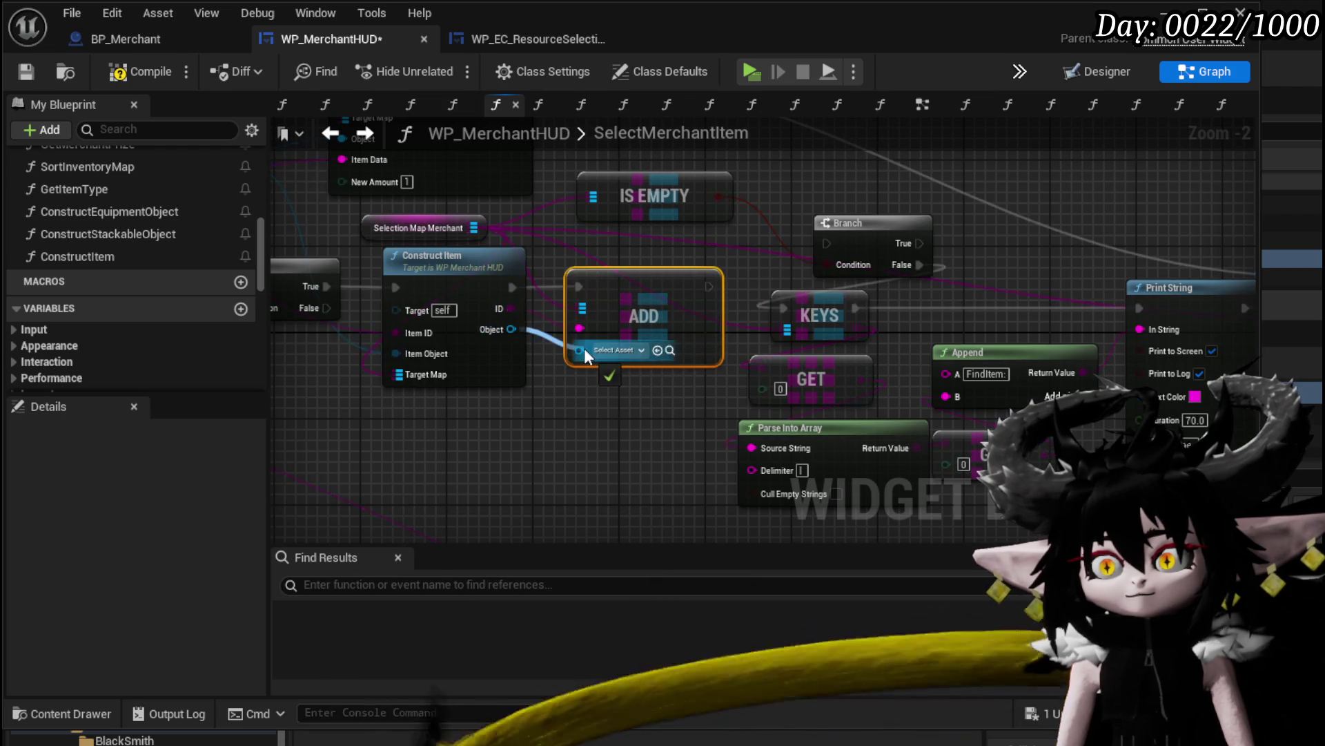
pyautogui.moveTo(642, 287)
pyautogui.mouseDown()
pyautogui.moveTo(826, 244)
pyautogui.moveTo(802, 242)
pyautogui.mouseUp()
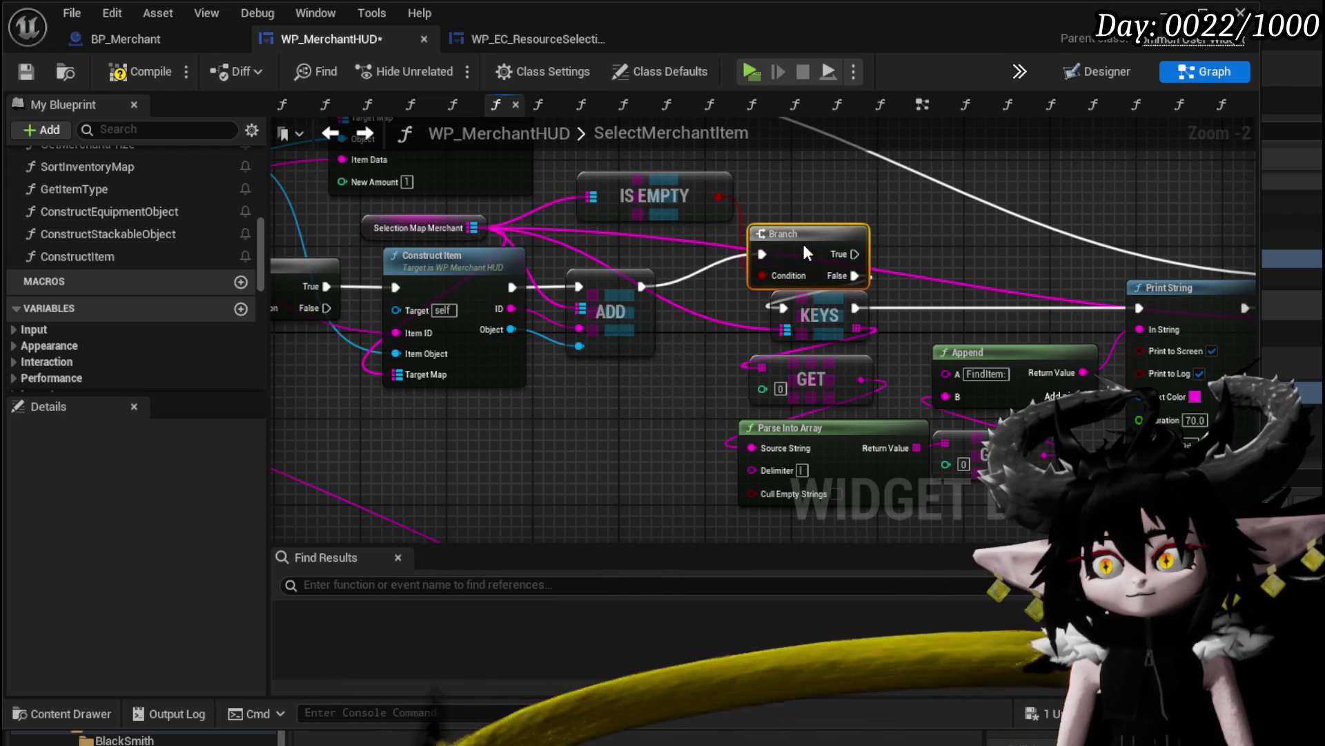
pyautogui.click(792, 185)
pyautogui.click(142, 80)
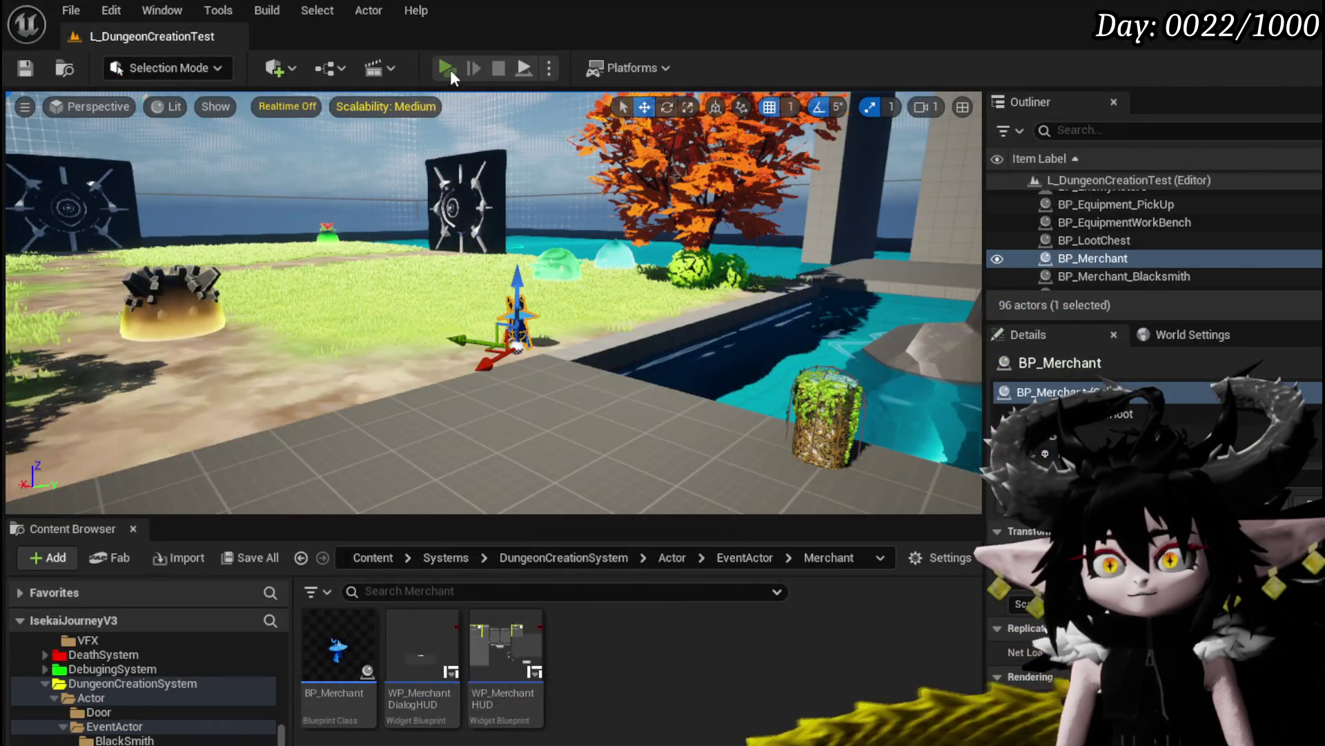
pyautogui.click(450, 69)
# Walk to the merchant, open trading, pick the iron chest and step to Construct Item and ADD
pyautogui.press('w')
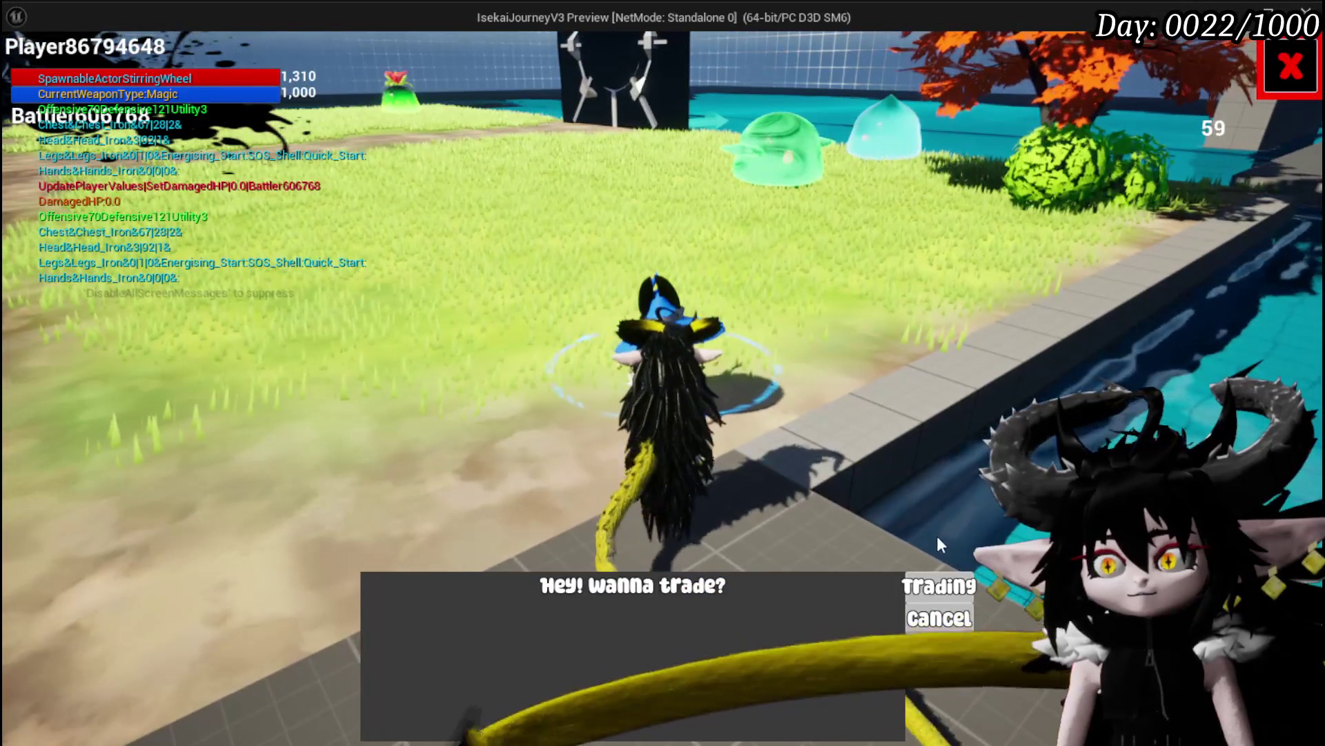
pyautogui.click(939, 586)
pyautogui.click(859, 253)
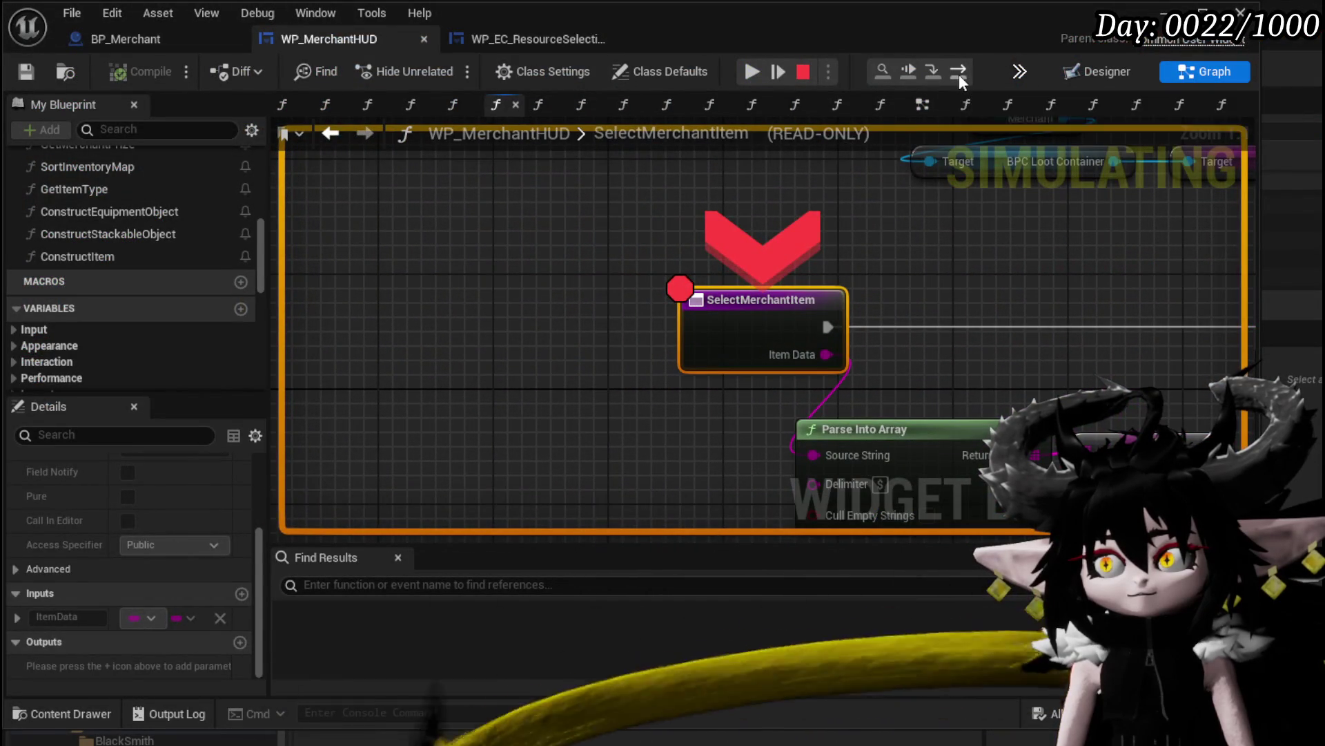
pyautogui.click(958, 73)
pyautogui.click(958, 73)
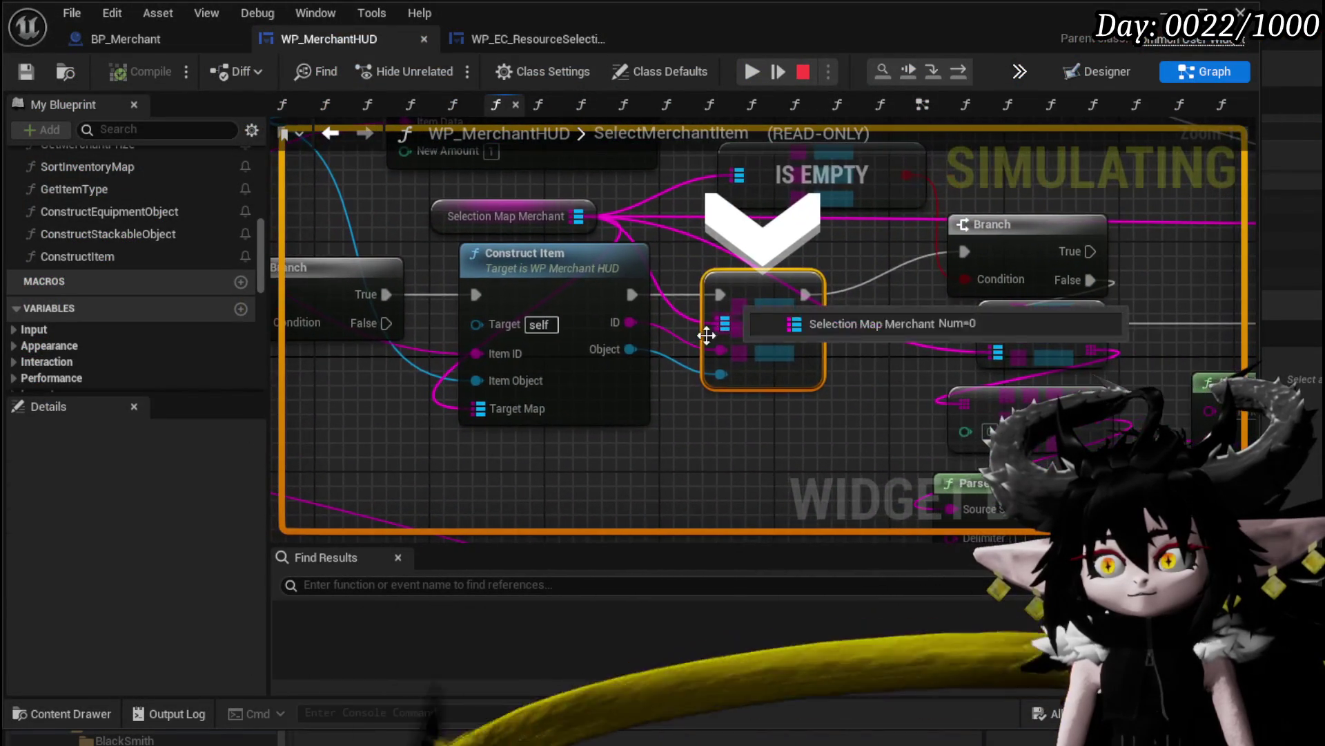
# Step past the Branch through KEYS to Print String, resume, and close the shop window
pyautogui.moveTo(678, 338)
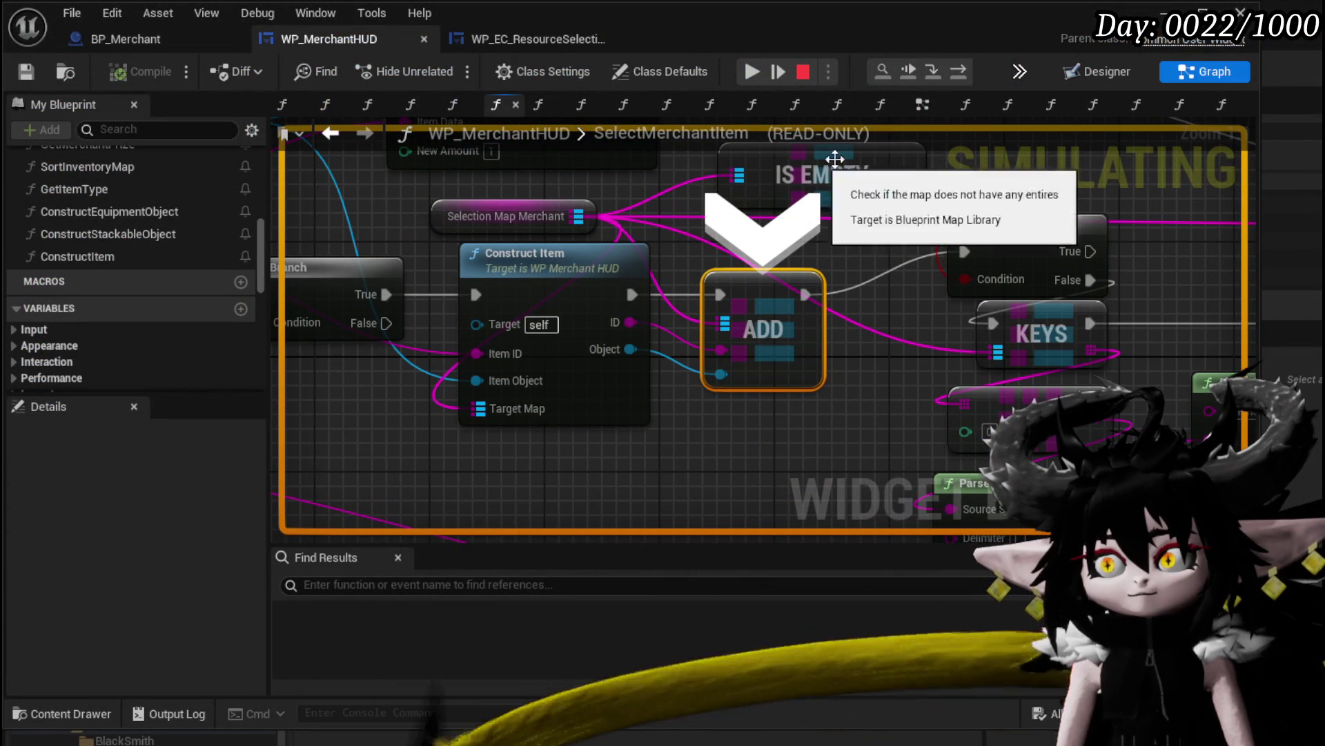
pyautogui.click(964, 73)
pyautogui.click(964, 72)
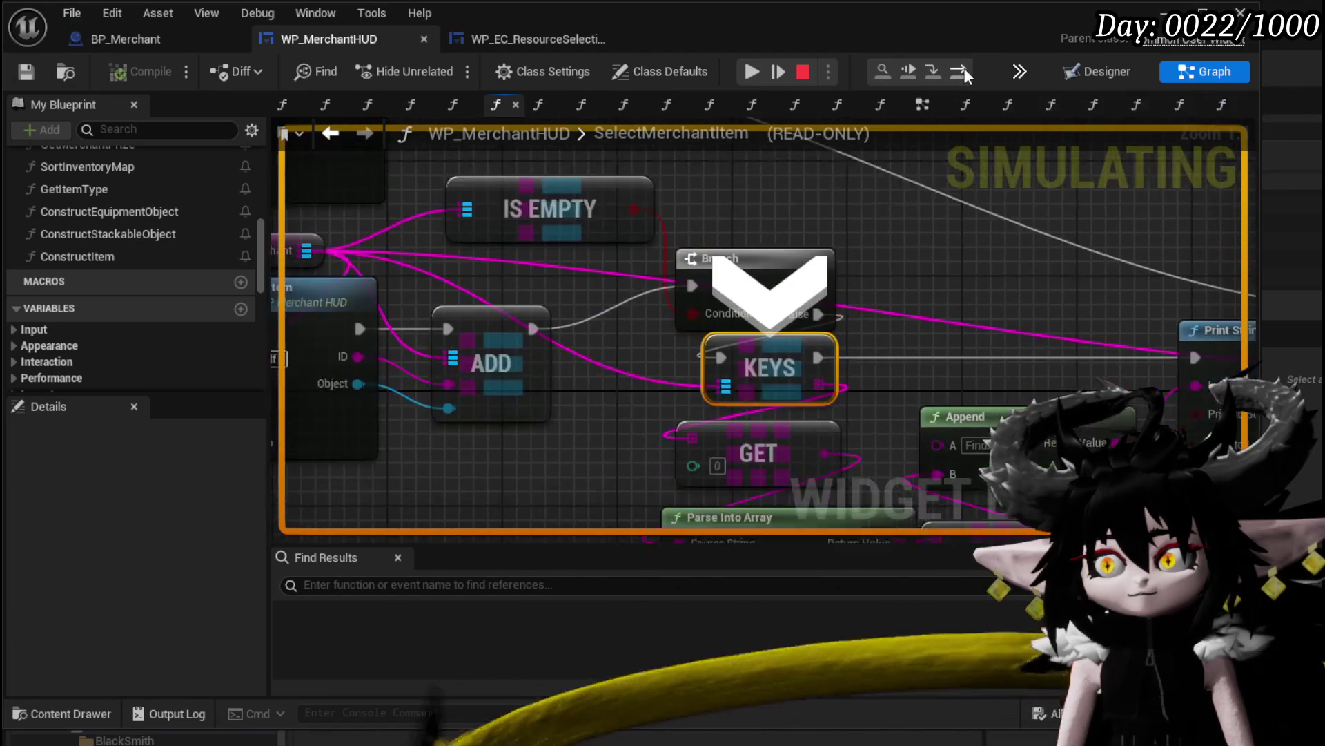
pyautogui.click(961, 71)
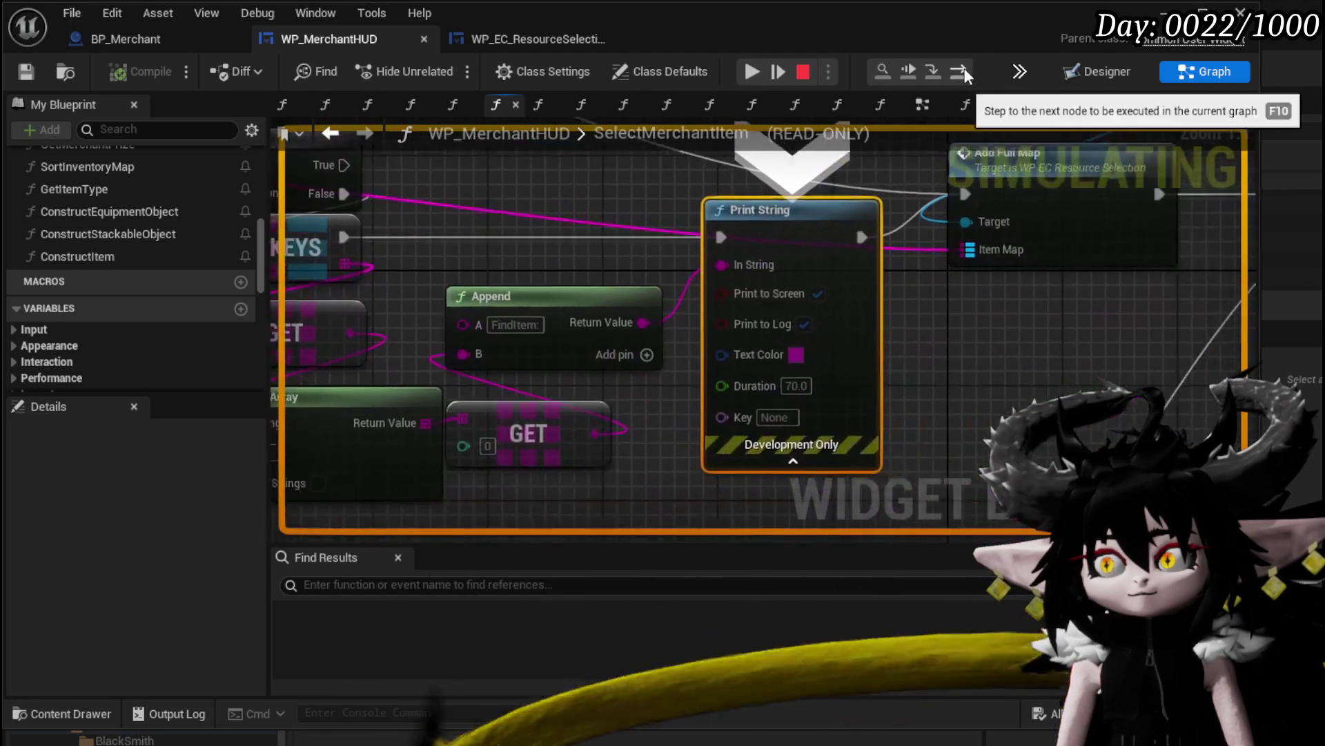
pyautogui.click(752, 72)
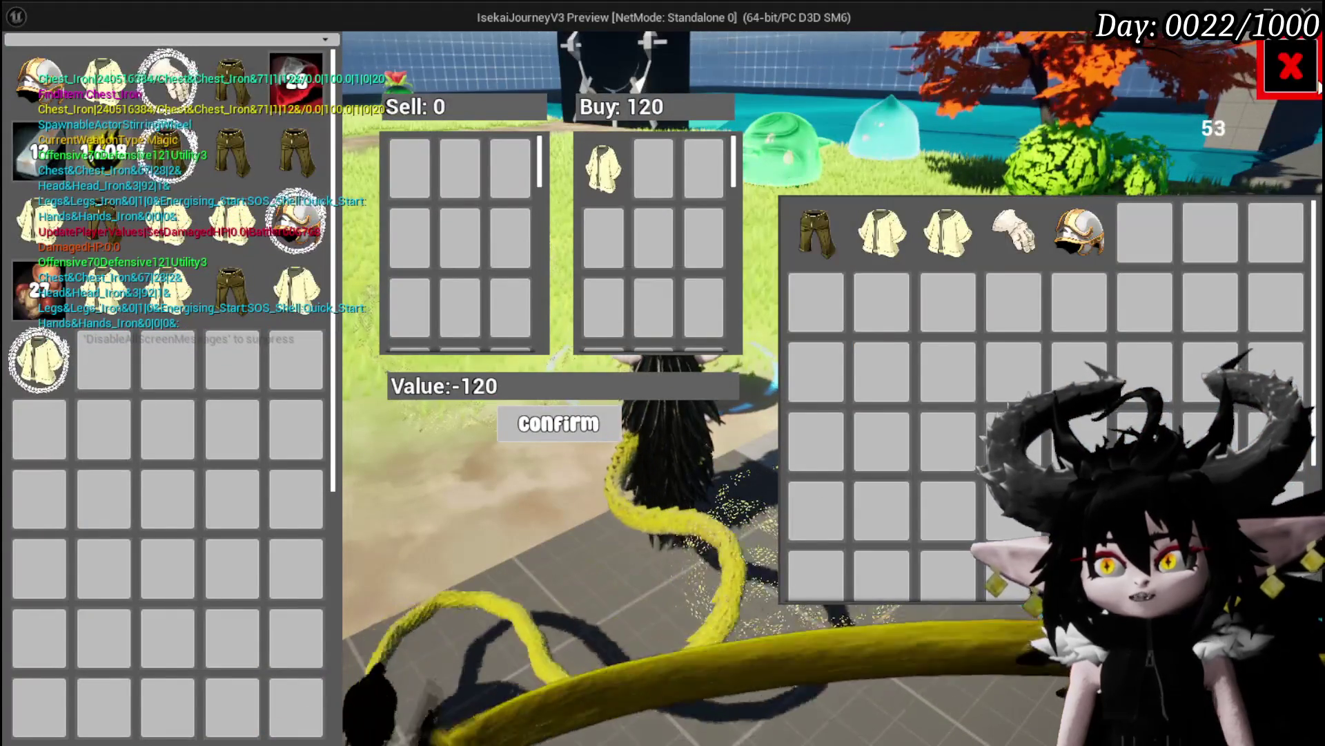
pyautogui.click(1317, 84)
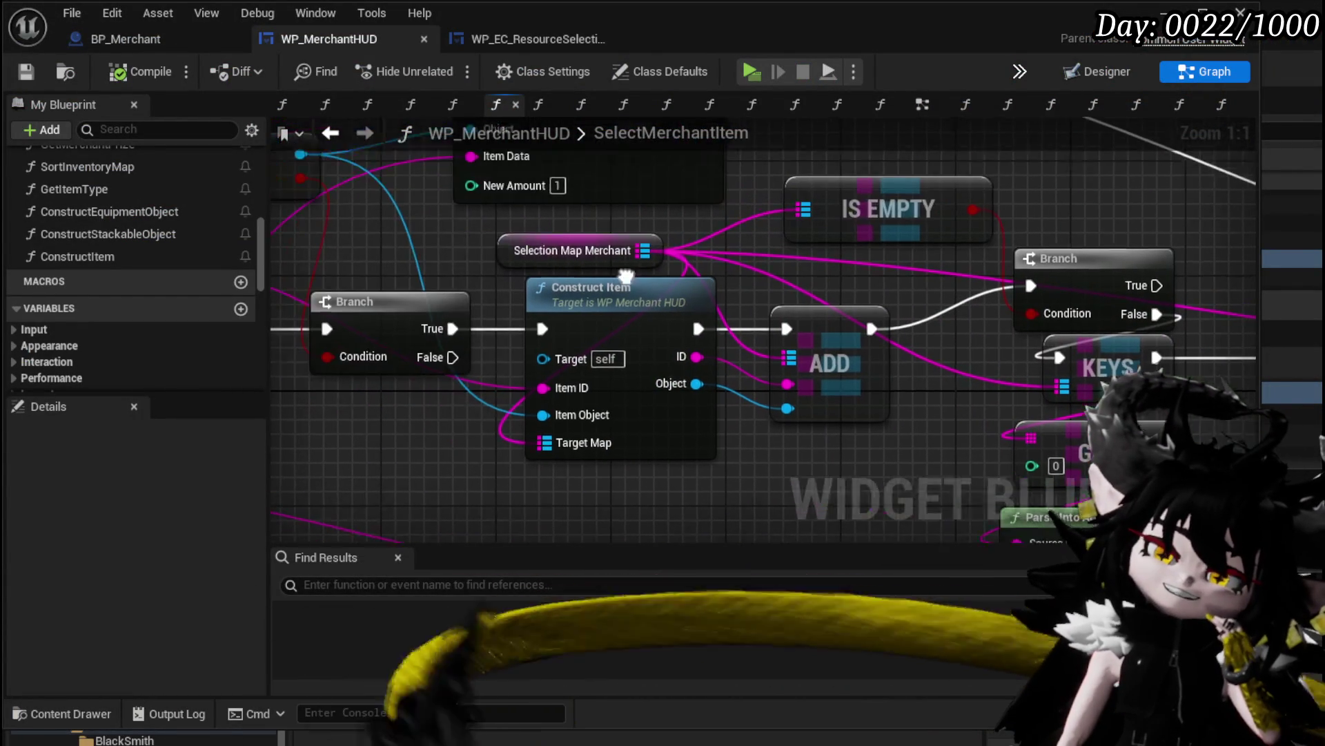
# Nudge Selection Map Merchant left and clear the selection in SelectMerchantItem
pyautogui.moveTo(558, 279); pyautogui.dragTo(485, 279)
pyautogui.moveTo(753, 359); pyautogui.dragTo(669, 275)
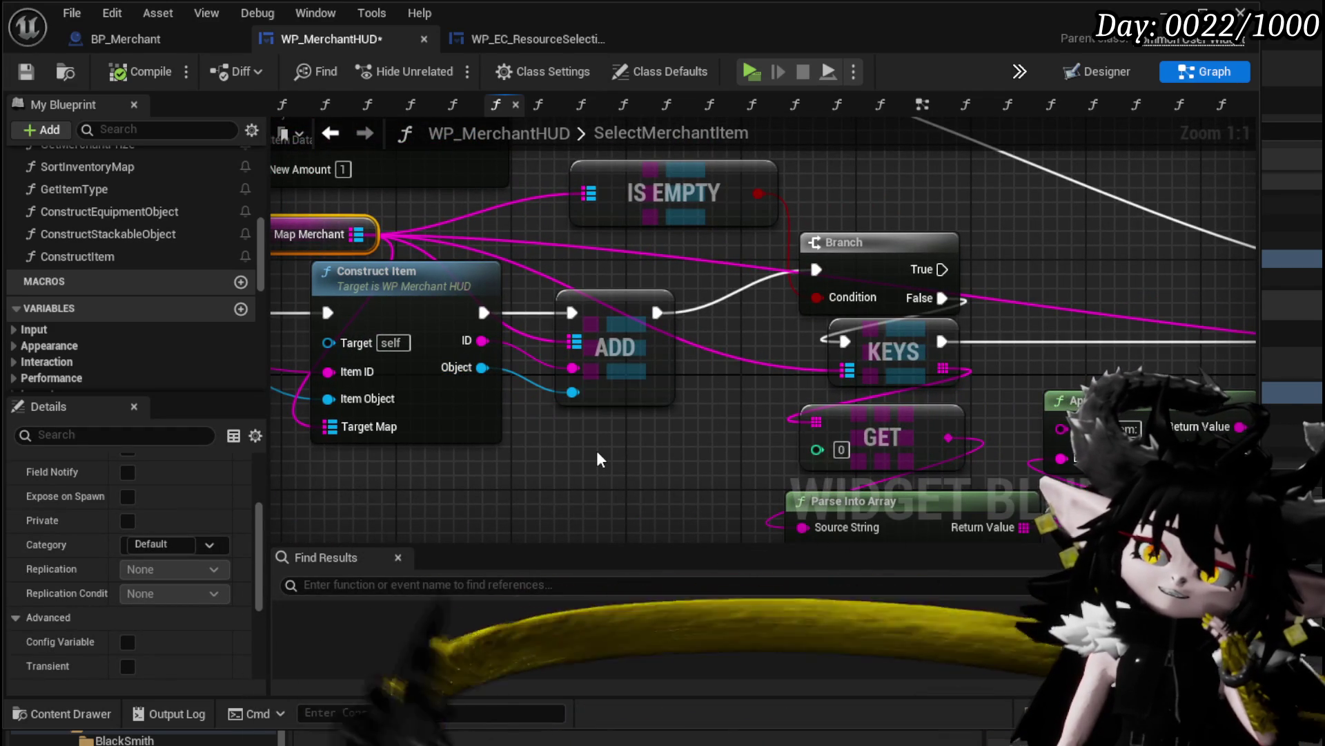
pyautogui.moveTo(597, 450)
pyautogui.mouseDown()
pyautogui.moveTo(627, 437)
pyautogui.moveTo(666, 448)
pyautogui.mouseUp()
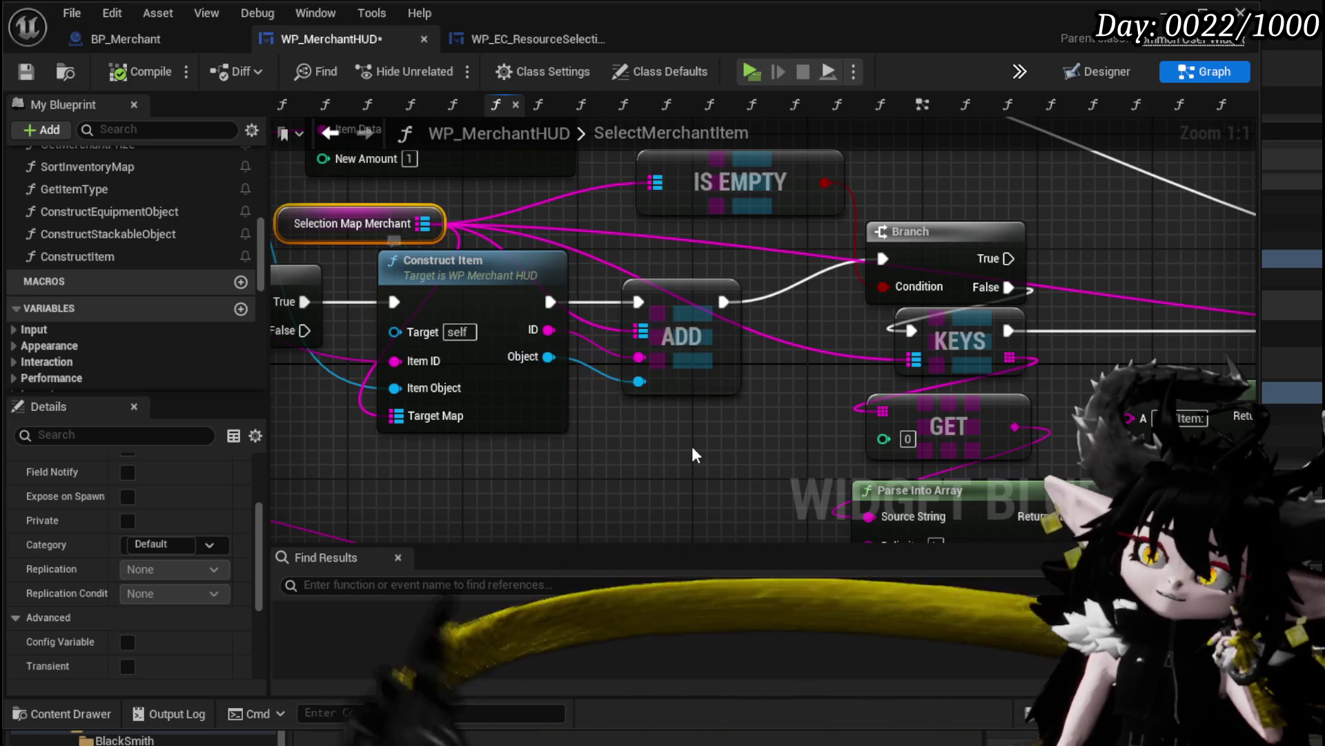
pyautogui.click(692, 453)
# In ConstructItem, select Get Item Type, the E_ItemType switch and both Construct nodes, then go back
pyautogui.doubleClick(437, 298)
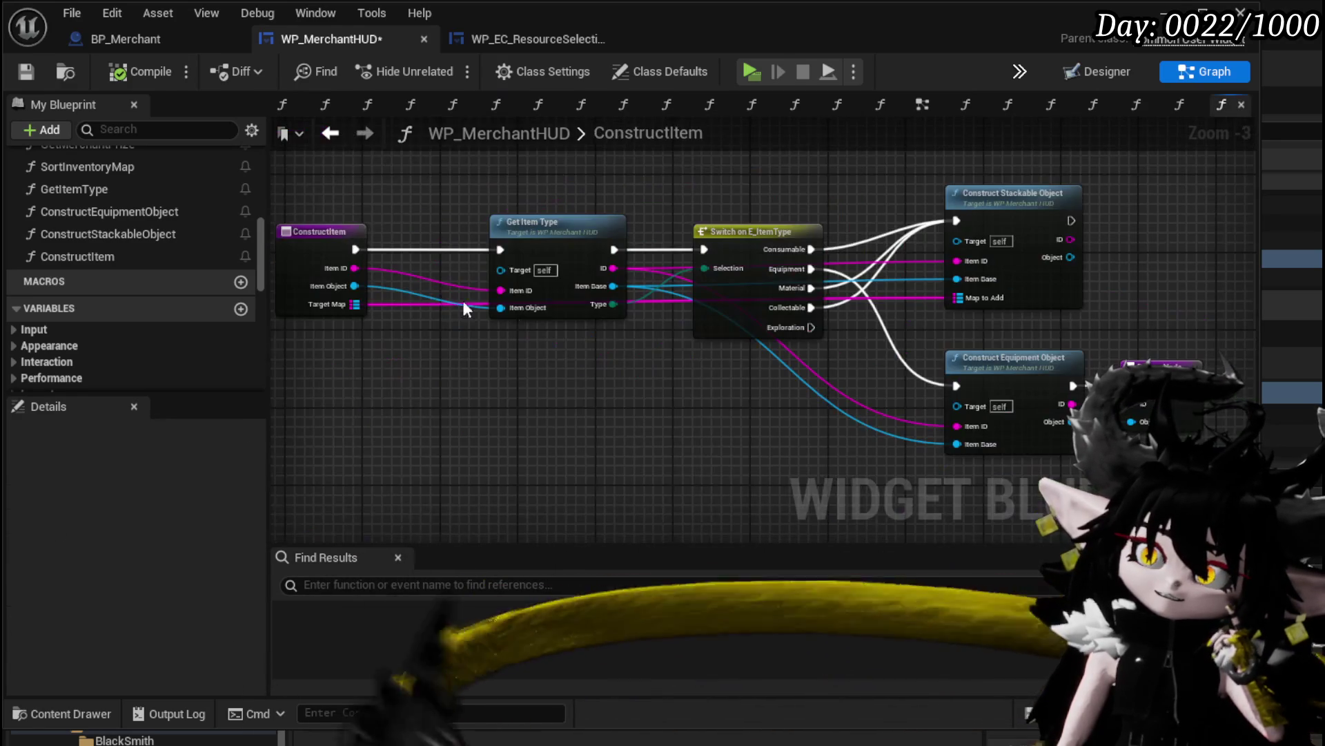
pyautogui.moveTo(654, 375)
pyautogui.mouseDown()
pyautogui.moveTo(417, 363)
pyautogui.moveTo(644, 349)
pyautogui.mouseUp()
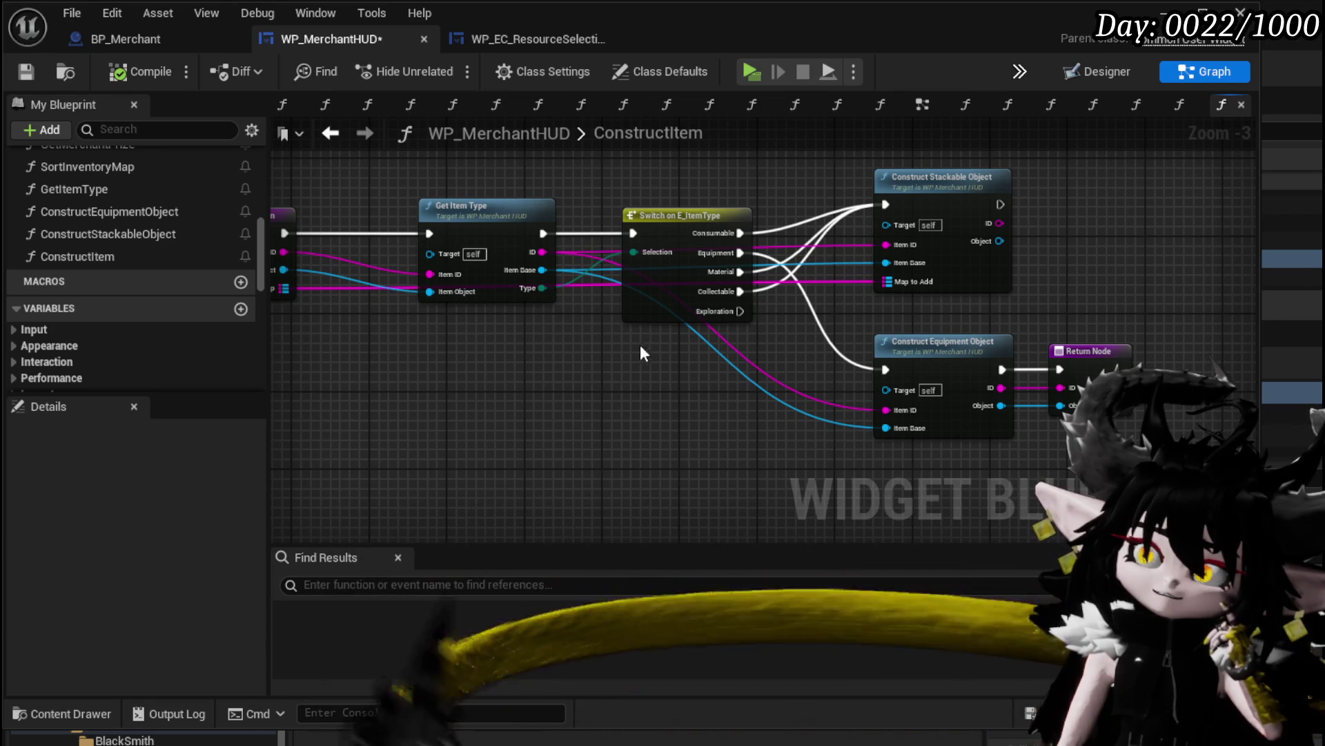
pyautogui.moveTo(720, 390)
pyautogui.mouseDown()
pyautogui.moveTo(882, 391)
pyautogui.moveTo(419, 368)
pyautogui.mouseUp()
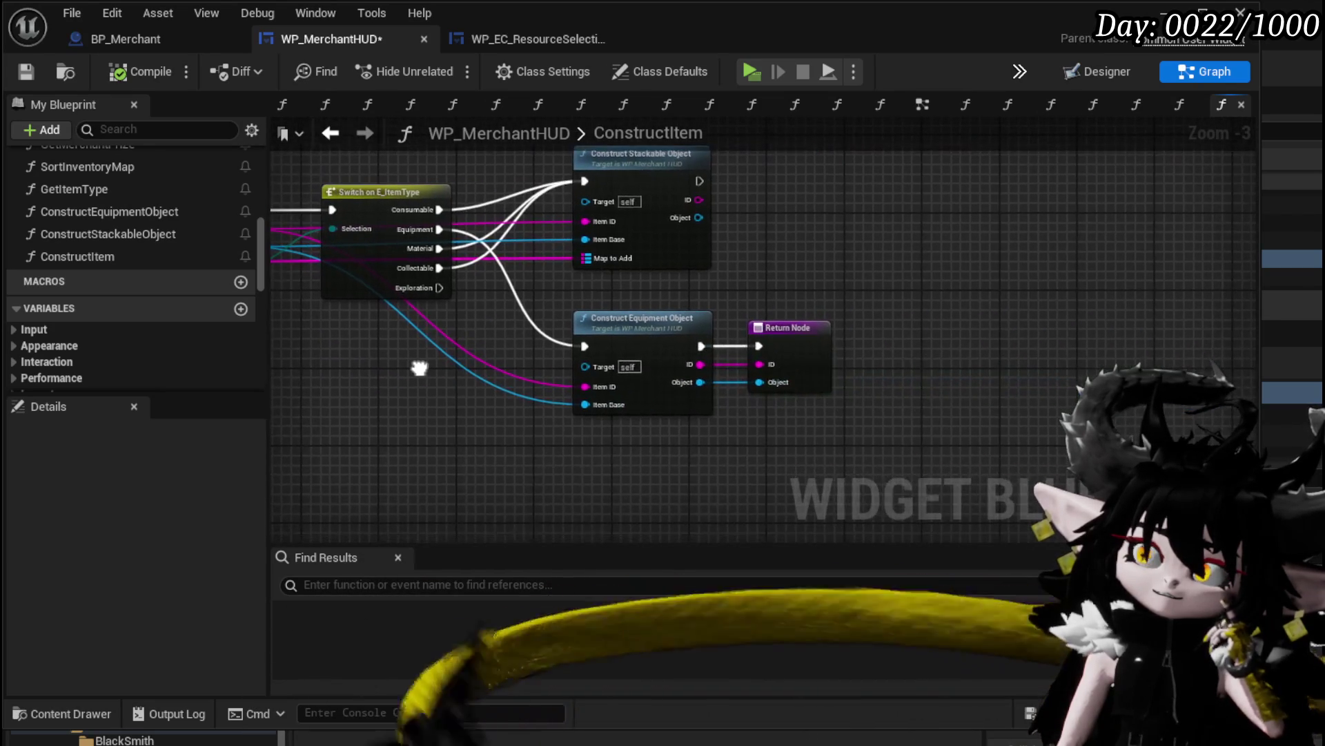
pyautogui.moveTo(505, 405)
pyautogui.mouseDown()
pyautogui.moveTo(823, 391)
pyautogui.moveTo(618, 412)
pyautogui.mouseUp()
pyautogui.moveTo(718, 259); pyautogui.dragTo(835, 176)
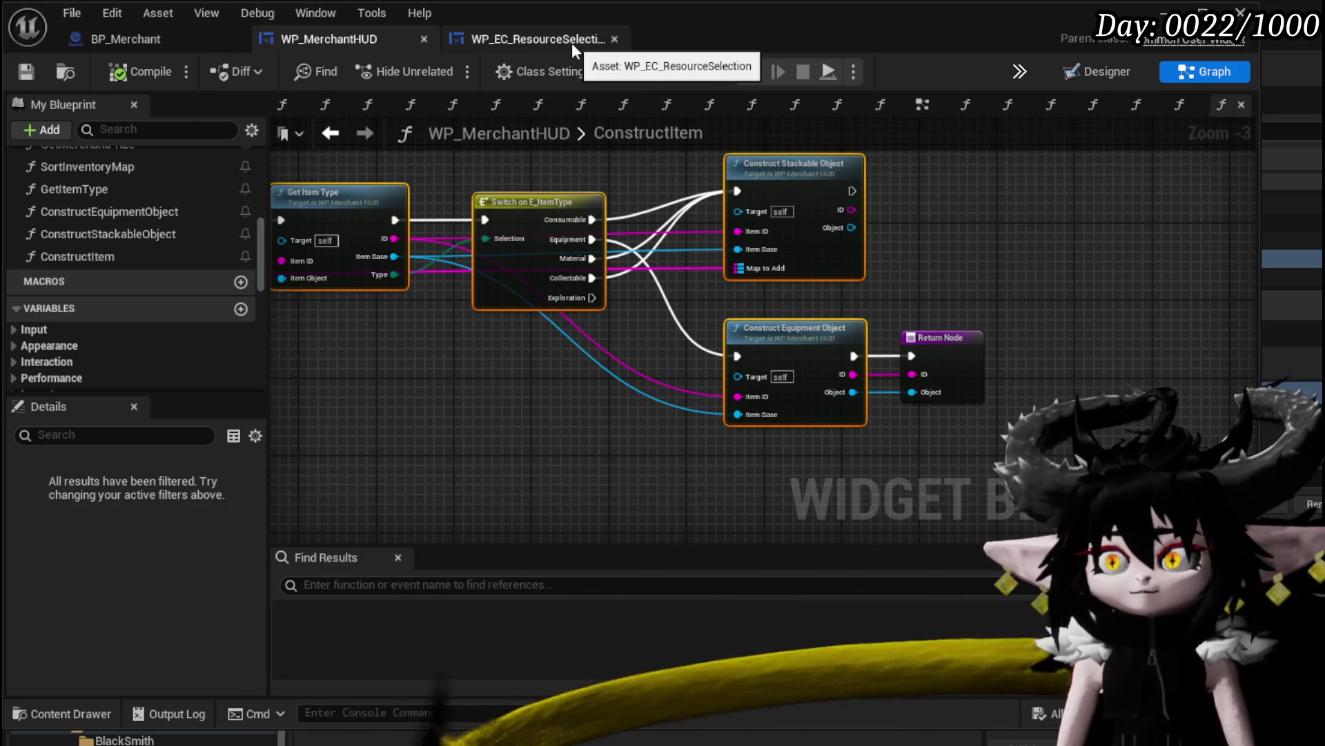
pyautogui.click(337, 133)
pyautogui.scroll(-2, 647, 312)
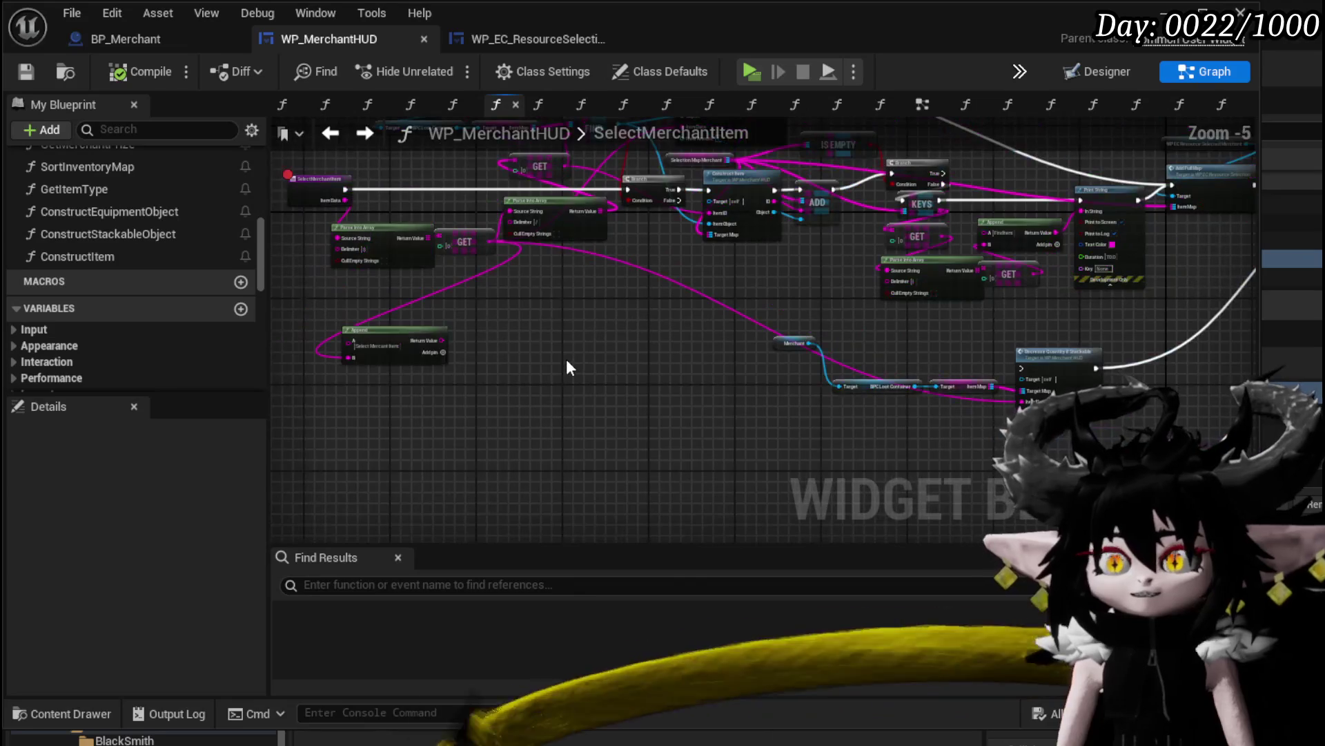
# Paste the item-building nodes into SelectMerchantItem and connect Branch True to Get Item Type
pyautogui.hotkey('ctrl', 'v')
pyautogui.moveTo(579, 346)
pyautogui.mouseDown()
pyautogui.moveTo(602, 316)
pyautogui.moveTo(512, 289)
pyautogui.moveTo(680, 346)
pyautogui.mouseUp()
pyautogui.moveTo(560, 242)
pyautogui.mouseDown()
pyautogui.moveTo(772, 308)
pyautogui.moveTo(912, 309)
pyautogui.moveTo(907, 272)
pyautogui.moveTo(754, 246)
pyautogui.mouseUp()
pyautogui.scroll(2, 822, 269)
pyautogui.scroll(1, 821, 270)
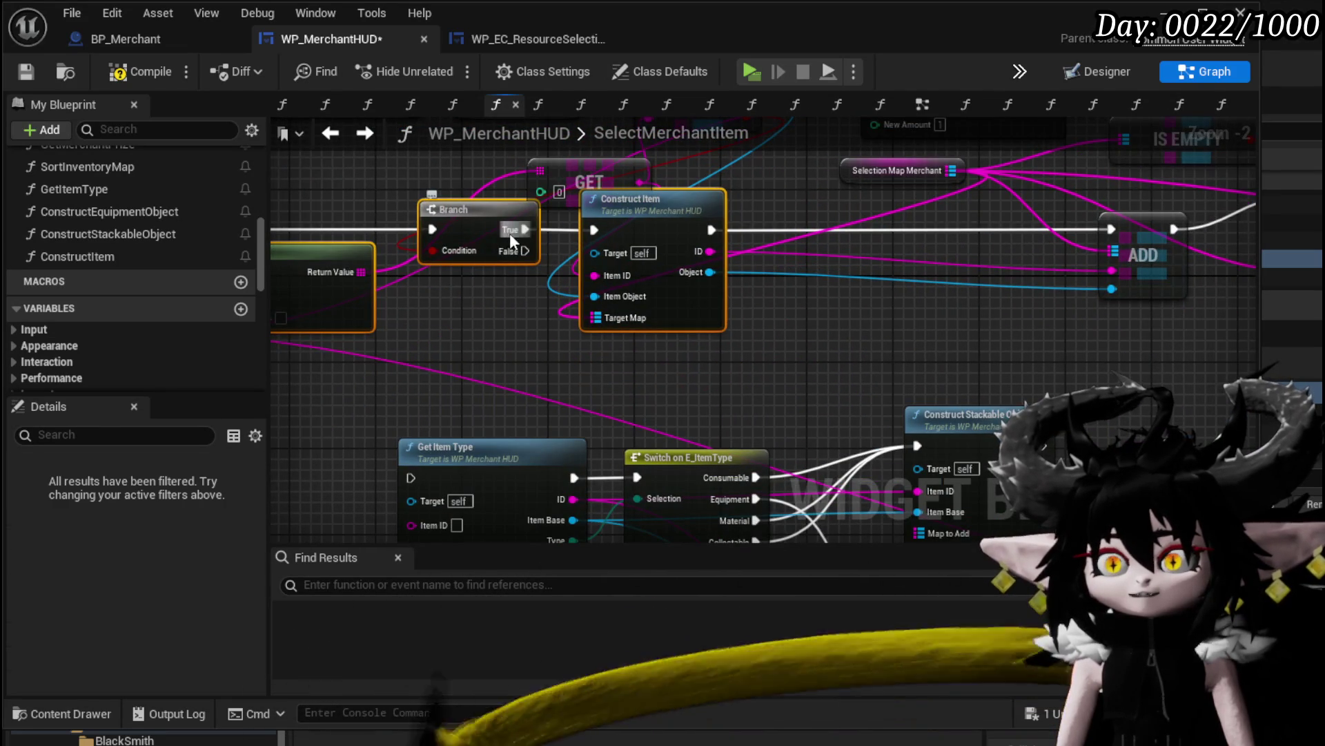
pyautogui.moveTo(509, 234); pyautogui.dragTo(411, 476)
# Duplicate the ADD node, wiring Selection Map Merchant and Construct Stackable Object's execution and ID into it
pyautogui.click(664, 437)
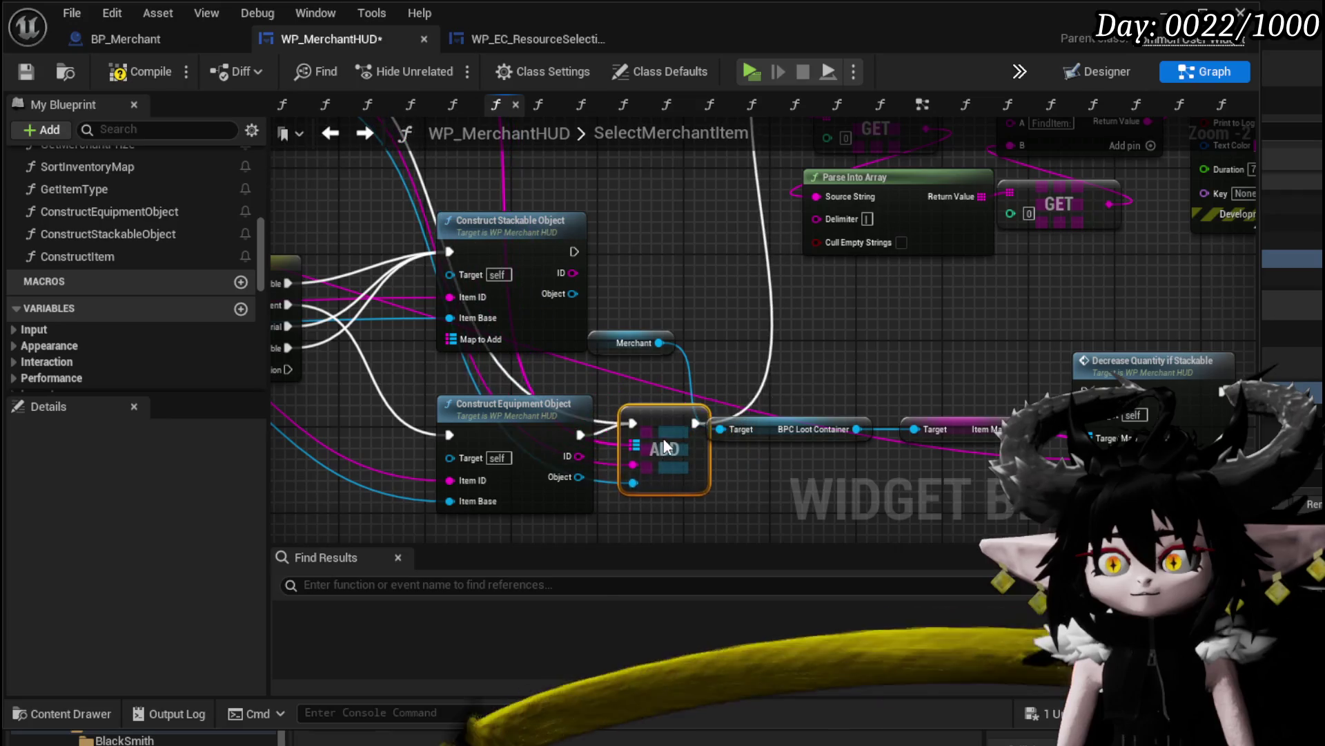
pyautogui.moveTo(662, 439)
pyautogui.mouseDown()
pyautogui.moveTo(623, 472)
pyautogui.moveTo(637, 492)
pyautogui.mouseUp()
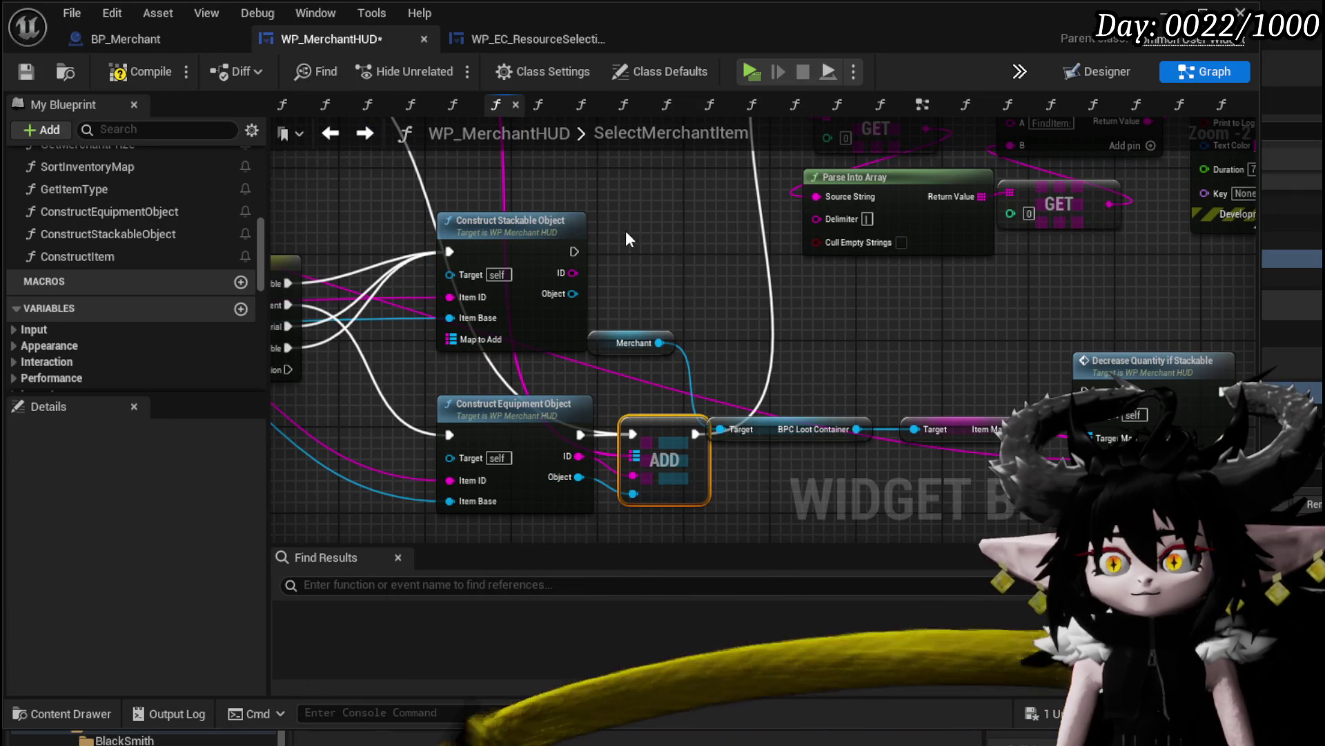
pyautogui.hotkey('ctrl', 'c')
pyautogui.hotkey('ctrl', 'v')
pyautogui.moveTo(573, 293)
pyautogui.mouseDown()
pyautogui.moveTo(561, 297)
pyautogui.moveTo(565, 248)
pyautogui.mouseUp()
pyautogui.moveTo(636, 192); pyautogui.dragTo(683, 426)
pyautogui.moveTo(531, 211)
pyautogui.mouseDown()
pyautogui.moveTo(697, 503)
pyautogui.moveTo(687, 508)
pyautogui.mouseUp()
pyautogui.moveTo(691, 510); pyautogui.dragTo(669, 381)
pyautogui.moveTo(601, 356)
pyautogui.mouseDown()
pyautogui.moveTo(673, 365)
pyautogui.moveTo(664, 358)
pyautogui.moveTo(604, 381)
pyautogui.moveTo(664, 400)
pyautogui.mouseUp()
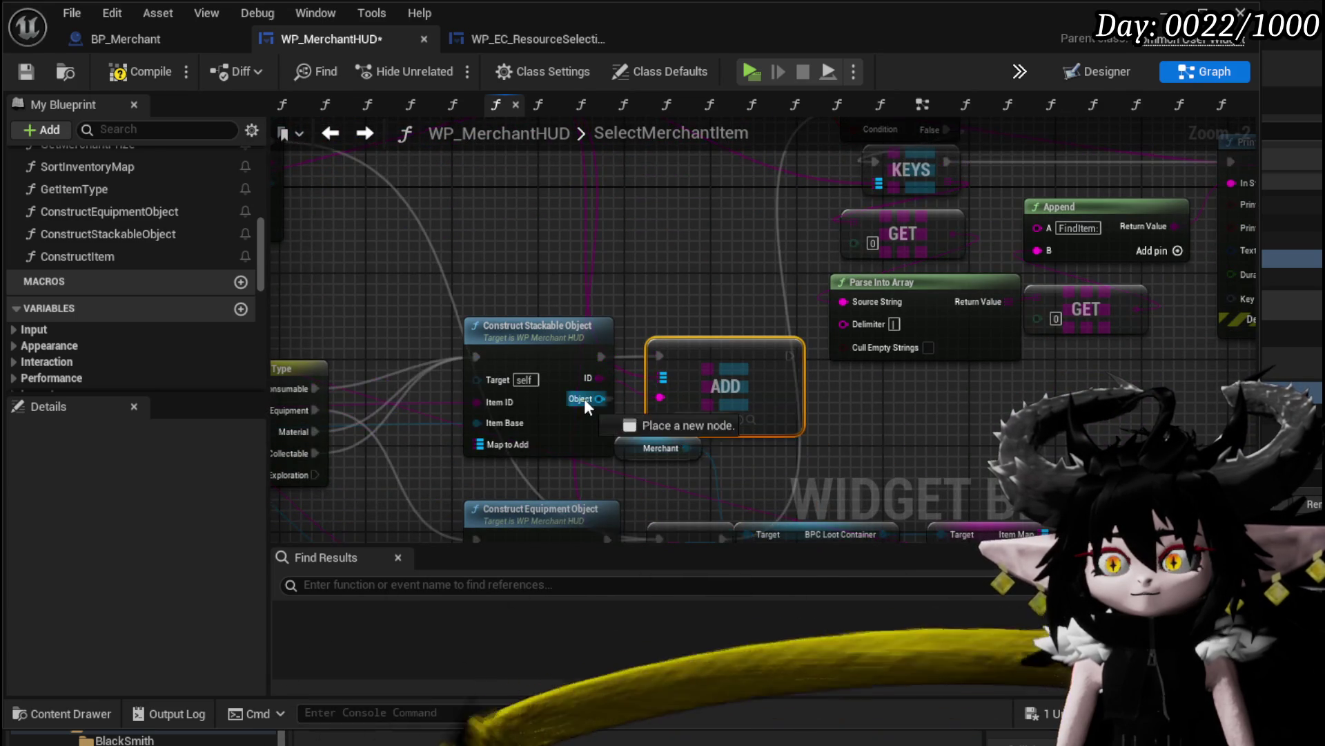
pyautogui.moveTo(760, 288); pyautogui.dragTo(643, 408)
# Shift the Merchant and Decrease Quantity nodes right and route both ADDs' execution into Add Full Map
pyautogui.scroll(-2, 644, 408)
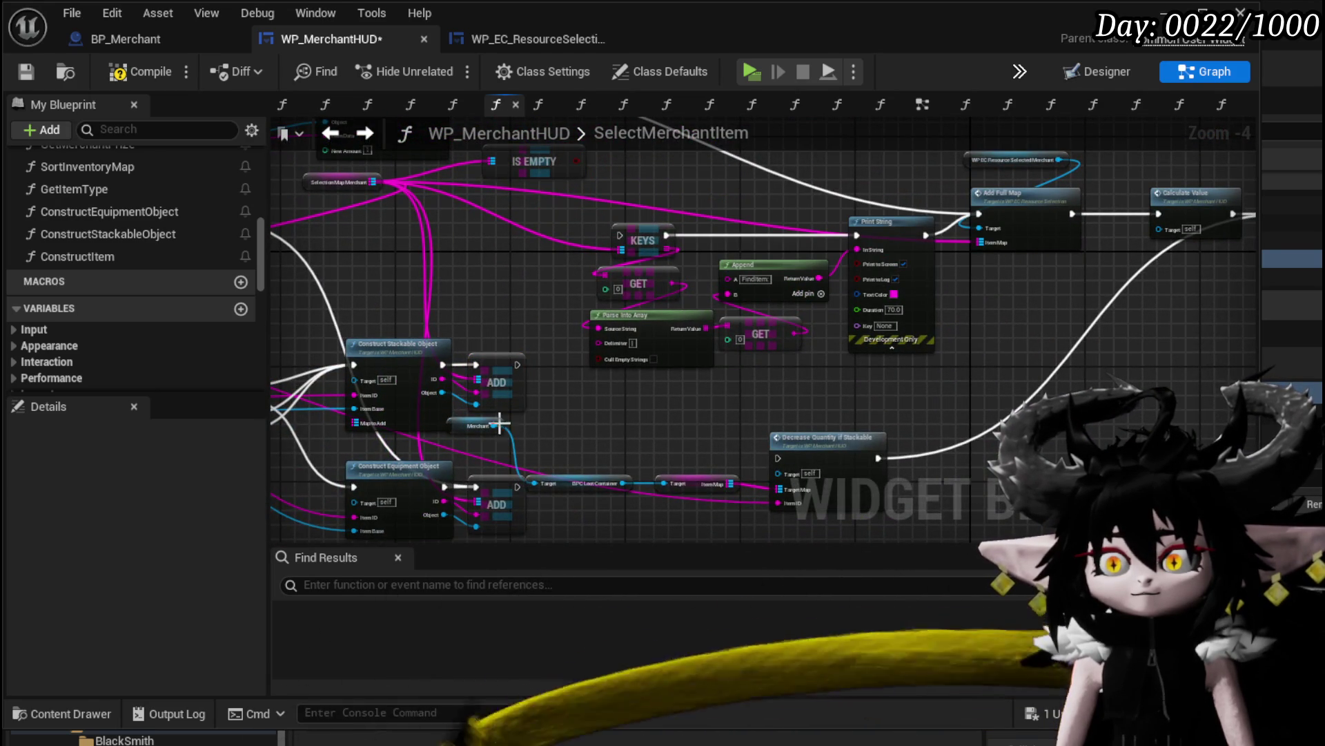
pyautogui.moveTo(468, 432); pyautogui.dragTo(603, 440)
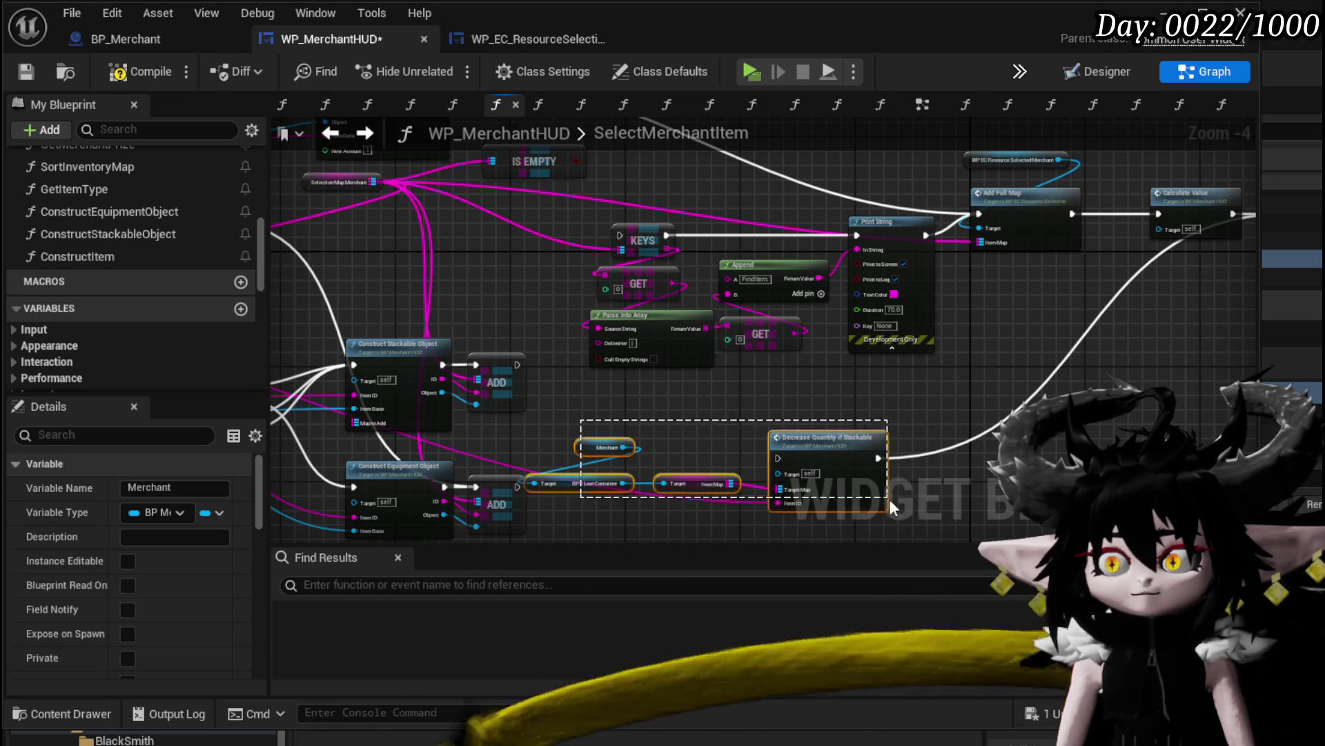
pyautogui.moveTo(890, 507); pyautogui.dragTo(890, 507)
pyautogui.moveTo(595, 492); pyautogui.dragTo(820, 485)
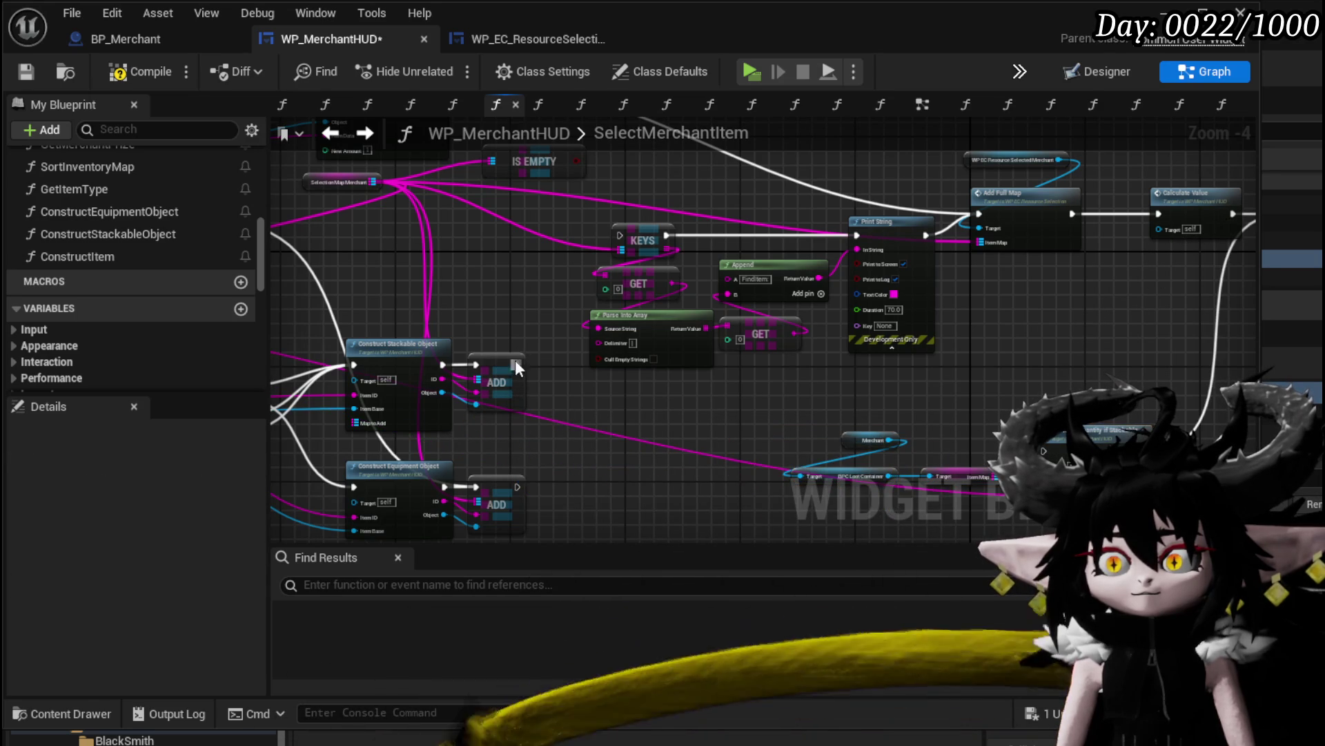
pyautogui.moveTo(515, 361)
pyautogui.mouseDown()
pyautogui.moveTo(626, 214)
pyautogui.moveTo(625, 235)
pyautogui.moveTo(1016, 201)
pyautogui.moveTo(972, 217)
pyautogui.mouseUp()
pyautogui.moveTo(519, 487)
pyautogui.mouseDown()
pyautogui.moveTo(990, 209)
pyautogui.moveTo(979, 213)
pyautogui.mouseUp()
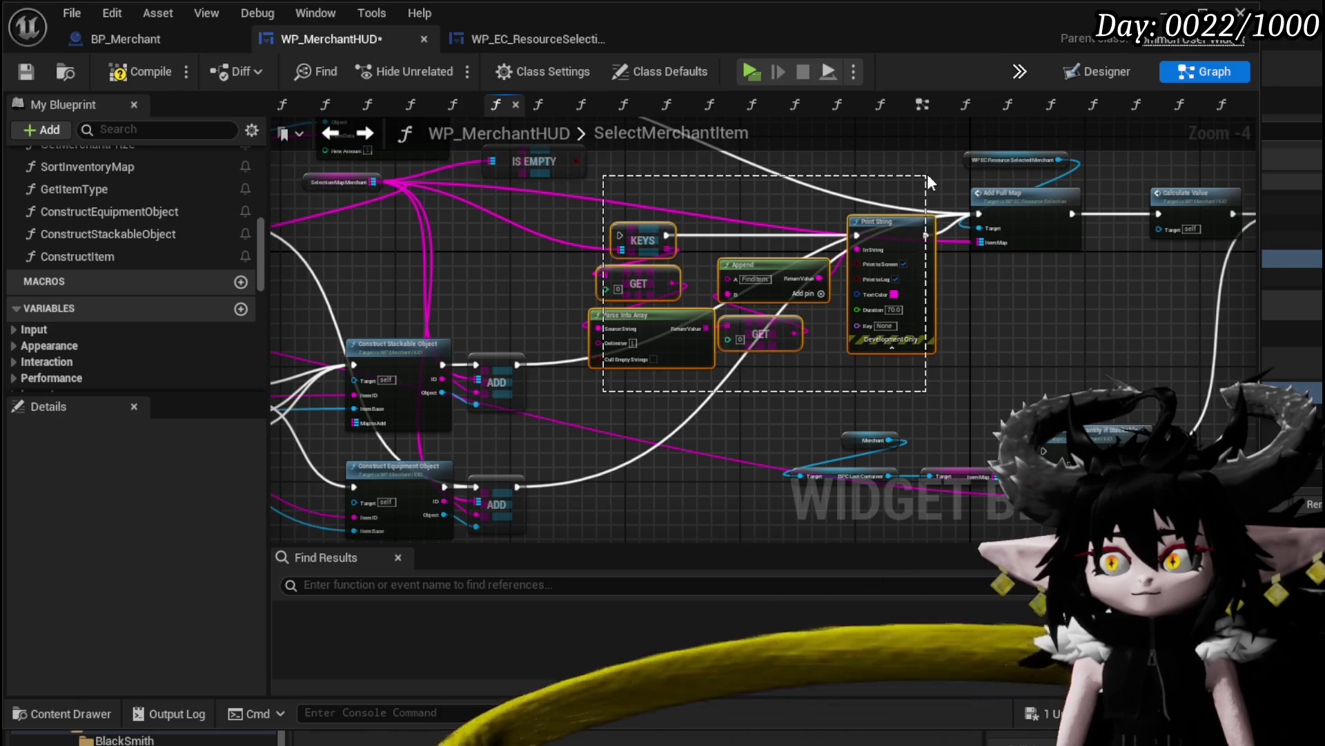
pyautogui.moveTo(926, 179); pyautogui.dragTo(927, 181)
pyautogui.moveTo(722, 413)
pyautogui.mouseDown()
pyautogui.moveTo(557, 415)
pyautogui.moveTo(901, 296)
pyautogui.mouseUp()
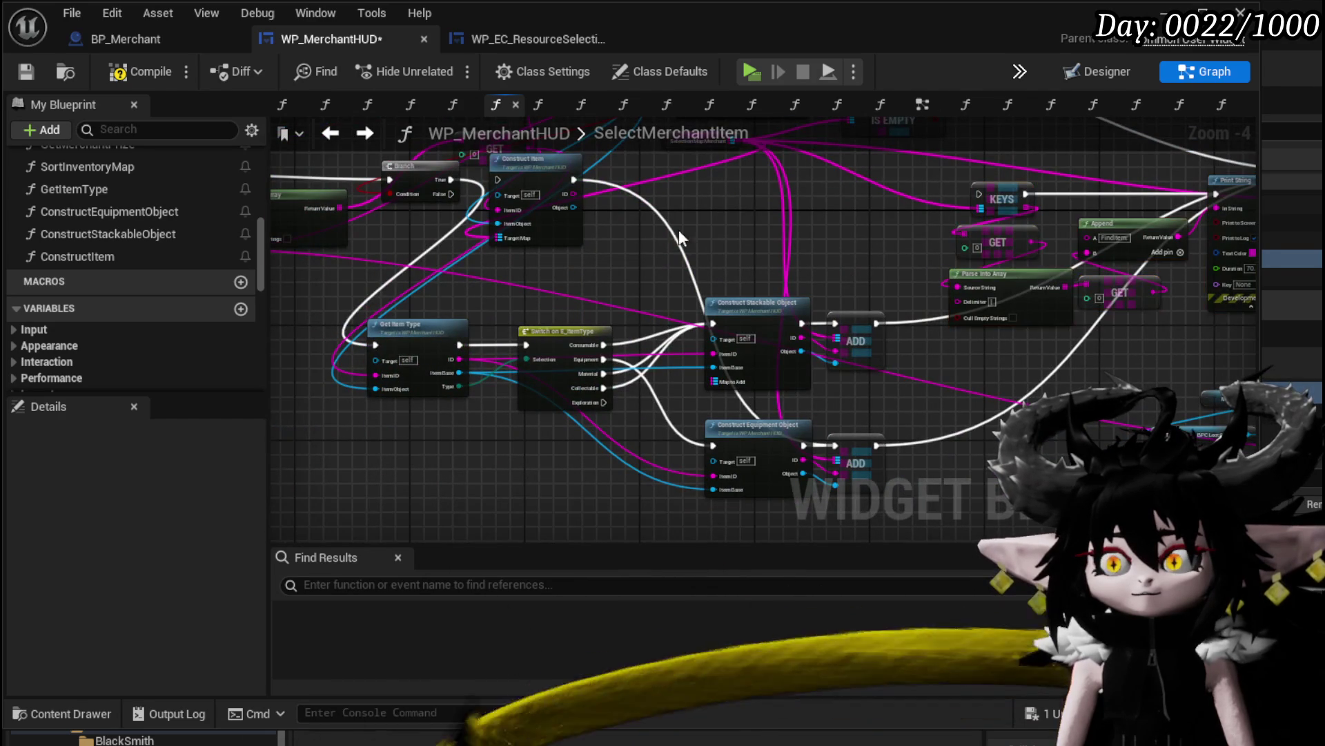
# Wire SelectionMapMerchant into Construct Stackable Object's Map to Add pin and recompile to clear the error
pyautogui.click(136, 77)
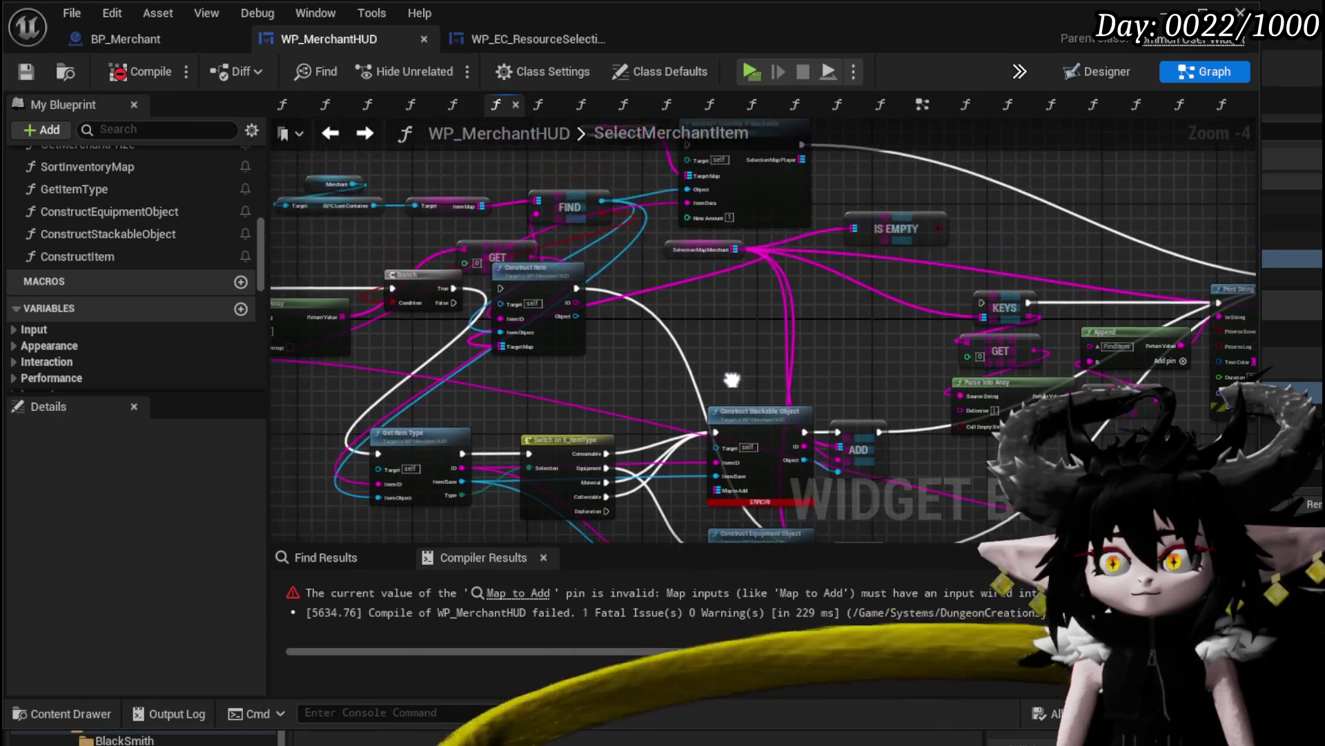
pyautogui.moveTo(730, 271)
pyautogui.mouseDown()
pyautogui.moveTo(716, 263)
pyautogui.moveTo(714, 397)
pyautogui.mouseUp()
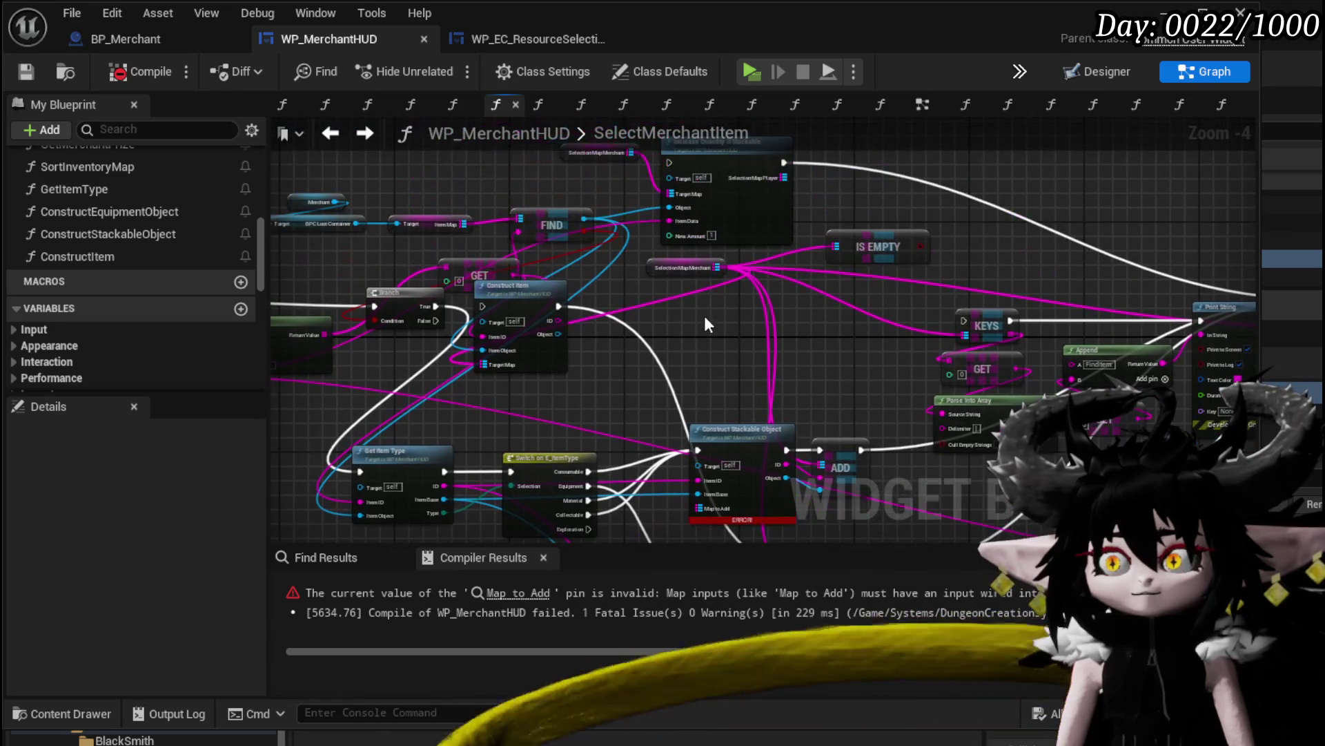
pyautogui.moveTo(718, 267); pyautogui.dragTo(703, 507)
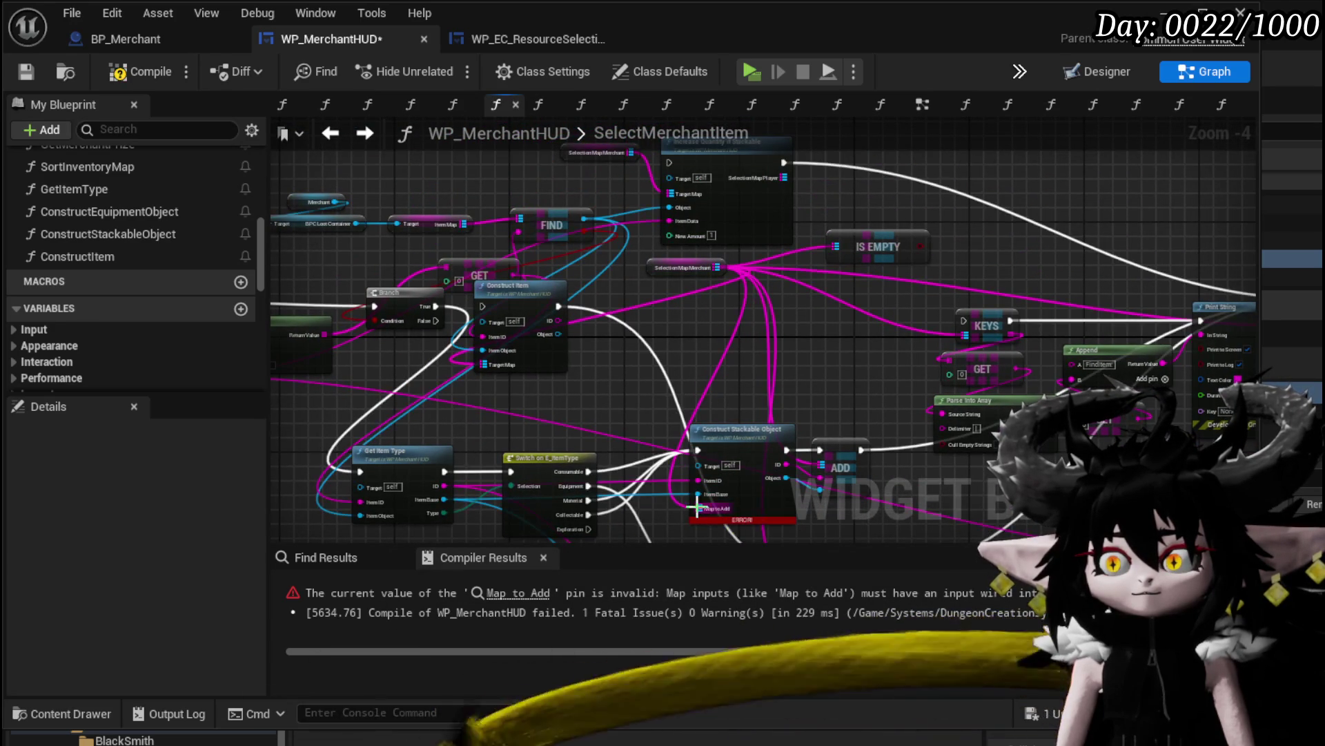
pyautogui.moveTo(668, 269)
pyautogui.mouseDown()
pyautogui.moveTo(685, 359)
pyautogui.moveTo(660, 391)
pyautogui.mouseUp()
pyautogui.click(822, 312)
pyautogui.moveTo(823, 312); pyautogui.dragTo(713, 236)
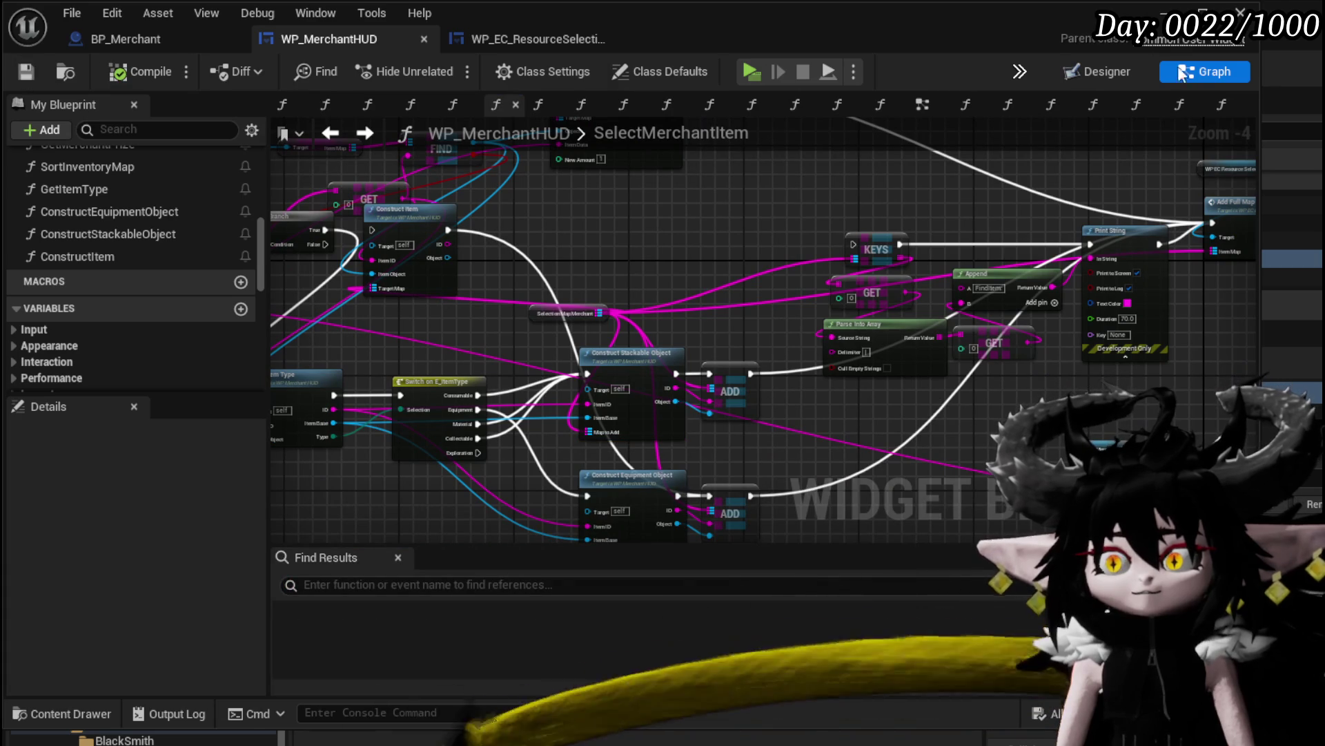
# Play the level, open merchant Trading, and buy the Iron_Hands gloves, resuming past the breakpoint
pyautogui.click(65, 70)
pyautogui.click(444, 67)
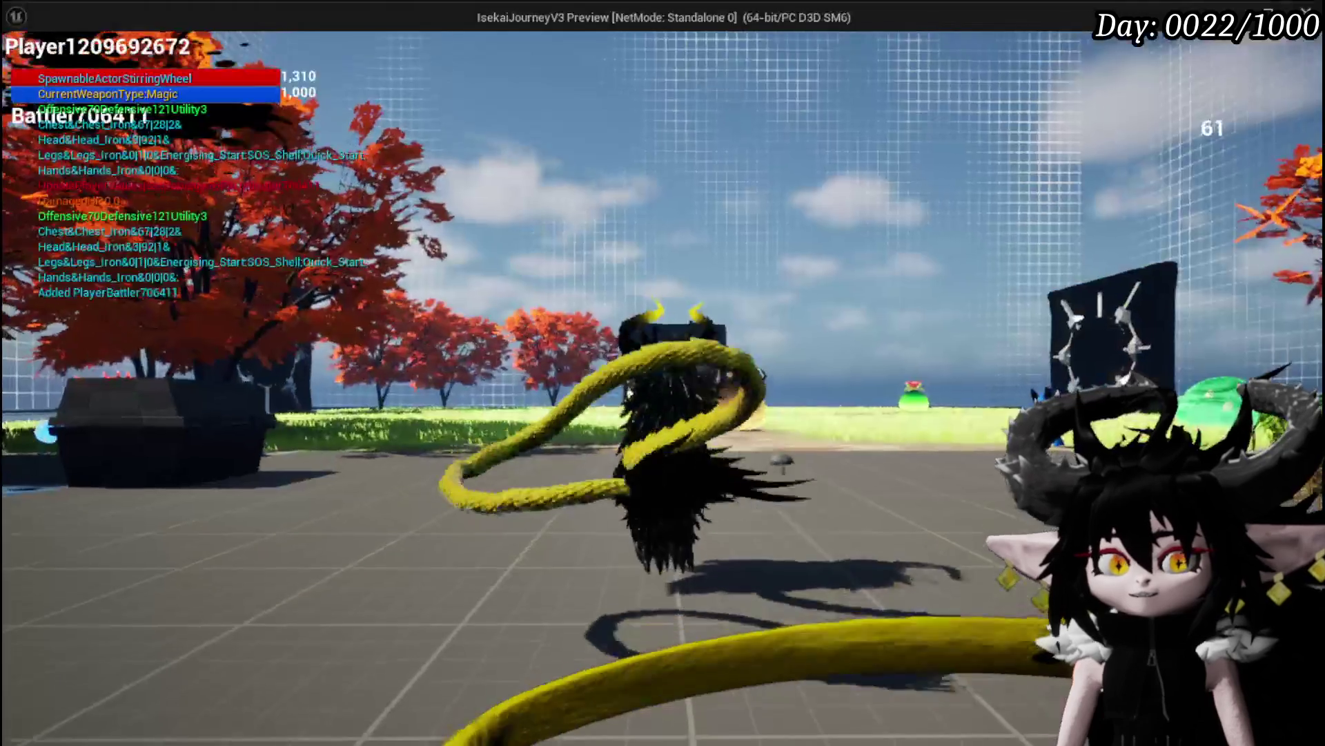
pyautogui.press('w')
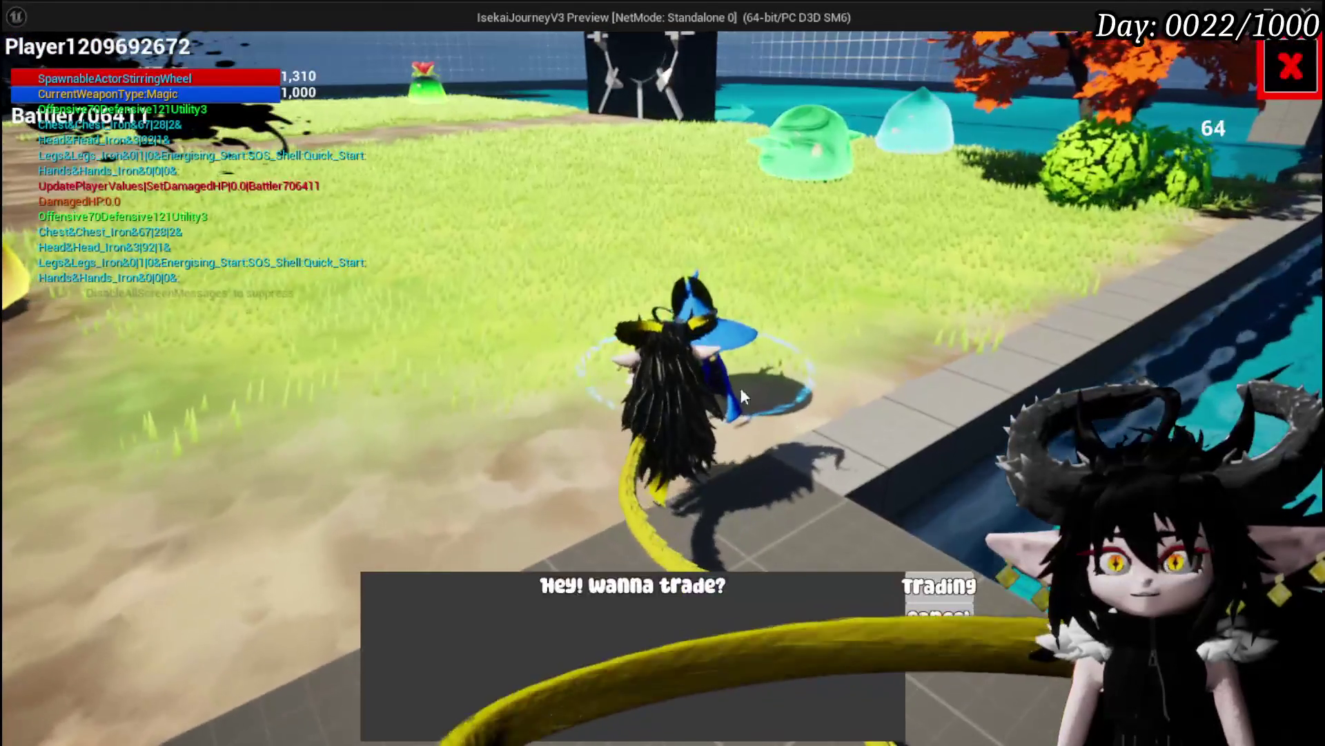
pyautogui.click(938, 588)
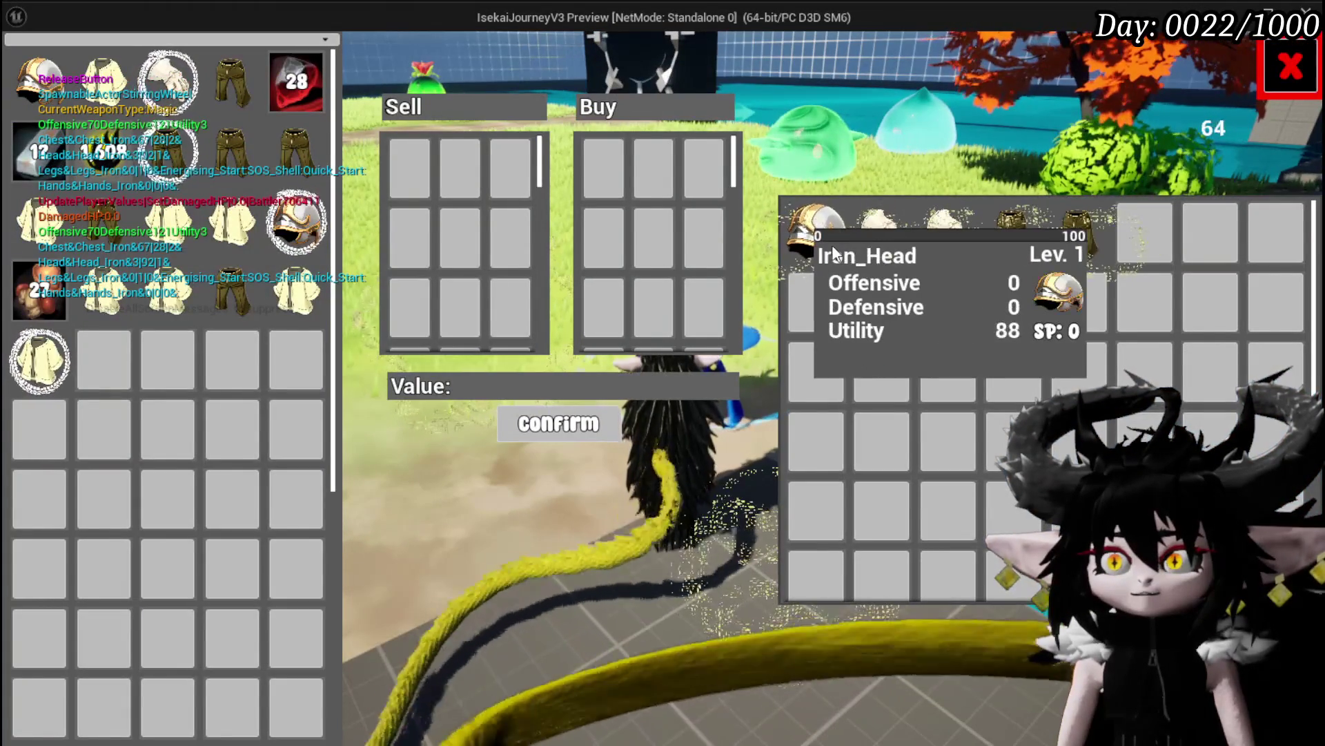
pyautogui.click(880, 259)
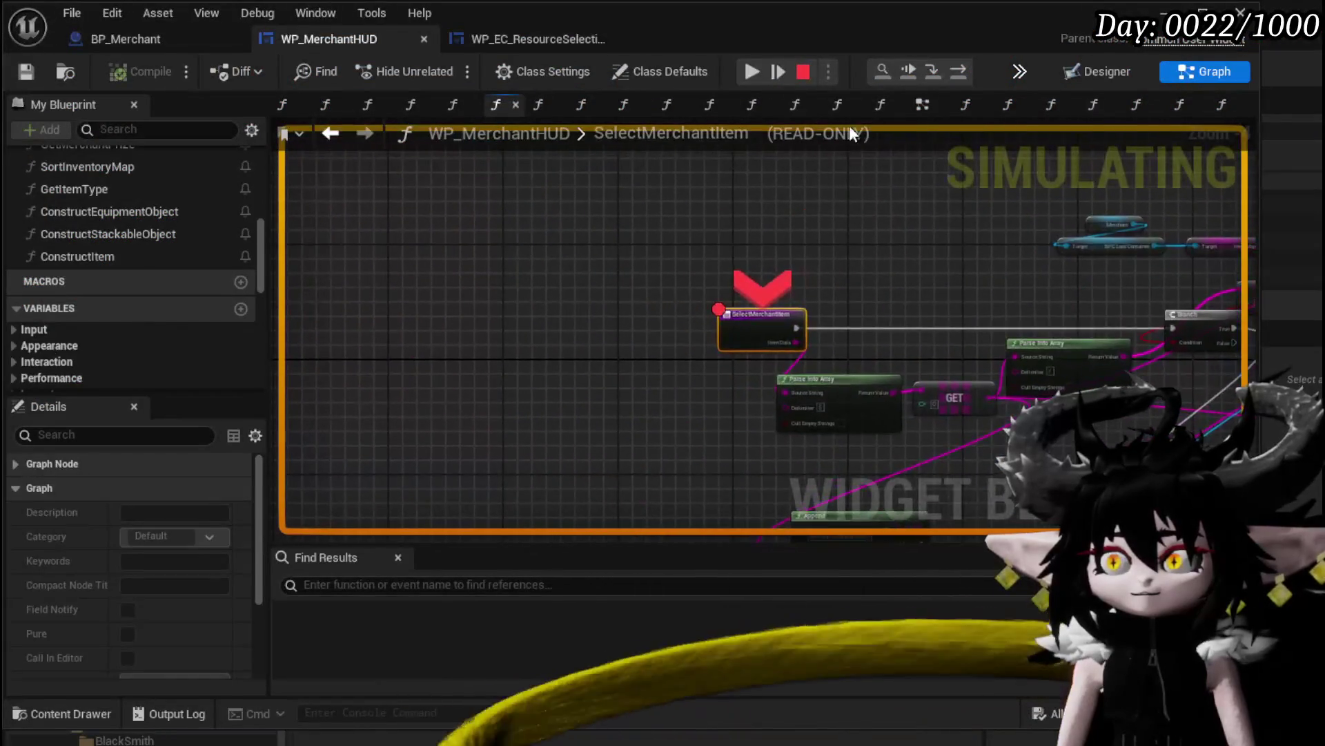
pyautogui.click(750, 72)
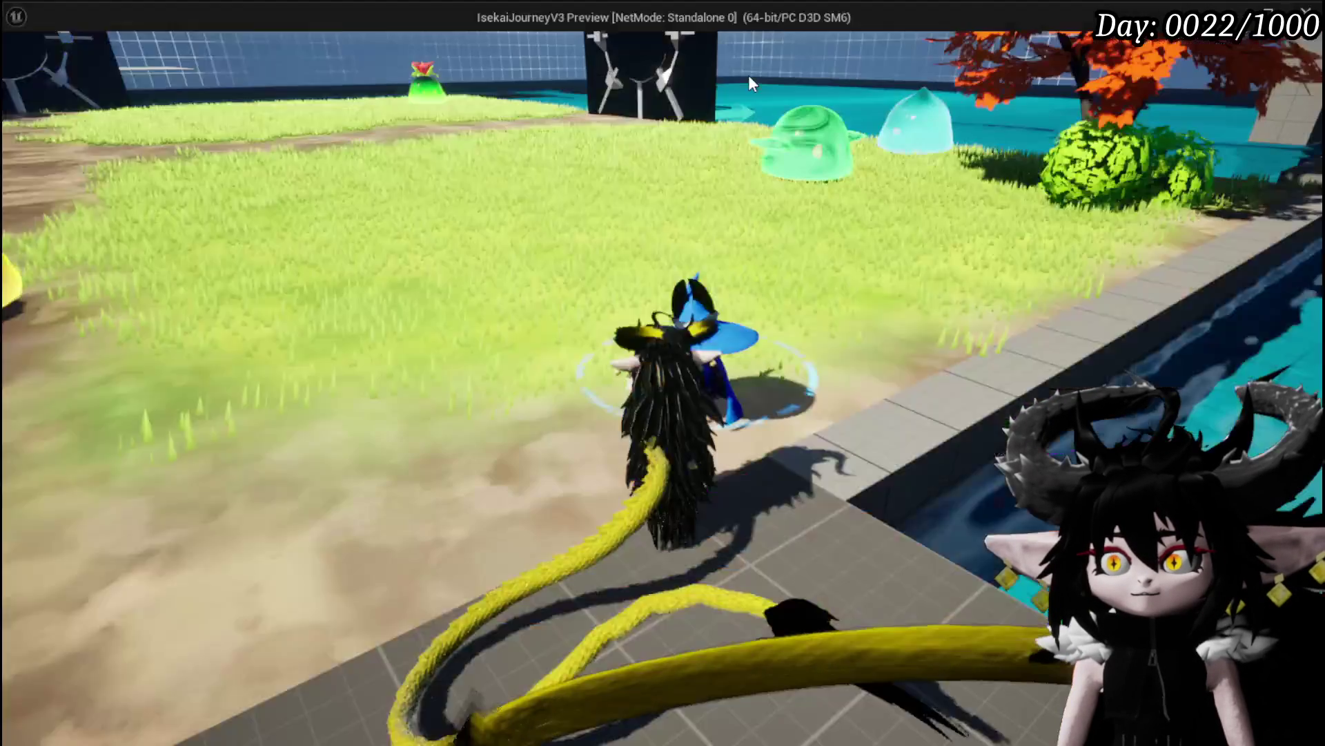
pyautogui.moveTo(610, 178)
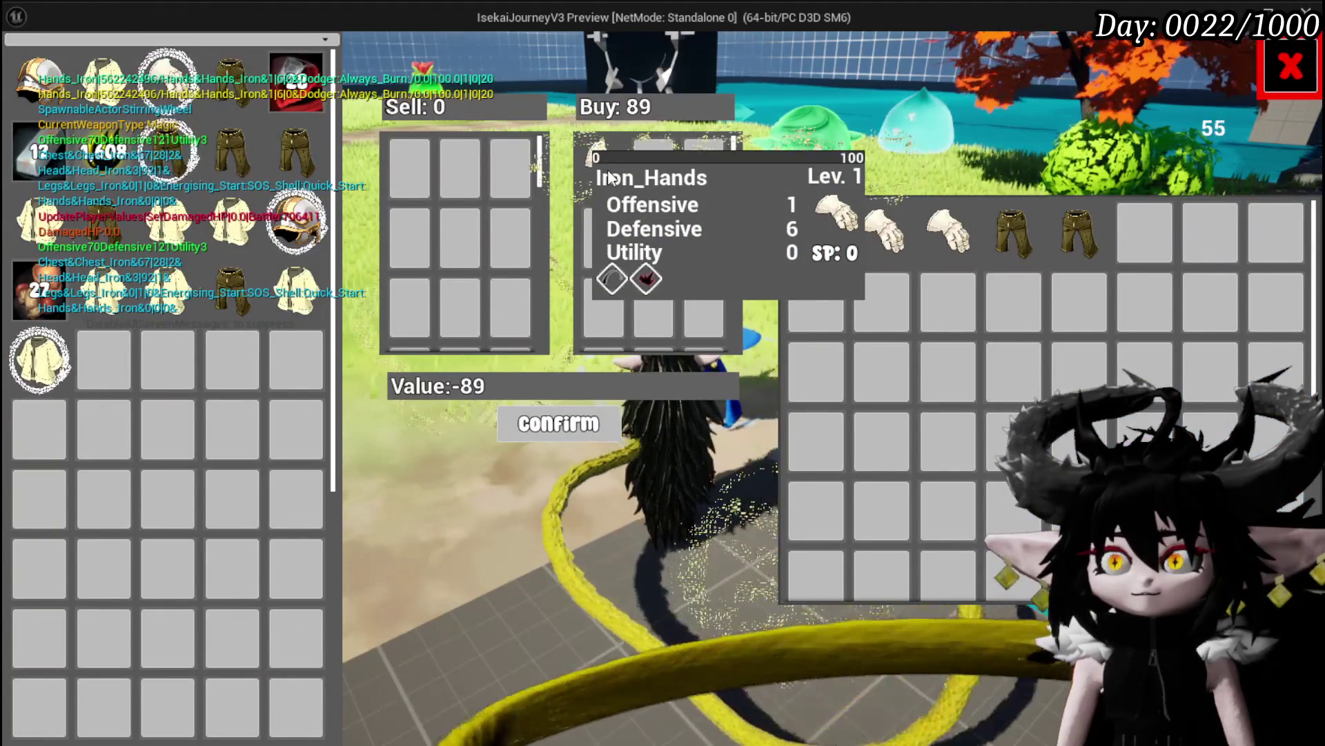
pyautogui.click(559, 422)
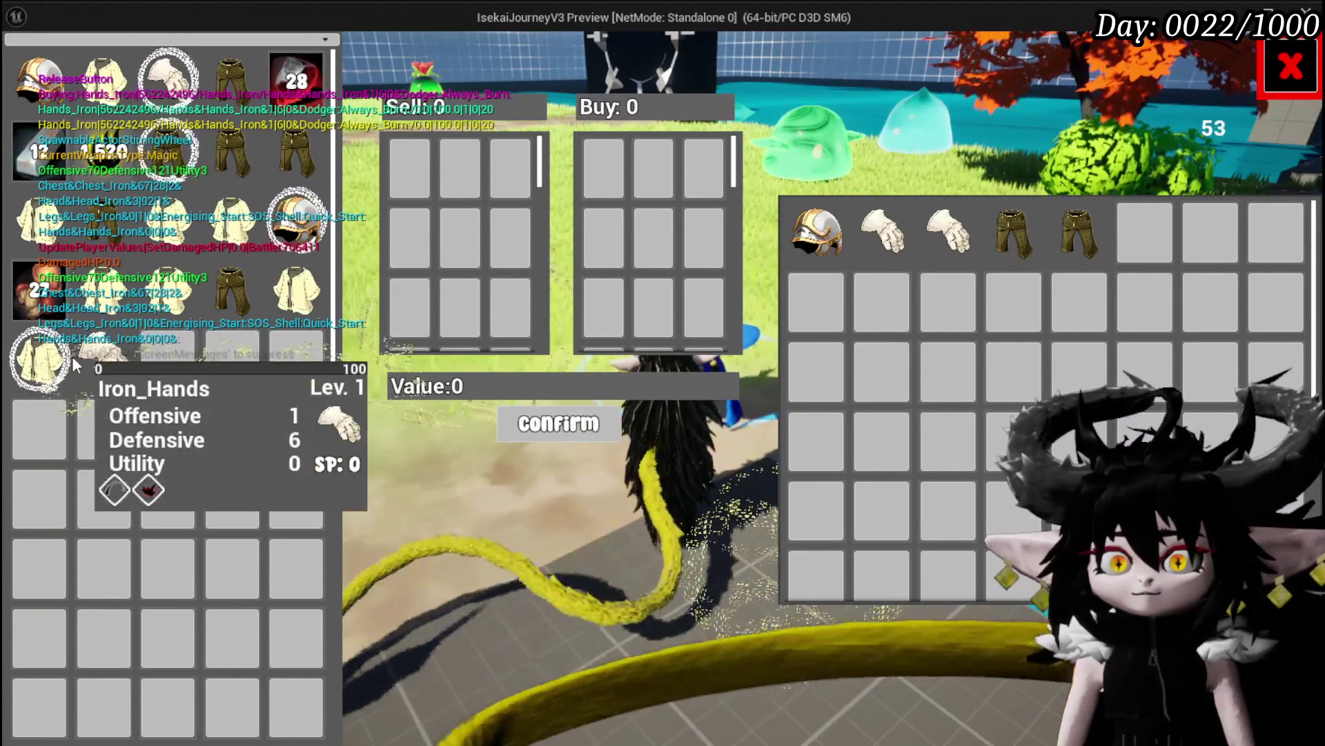
# Sell the player's gloves, pick the merchant's gloves again past the breakpoint, then stop playing
pyautogui.click(104, 359)
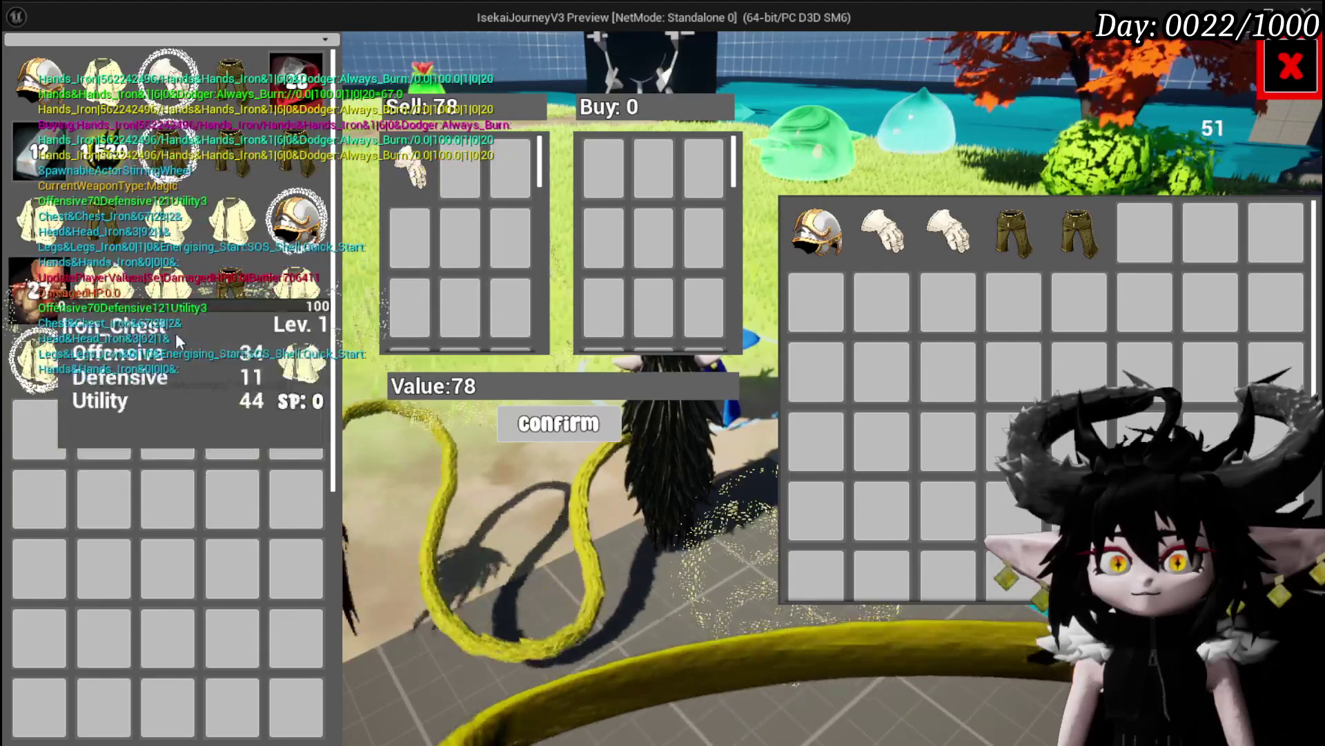
pyautogui.moveTo(394, 181)
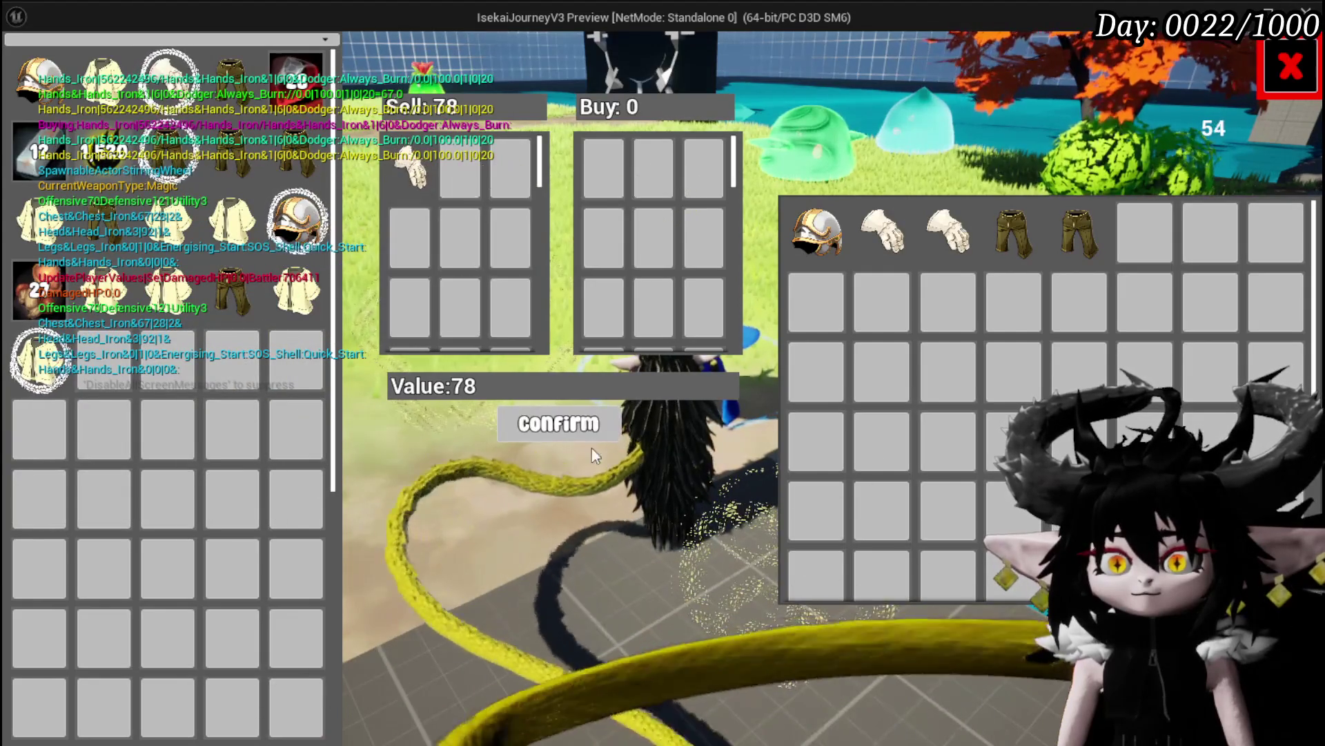
pyautogui.click(573, 425)
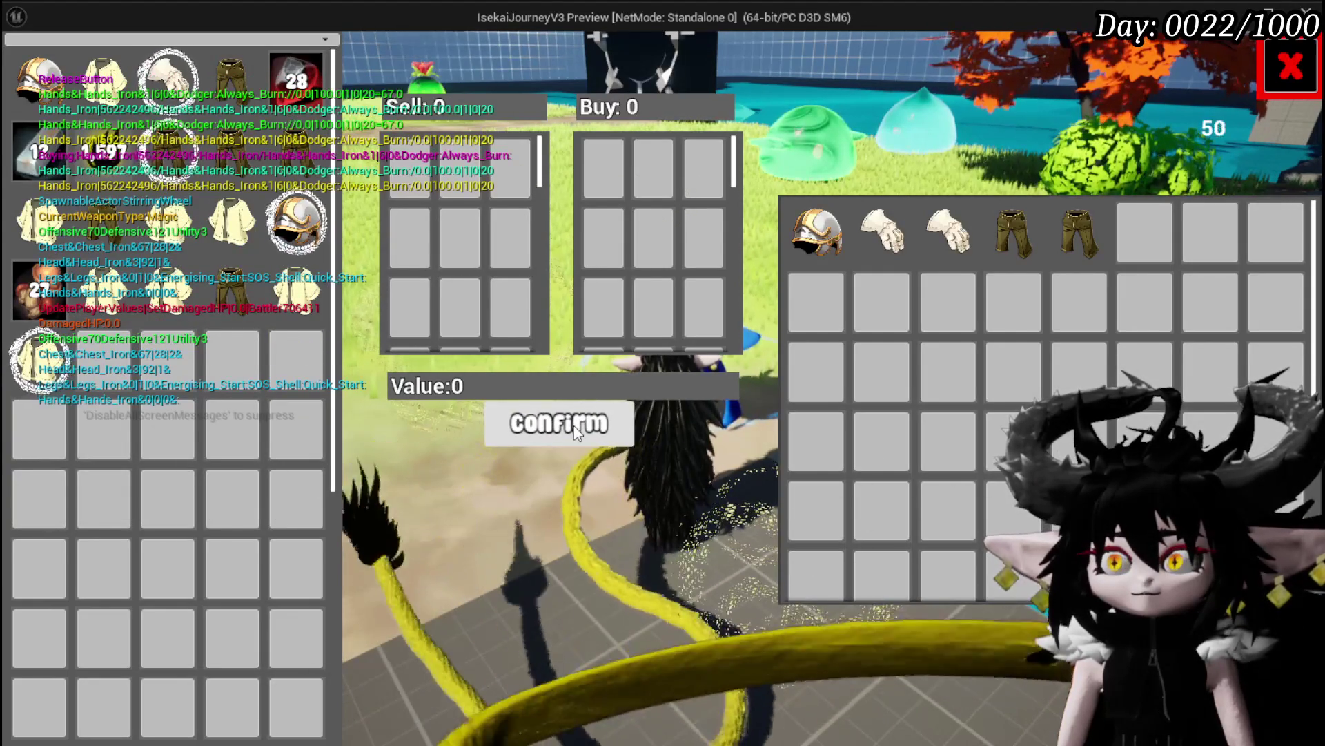
pyautogui.click(949, 252)
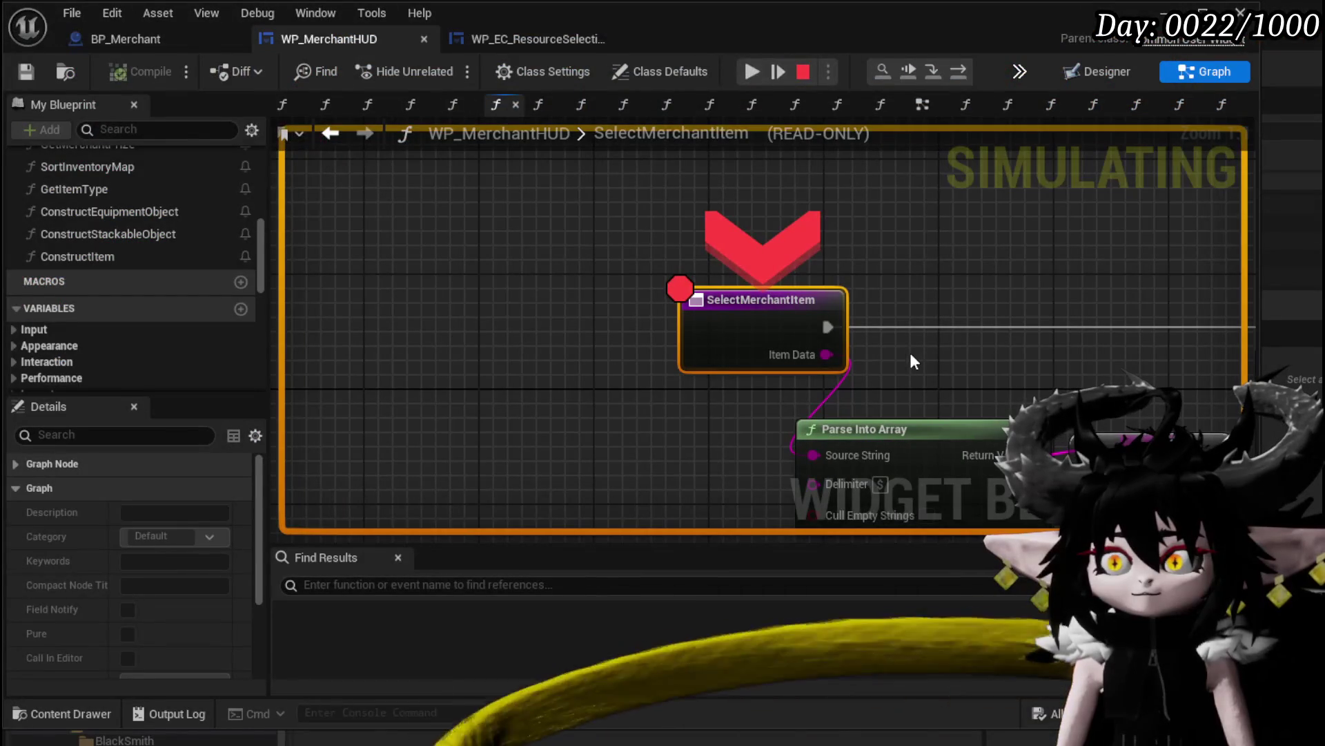
pyautogui.click(752, 69)
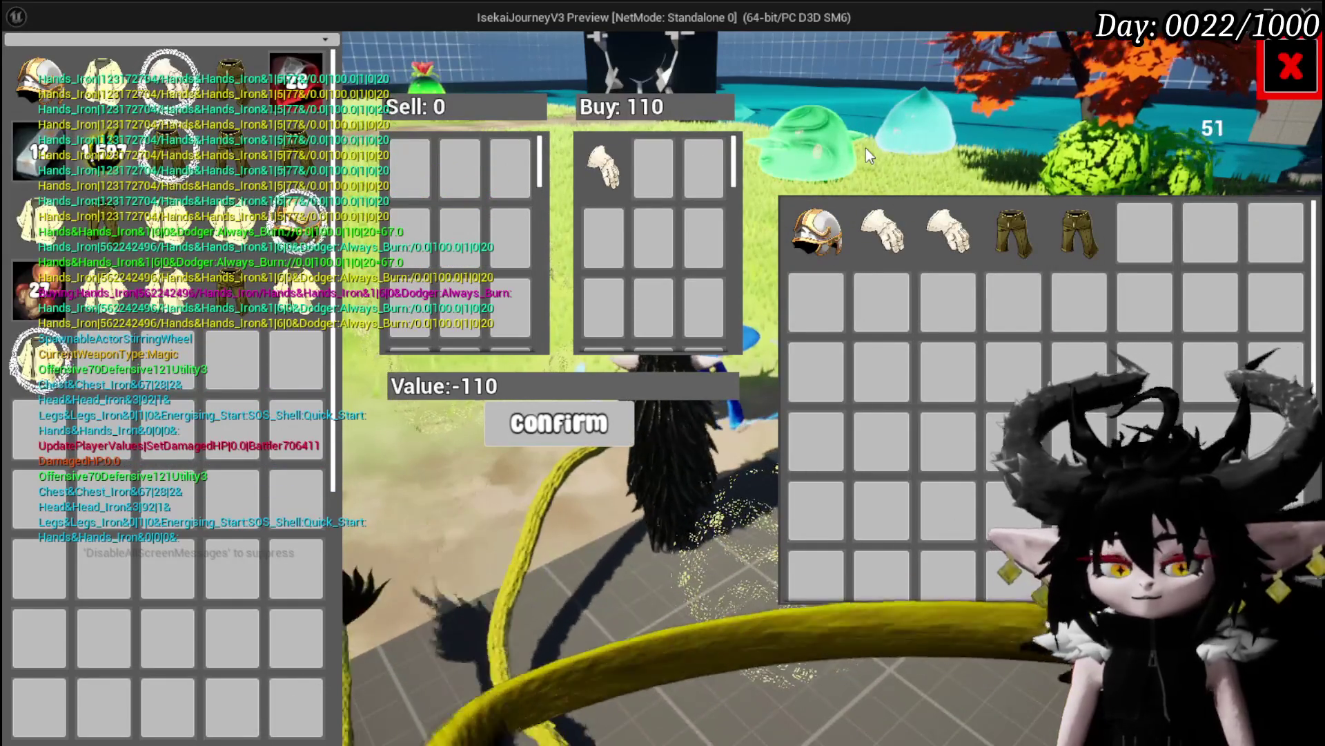
pyautogui.press('Escape')
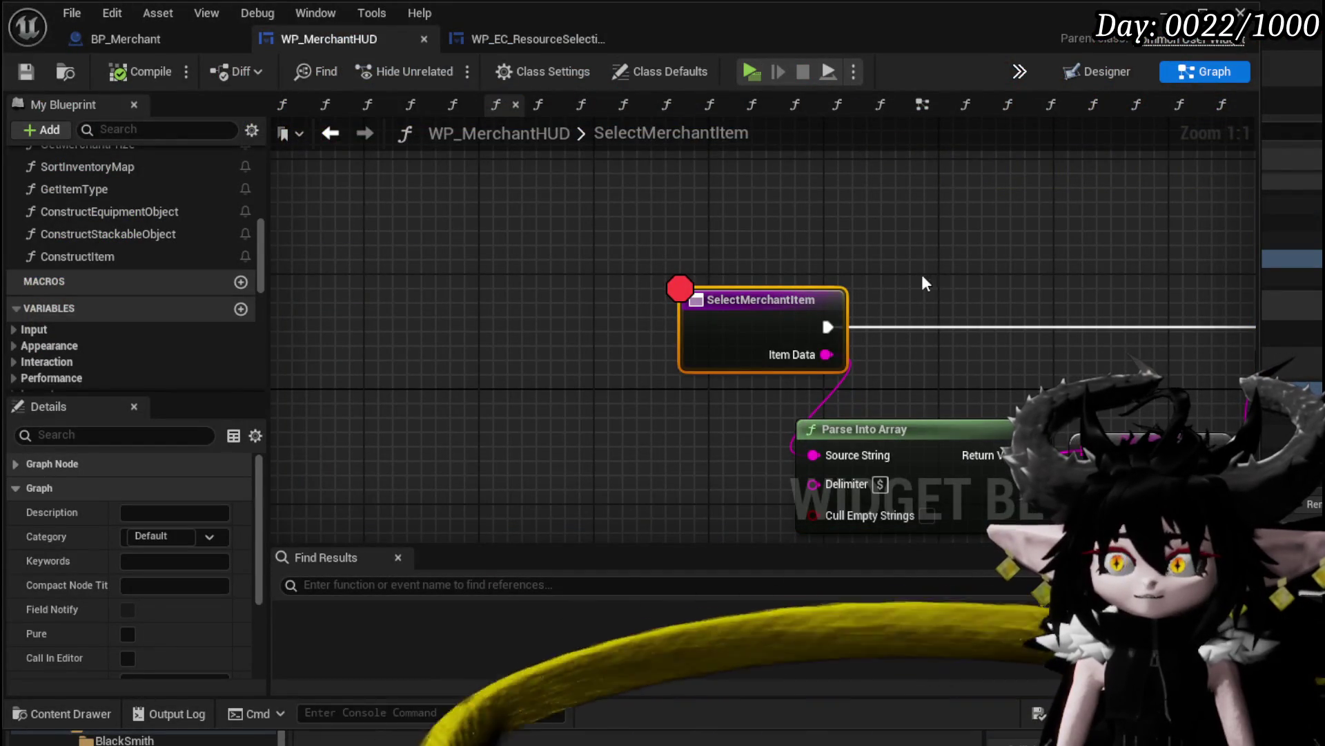
# Delete the Construct Item and Append nodes from SelectMerchantItem
pyautogui.scroll(-3, 922, 275)
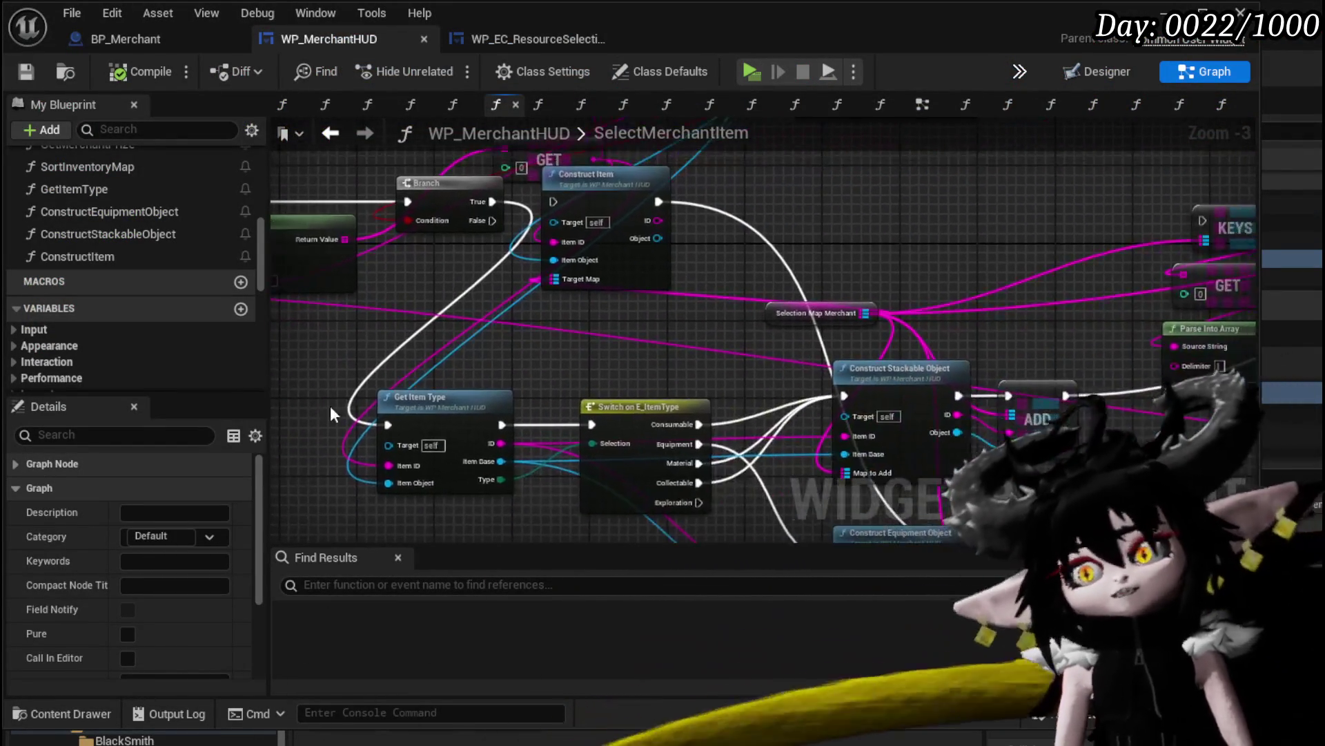
pyautogui.moveTo(330, 404); pyautogui.dragTo(276, 479)
pyautogui.click(579, 271)
pyautogui.press('Delete')
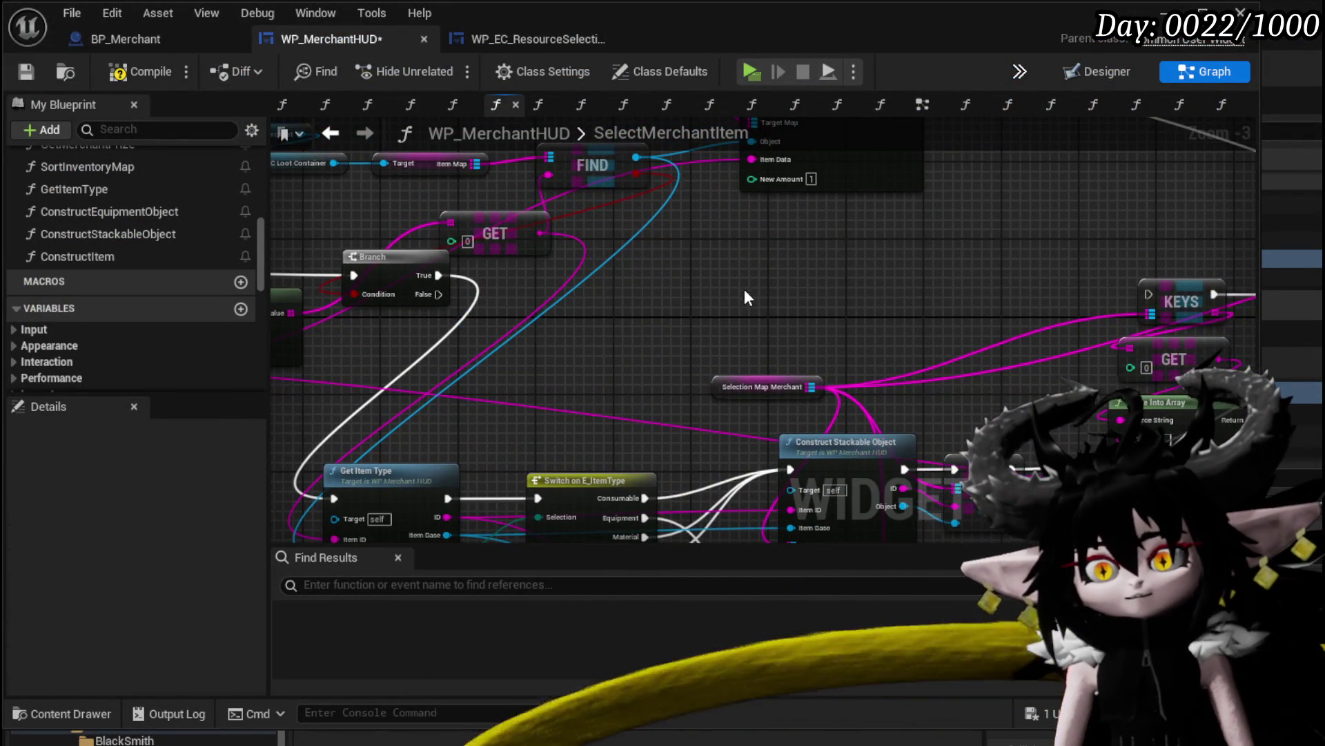
pyautogui.scroll(-1, 747, 297)
pyautogui.moveTo(748, 297); pyautogui.dragTo(731, 368)
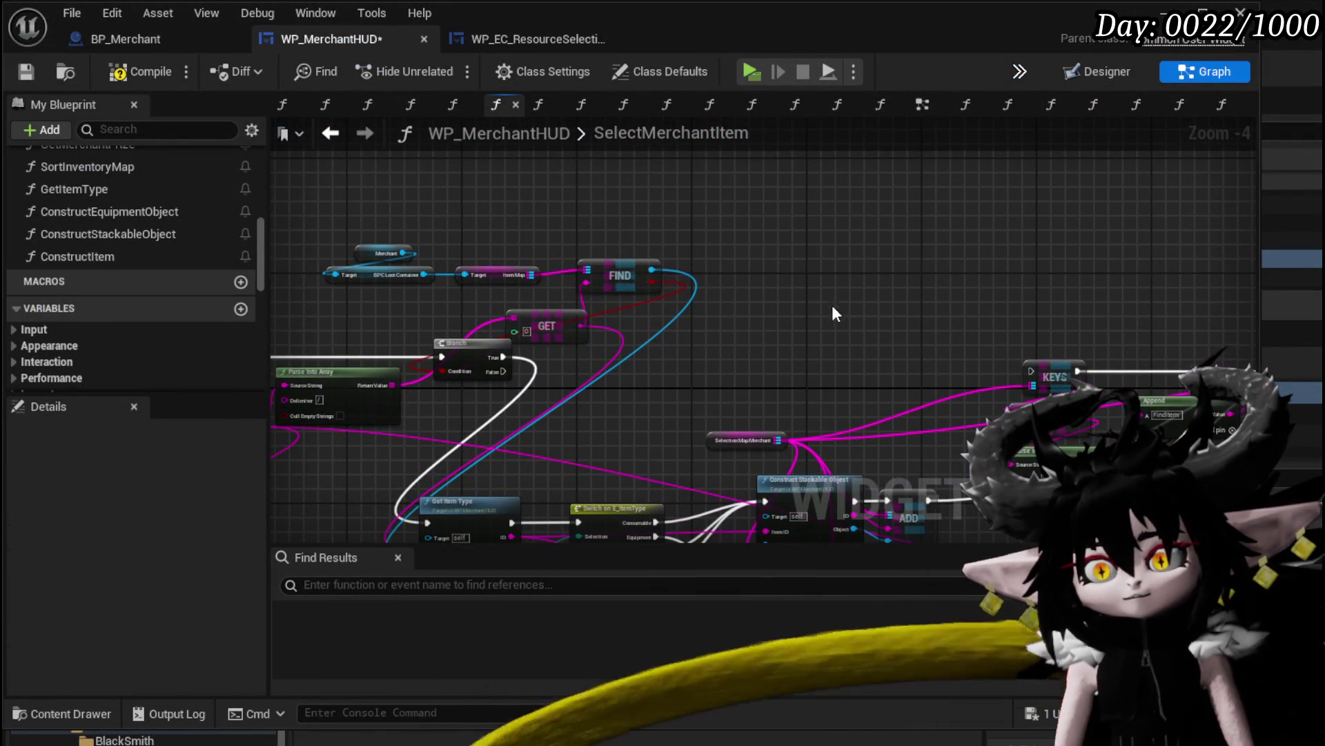
pyautogui.moveTo(836, 312)
pyautogui.mouseDown()
pyautogui.moveTo(985, 242)
pyautogui.moveTo(956, 281)
pyautogui.mouseUp()
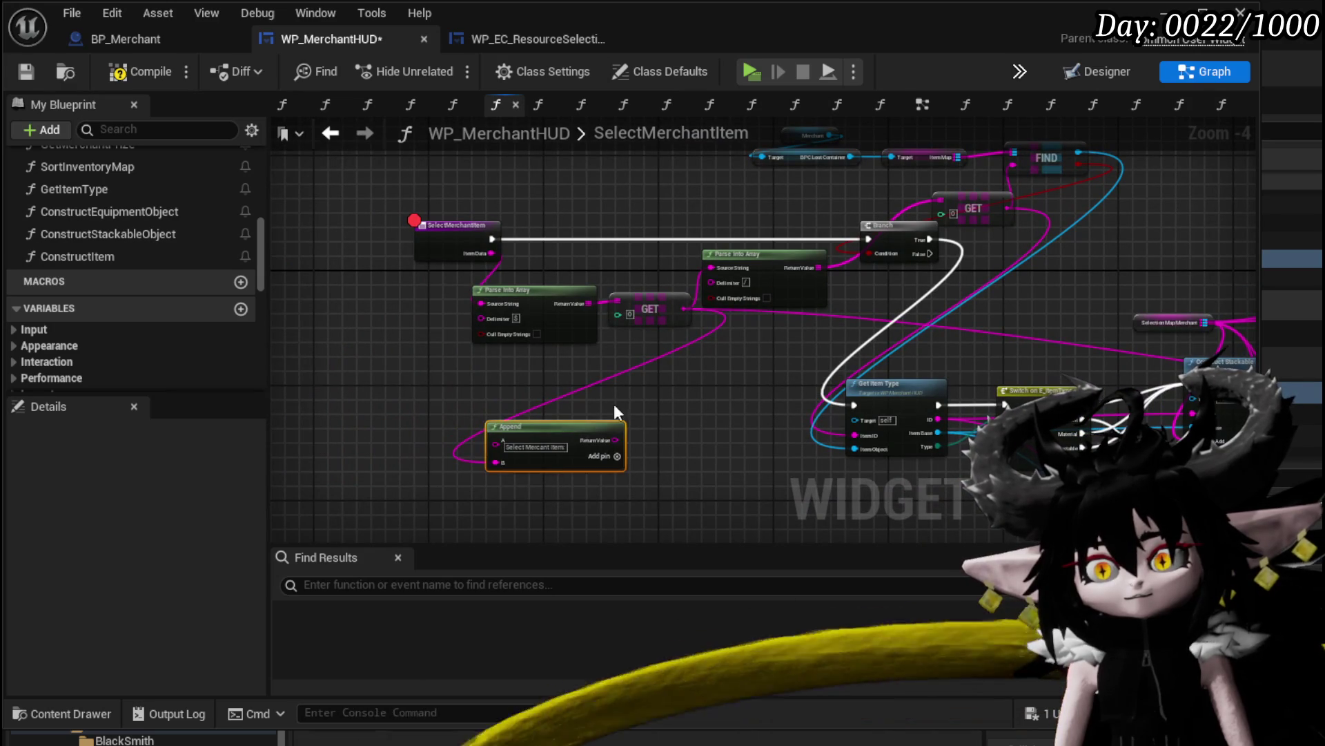
pyautogui.press('Delete')
# Rearrange the Branch, Parse Into Array, GET, Merchant, Target, FIND and entry nodes into a tidier layout
pyautogui.moveTo(762, 235)
pyautogui.mouseDown()
pyautogui.moveTo(891, 231)
pyautogui.moveTo(682, 396)
pyautogui.mouseUp()
pyautogui.moveTo(974, 208)
pyautogui.mouseDown()
pyautogui.moveTo(969, 328)
pyautogui.moveTo(697, 418)
pyautogui.mouseUp()
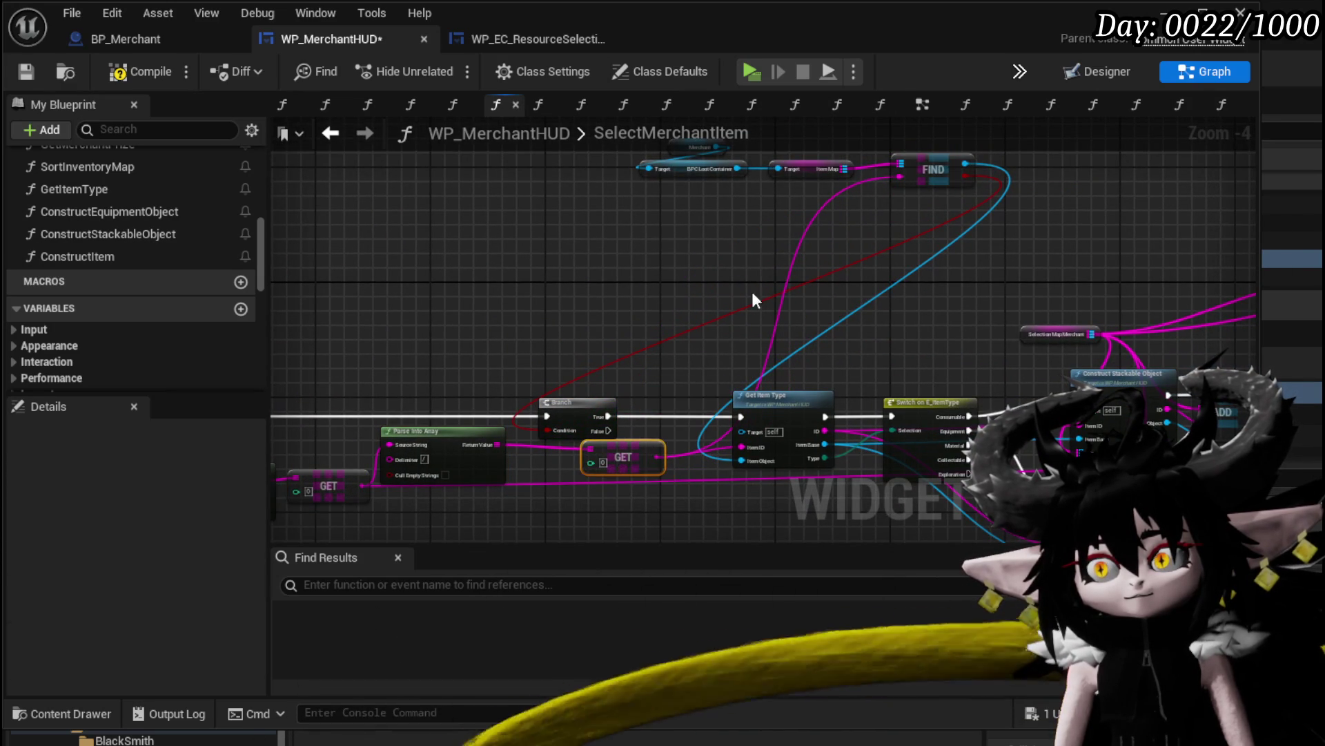
pyautogui.moveTo(580, 246)
pyautogui.mouseDown()
pyautogui.moveTo(833, 169)
pyautogui.moveTo(980, 143)
pyautogui.mouseUp()
pyautogui.moveTo(921, 169)
pyautogui.mouseDown()
pyautogui.moveTo(921, 225)
pyautogui.moveTo(755, 366)
pyautogui.moveTo(768, 366)
pyautogui.mouseUp()
pyautogui.moveTo(620, 319); pyautogui.dragTo(620, 319)
pyautogui.moveTo(471, 391); pyautogui.dragTo(554, 391)
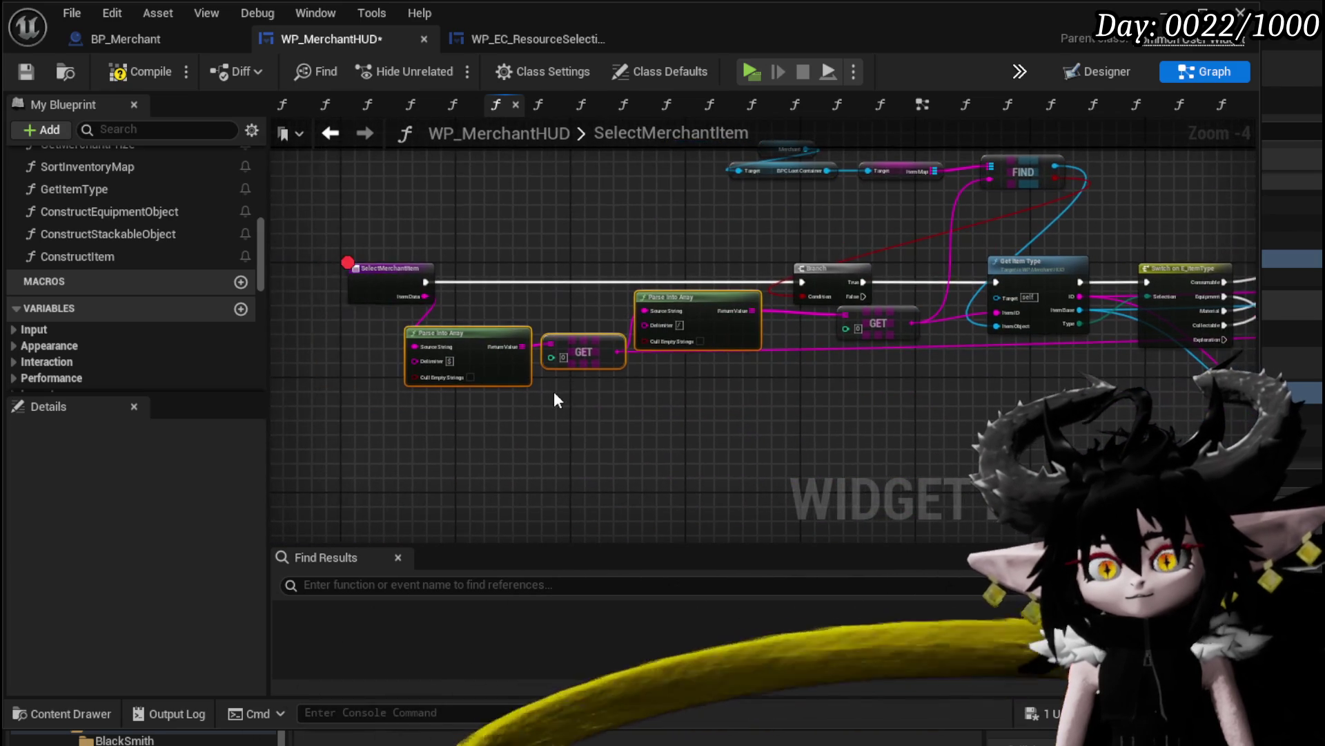
pyautogui.scroll(1, 554, 391)
pyautogui.moveTo(465, 421)
pyautogui.mouseDown()
pyautogui.moveTo(956, 288)
pyautogui.moveTo(897, 457)
pyautogui.mouseUp()
pyautogui.moveTo(991, 332); pyautogui.dragTo(755, 477)
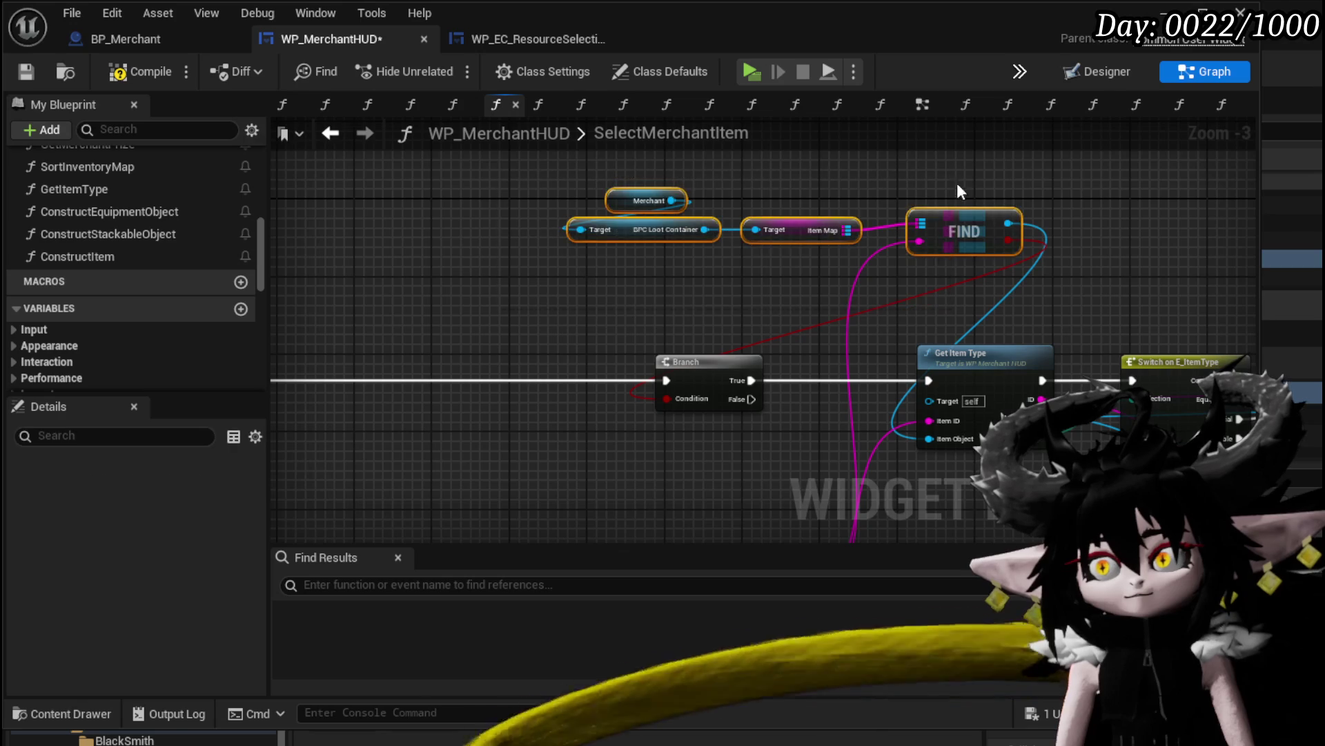
pyautogui.moveTo(961, 219)
pyautogui.mouseDown()
pyautogui.moveTo(681, 243)
pyautogui.moveTo(680, 268)
pyautogui.mouseUp()
pyautogui.moveTo(733, 347)
pyautogui.mouseDown()
pyautogui.moveTo(771, 263)
pyautogui.moveTo(854, 287)
pyautogui.moveTo(1206, 242)
pyautogui.mouseUp()
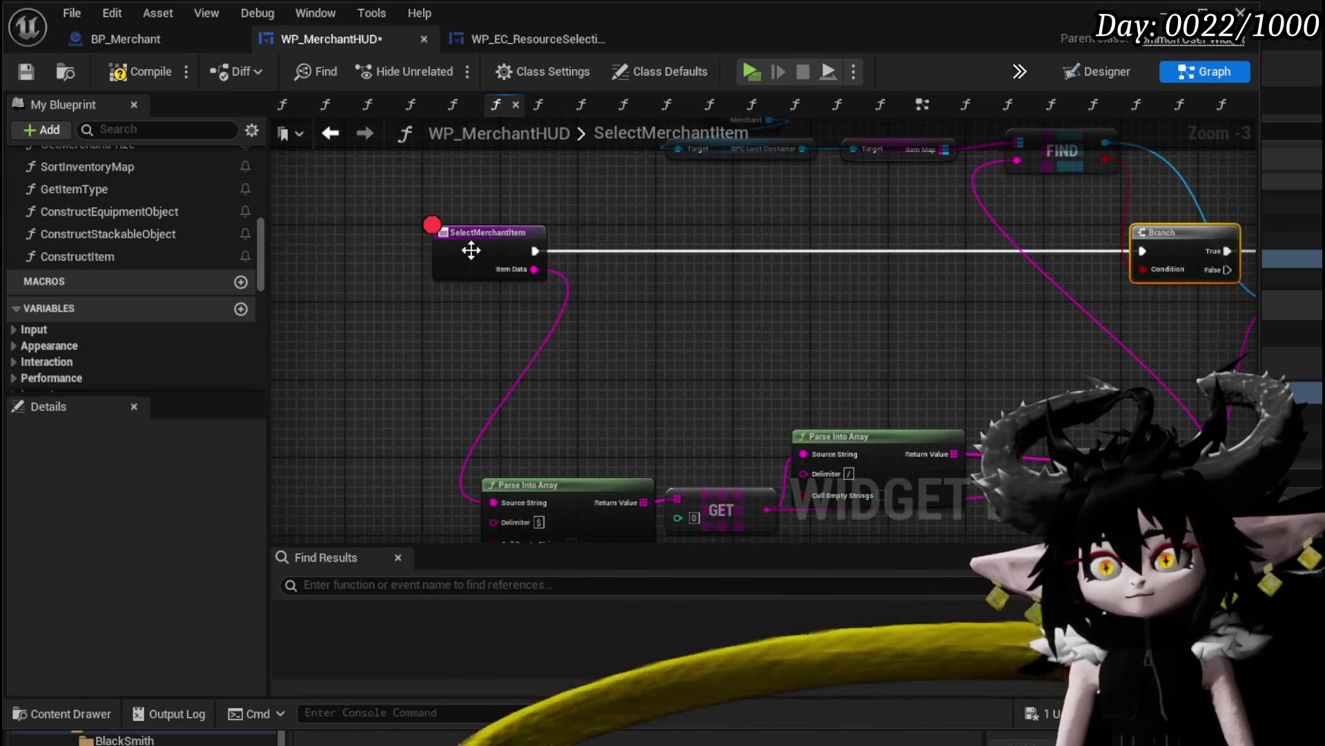
pyautogui.moveTo(470, 250)
pyautogui.mouseDown()
pyautogui.moveTo(446, 250)
pyautogui.moveTo(1243, 263)
pyautogui.moveTo(880, 267)
pyautogui.moveTo(854, 251)
pyautogui.moveTo(503, 269)
pyautogui.moveTo(657, 235)
pyautogui.moveTo(300, 271)
pyautogui.mouseUp()
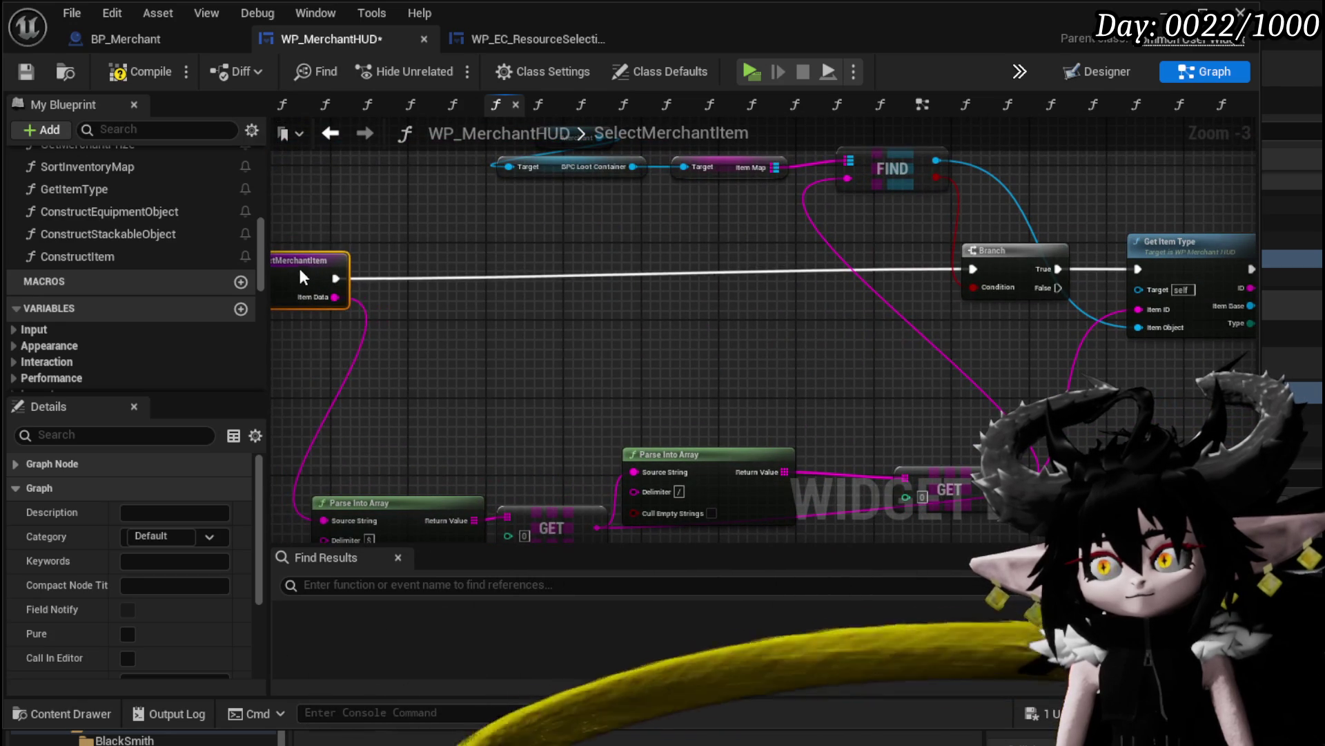
# Pan past Decrease Quantity if Stackable to the Add Full Map through Hide Tool Tipp chain
pyautogui.scroll(-1, 530, 289)
pyautogui.moveTo(482, 336)
pyautogui.mouseDown()
pyautogui.moveTo(861, 457)
pyautogui.moveTo(858, 352)
pyautogui.mouseUp()
pyautogui.moveTo(963, 412); pyautogui.dragTo(657, 432)
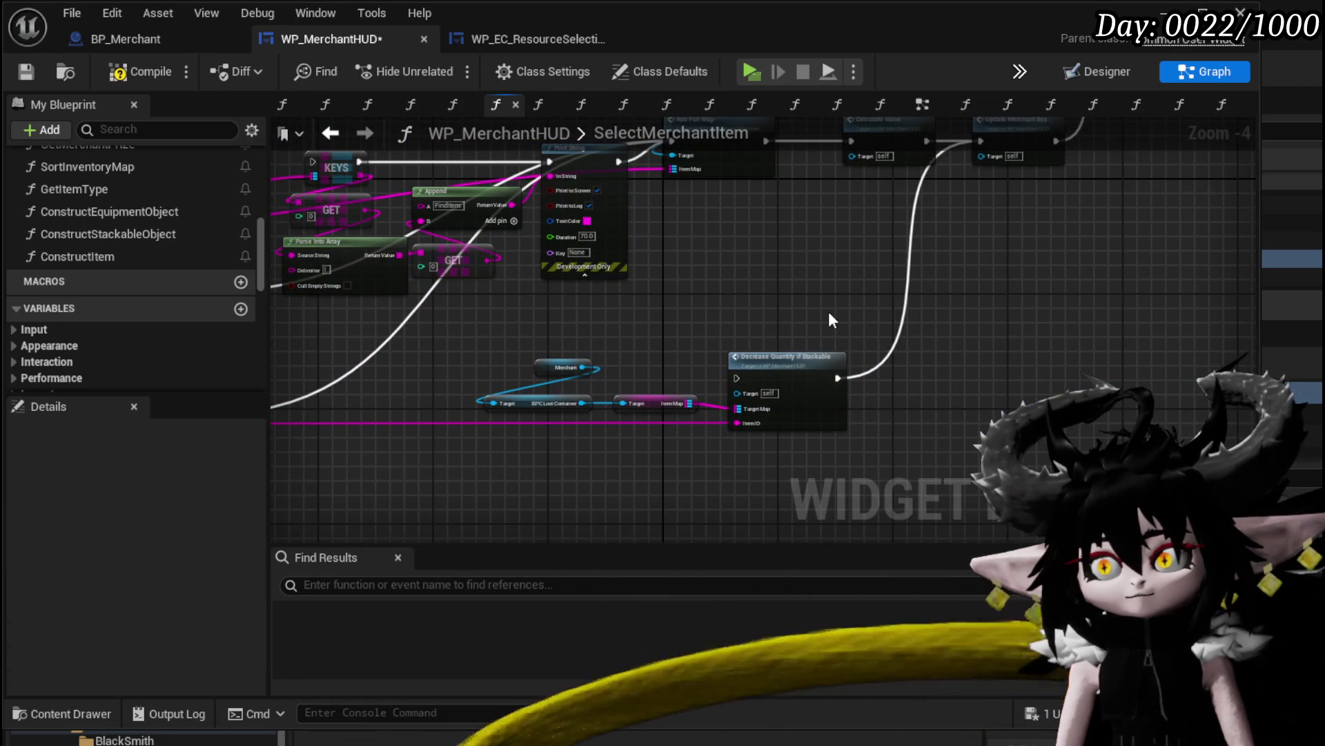
pyautogui.moveTo(832, 320); pyautogui.dragTo(694, 415)
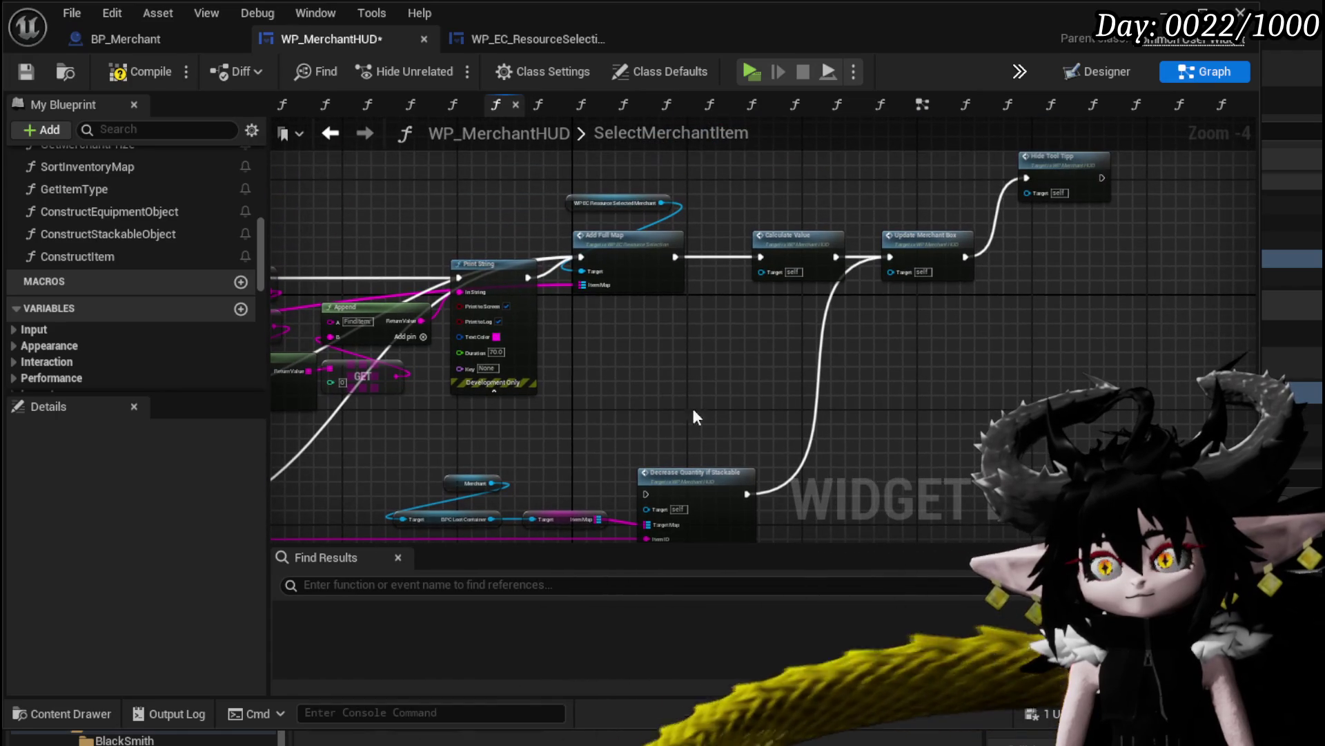
# Delete the Print String node and its KEYS, GET, Parse Into Array and Append helpers
pyautogui.click(471, 260)
pyautogui.press('Delete')
pyautogui.moveTo(540, 351); pyautogui.dragTo(982, 306)
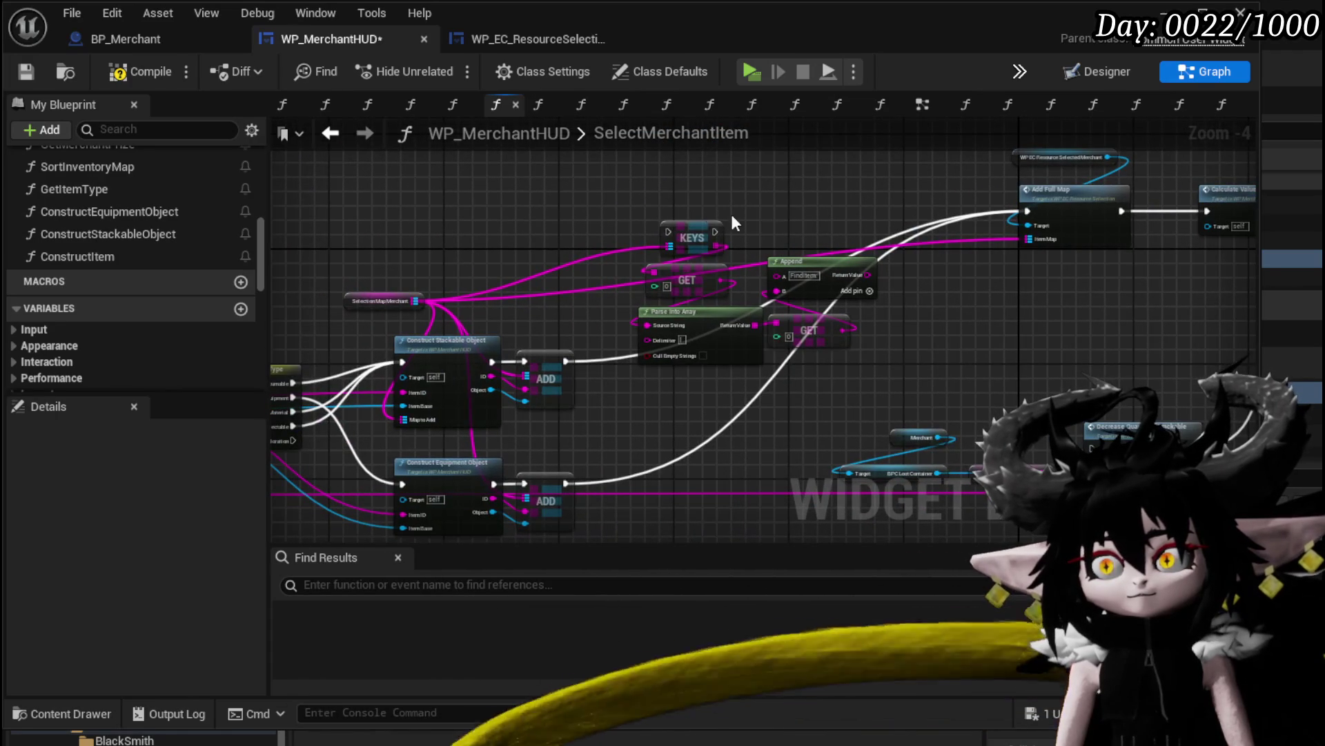
pyautogui.moveTo(671, 205); pyautogui.dragTo(728, 247)
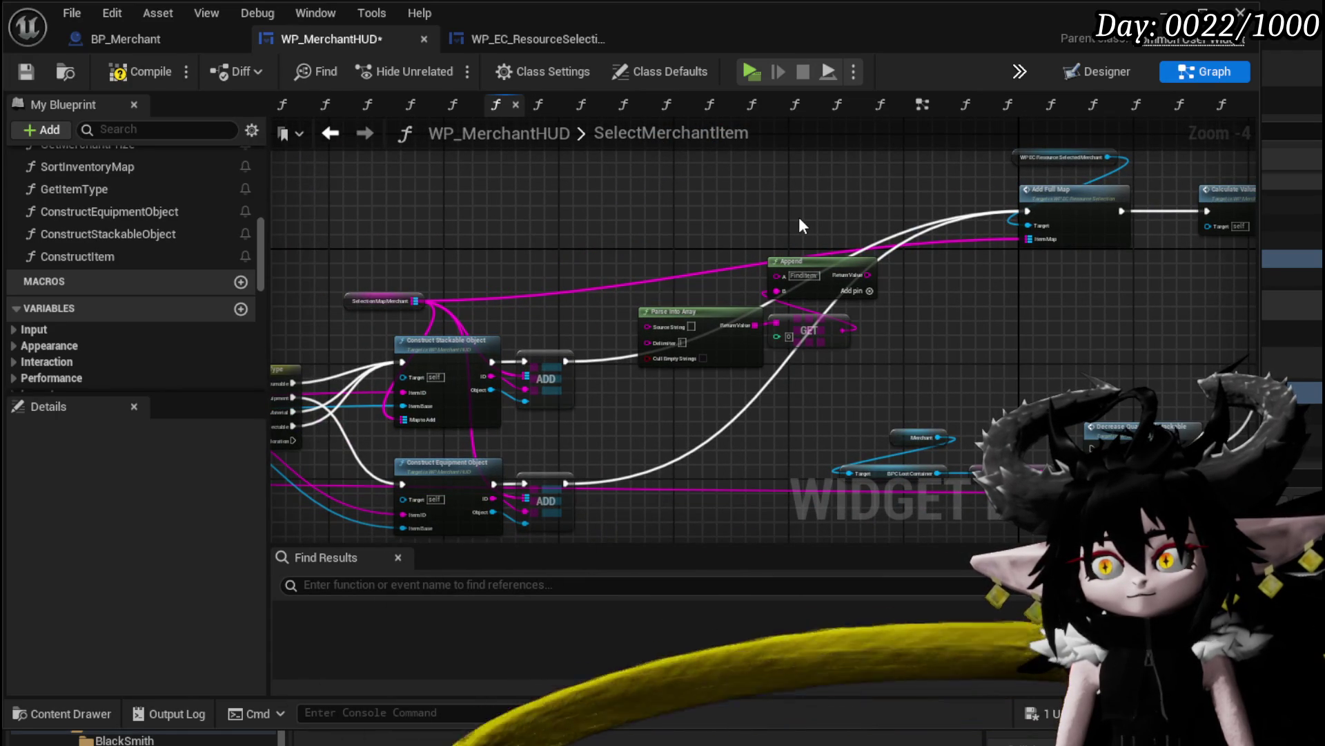
pyautogui.press('Delete')
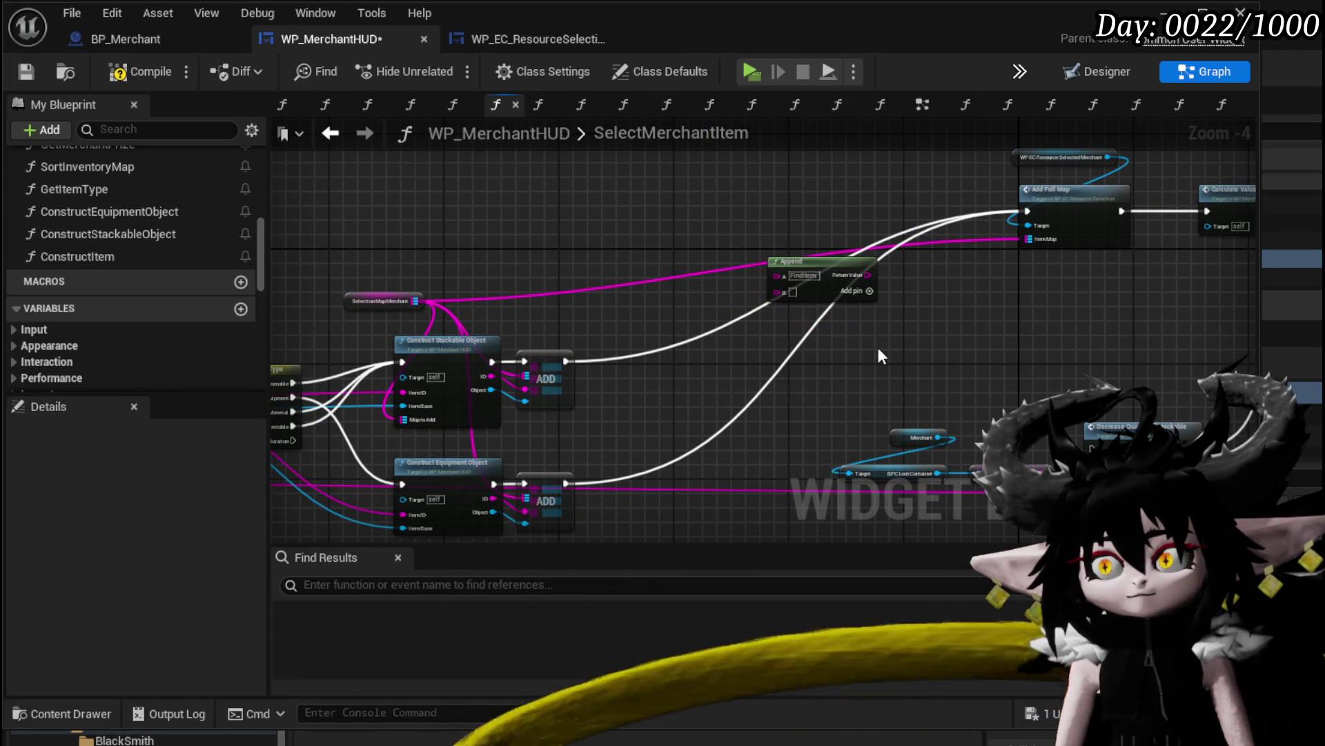
pyautogui.moveTo(678, 359); pyautogui.dragTo(897, 272)
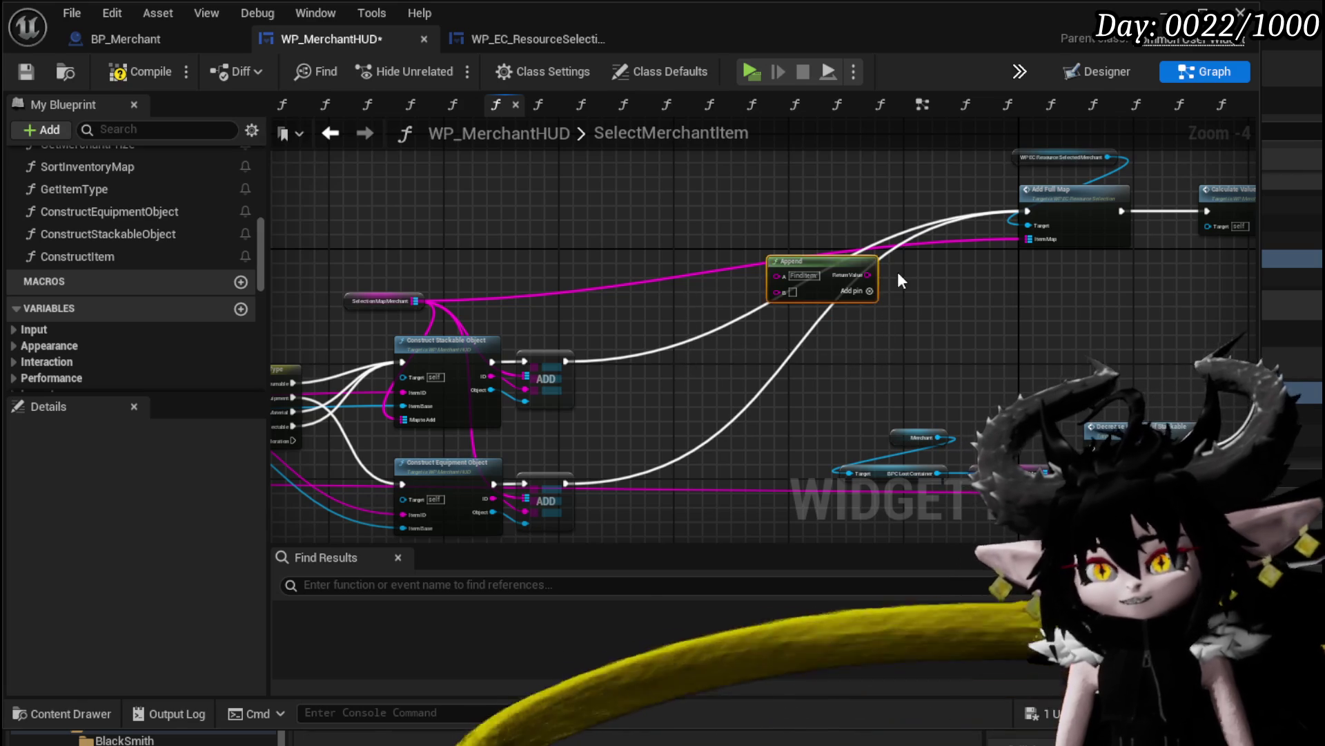
pyautogui.press('Delete')
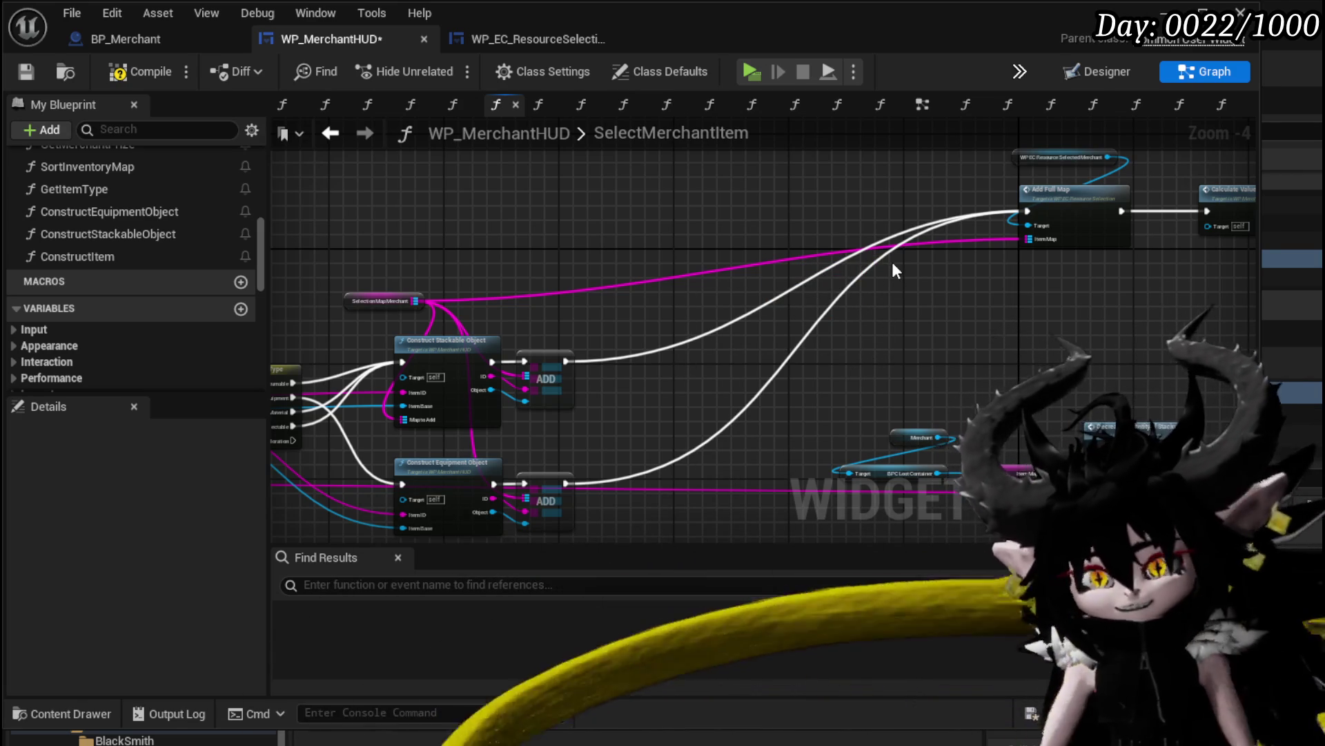
# Shift the middle node group left and down and line Hide Tool Tipp up after Update Merchant Box
pyautogui.moveTo(776, 359); pyautogui.dragTo(563, 371)
pyautogui.scroll(-2, 632, 372)
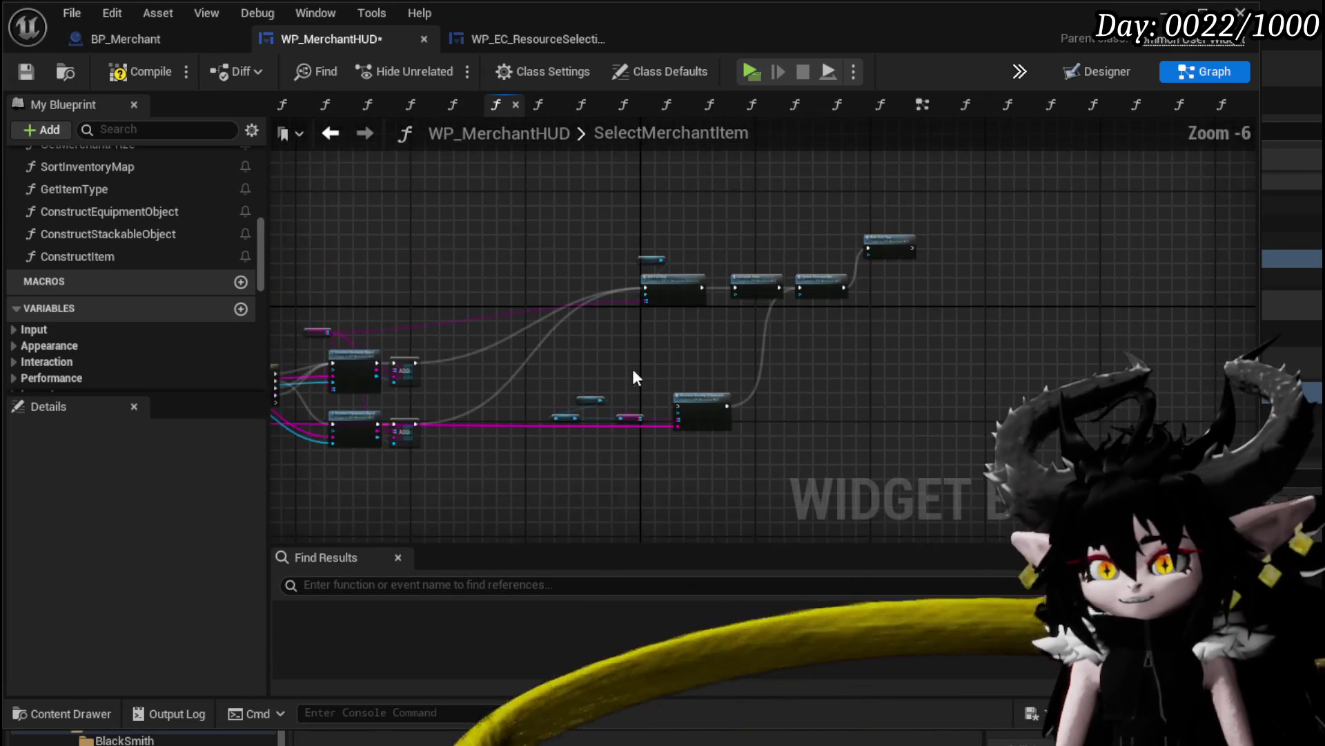
pyautogui.moveTo(545, 473); pyautogui.dragTo(985, 201)
pyautogui.moveTo(686, 293); pyautogui.dragTo(508, 399)
pyautogui.scroll(2, 508, 399)
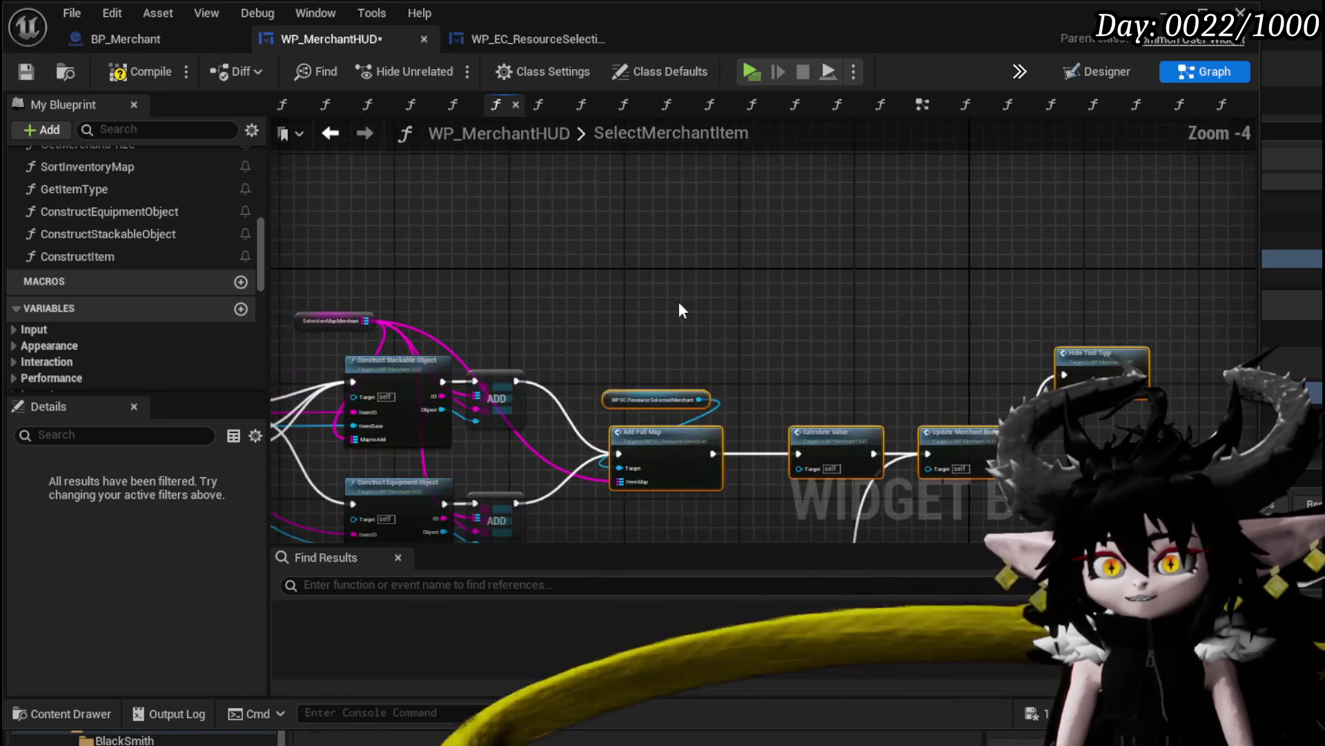
pyautogui.moveTo(680, 304); pyautogui.dragTo(694, 235)
pyautogui.scroll(2, 744, 462)
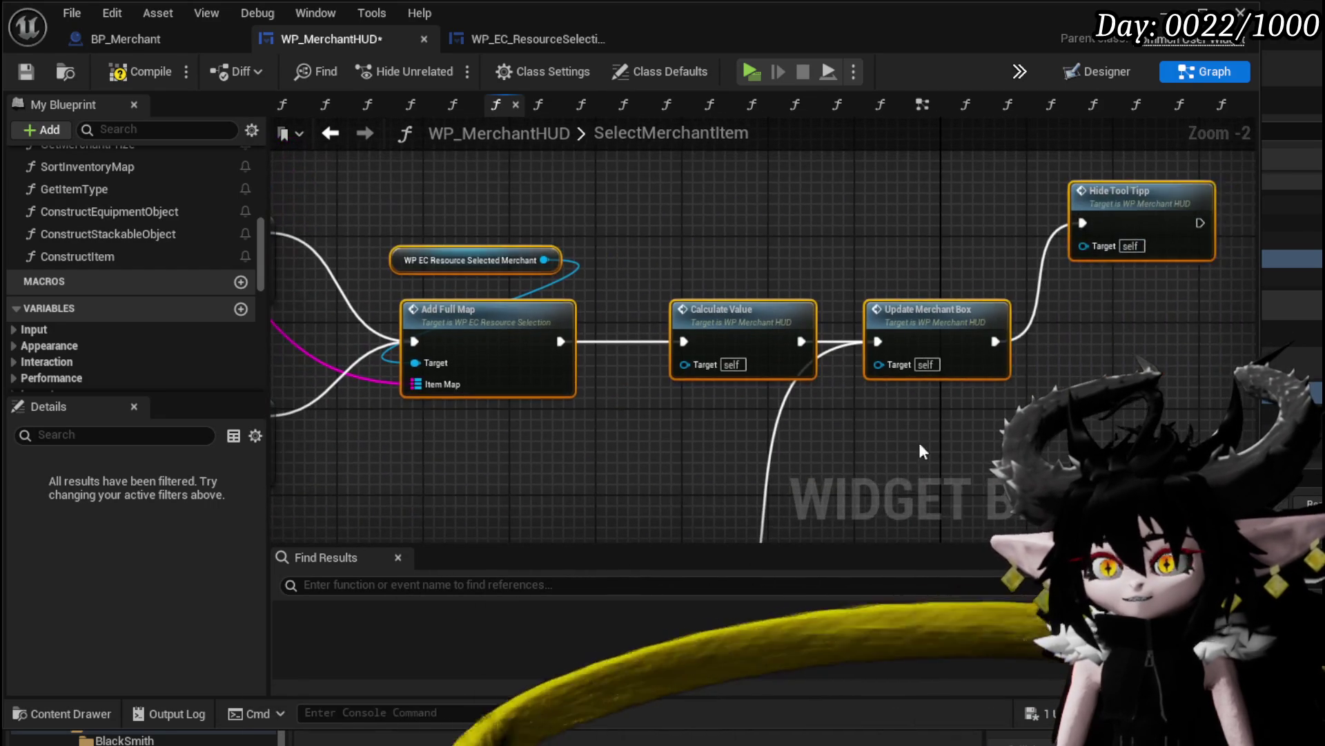
pyautogui.moveTo(1081, 242)
pyautogui.mouseDown()
pyautogui.moveTo(1059, 347)
pyautogui.moveTo(1059, 326)
pyautogui.mouseUp()
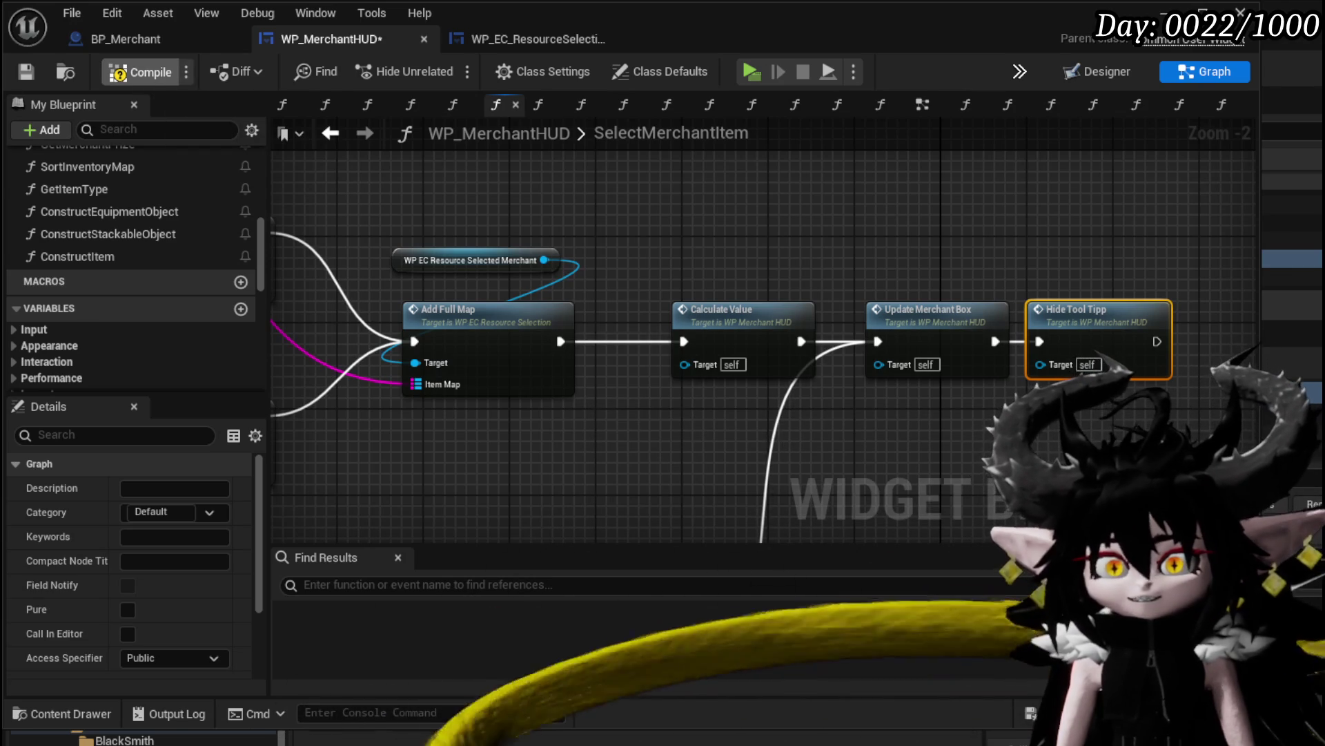
# Compile and save WP_MerchantHUD, then move the Selection Map Merchant variable and GET node left
pyautogui.click(19, 78)
pyautogui.moveTo(464, 452); pyautogui.dragTo(871, 423)
pyautogui.rightClick(795, 413)
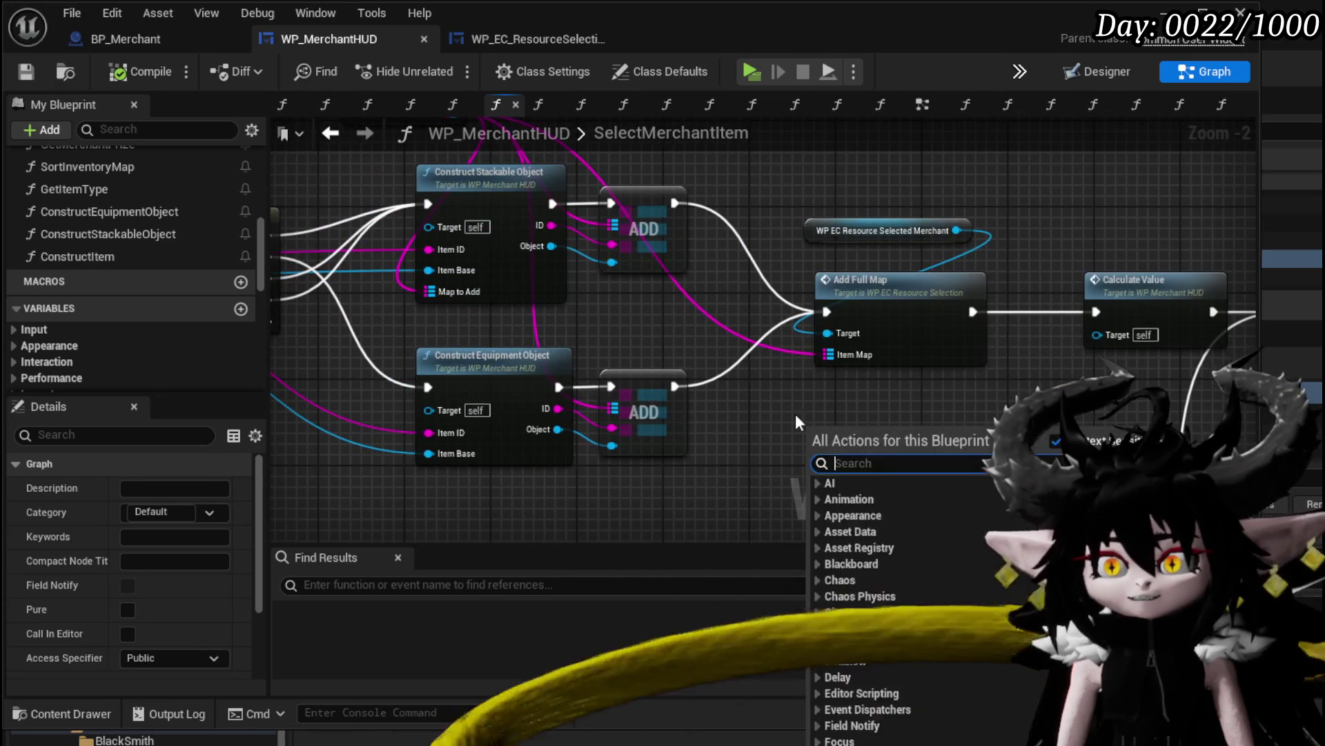
pyautogui.moveTo(379, 114)
pyautogui.mouseDown()
pyautogui.moveTo(553, 242)
pyautogui.moveTo(420, 255)
pyautogui.moveTo(402, 283)
pyautogui.moveTo(494, 250)
pyautogui.moveTo(785, 444)
pyautogui.moveTo(884, 348)
pyautogui.moveTo(930, 384)
pyautogui.mouseUp()
pyautogui.moveTo(675, 345)
pyautogui.mouseDown()
pyautogui.moveTo(577, 324)
pyautogui.moveTo(596, 387)
pyautogui.mouseUp()
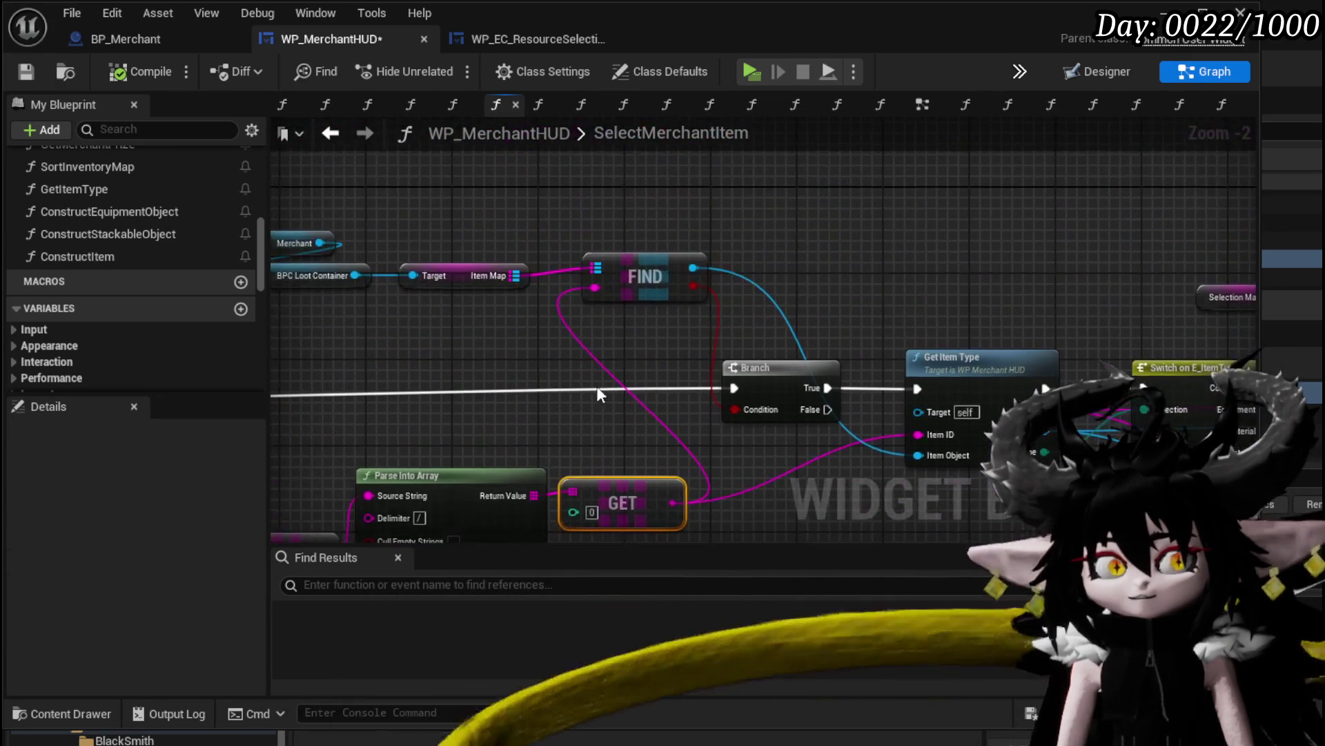
# Review the FIND, Branch, Decrease Quantity If Stackable and Add Full Map nodes with nothing selected
pyautogui.moveTo(648, 337)
pyautogui.mouseDown()
pyautogui.moveTo(500, 276)
pyautogui.moveTo(677, 278)
pyautogui.moveTo(400, 255)
pyautogui.mouseUp()
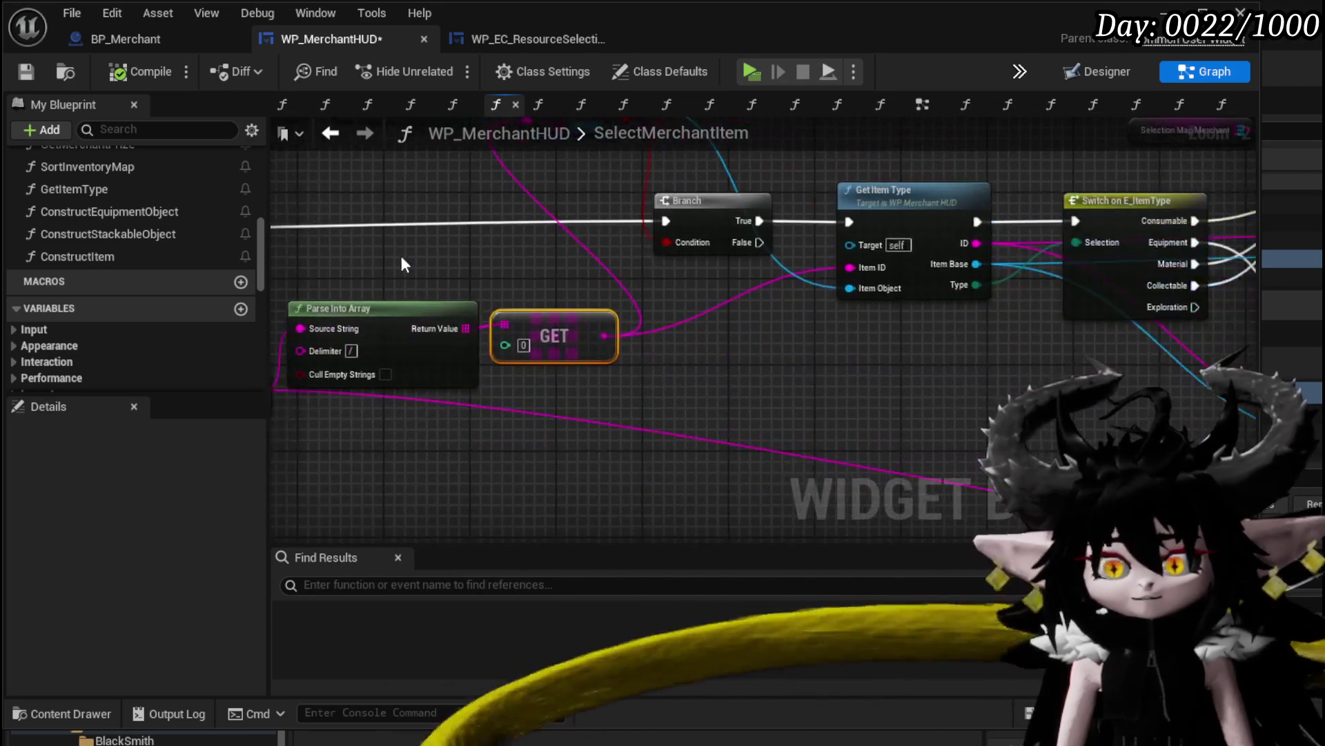
pyautogui.scroll(-3, 817, 357)
pyautogui.moveTo(817, 357)
pyautogui.mouseDown()
pyautogui.moveTo(509, 317)
pyautogui.moveTo(573, 370)
pyautogui.moveTo(813, 435)
pyautogui.moveTo(661, 383)
pyautogui.mouseUp()
pyautogui.scroll(3, 743, 341)
pyautogui.moveTo(742, 341); pyautogui.dragTo(819, 375)
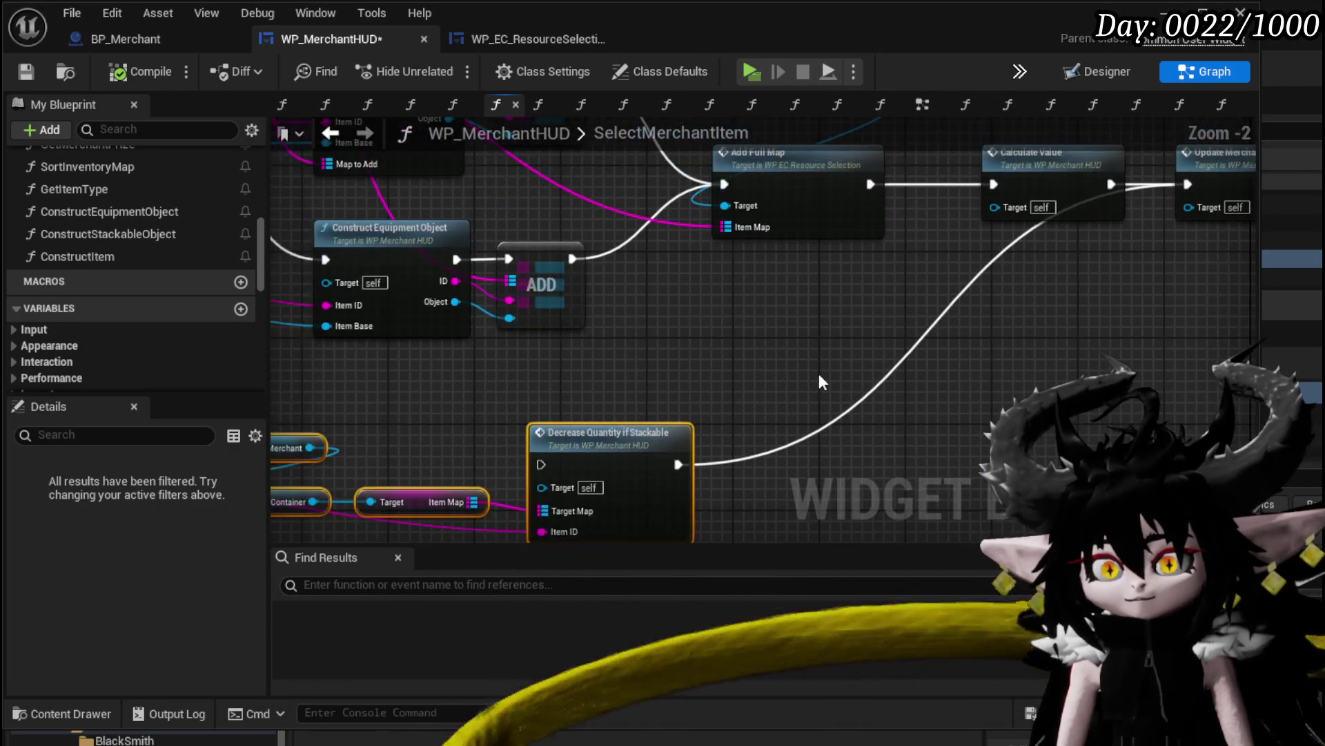
pyautogui.click(818, 374)
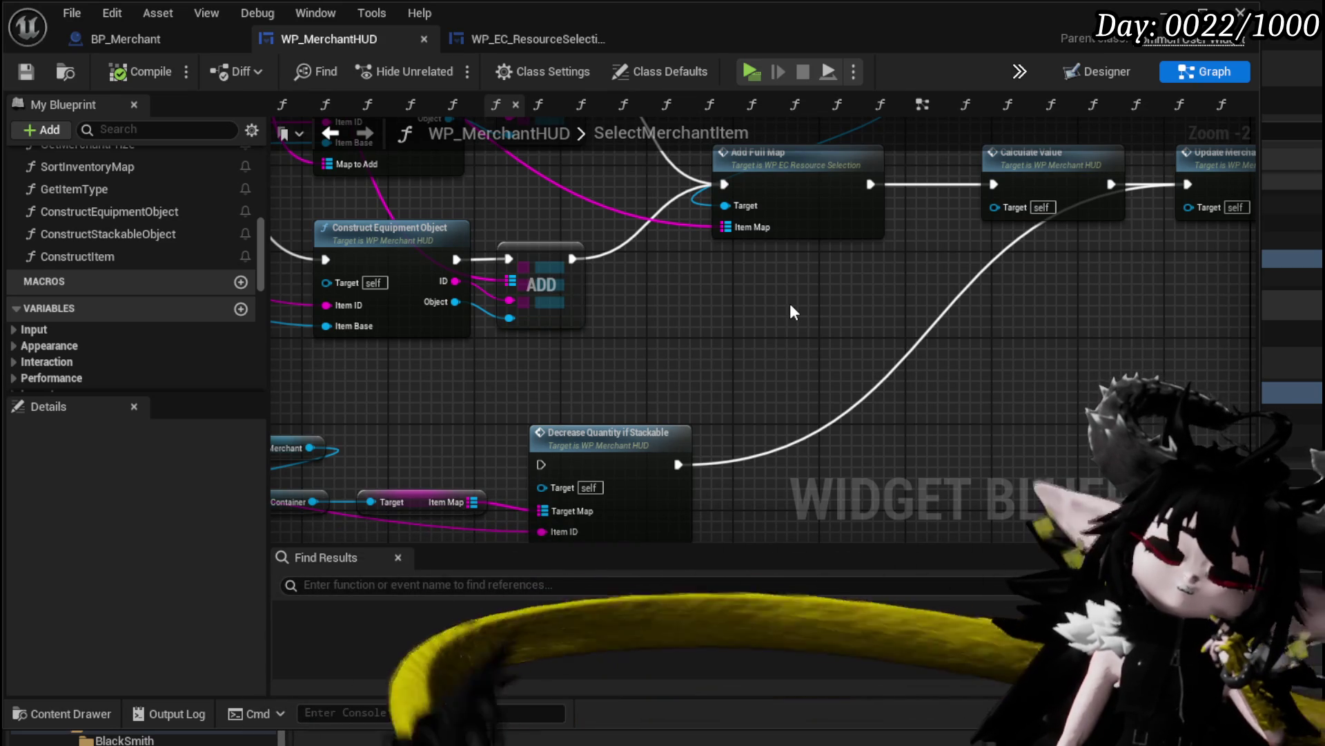
pyautogui.scroll(-1, 790, 304)
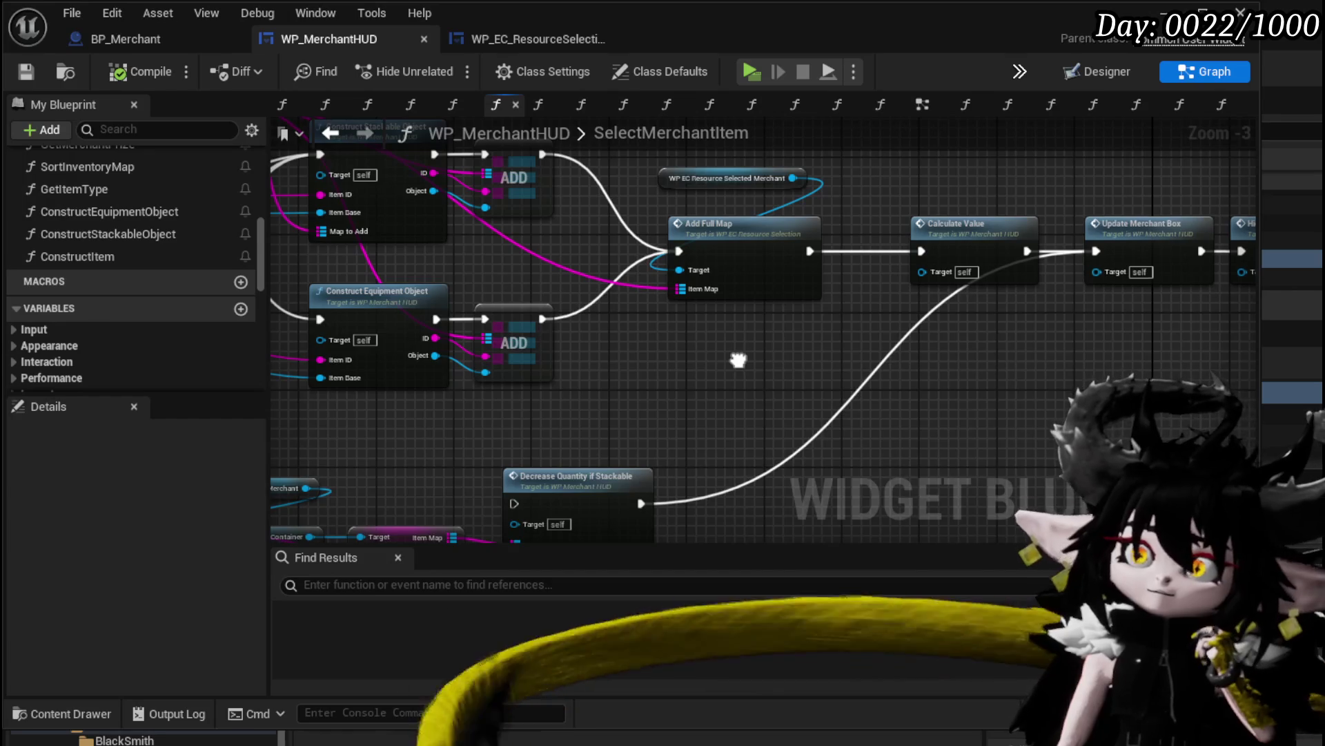
pyautogui.moveTo(738, 359)
pyautogui.mouseDown()
pyautogui.moveTo(854, 418)
pyautogui.moveTo(960, 424)
pyautogui.moveTo(960, 442)
pyautogui.mouseUp()
pyautogui.scroll(-10, 186, 256)
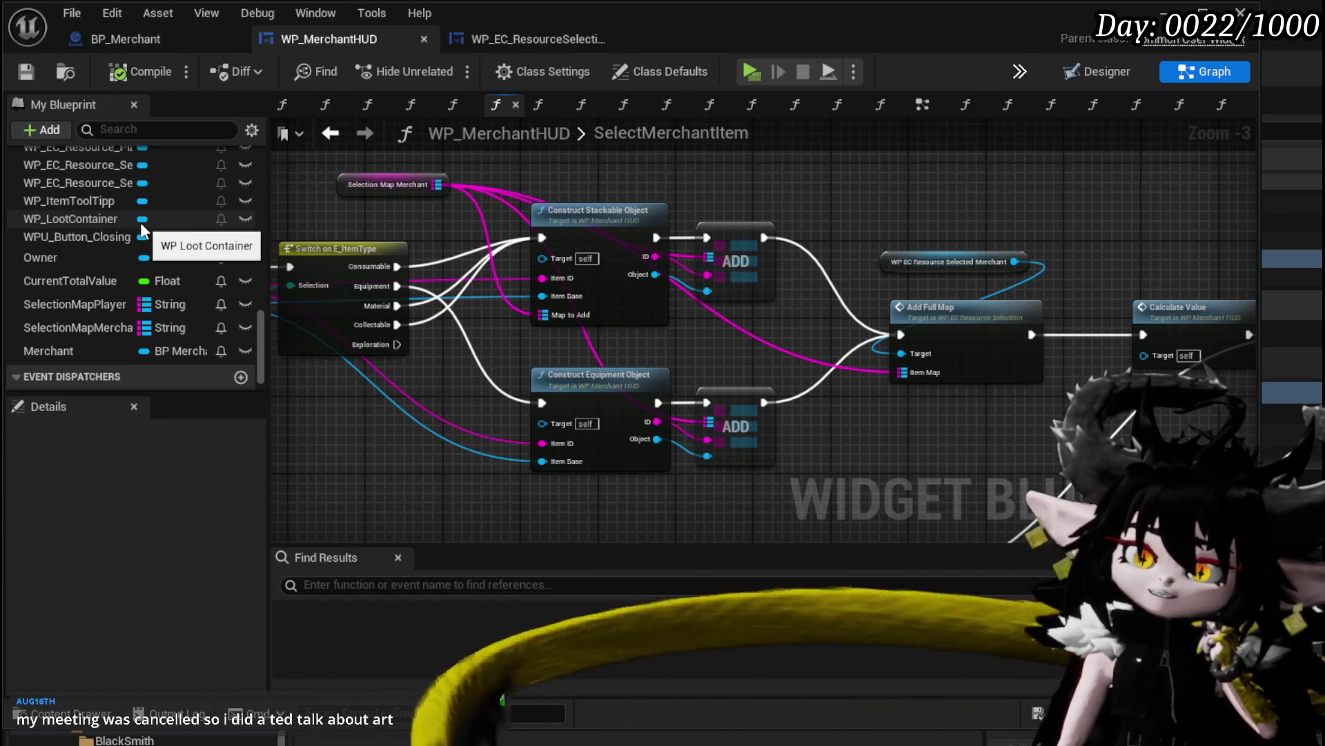
pyautogui.scroll(10, 141, 226)
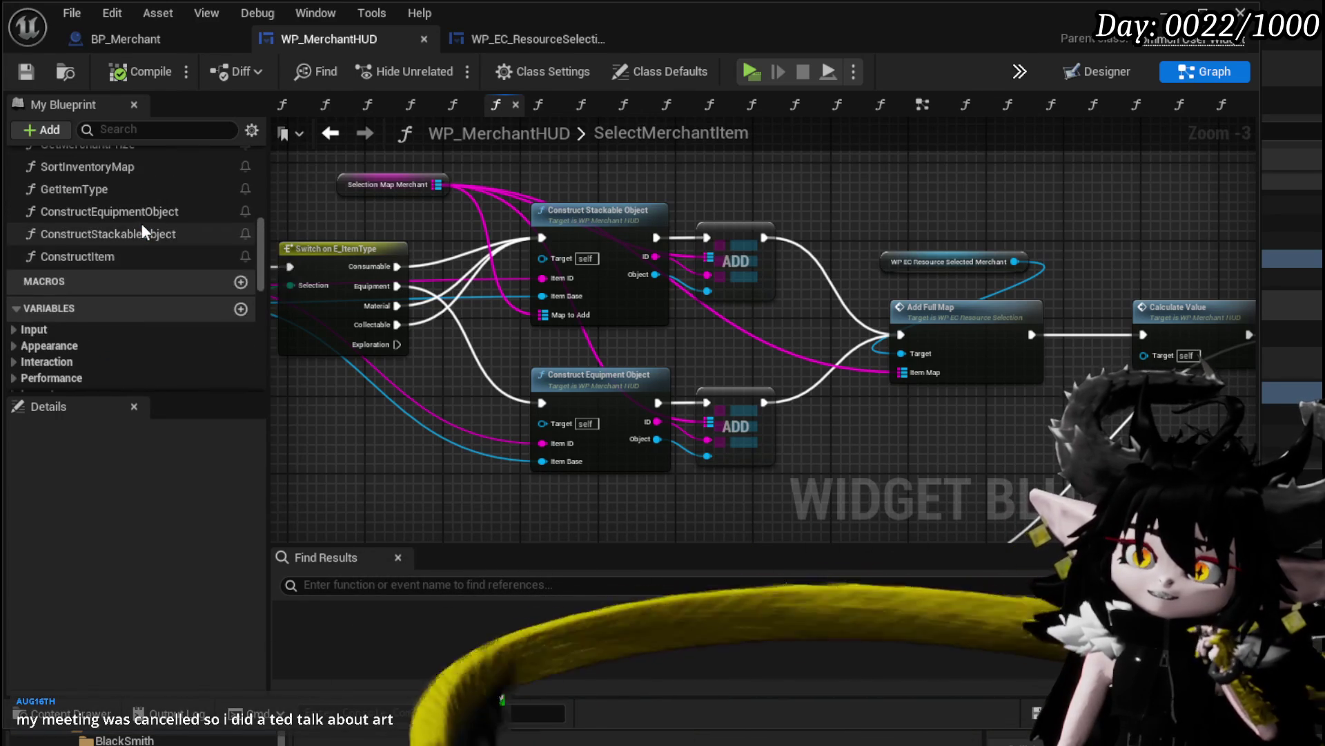
pyautogui.scroll(3, 114, 231)
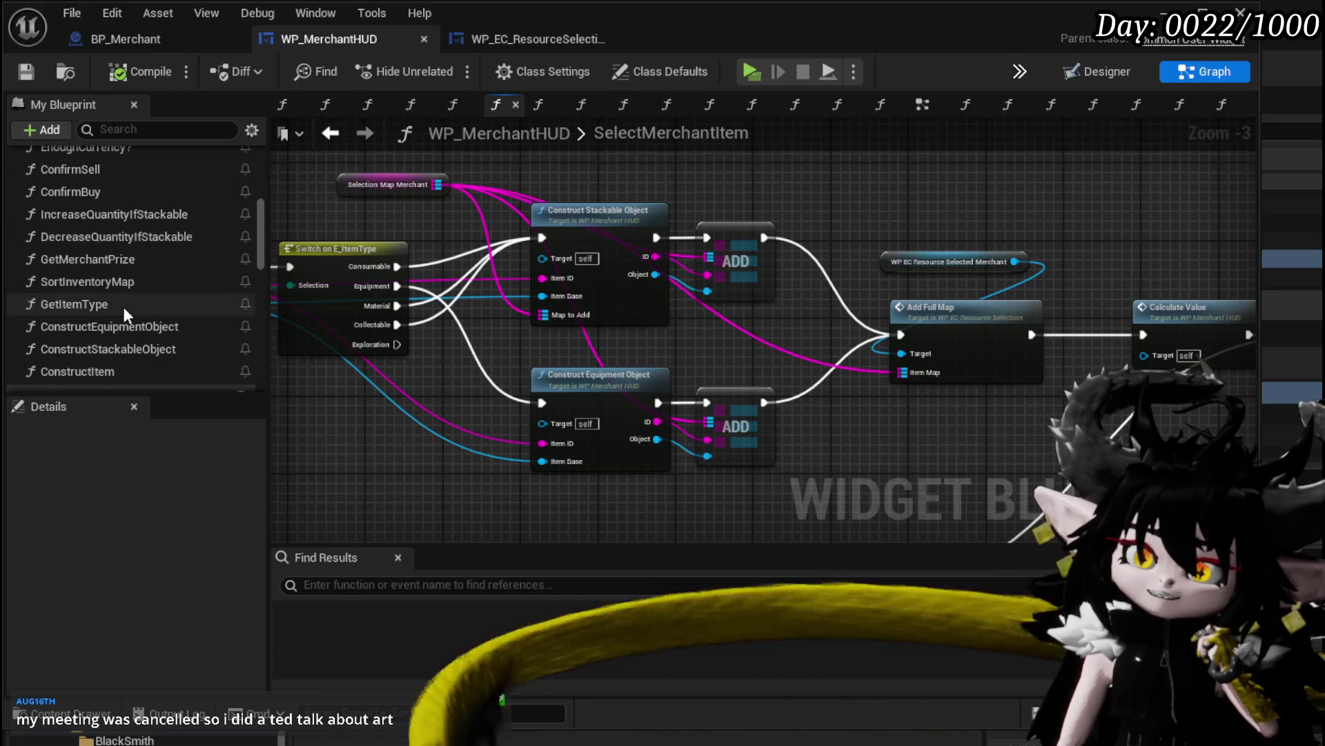
pyautogui.scroll(7, 122, 303)
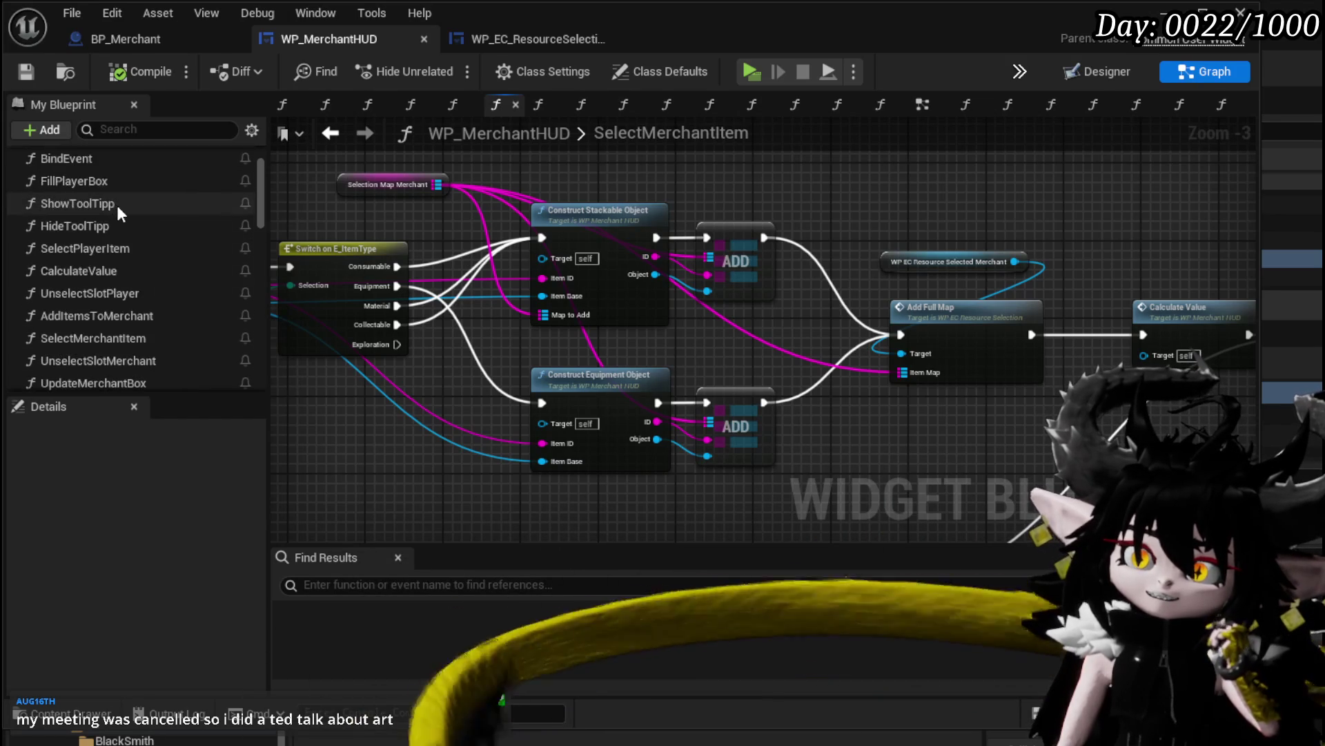
pyautogui.scroll(2, 118, 205)
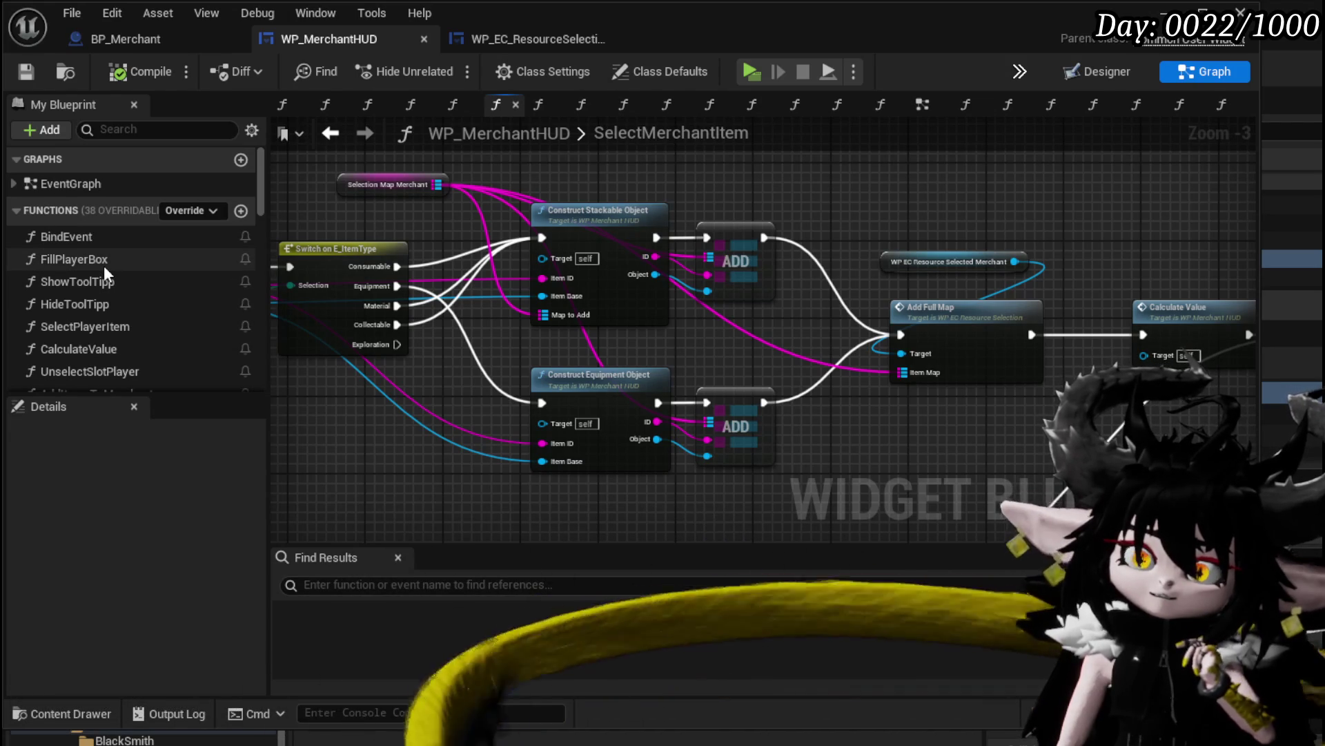
pyautogui.scroll(-2, 103, 267)
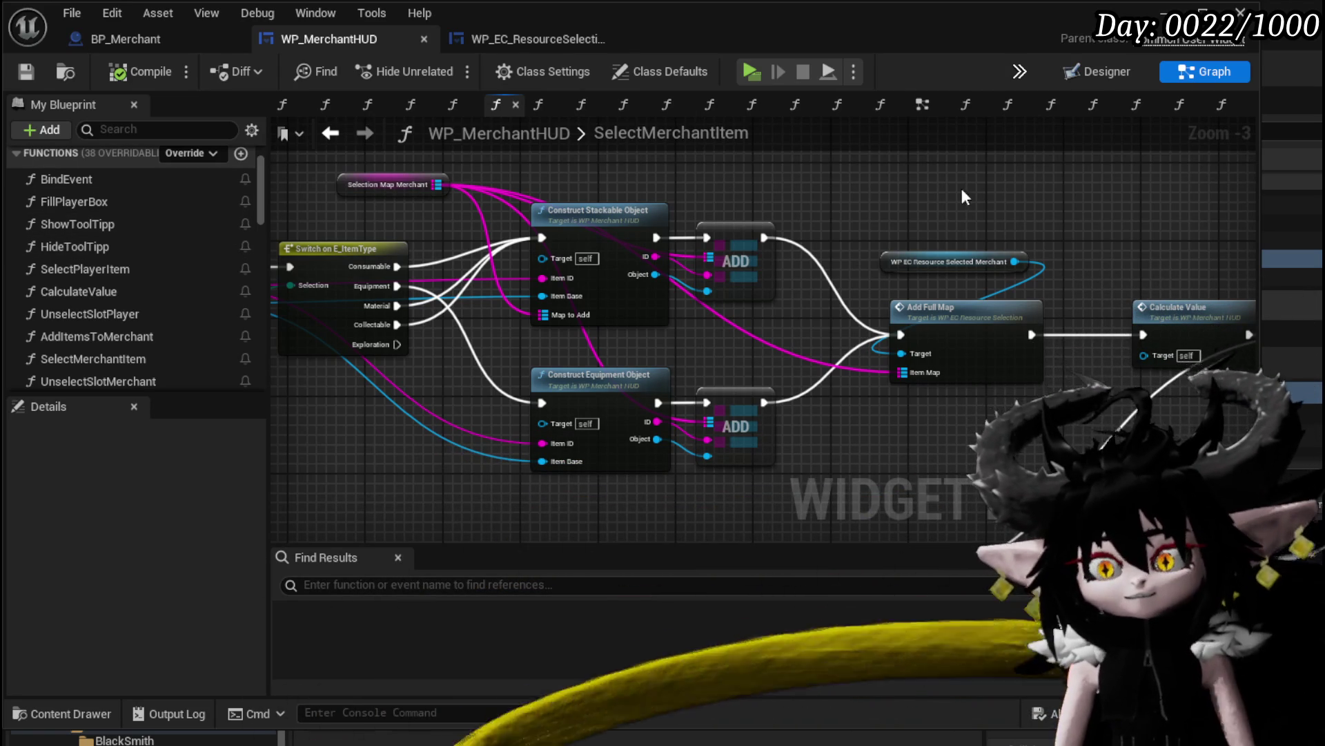
pyautogui.moveTo(965, 198)
pyautogui.mouseDown()
pyautogui.moveTo(665, 227)
pyautogui.moveTo(779, 228)
pyautogui.mouseUp()
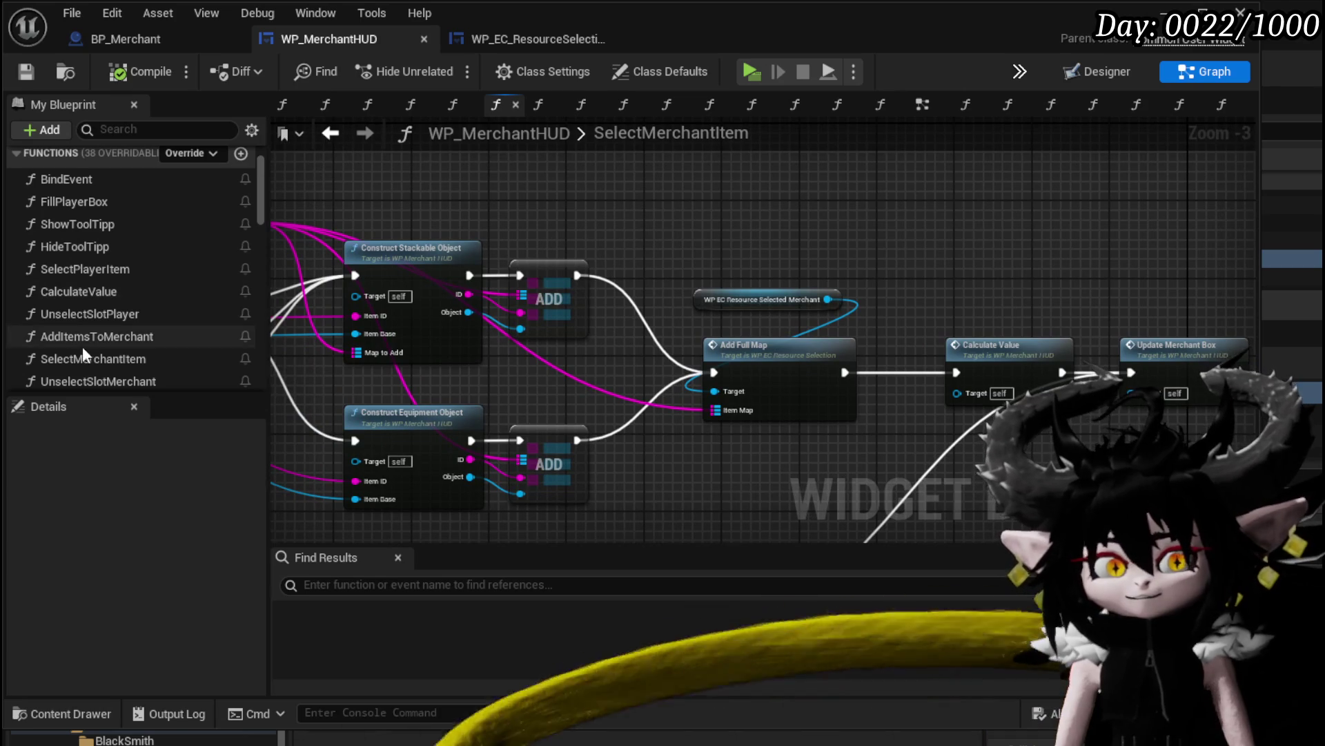
pyautogui.scroll(-2, 187, 285)
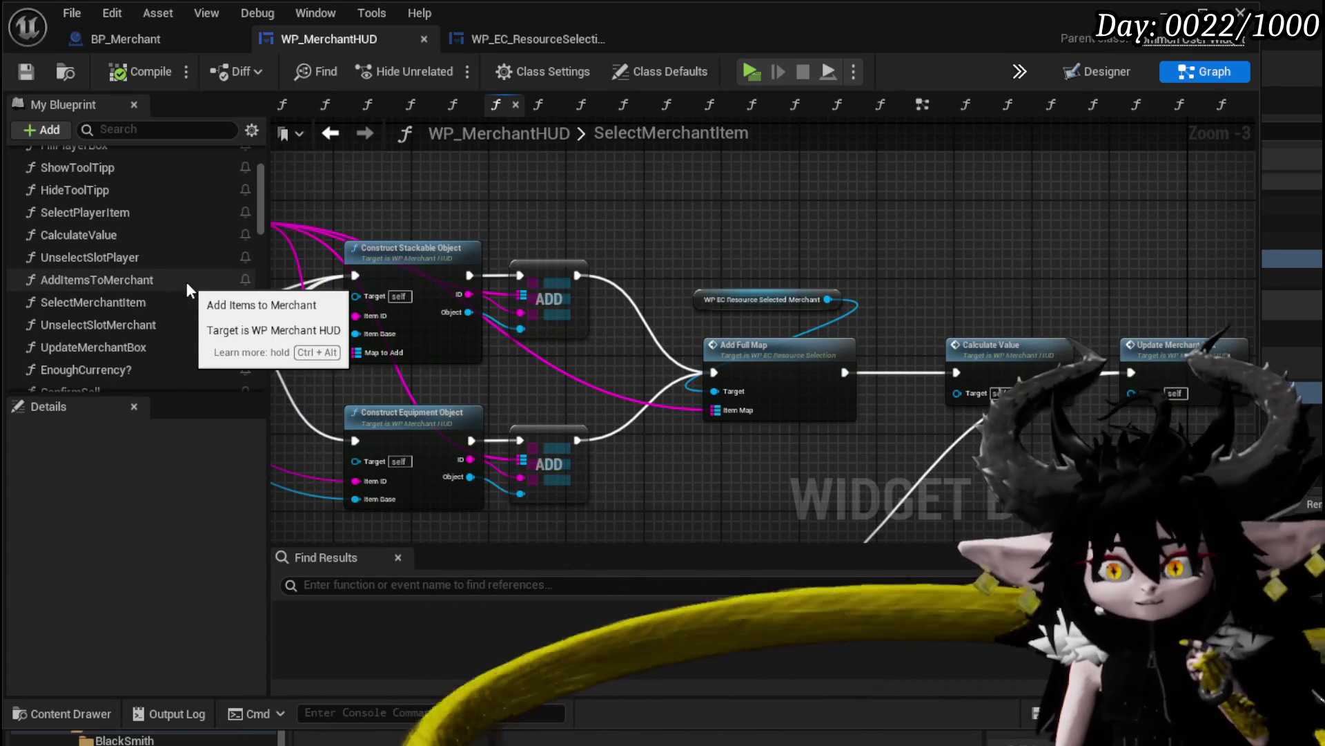
pyautogui.scroll(-3, 186, 282)
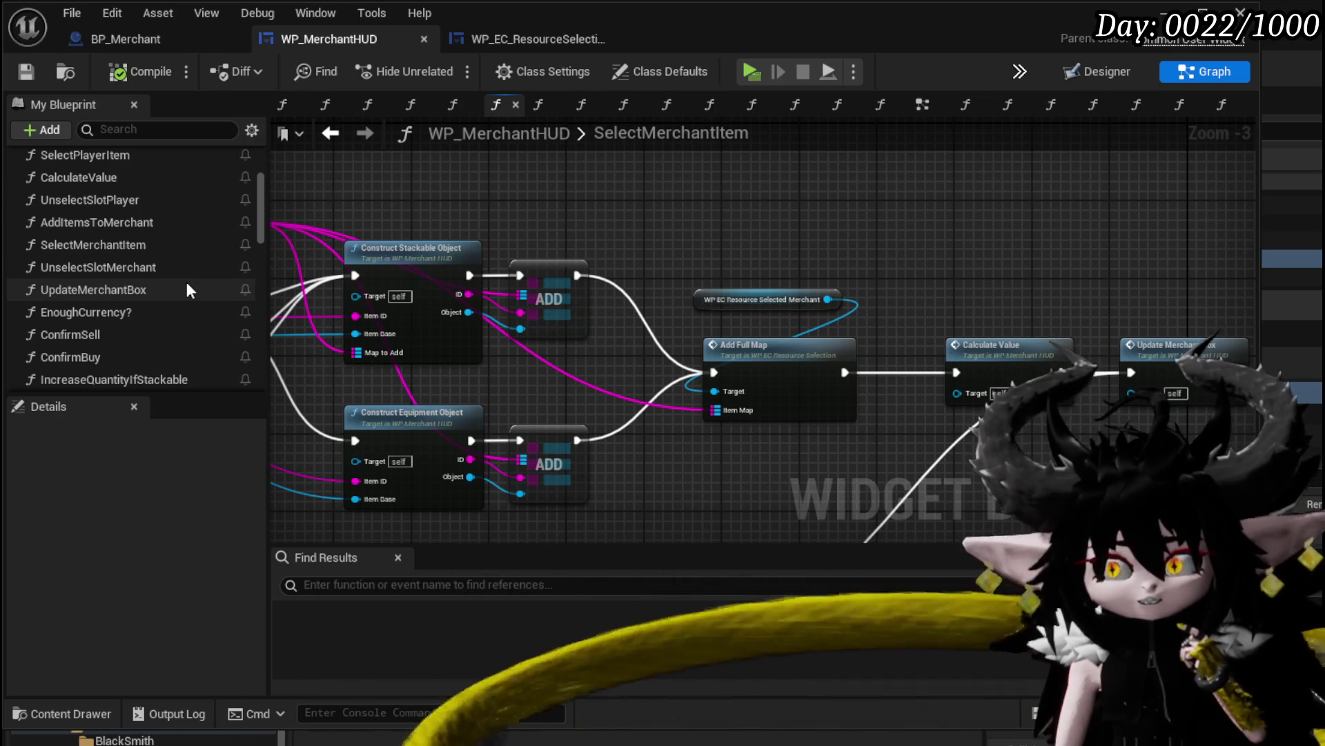
pyautogui.moveTo(697, 228)
pyautogui.mouseDown()
pyautogui.moveTo(437, 230)
pyautogui.moveTo(903, 235)
pyautogui.moveTo(741, 230)
pyautogui.mouseUp()
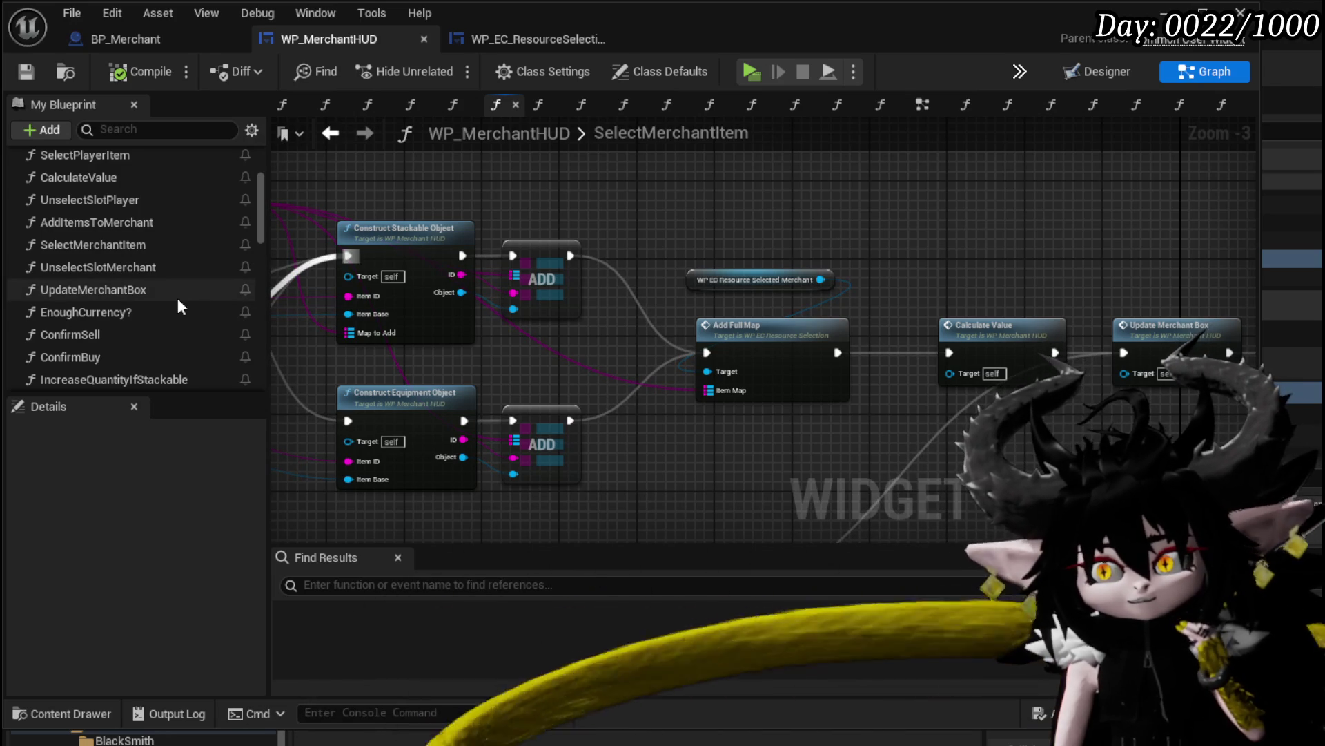
pyautogui.moveTo(798, 241); pyautogui.dragTo(885, 232)
pyautogui.moveTo(953, 407); pyautogui.dragTo(719, 235)
pyautogui.click(719, 235)
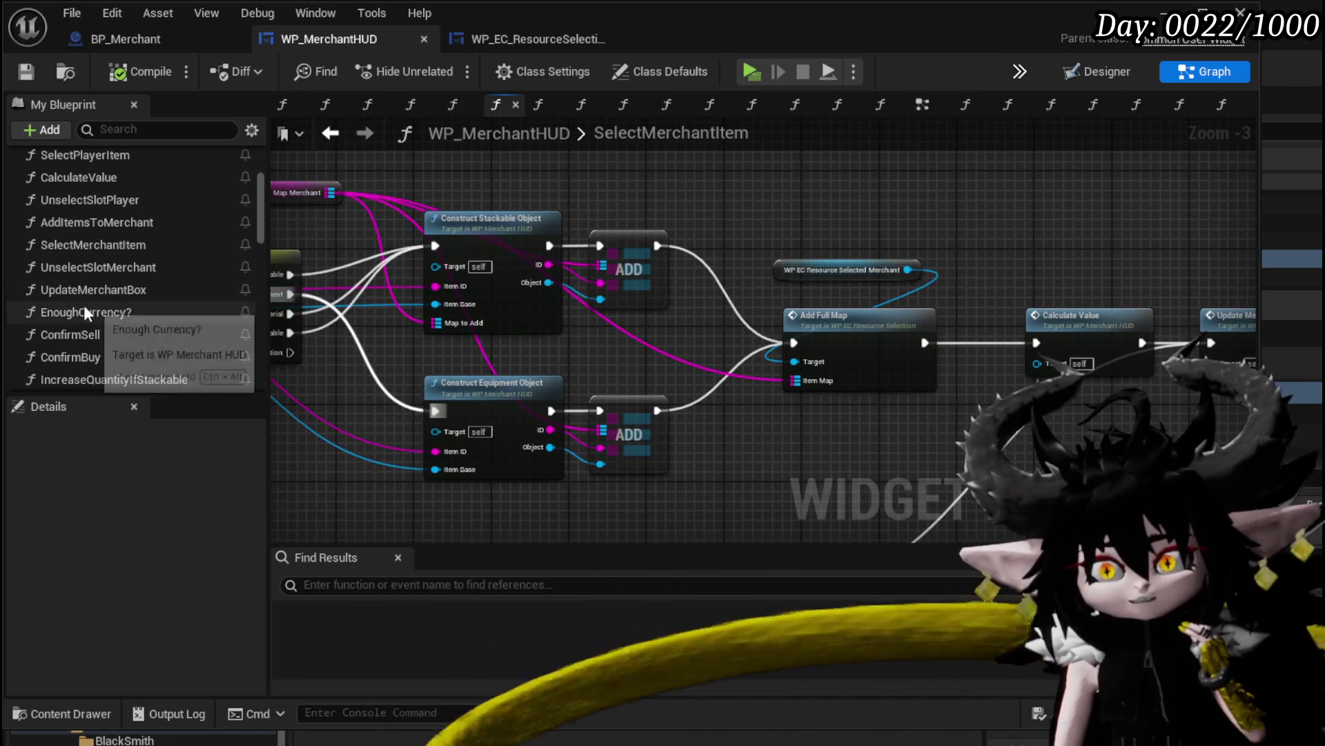
pyautogui.moveTo(809, 235)
pyautogui.mouseDown()
pyautogui.moveTo(612, 234)
pyautogui.moveTo(689, 241)
pyautogui.mouseUp()
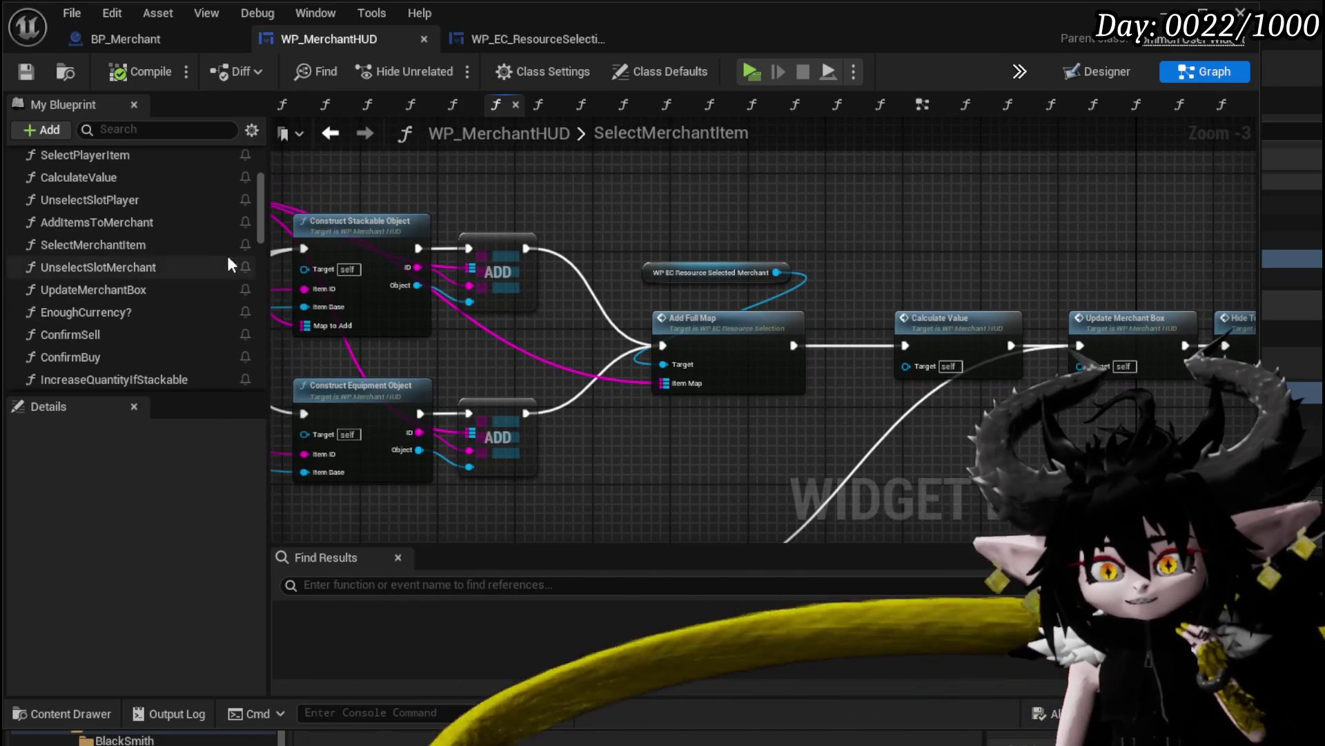
pyautogui.scroll(3, 226, 255)
pyautogui.scroll(-2, 226, 255)
# Add a Merchant getter with Loot Container and Item Map nodes to the function graph
pyautogui.scroll(-10, 227, 257)
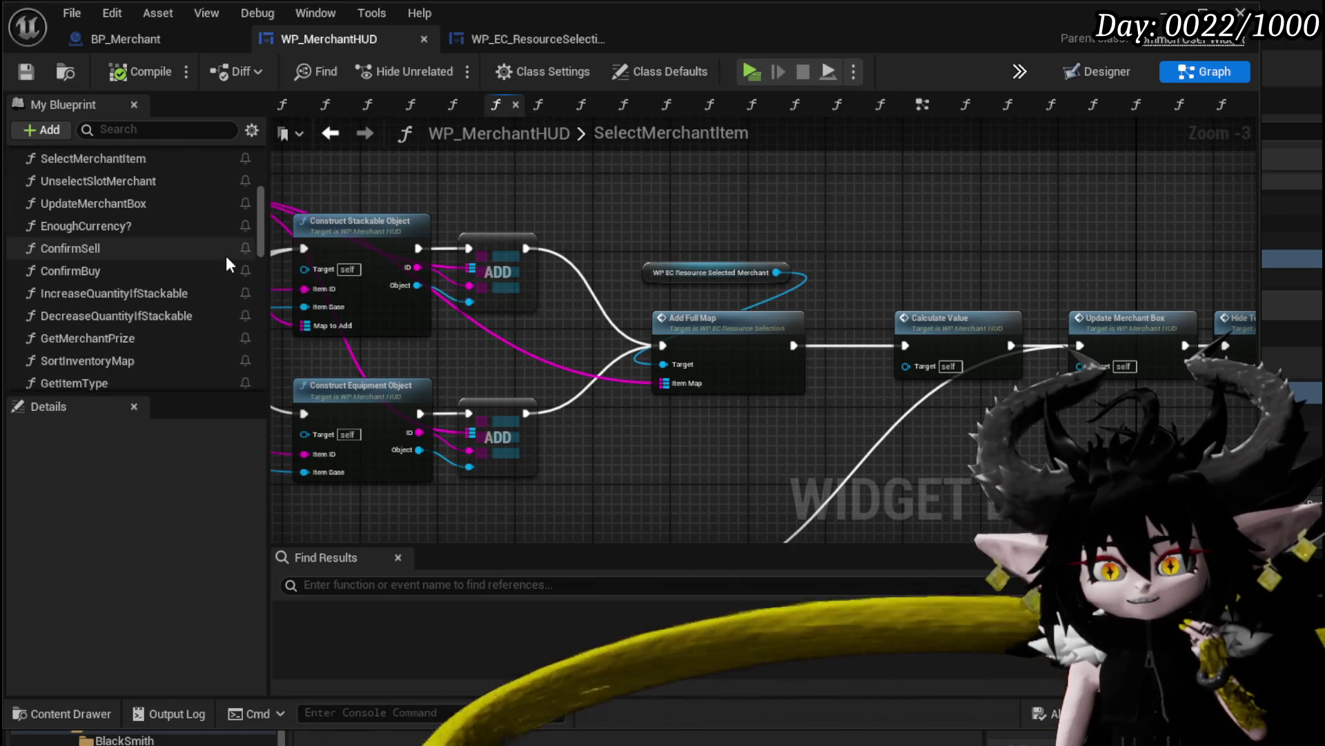
pyautogui.scroll(-5, 225, 255)
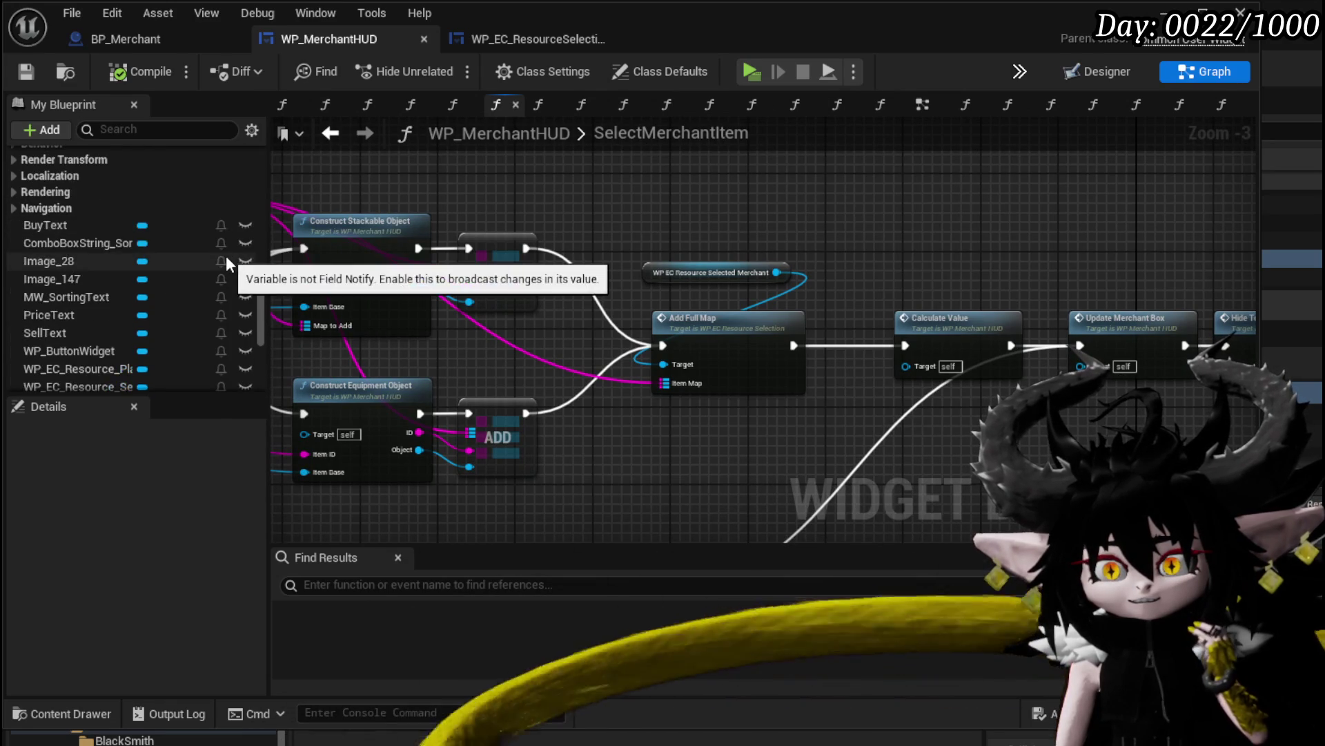
pyautogui.scroll(-3, 226, 255)
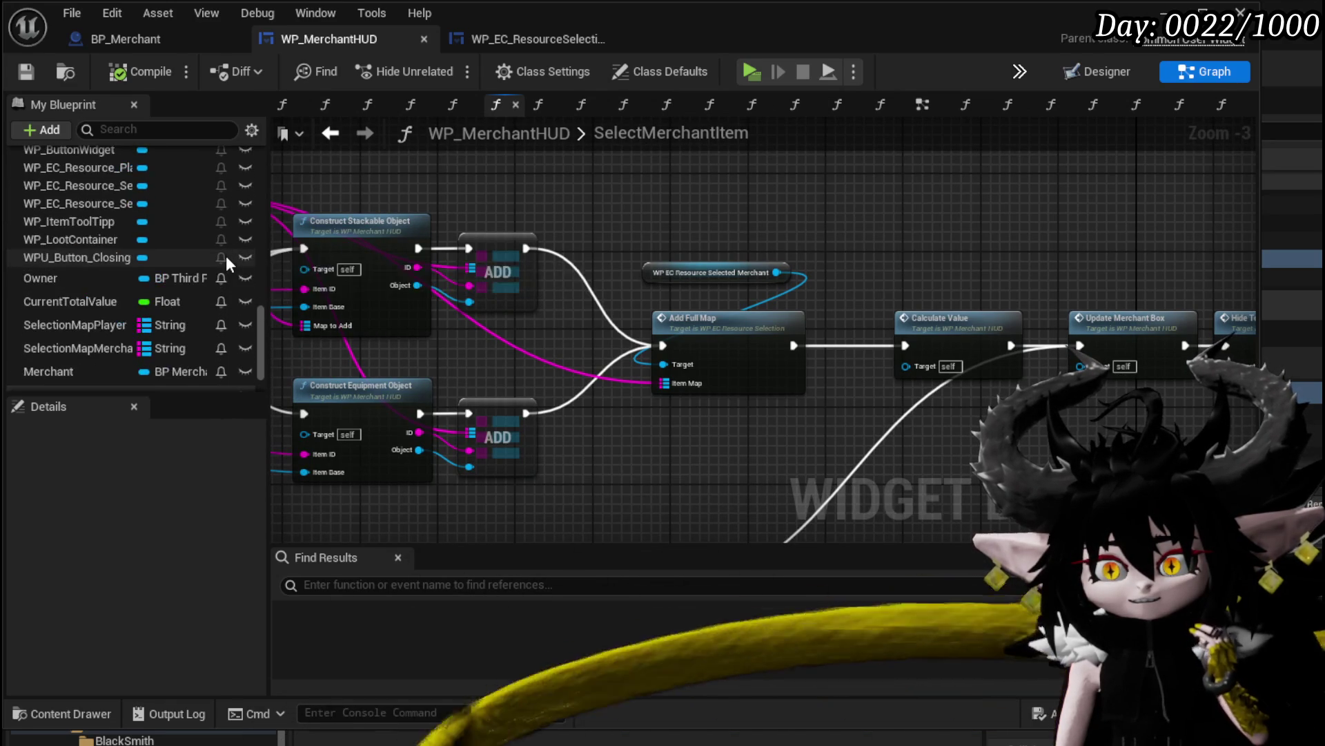
pyautogui.moveTo(56, 370)
pyautogui.mouseDown()
pyautogui.moveTo(600, 230)
pyautogui.moveTo(610, 198)
pyautogui.mouseUp()
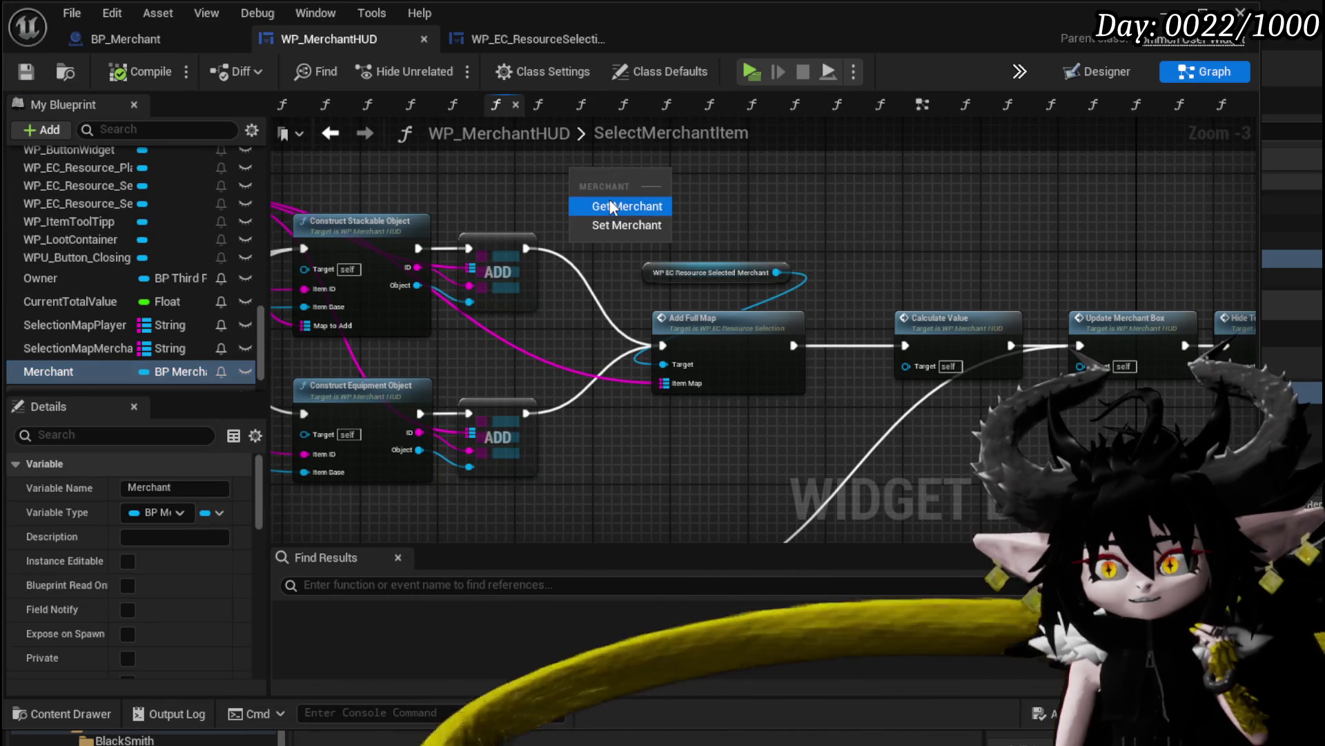
pyautogui.moveTo(403, 193)
pyautogui.mouseDown()
pyautogui.moveTo(578, 204)
pyautogui.moveTo(276, 187)
pyautogui.mouseUp()
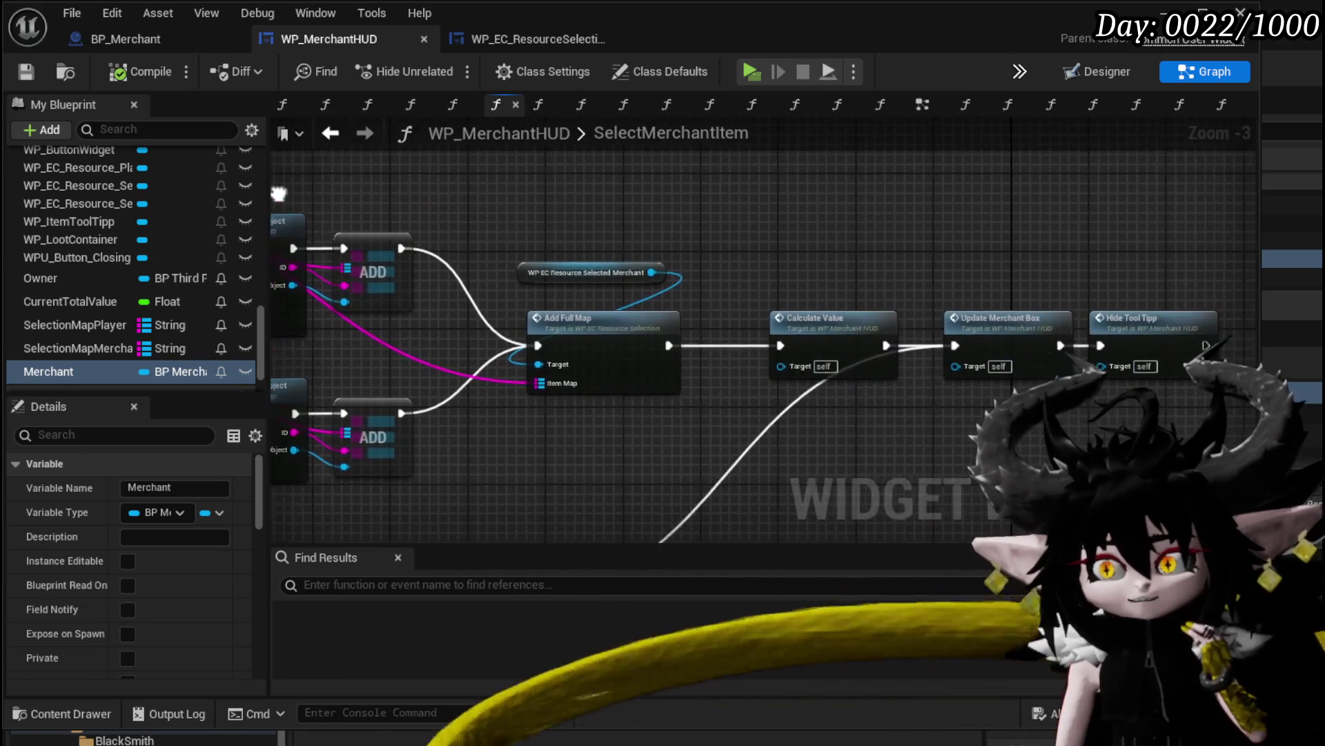
pyautogui.moveTo(570, 218)
pyautogui.mouseDown()
pyautogui.moveTo(604, 101)
pyautogui.moveTo(646, 59)
pyautogui.mouseUp()
pyautogui.moveTo(622, 420)
pyautogui.mouseDown()
pyautogui.moveTo(792, 348)
pyautogui.moveTo(822, 366)
pyautogui.mouseUp()
pyautogui.moveTo(329, 475)
pyautogui.mouseDown()
pyautogui.moveTo(506, 487)
pyautogui.moveTo(690, 359)
pyautogui.moveTo(507, 470)
pyautogui.moveTo(708, 202)
pyautogui.moveTo(507, 196)
pyautogui.mouseUp()
# Add a Remove node from the merchant's Item Map and feed it the item ID
pyautogui.moveTo(750, 258)
pyautogui.mouseDown()
pyautogui.moveTo(705, 300)
pyautogui.moveTo(537, 233)
pyautogui.moveTo(710, 283)
pyautogui.mouseUp()
pyautogui.write('Remove')
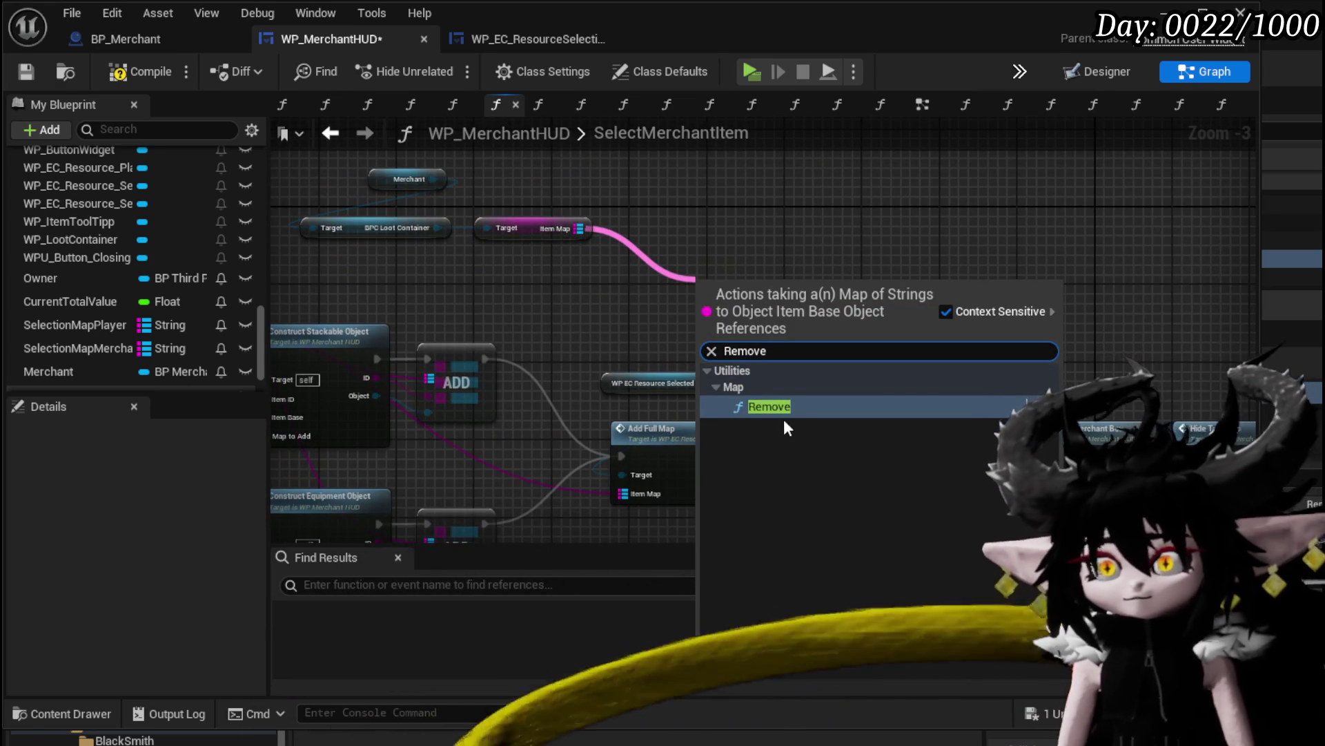
pyautogui.click(772, 407)
pyautogui.moveTo(546, 293); pyautogui.dragTo(752, 238)
pyautogui.moveTo(755, 197)
pyautogui.mouseDown()
pyautogui.moveTo(737, 210)
pyautogui.moveTo(1270, 227)
pyautogui.moveTo(967, 207)
pyautogui.moveTo(705, 214)
pyautogui.moveTo(1041, 231)
pyautogui.mouseUp()
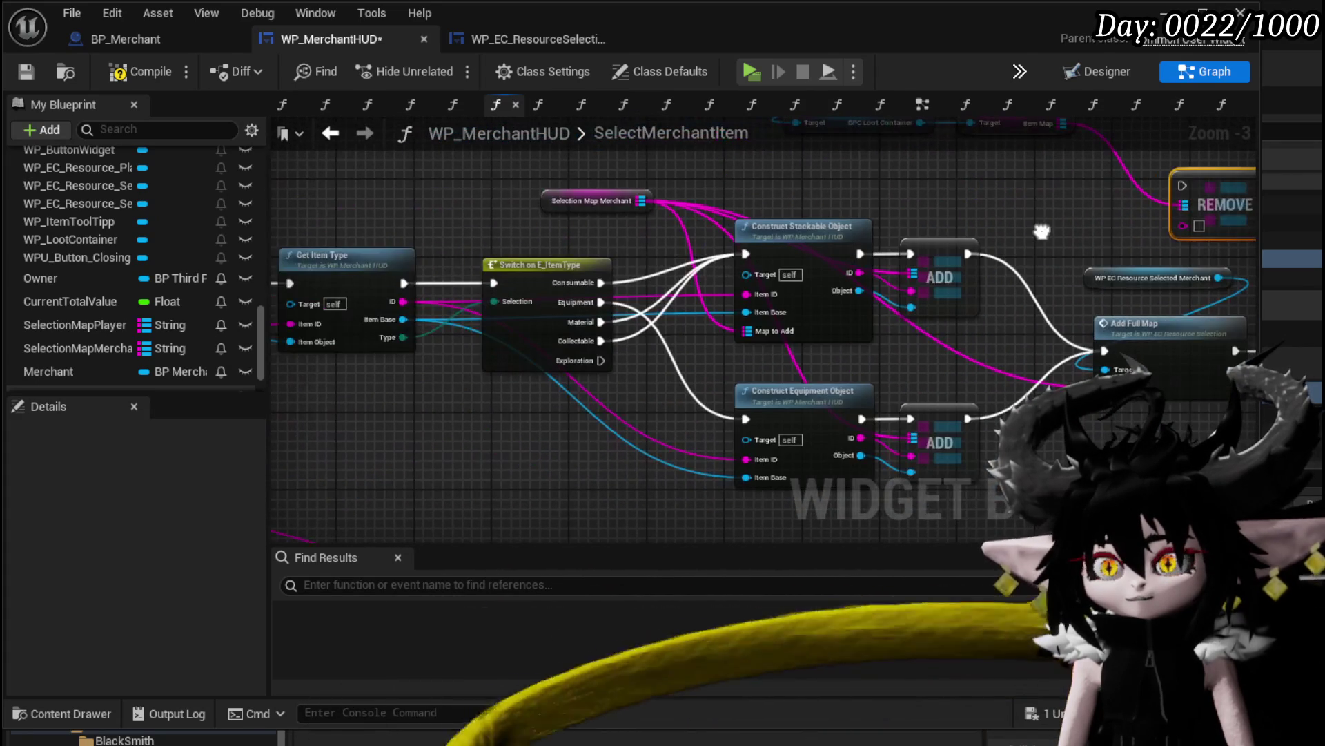
pyautogui.moveTo(402, 302)
pyautogui.mouseDown()
pyautogui.moveTo(1004, 258)
pyautogui.moveTo(1201, 226)
pyautogui.moveTo(1183, 226)
pyautogui.mouseUp()
# Insert Remove into the execution chain between Add Full Map and Calculate Value
pyautogui.moveTo(1102, 238); pyautogui.dragTo(627, 246)
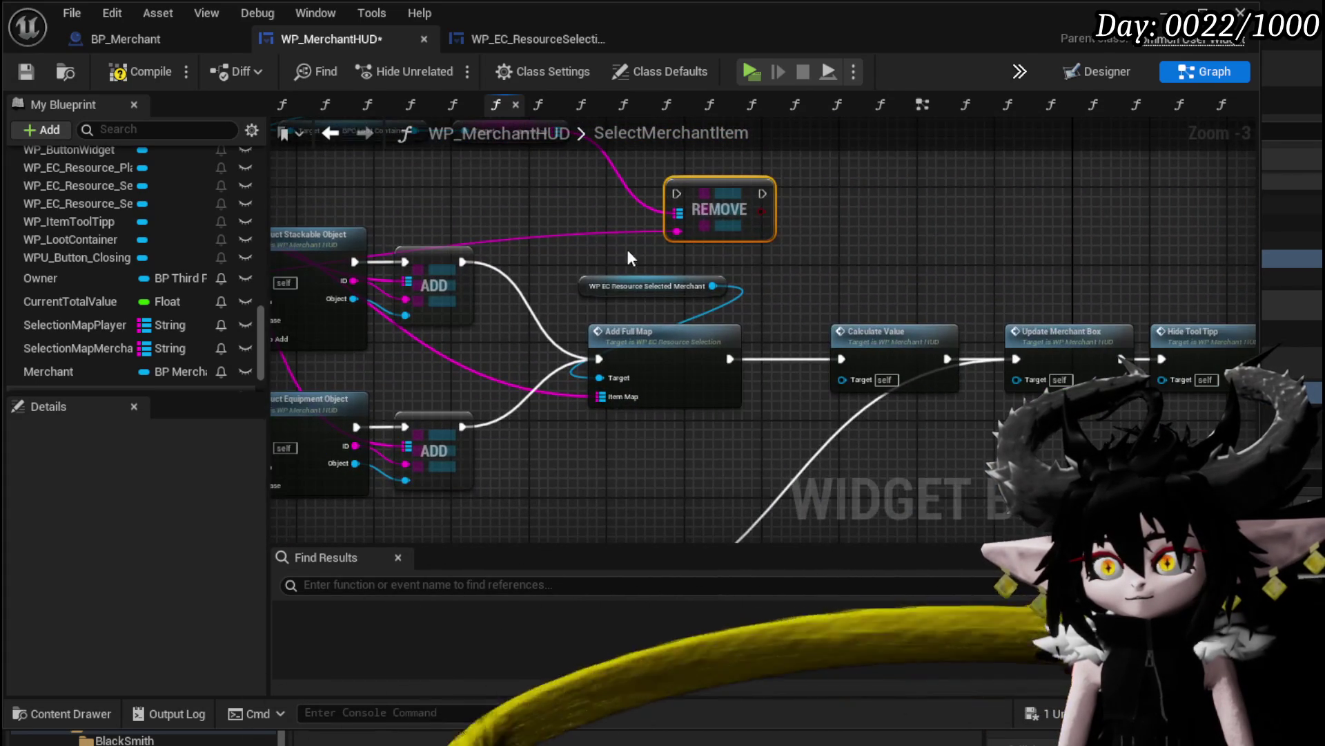
pyautogui.moveTo(829, 280)
pyautogui.mouseDown()
pyautogui.moveTo(590, 256)
pyautogui.moveTo(1101, 366)
pyautogui.mouseUp()
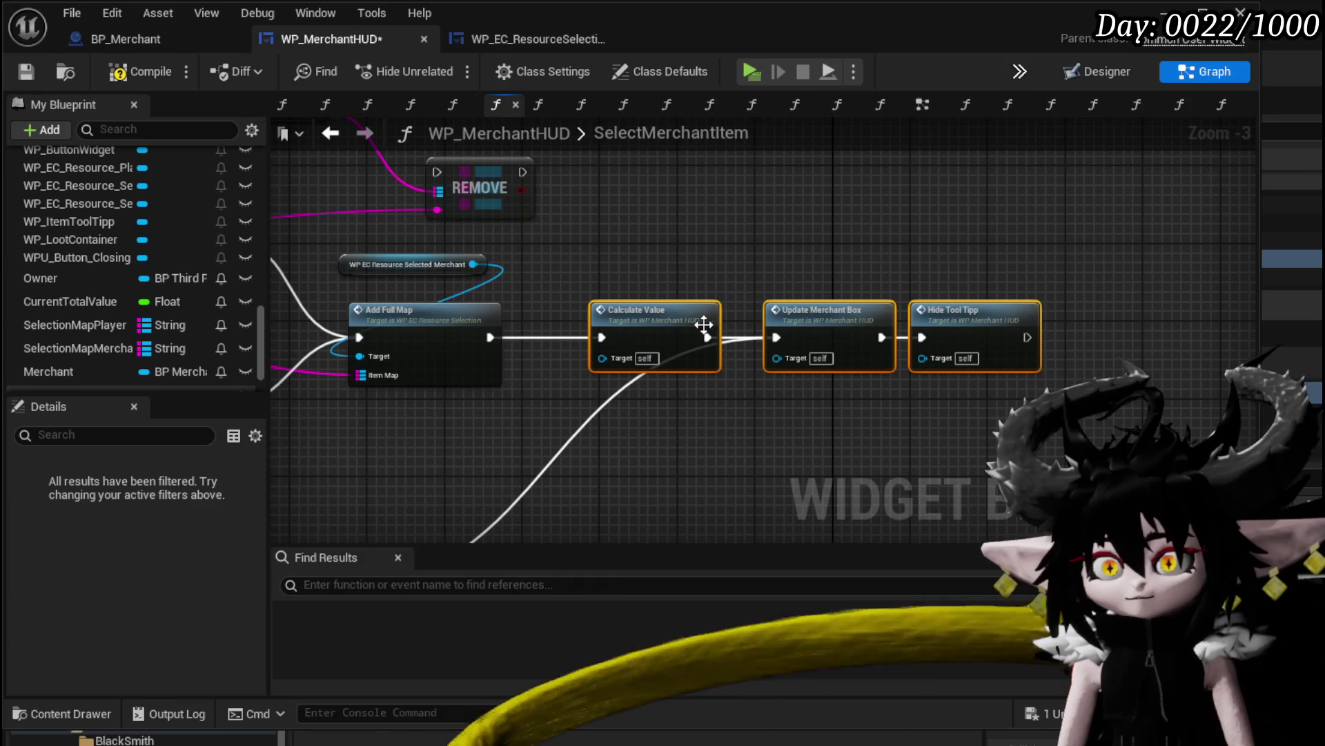
pyautogui.moveTo(702, 334); pyautogui.dragTo(844, 316)
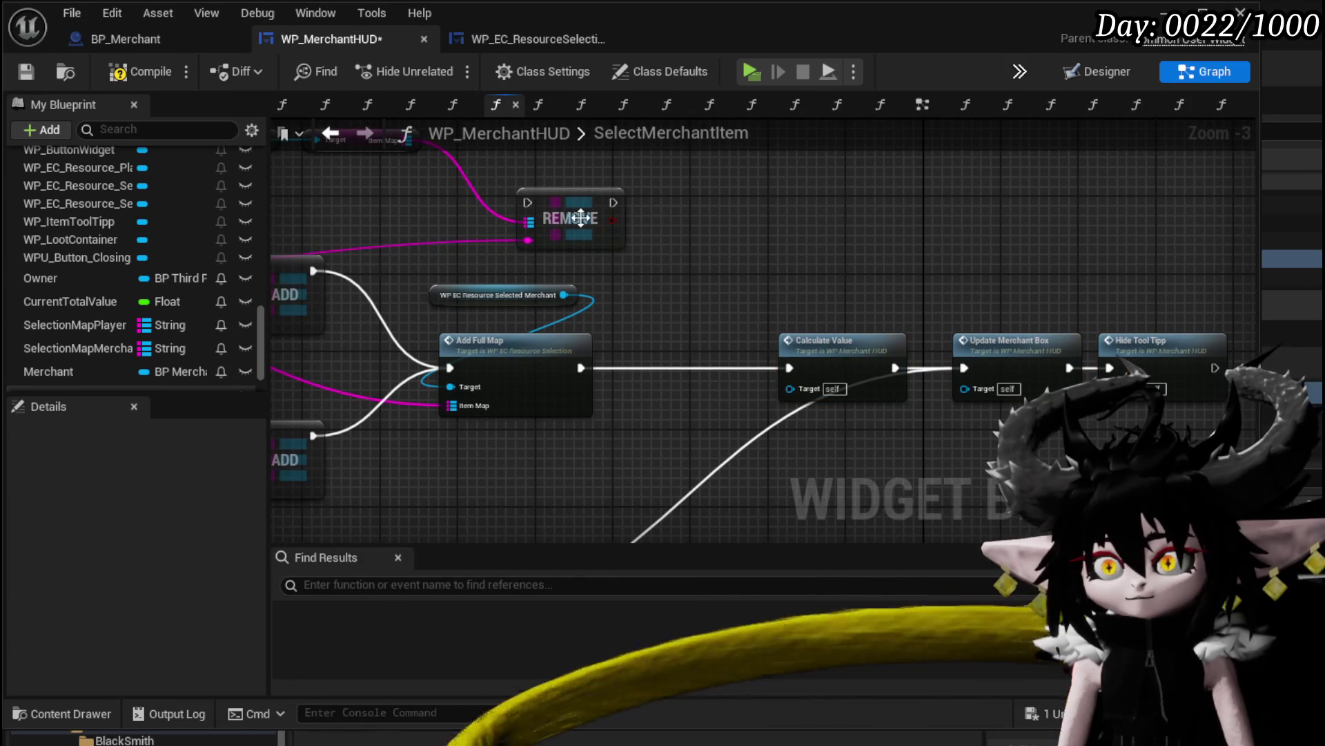
pyautogui.moveTo(586, 223); pyautogui.dragTo(702, 398)
pyautogui.moveTo(578, 369); pyautogui.dragTo(648, 367)
pyautogui.moveTo(728, 366)
pyautogui.mouseDown()
pyautogui.moveTo(805, 366)
pyautogui.moveTo(789, 367)
pyautogui.mouseUp()
pyautogui.click(747, 284)
# Compile and save WP_MerchantHUD and return to the level editor
pyautogui.click(135, 71)
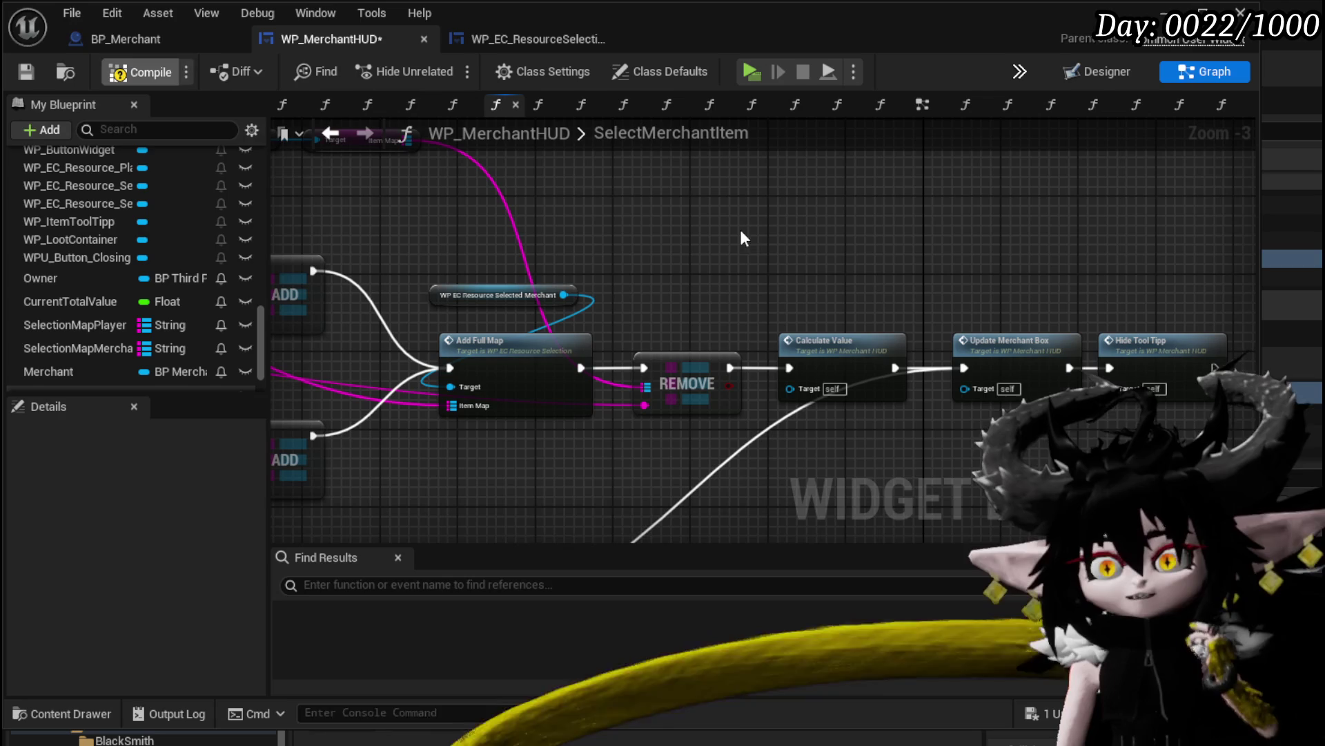
pyautogui.click(25, 71)
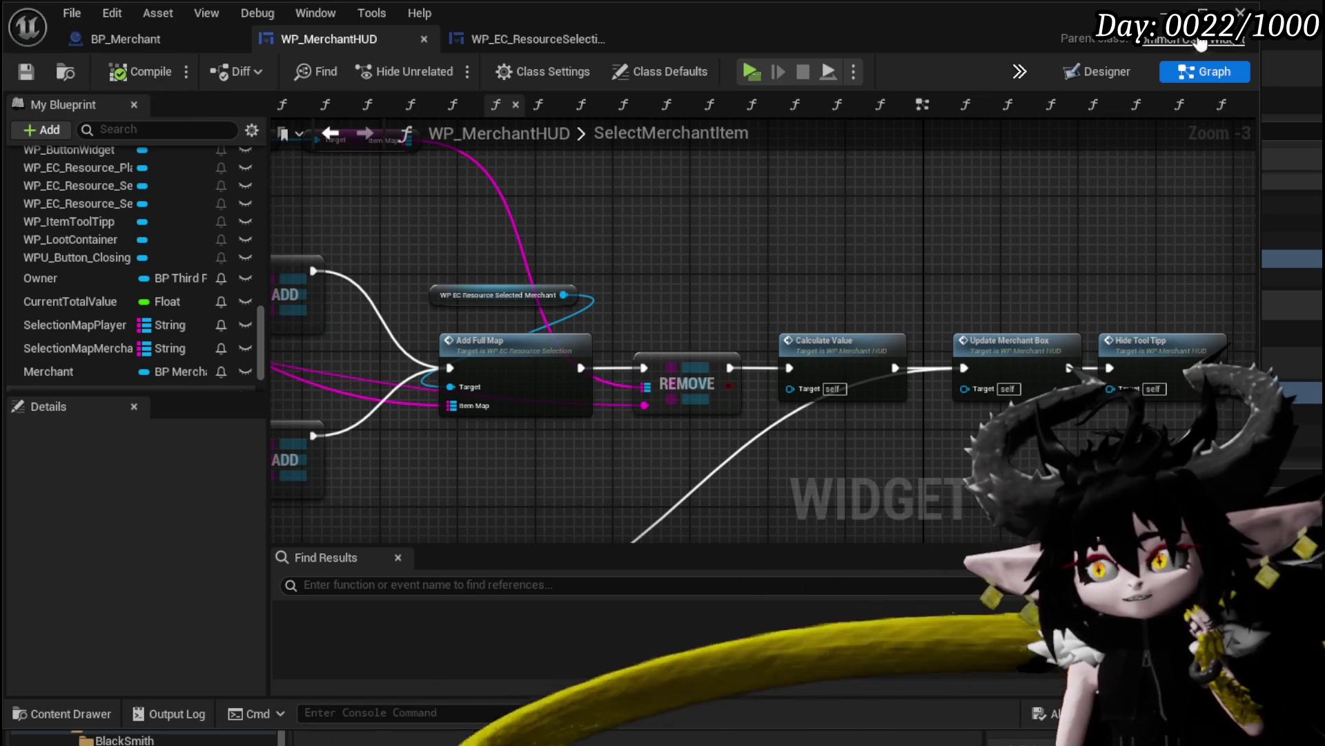
pyautogui.click(1202, 12)
# Play the level, open Trading with the merchant, and buy an item past the breakpoint
pyautogui.click(447, 68)
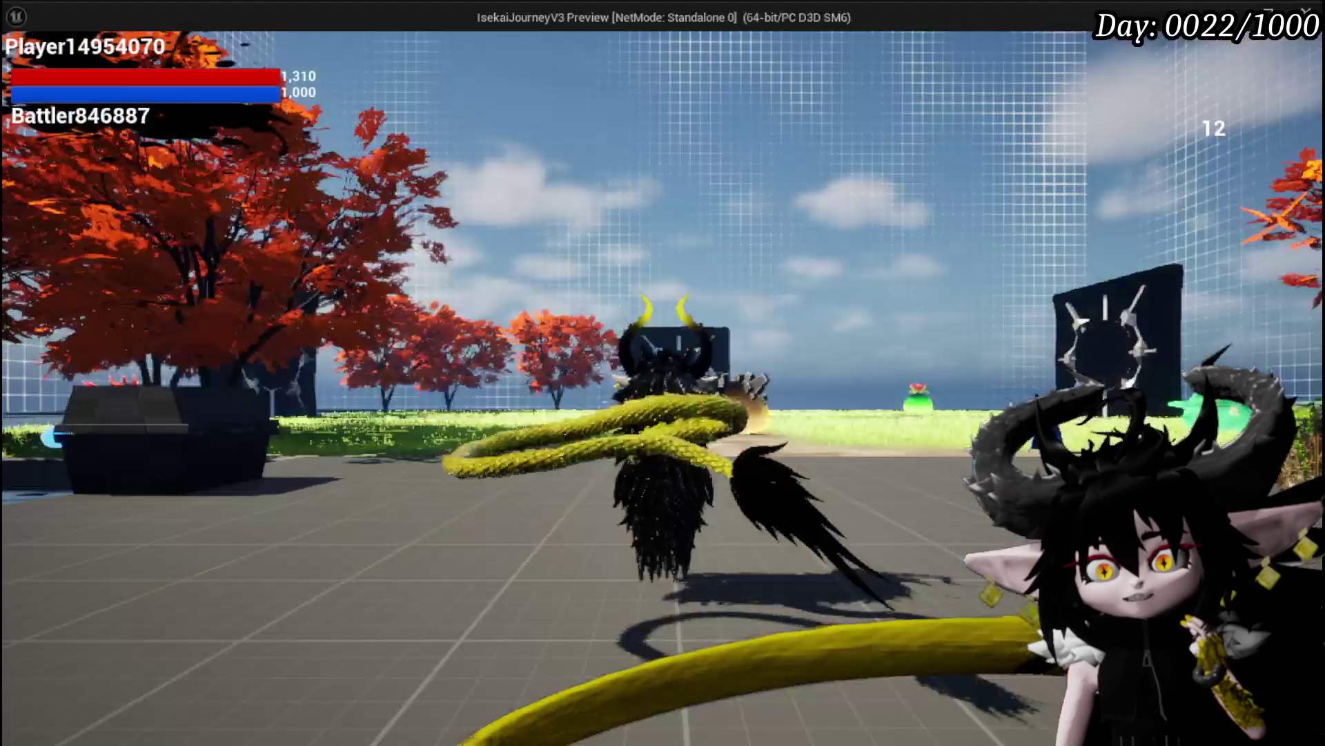
pyautogui.press('w')
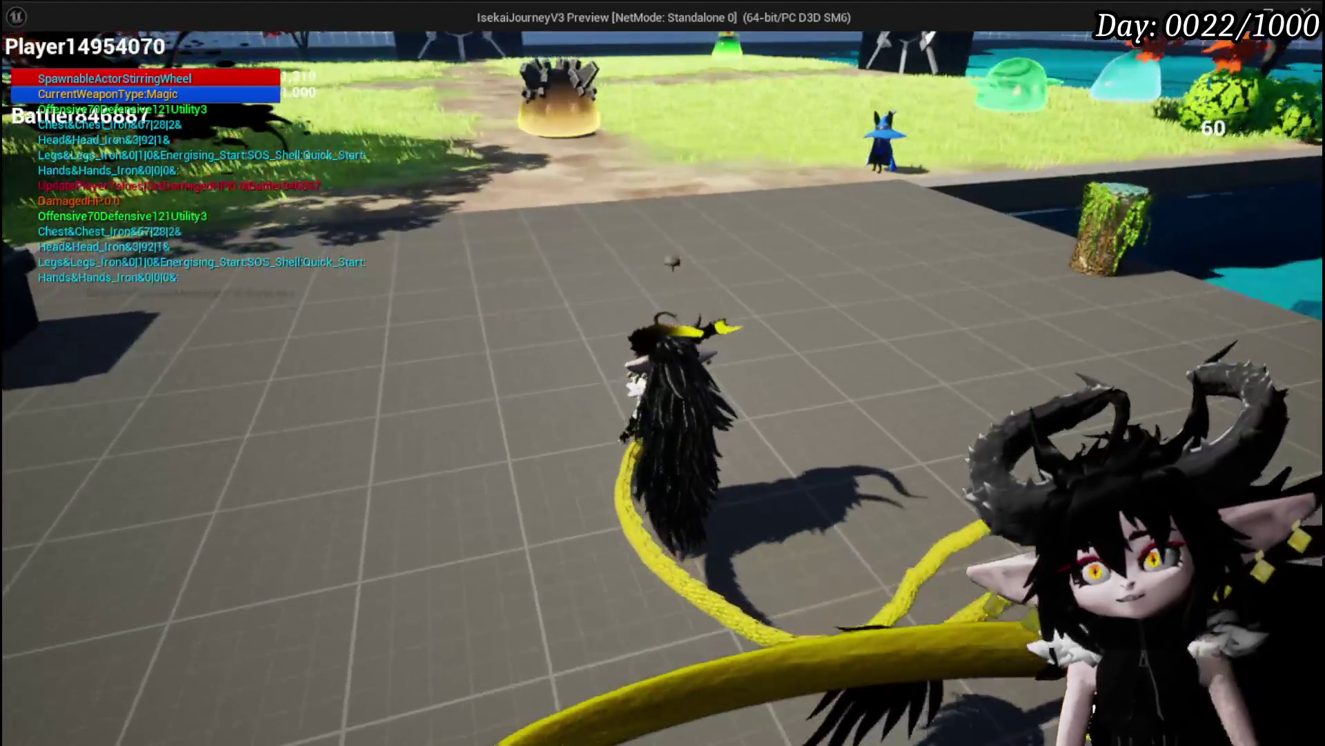
pyautogui.press('e')
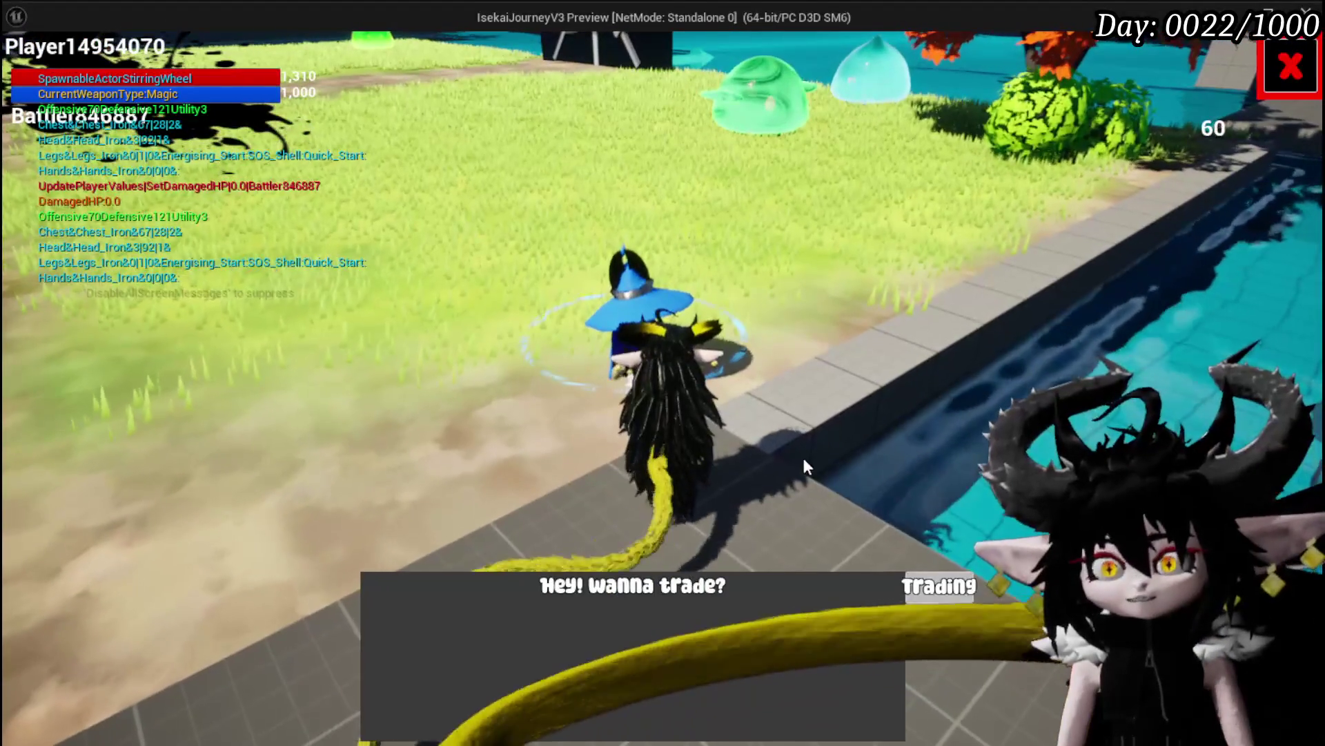
pyautogui.click(939, 583)
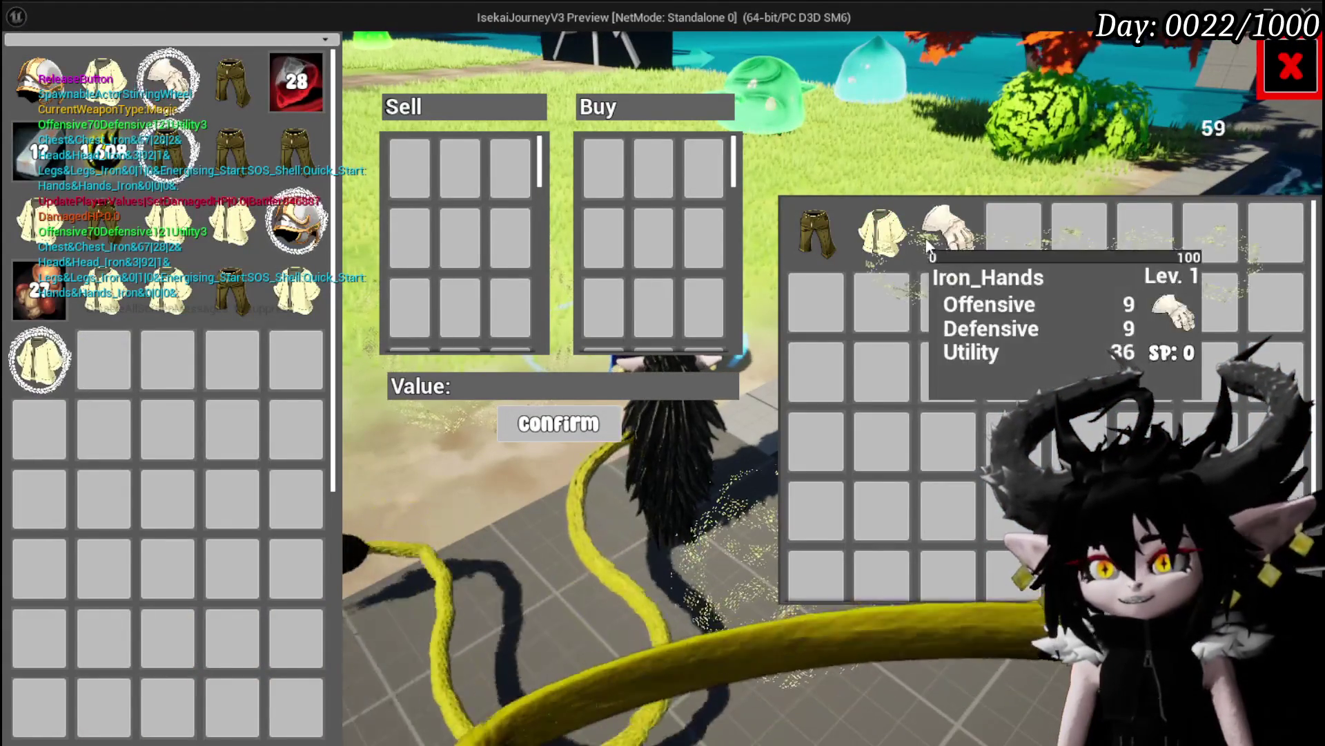
pyautogui.moveTo(827, 250)
pyautogui.click(871, 247)
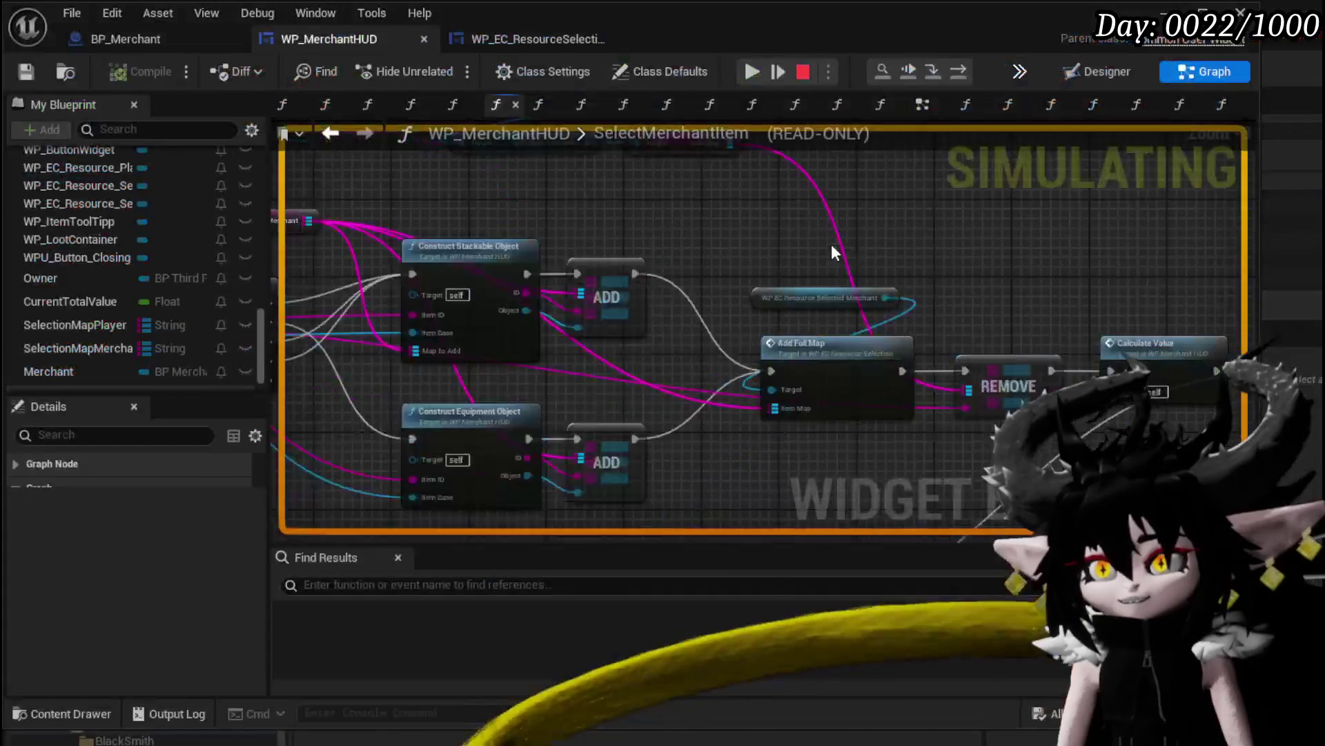
pyautogui.click(752, 73)
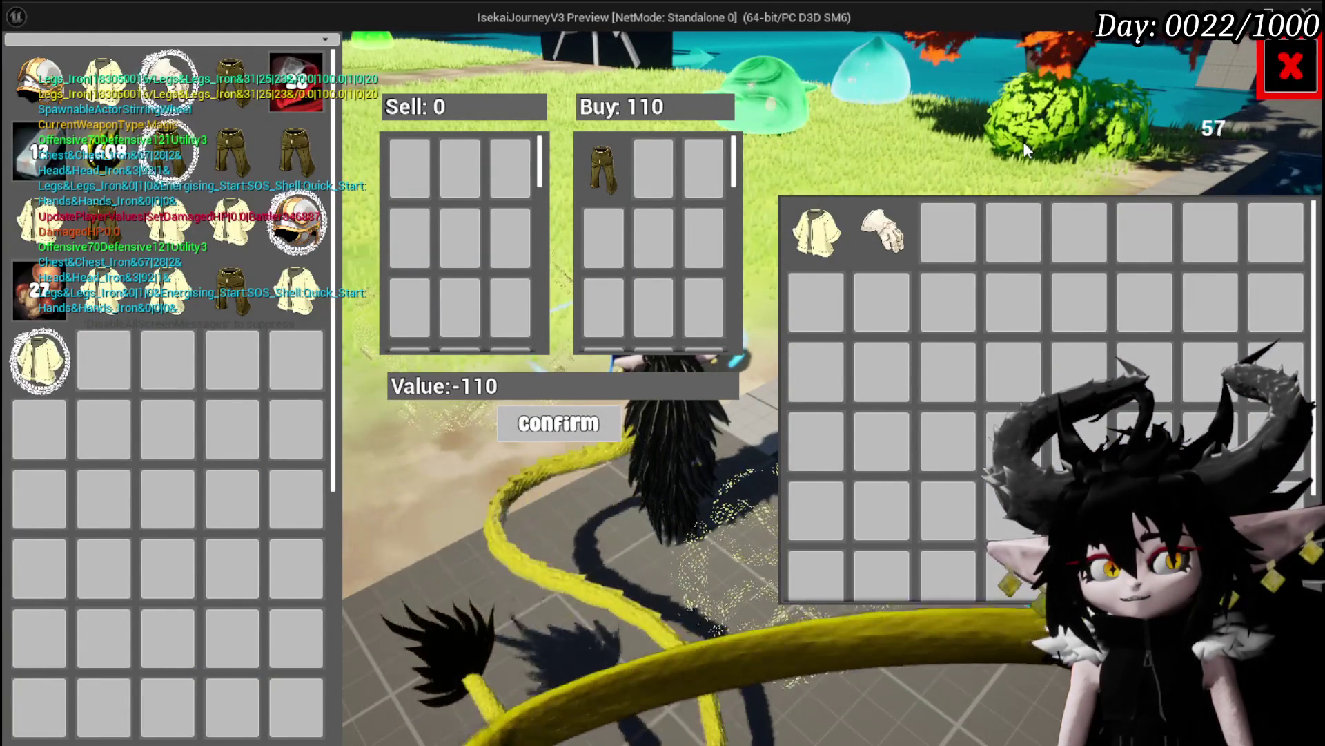
# Buy the iron chest past the breakpoint, then return it to the merchant's inventory
pyautogui.moveTo(826, 223)
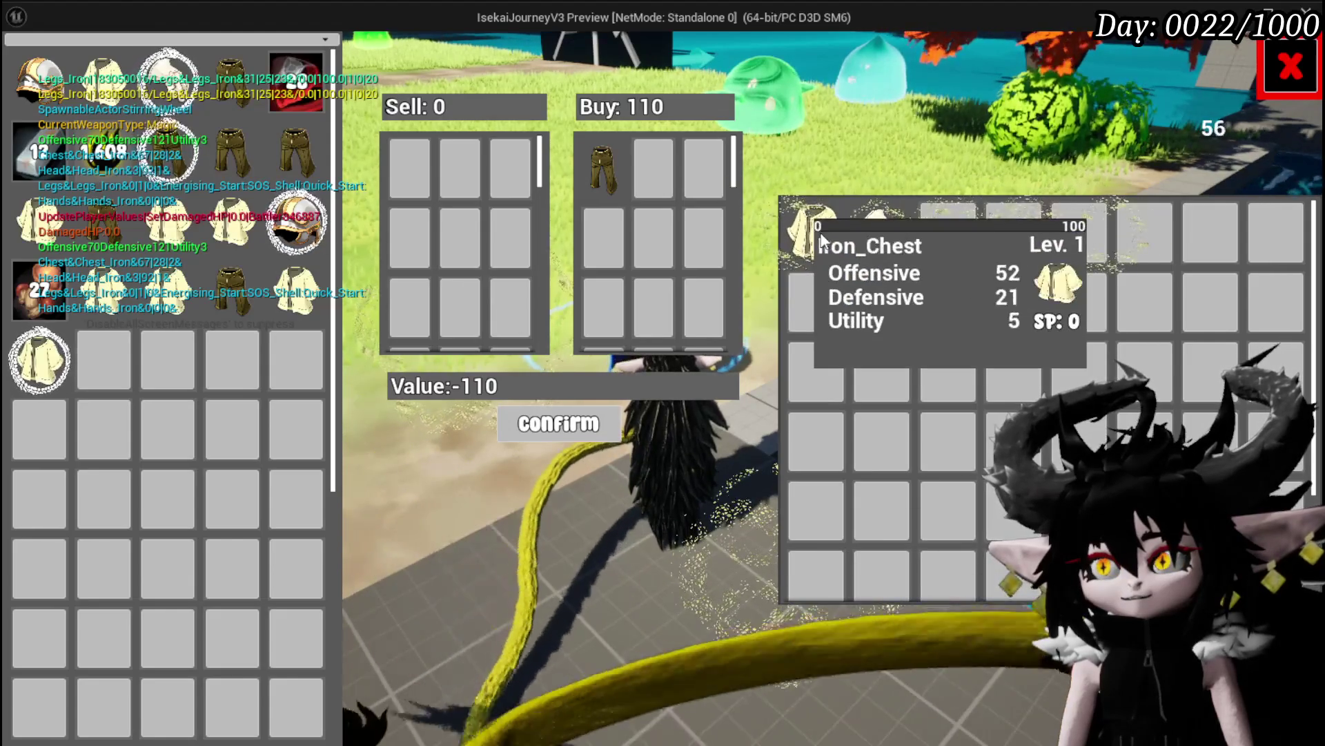
pyautogui.click(783, 196)
pyautogui.click(749, 76)
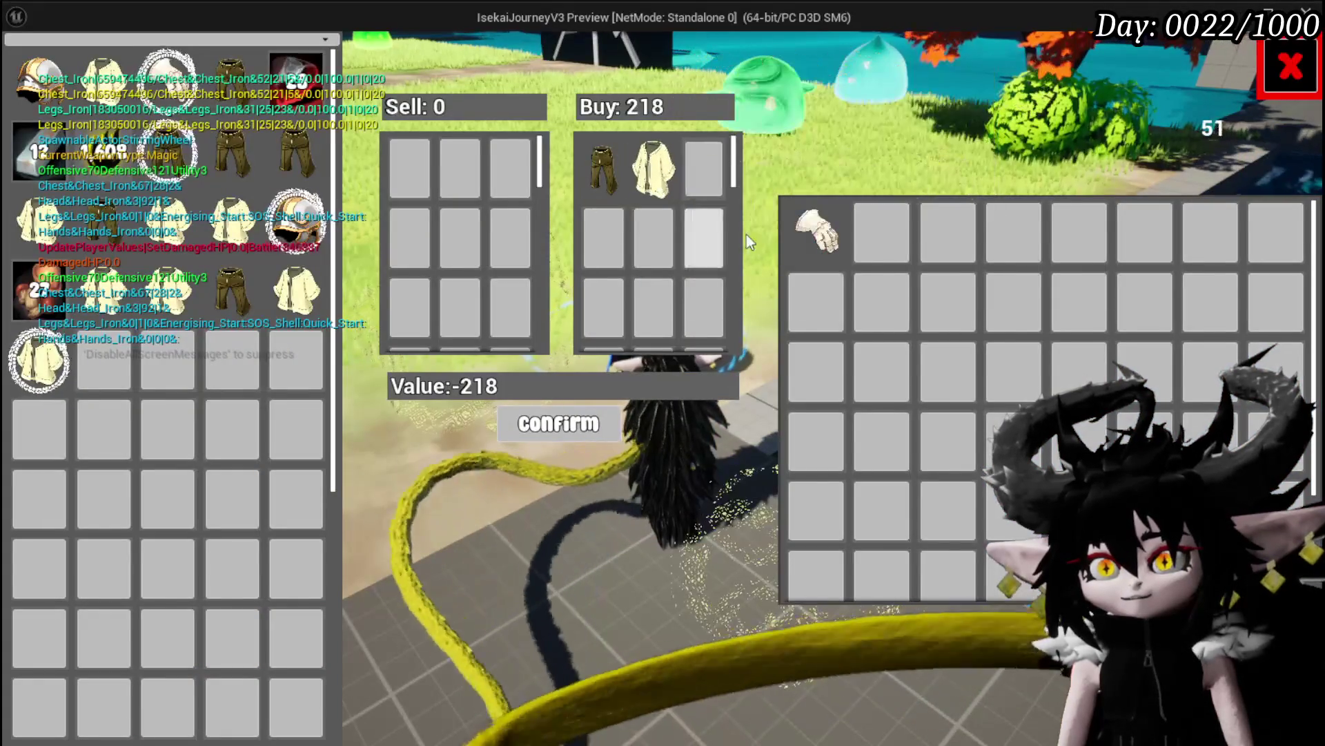
pyautogui.moveTo(607, 159)
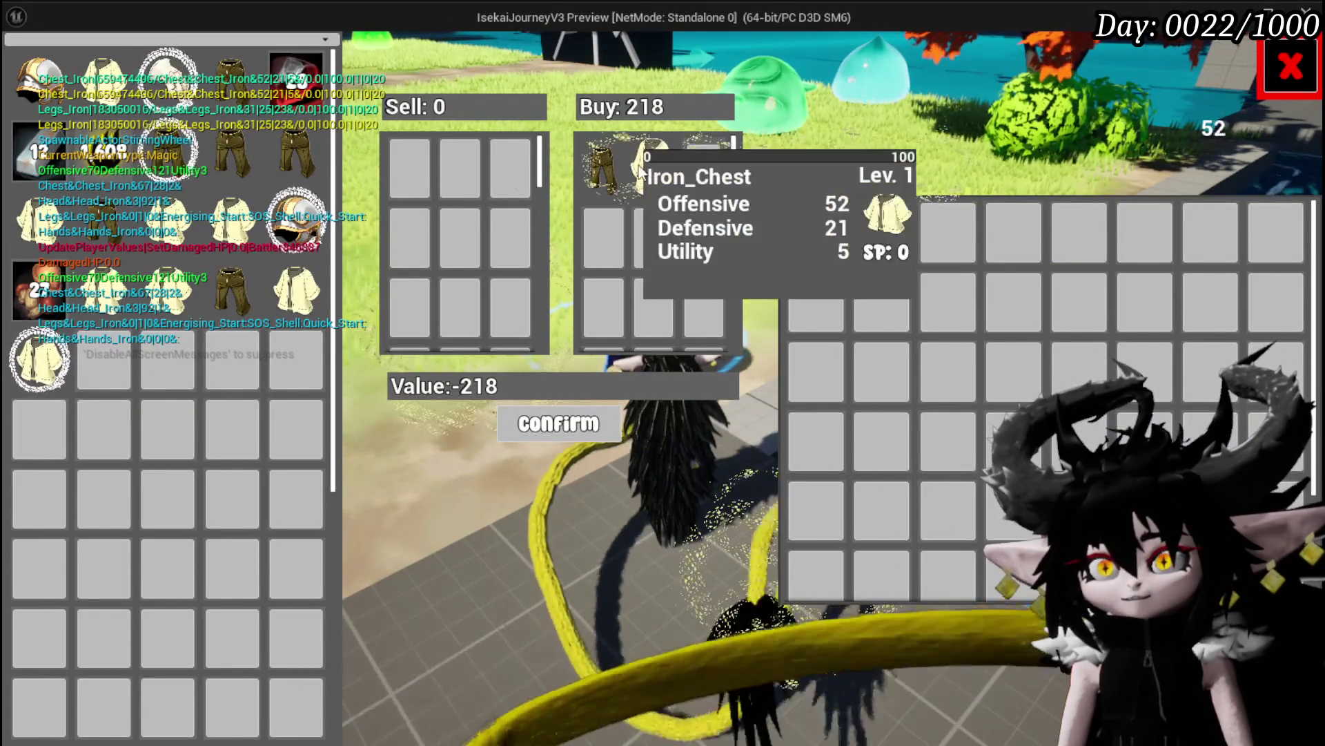
pyautogui.click(653, 169)
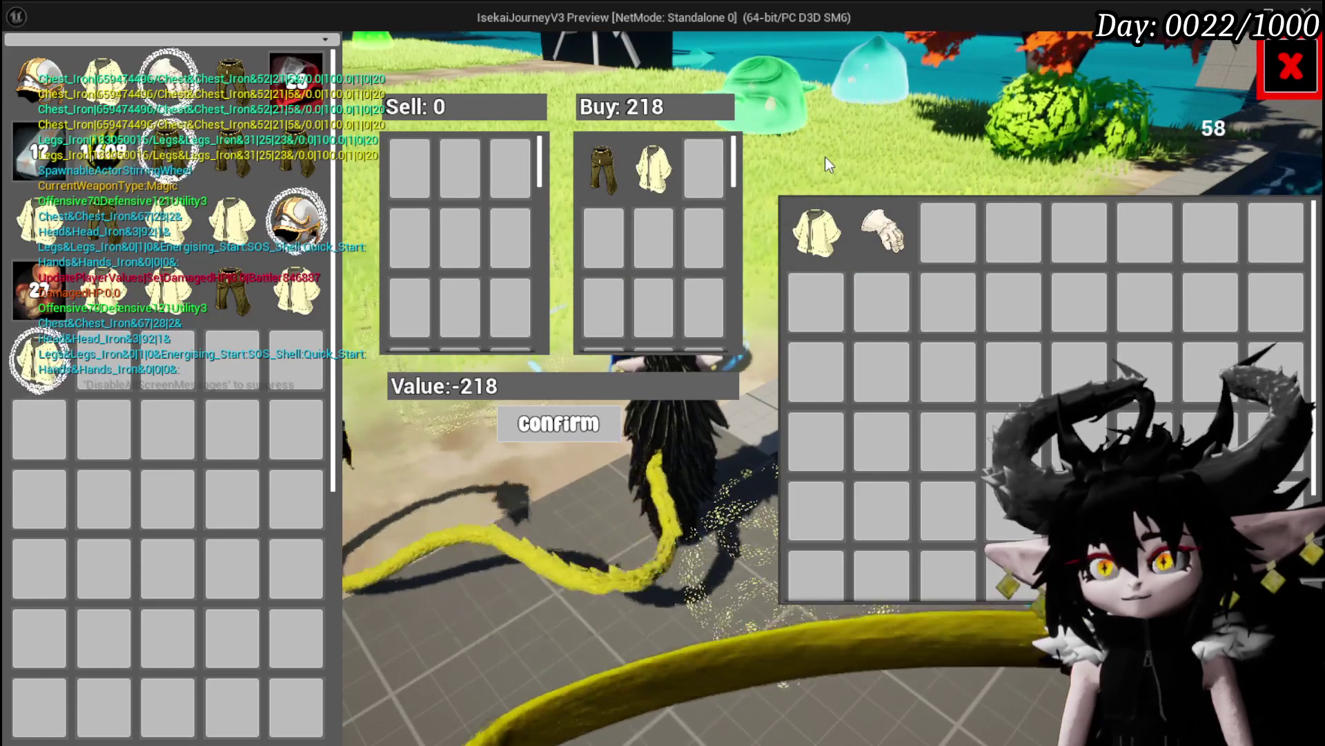
pyautogui.moveTo(822, 243)
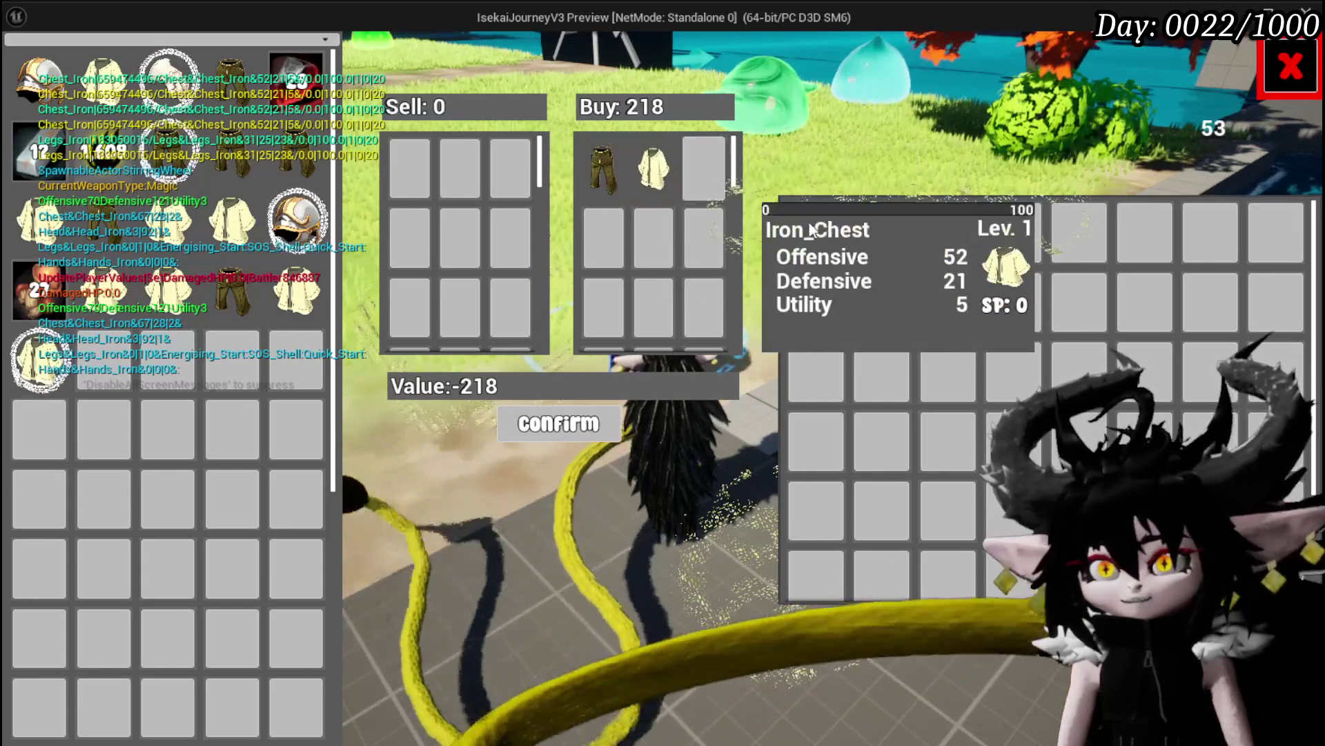
pyautogui.moveTo(670, 178)
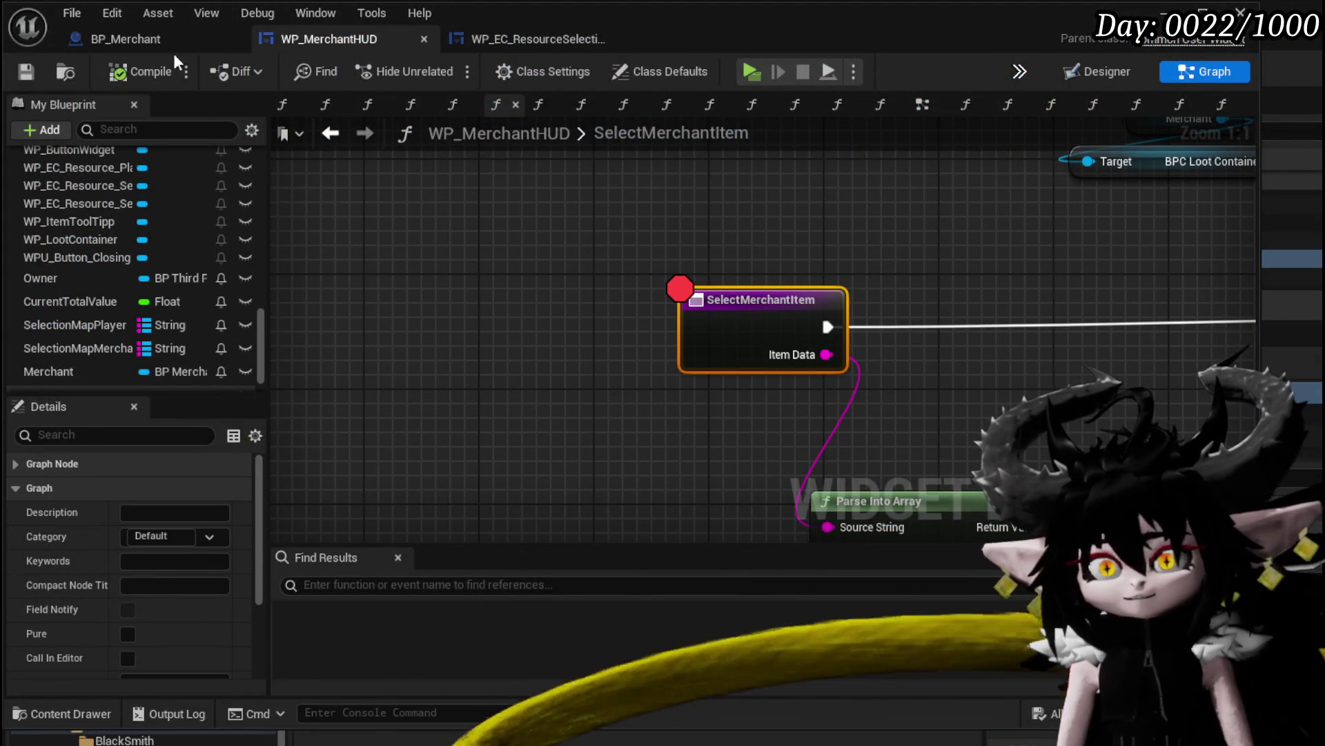
pyautogui.press('F5')
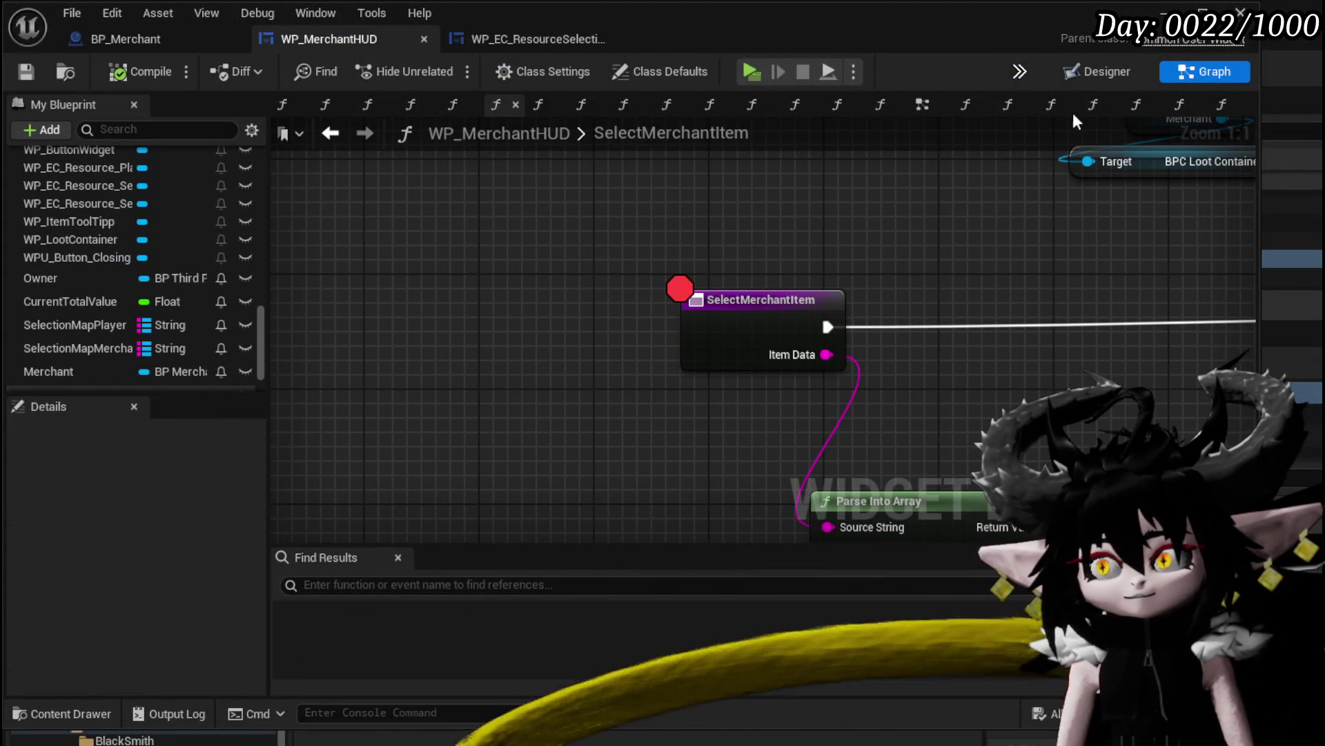
pyautogui.doubleClick(745, 133)
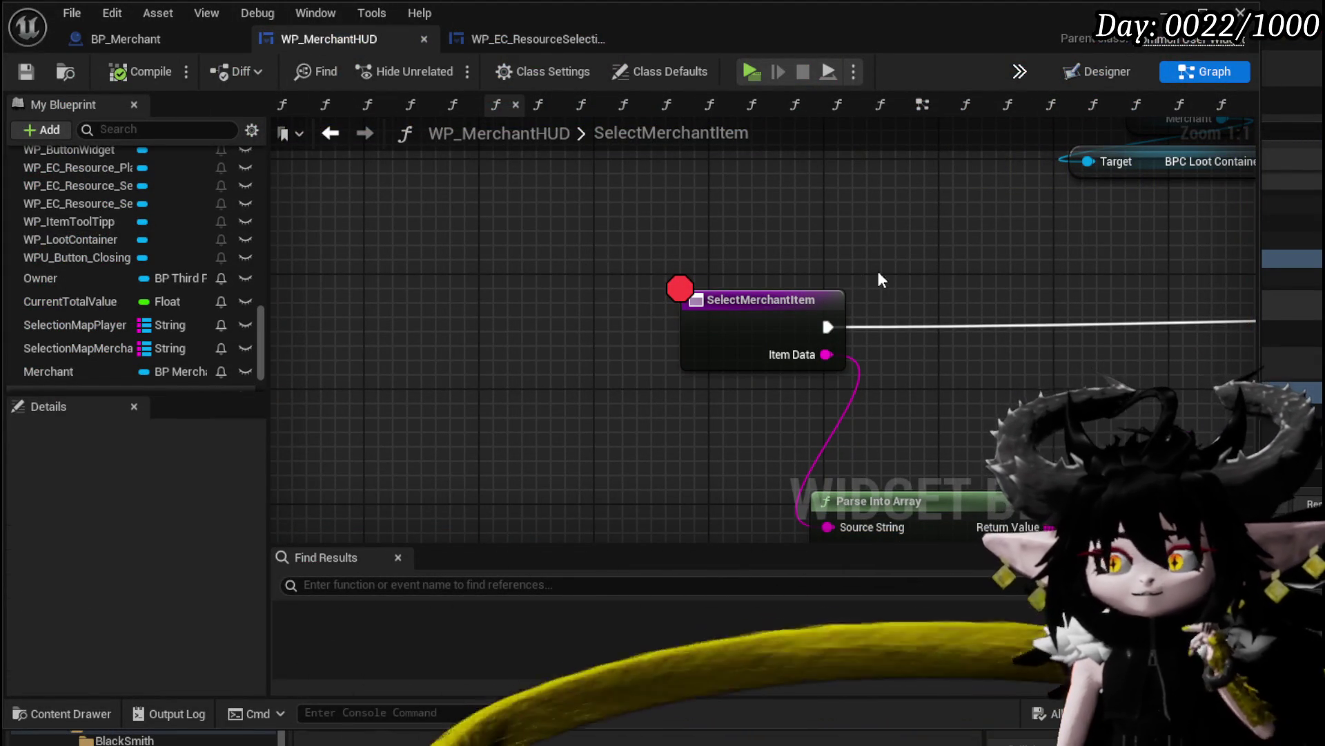
pyautogui.scroll(-3, 578, 264)
pyautogui.moveTo(497, 263)
pyautogui.mouseDown()
pyautogui.moveTo(426, 247)
pyautogui.moveTo(412, 260)
pyautogui.mouseUp()
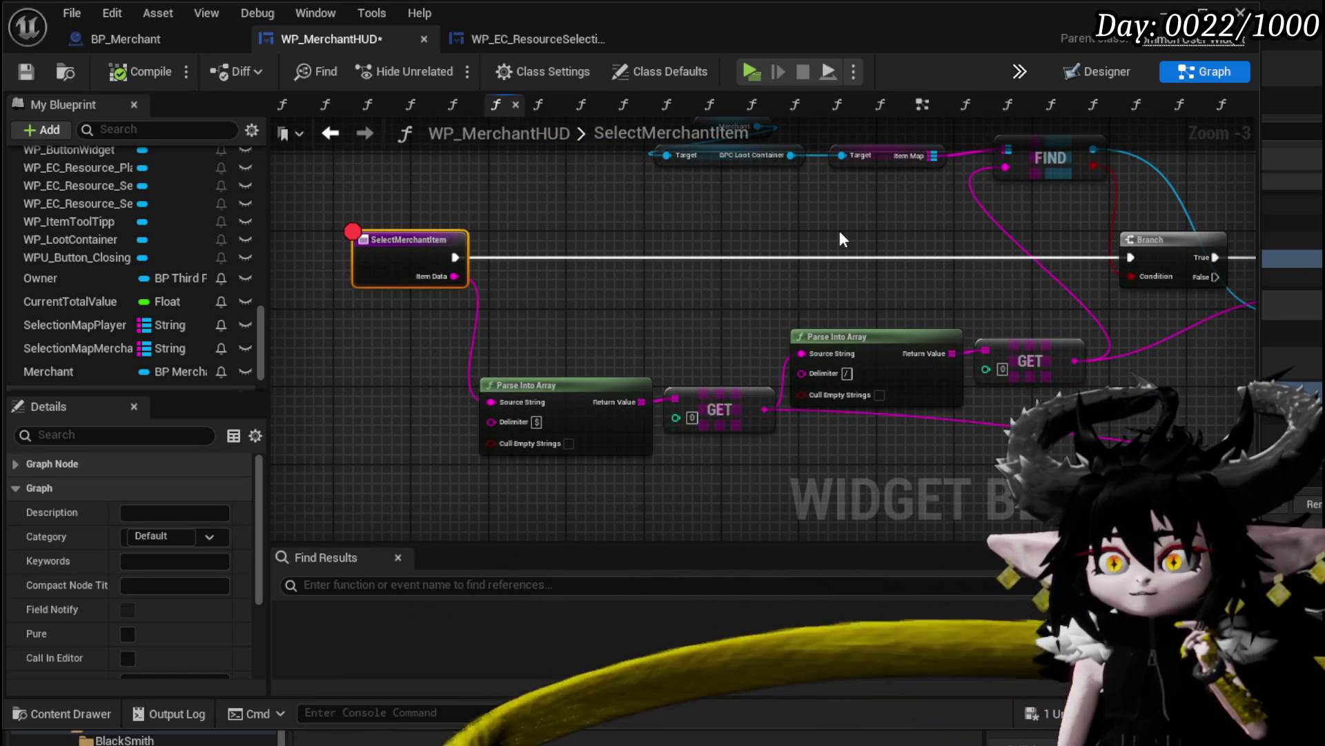
pyautogui.moveTo(840, 235); pyautogui.dragTo(809, 246)
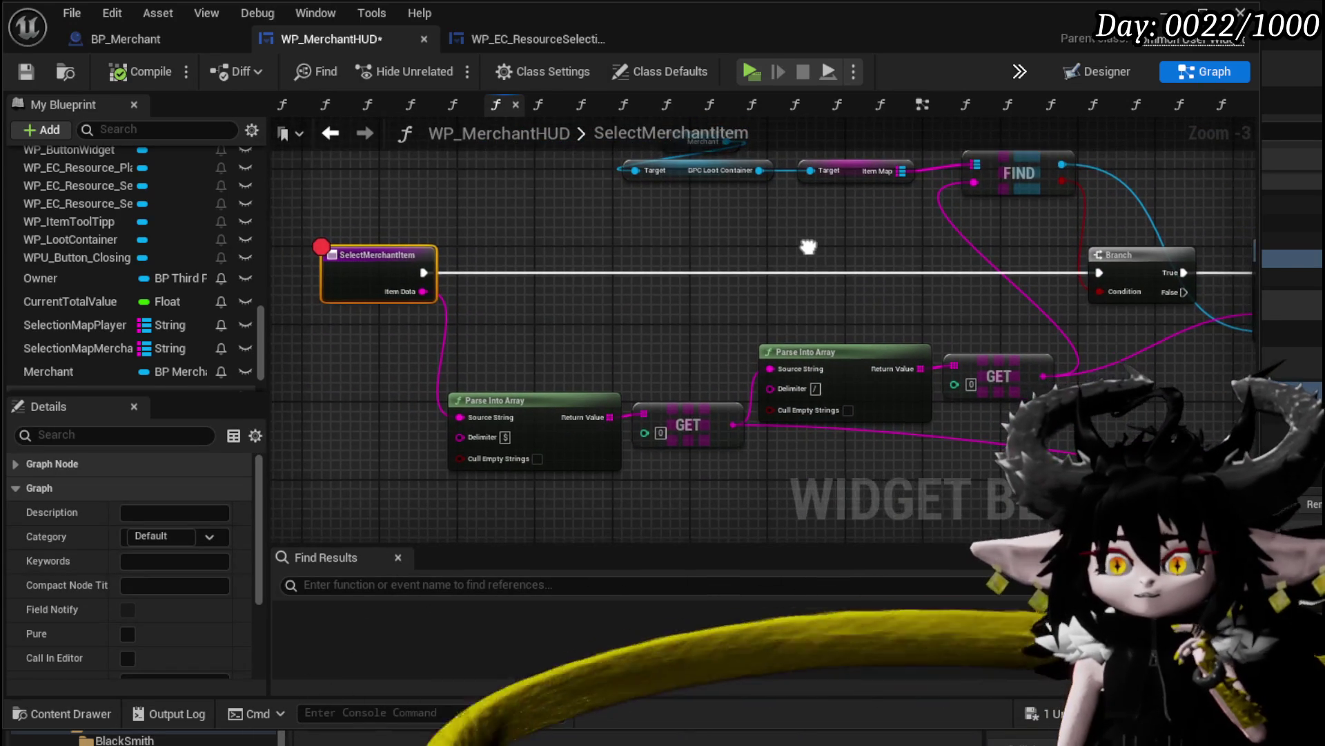
pyautogui.scroll(-1, 809, 246)
pyautogui.scroll(-1, 802, 249)
pyautogui.moveTo(607, 260); pyautogui.dragTo(343, 322)
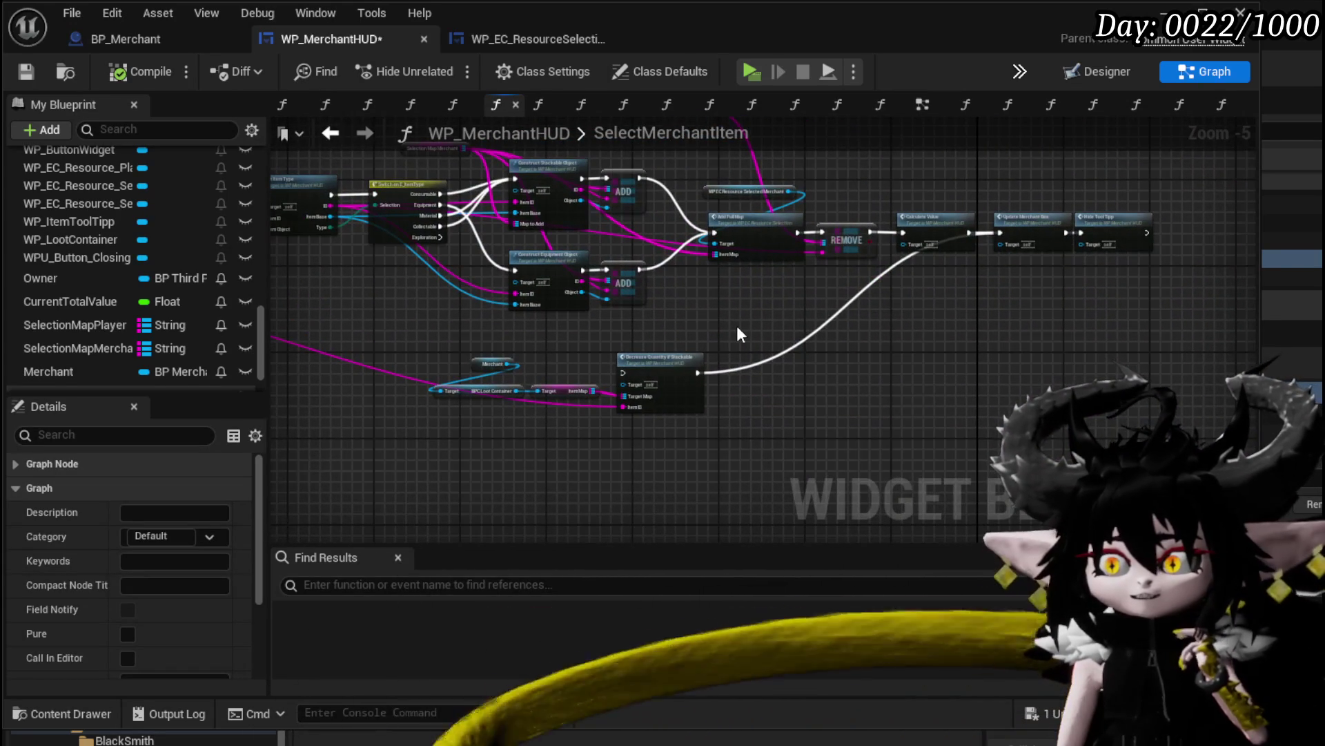
pyautogui.moveTo(739, 333); pyautogui.dragTo(698, 448)
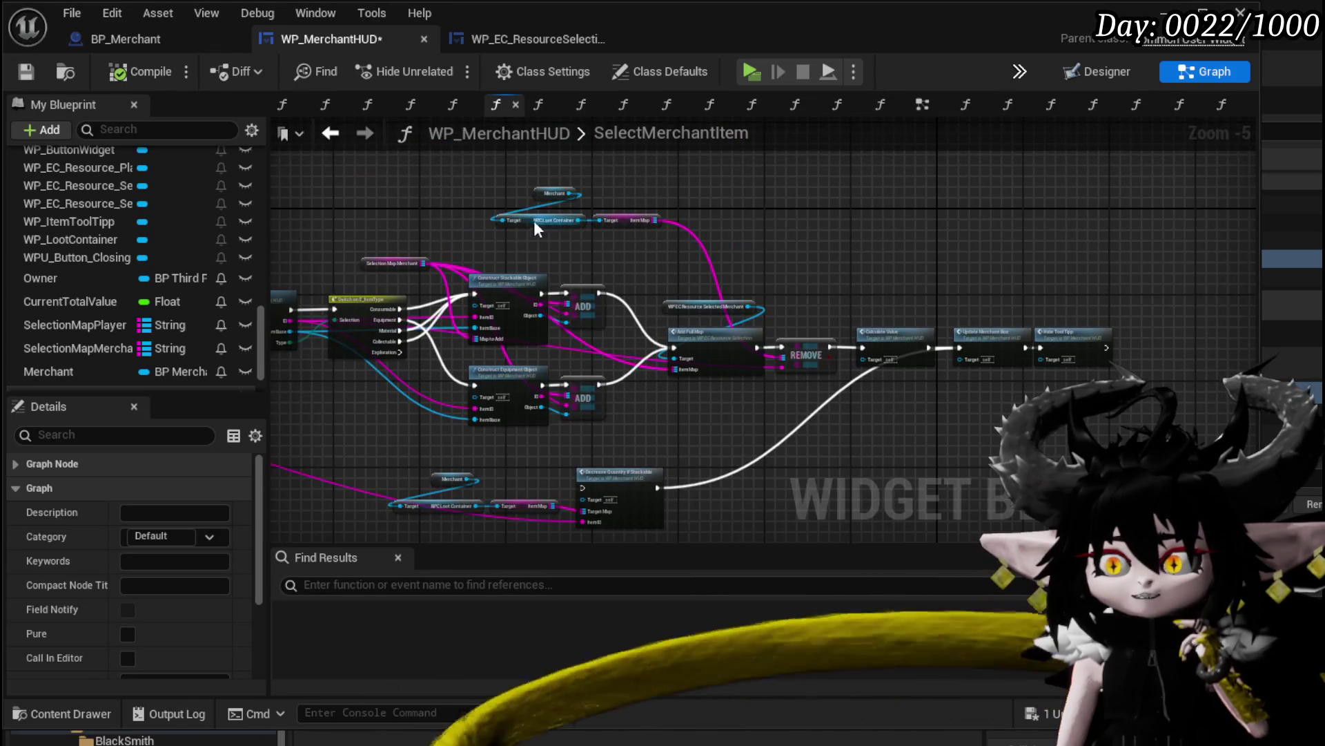
pyautogui.moveTo(524, 235); pyautogui.dragTo(652, 174)
pyautogui.scroll(3, 908, 297)
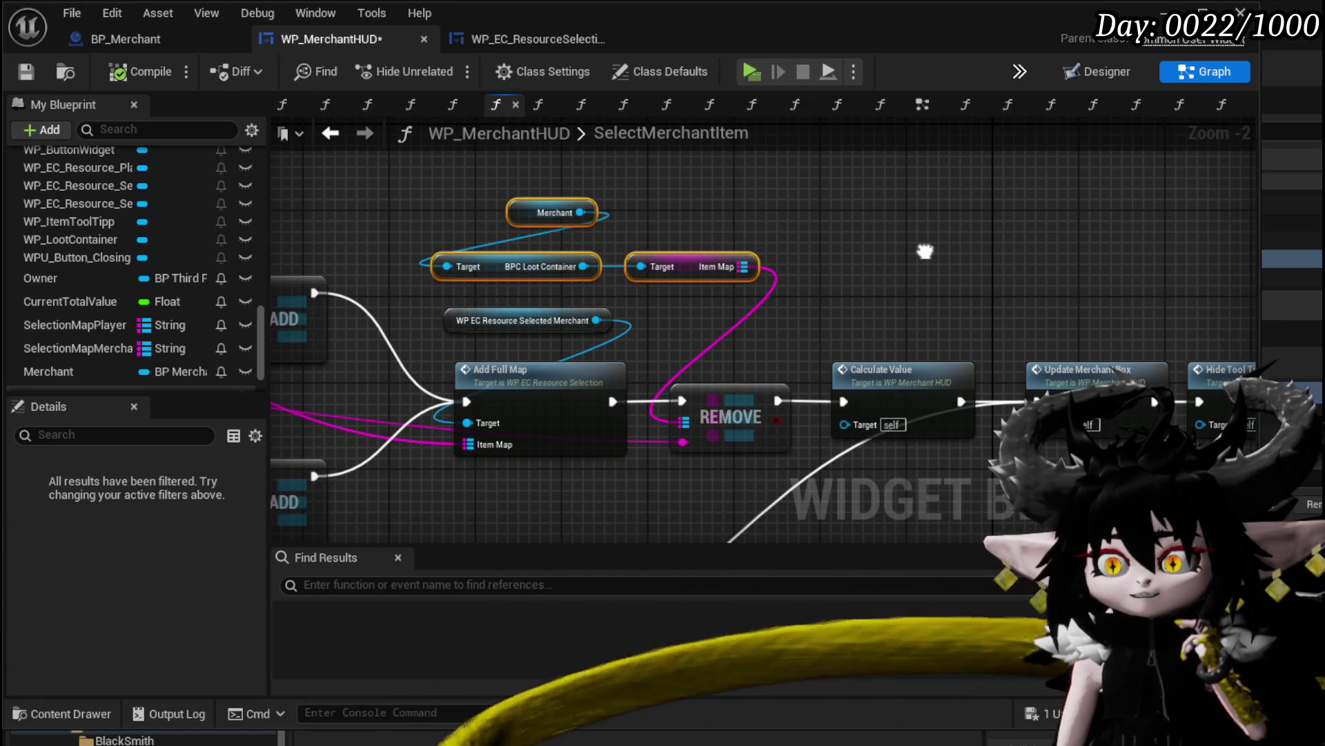
pyautogui.moveTo(925, 251); pyautogui.dragTo(948, 200)
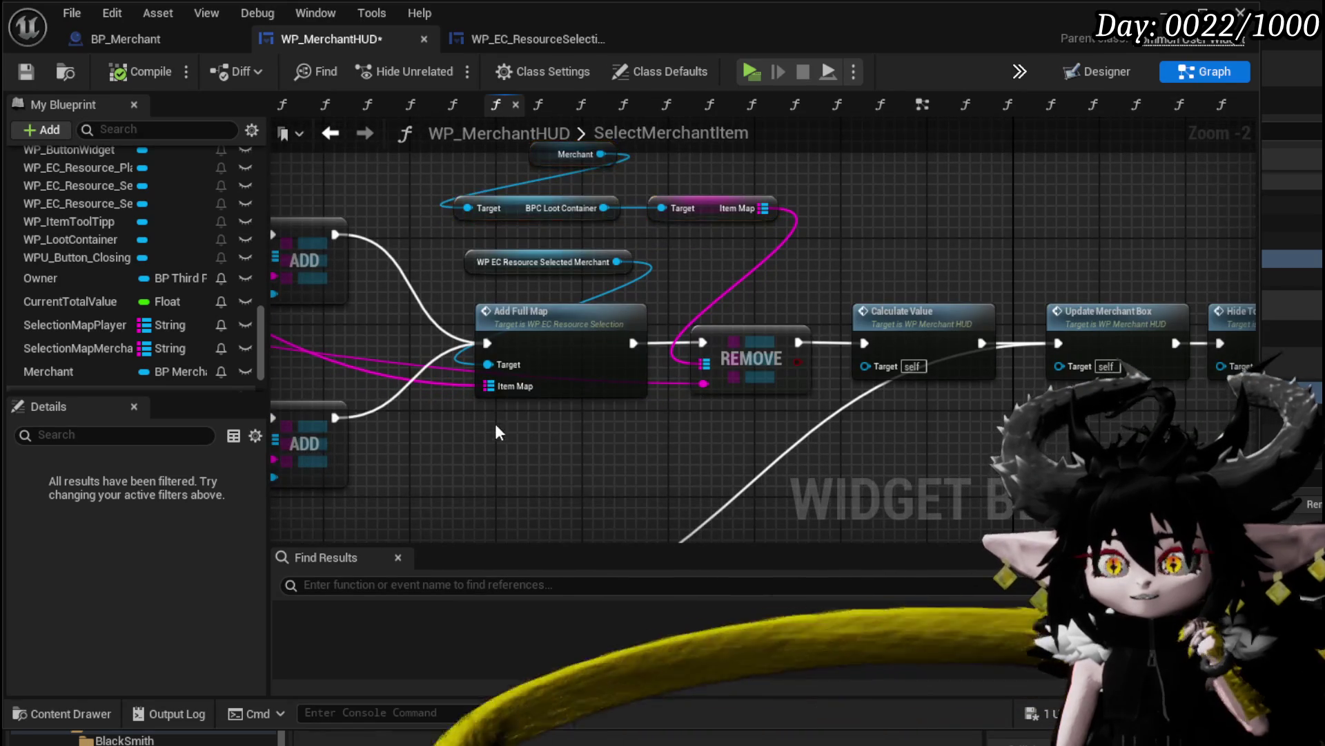
pyautogui.click(499, 392)
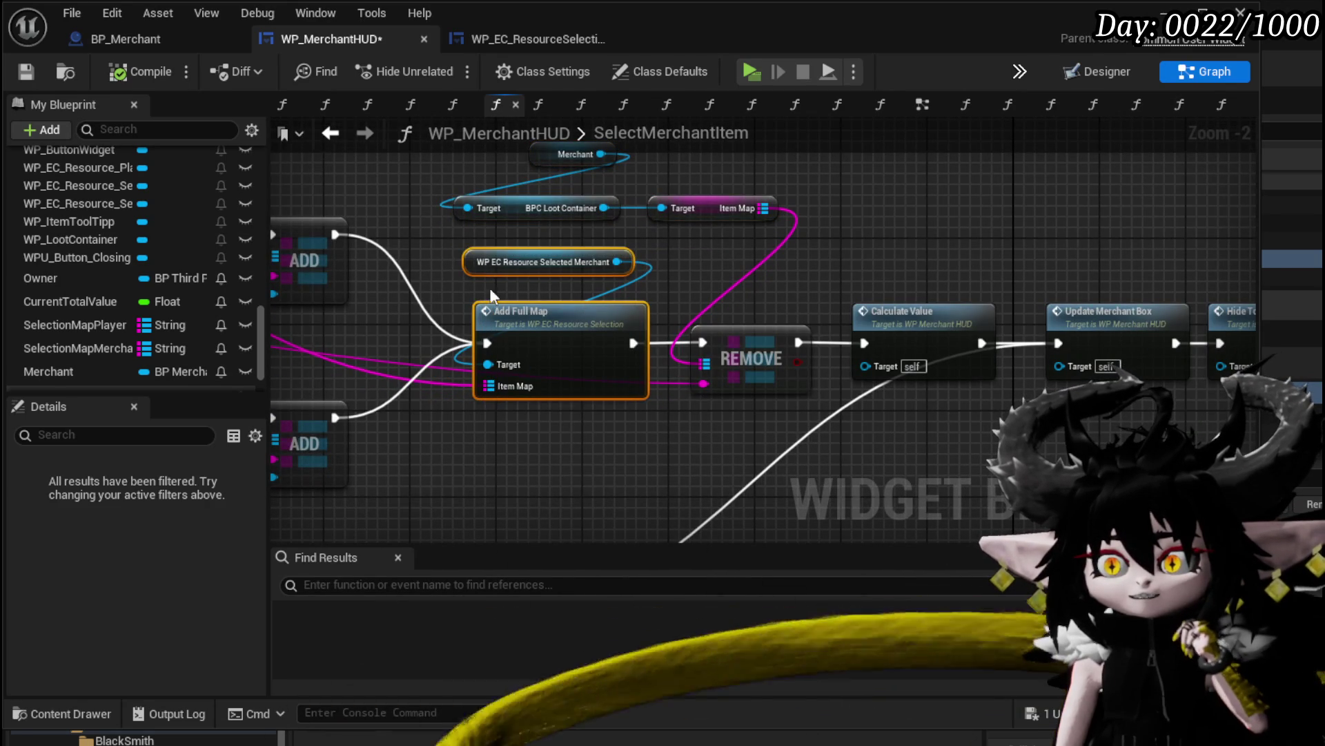
pyautogui.click(391, 239)
pyautogui.moveTo(391, 238); pyautogui.dragTo(659, 345)
pyautogui.scroll(-1, 659, 345)
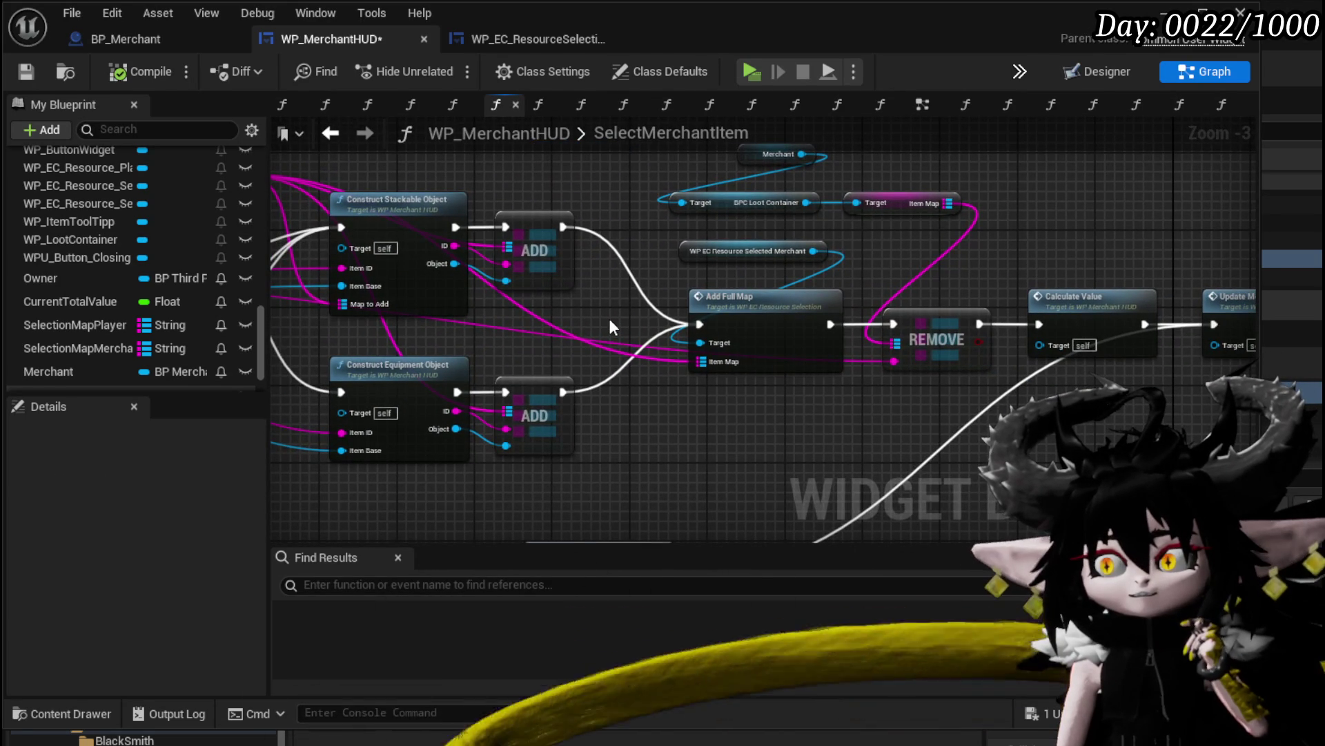
pyautogui.moveTo(609, 318); pyautogui.dragTo(422, 376)
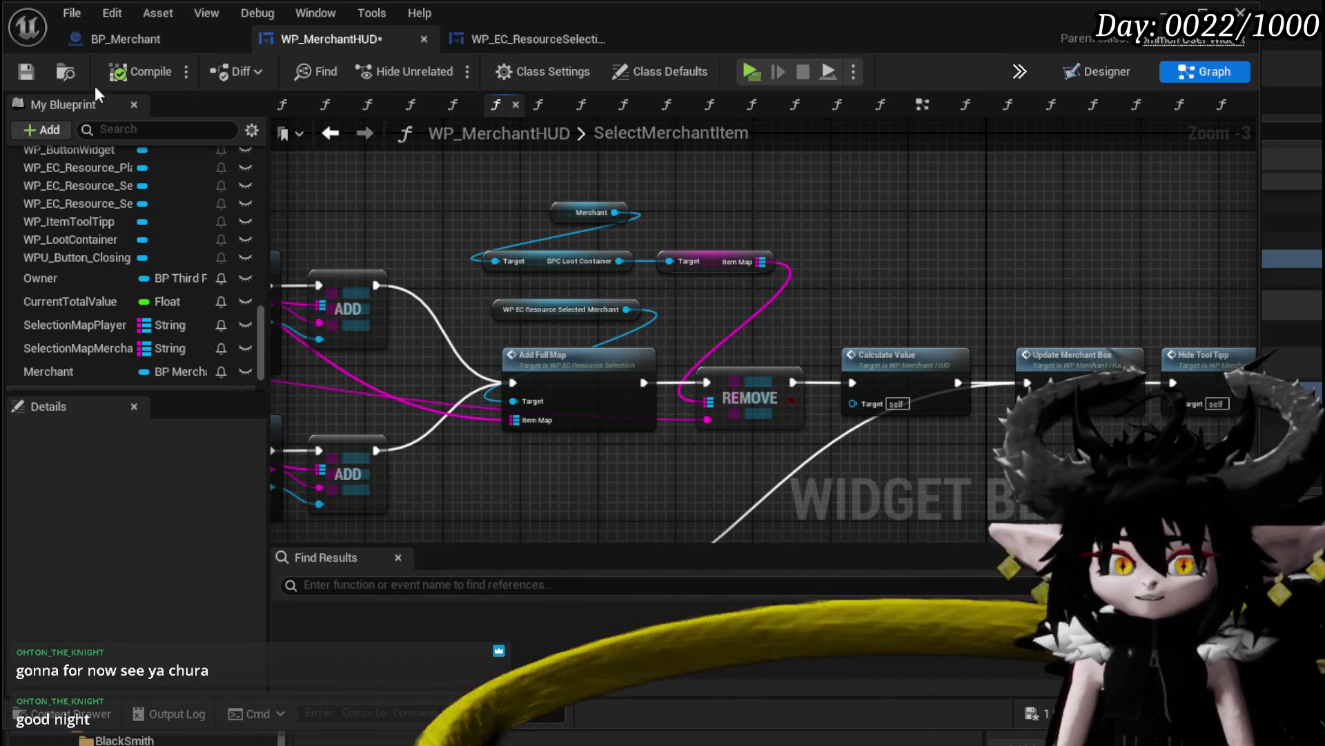
pyautogui.moveTo(660, 159); pyautogui.dragTo(632, 235)
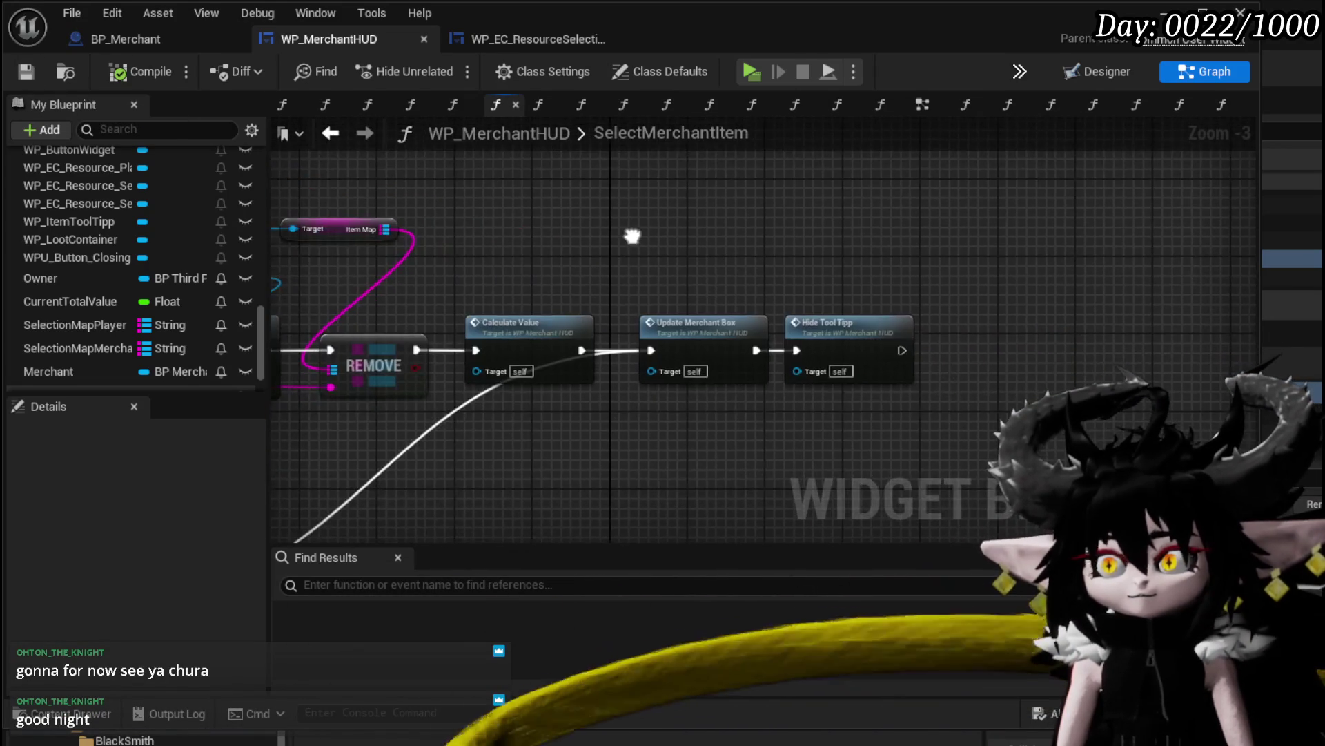
pyautogui.scroll(2, 976, 242)
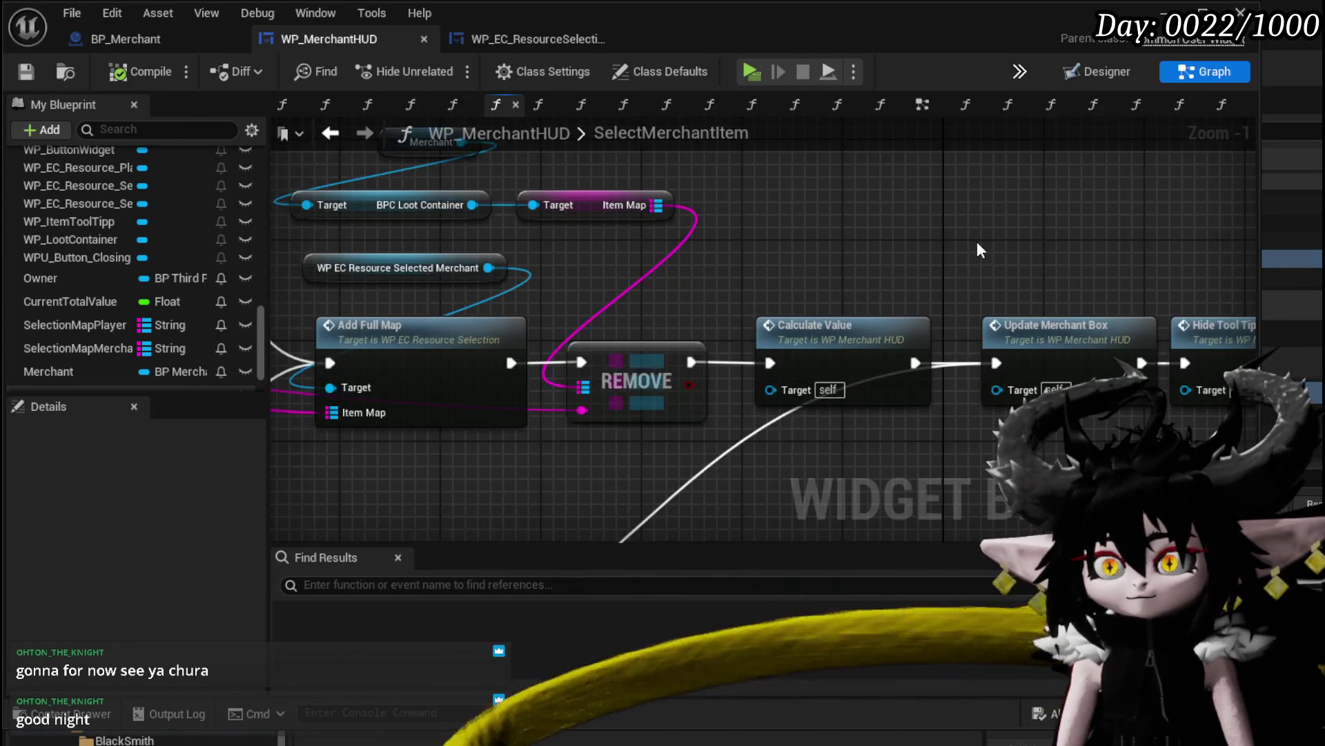
pyautogui.moveTo(978, 243); pyautogui.dragTo(1068, 279)
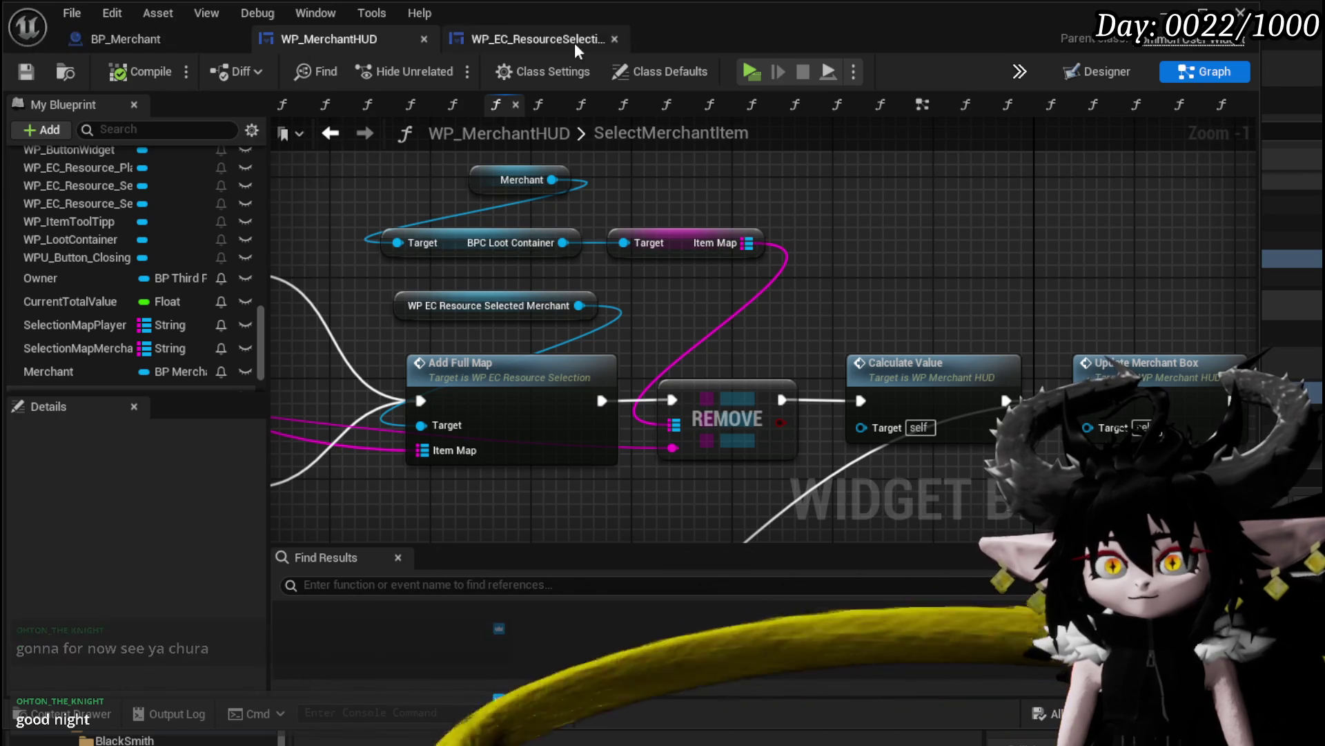
pyautogui.scroll(10, 205, 226)
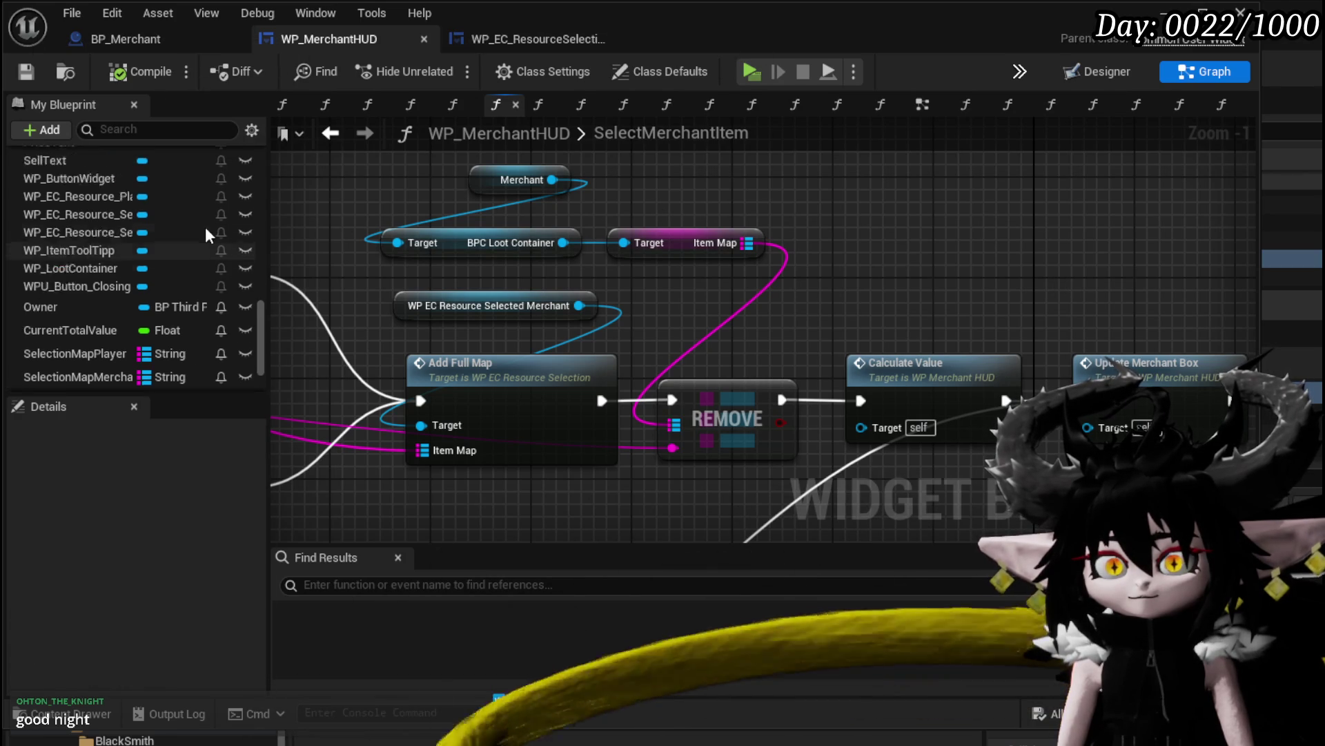
pyautogui.scroll(5, 204, 228)
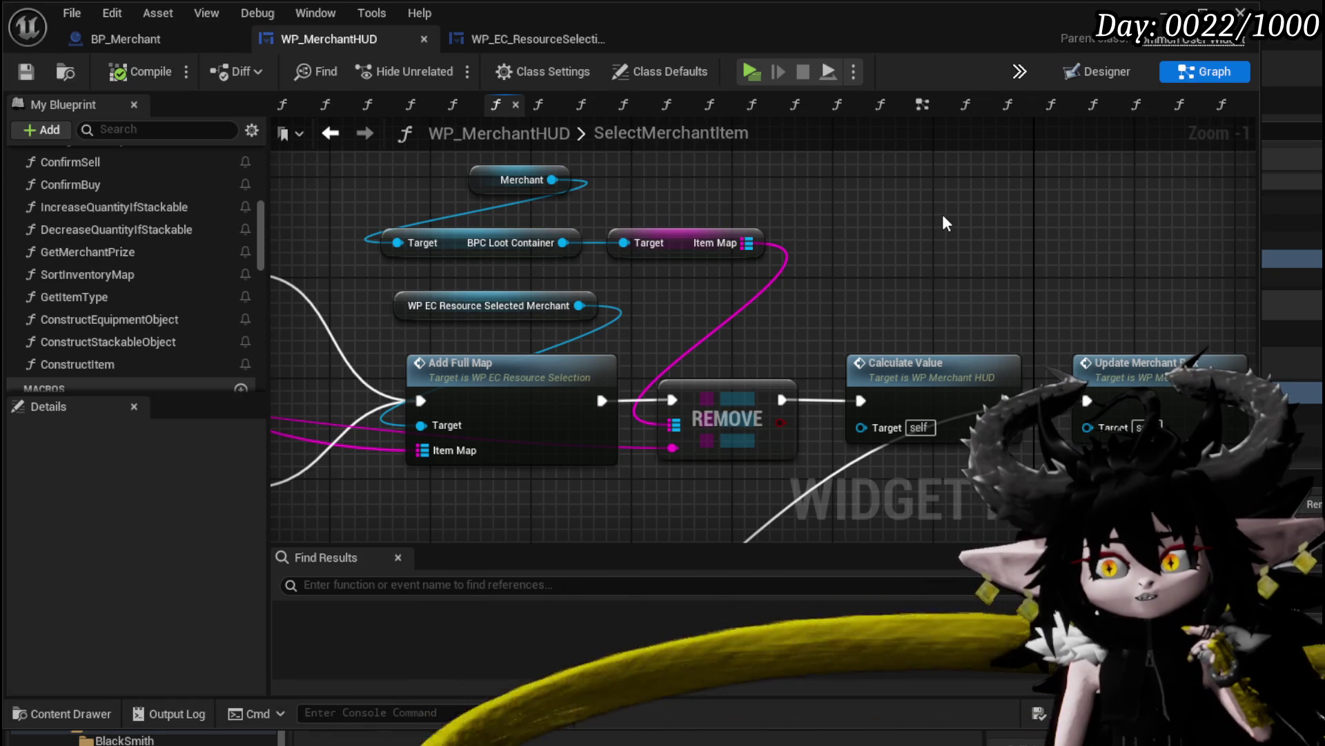
pyautogui.scroll(3, 142, 236)
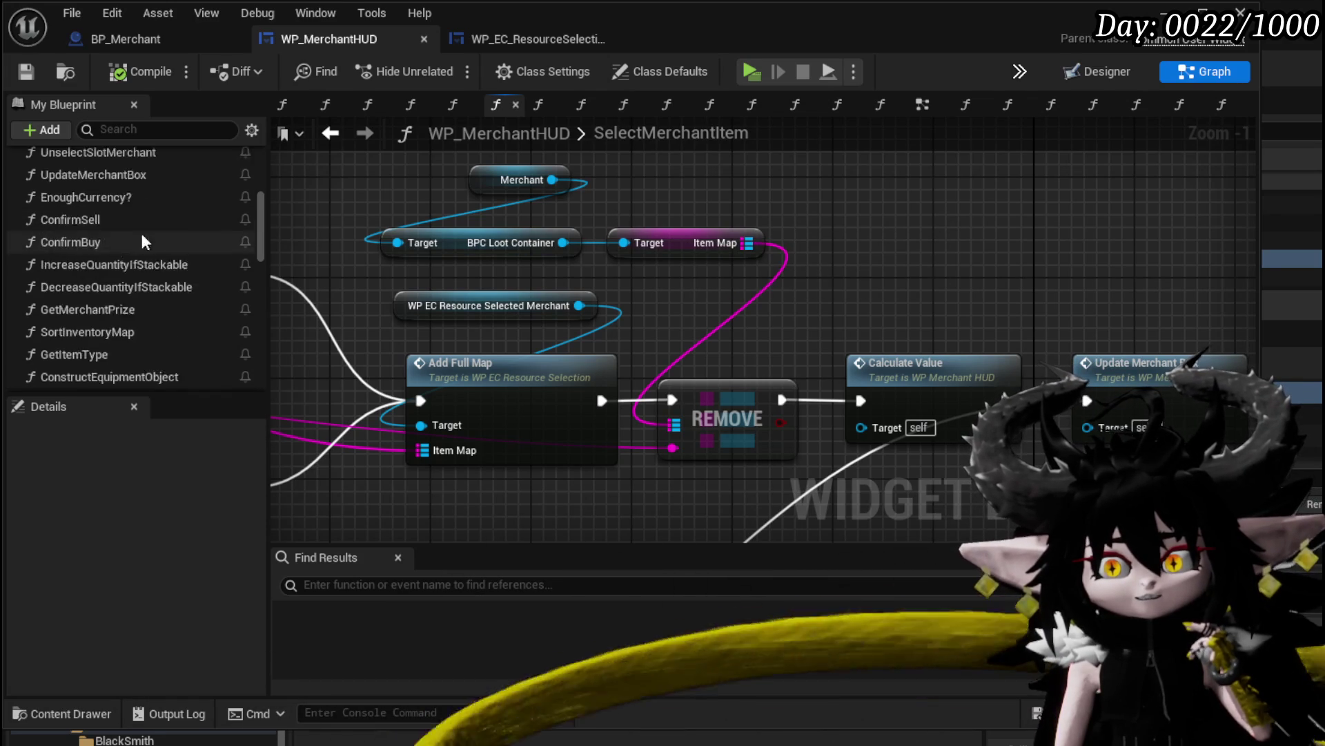
pyautogui.scroll(1, 143, 241)
pyautogui.scroll(1, 138, 235)
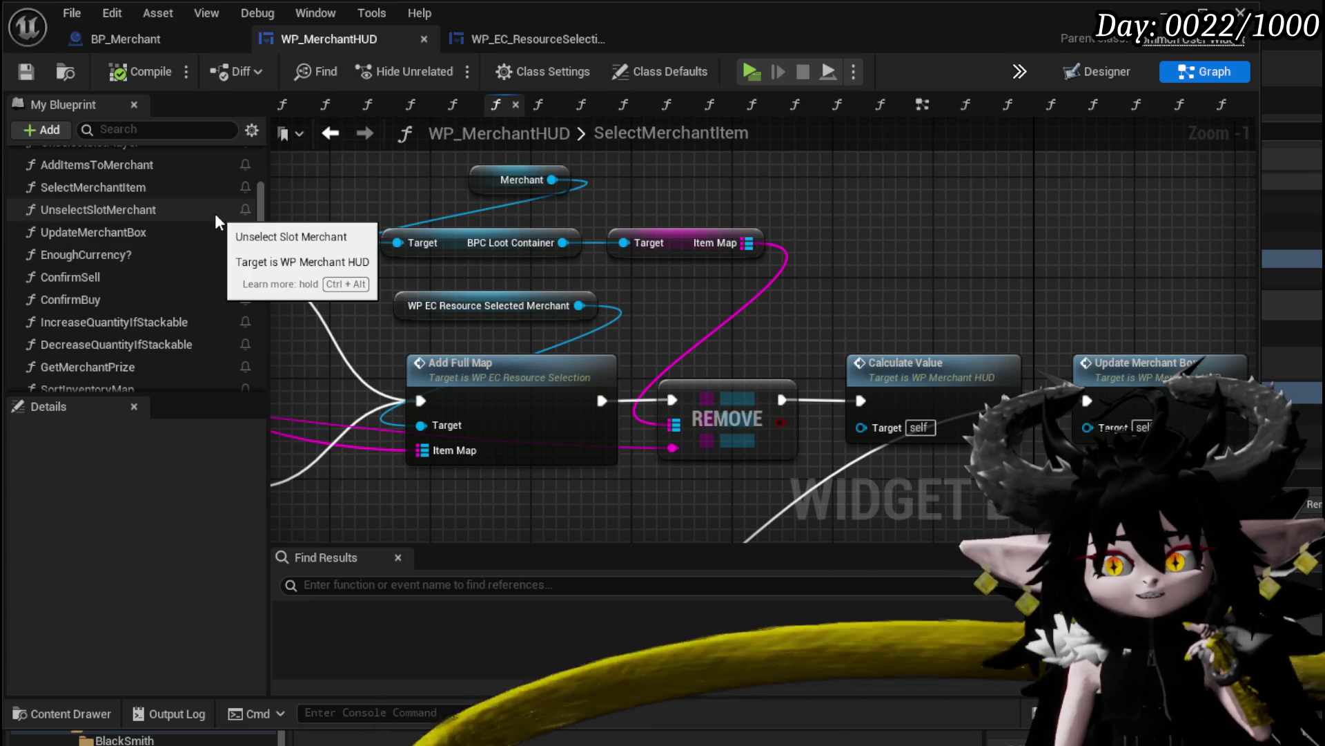
pyautogui.scroll(2, 215, 221)
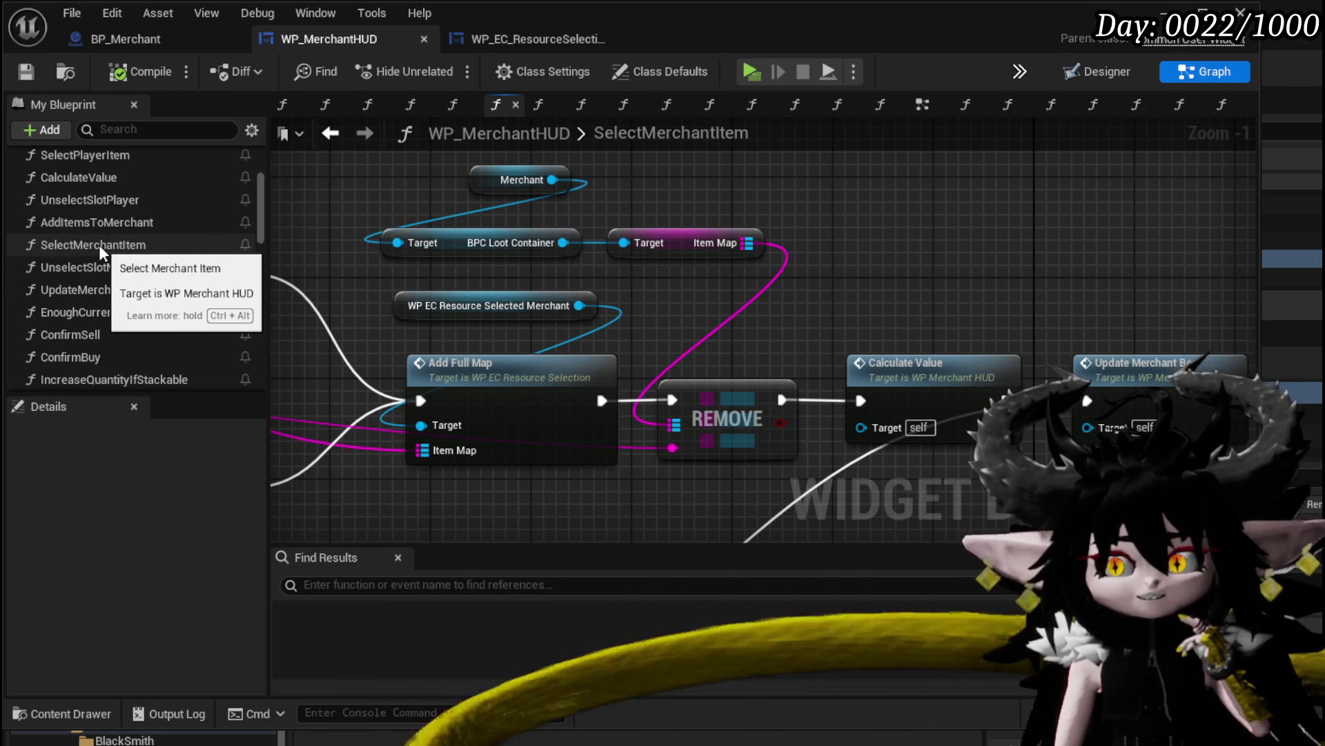
pyautogui.scroll(3, 110, 243)
pyautogui.scroll(-3, 155, 243)
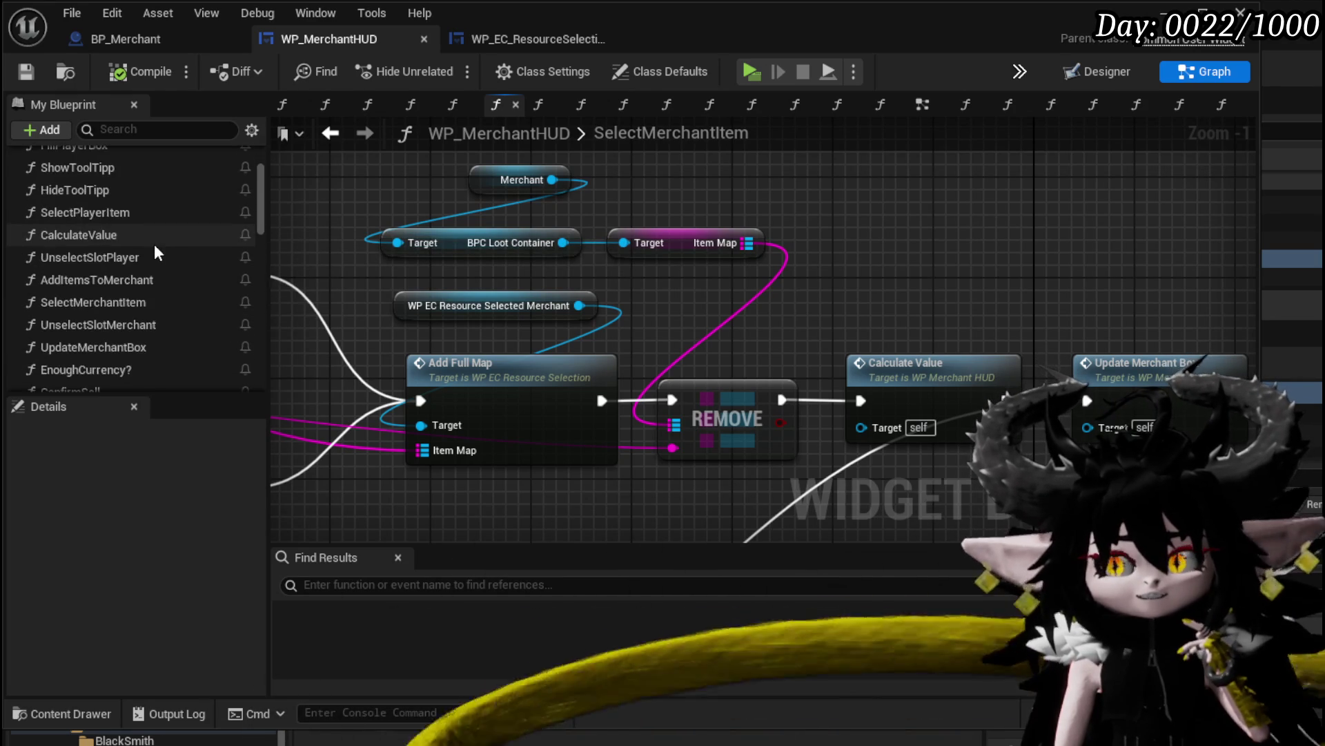
pyautogui.scroll(-1, 154, 243)
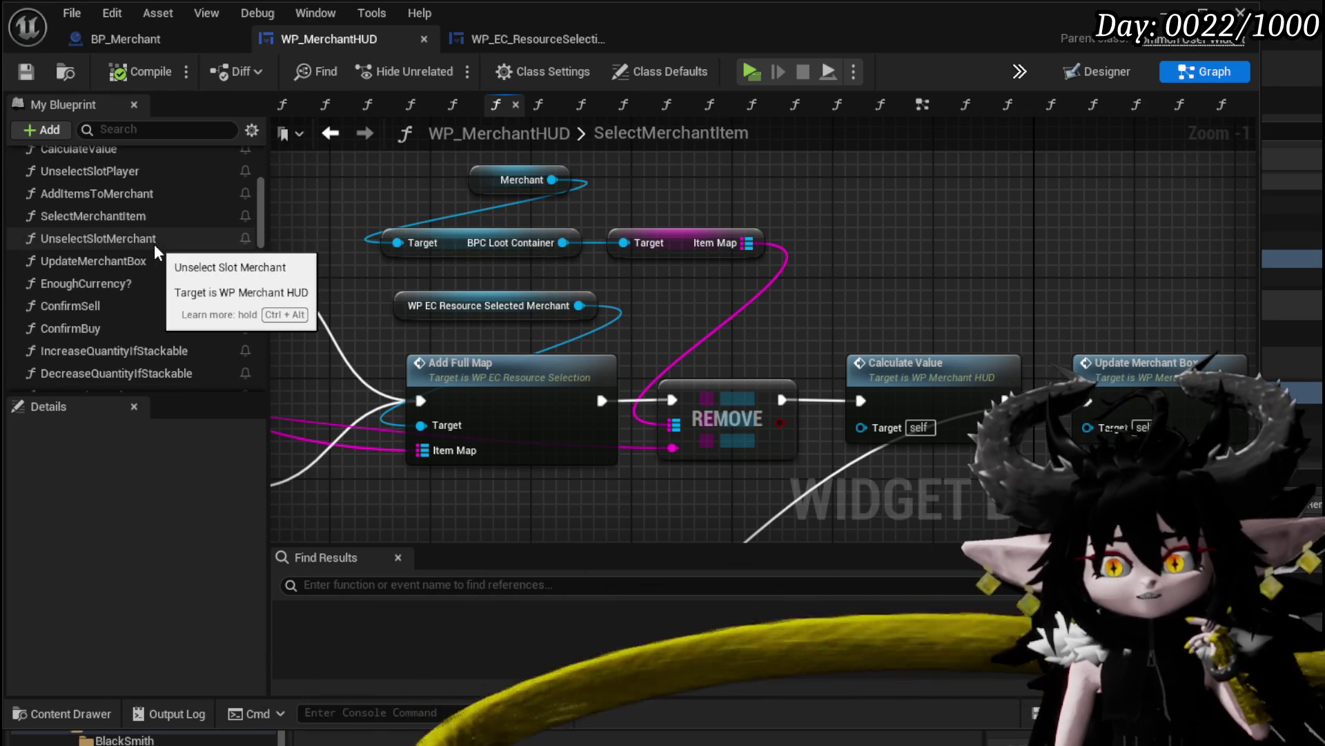
pyautogui.scroll(-5, 155, 243)
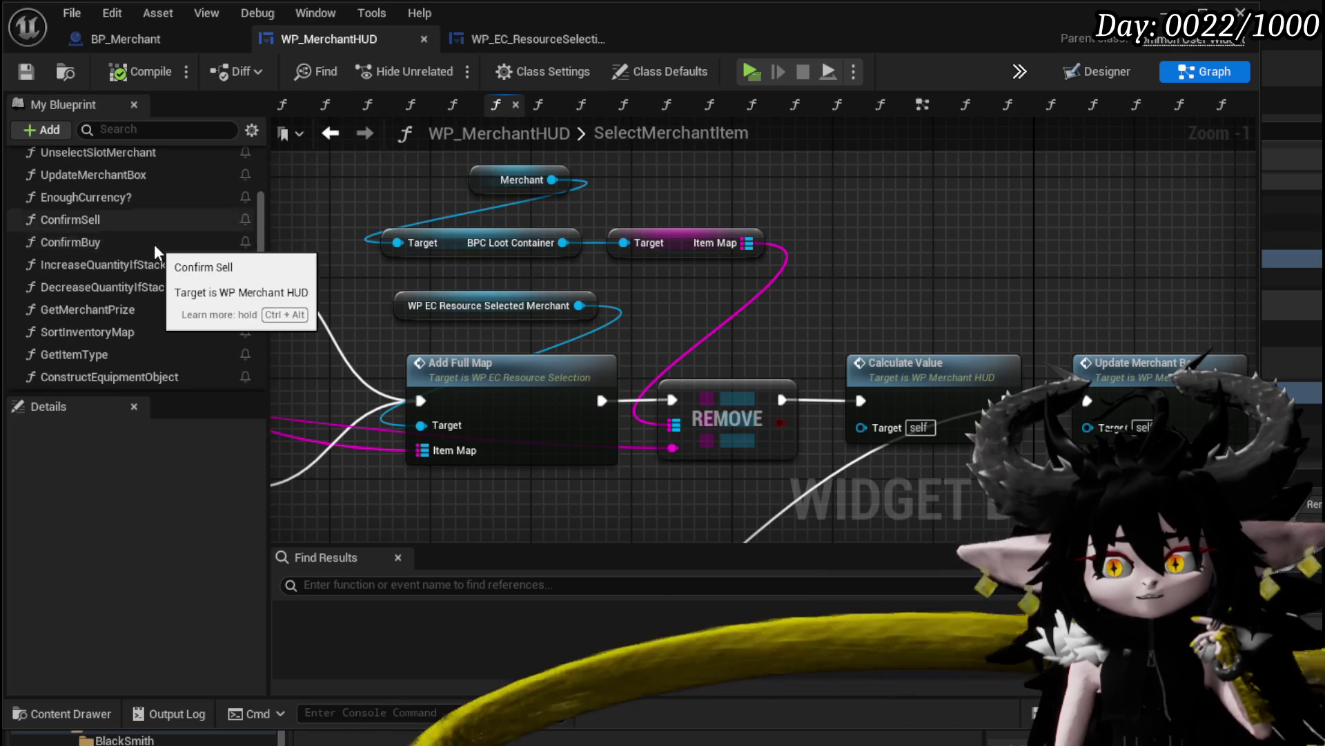
pyautogui.scroll(7, 155, 243)
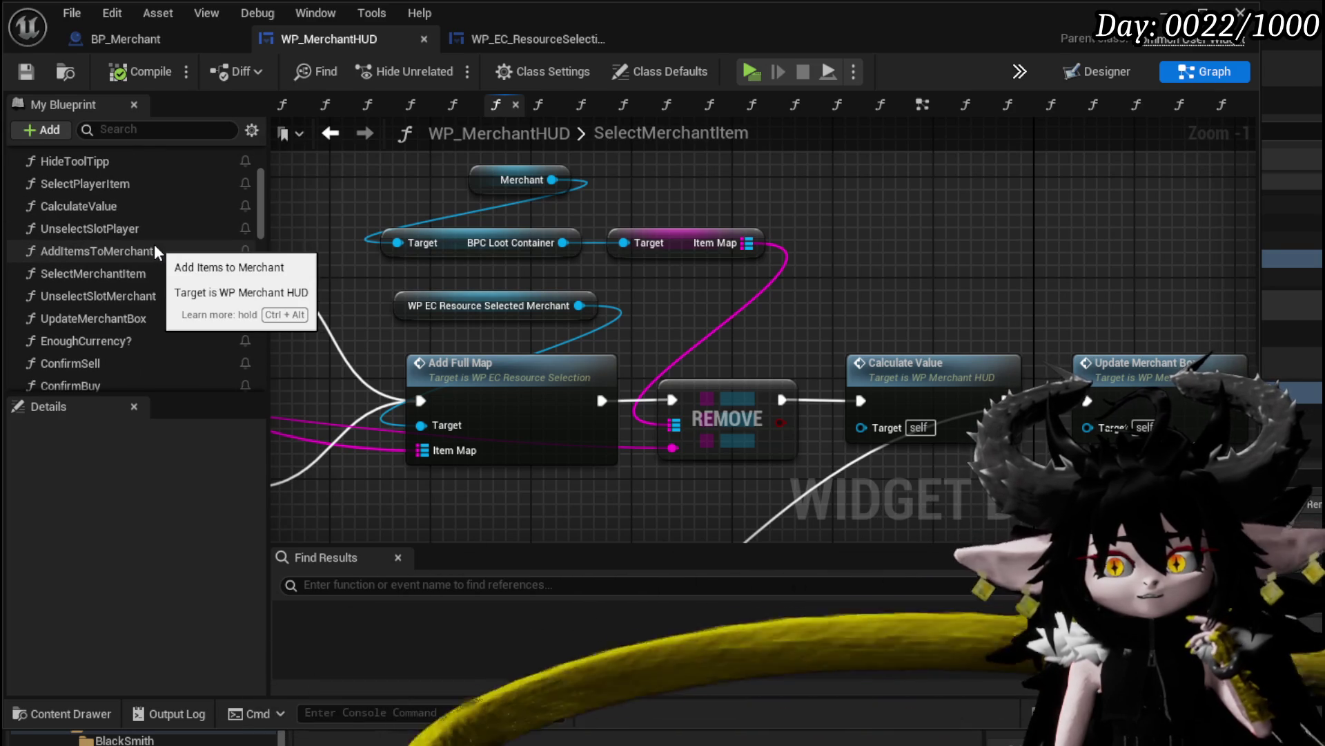
pyautogui.scroll(2, 191, 241)
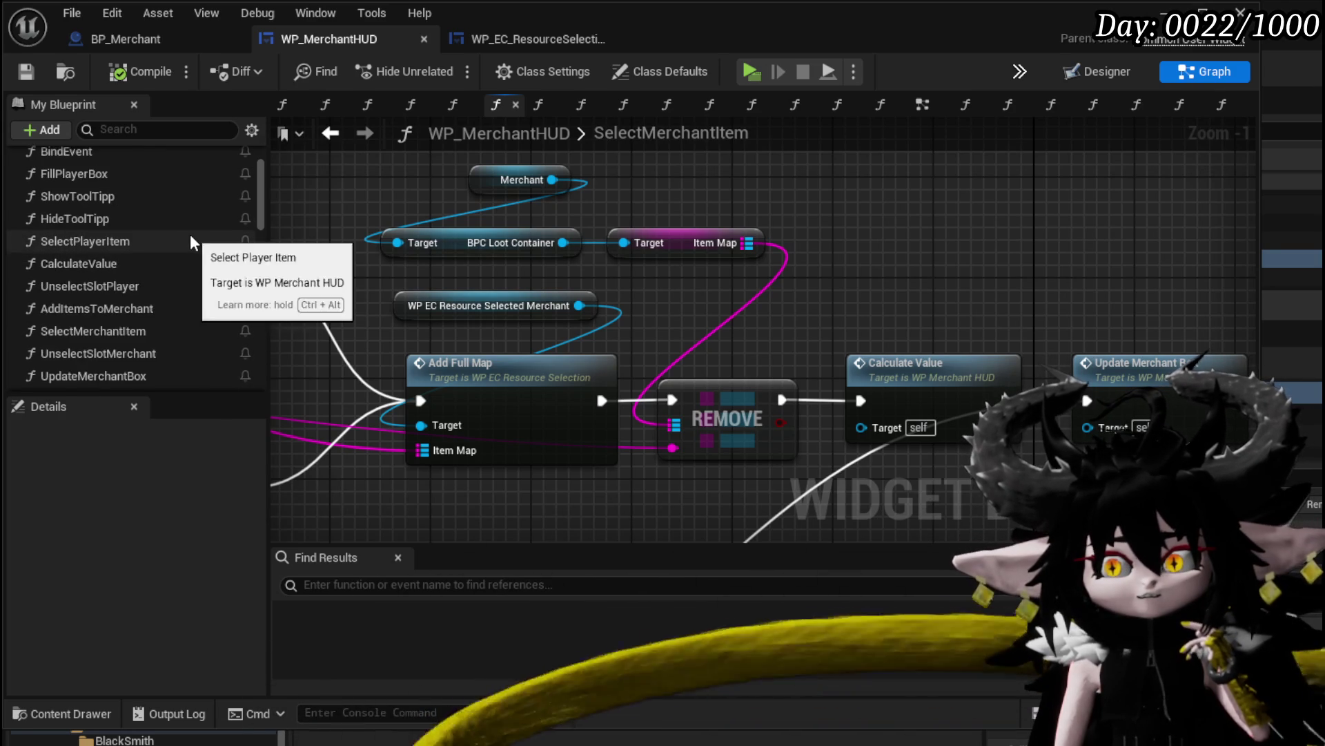
pyautogui.scroll(3, 192, 242)
pyautogui.scroll(-3, 191, 241)
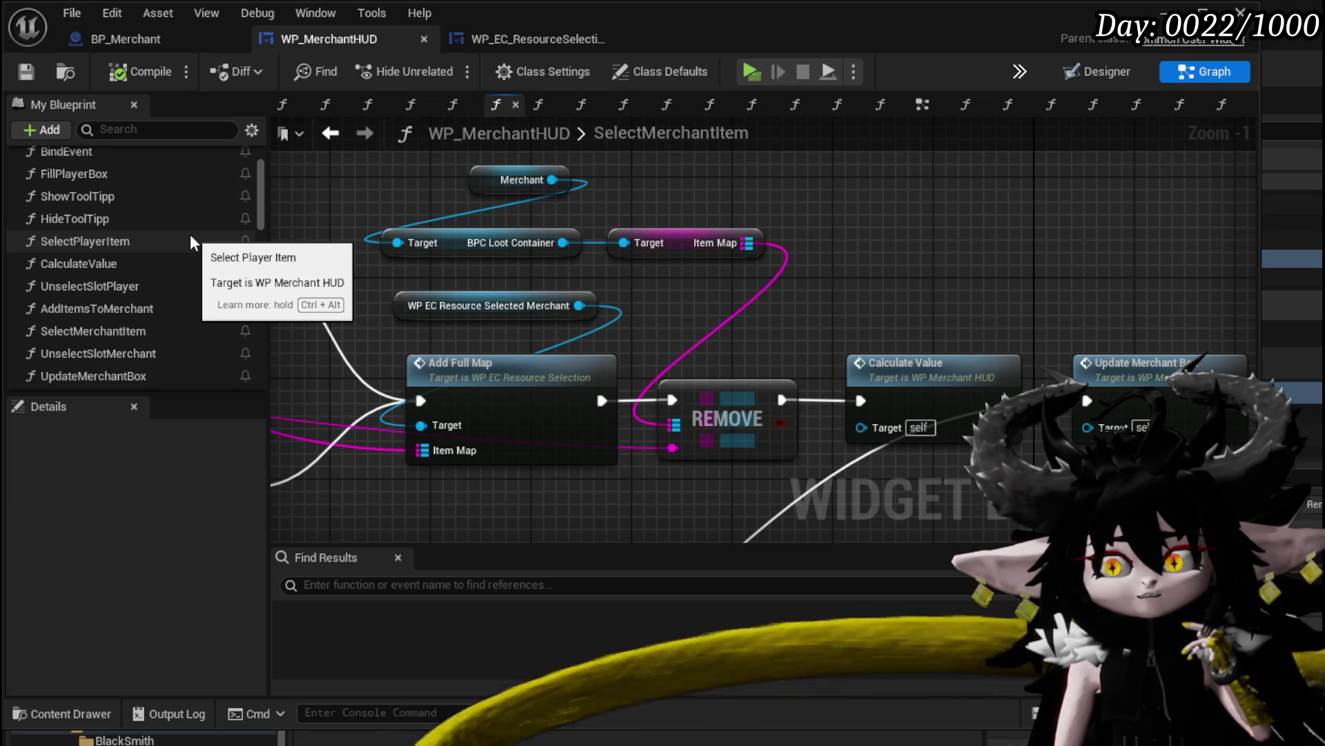
pyautogui.scroll(3, 191, 237)
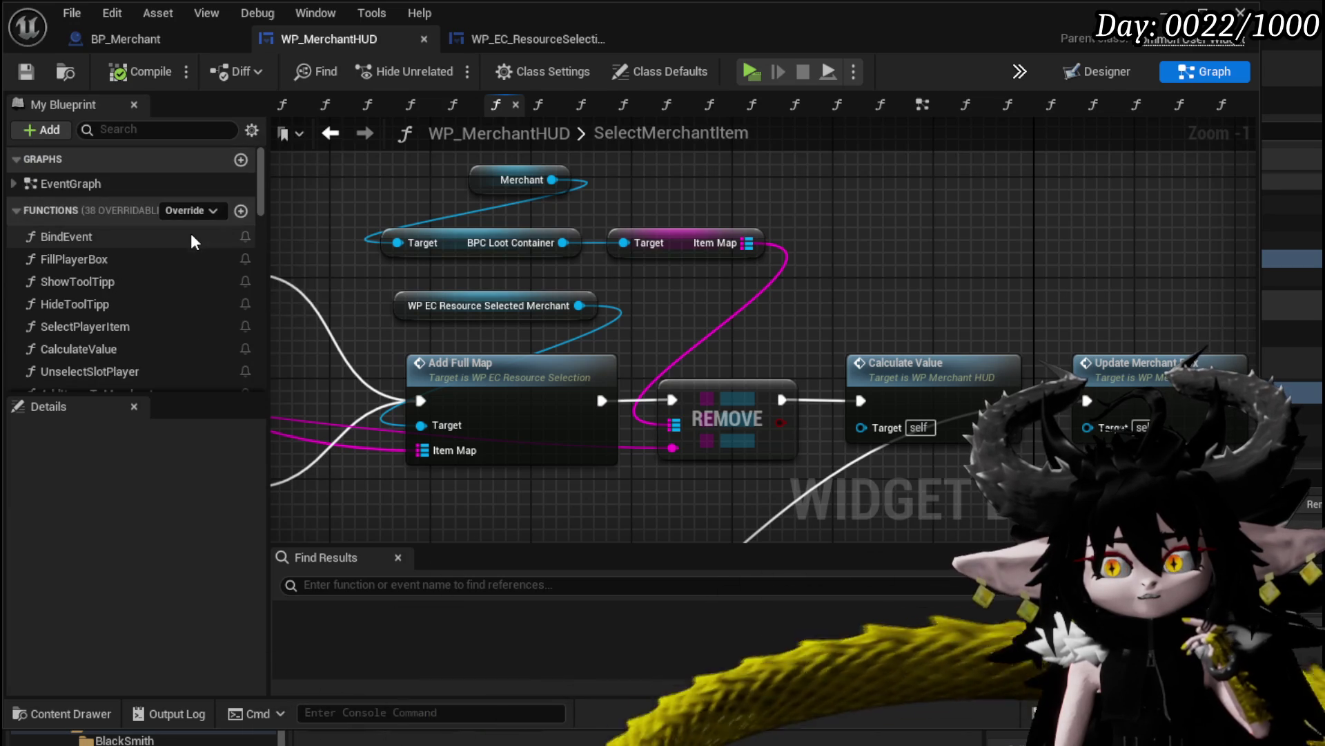
# Create a function named DeselectMerchantItem in WP_MerchantHUD and reorder it in the Functions list
pyautogui.click(240, 211)
pyautogui.write('D')
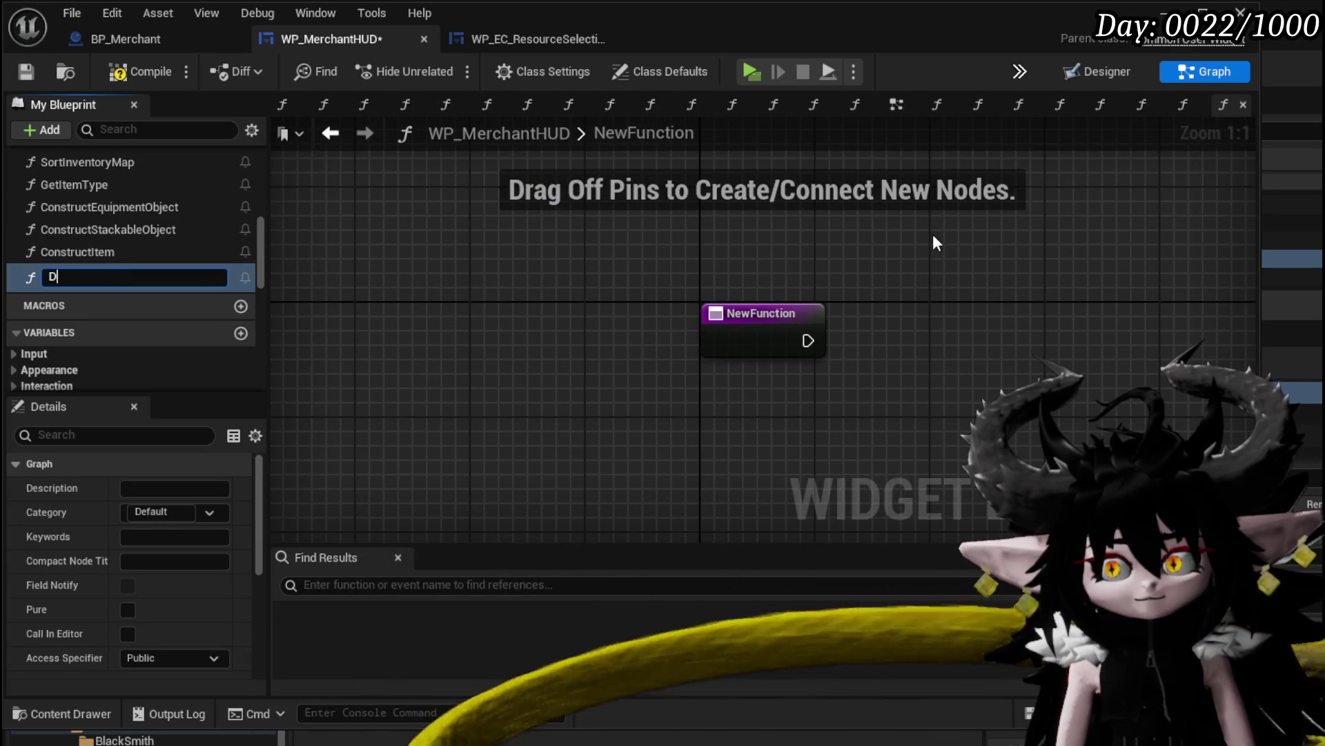
pyautogui.write('eselect')
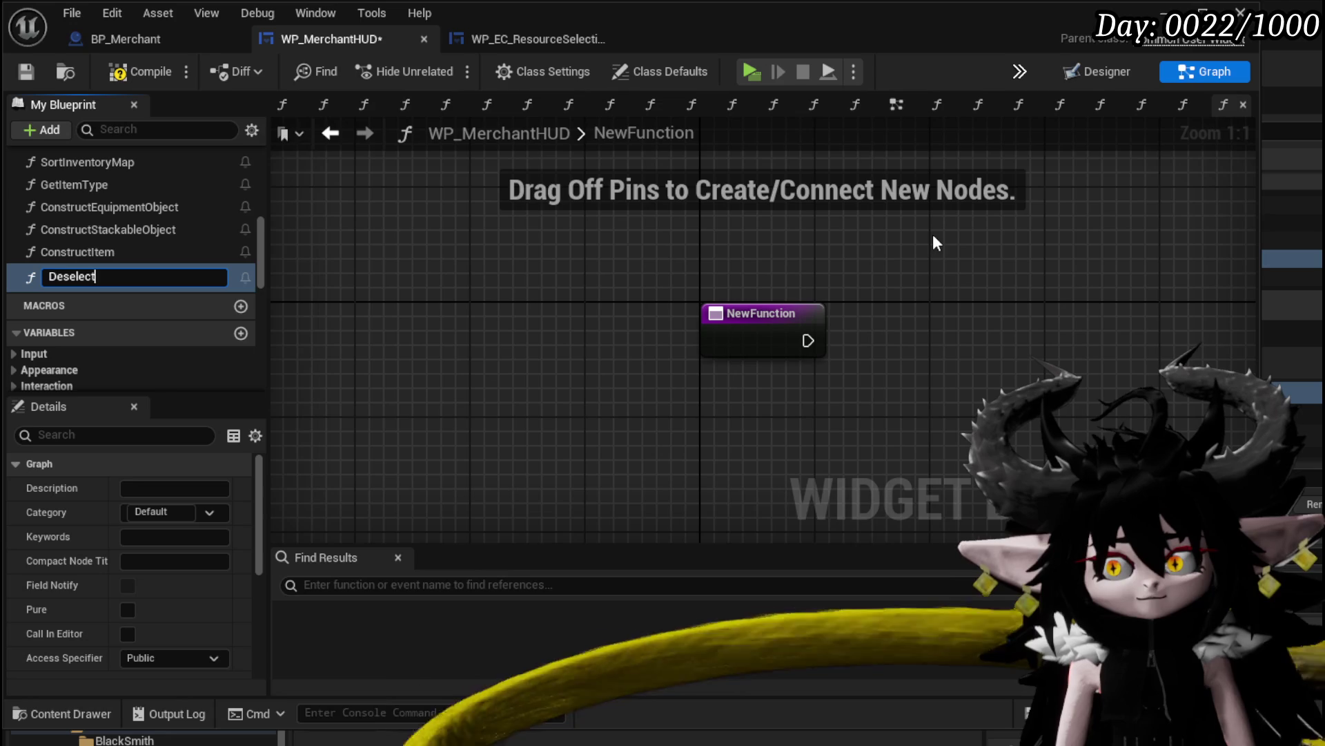
pyautogui.write('Merchant')
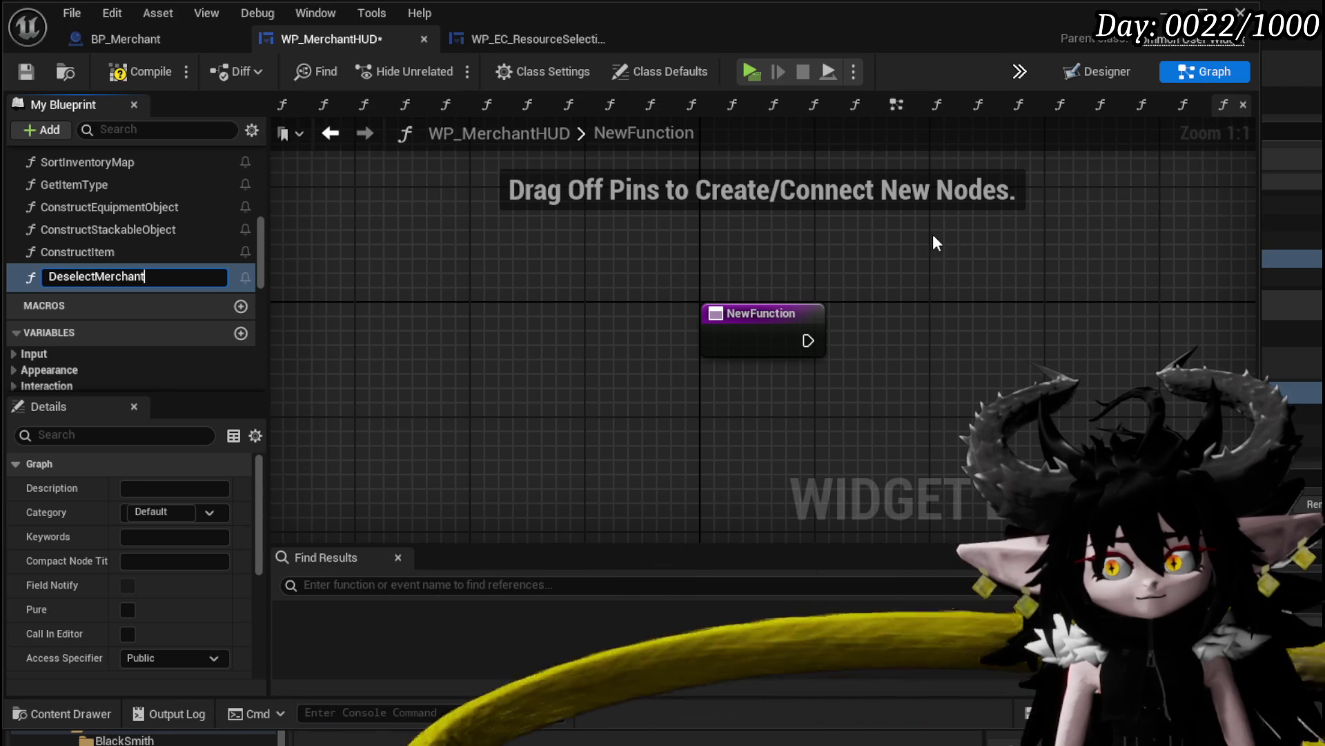
pyautogui.write('Item')
pyautogui.press('Return')
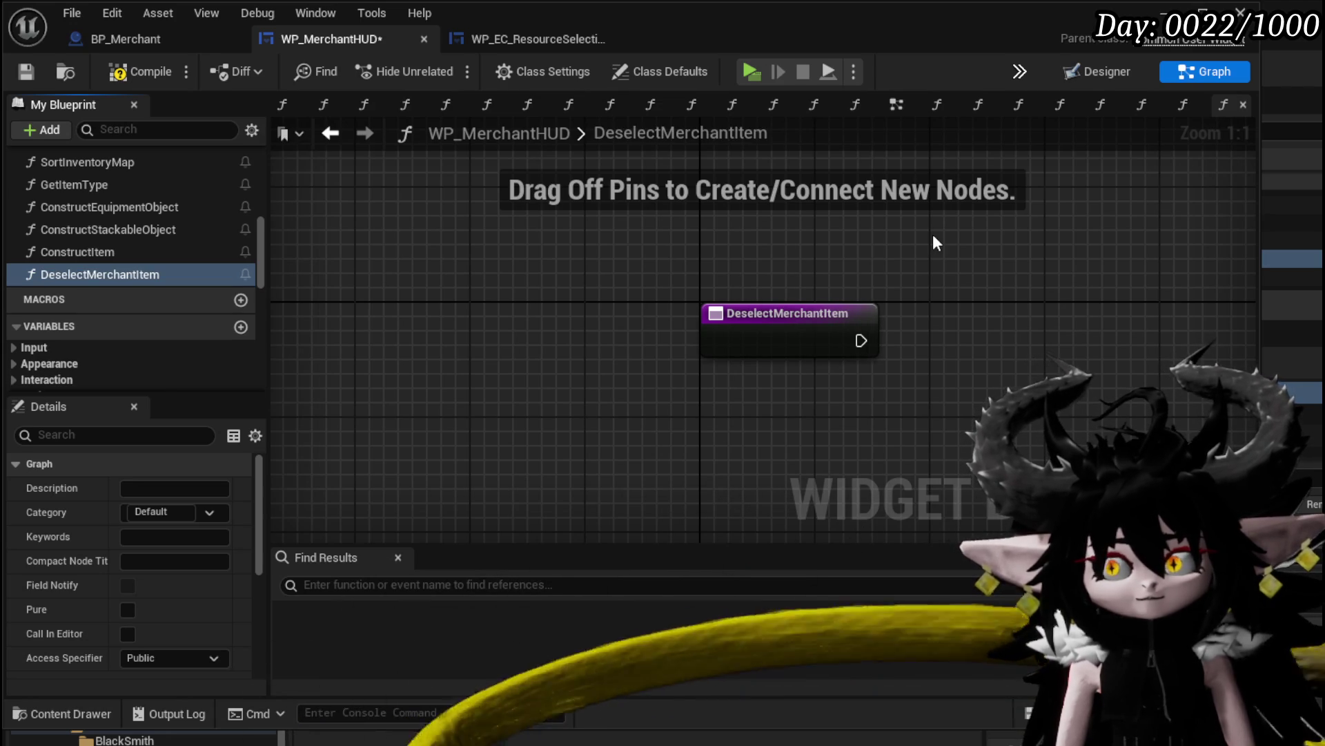
pyautogui.moveTo(105, 277)
pyautogui.mouseDown()
pyautogui.moveTo(106, 208)
pyautogui.moveTo(97, 276)
pyautogui.moveTo(71, 205)
pyautogui.moveTo(86, 306)
pyautogui.moveTo(85, 201)
pyautogui.moveTo(117, 279)
pyautogui.moveTo(97, 259)
pyautogui.moveTo(85, 292)
pyautogui.moveTo(85, 275)
pyautogui.moveTo(64, 271)
pyautogui.moveTo(131, 274)
pyautogui.moveTo(92, 303)
pyautogui.mouseUp()
# Delete the empty DeselectMerchantItem function and rename UnselectSlotMerchant to DeselectMerchantItem
pyautogui.press('Delete')
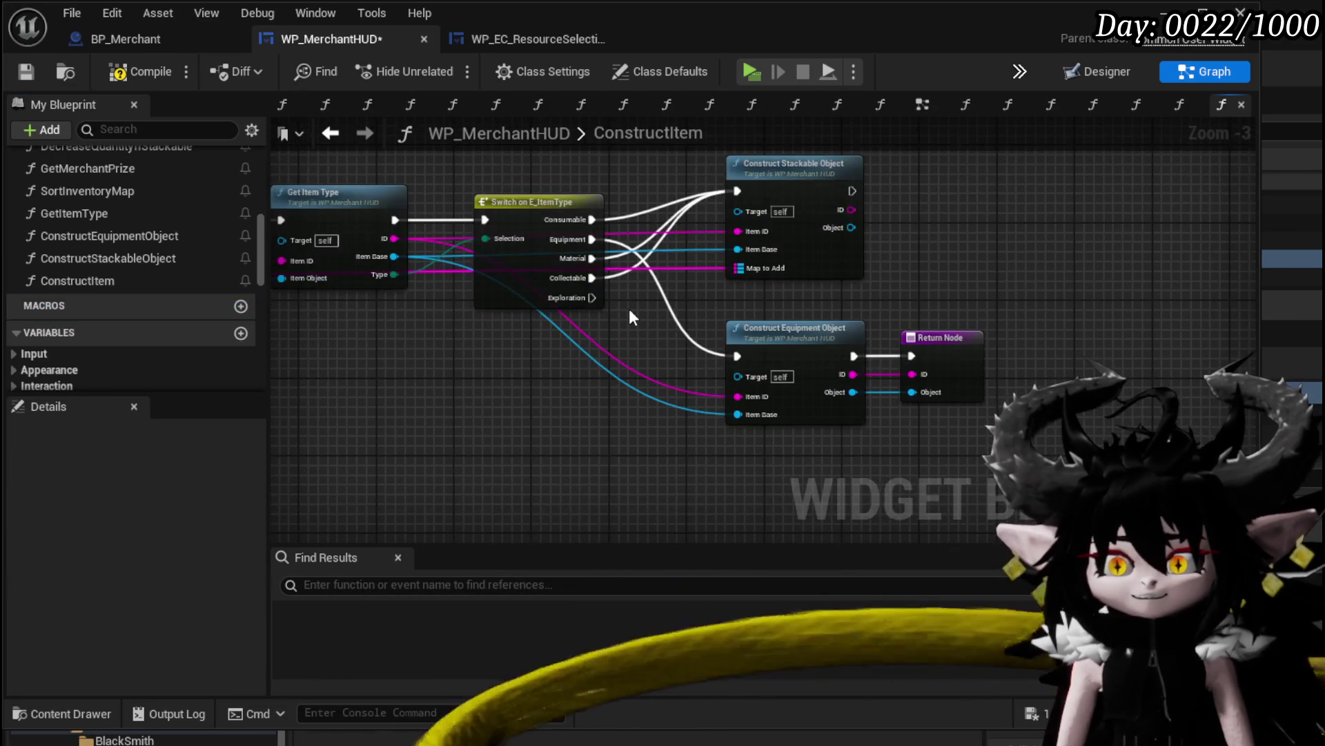
pyautogui.scroll(5, 138, 273)
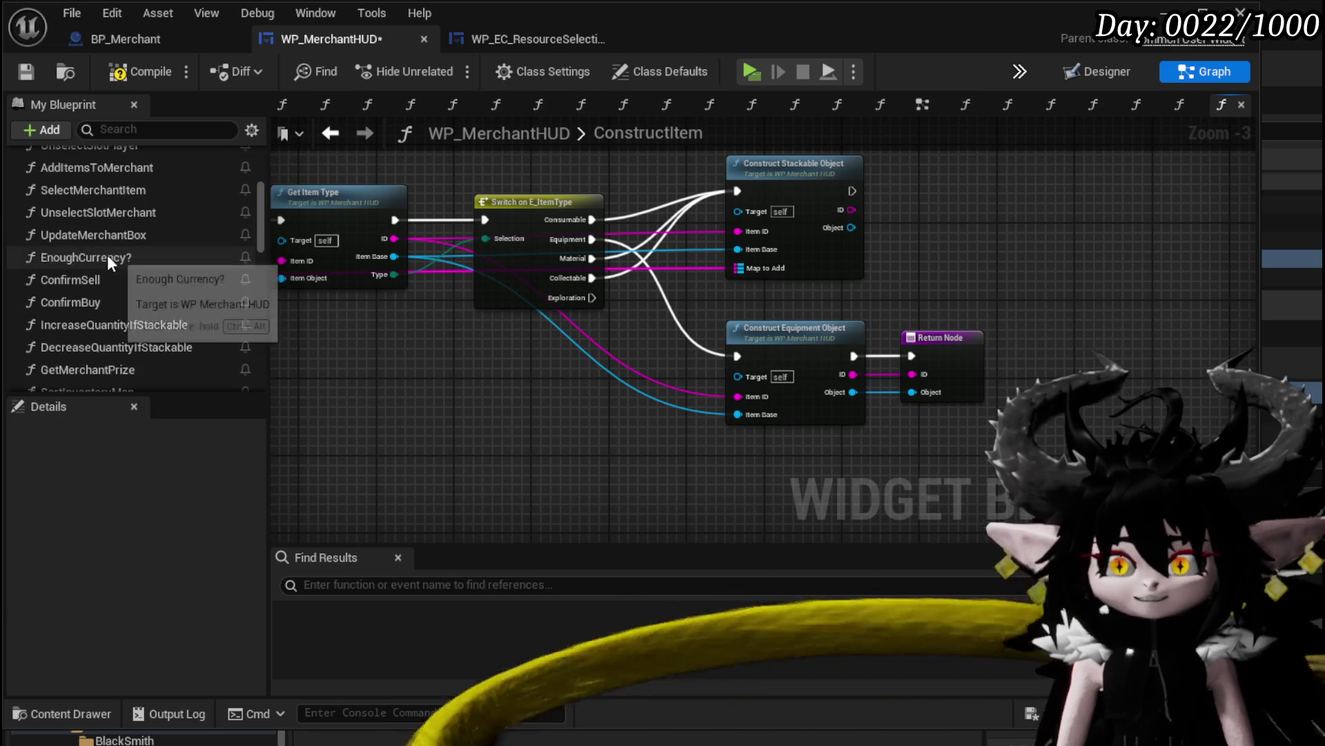
pyautogui.scroll(1, 106, 246)
pyautogui.click(97, 242)
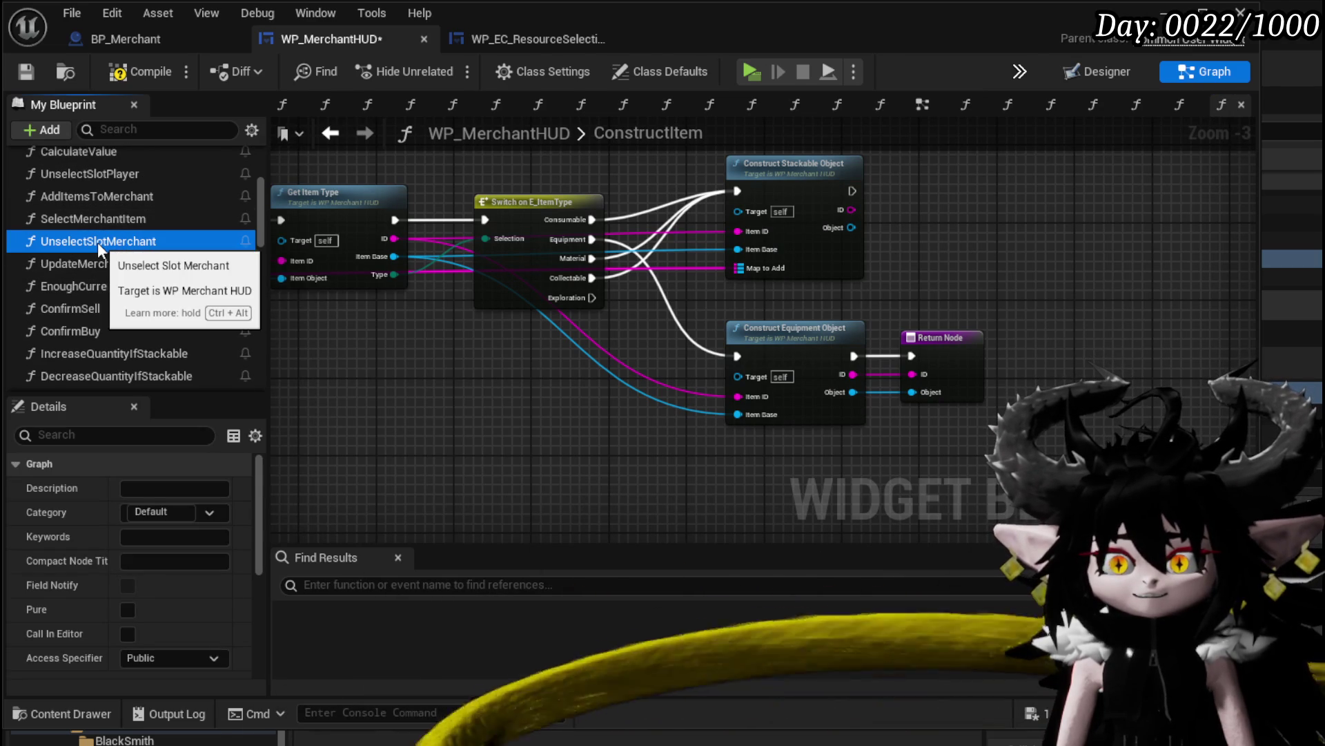
pyautogui.rightClick(97, 241)
pyautogui.click(163, 314)
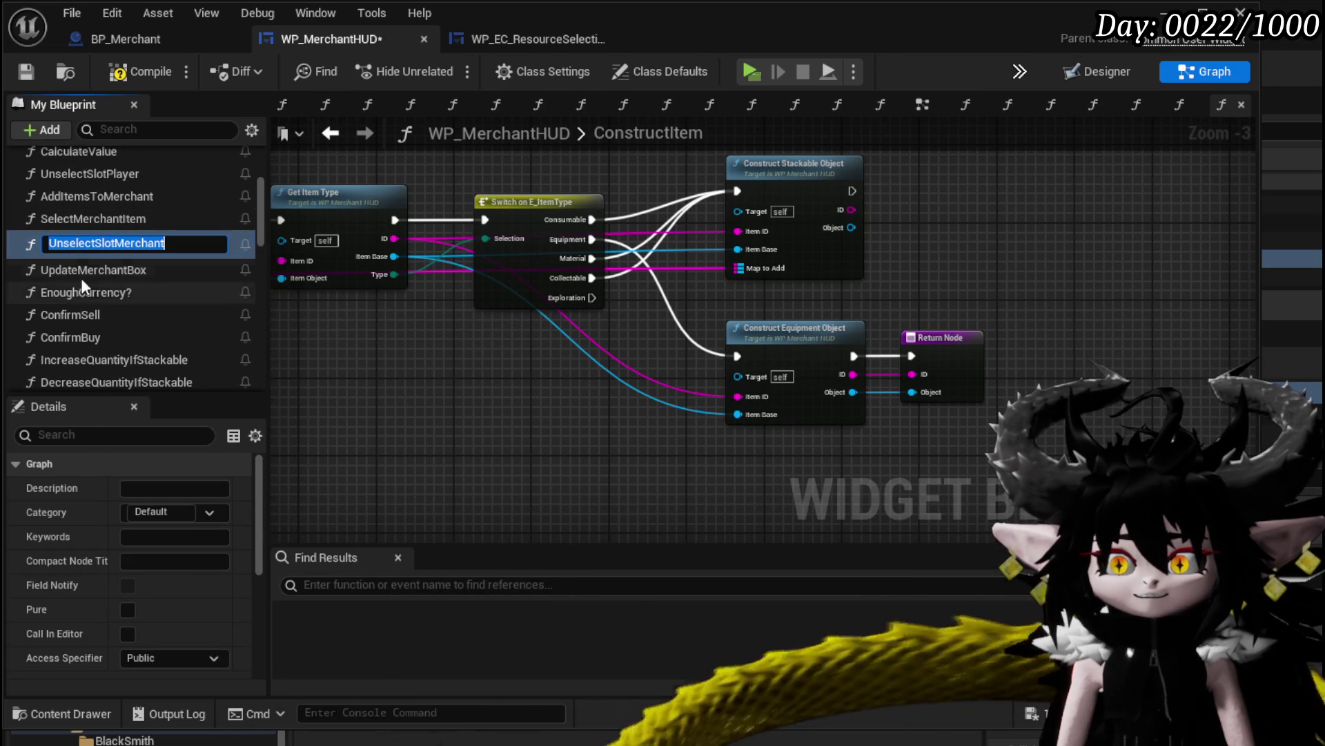
pyautogui.click(94, 243)
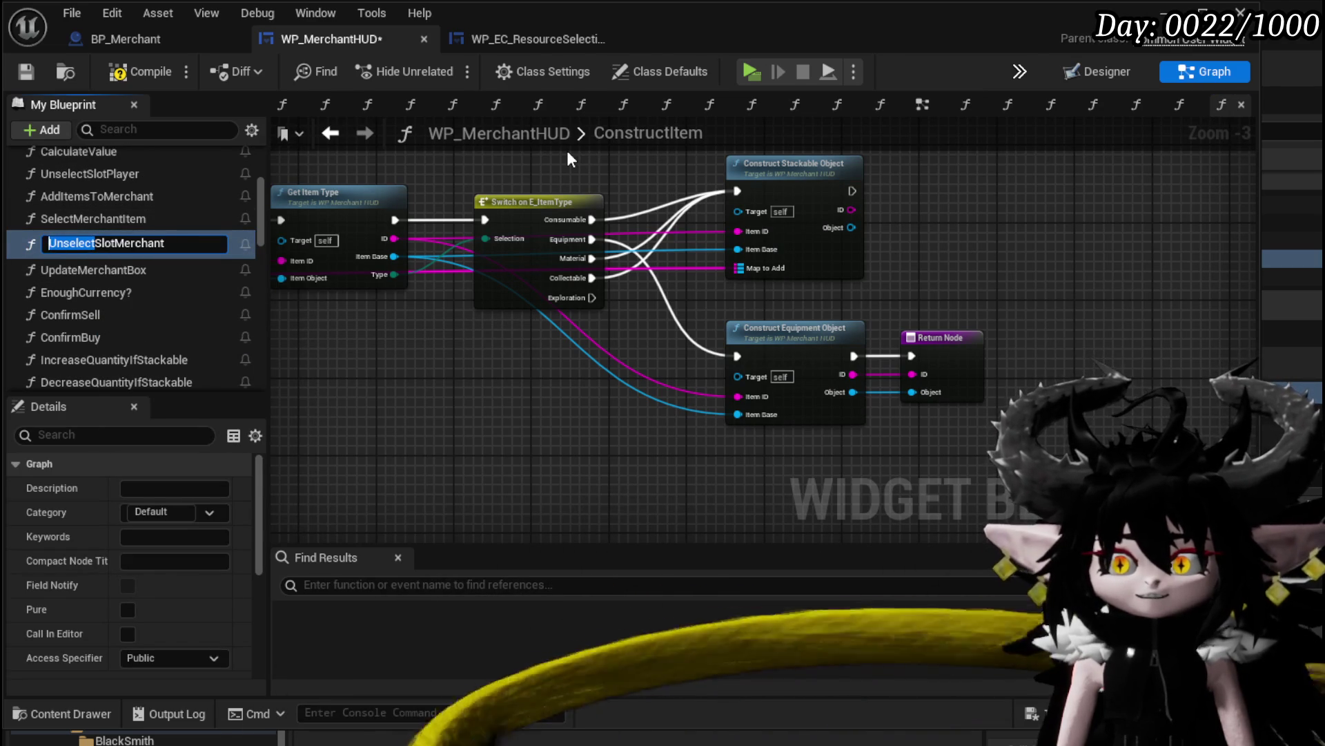
pyautogui.write('Dese')
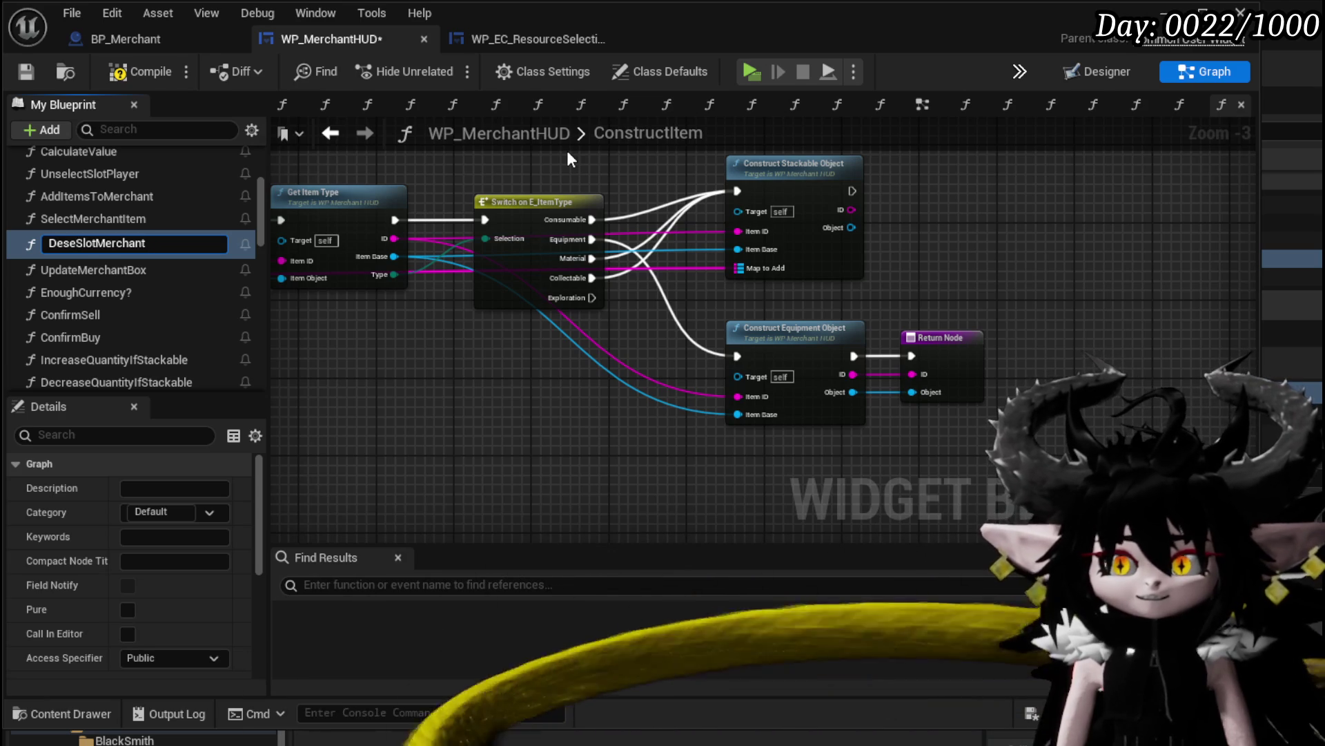
pyautogui.write('k')
pyautogui.press('Right')
pyautogui.press('Right')
pyautogui.press('Right')
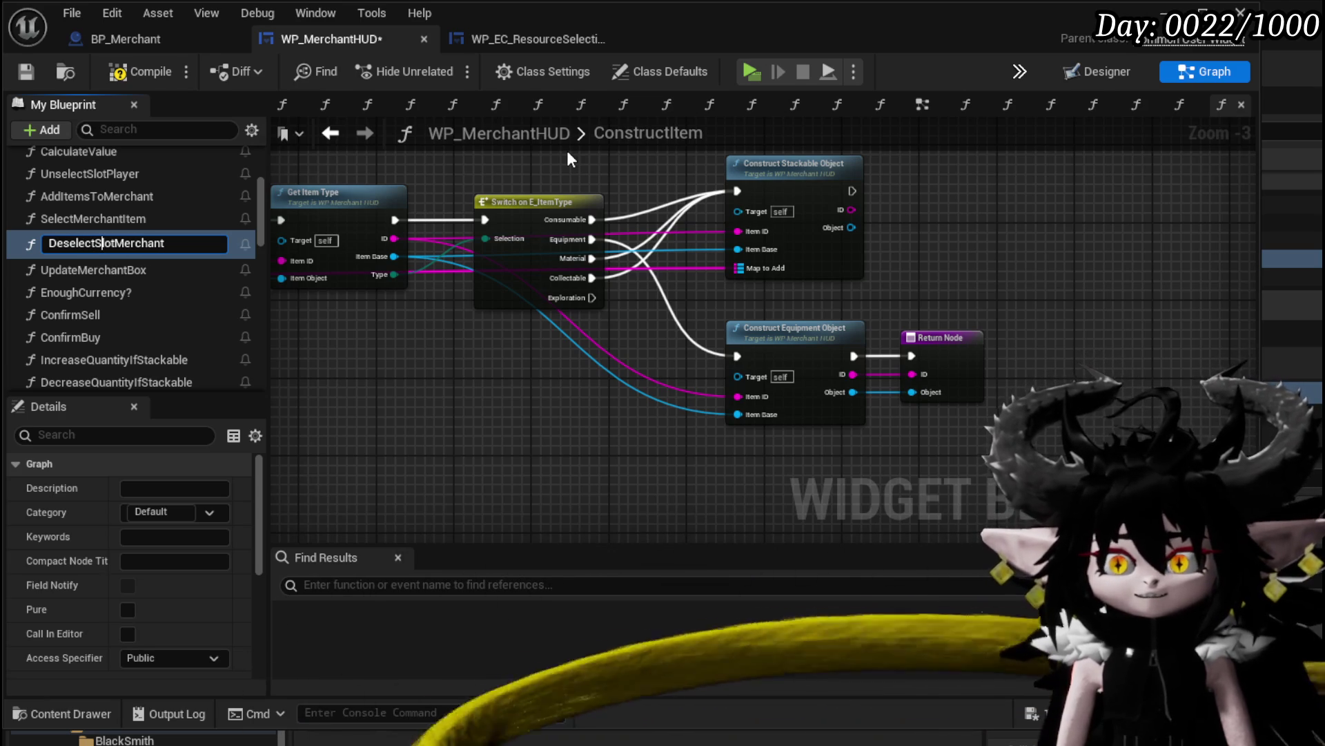
pyautogui.press('BackSpace')
pyautogui.write('It')
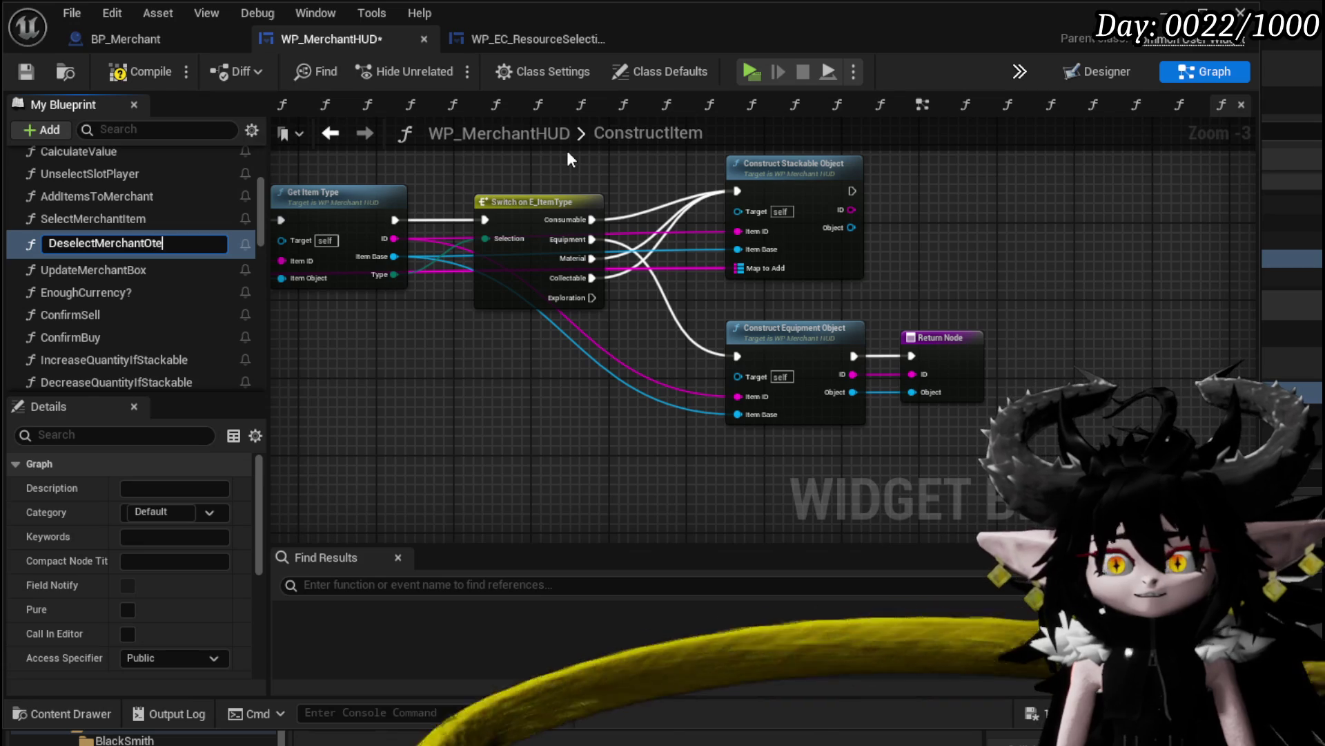
pyautogui.write('em')
pyautogui.press('Return')
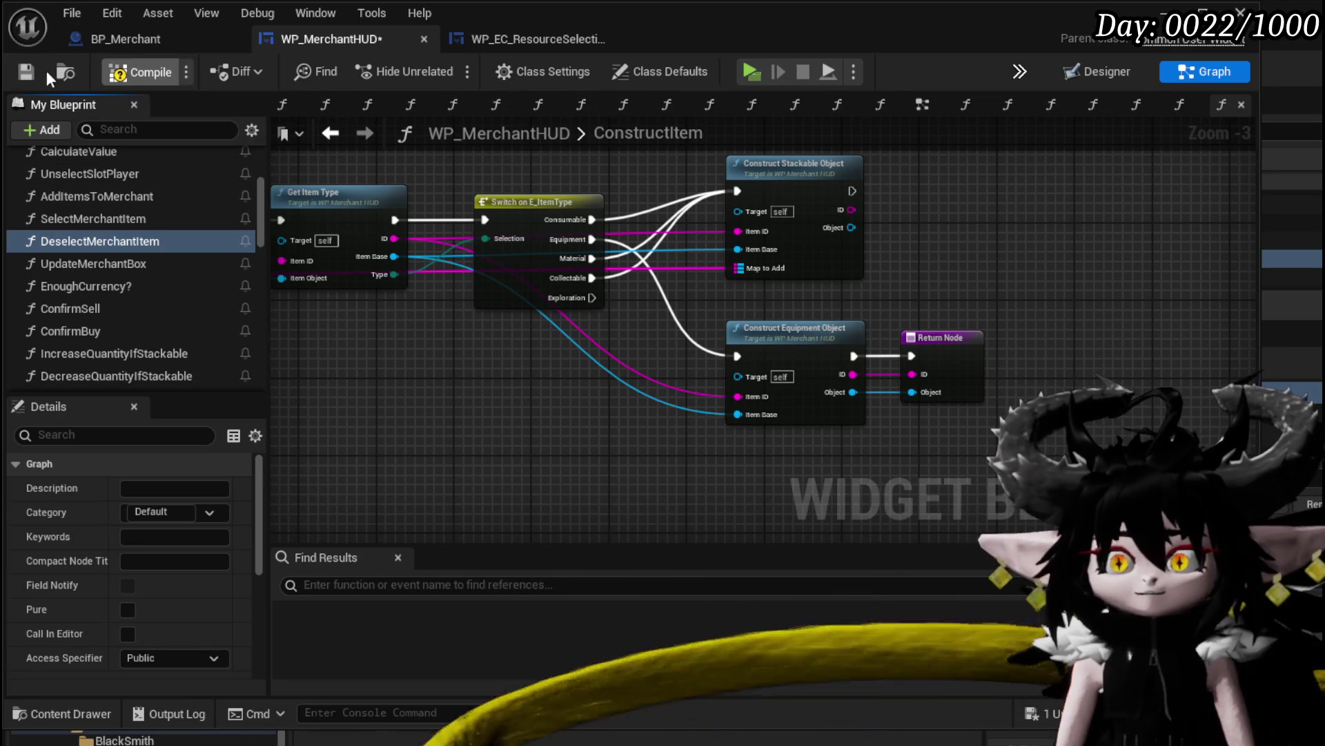
# Save and compile, add a breakpoint on the DeselectMerchantItem entry node, and return to the level
pyautogui.click(32, 68)
pyautogui.doubleClick(98, 241)
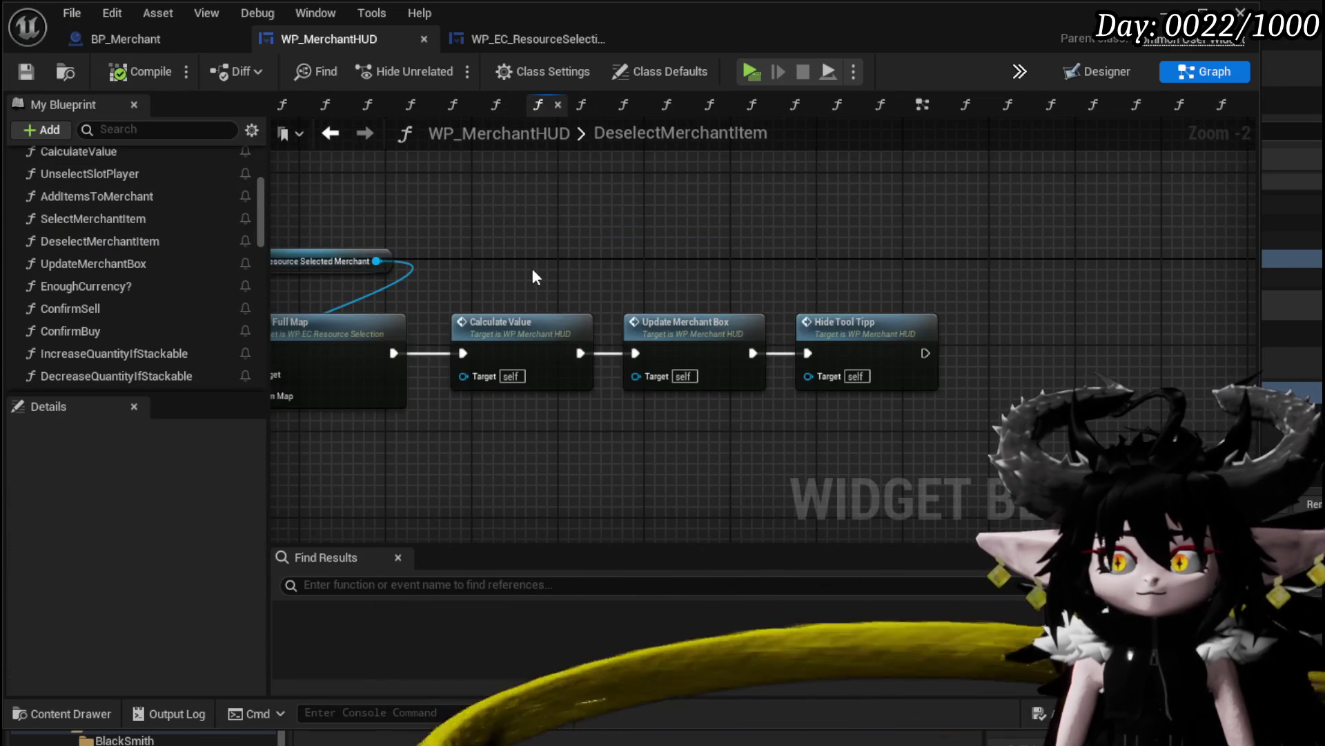
pyautogui.rightClick(664, 276)
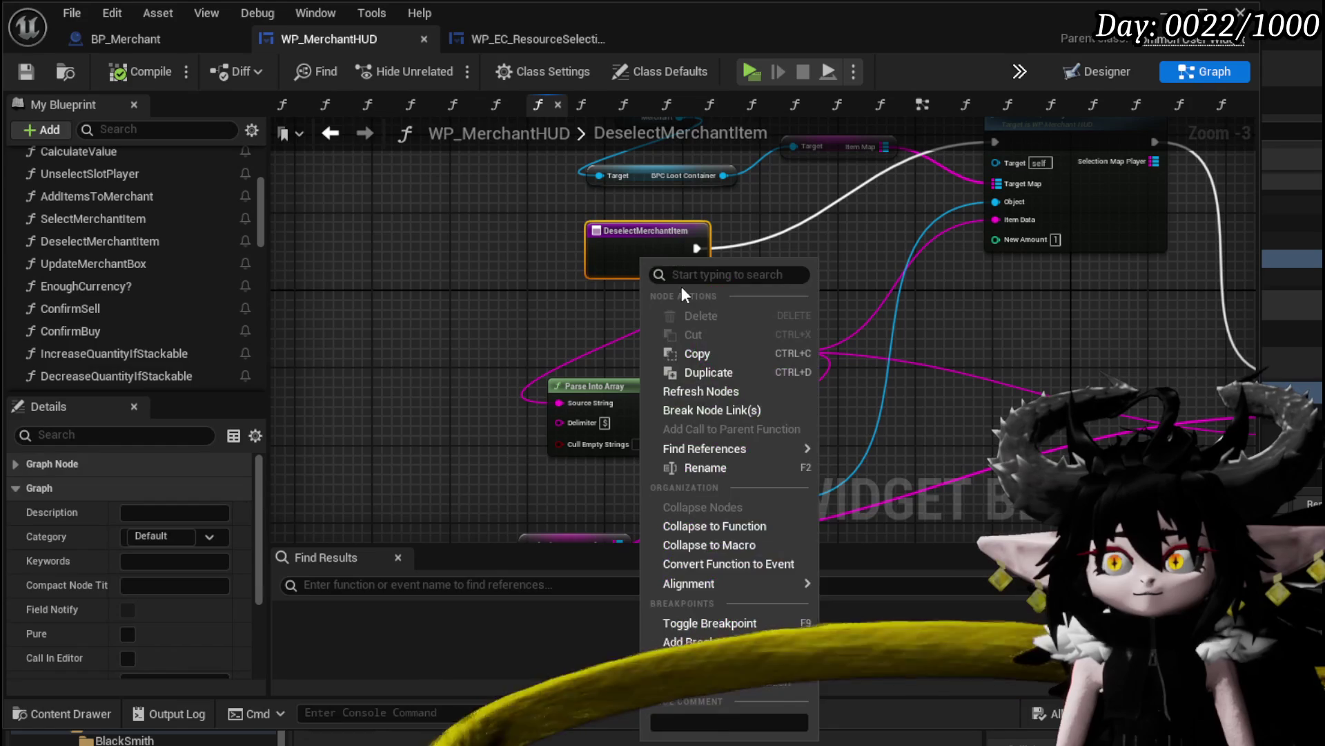
pyautogui.click(698, 625)
pyautogui.click(799, 275)
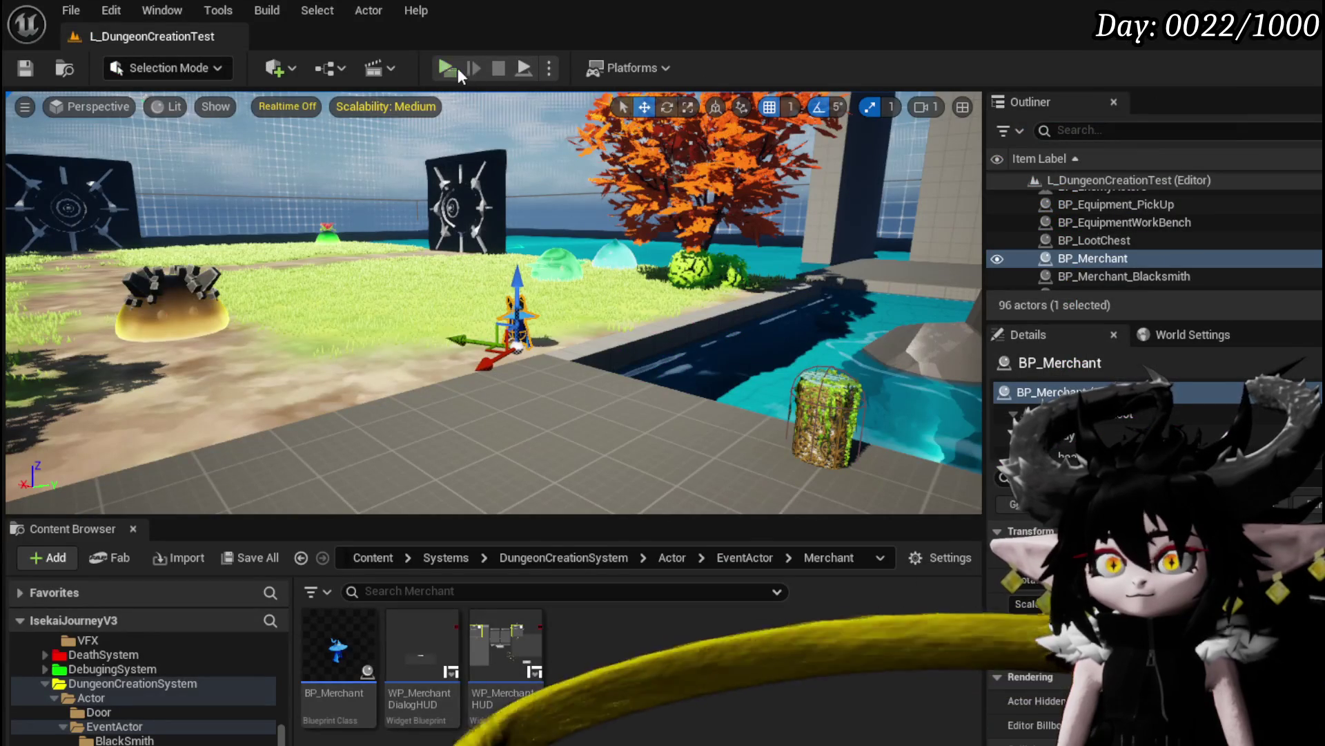
# Play the level, open trading with the merchant, pick an item, and disable the SelectMerchantItem breakpoint
pyautogui.click(458, 68)
pyautogui.press('w')
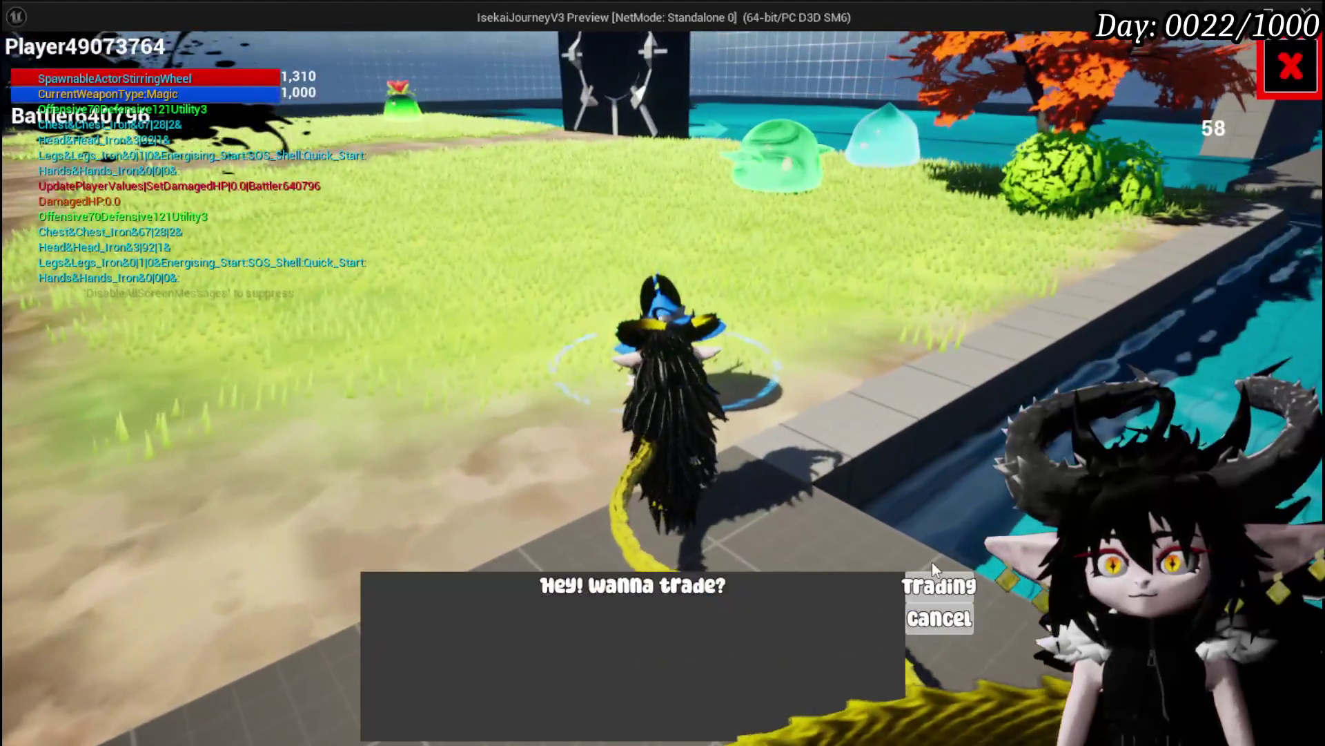
pyautogui.click(936, 585)
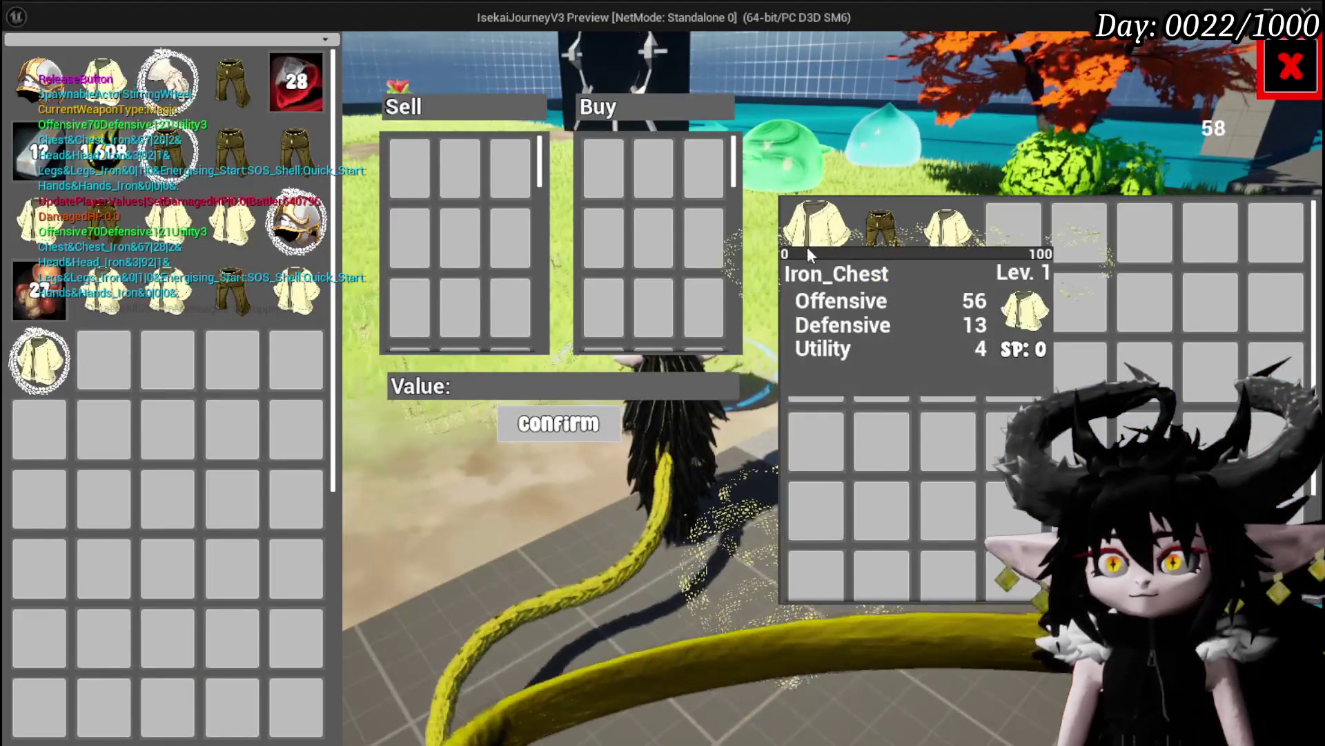
pyautogui.click(807, 247)
pyautogui.rightClick(777, 326)
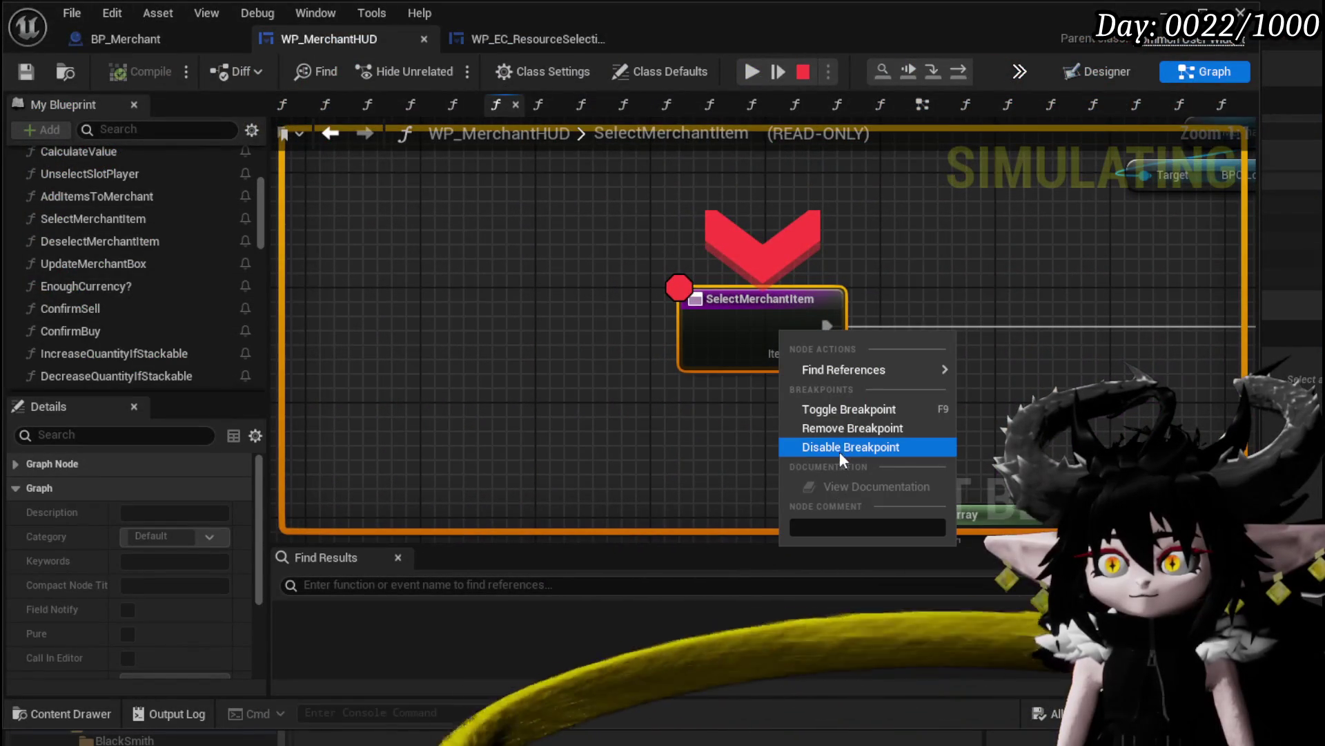
pyautogui.click(835, 406)
# Resume and deselect an item, then inspect the paused DeselectMerchantItem graph and its Increase Quantity node
pyautogui.click(752, 71)
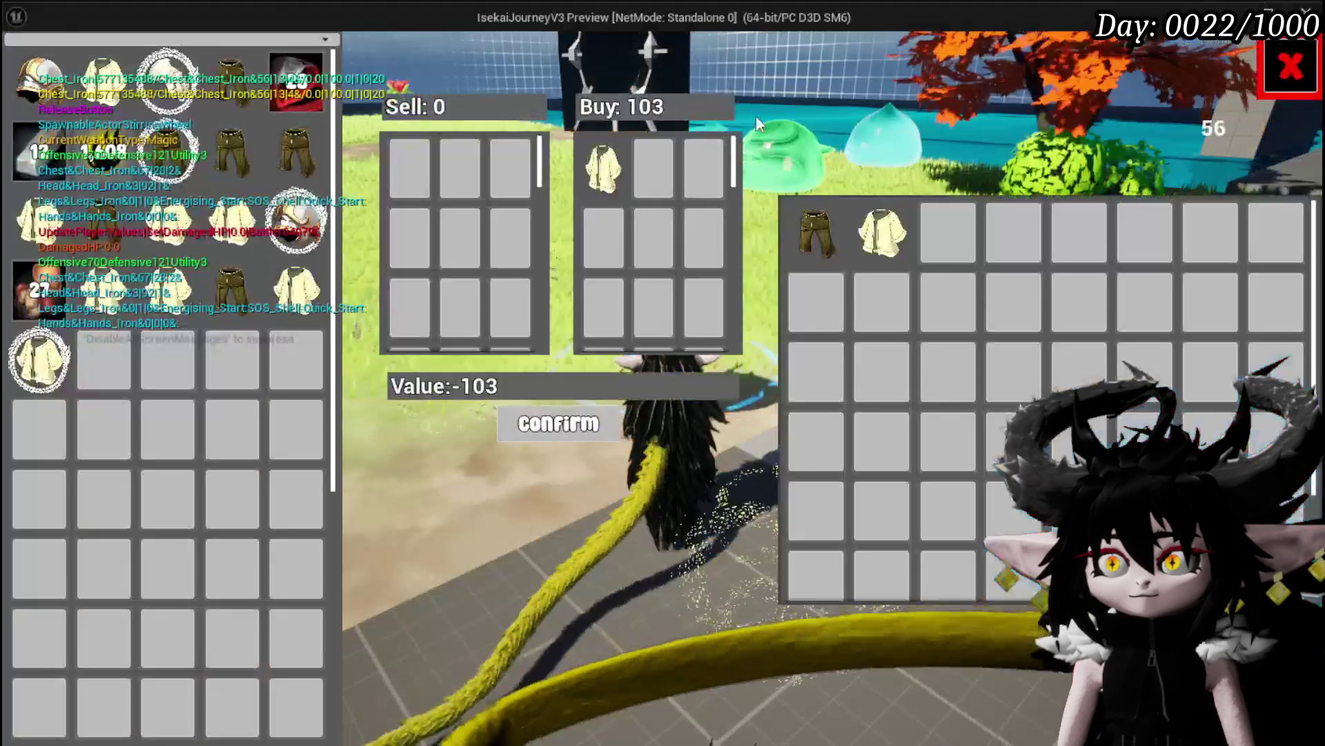
pyautogui.click(660, 171)
pyautogui.scroll(2, 661, 172)
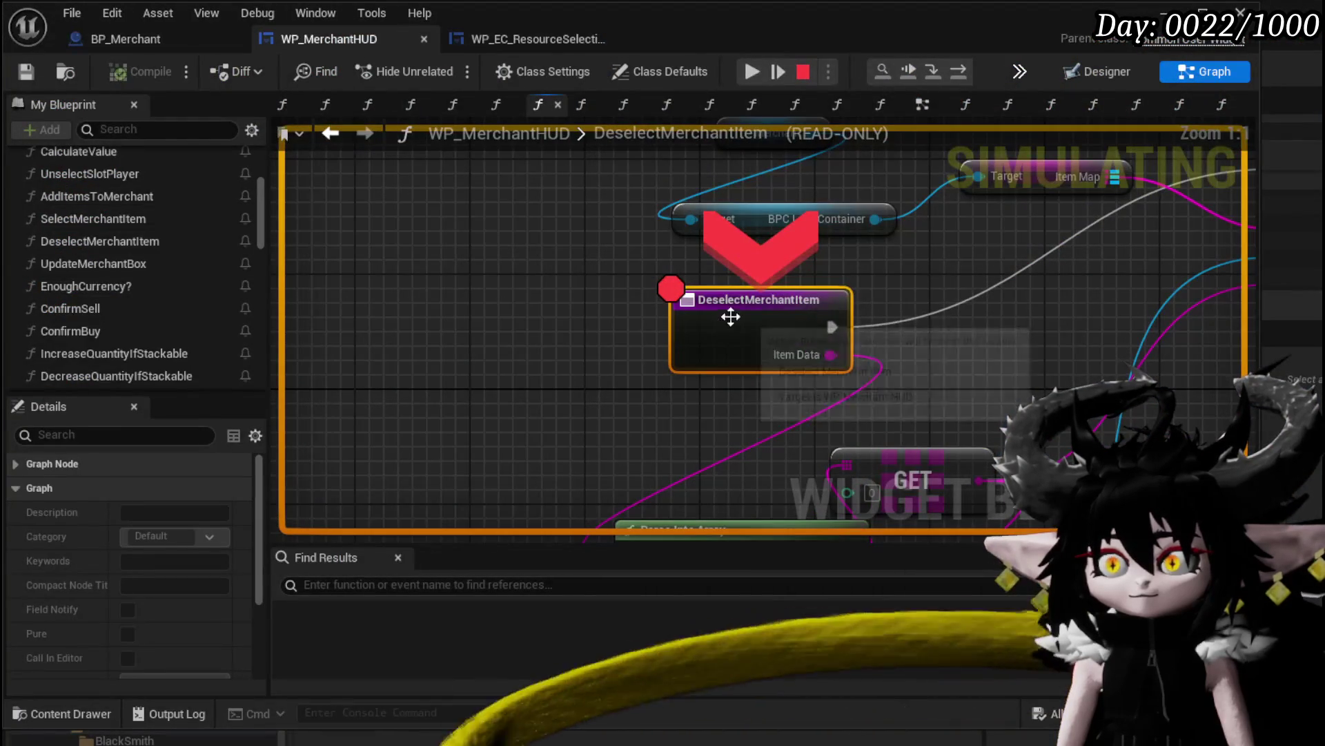
pyautogui.moveTo(972, 262); pyautogui.dragTo(620, 248)
pyautogui.scroll(-1, 620, 248)
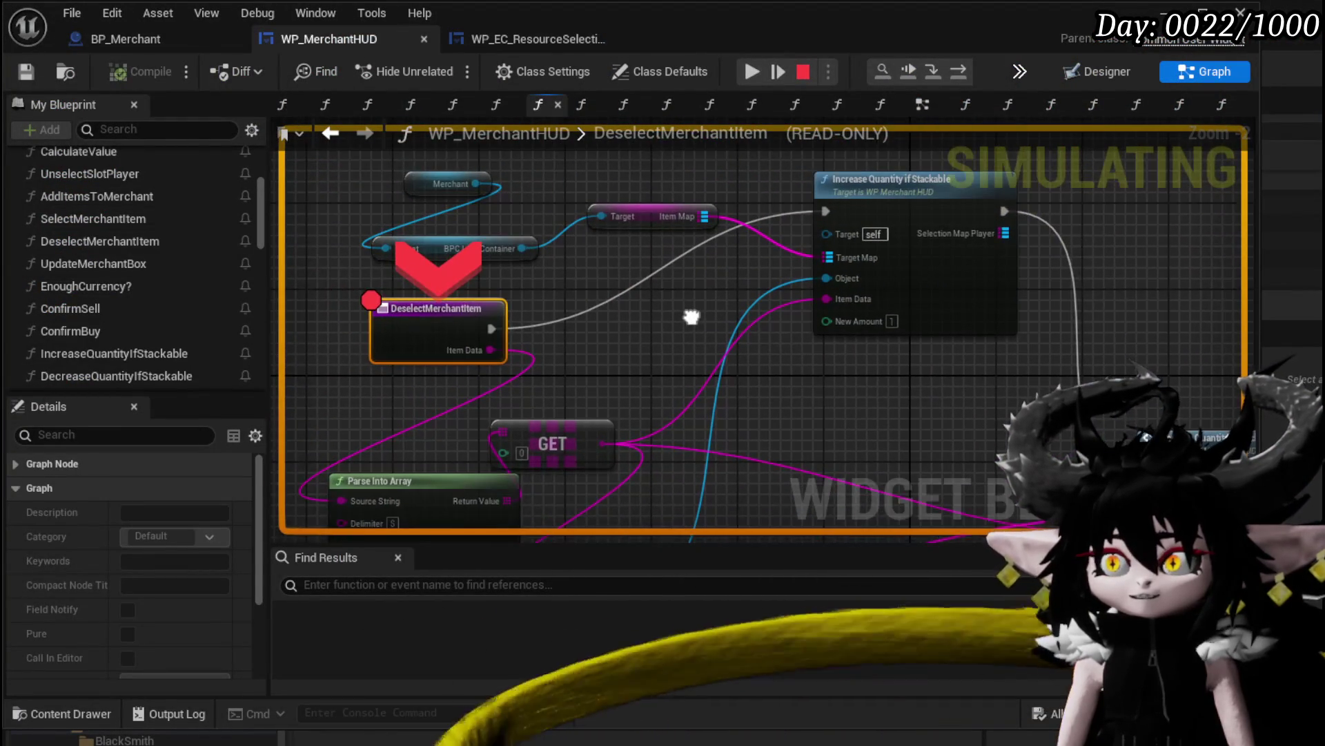
pyautogui.moveTo(690, 317); pyautogui.dragTo(605, 329)
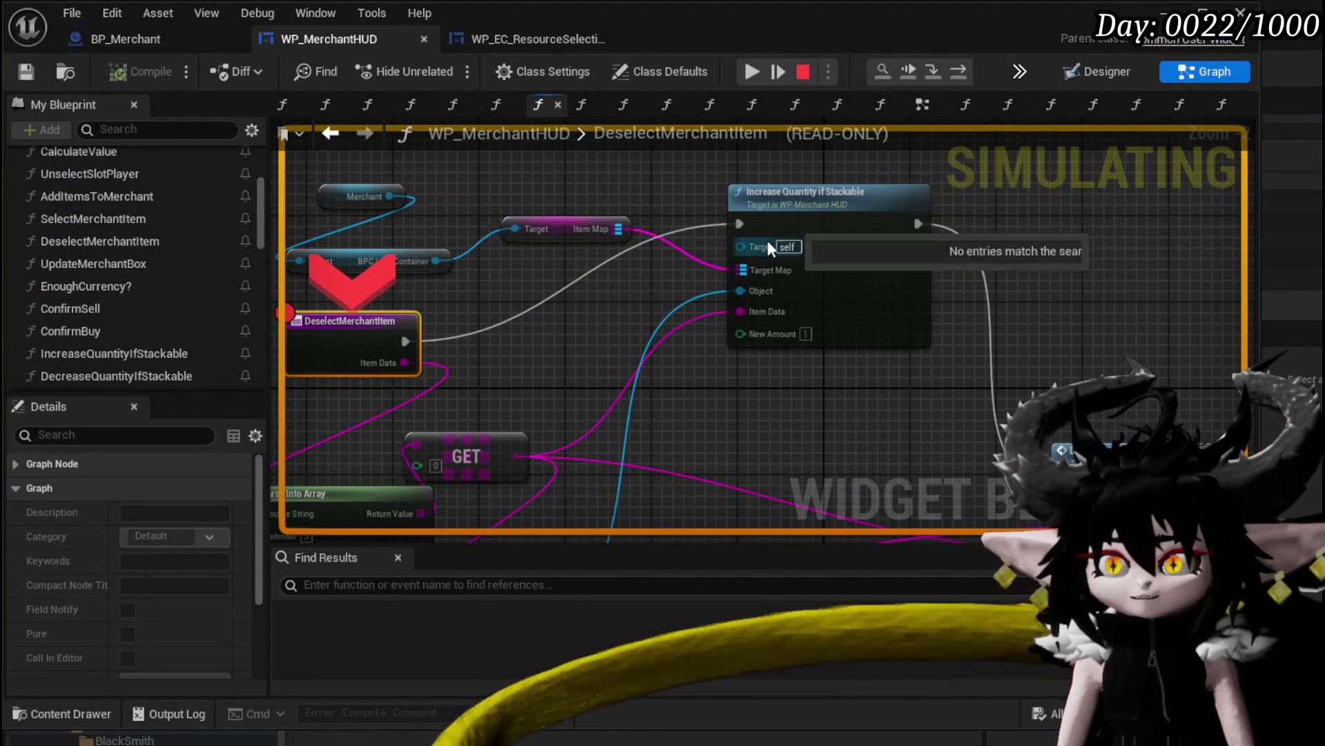
pyautogui.moveTo(719, 381); pyautogui.dragTo(800, 337)
# Resume, deselect another item to hit the breakpoint again, and stop the play test
pyautogui.click(752, 72)
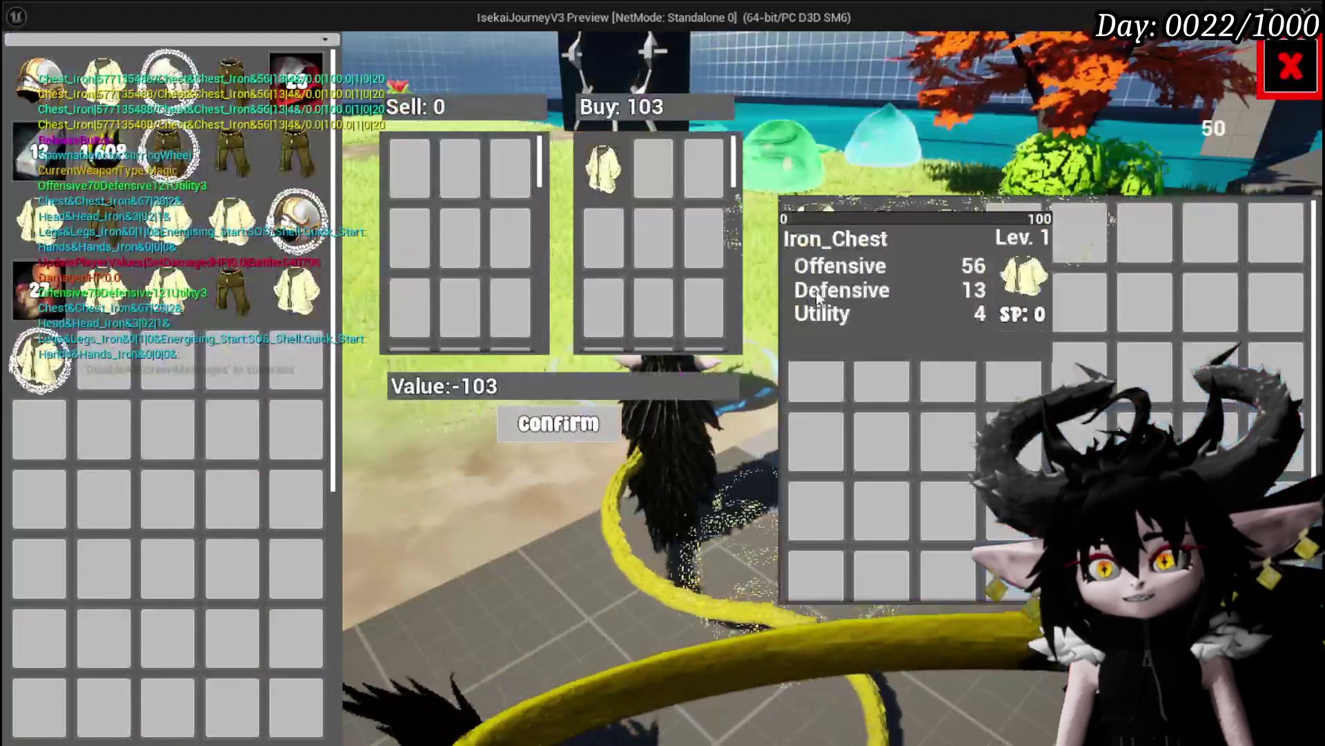
pyautogui.click(944, 444)
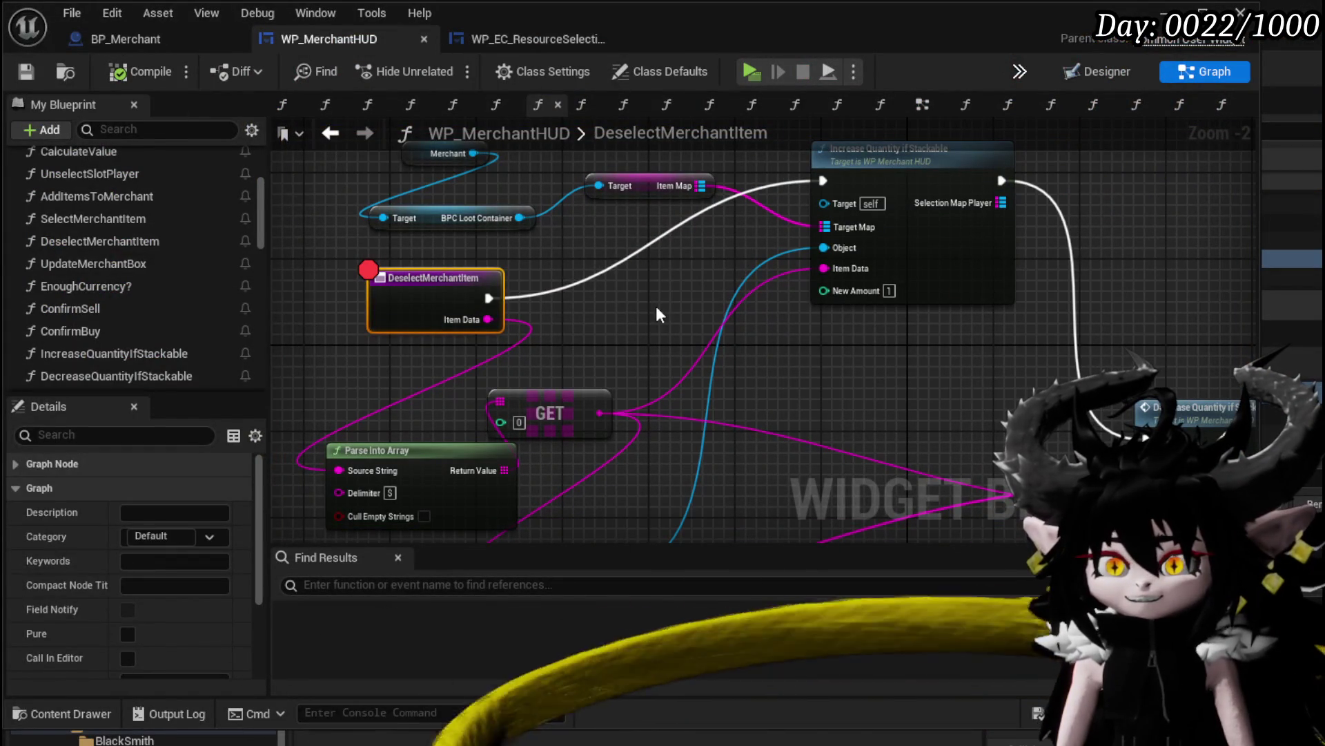
pyautogui.click(497, 303)
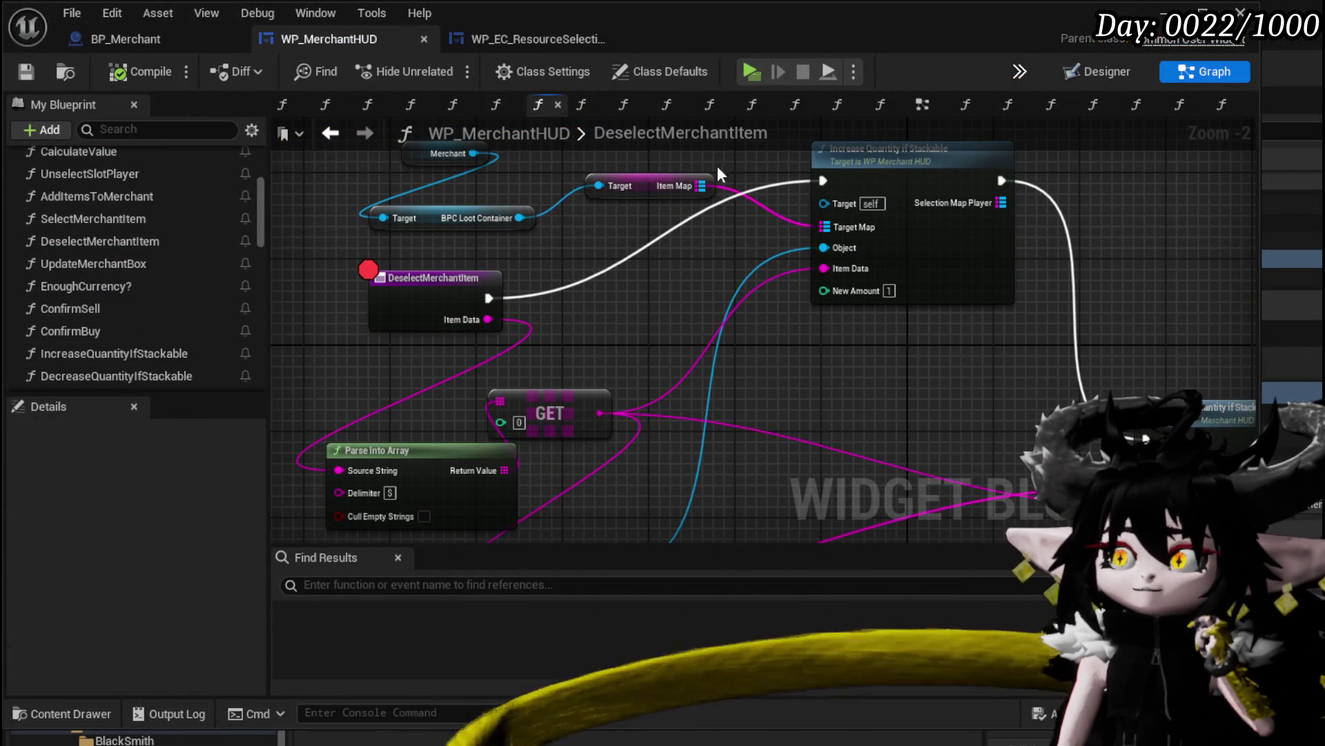
# Open the SelectMerchantItem function graph, bring its Construct and ADD chain into view, and select the nodes
pyautogui.doubleClick(115, 221)
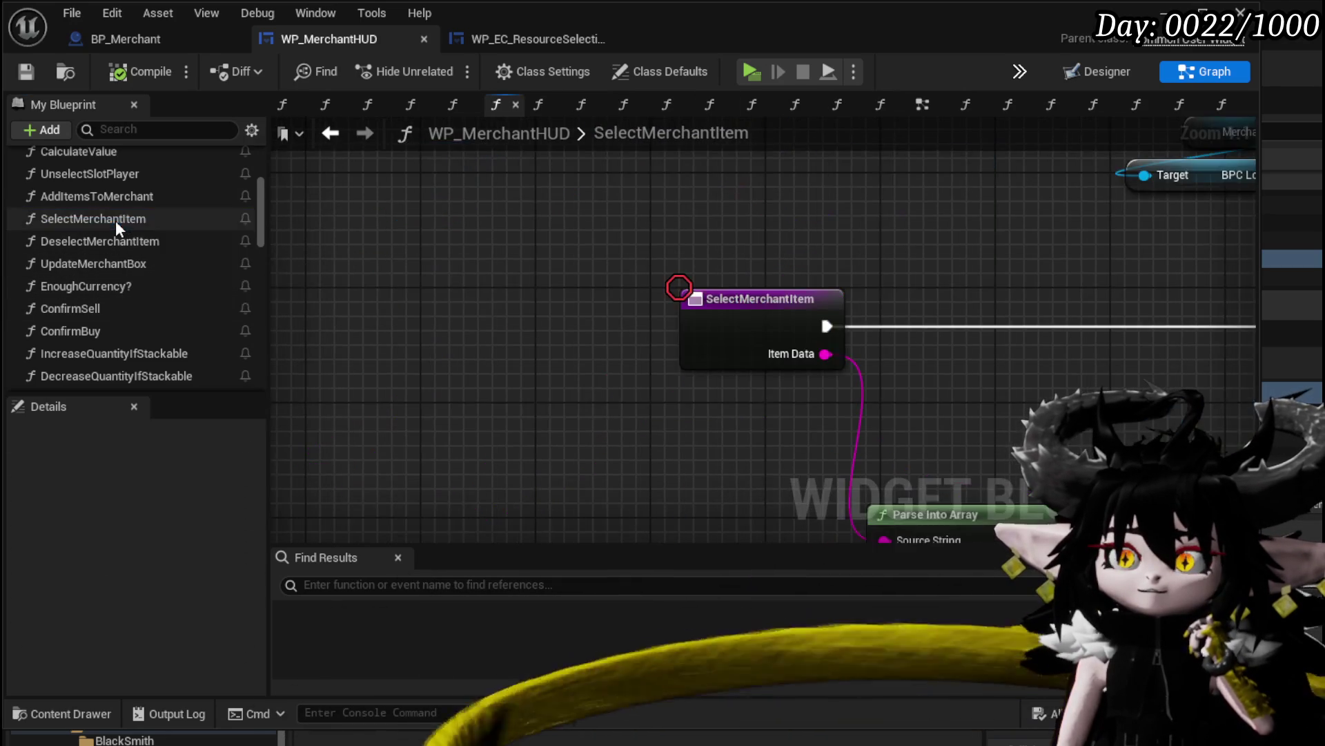
pyautogui.scroll(-2, 918, 283)
pyautogui.moveTo(381, 245); pyautogui.dragTo(481, 269)
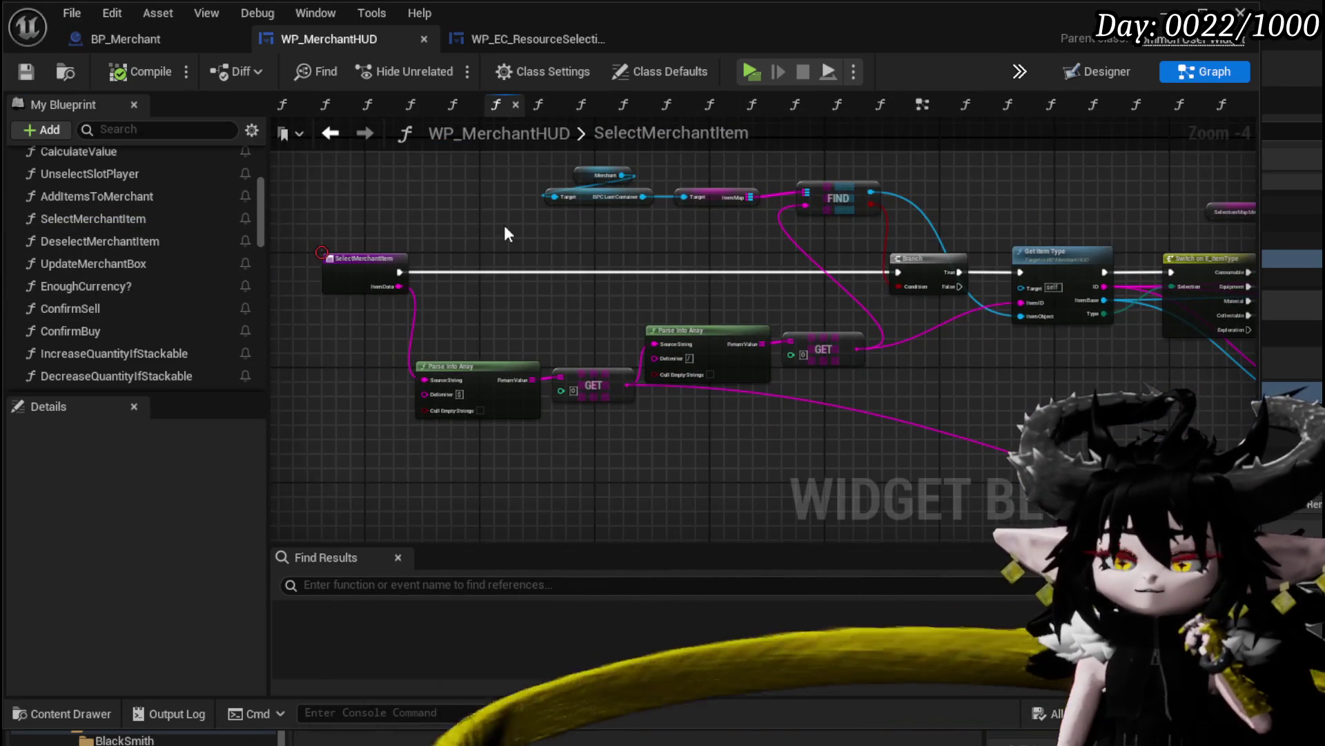
pyautogui.moveTo(1005, 436); pyautogui.dragTo(517, 418)
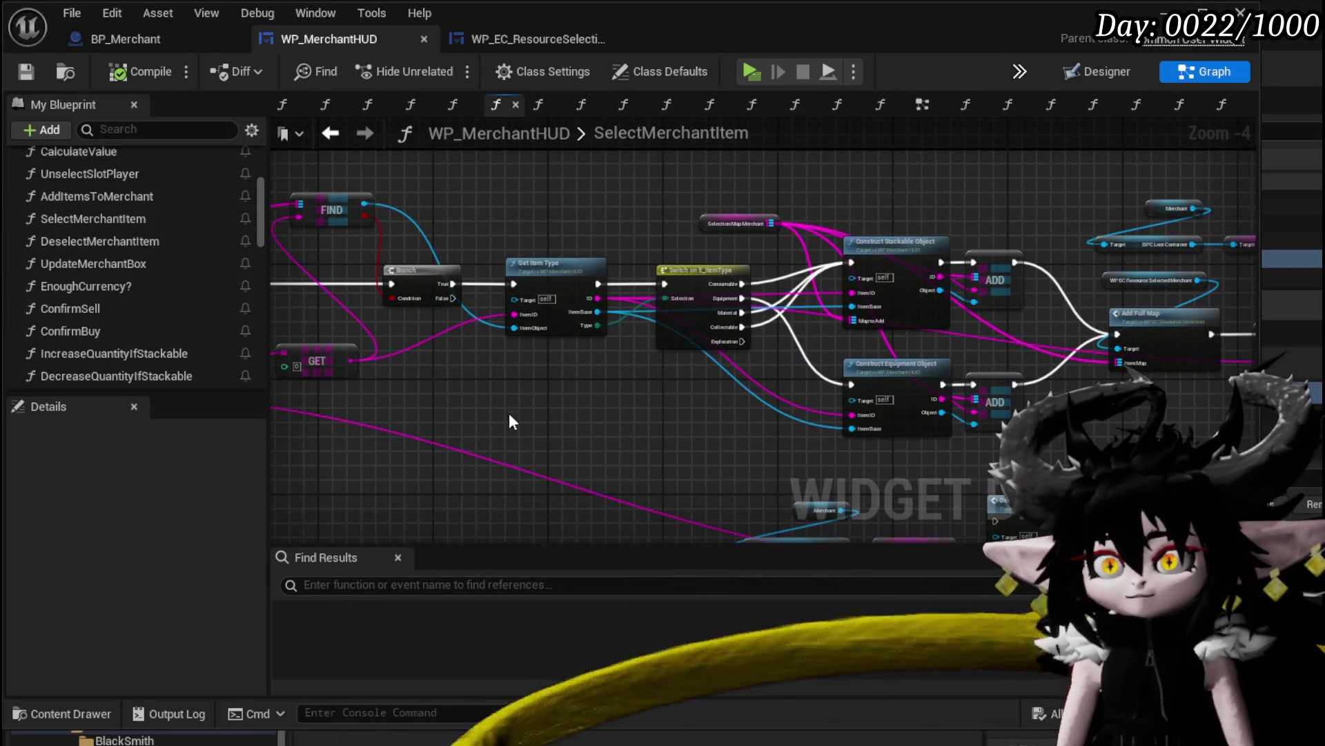
pyautogui.scroll(-1, 512, 421)
pyautogui.click(621, 269)
pyautogui.scroll(-1, 680, 207)
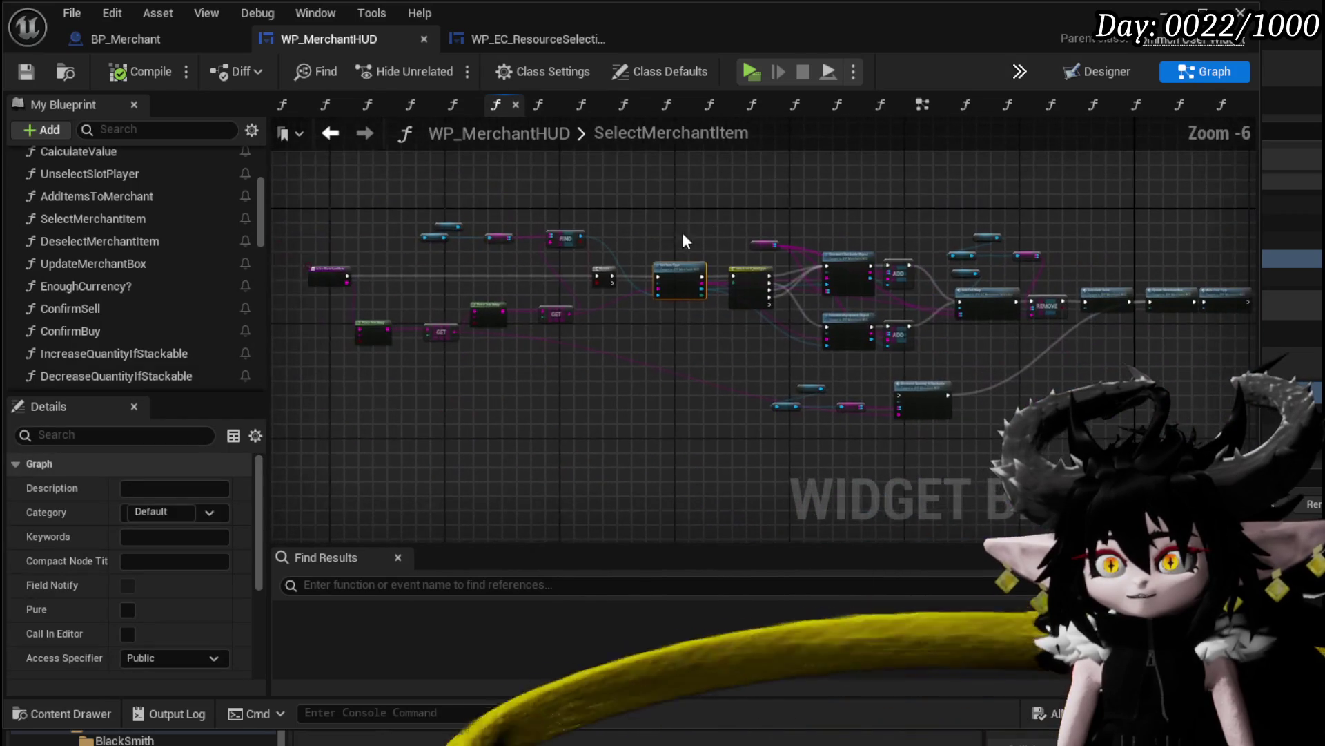
pyautogui.moveTo(1190, 478); pyautogui.dragTo(1190, 478)
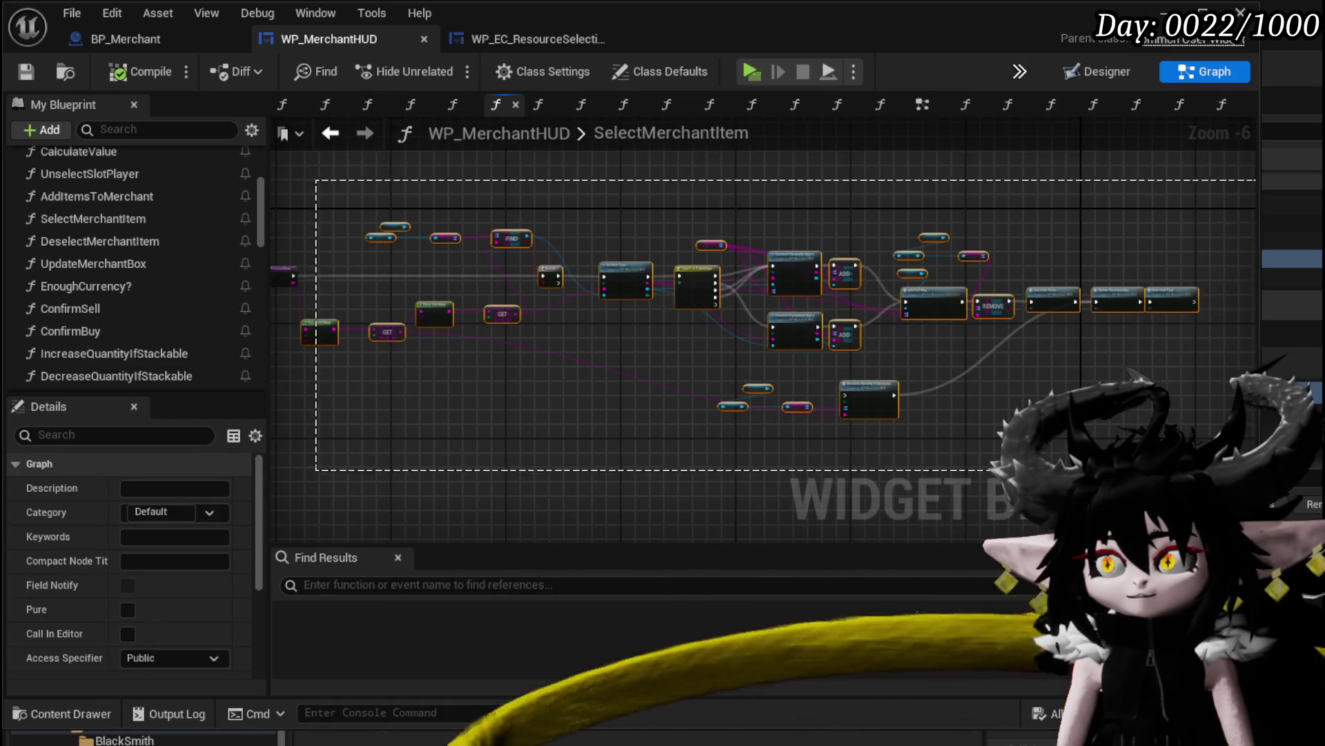
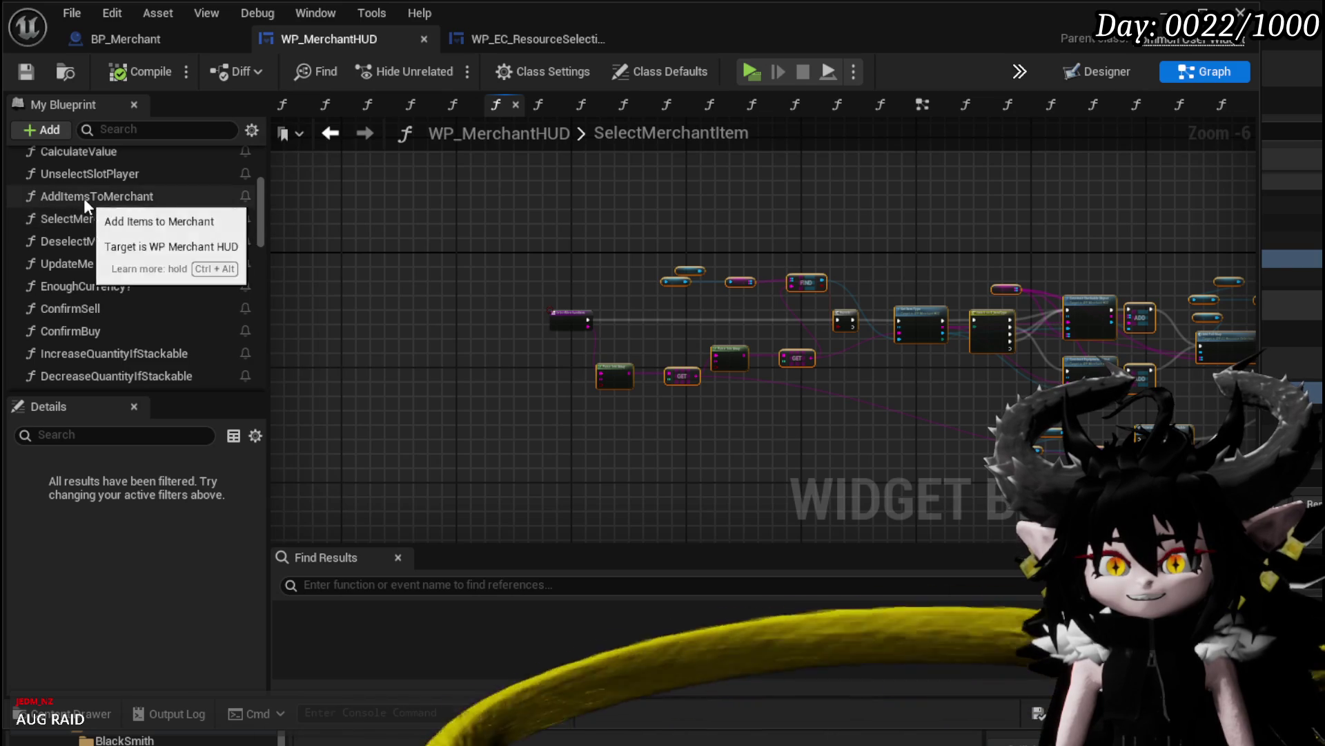
# In DeselectMerchantItem, paste the copied node chain and place Increase Quantity onto the wire
pyautogui.doubleClick(100, 243)
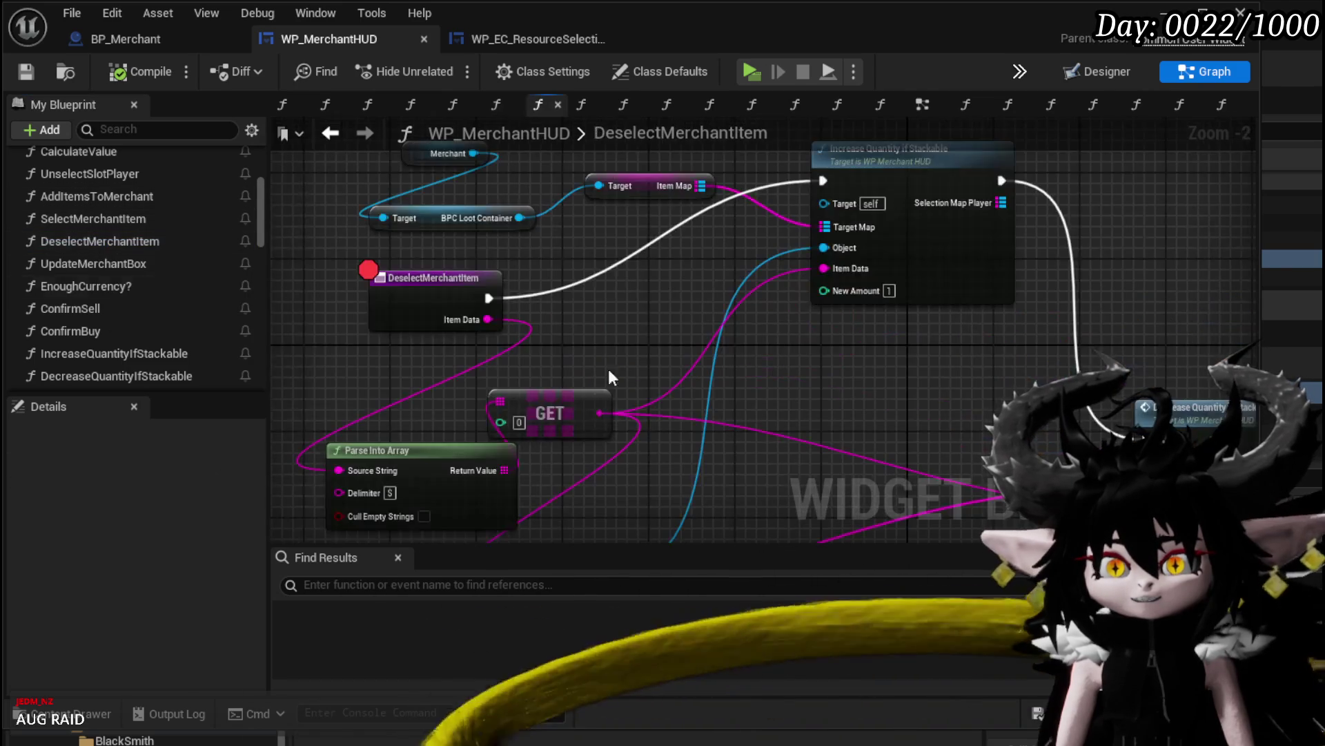
pyautogui.scroll(-3, 607, 376)
pyautogui.hotkey('ctrl', 'v')
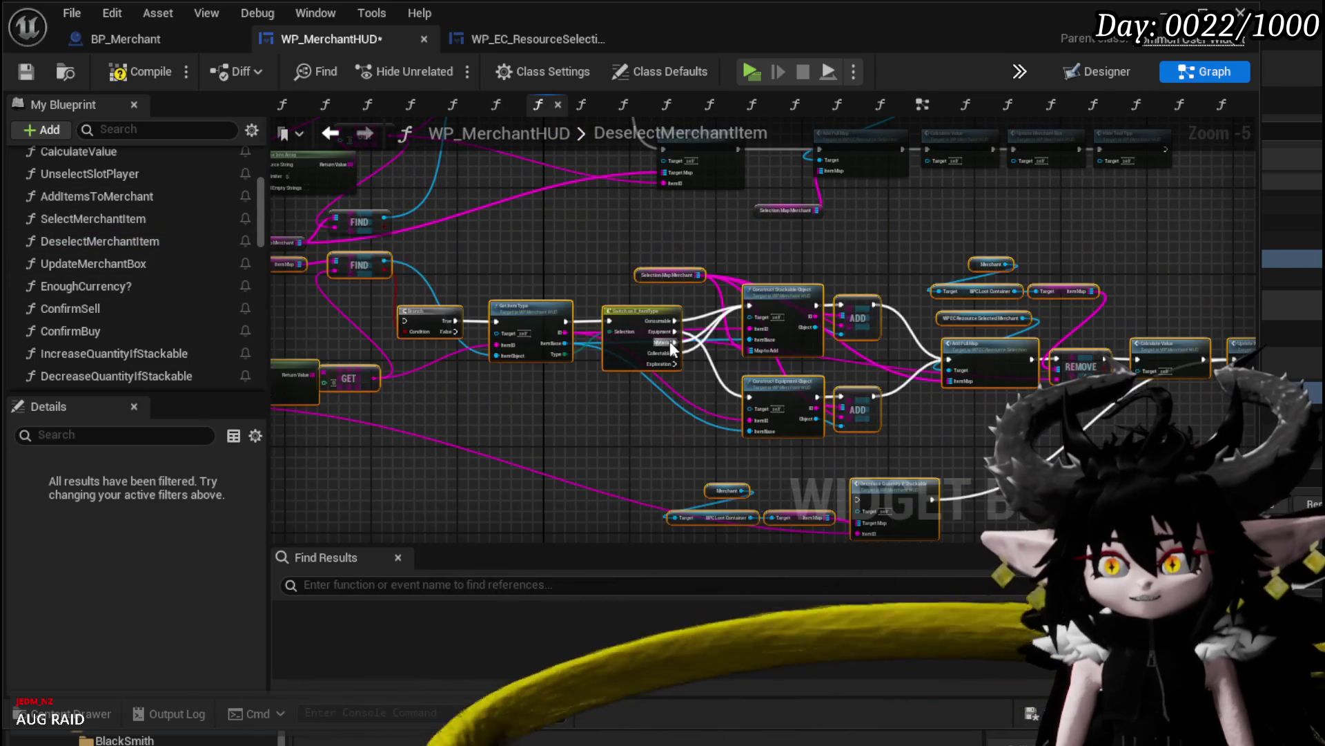
pyautogui.moveTo(673, 263)
pyautogui.mouseDown()
pyautogui.moveTo(695, 316)
pyautogui.moveTo(571, 438)
pyautogui.moveTo(520, 456)
pyautogui.mouseUp()
pyautogui.moveTo(576, 336); pyautogui.dragTo(801, 330)
pyautogui.moveTo(483, 228)
pyautogui.mouseDown()
pyautogui.moveTo(721, 251)
pyautogui.moveTo(731, 399)
pyautogui.mouseUp()
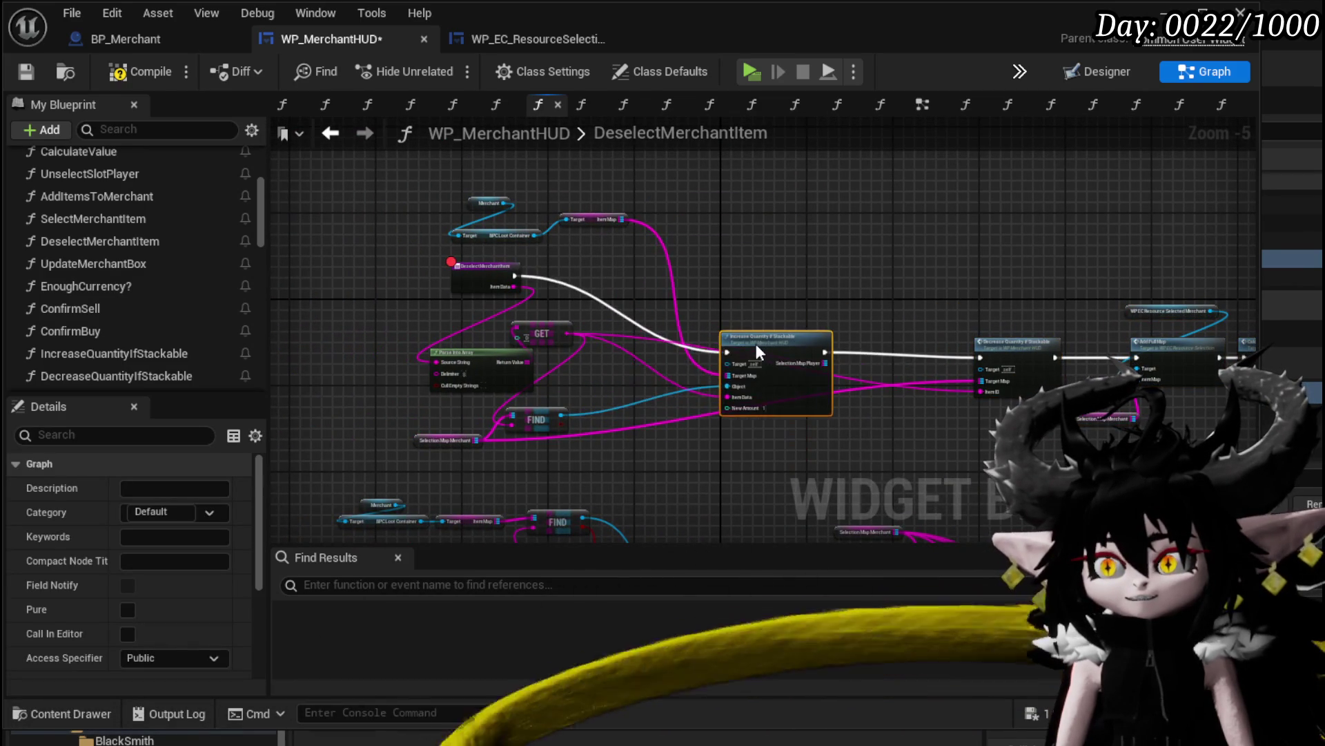
pyautogui.moveTo(607, 373); pyautogui.dragTo(746, 328)
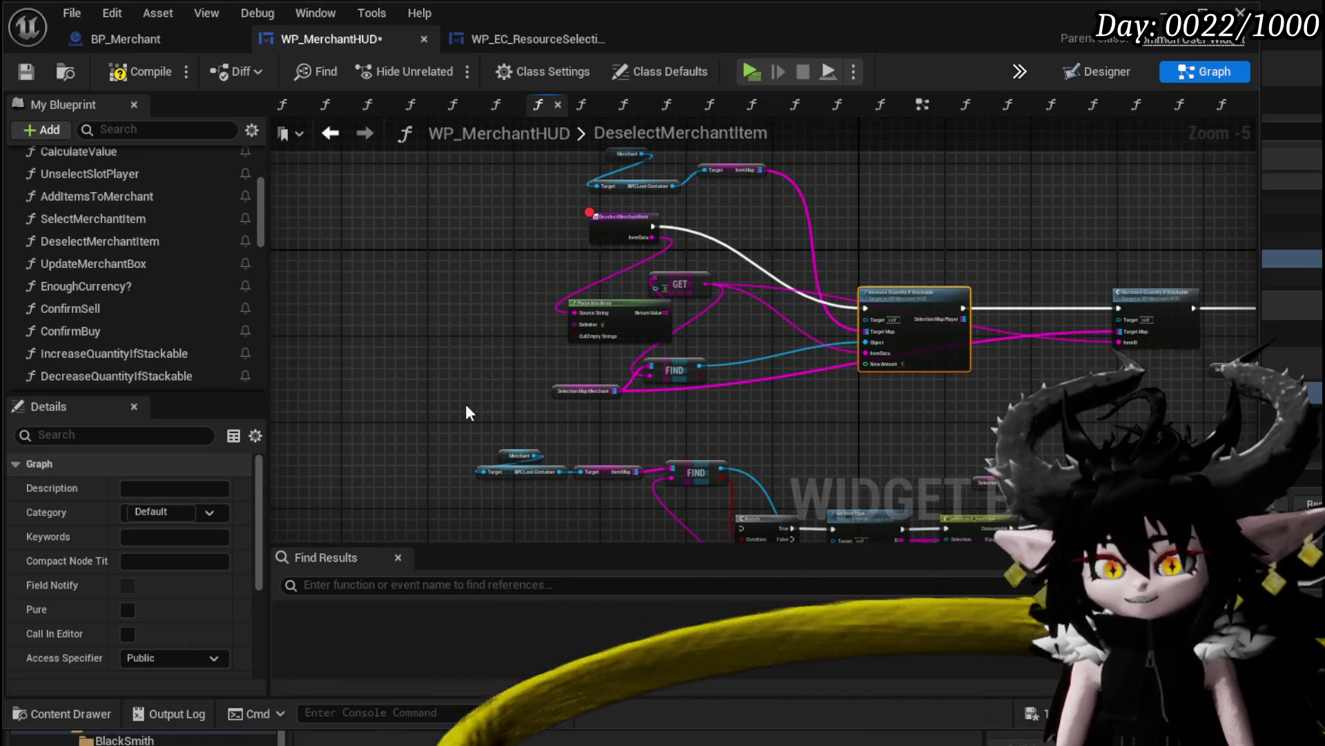
pyautogui.moveTo(466, 405); pyautogui.dragTo(453, 407)
# Move GET, Parse Into Array and FIND left, and move the Merchant, BPC Loot Container and Item Map getters aside
pyautogui.moveTo(644, 292); pyautogui.dragTo(356, 301)
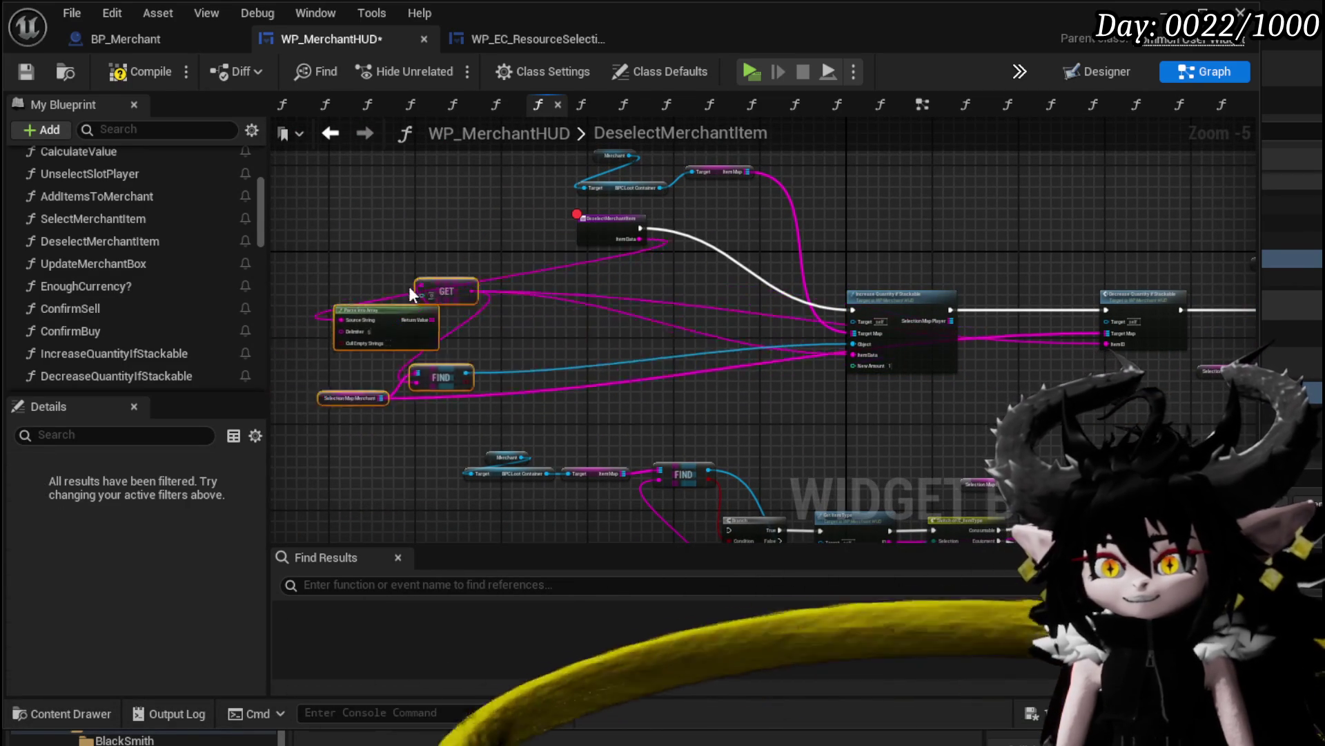
pyautogui.moveTo(600, 237); pyautogui.dragTo(562, 275)
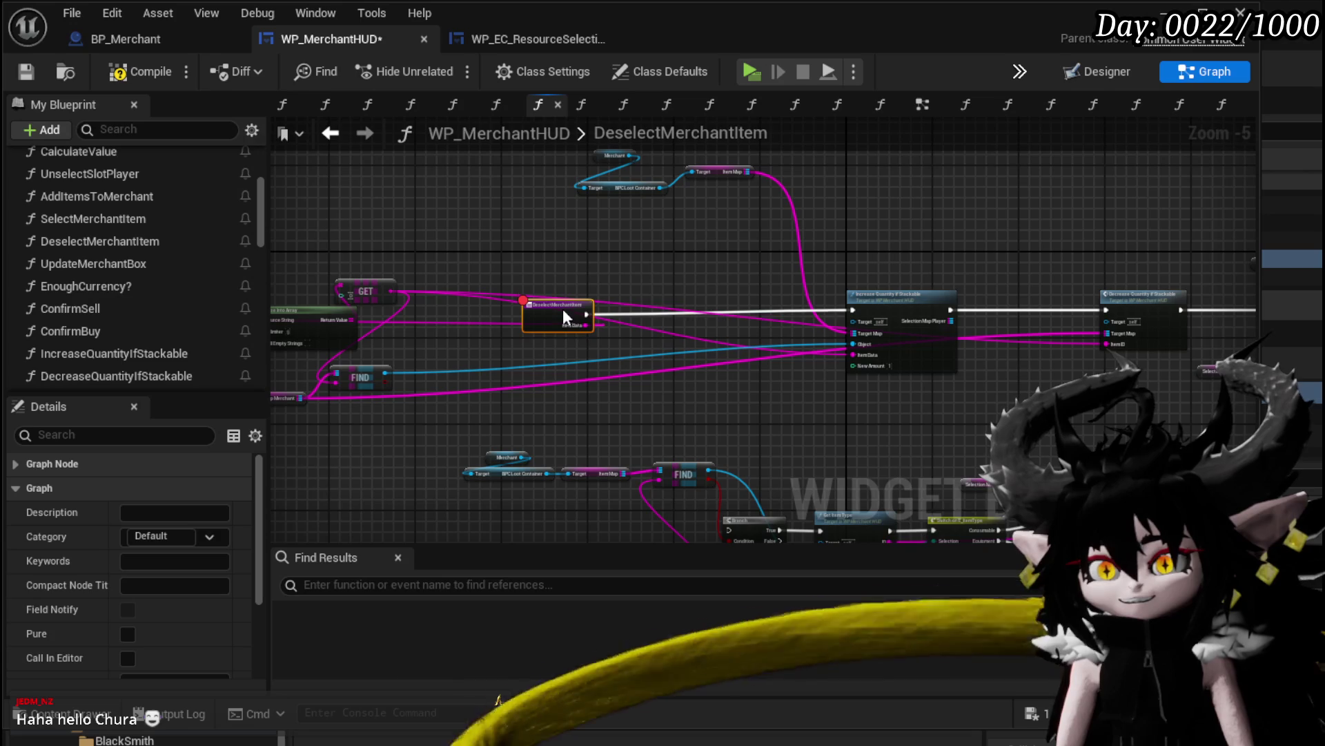
pyautogui.scroll(3, 622, 294)
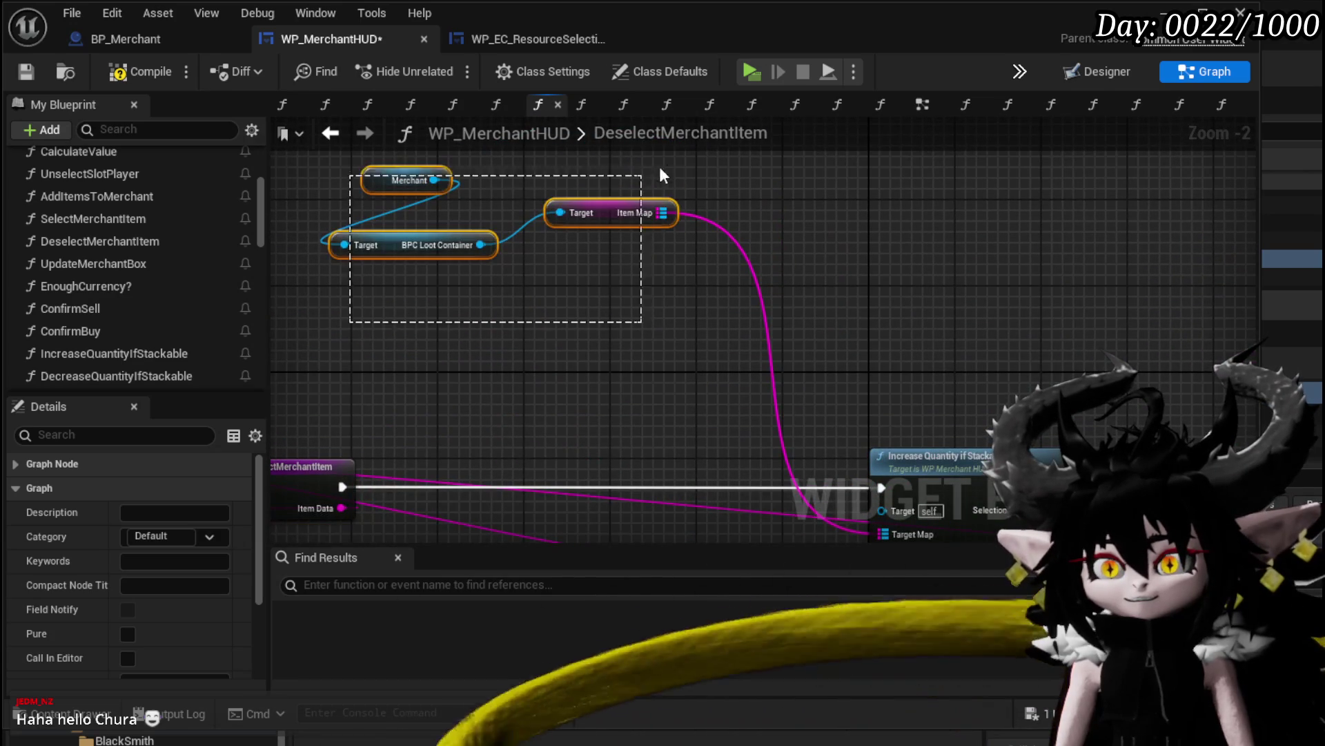
pyautogui.moveTo(660, 174)
pyautogui.mouseDown()
pyautogui.moveTo(642, 176)
pyautogui.moveTo(732, 345)
pyautogui.mouseUp()
pyautogui.moveTo(656, 396)
pyautogui.mouseDown()
pyautogui.moveTo(648, 226)
pyautogui.moveTo(592, 504)
pyautogui.moveTo(649, 328)
pyautogui.mouseUp()
# Wire the DeselectMerchantItem entry into the Branch and select the SelectionMapMerchant variable
pyautogui.moveTo(404, 214)
pyautogui.mouseDown()
pyautogui.moveTo(464, 433)
pyautogui.moveTo(513, 403)
pyautogui.mouseUp()
pyautogui.moveTo(671, 479); pyautogui.dragTo(698, 476)
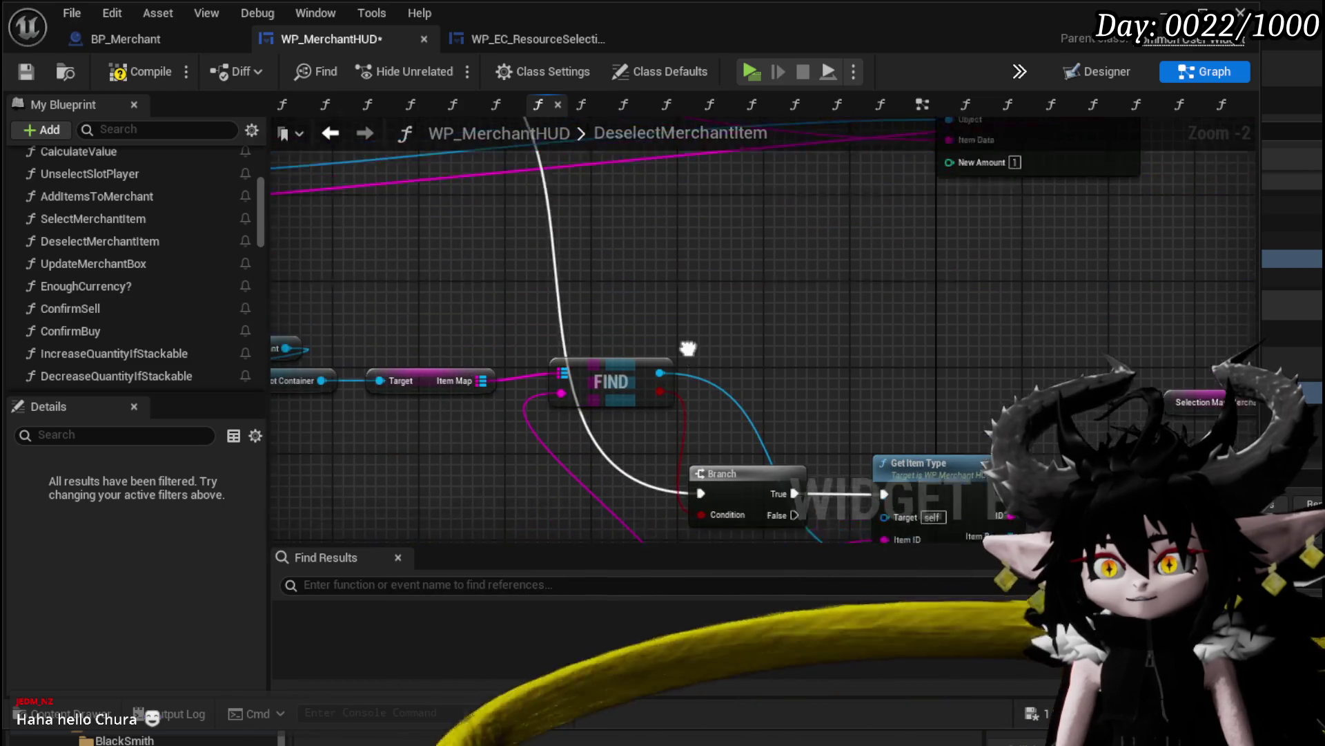
pyautogui.moveTo(537, 187)
pyautogui.mouseDown()
pyautogui.moveTo(559, 521)
pyautogui.moveTo(446, 285)
pyautogui.mouseUp()
pyautogui.moveTo(647, 323); pyautogui.dragTo(639, 460)
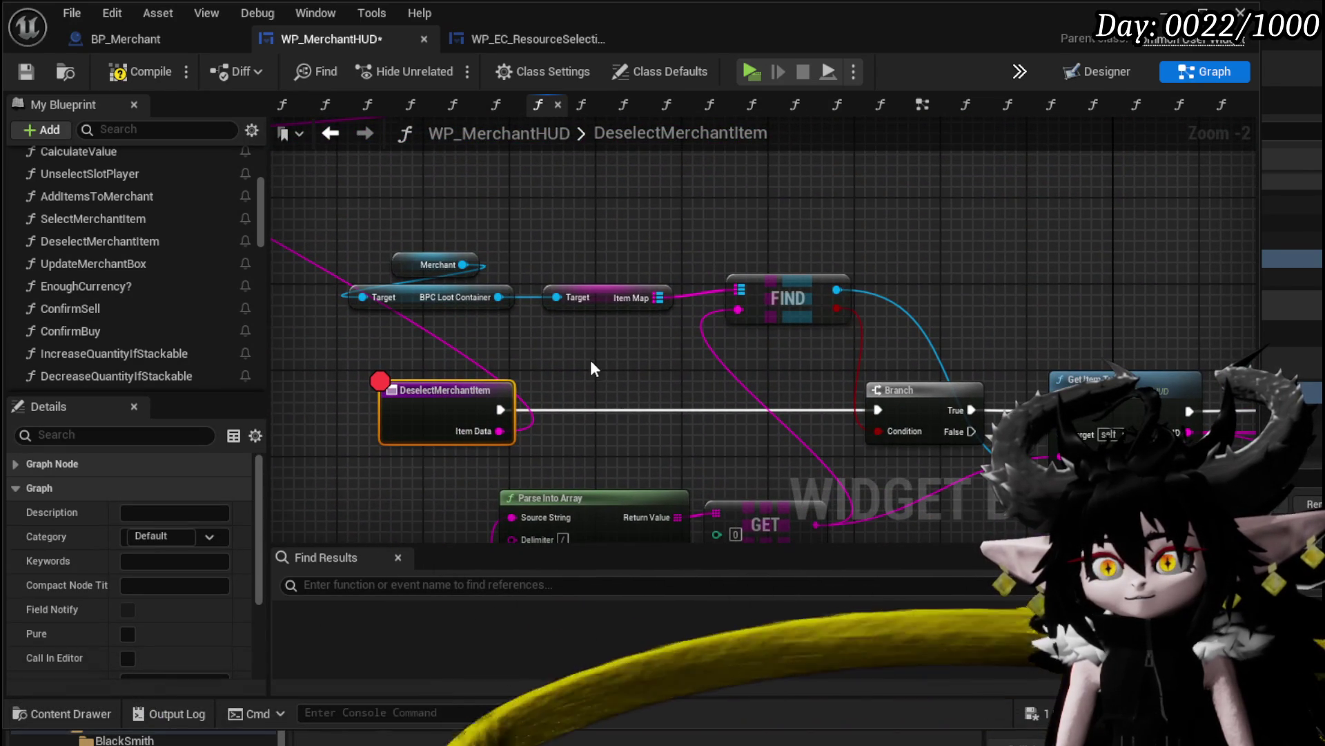
pyautogui.moveTo(591, 368); pyautogui.dragTo(525, 418)
pyautogui.moveTo(353, 282)
pyautogui.mouseDown()
pyautogui.moveTo(504, 355)
pyautogui.moveTo(805, 269)
pyautogui.moveTo(701, 476)
pyautogui.mouseUp()
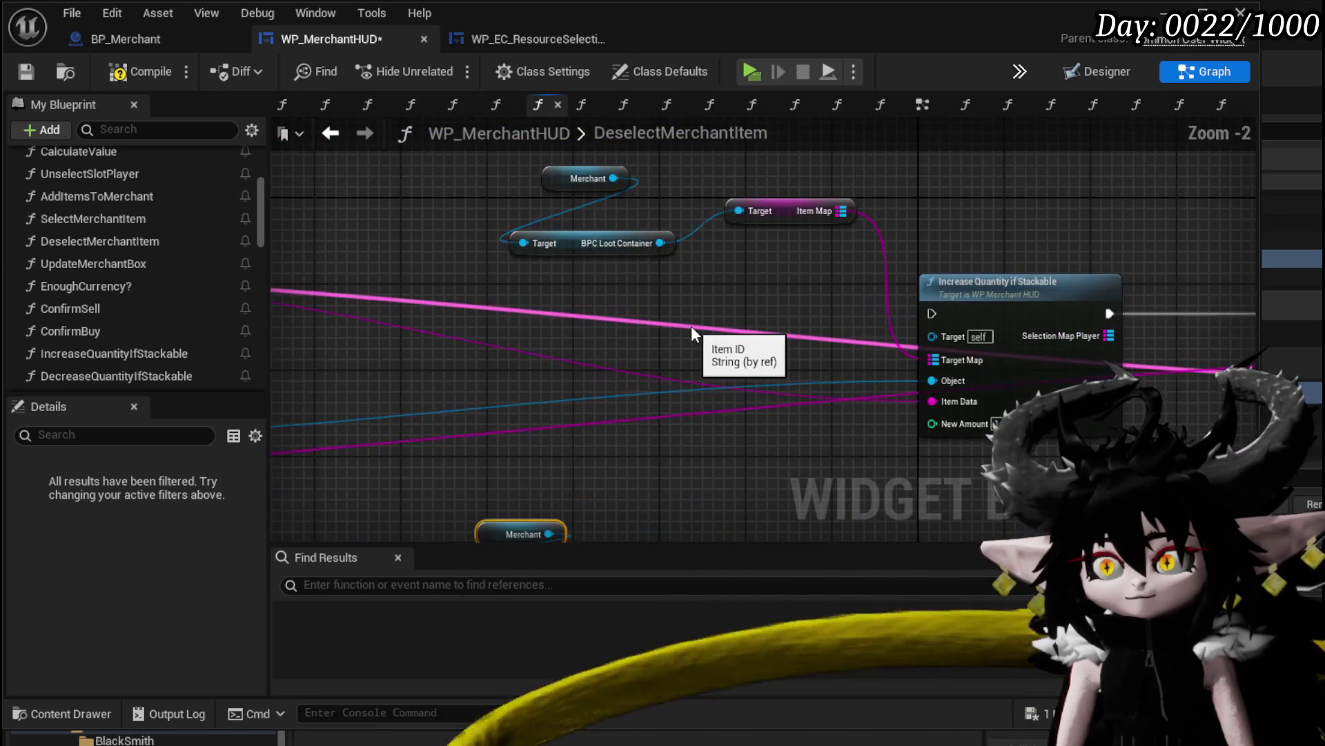
pyautogui.scroll(-2, 690, 326)
pyautogui.moveTo(690, 326); pyautogui.dragTo(831, 222)
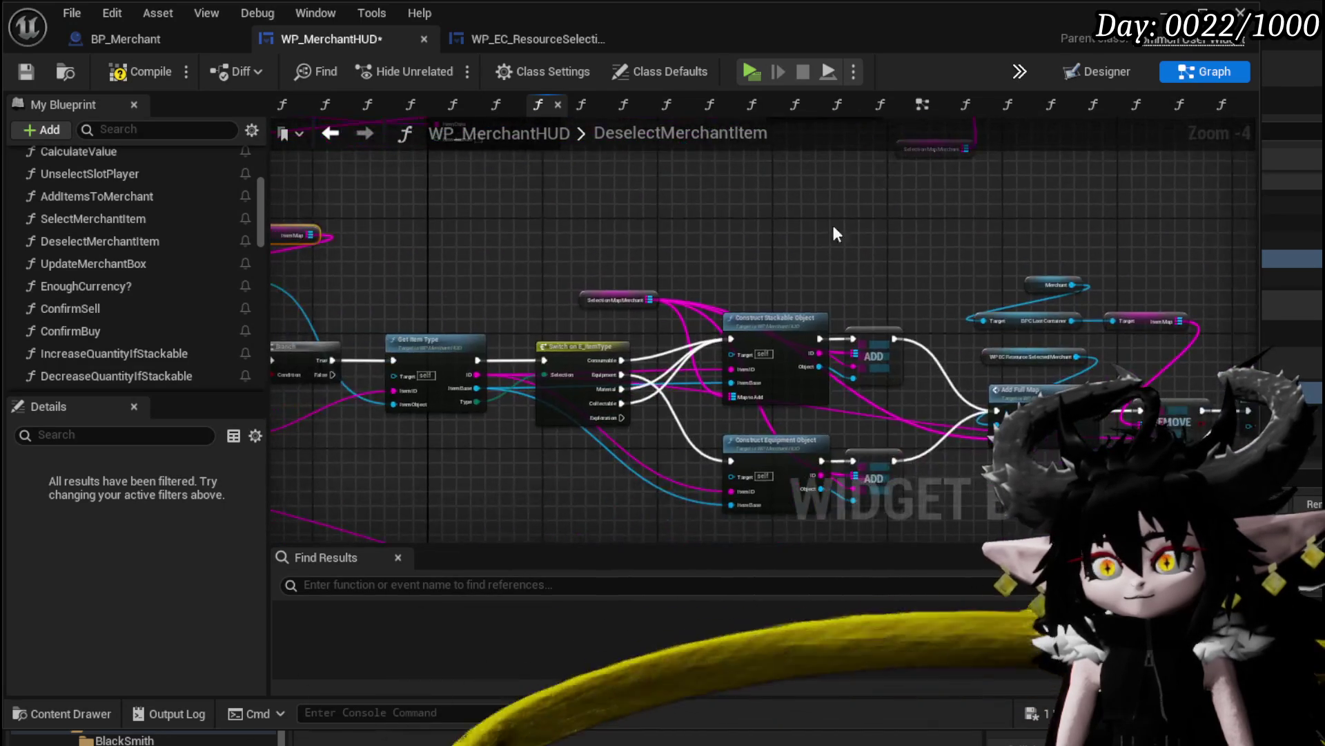
pyautogui.scroll(2, 563, 279)
pyautogui.moveTo(564, 278); pyautogui.dragTo(889, 288)
pyautogui.click(903, 347)
# Add a Selection Map Merchant getter, wire it into FIND, and place it beside the Merchant node
pyautogui.scroll(1, 691, 407)
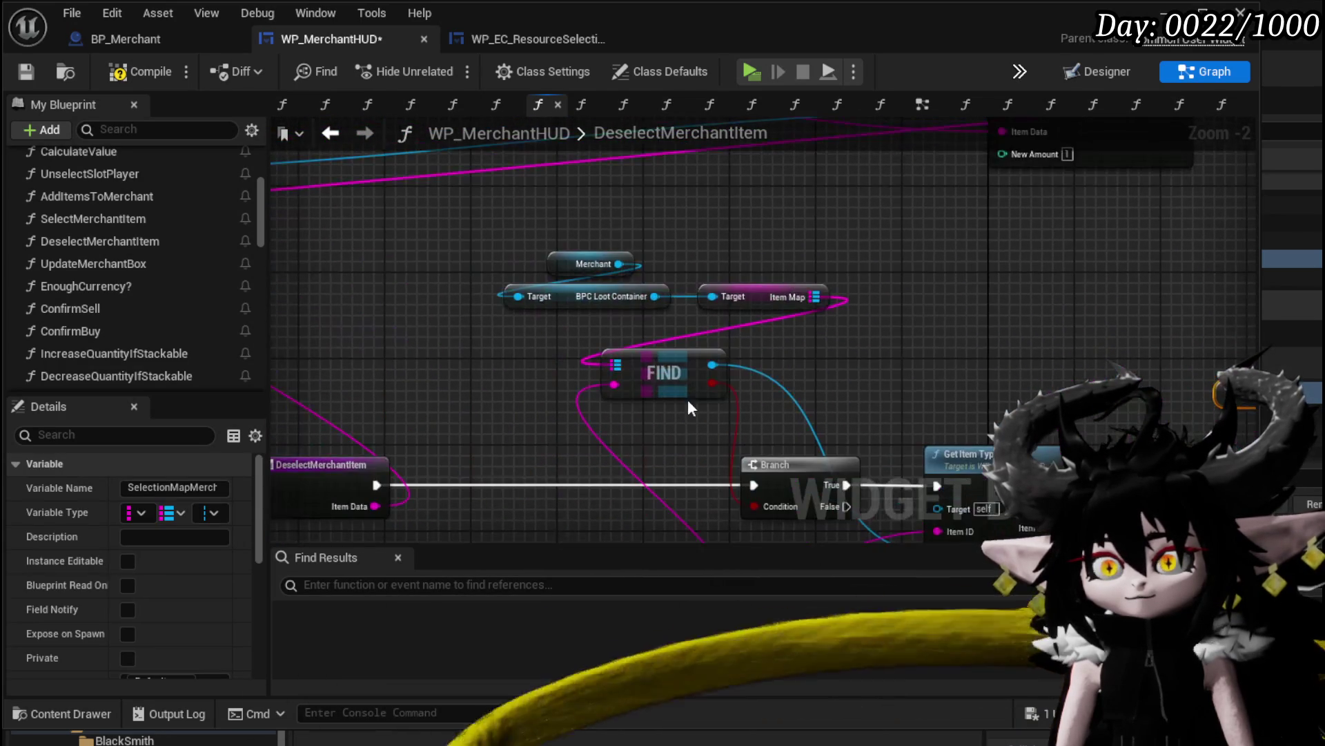
pyautogui.hotkey('ctrl', 'v')
pyautogui.moveTo(518, 350)
pyautogui.mouseDown()
pyautogui.moveTo(540, 371)
pyautogui.moveTo(622, 367)
pyautogui.mouseUp()
pyautogui.moveTo(576, 210); pyautogui.dragTo(836, 319)
pyautogui.moveTo(752, 297)
pyautogui.mouseDown()
pyautogui.moveTo(967, 319)
pyautogui.moveTo(757, 301)
pyautogui.moveTo(675, 278)
pyautogui.mouseUp()
pyautogui.moveTo(497, 305)
pyautogui.mouseDown()
pyautogui.moveTo(580, 241)
pyautogui.moveTo(461, 155)
pyautogui.moveTo(475, 138)
pyautogui.moveTo(555, 242)
pyautogui.moveTo(488, 187)
pyautogui.moveTo(397, 266)
pyautogui.moveTo(897, 252)
pyautogui.mouseUp()
pyautogui.click(483, 340)
pyautogui.moveTo(993, 277); pyautogui.dragTo(605, 263)
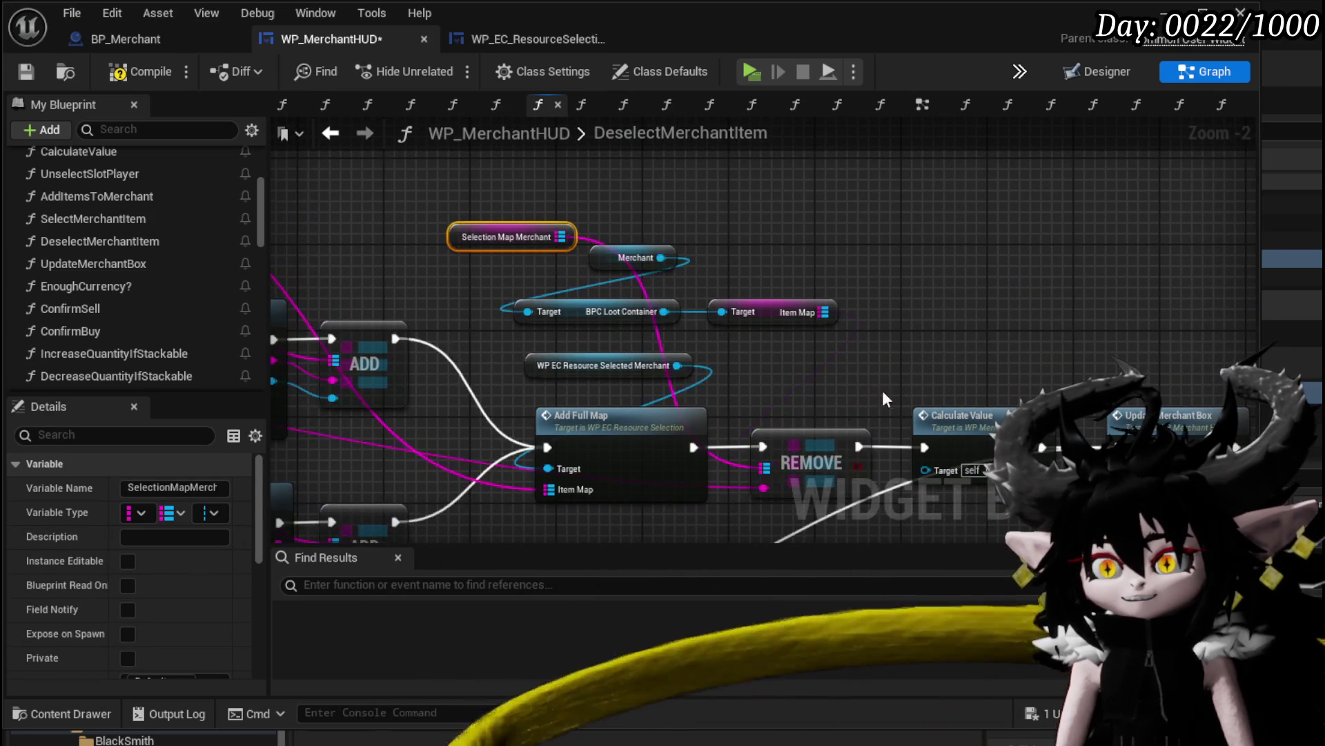
# Connect Item Data to Parse Into Array's Source String and compile WP_MerchantHUD
pyautogui.scroll(-2, 883, 391)
pyautogui.moveTo(883, 391)
pyautogui.mouseDown()
pyautogui.moveTo(628, 318)
pyautogui.moveTo(1232, 318)
pyautogui.mouseUp()
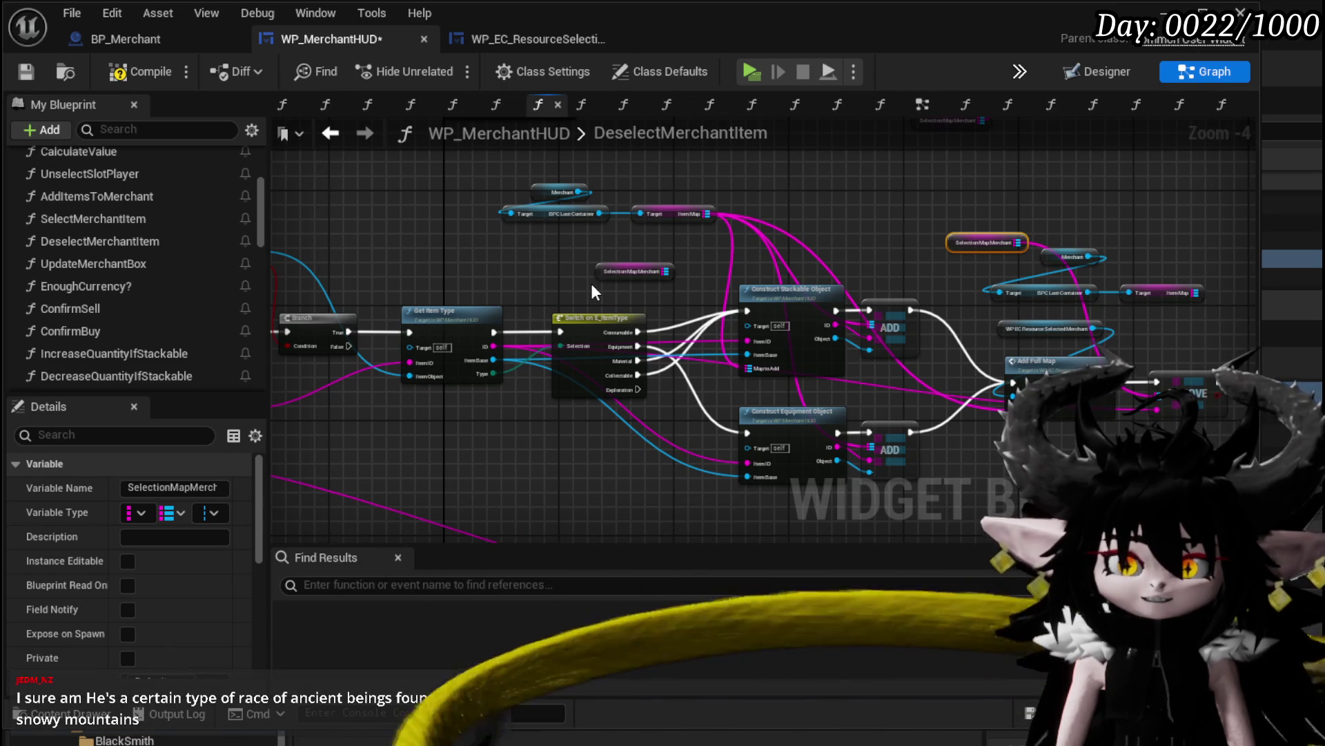
pyautogui.moveTo(591, 290)
pyautogui.mouseDown()
pyautogui.moveTo(767, 298)
pyautogui.moveTo(802, 276)
pyautogui.moveTo(650, 296)
pyautogui.moveTo(720, 310)
pyautogui.mouseUp()
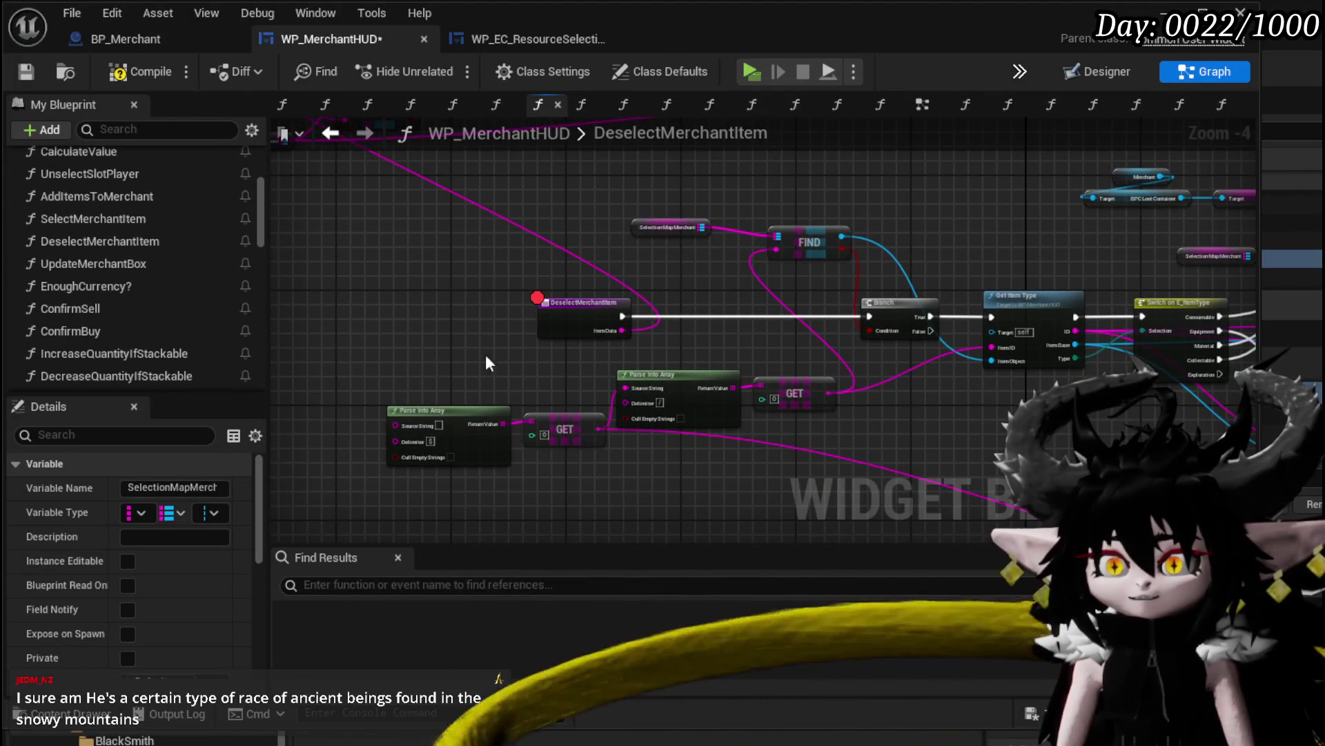
pyautogui.moveTo(532, 346)
pyautogui.mouseDown()
pyautogui.moveTo(532, 307)
pyautogui.moveTo(358, 382)
pyautogui.mouseUp()
pyautogui.moveTo(442, 243); pyautogui.dragTo(339, 272)
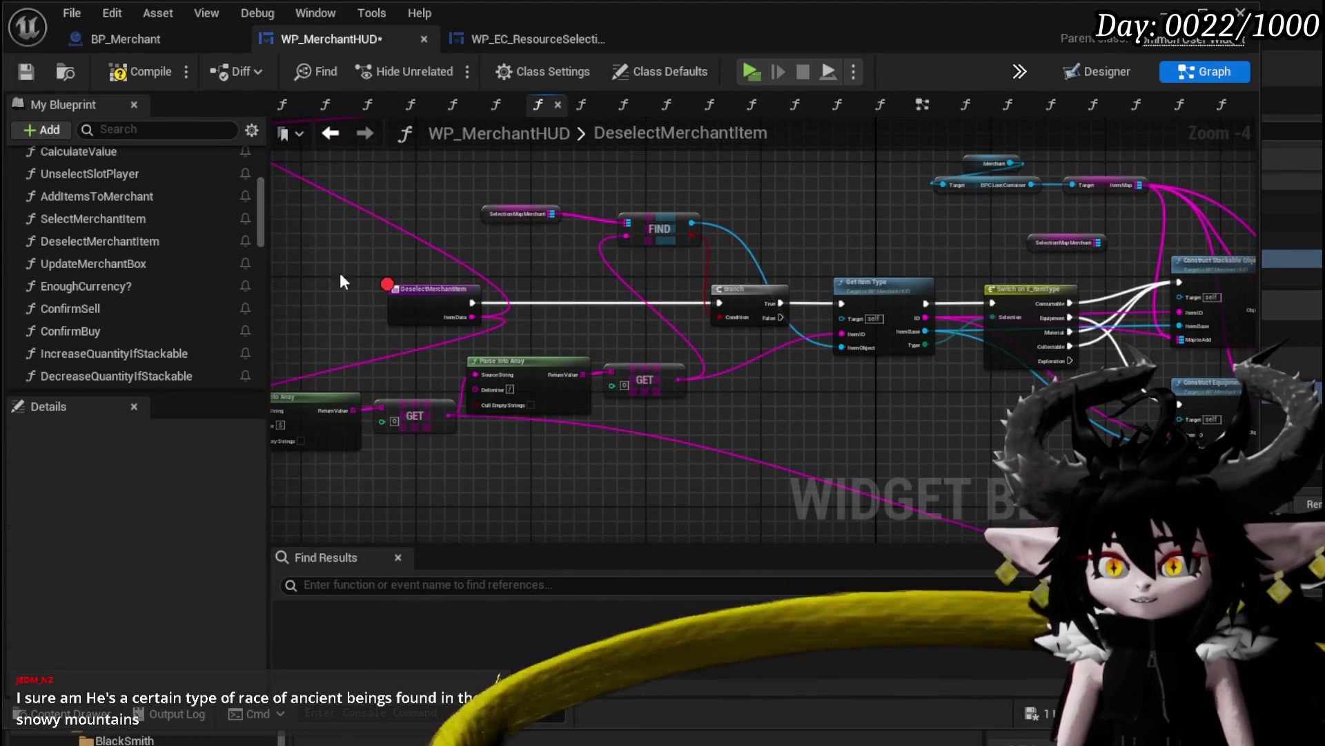
pyautogui.click(134, 64)
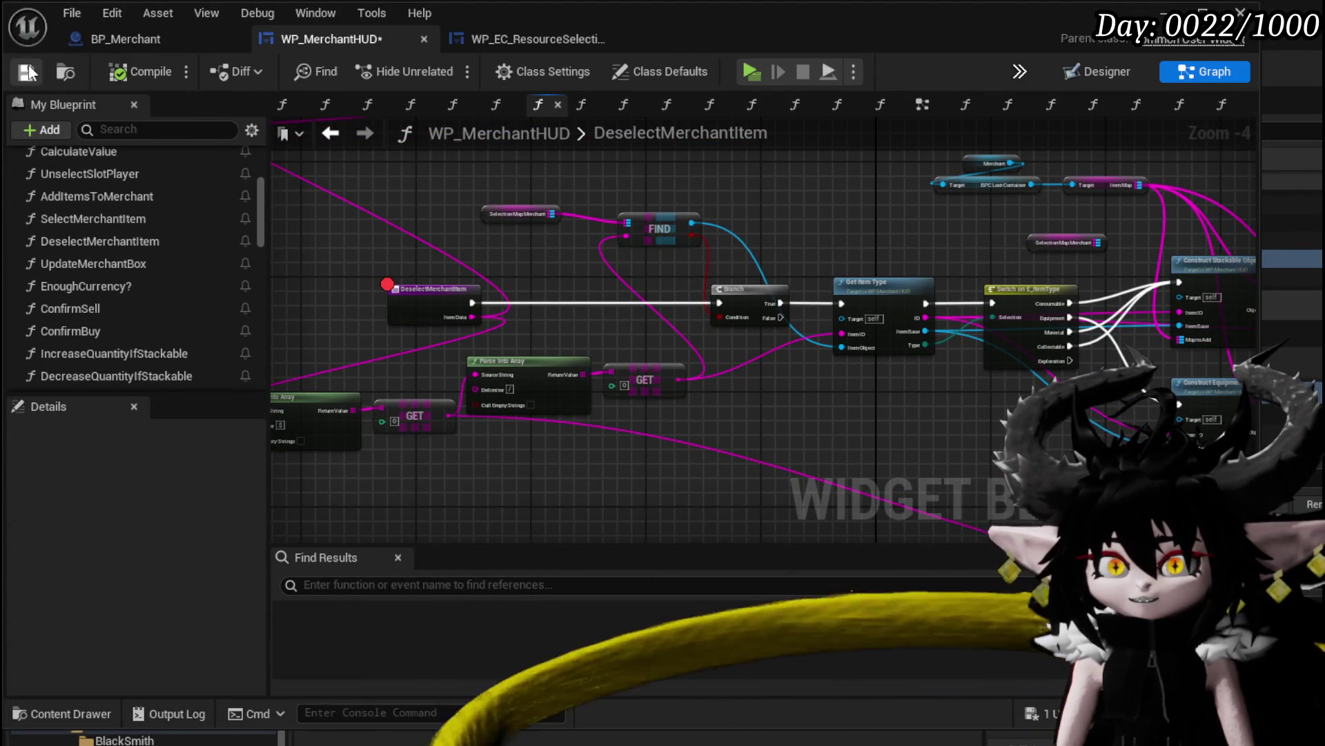
pyautogui.moveTo(557, 188); pyautogui.dragTo(461, 190)
# Close the blueprint editor, save all packages, and start a Standalone Game preview
pyautogui.click(1166, 12)
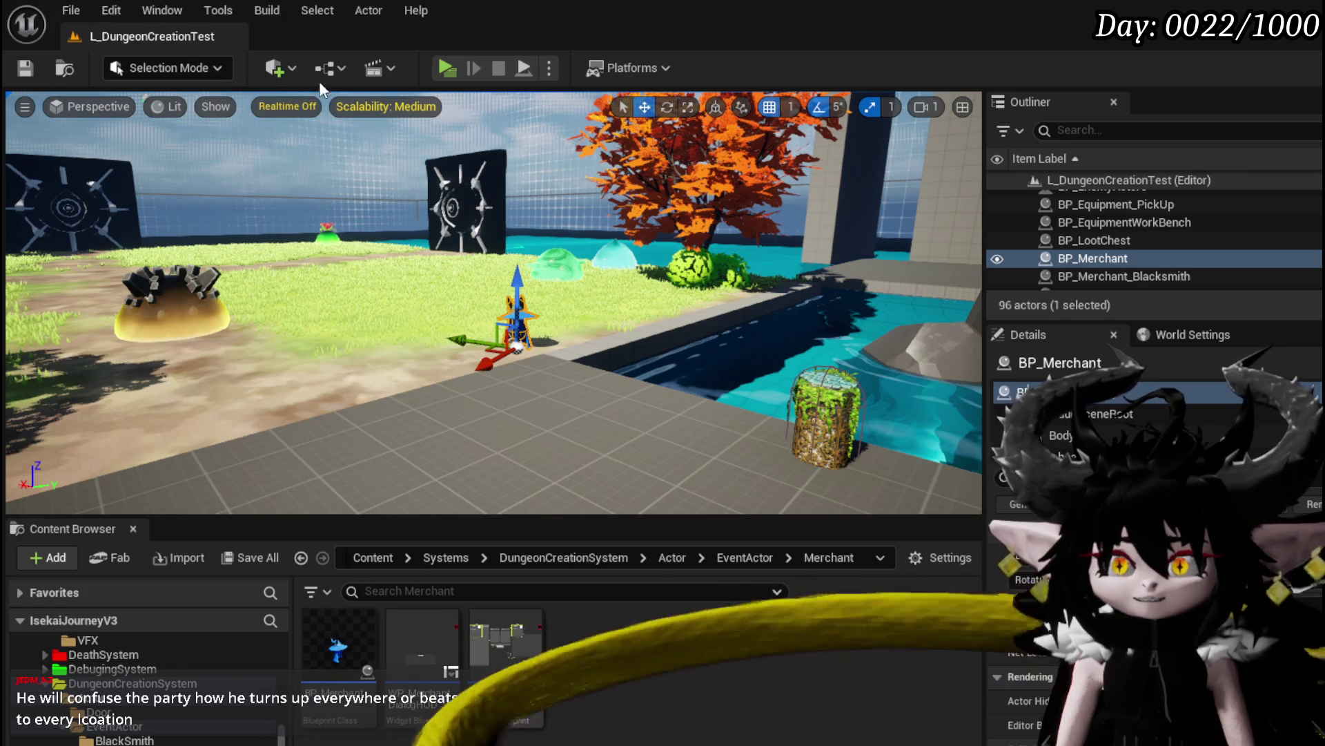
pyautogui.hotkey('ctrl', 's')
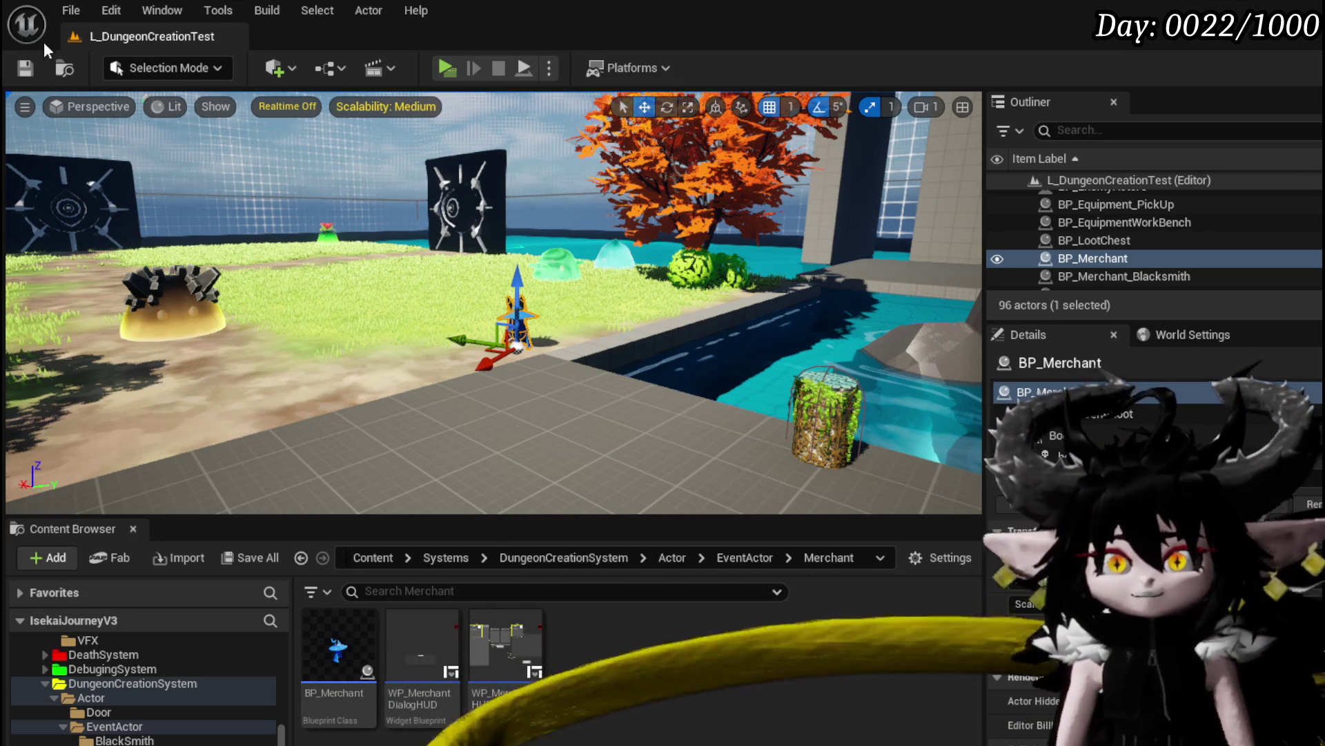
pyautogui.click(24, 68)
pyautogui.click(447, 68)
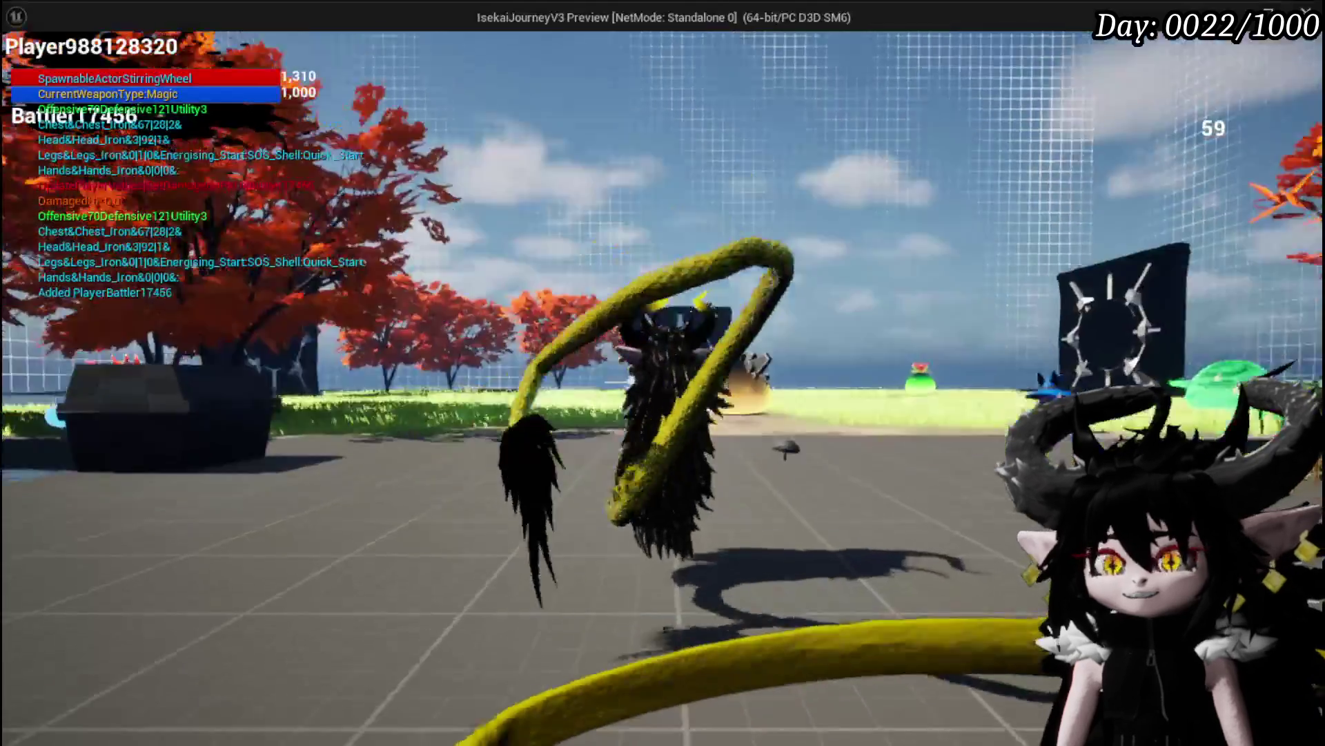
# Trade with the merchant, add then remove the pants, resume past the breakpoint, and end the preview
pyautogui.press('w')
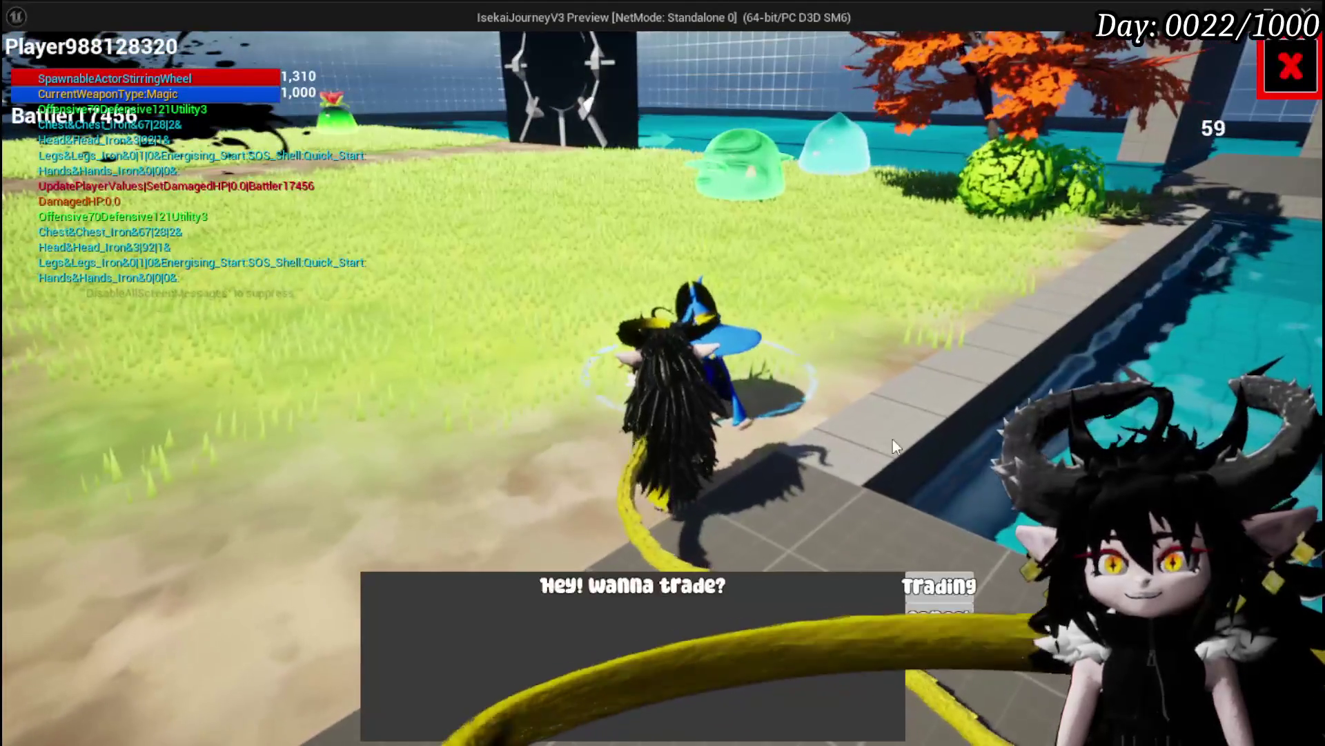
pyautogui.click(939, 586)
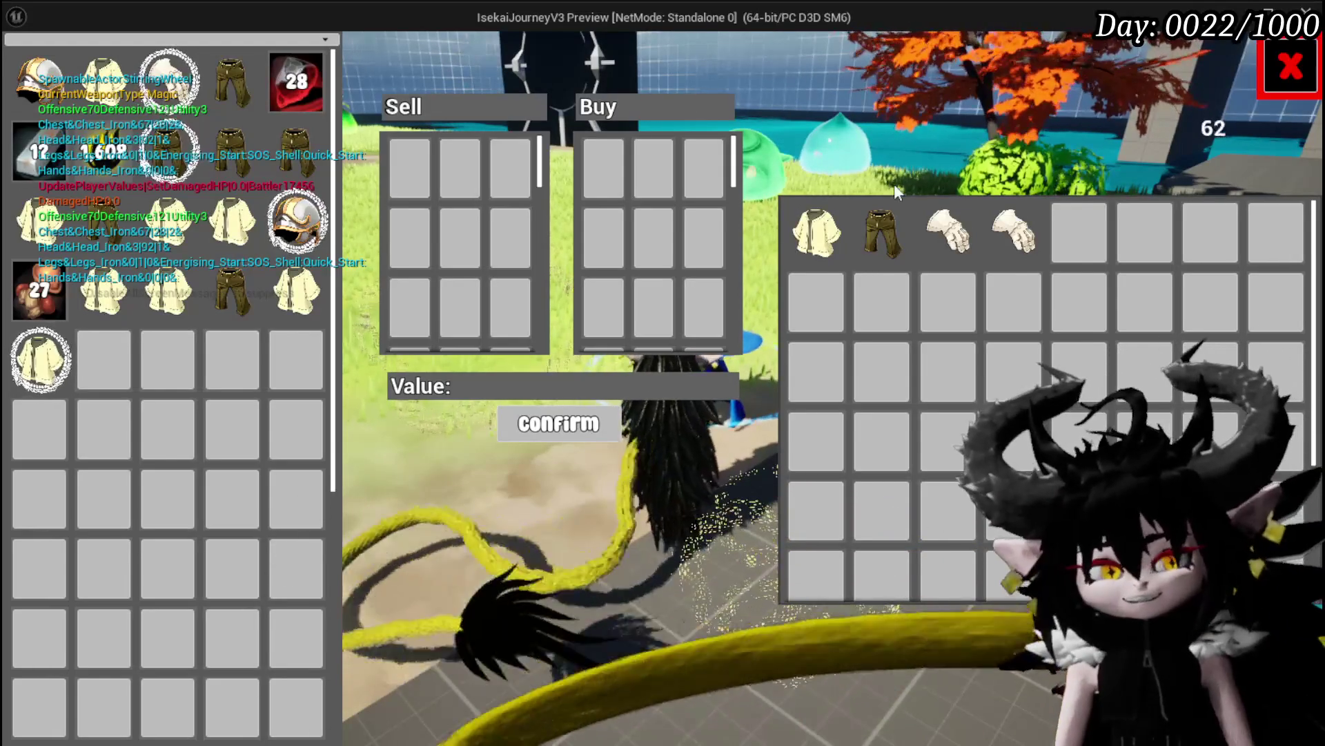
pyautogui.click(882, 231)
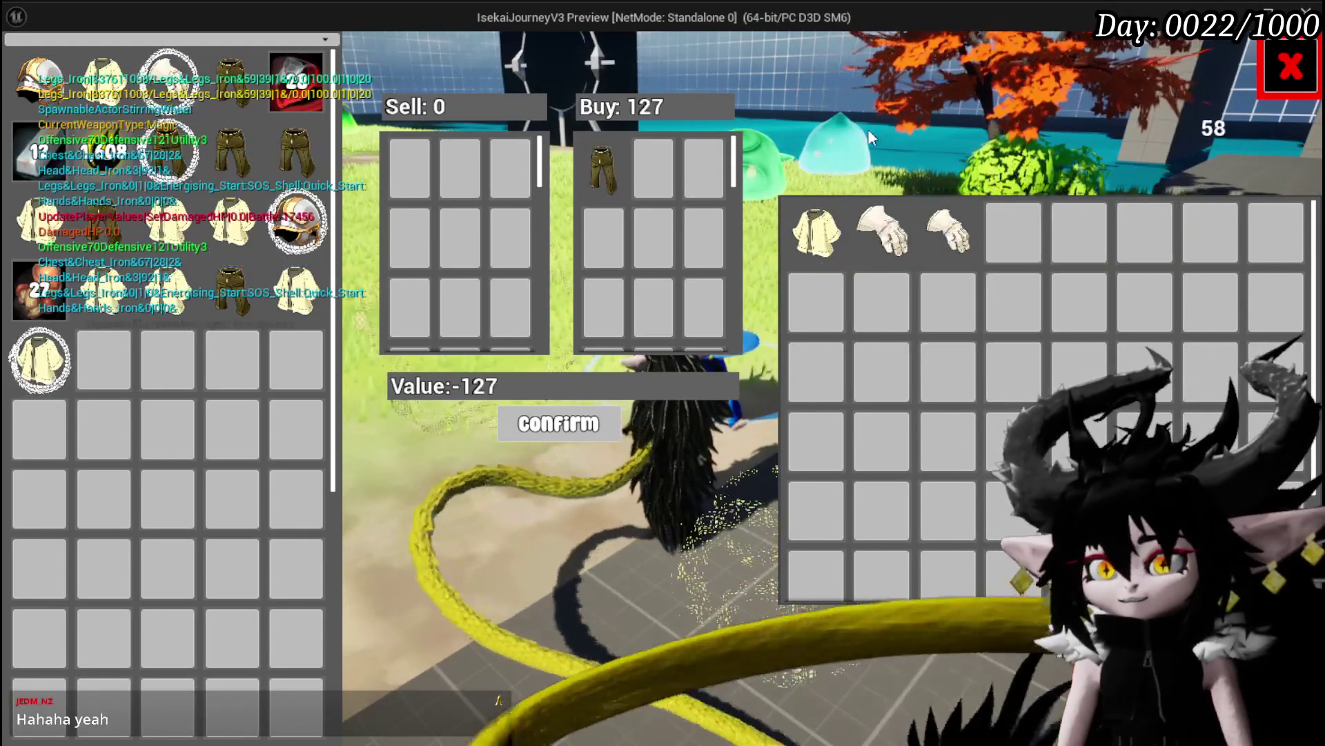
pyautogui.click(594, 167)
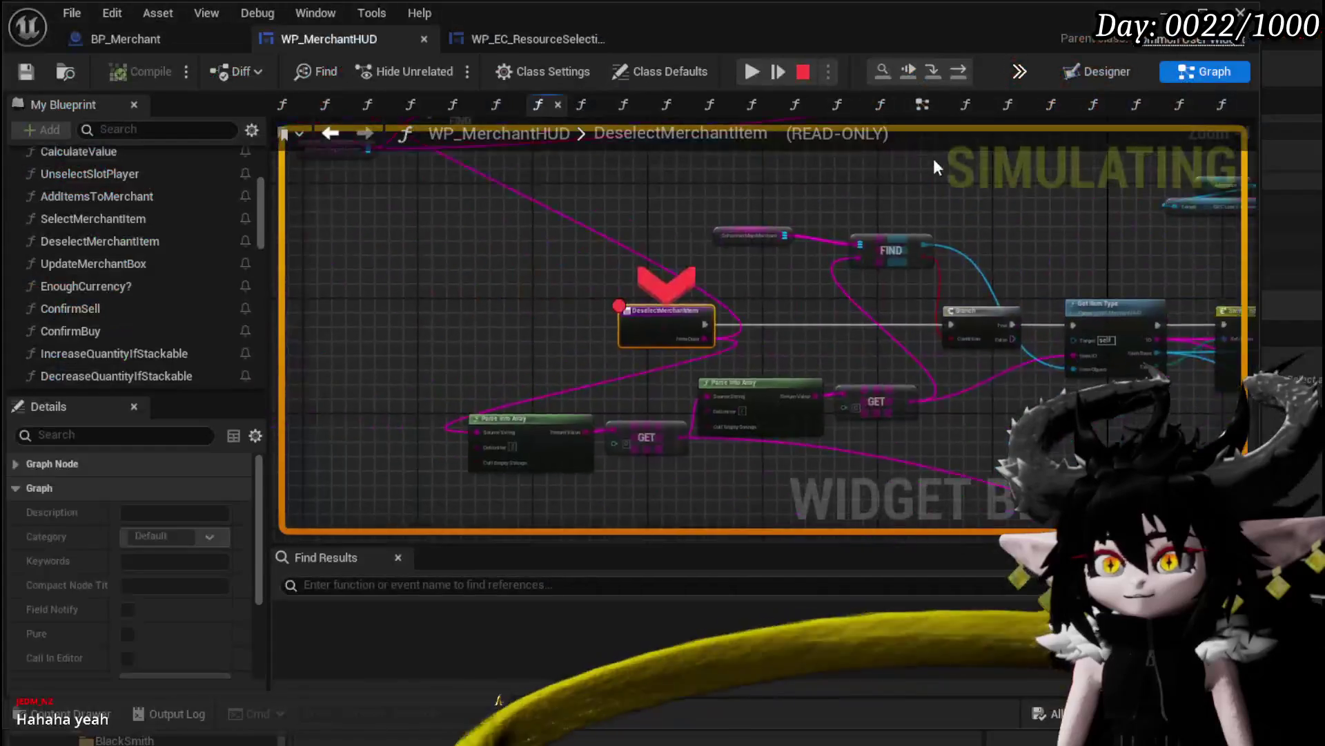
pyautogui.click(752, 71)
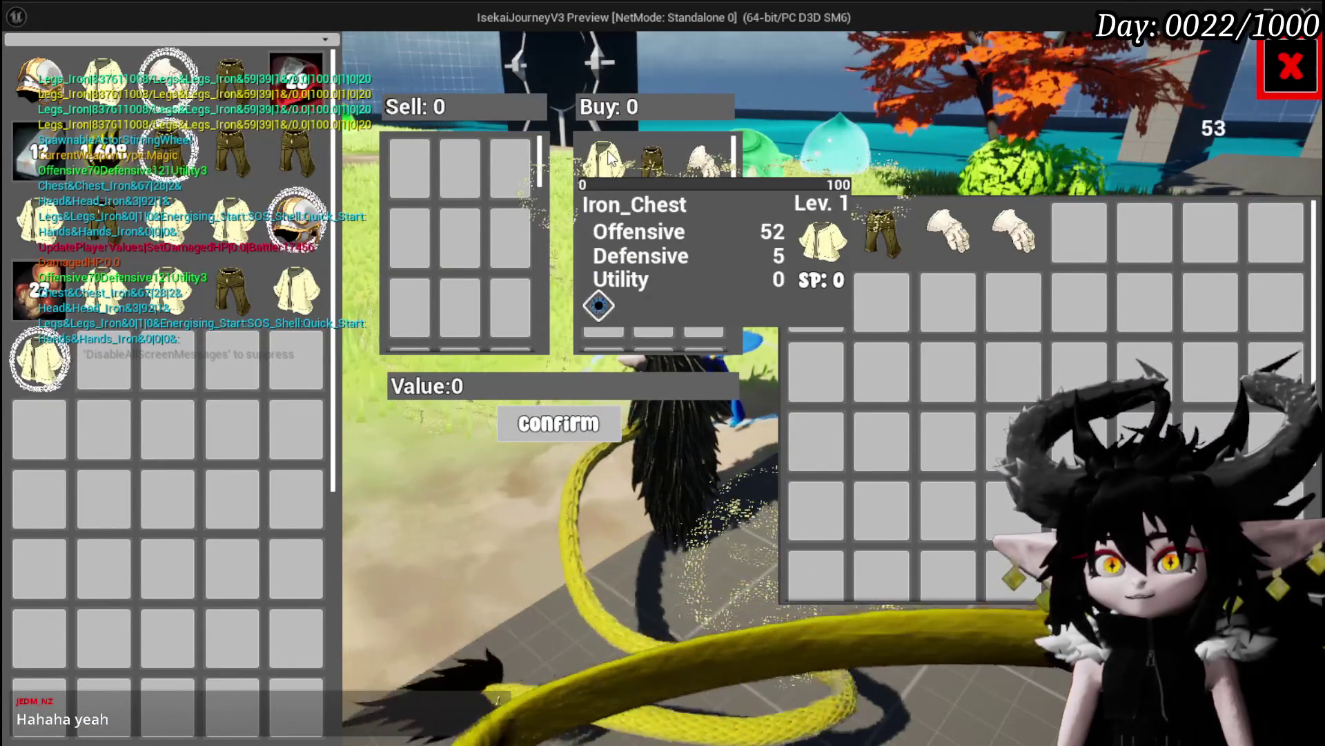
pyautogui.click(1290, 67)
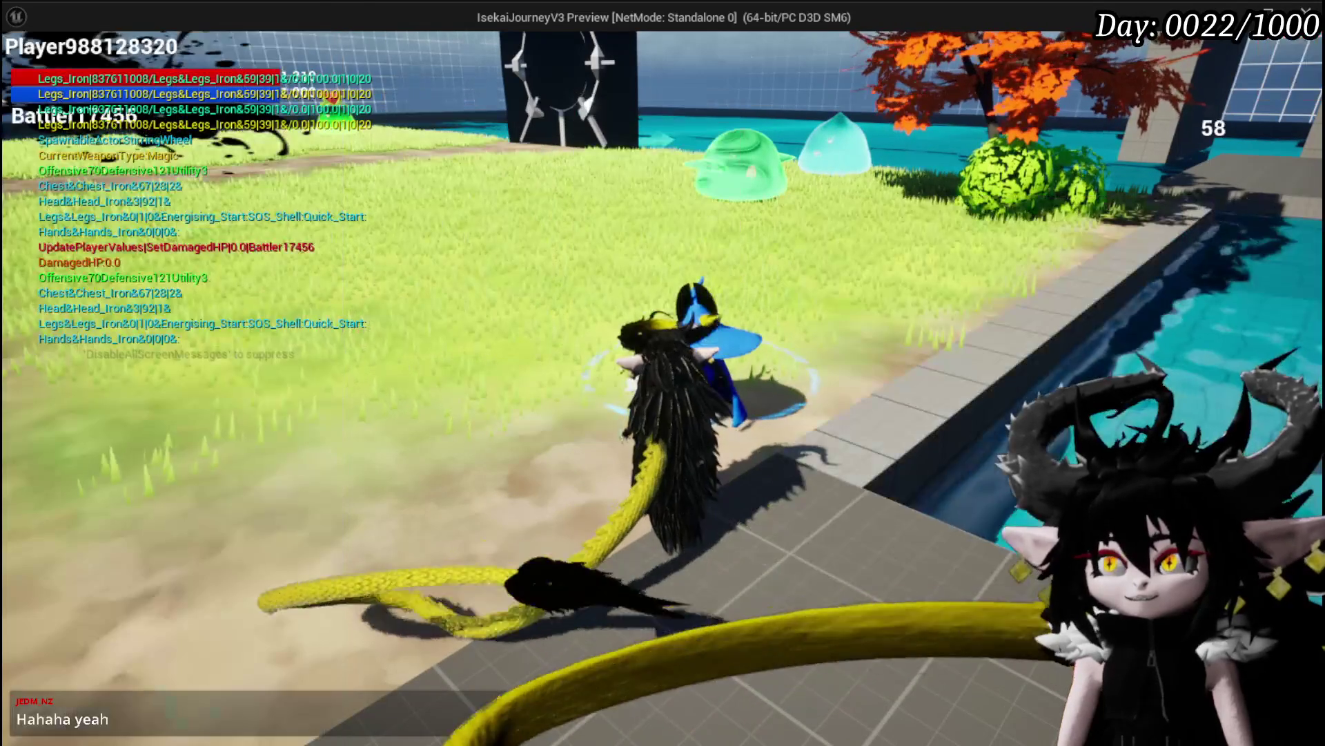
pyautogui.press('Escape')
# Insert a Print String node after the DeselectMerchantItem entry, unlink it from Branch, and return to the level editor
pyautogui.scroll(-3, 822, 281)
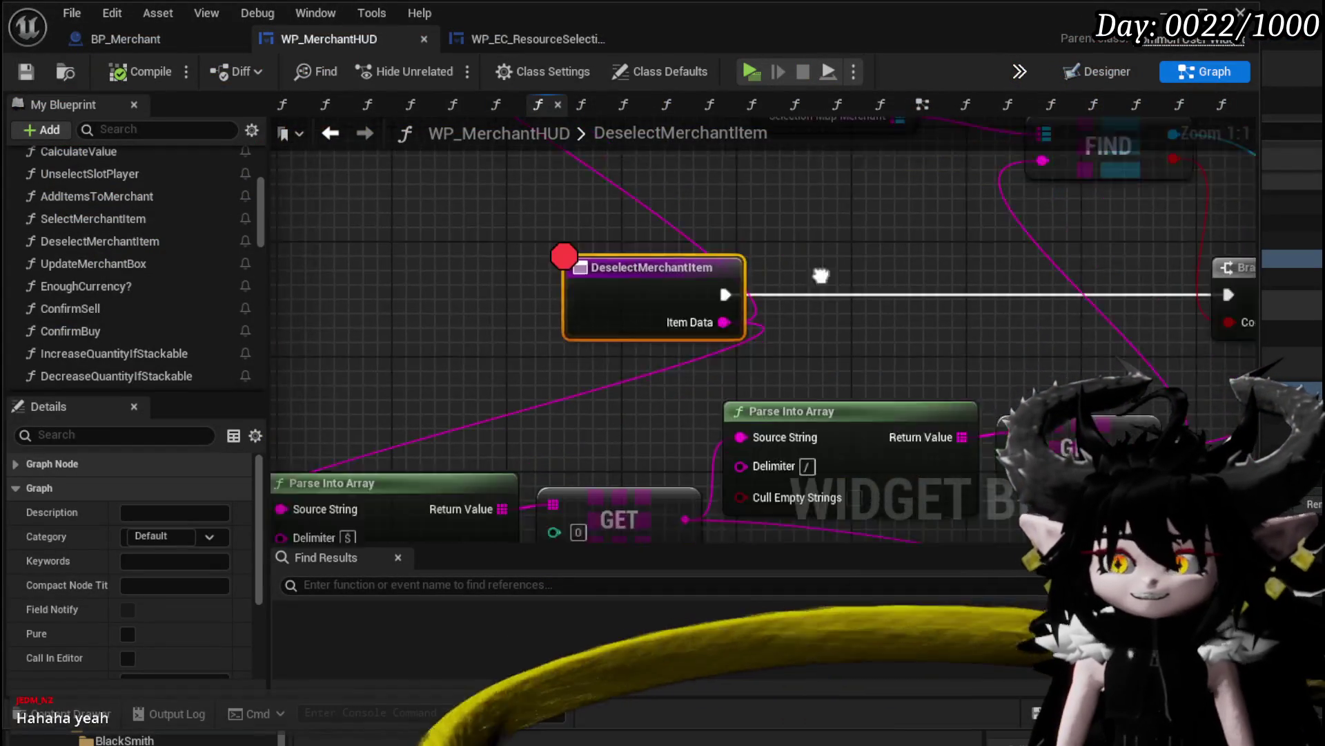
pyautogui.moveTo(823, 281)
pyautogui.mouseDown()
pyautogui.moveTo(550, 295)
pyautogui.moveTo(444, 334)
pyautogui.moveTo(440, 319)
pyautogui.moveTo(732, 320)
pyautogui.moveTo(489, 332)
pyautogui.moveTo(721, 315)
pyautogui.mouseUp()
pyautogui.moveTo(664, 287); pyautogui.dragTo(657, 305)
pyautogui.write('Print String')
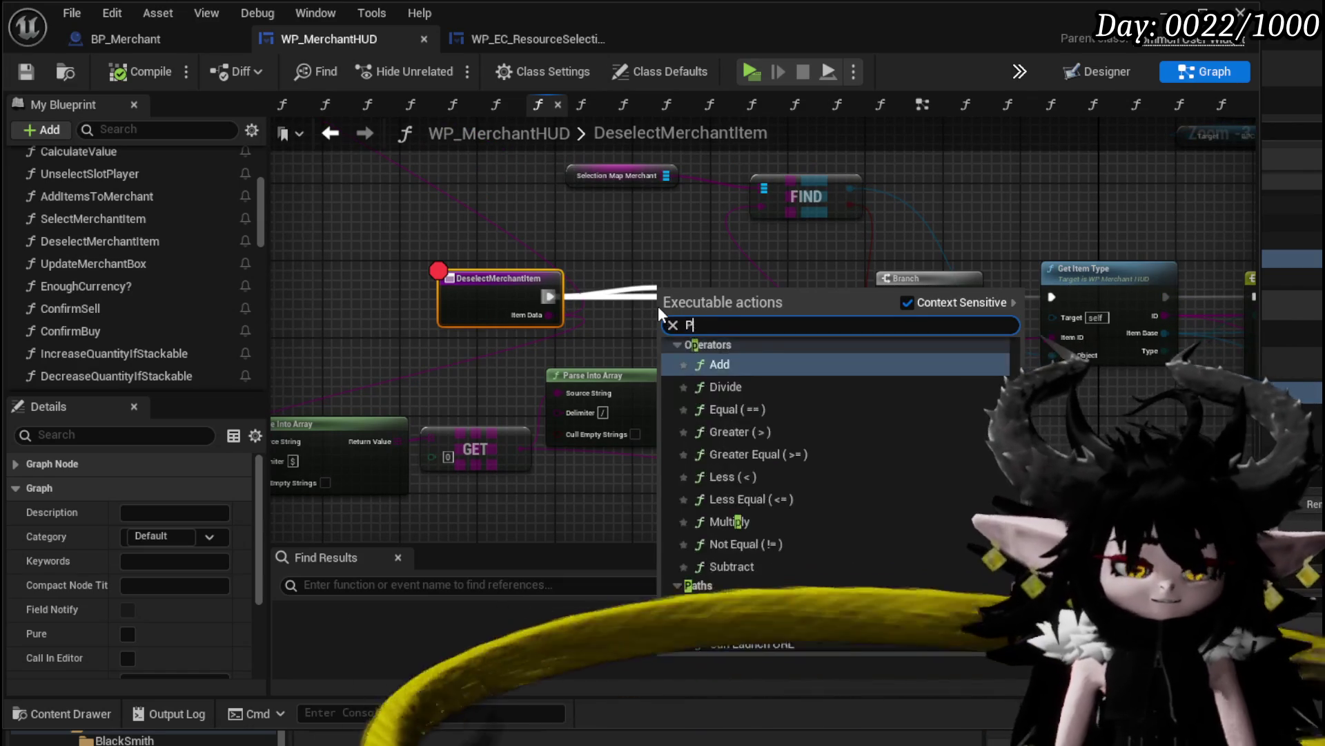
pyautogui.press('Return')
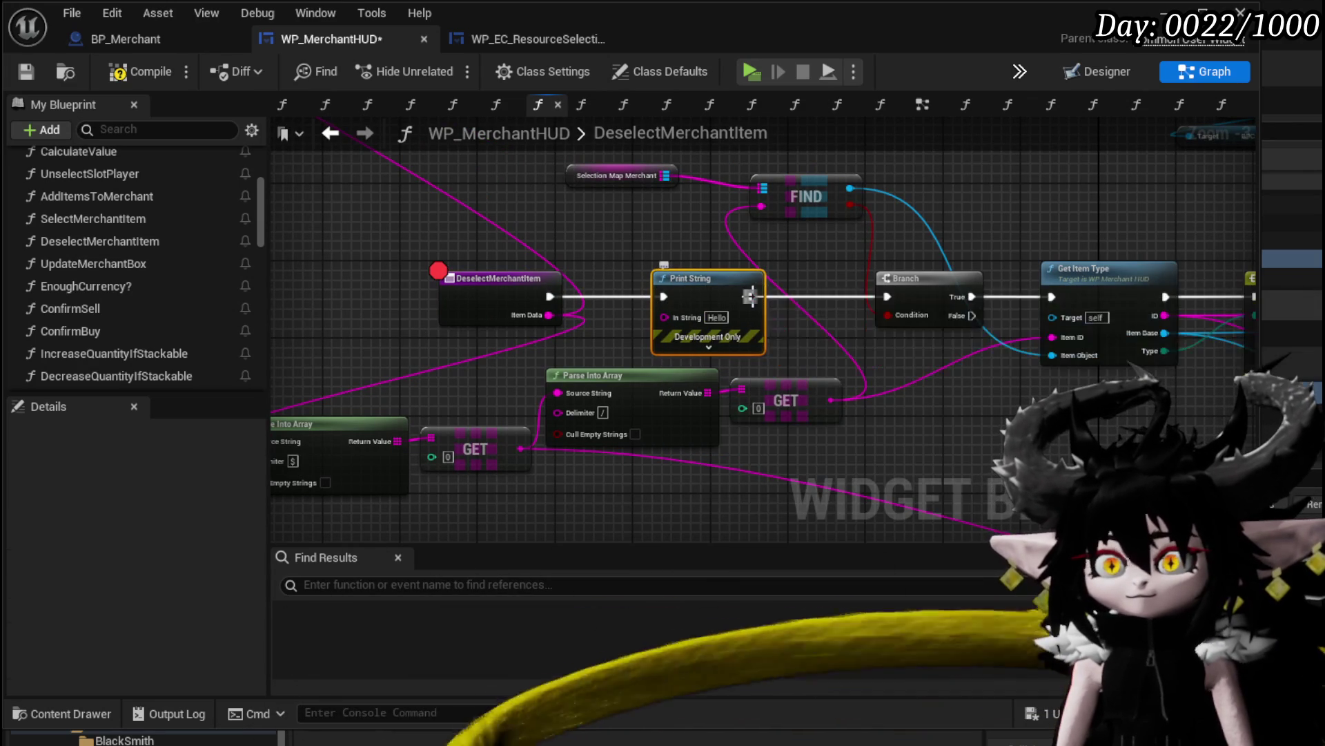
pyautogui.keyDown('alt'); pyautogui.click(750, 296); pyautogui.keyUp('alt')
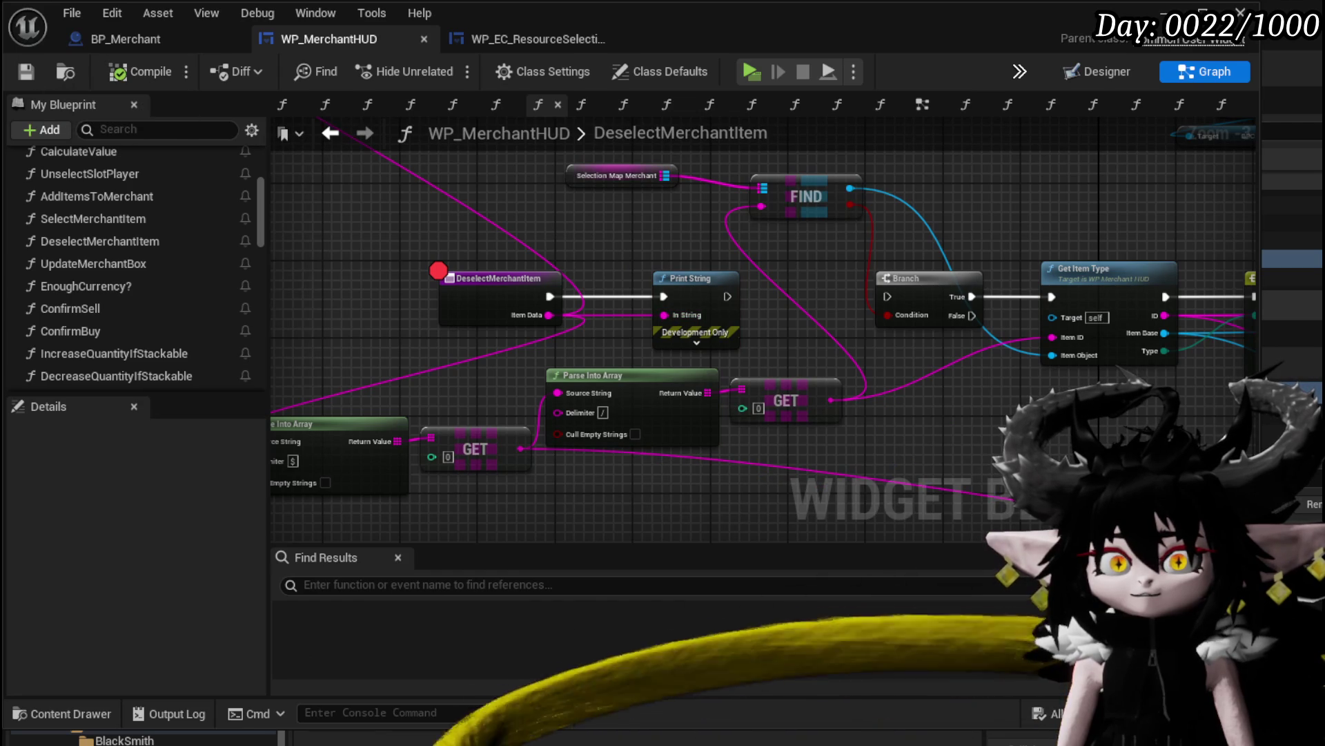
pyautogui.click(1163, 12)
# Play-test by buying then deselecting Iron_Hands, stepping through the breakpoint, and closing the trade window
pyautogui.hotkey('alt', 'p')
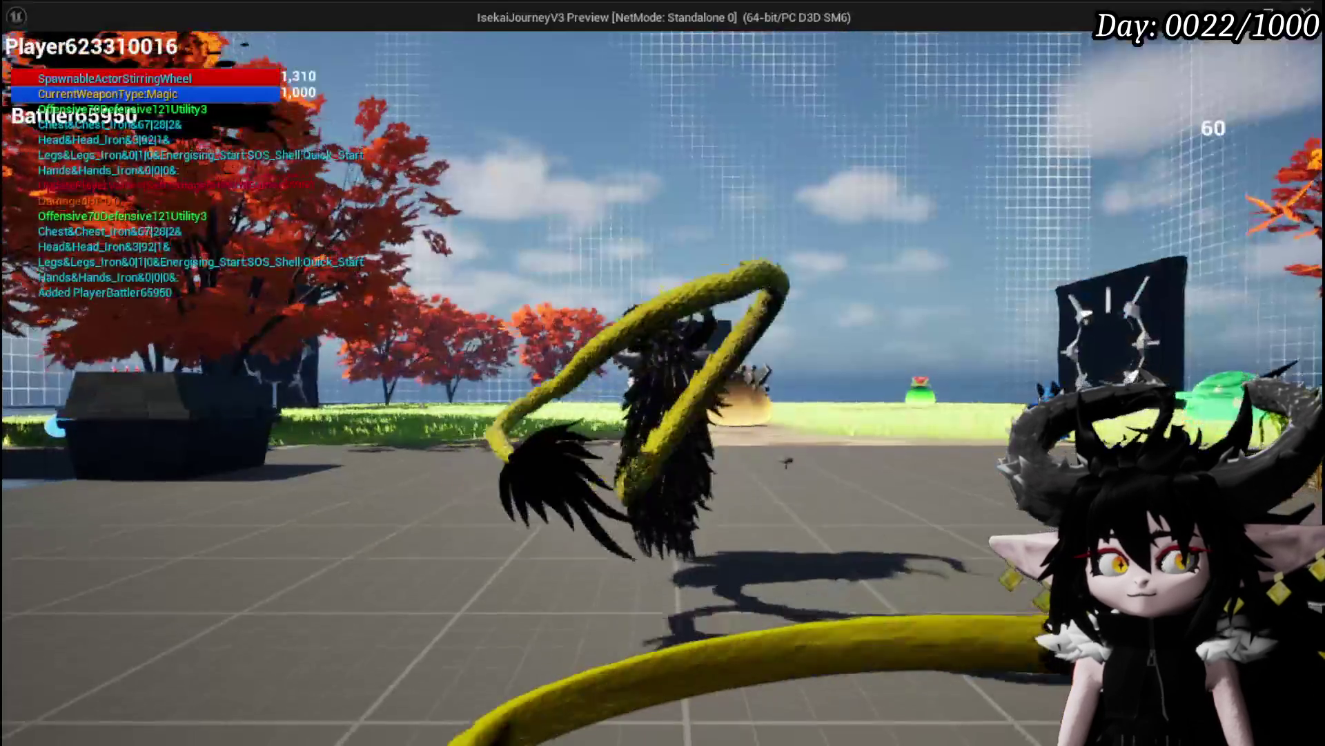
pyautogui.press('w')
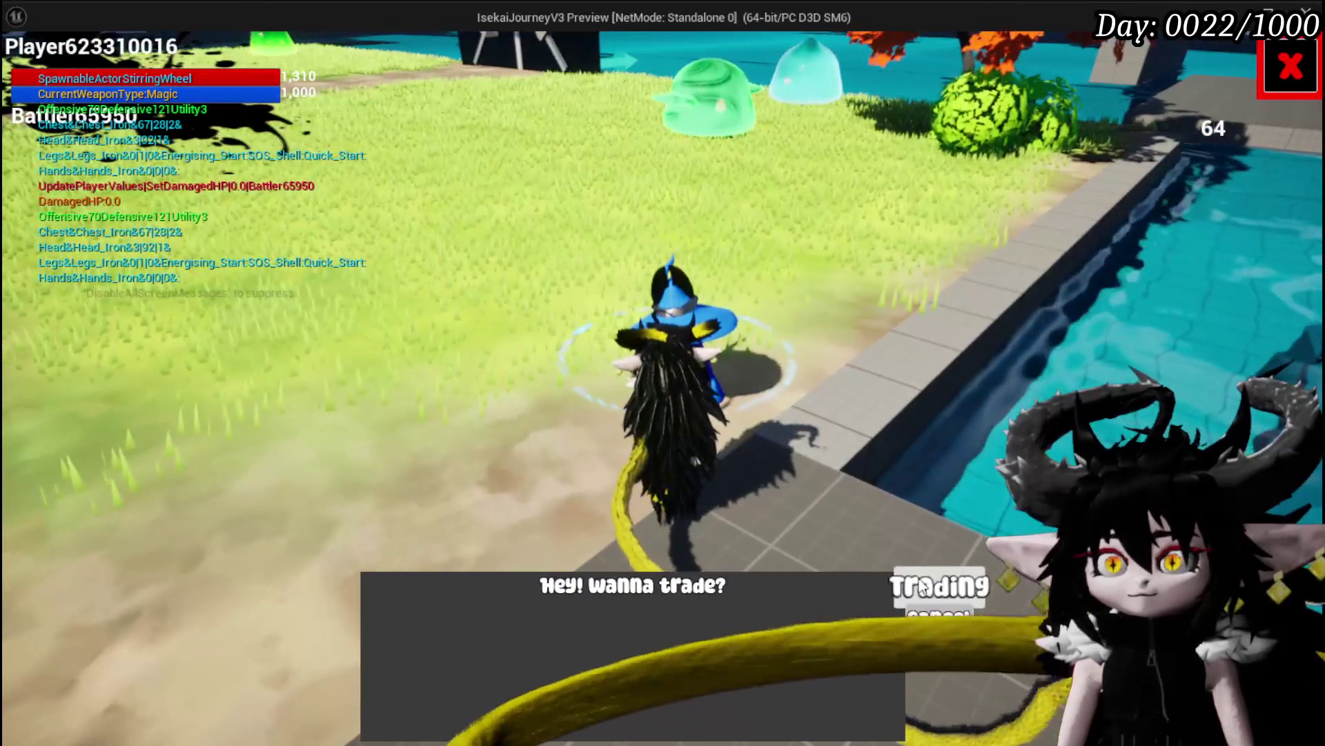
pyautogui.click(938, 585)
pyautogui.moveTo(783, 238); pyautogui.dragTo(608, 152)
pyautogui.click(610, 152)
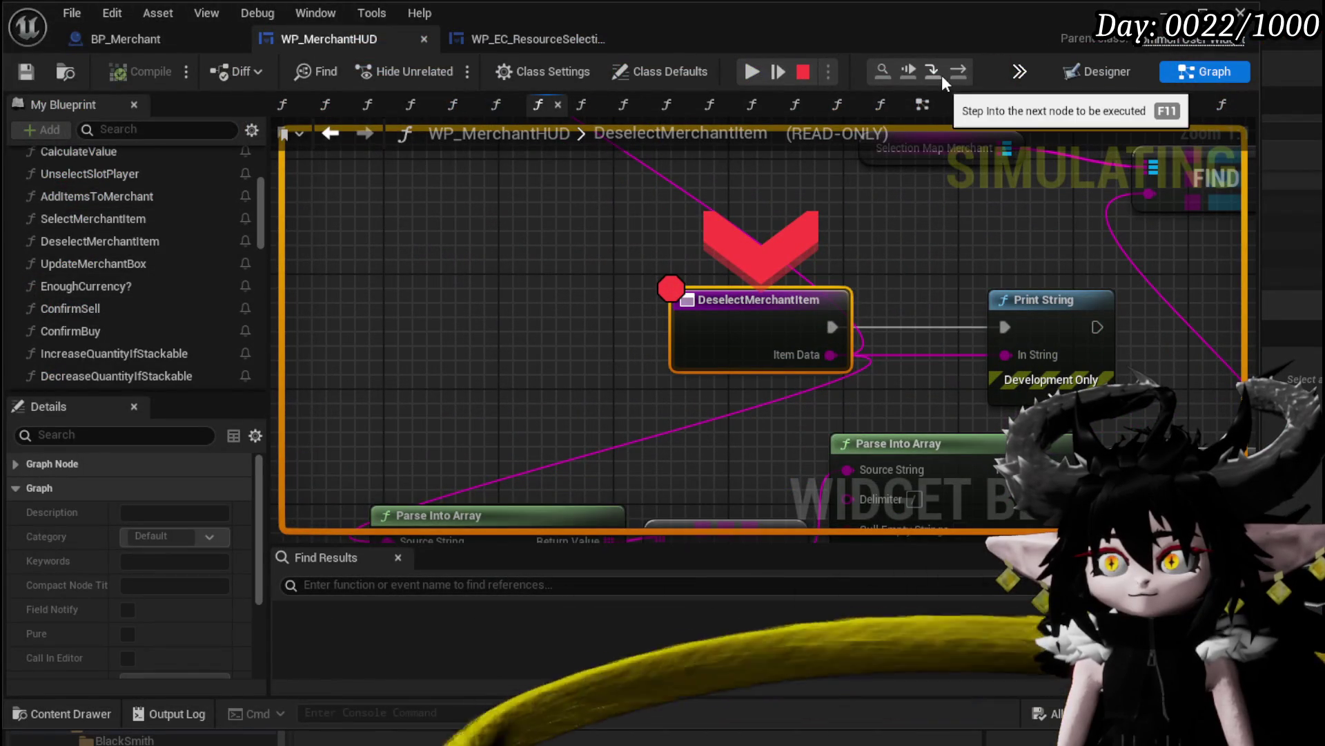
pyautogui.click(967, 71)
pyautogui.moveTo(722, 338)
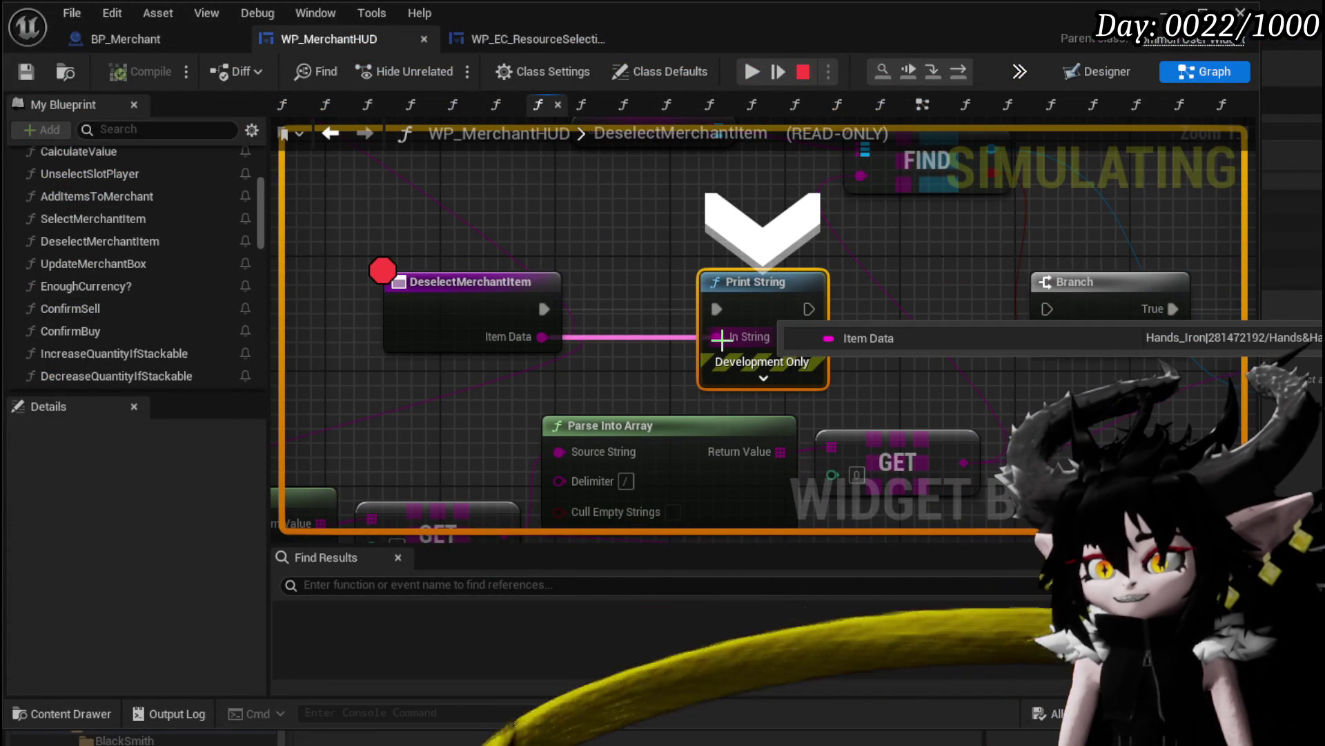
pyautogui.click(751, 72)
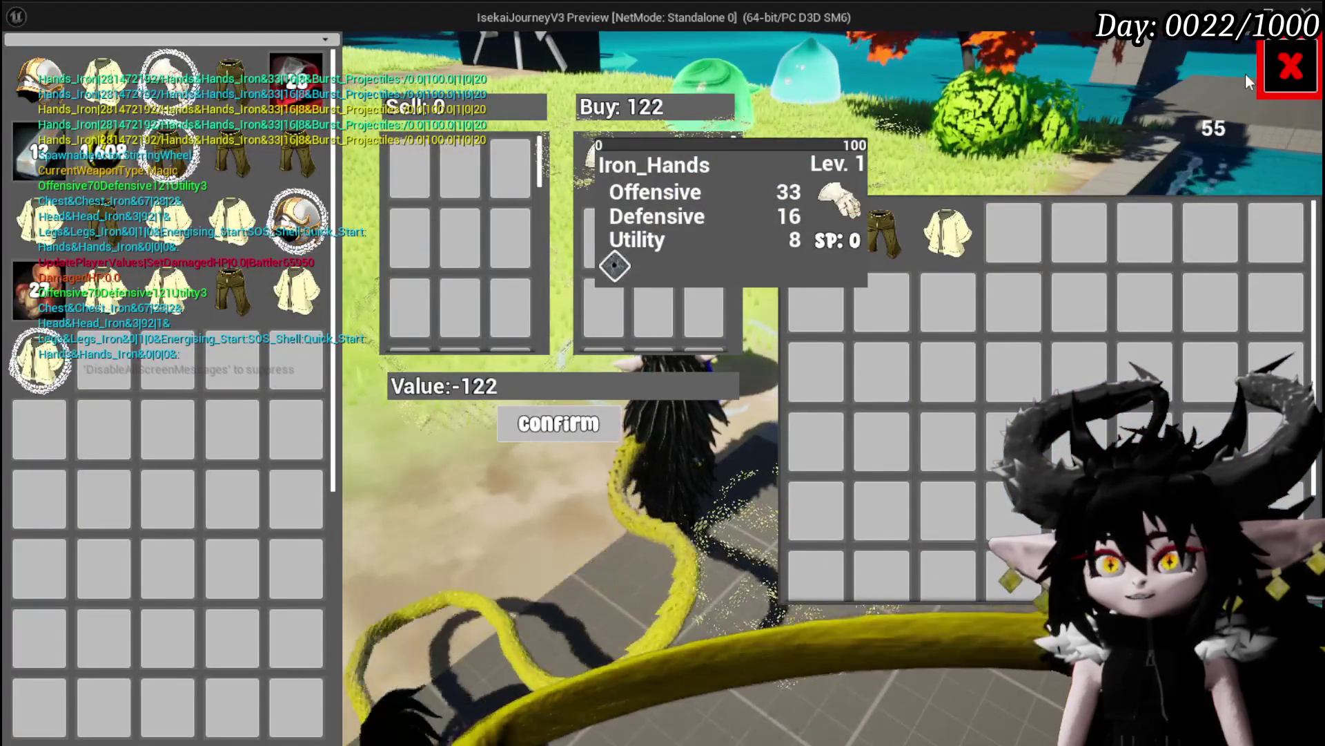
pyautogui.click(1269, 72)
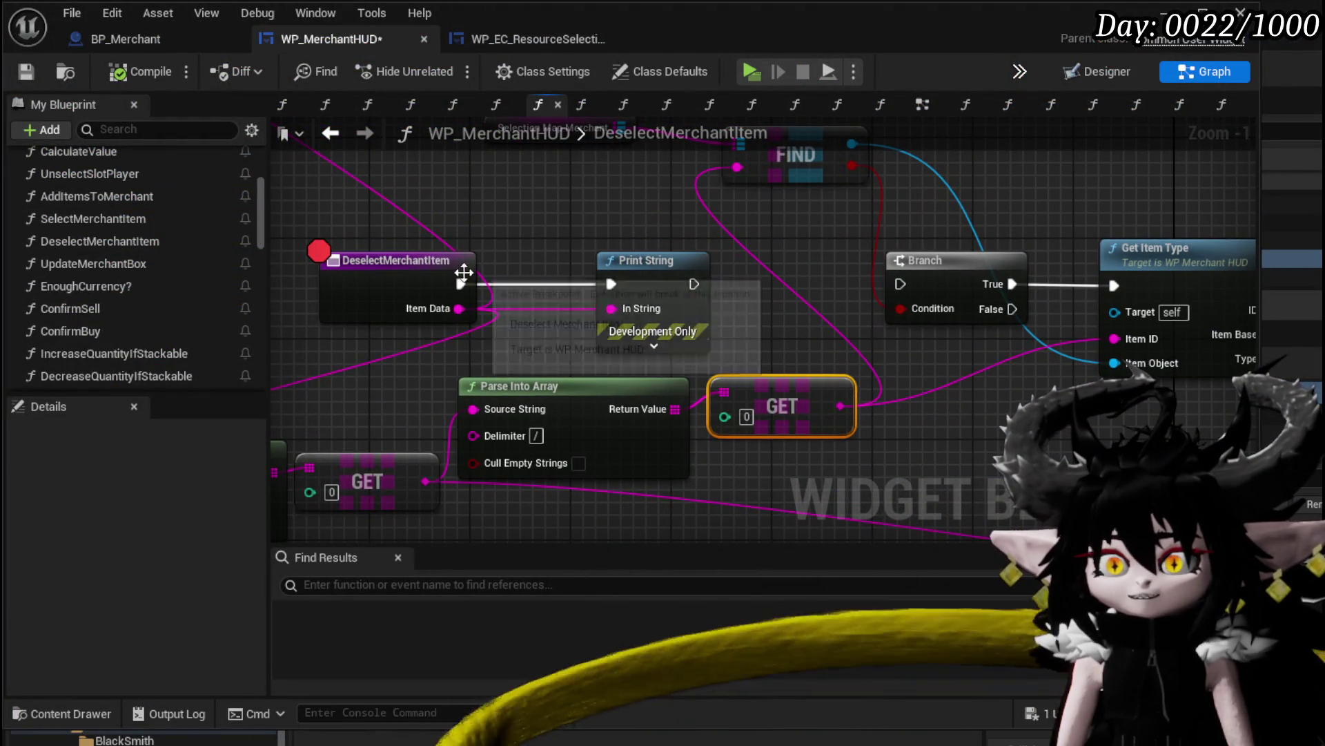
# Move Print String after the Branch True output and feed GET's output into its In String
pyautogui.moveTo(694, 283); pyautogui.dragTo(910, 291)
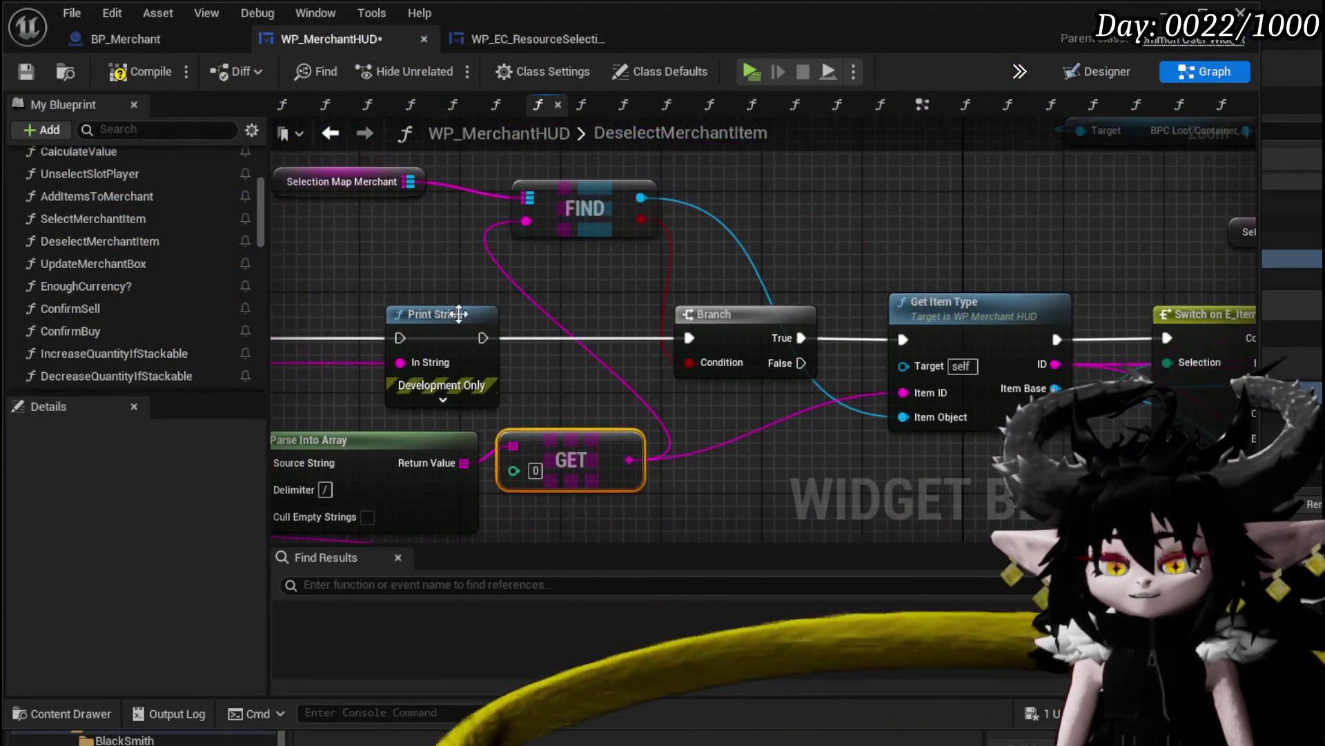
pyautogui.moveTo(456, 323); pyautogui.dragTo(948, 200)
pyautogui.click(731, 364)
pyautogui.moveTo(732, 364); pyautogui.dragTo(770, 402)
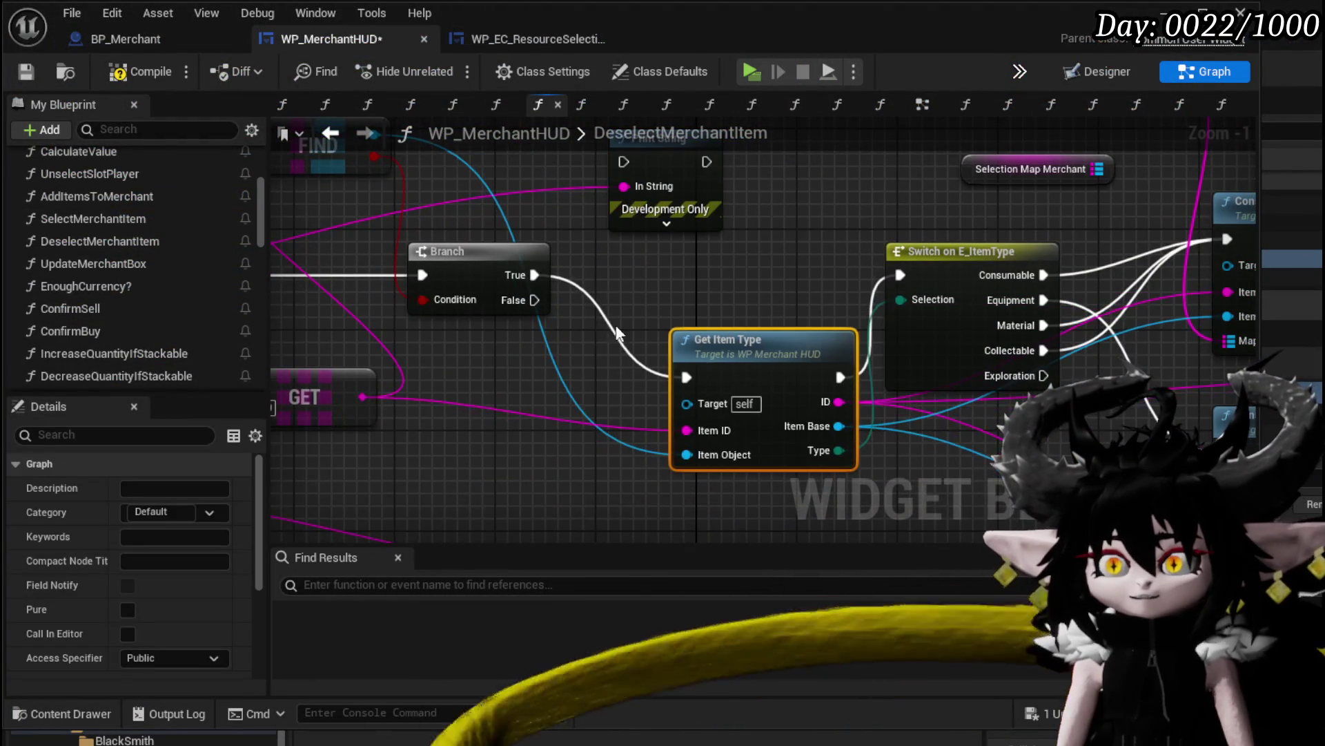
pyautogui.moveTo(535, 274); pyautogui.dragTo(569, 254)
pyautogui.moveTo(640, 160); pyautogui.dragTo(639, 161)
pyautogui.moveTo(370, 392)
pyautogui.mouseDown()
pyautogui.moveTo(556, 470)
pyautogui.moveTo(929, 172)
pyautogui.moveTo(908, 190)
pyautogui.mouseUp()
pyautogui.moveTo(763, 183)
pyautogui.mouseDown()
pyautogui.moveTo(718, 256)
pyautogui.moveTo(1163, 269)
pyautogui.mouseUp()
# Remove the entry breakpoint, replay by buying Iron_Legs, stop the preview, and Save All
pyautogui.rightClick(594, 354)
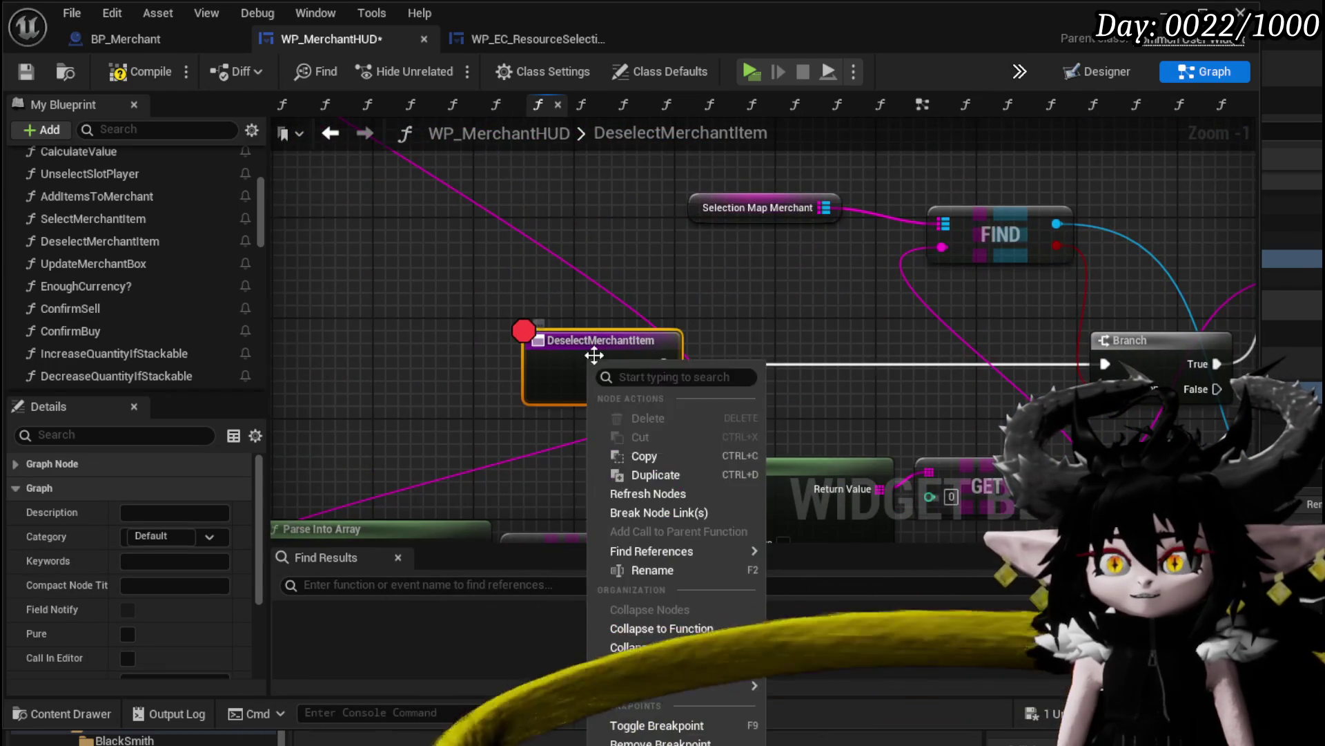
pyautogui.click(652, 741)
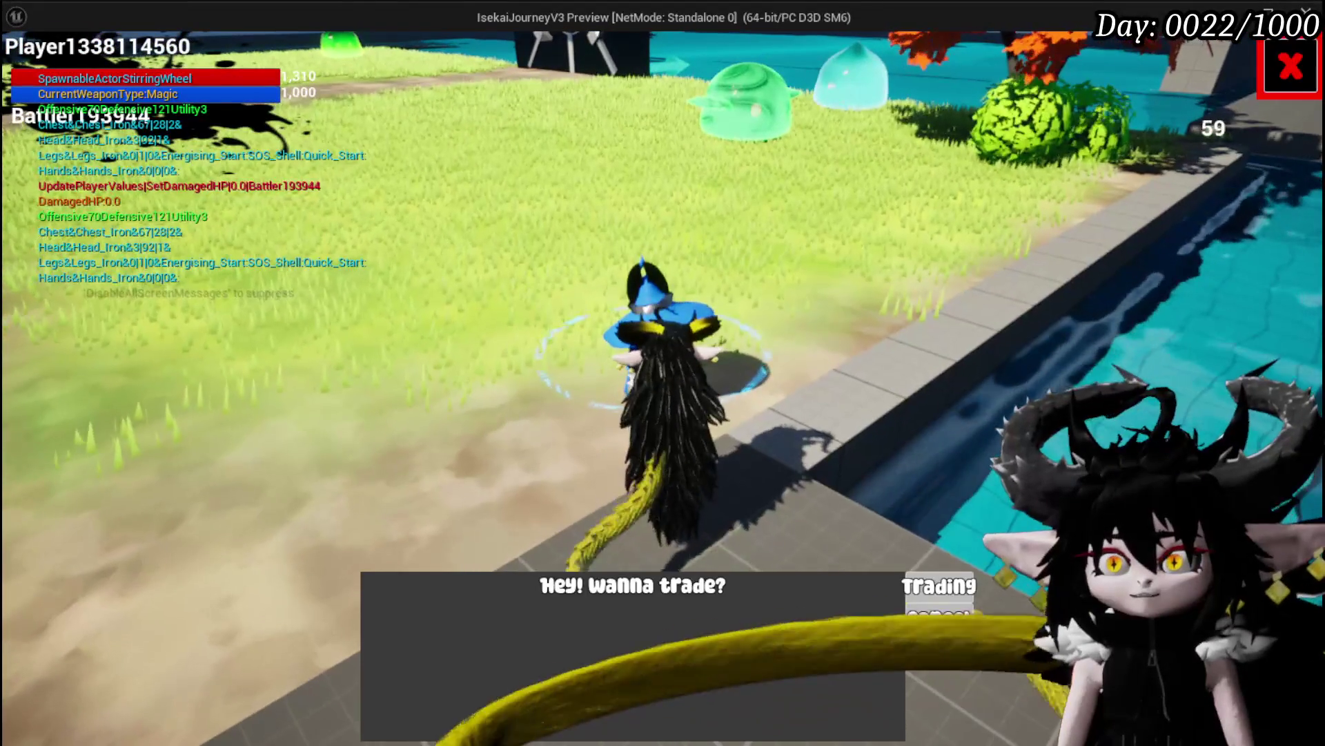
pyautogui.click(941, 583)
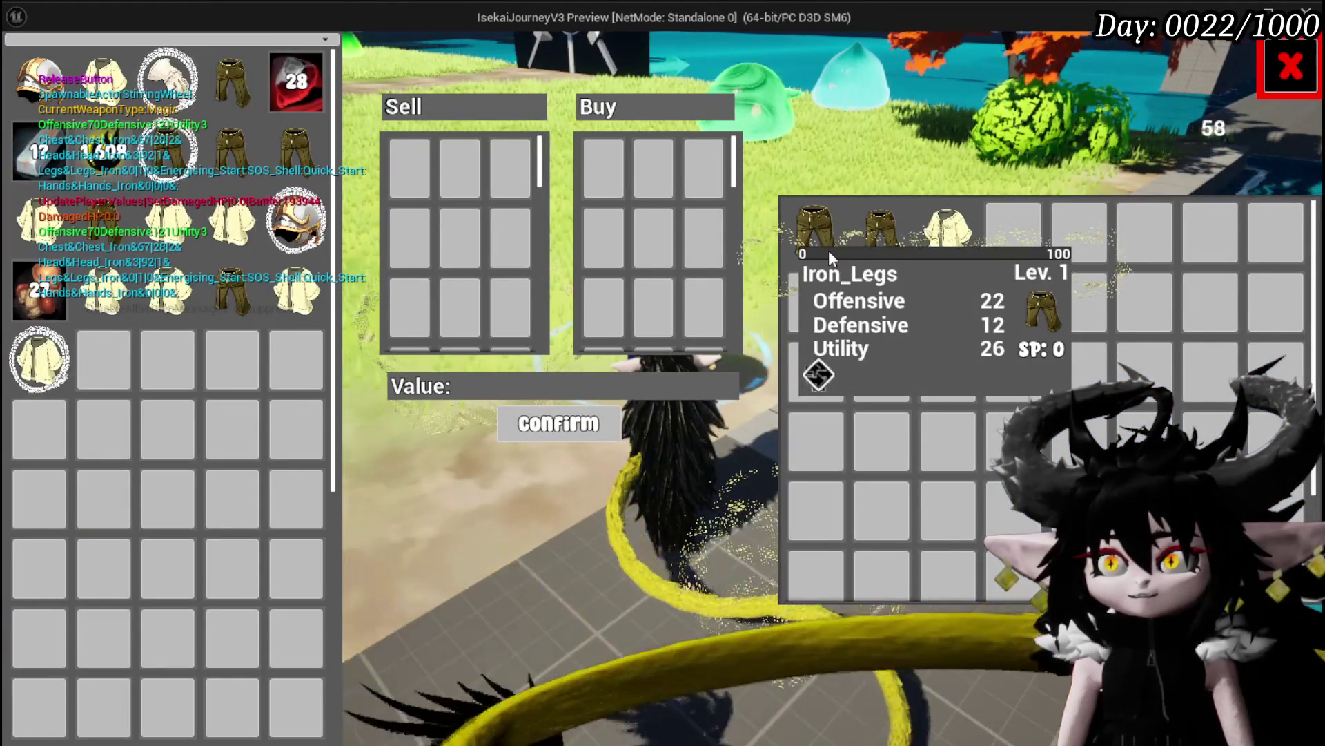
pyautogui.click(828, 250)
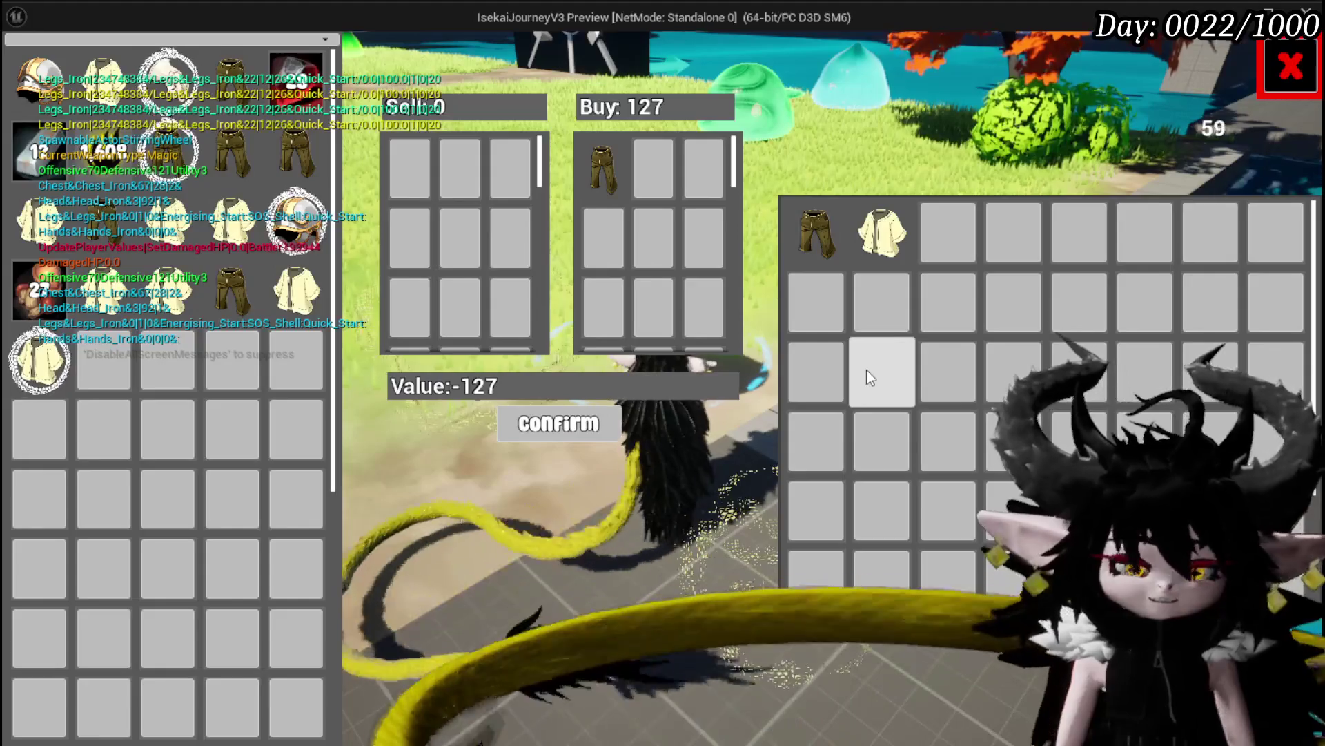
pyautogui.press('Escape')
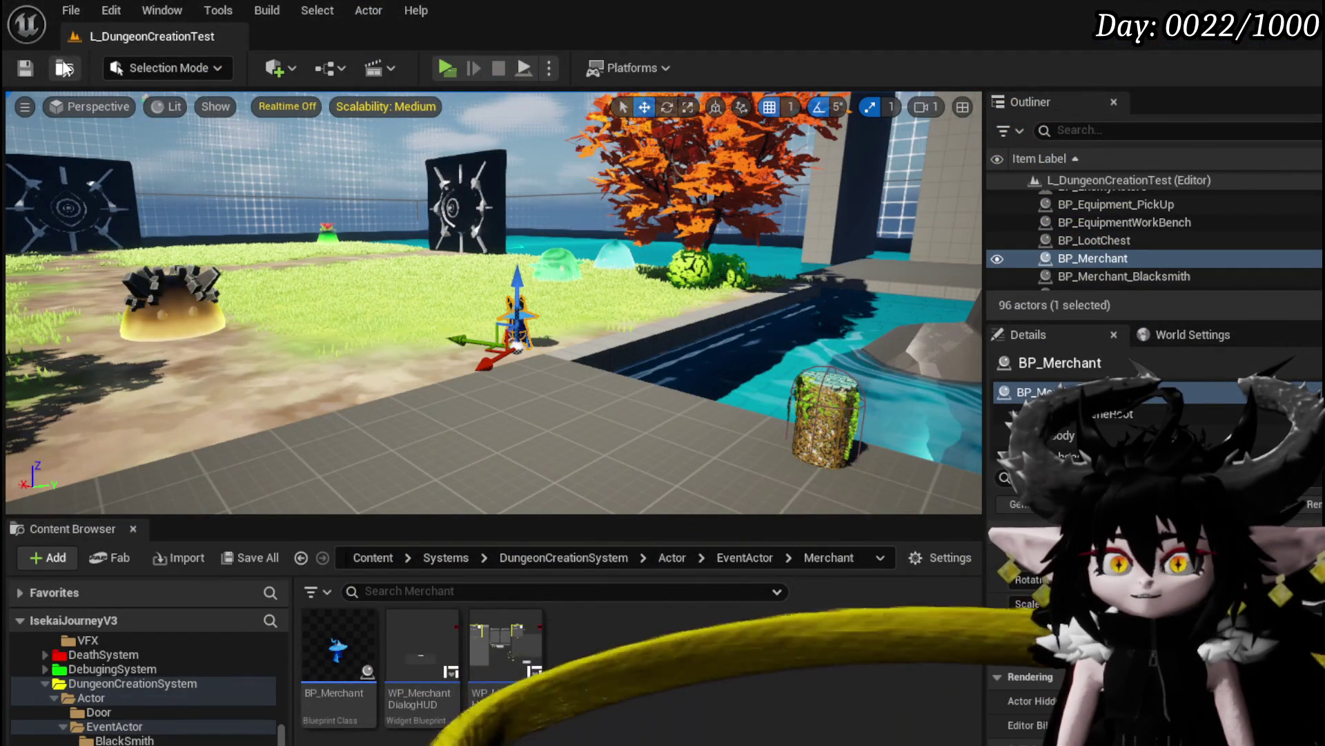
pyautogui.click(63, 68)
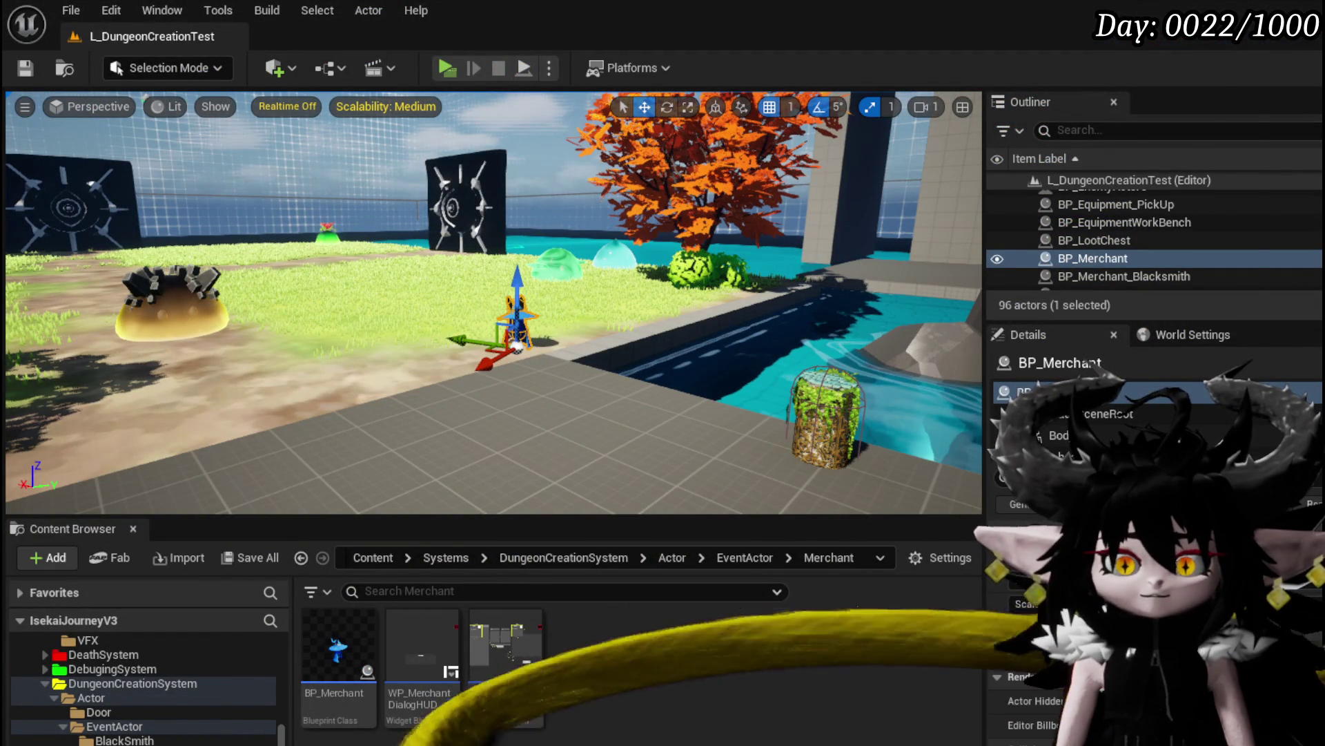
pyautogui.hotkey('alt', 'Tab')
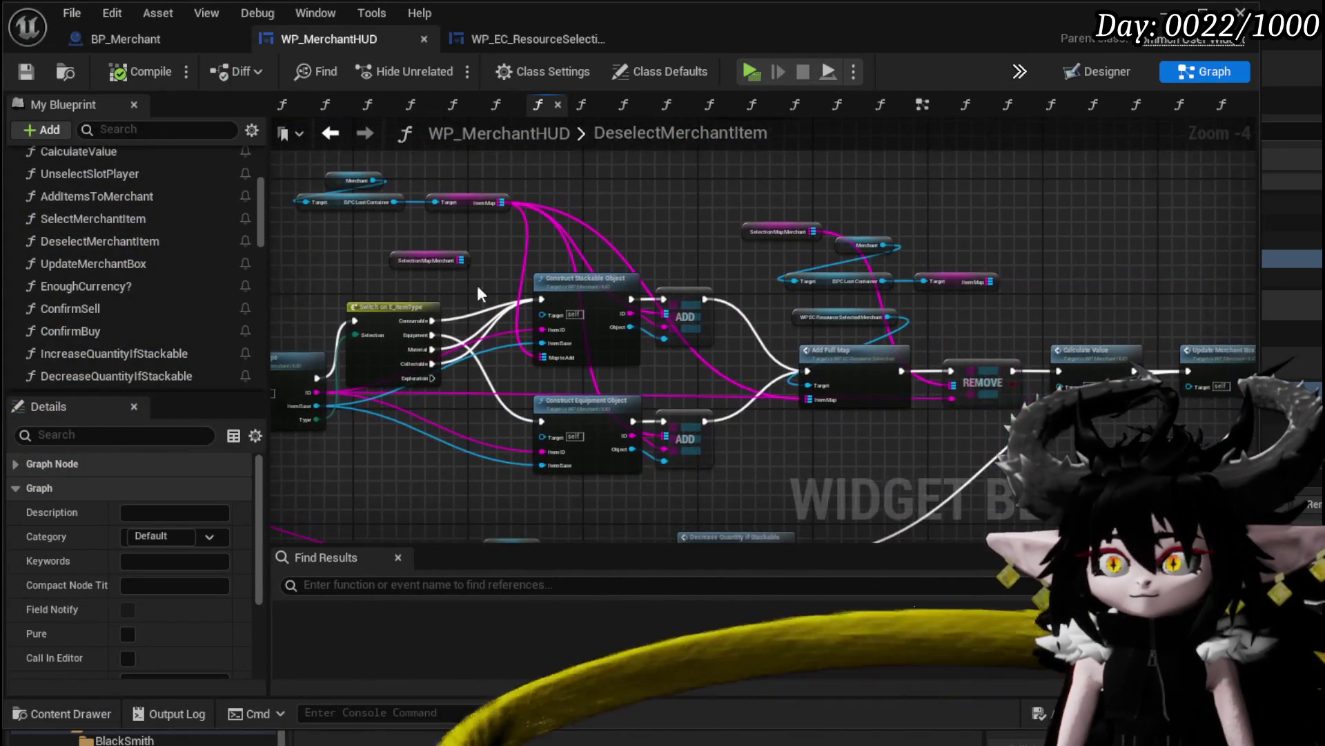
# Arrange the REMOVE chain and connect REMOVE's exec output to Update Merchant Box
pyautogui.scroll(2, 592, 370)
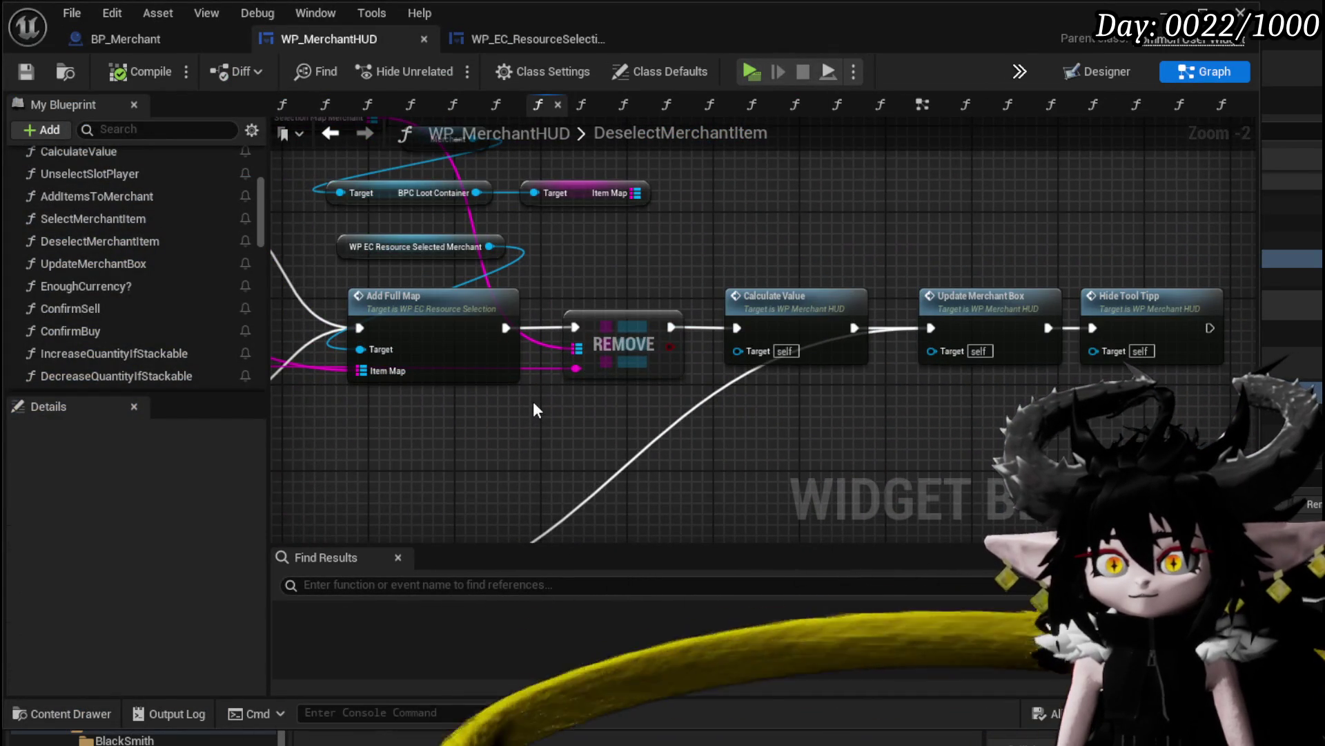
pyautogui.moveTo(532, 399)
pyautogui.mouseDown()
pyautogui.moveTo(686, 444)
pyautogui.moveTo(709, 473)
pyautogui.mouseUp()
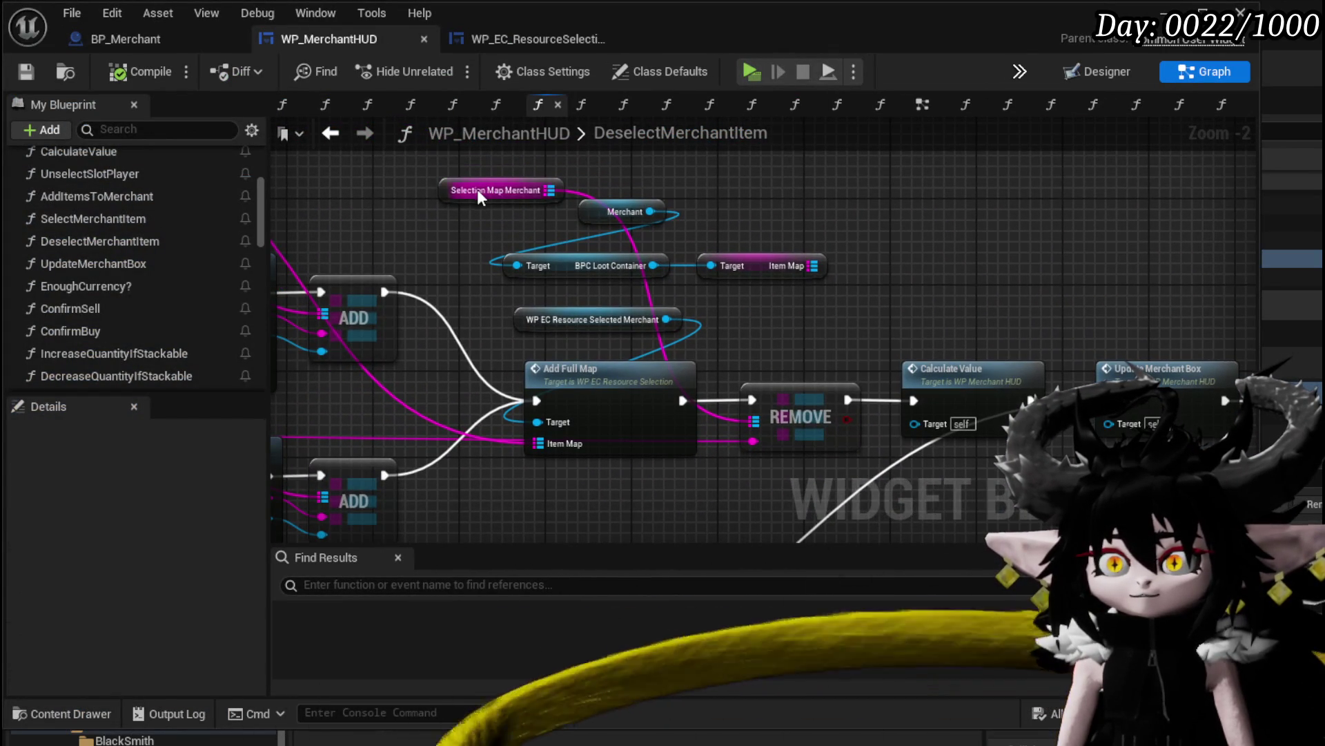
pyautogui.moveTo(478, 190)
pyautogui.mouseDown()
pyautogui.moveTo(889, 309)
pyautogui.moveTo(794, 278)
pyautogui.mouseUp()
pyautogui.moveTo(207, 235)
pyautogui.mouseDown()
pyautogui.moveTo(597, 262)
pyautogui.moveTo(583, 228)
pyautogui.mouseUp()
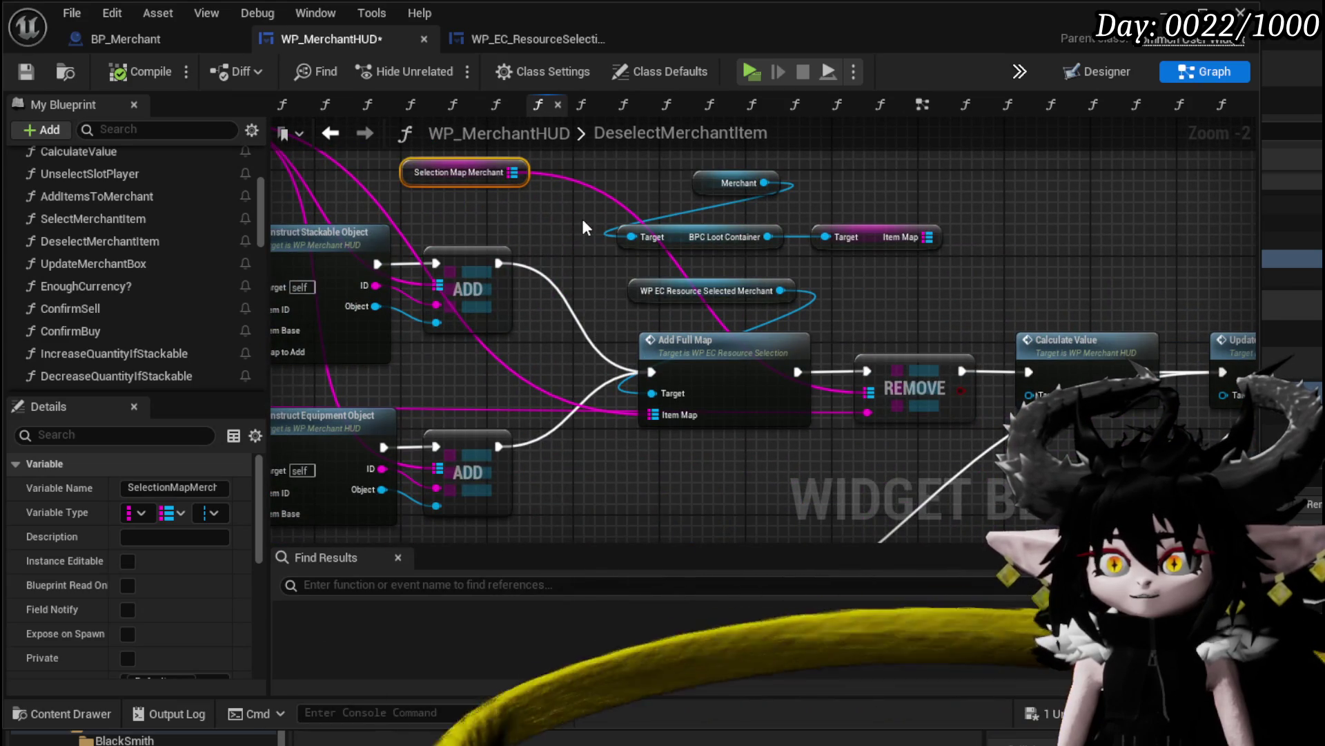
pyautogui.click(708, 361)
pyautogui.moveTo(709, 360)
pyautogui.mouseDown()
pyautogui.moveTo(746, 366)
pyautogui.moveTo(1018, 521)
pyautogui.moveTo(966, 459)
pyautogui.moveTo(1029, 449)
pyautogui.moveTo(1026, 366)
pyautogui.moveTo(1122, 431)
pyautogui.moveTo(750, 396)
pyautogui.moveTo(661, 331)
pyautogui.moveTo(600, 436)
pyautogui.moveTo(432, 291)
pyautogui.moveTo(441, 321)
pyautogui.moveTo(786, 312)
pyautogui.moveTo(526, 324)
pyautogui.mouseUp()
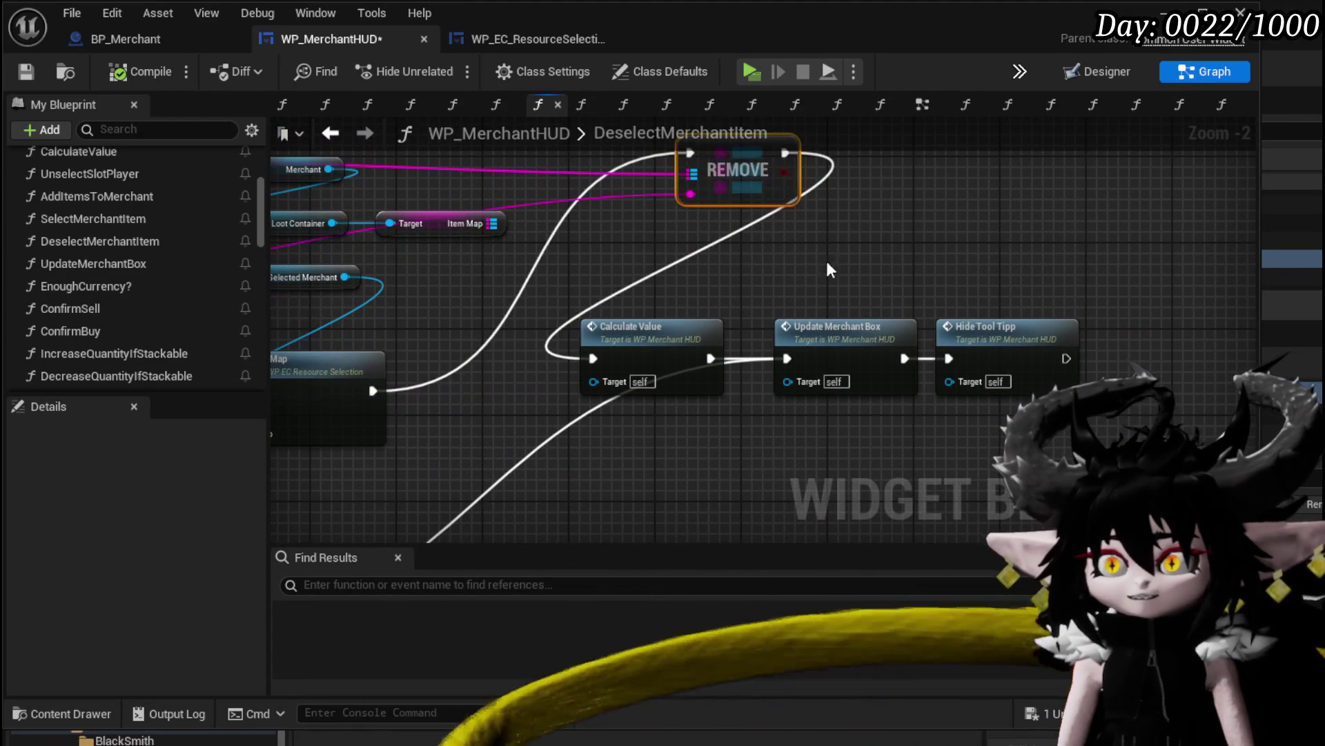
pyautogui.moveTo(951, 297); pyautogui.dragTo(976, 302)
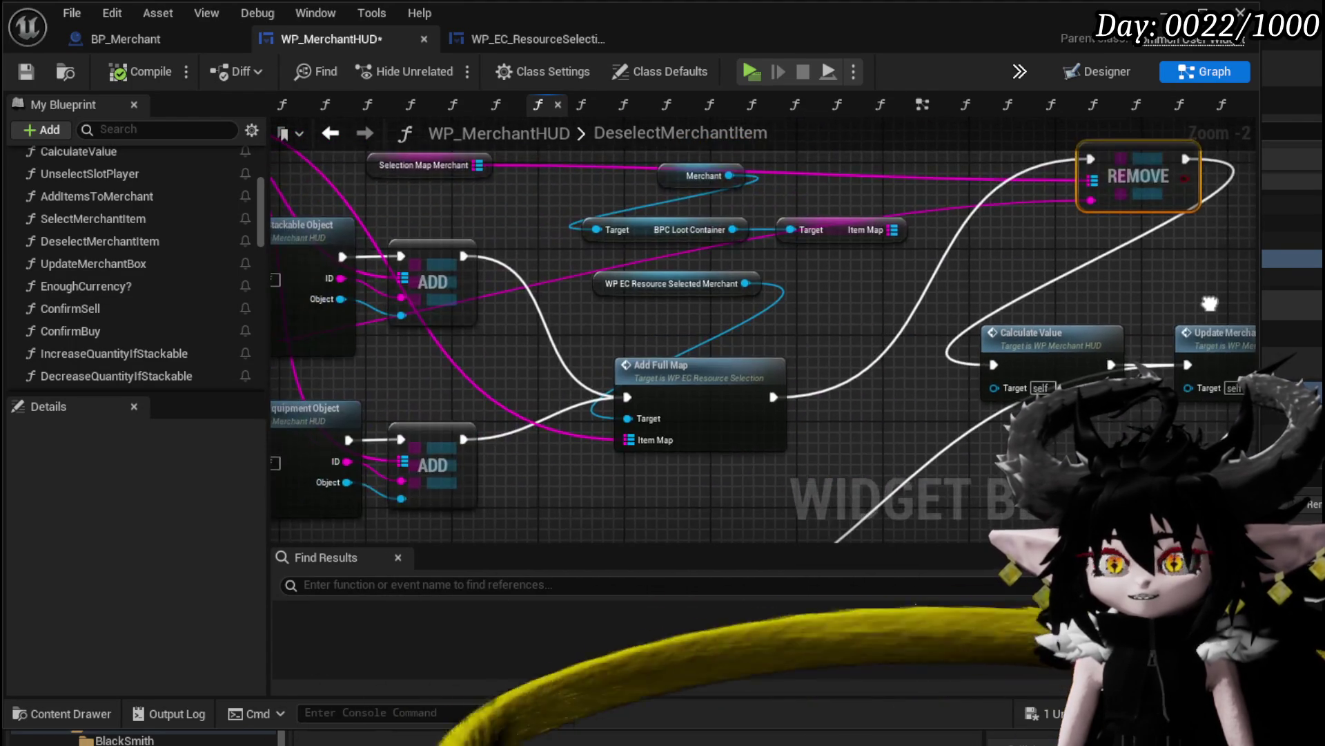
pyautogui.moveTo(780, 302)
pyautogui.mouseDown()
pyautogui.moveTo(895, 277)
pyautogui.moveTo(925, 195)
pyautogui.mouseUp()
pyautogui.moveTo(543, 297)
pyautogui.mouseDown()
pyautogui.moveTo(243, 372)
pyautogui.moveTo(622, 362)
pyautogui.mouseUp()
pyautogui.moveTo(909, 288); pyautogui.dragTo(834, 267)
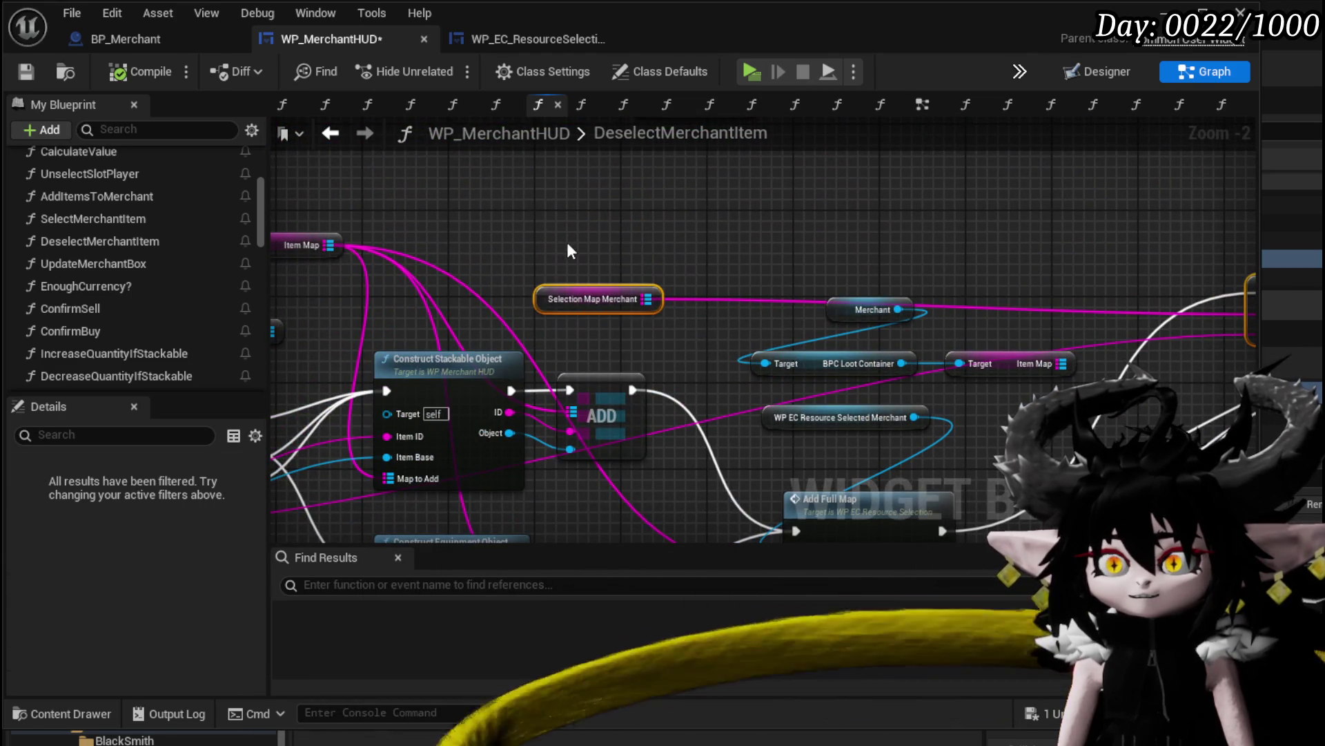
pyautogui.moveTo(567, 249)
pyautogui.mouseDown()
pyautogui.moveTo(662, 248)
pyautogui.moveTo(497, 213)
pyautogui.mouseUp()
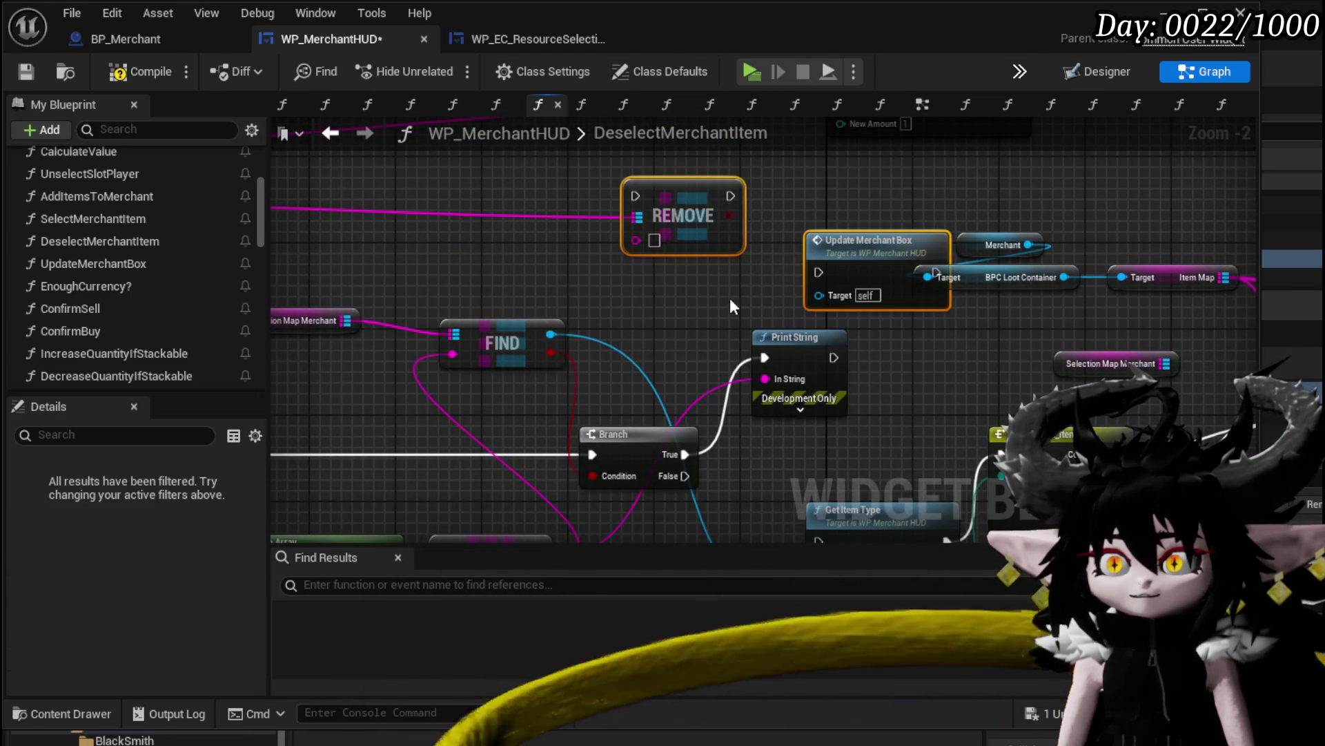
pyautogui.moveTo(844, 250)
pyautogui.mouseDown()
pyautogui.moveTo(789, 186)
pyautogui.moveTo(766, 210)
pyautogui.mouseUp()
pyautogui.moveTo(595, 263); pyautogui.dragTo(1048, 296)
pyautogui.moveTo(407, 216)
pyautogui.mouseDown()
pyautogui.moveTo(593, 247)
pyautogui.moveTo(962, 232)
pyautogui.moveTo(469, 235)
pyautogui.mouseUp()
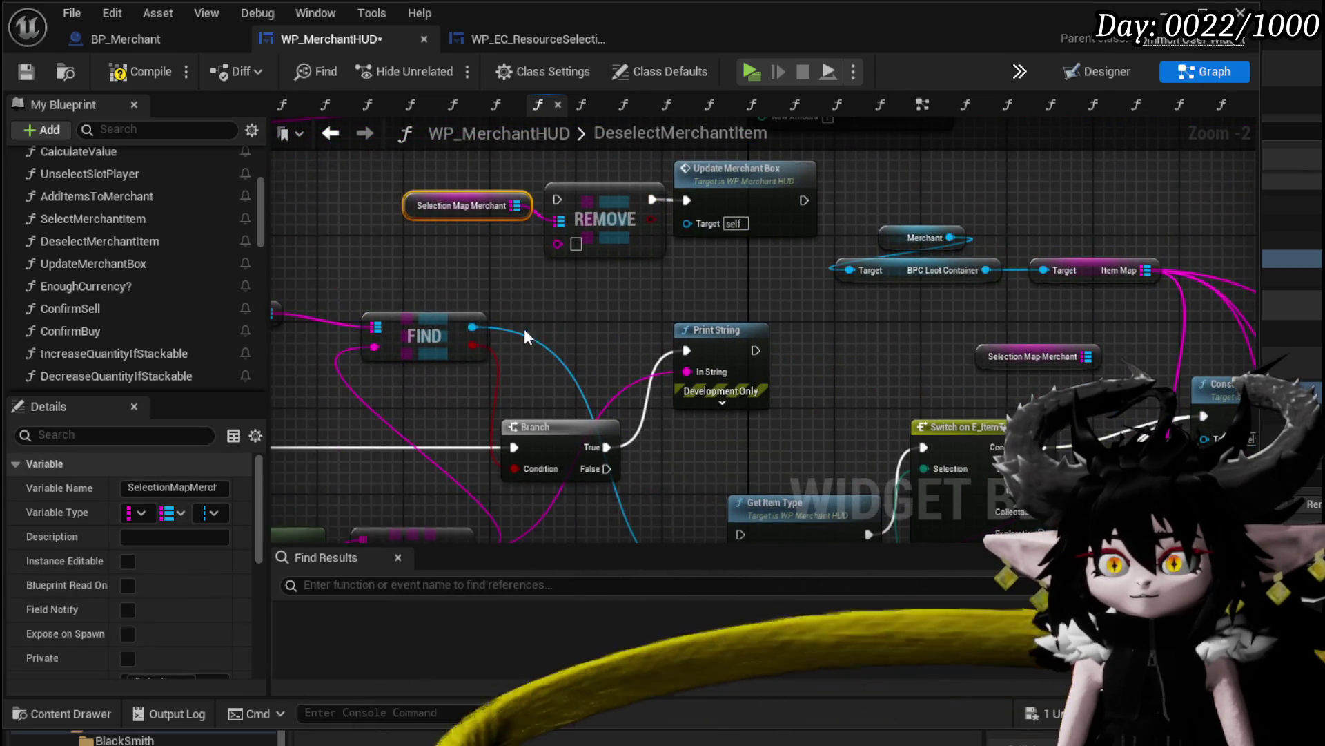
# Feed Selection Map Merchant and GET into REMOVE, delete the spare node, and chain Print String into REMOVE
pyautogui.moveTo(524, 329)
pyautogui.mouseDown()
pyautogui.moveTo(624, 303)
pyautogui.moveTo(700, 248)
pyautogui.moveTo(708, 368)
pyautogui.mouseUp()
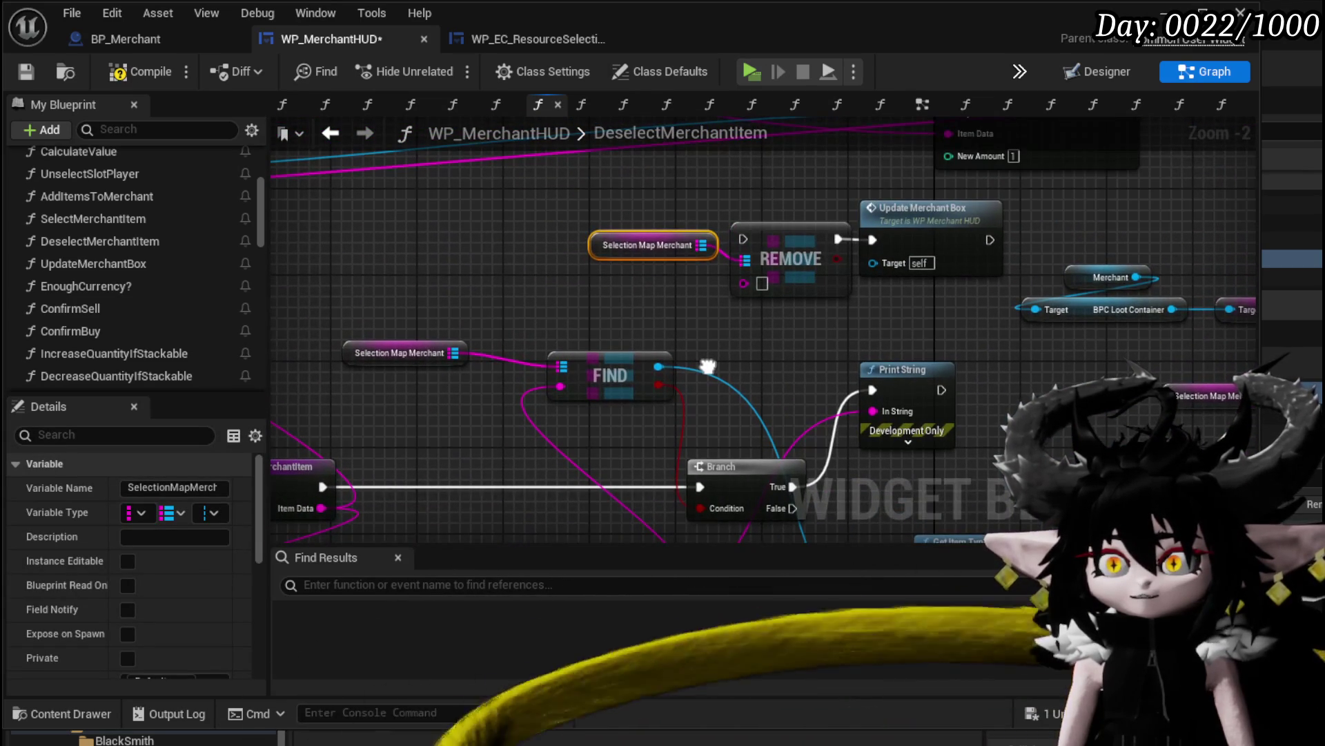
pyautogui.moveTo(454, 353)
pyautogui.mouseDown()
pyautogui.moveTo(739, 265)
pyautogui.moveTo(530, 245)
pyautogui.mouseUp()
pyautogui.press('Delete')
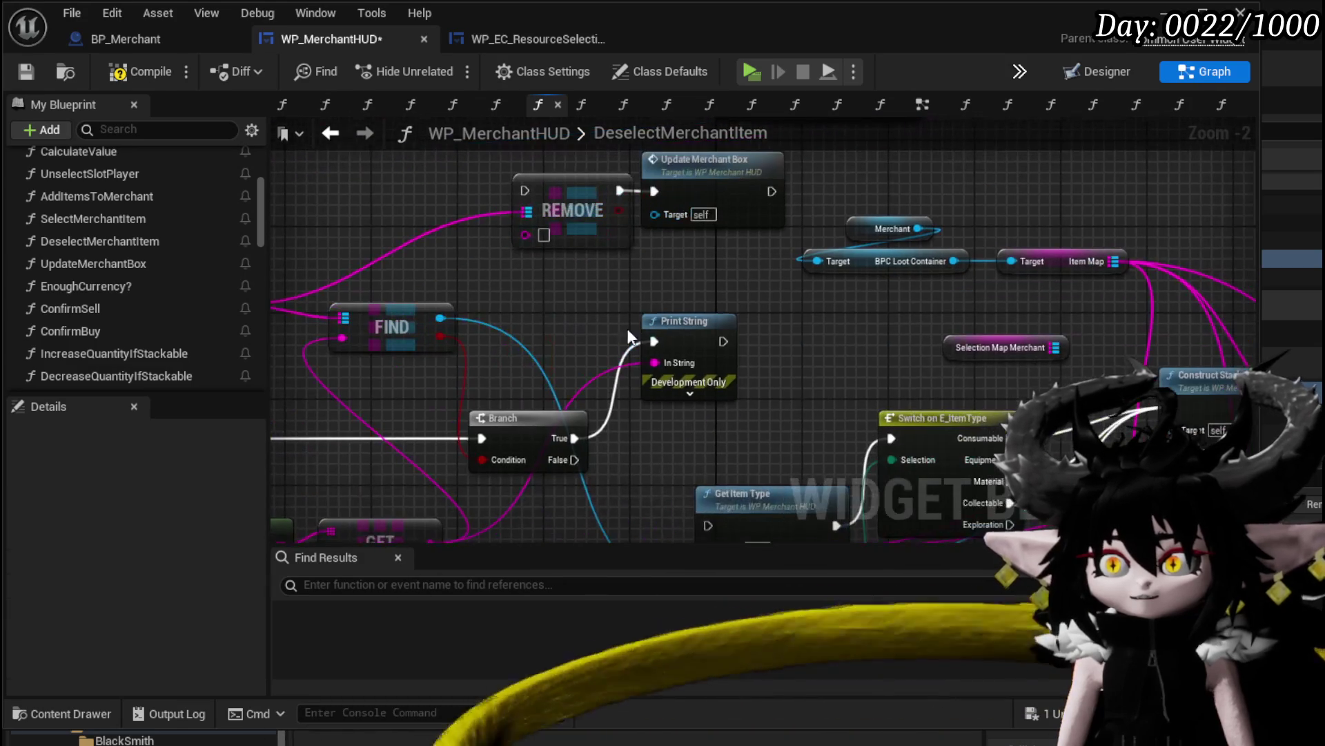
pyautogui.moveTo(537, 196); pyautogui.dragTo(536, 197)
pyautogui.moveTo(539, 293); pyautogui.dragTo(748, 228)
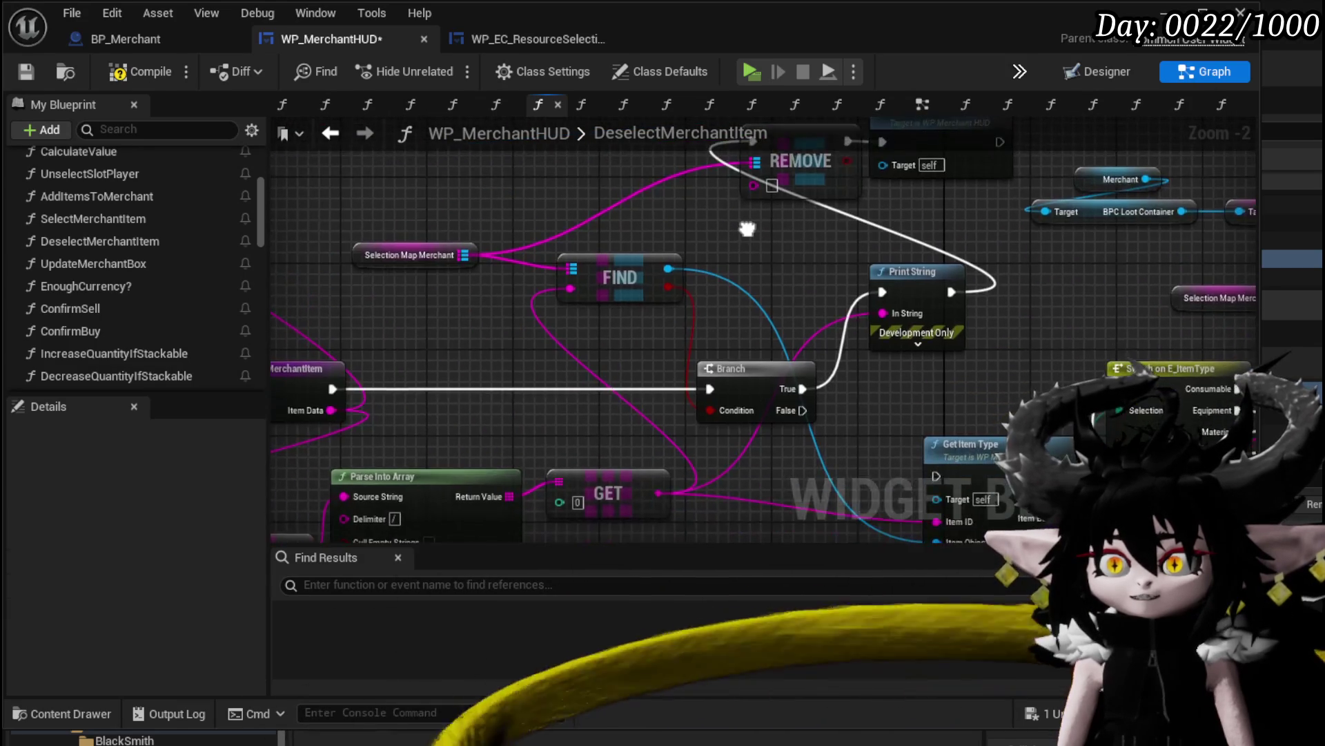
pyautogui.moveTo(602, 460); pyautogui.dragTo(651, 264)
pyautogui.moveTo(707, 155); pyautogui.dragTo(708, 155)
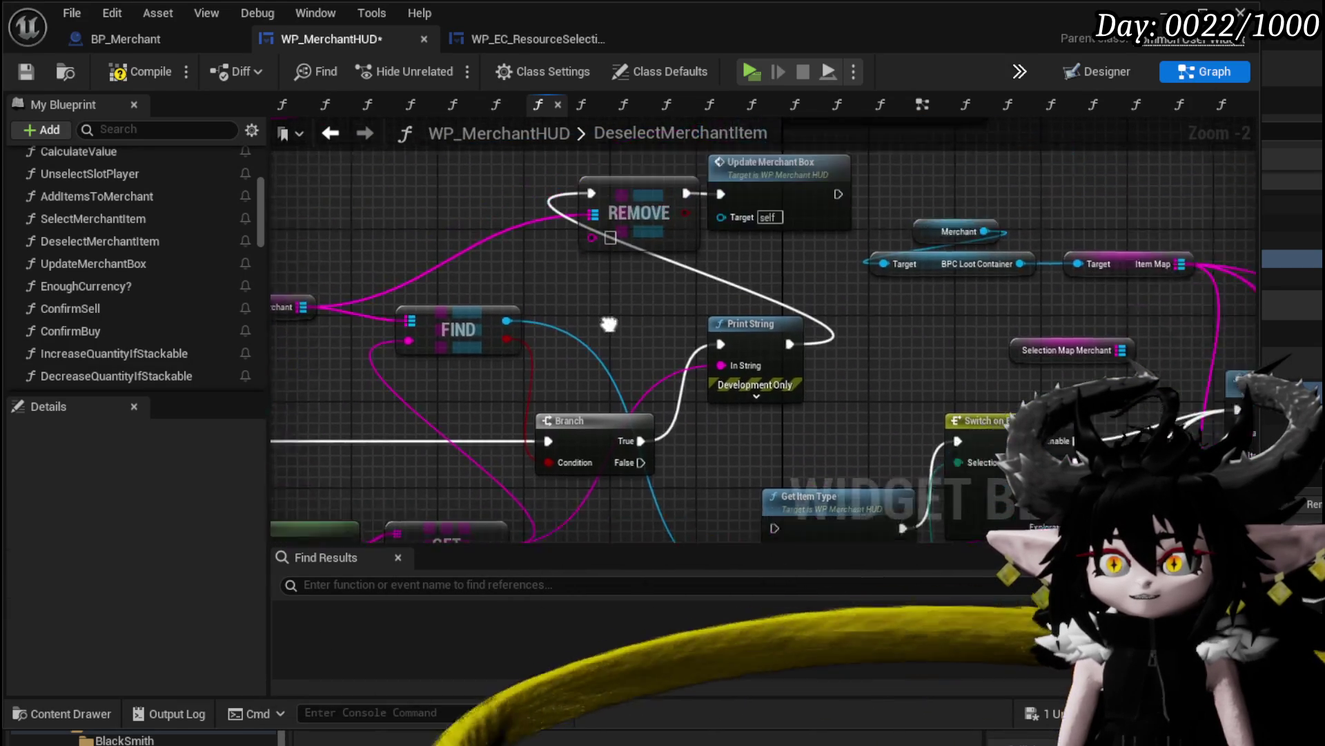
pyautogui.moveTo(553, 432)
pyautogui.mouseDown()
pyautogui.moveTo(642, 255)
pyautogui.moveTo(676, 303)
pyautogui.mouseUp()
# Look over UpdateMerchantBox's five nodes and save WP_MerchantHUD
pyautogui.doubleClick(831, 242)
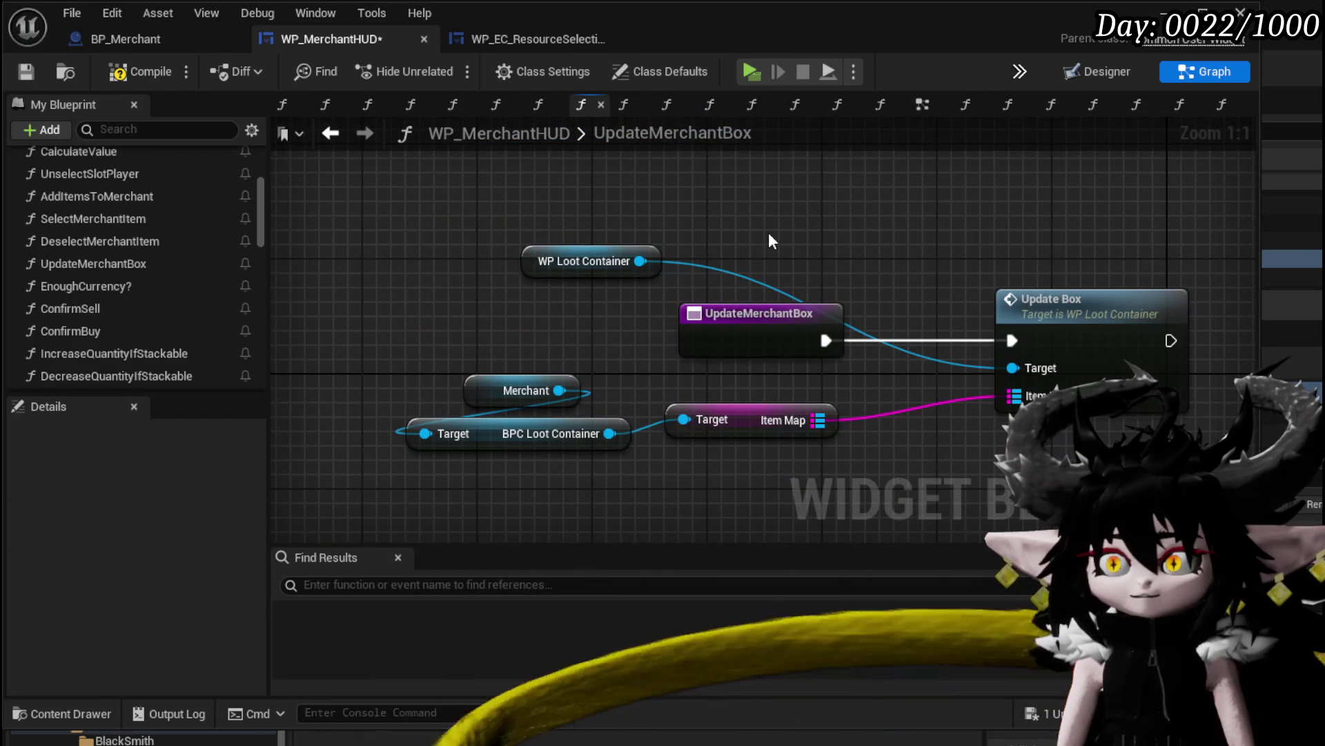
pyautogui.moveTo(492, 195); pyautogui.dragTo(984, 424)
pyautogui.click(621, 207)
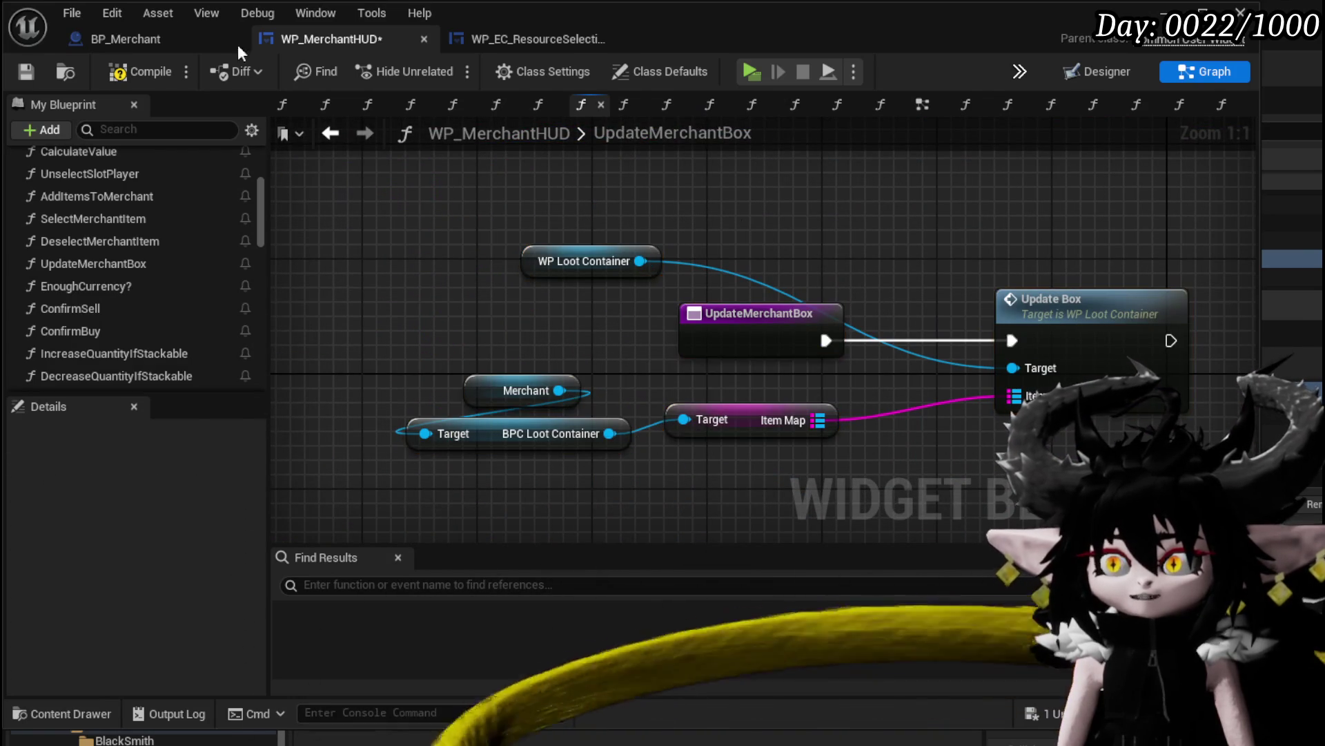
pyautogui.click(25, 73)
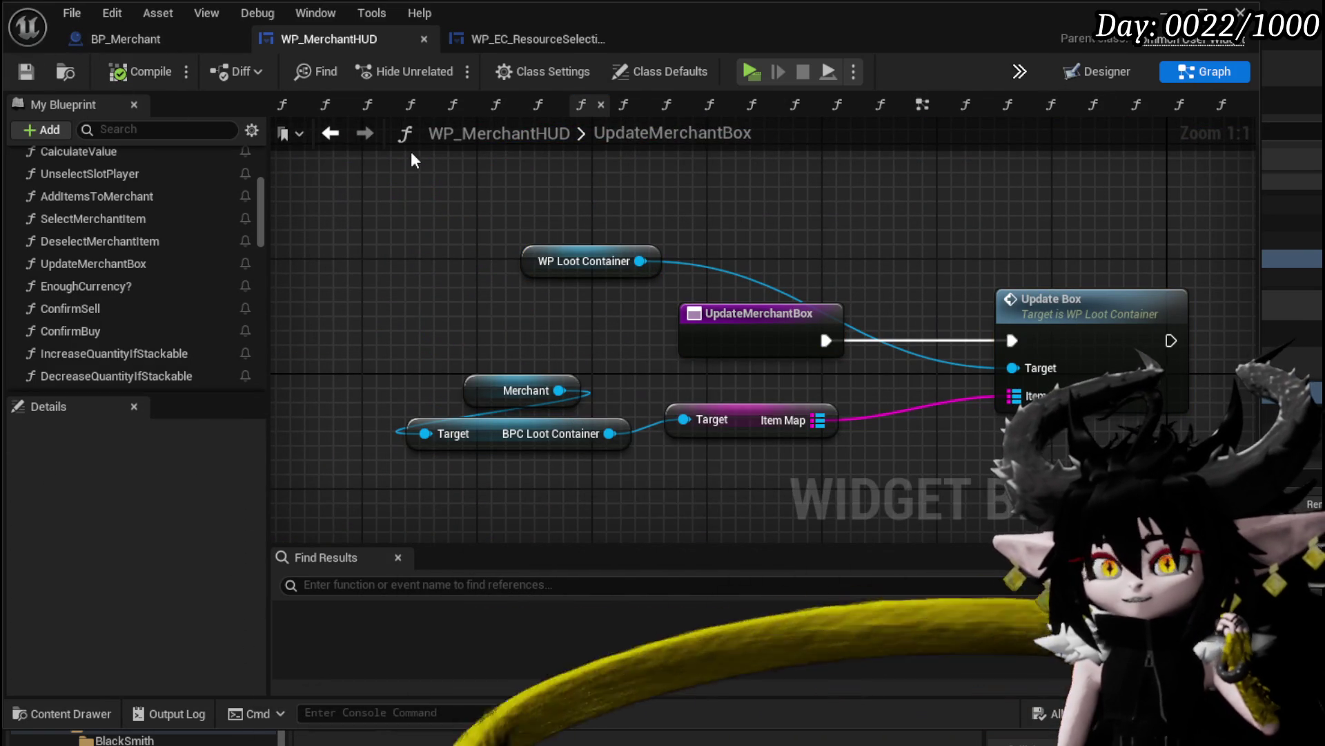
# In DeselectMerchantItem, move the WP EC Resource Selected Merchant getter just above Add Full Map, then reopen UpdateMerchantBox
pyautogui.hotkey('alt', 'Left')
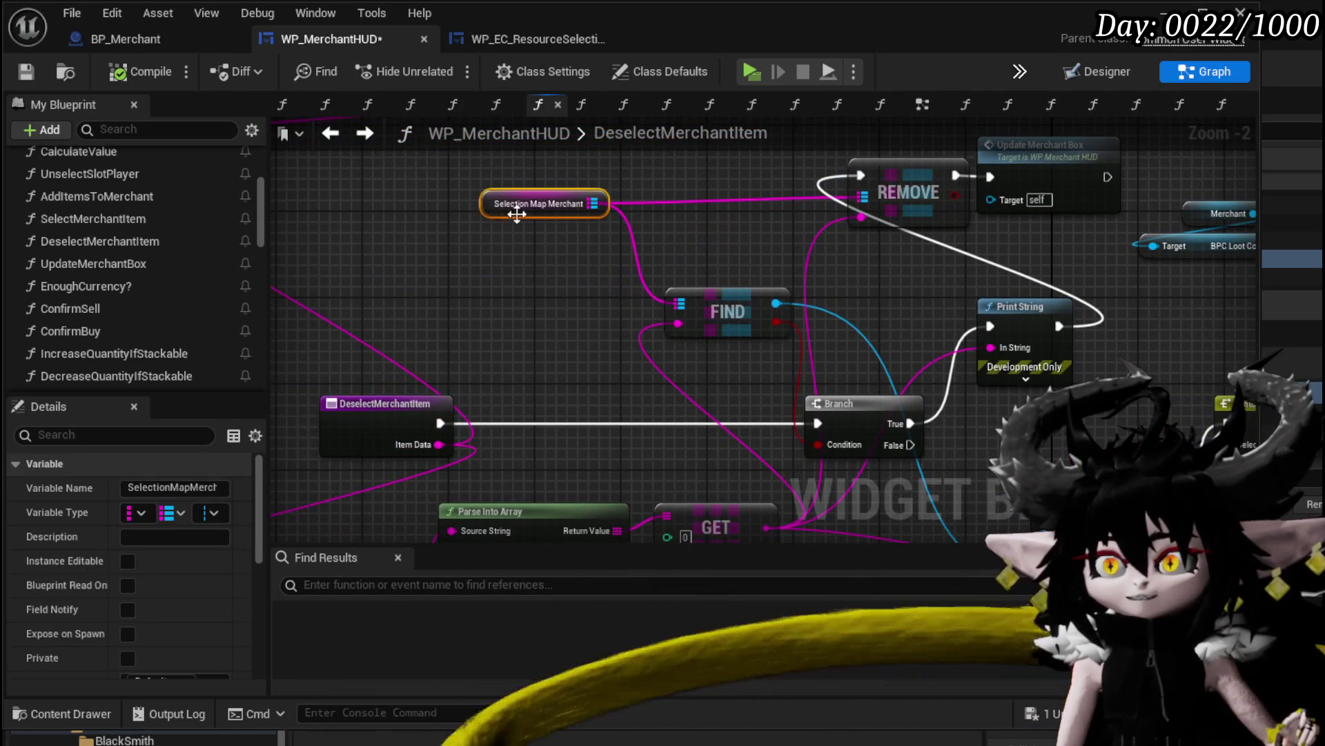
pyautogui.moveTo(516, 214); pyautogui.dragTo(362, 185)
pyautogui.moveTo(1046, 449); pyautogui.dragTo(618, 379)
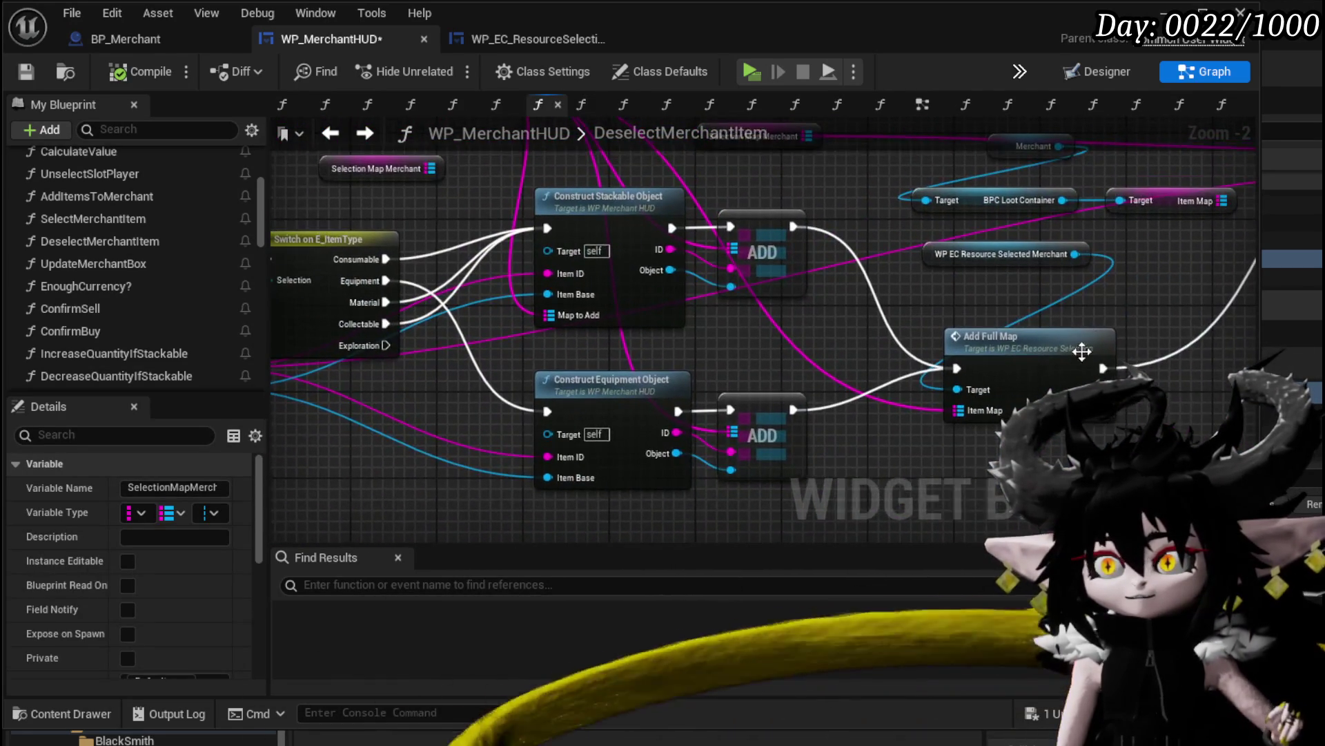
pyautogui.moveTo(1081, 352)
pyautogui.mouseDown()
pyautogui.moveTo(582, 355)
pyautogui.moveTo(811, 369)
pyautogui.mouseUp()
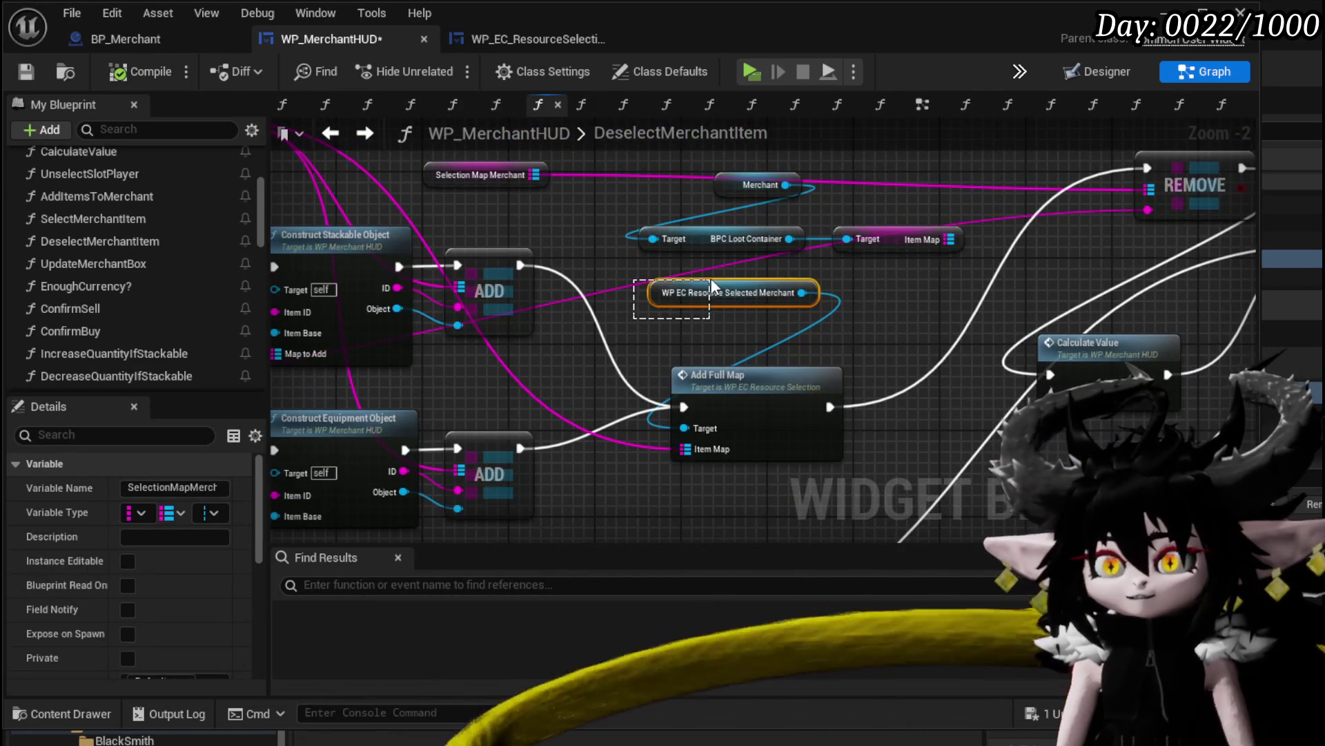
pyautogui.moveTo(712, 281); pyautogui.dragTo(712, 282)
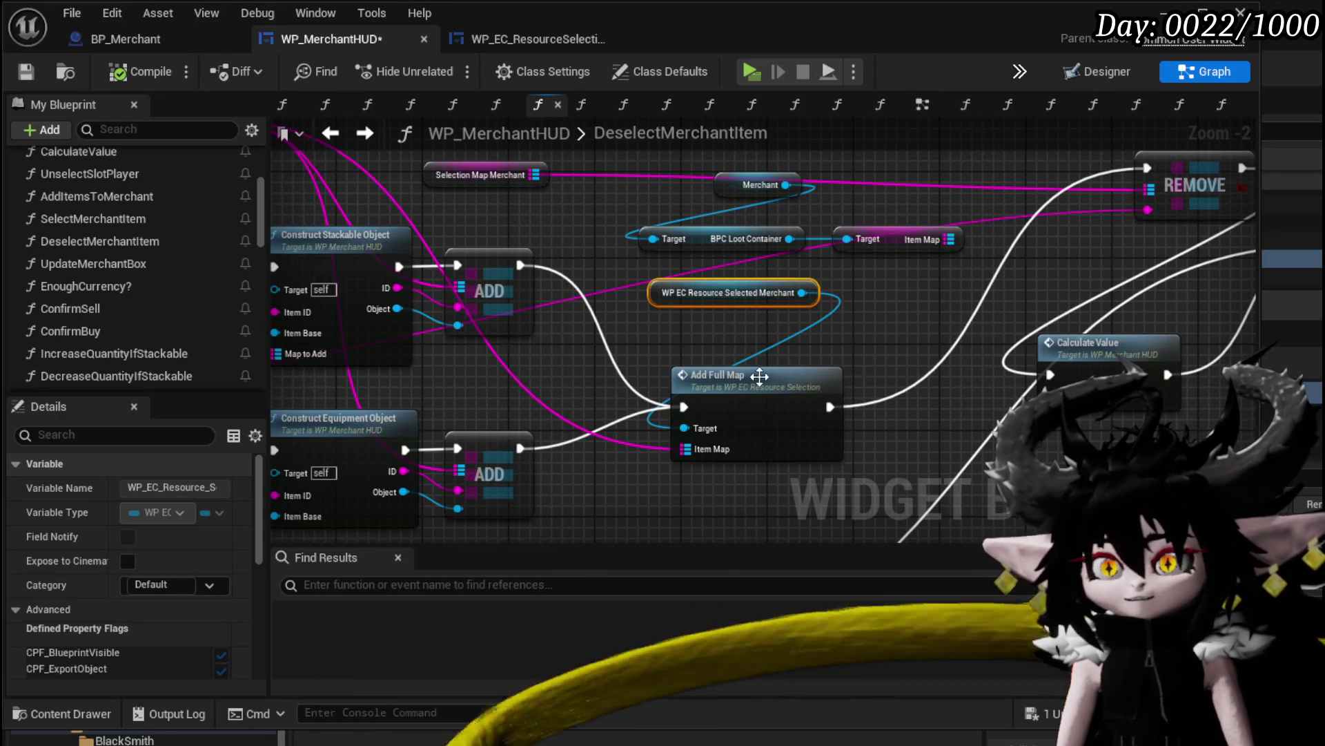
pyautogui.moveTo(667, 283); pyautogui.dragTo(723, 326)
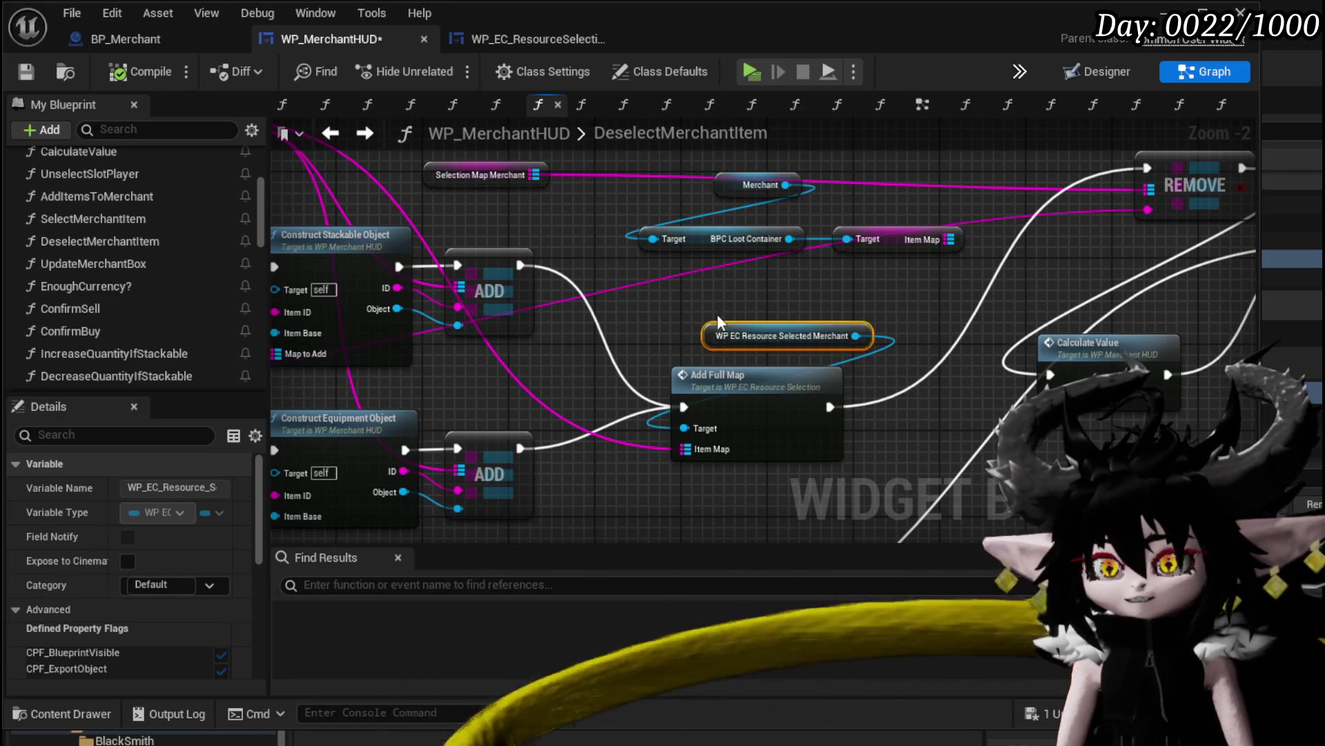
pyautogui.moveTo(819, 298)
pyautogui.mouseDown()
pyautogui.moveTo(487, 348)
pyautogui.moveTo(685, 366)
pyautogui.moveTo(748, 358)
pyautogui.moveTo(414, 345)
pyautogui.moveTo(946, 339)
pyautogui.mouseUp()
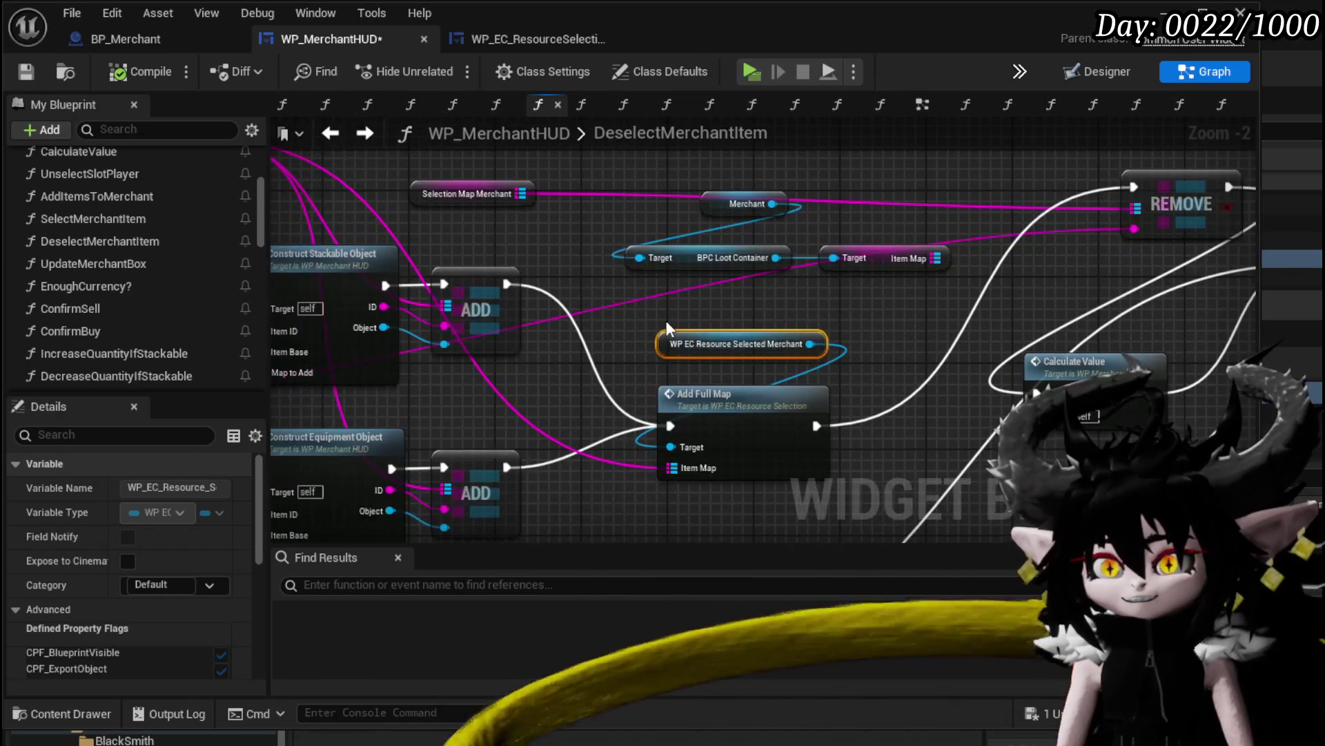
pyautogui.moveTo(667, 325)
pyautogui.mouseDown()
pyautogui.moveTo(481, 325)
pyautogui.moveTo(781, 325)
pyautogui.moveTo(331, 311)
pyautogui.moveTo(795, 316)
pyautogui.mouseUp()
pyautogui.keyDown('ctrl'); pyautogui.click(735, 436); pyautogui.keyUp('ctrl')
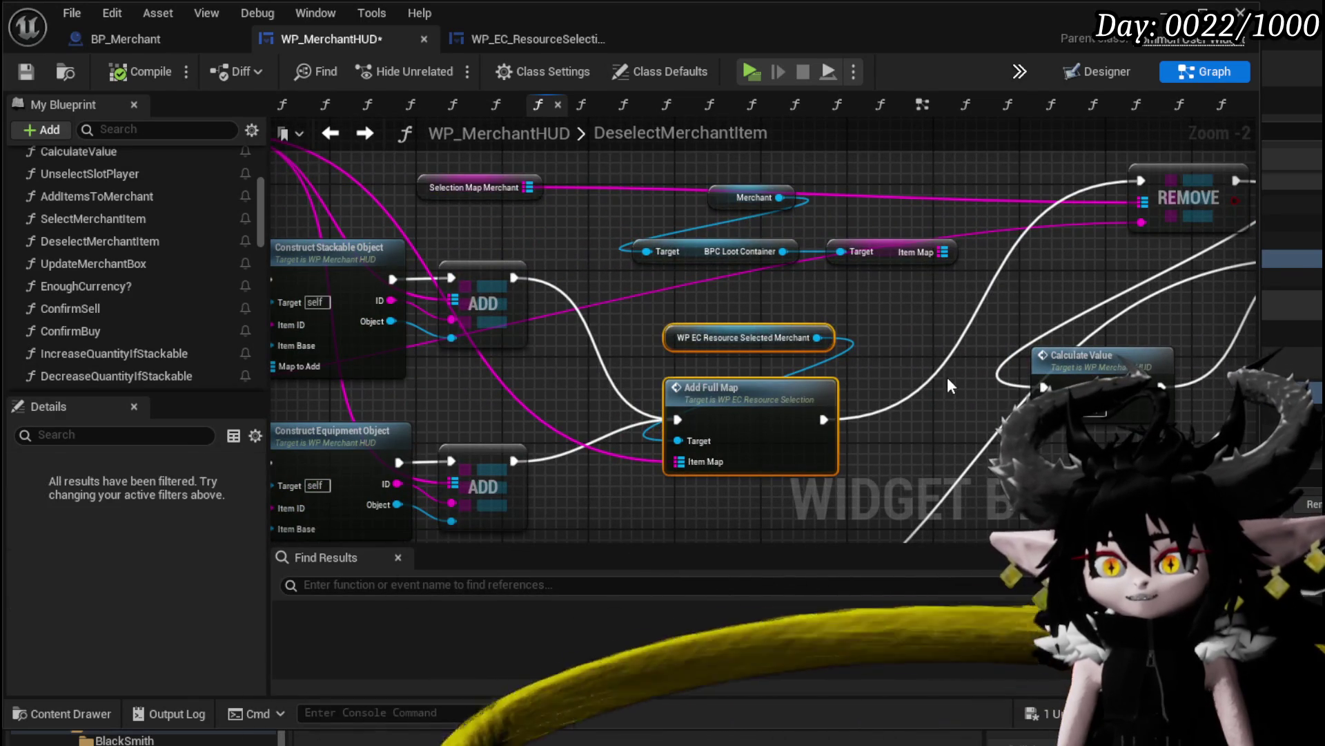
pyautogui.moveTo(598, 348)
pyautogui.mouseDown()
pyautogui.moveTo(586, 342)
pyautogui.moveTo(822, 361)
pyautogui.moveTo(714, 316)
pyautogui.mouseUp()
pyautogui.doubleClick(657, 210)
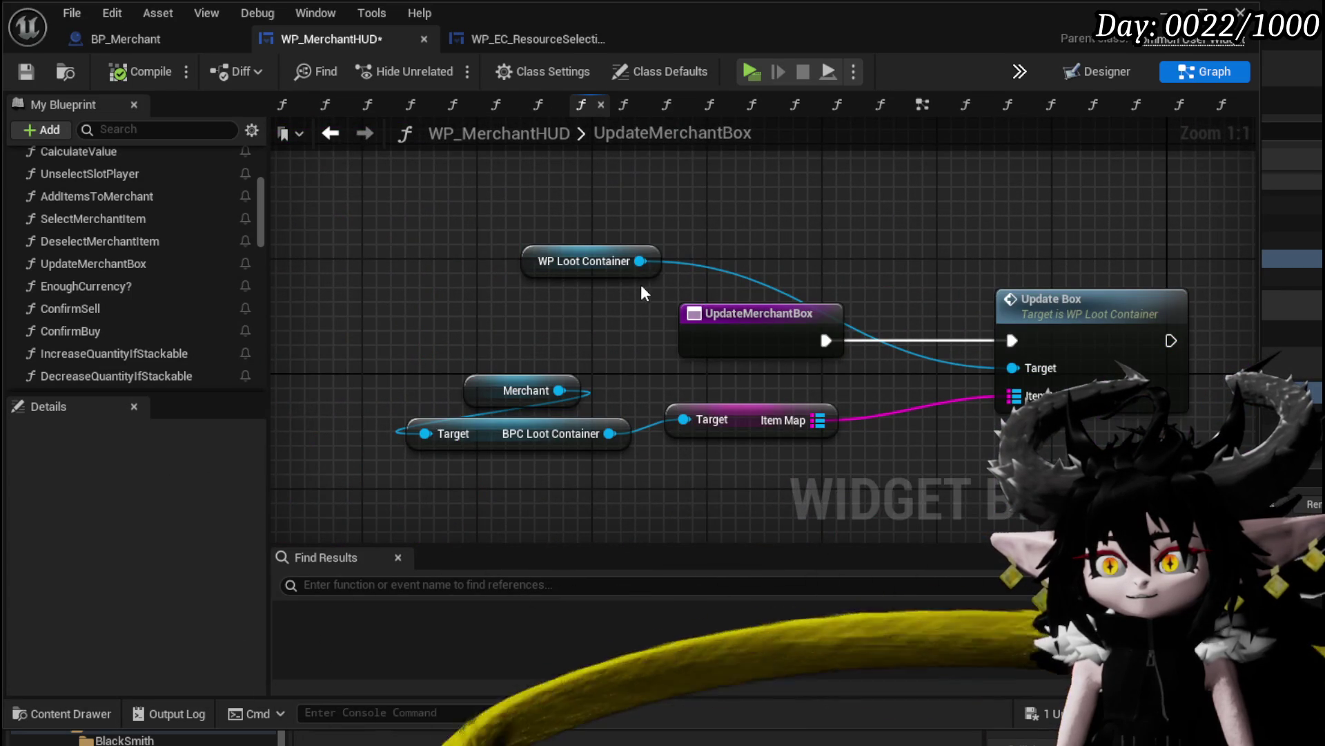
pyautogui.scroll(3, 187, 221)
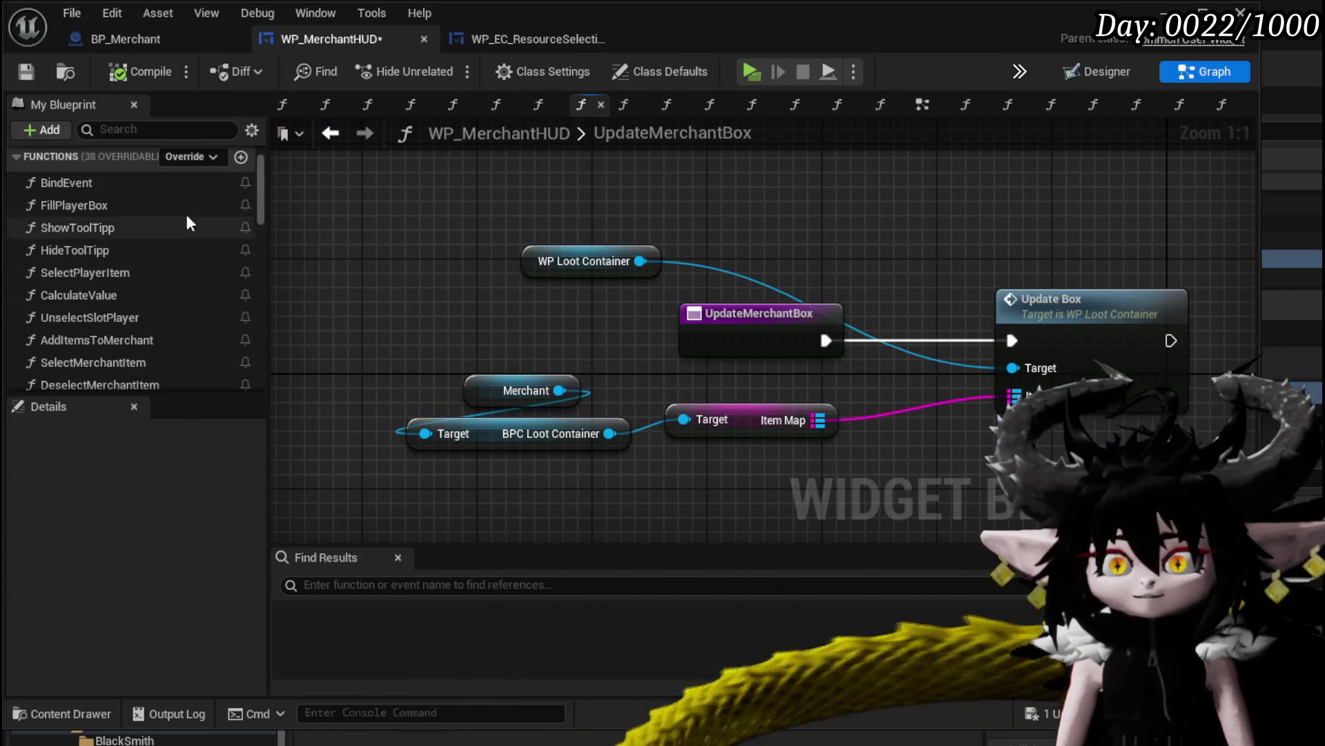
# Add a new function in My Blueprint and name it UpdateMerchantSelectionBox
pyautogui.click(246, 157)
pyautogui.write('Up')
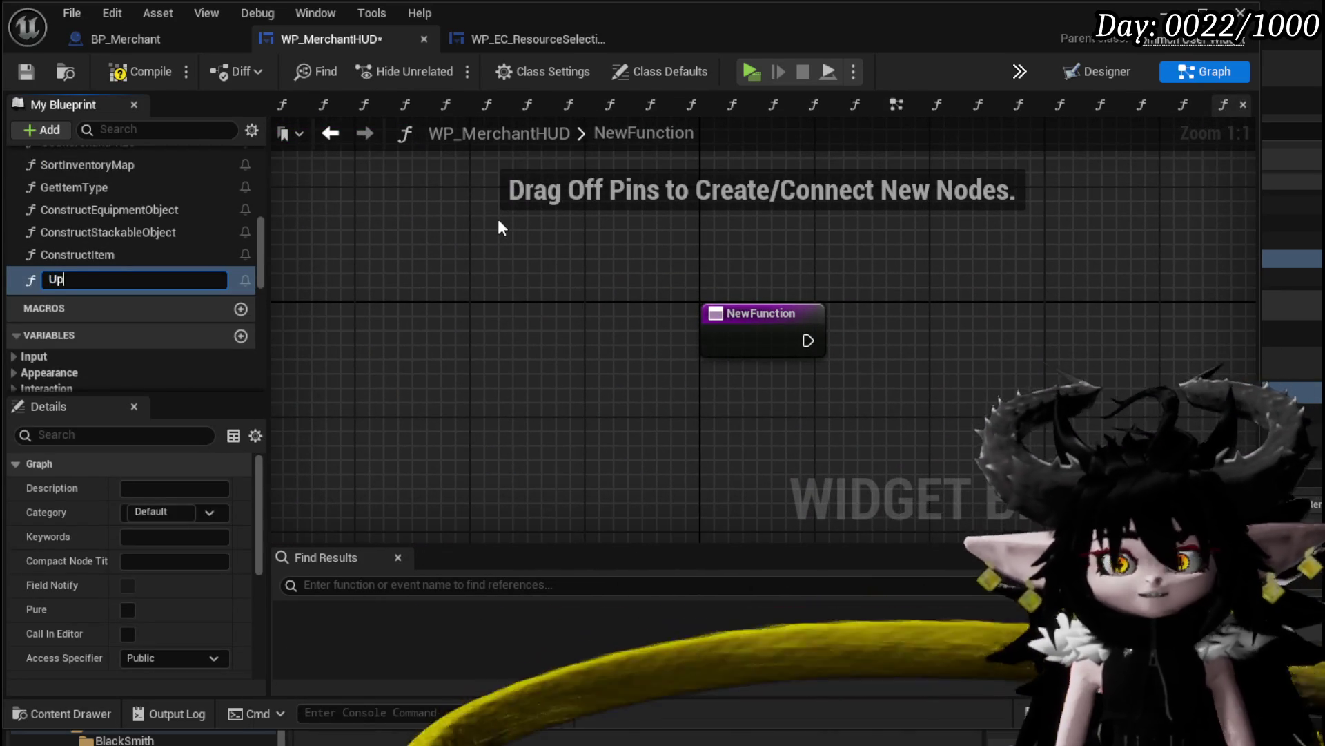
pyautogui.write('dateMercha')
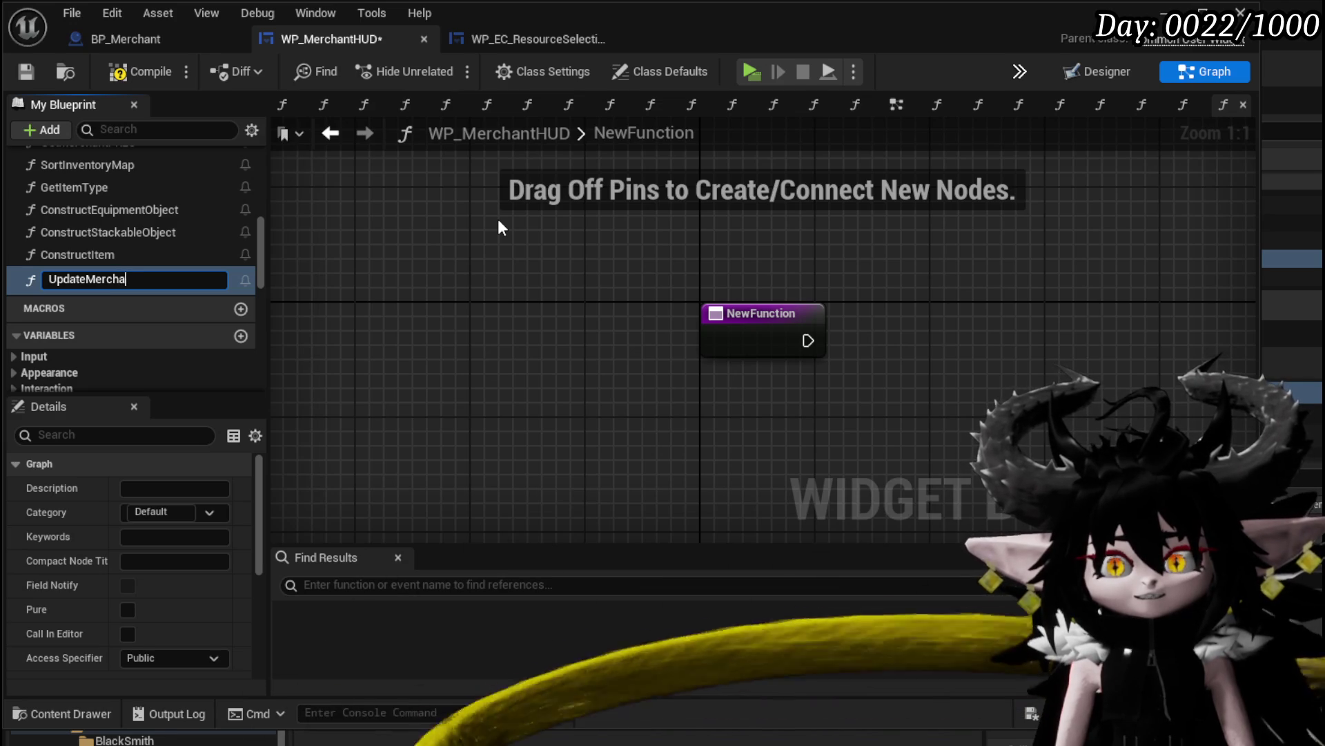
pyautogui.write('ntSele')
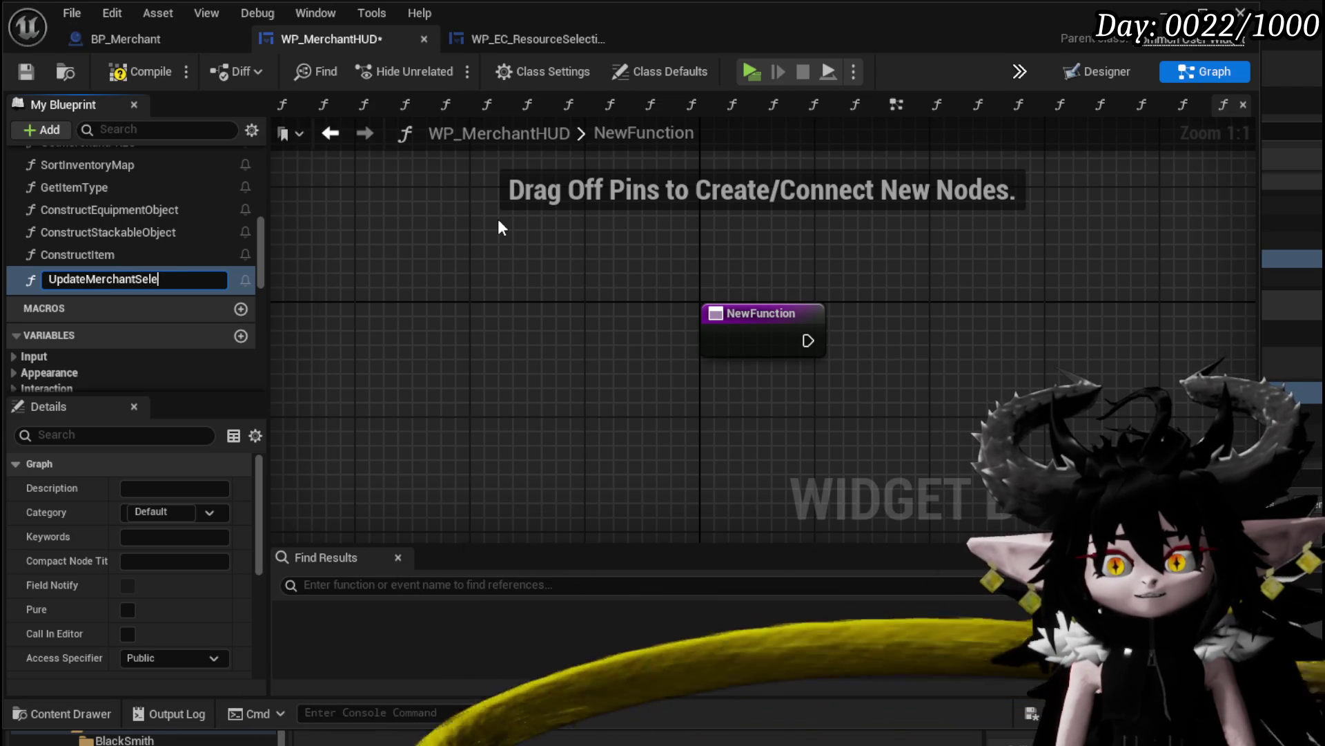
pyautogui.write('ctionBox')
pyautogui.press('Return')
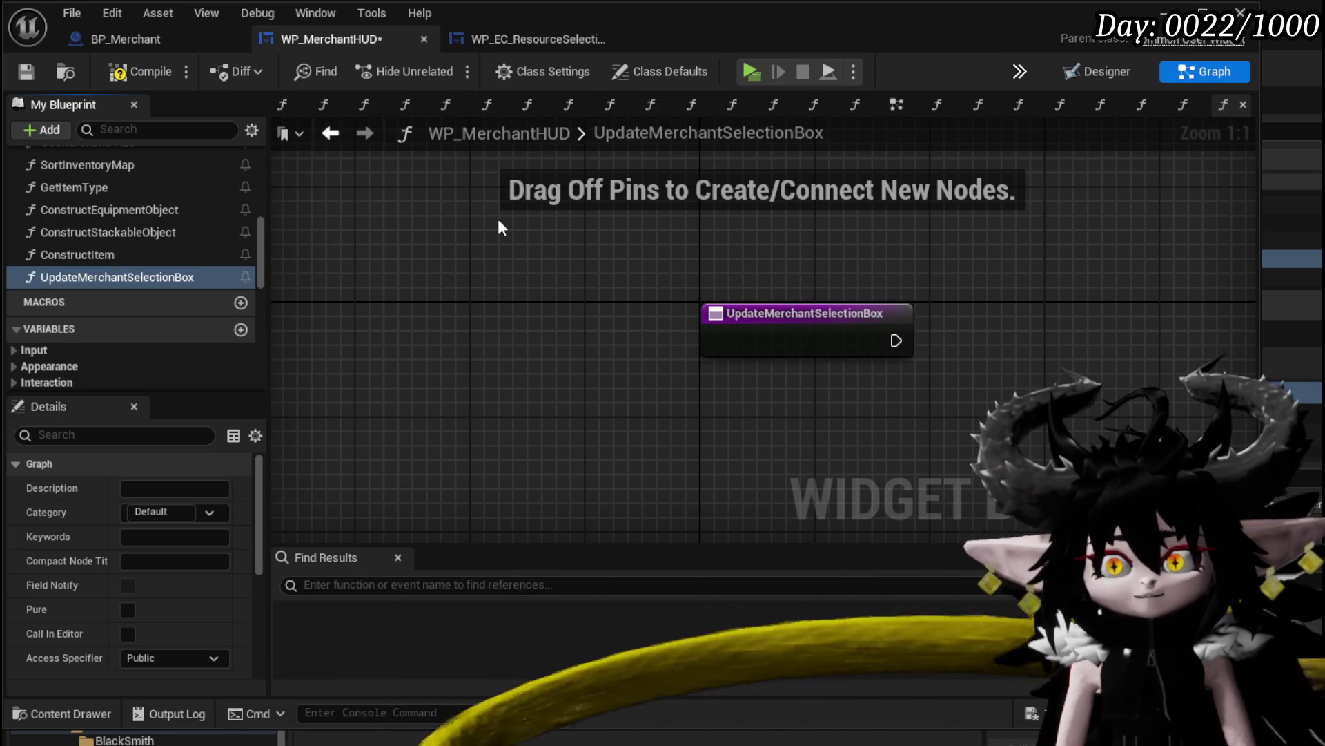
pyautogui.scroll(-10, 168, 332)
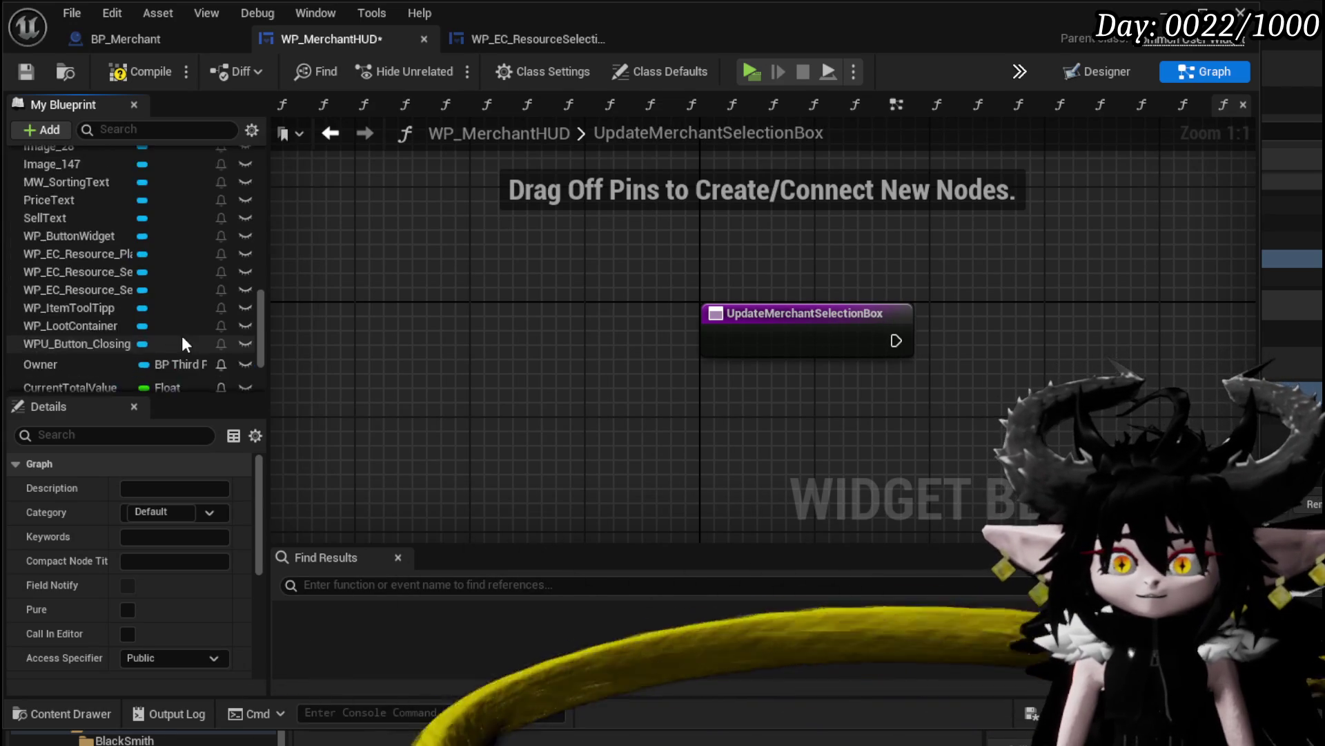
# Place a Selection Map Merchant getter in the UpdateMerchantSelectionBox graph
pyautogui.moveTo(86, 283)
pyautogui.mouseDown()
pyautogui.moveTo(709, 350)
pyautogui.moveTo(694, 386)
pyautogui.mouseUp()
pyautogui.click(757, 420)
pyautogui.moveTo(495, 392); pyautogui.dragTo(421, 400)
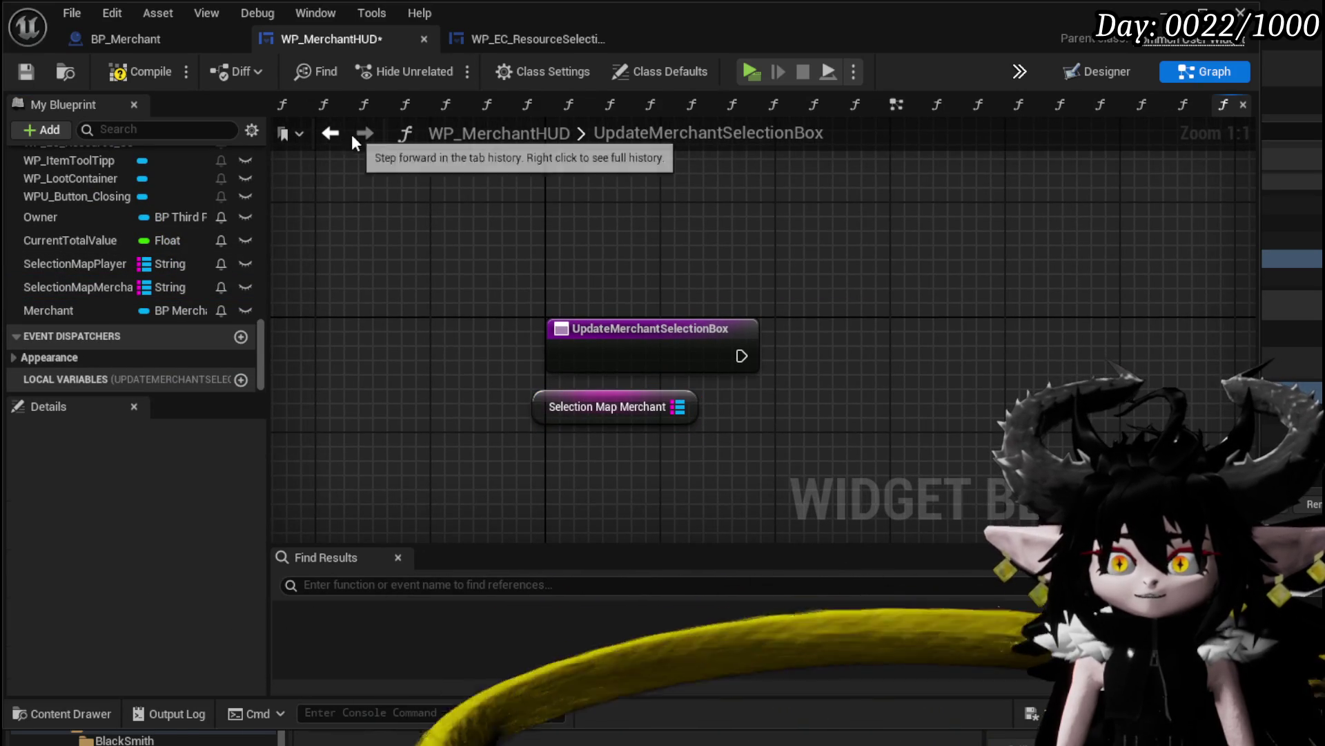
# Open WP_LootContainer's UpdateBox from UpdateMerchantBox to check its Add Full Map, then return to WP_MerchantHUD
pyautogui.click(330, 134)
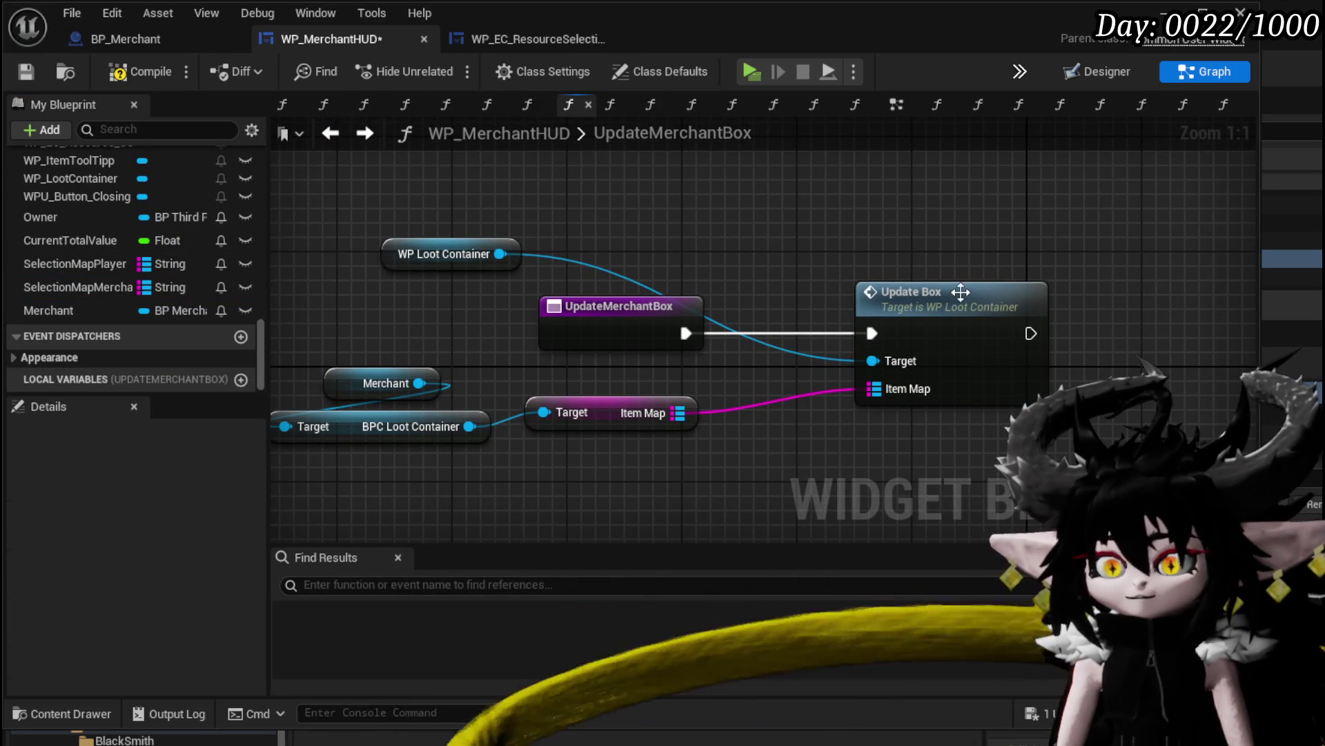
pyautogui.doubleClick(840, 265)
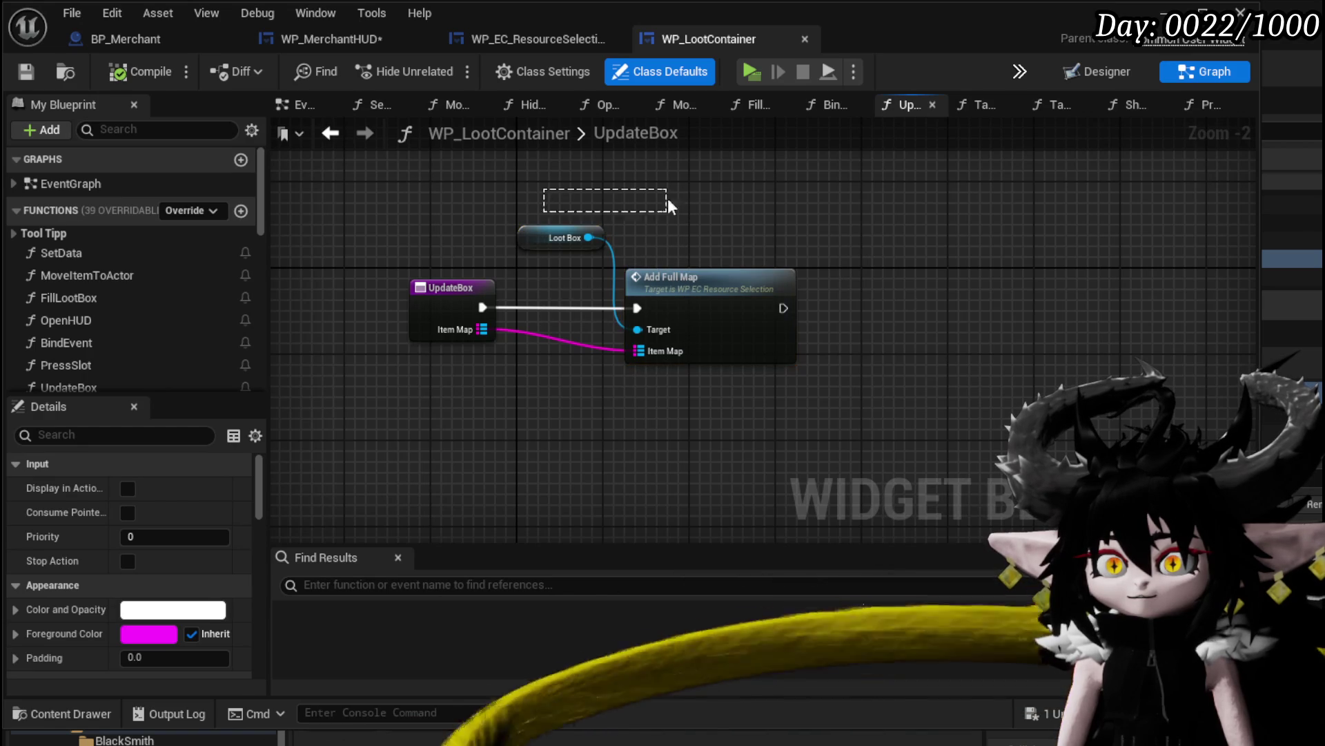
pyautogui.moveTo(668, 207)
pyautogui.mouseDown()
pyautogui.moveTo(741, 184)
pyautogui.moveTo(776, 471)
pyautogui.mouseUp()
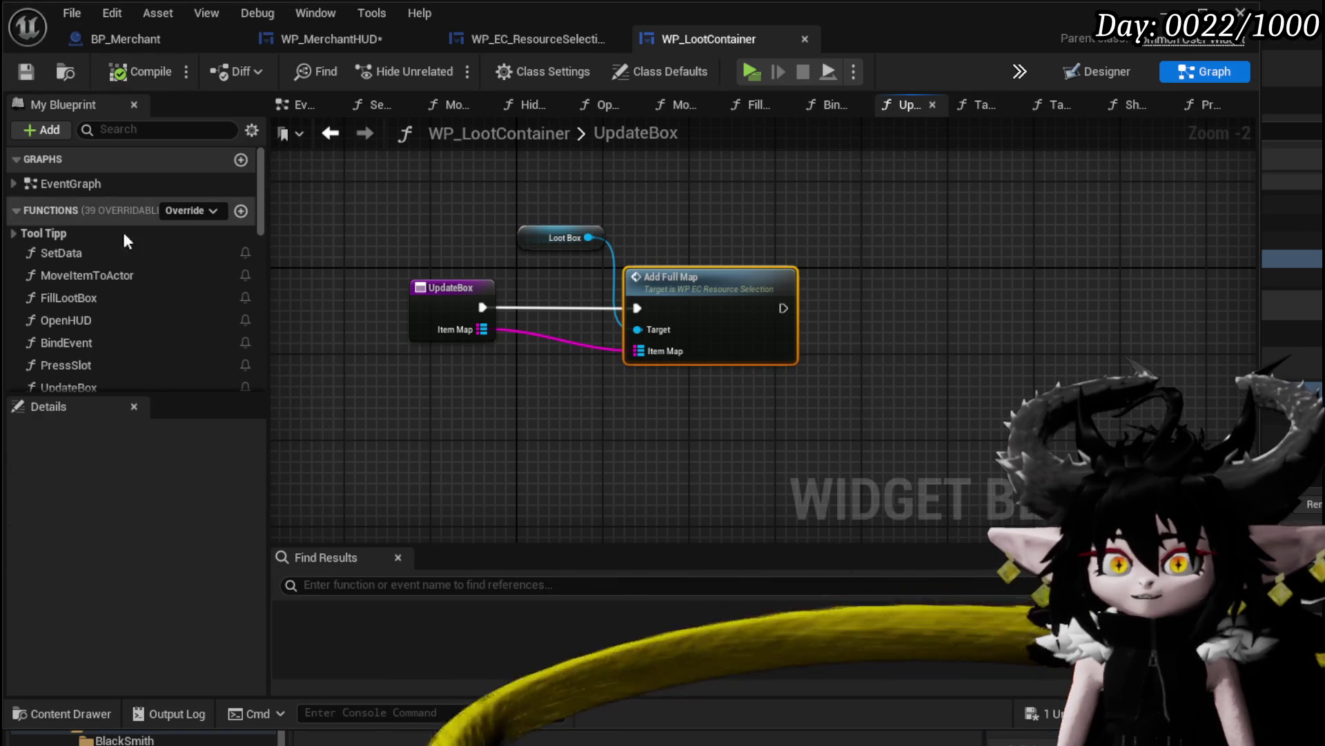
pyautogui.scroll(-2, 131, 307)
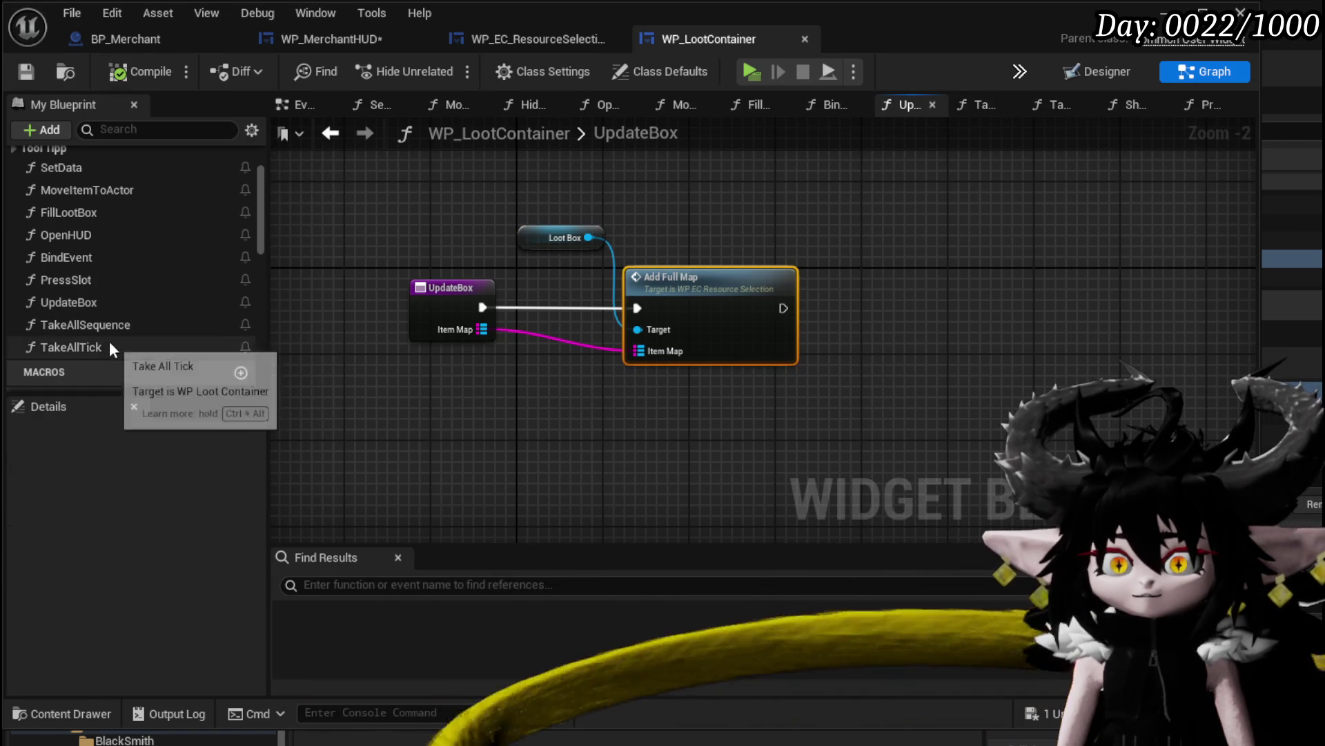
pyautogui.scroll(2, 114, 296)
pyautogui.click(520, 41)
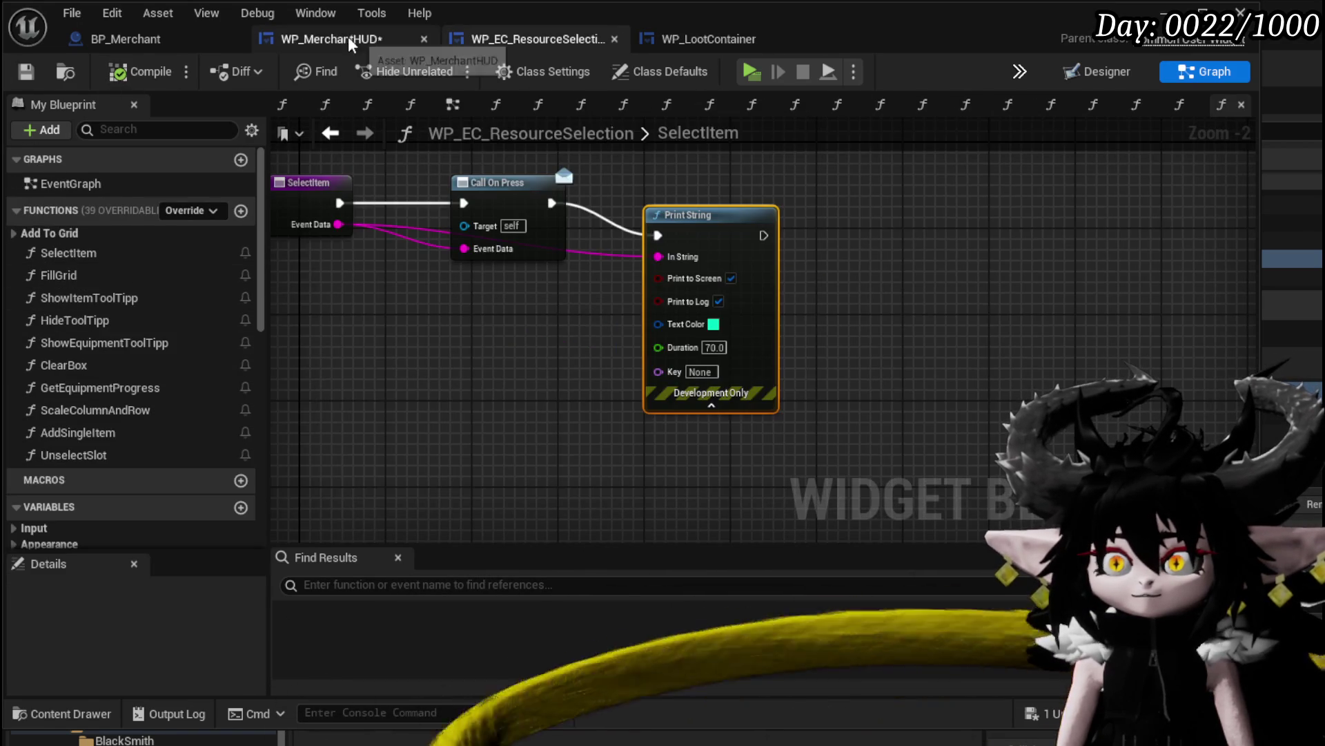
pyautogui.click(348, 40)
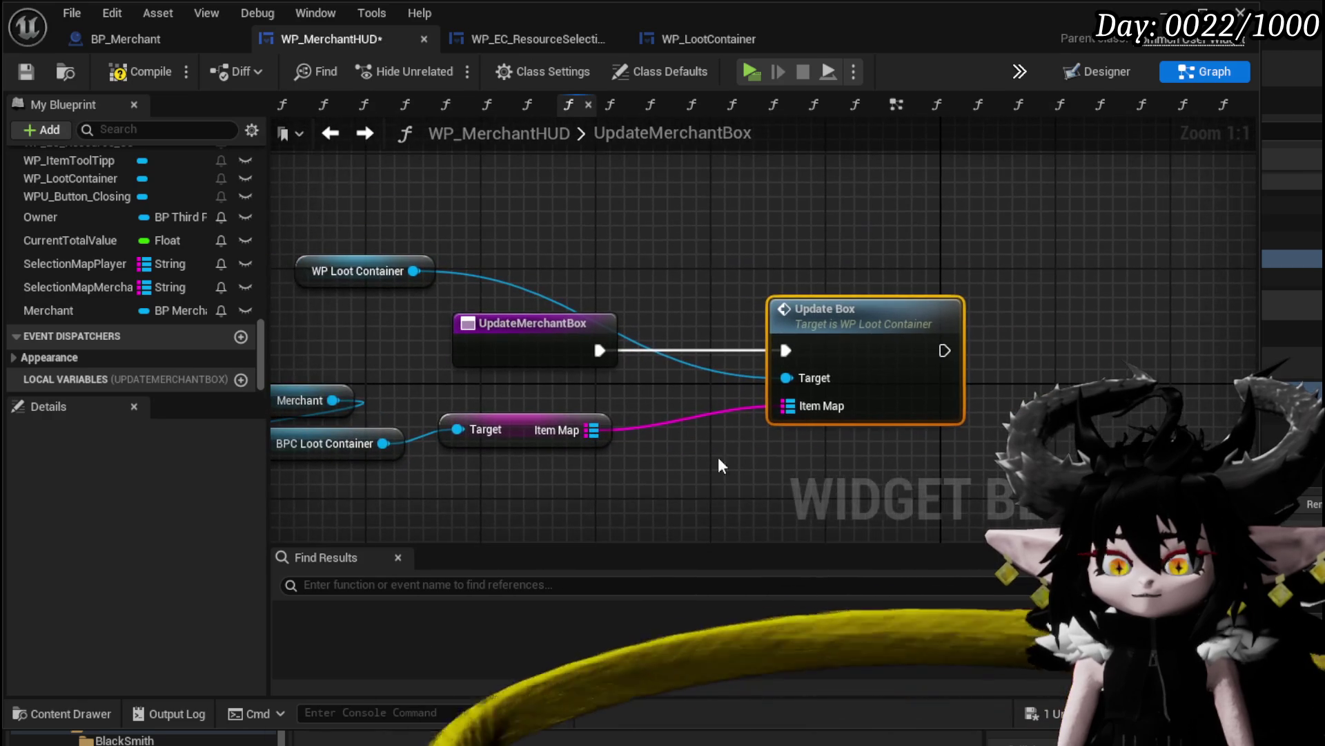
pyautogui.moveTo(673, 172)
pyautogui.mouseDown()
pyautogui.moveTo(622, 228)
pyautogui.moveTo(631, 207)
pyautogui.moveTo(847, 189)
pyautogui.moveTo(843, 121)
pyautogui.mouseUp()
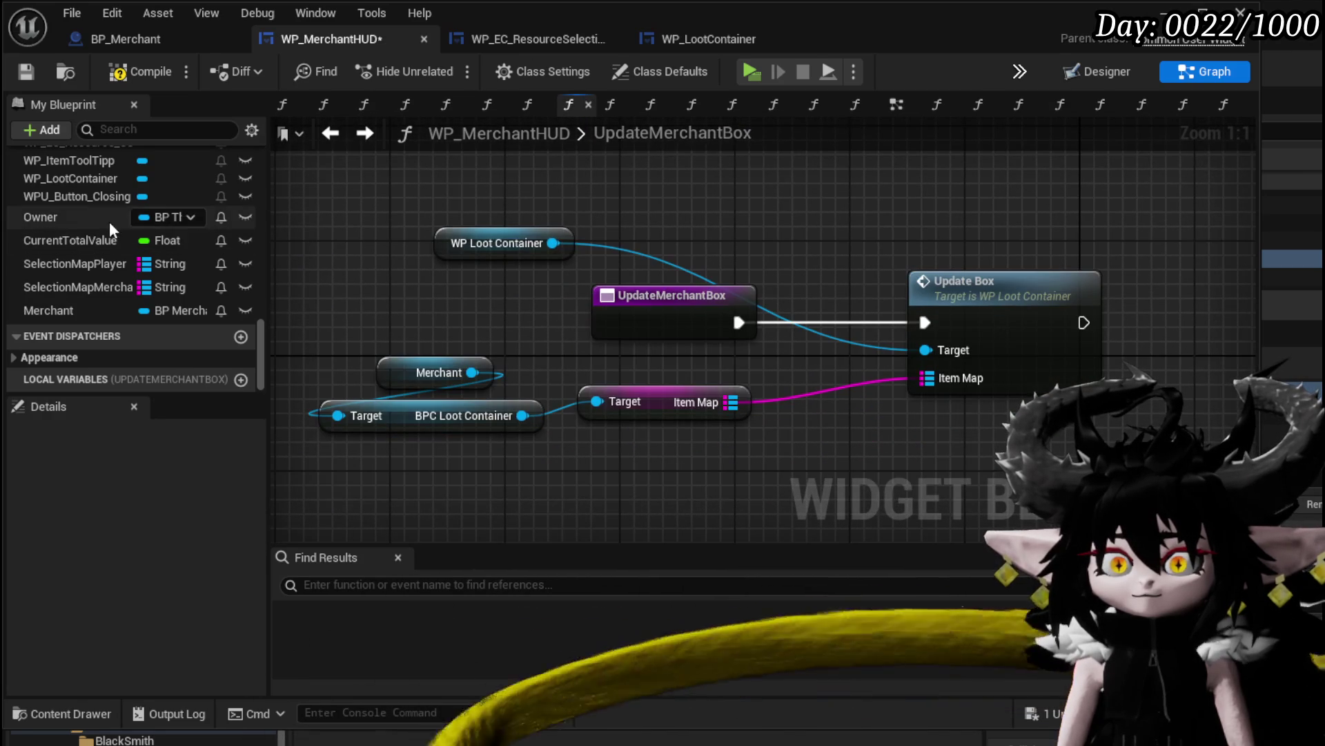
pyautogui.scroll(10, 110, 219)
# Open UpdateMerchantSelectionBox, wire its entry into Add Full Map, and compile
pyautogui.click(88, 222)
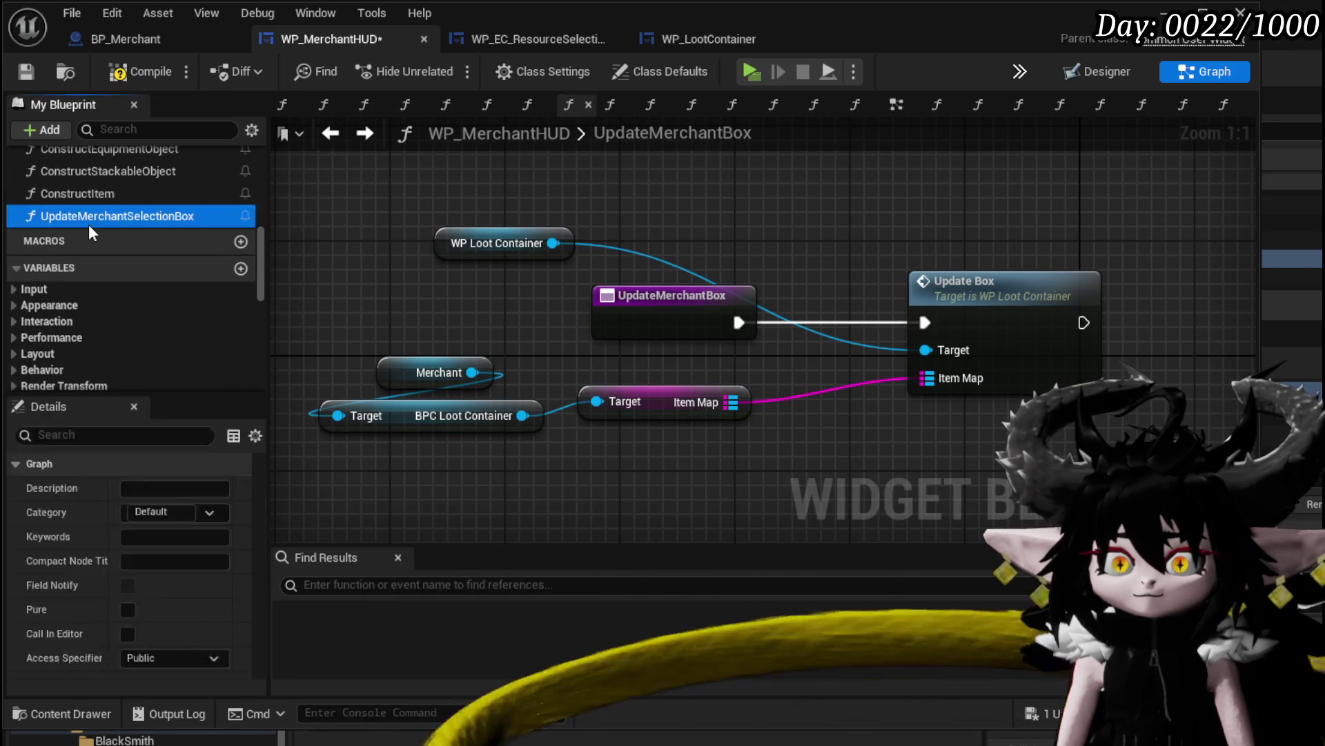
pyautogui.doubleClick(88, 223)
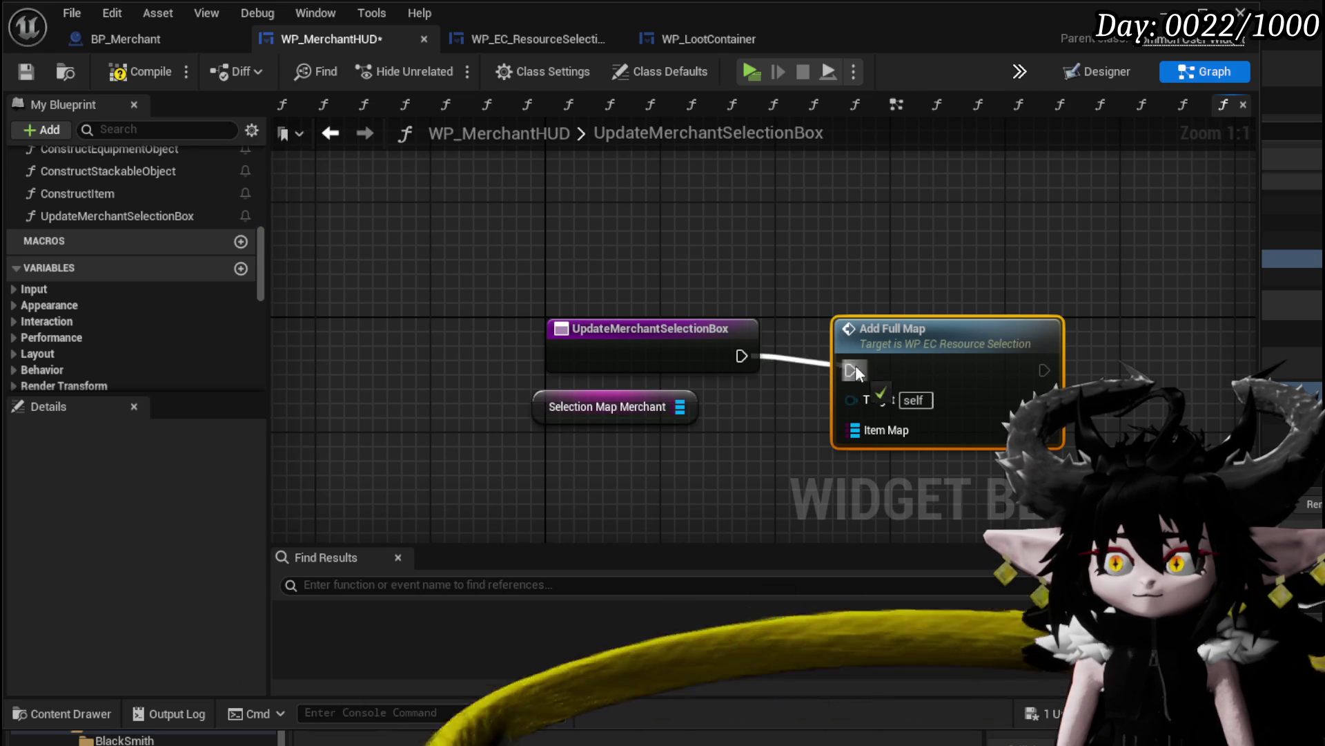
pyautogui.moveTo(855, 373); pyautogui.dragTo(877, 355)
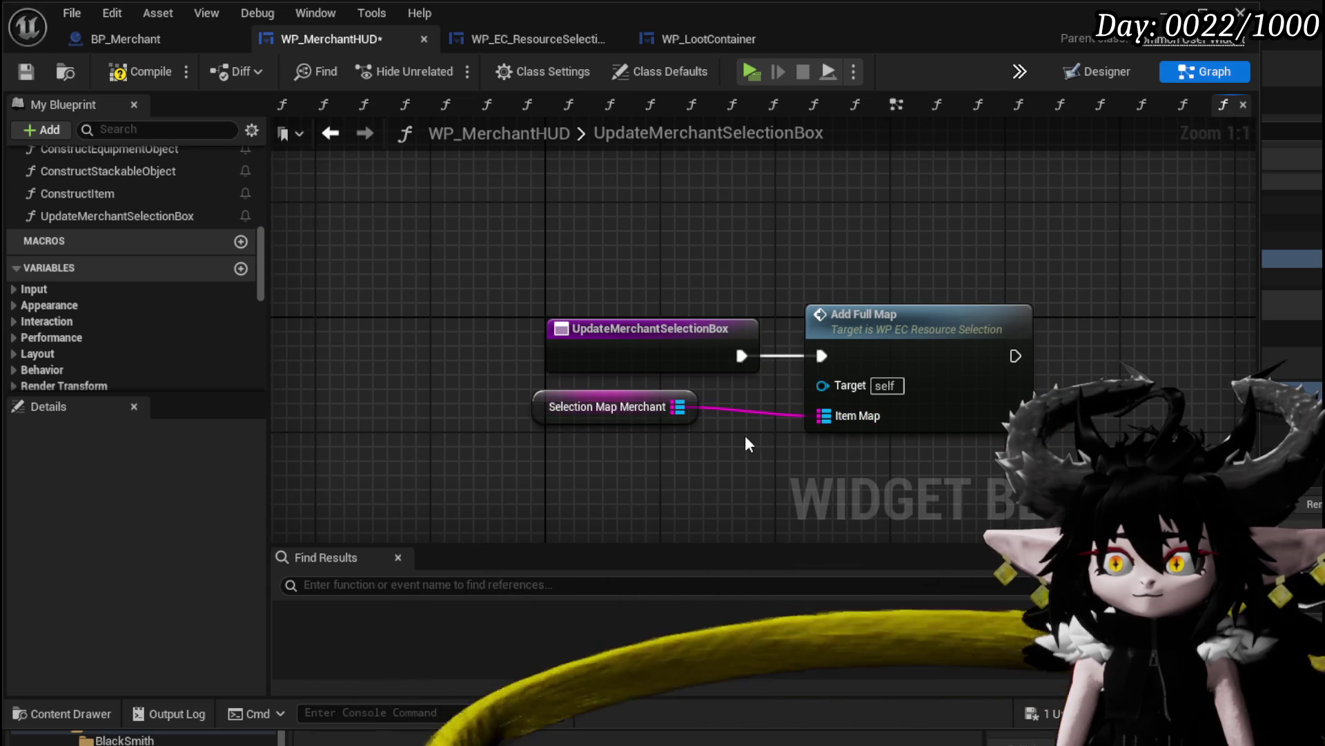
pyautogui.click(127, 76)
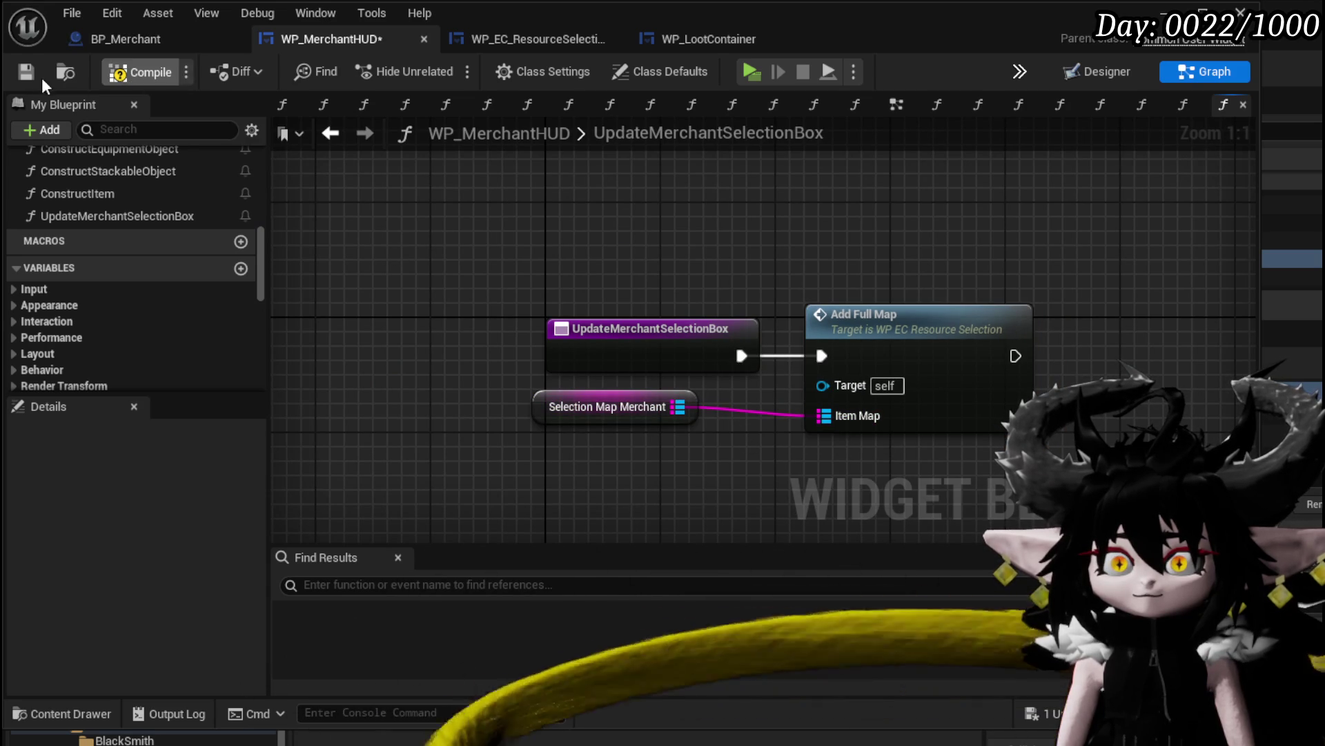
pyautogui.moveTo(802, 316)
pyautogui.mouseDown()
pyautogui.moveTo(594, 238)
pyautogui.moveTo(734, 250)
pyautogui.mouseUp()
pyautogui.scroll(-5, 199, 242)
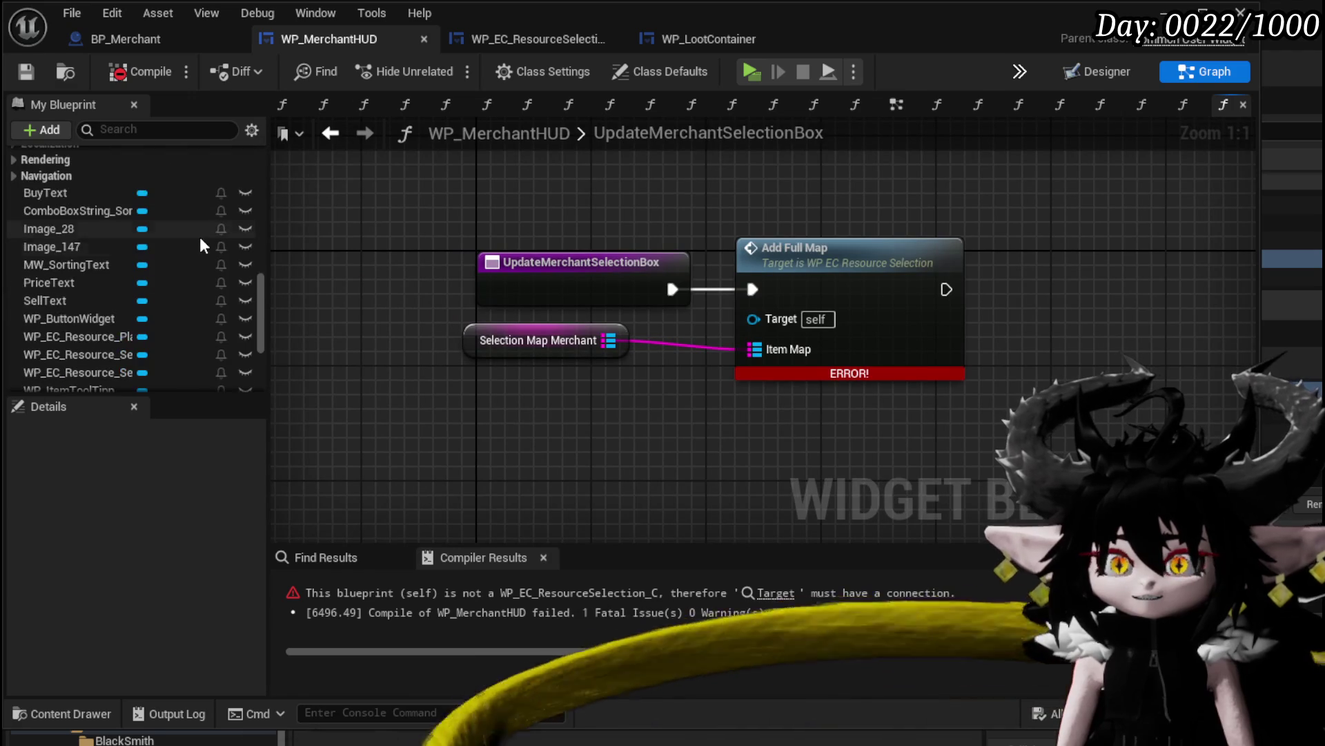
pyautogui.scroll(-3, 200, 238)
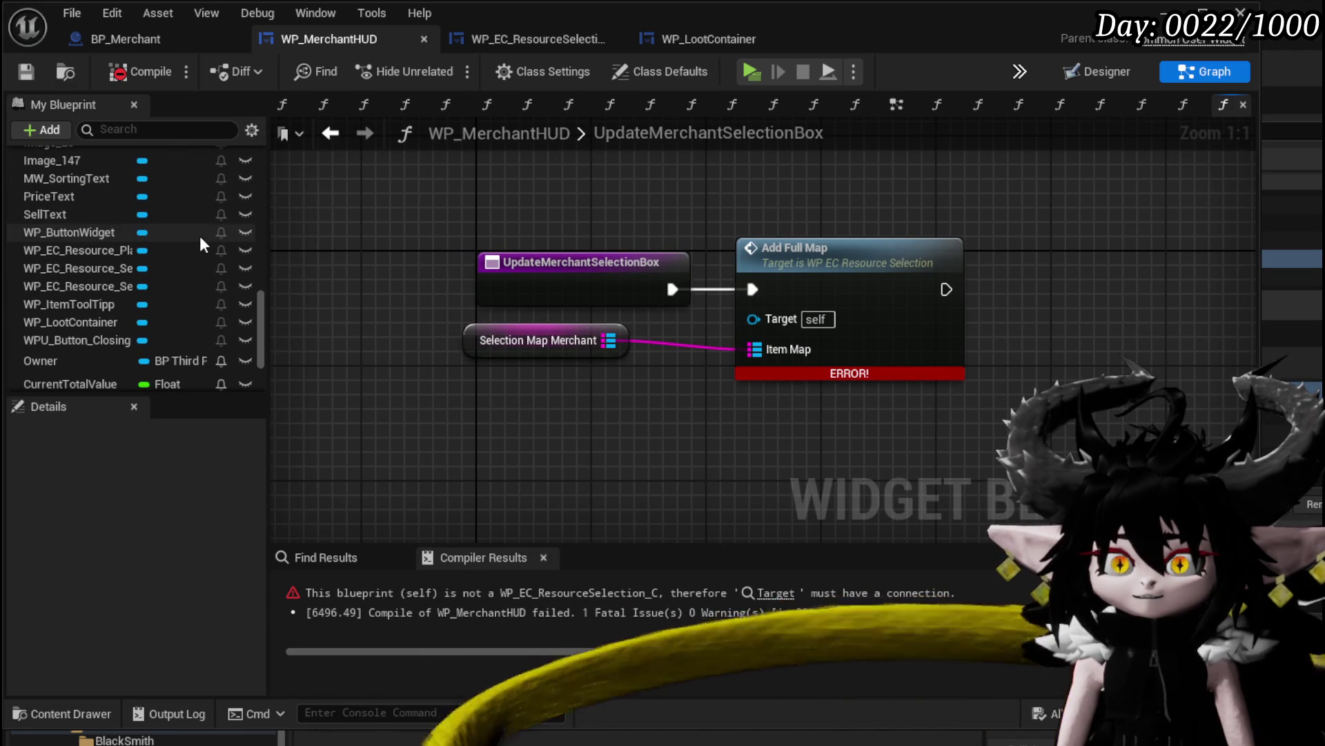
# Plug WP EC Resource Selected Merchant into Add Full Map's Target, tidy the getters, and recompile without errors
pyautogui.moveTo(271, 245); pyautogui.dragTo(411, 245)
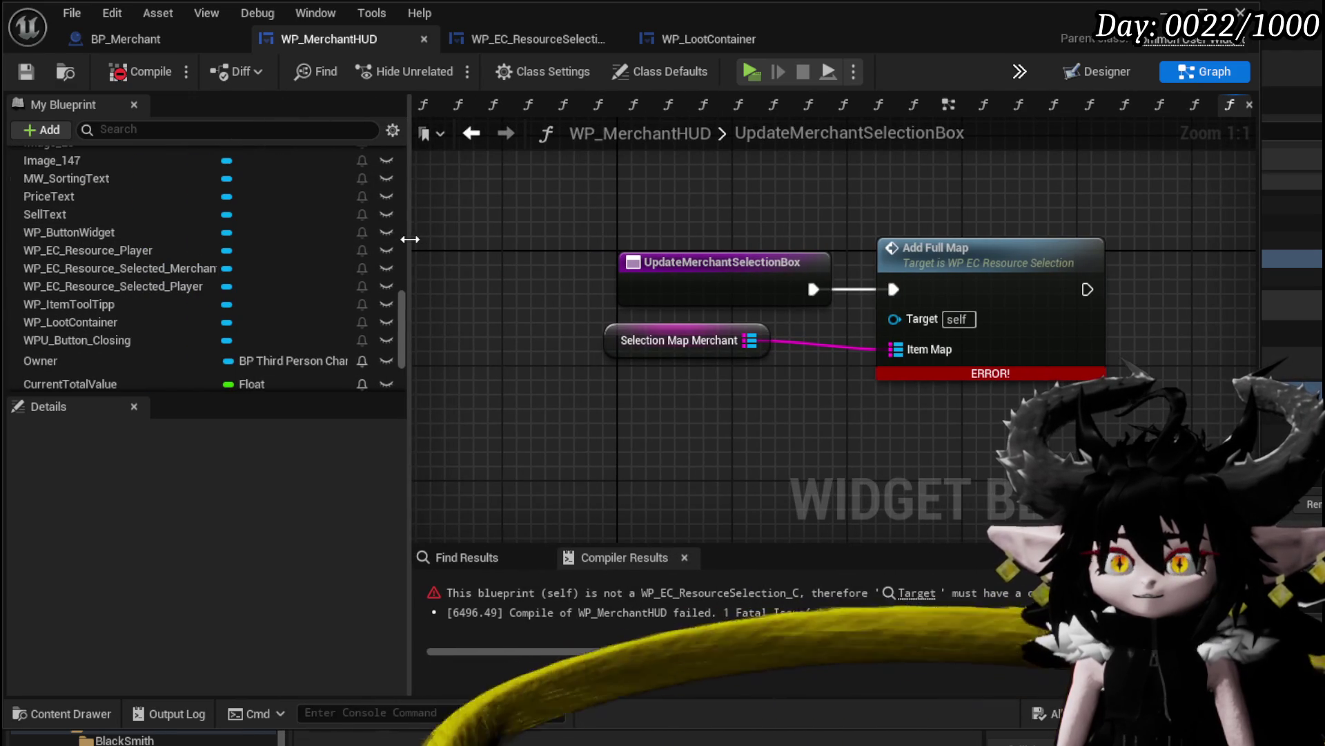
pyautogui.moveTo(92, 267); pyautogui.dragTo(957, 320)
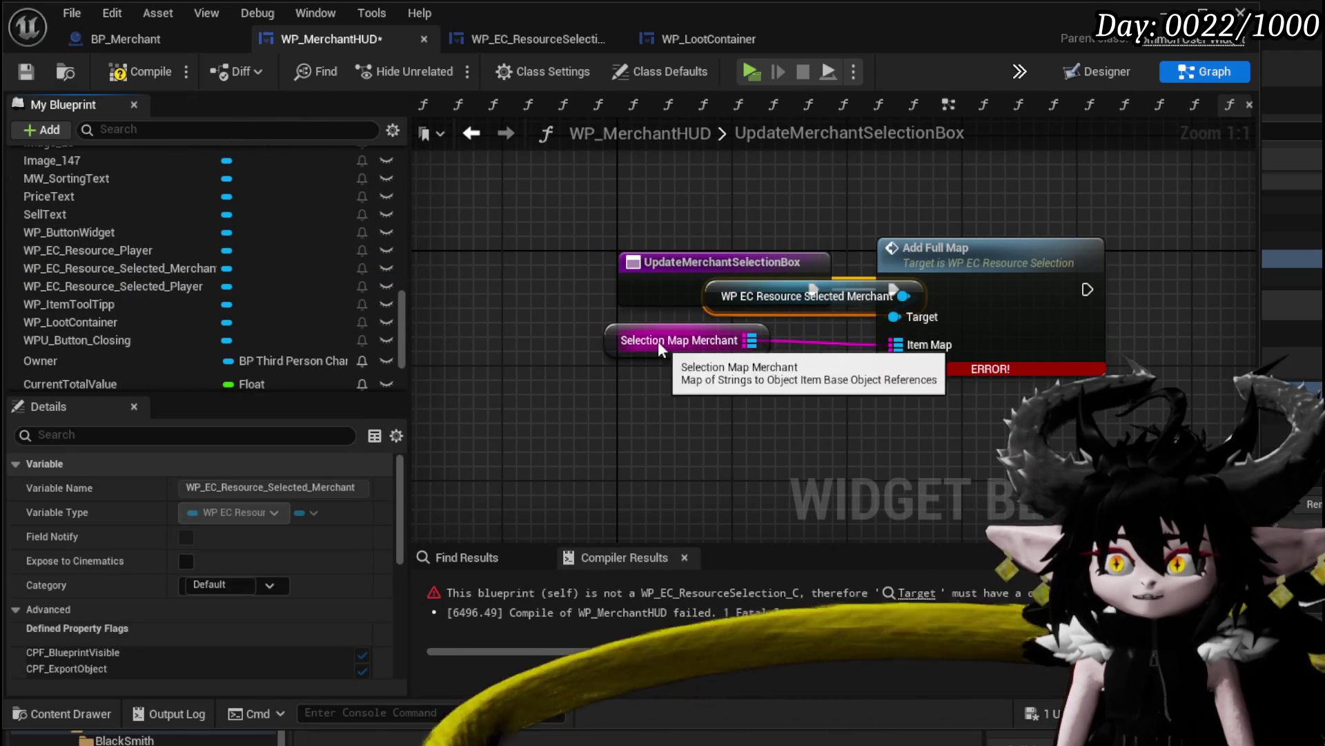
pyautogui.moveTo(658, 342); pyautogui.dragTo(788, 457)
pyautogui.moveTo(809, 312); pyautogui.dragTo(681, 384)
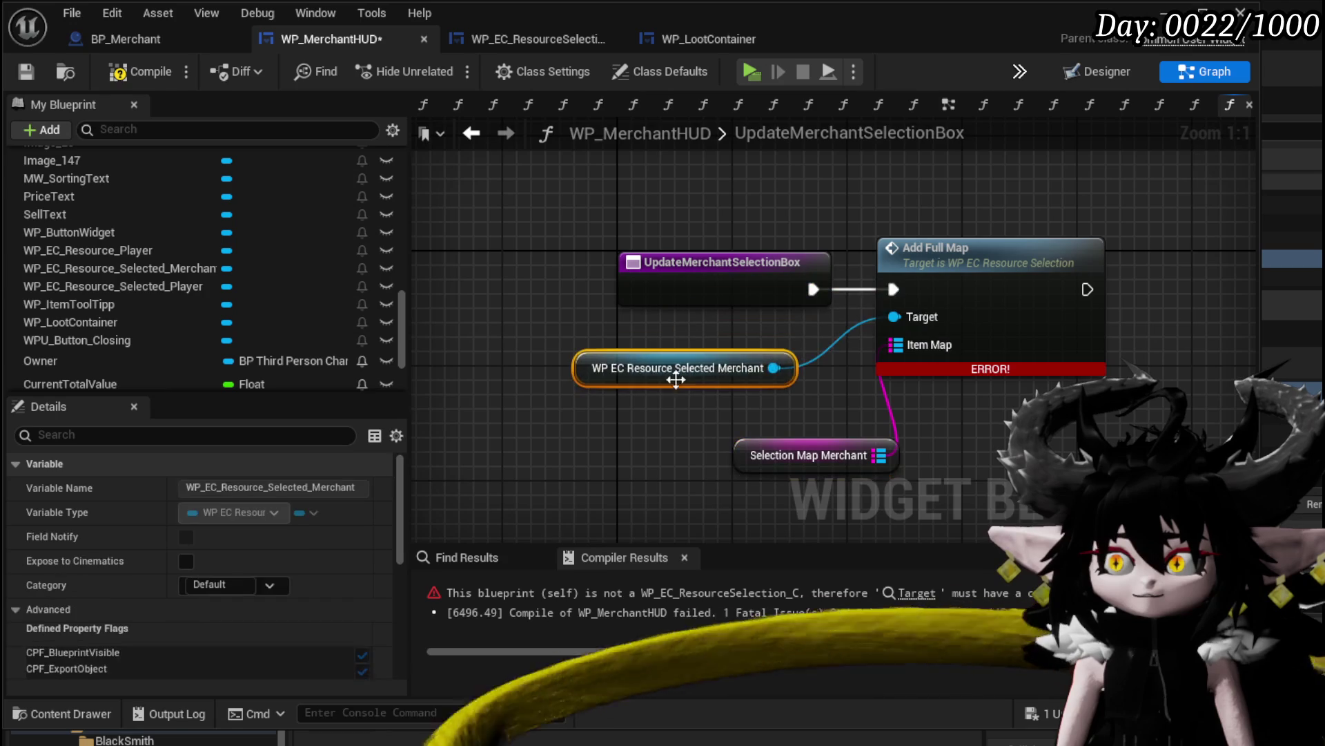
pyautogui.click(111, 69)
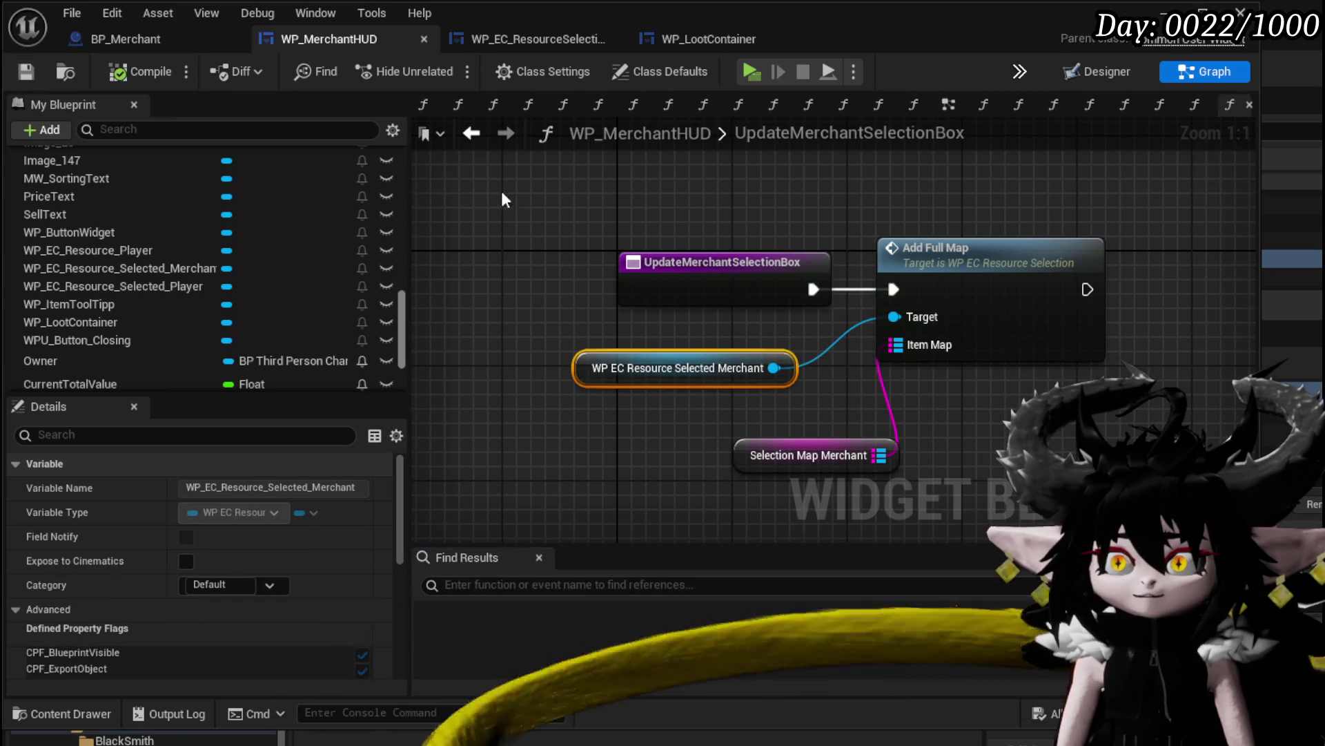
pyautogui.click(509, 38)
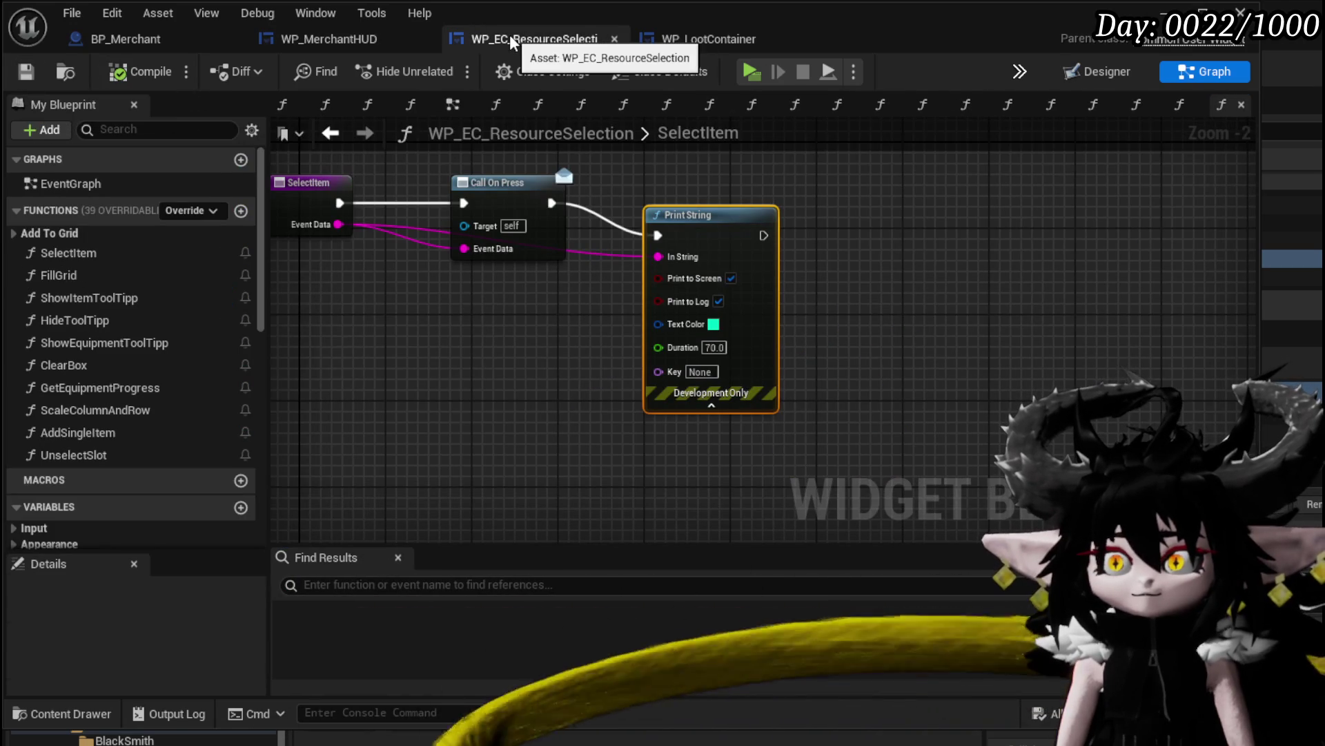
pyautogui.click(328, 38)
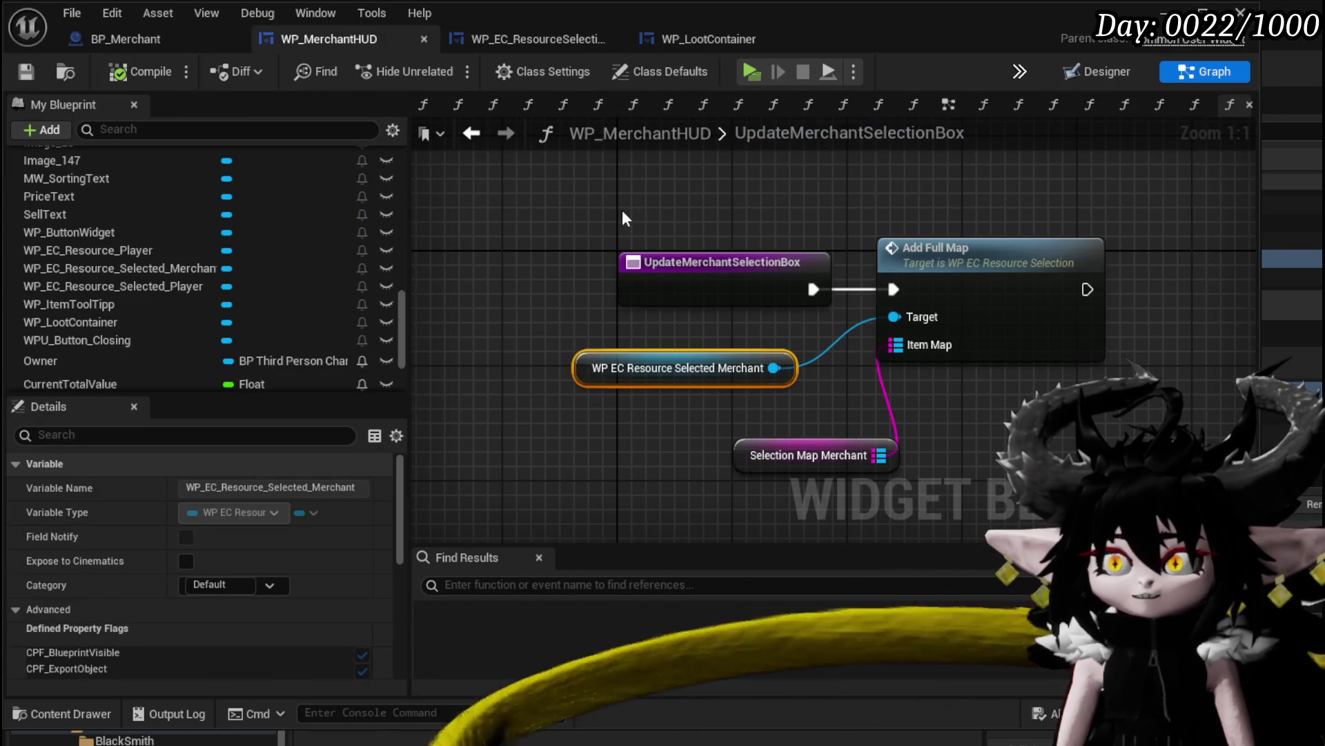
# Leave UpdateMerchantBox and open the DeselectMerchantItem function graph
pyautogui.click(476, 132)
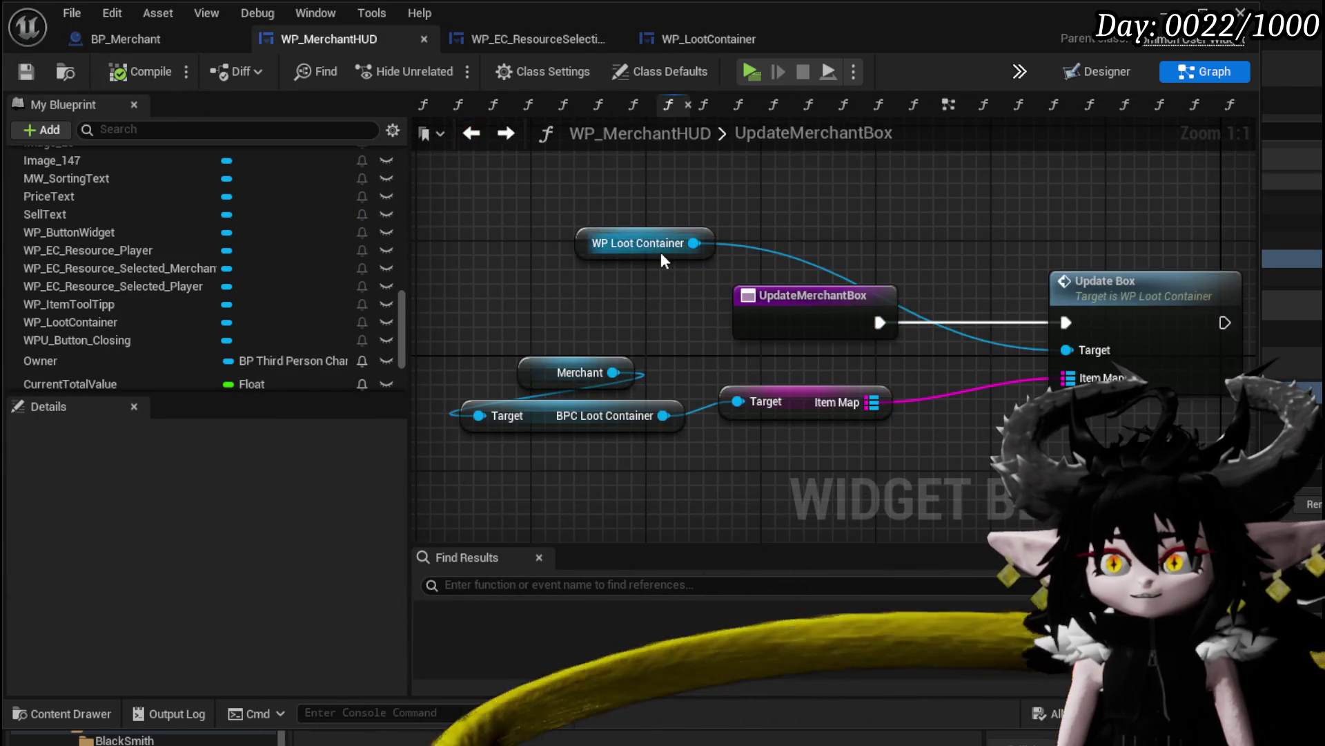
pyautogui.scroll(3, 248, 200)
pyautogui.scroll(-5, 250, 186)
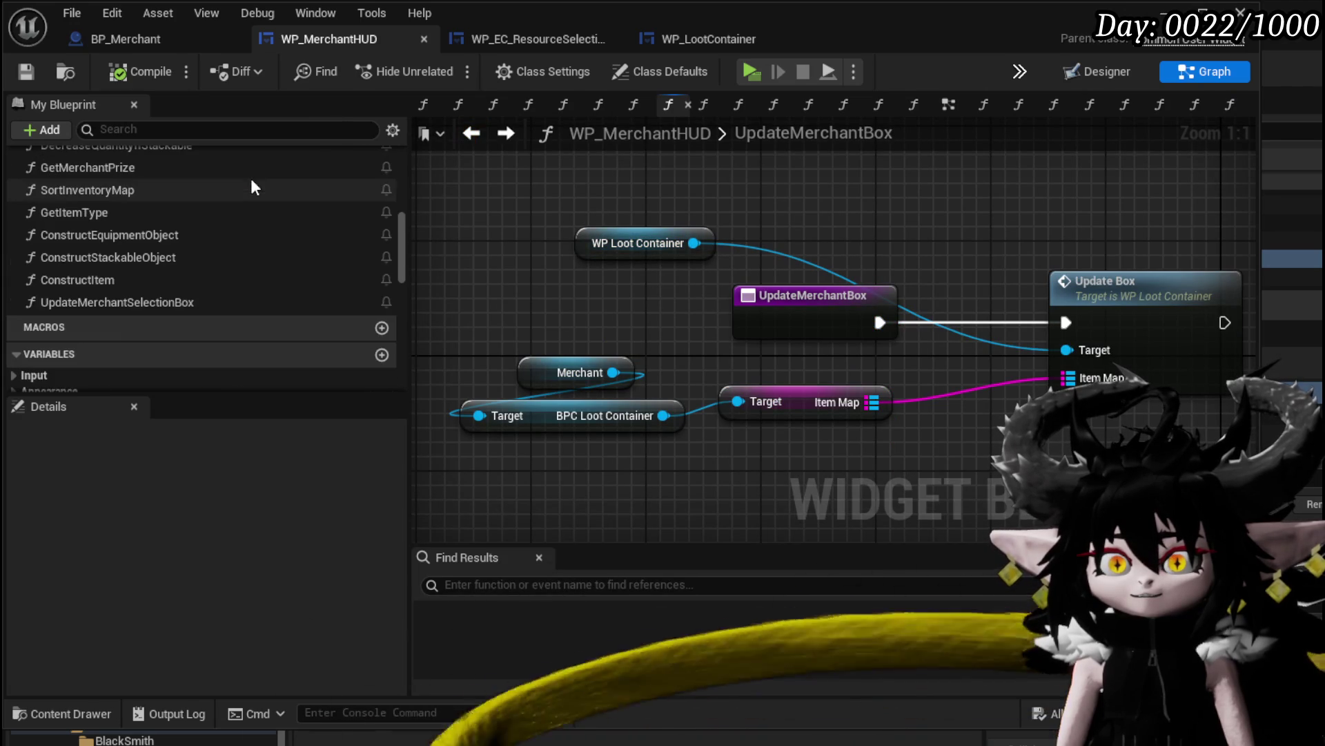
pyautogui.scroll(3, 131, 317)
pyautogui.scroll(-2, 139, 328)
pyautogui.scroll(10, 128, 326)
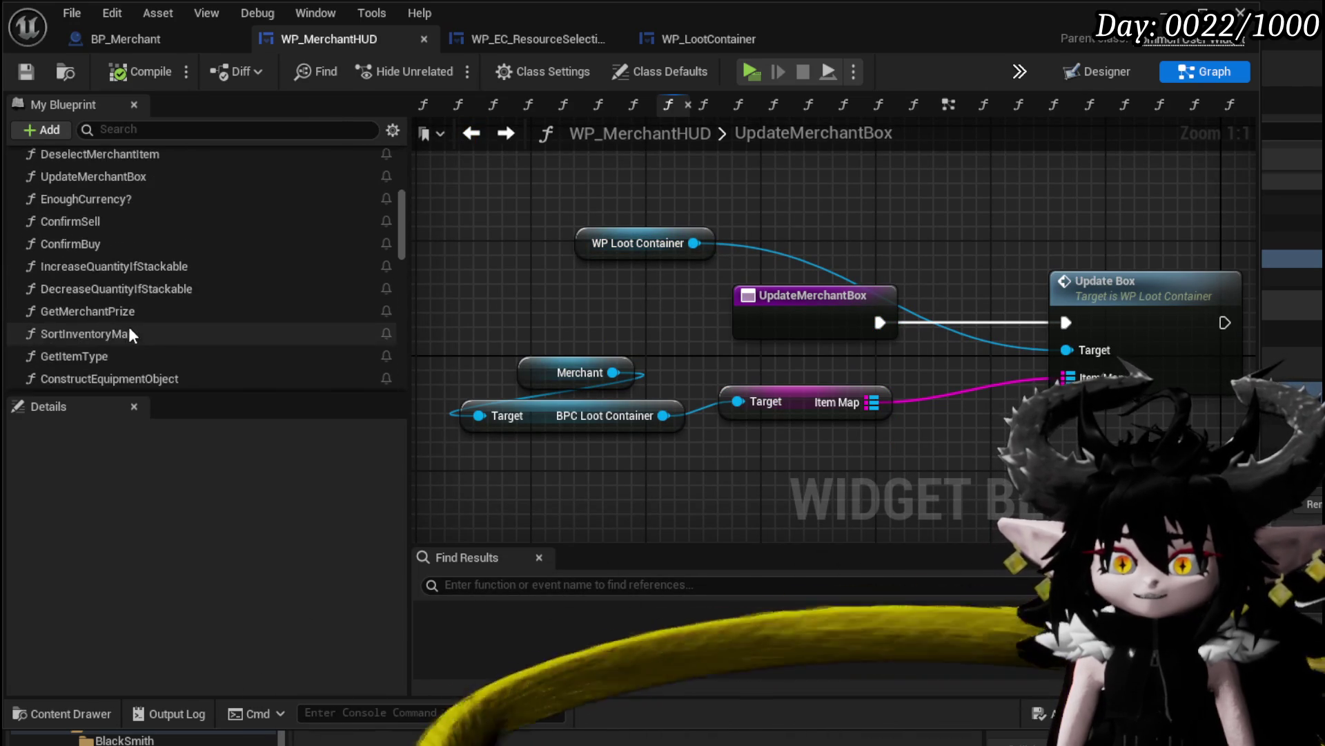
pyautogui.scroll(-2, 104, 345)
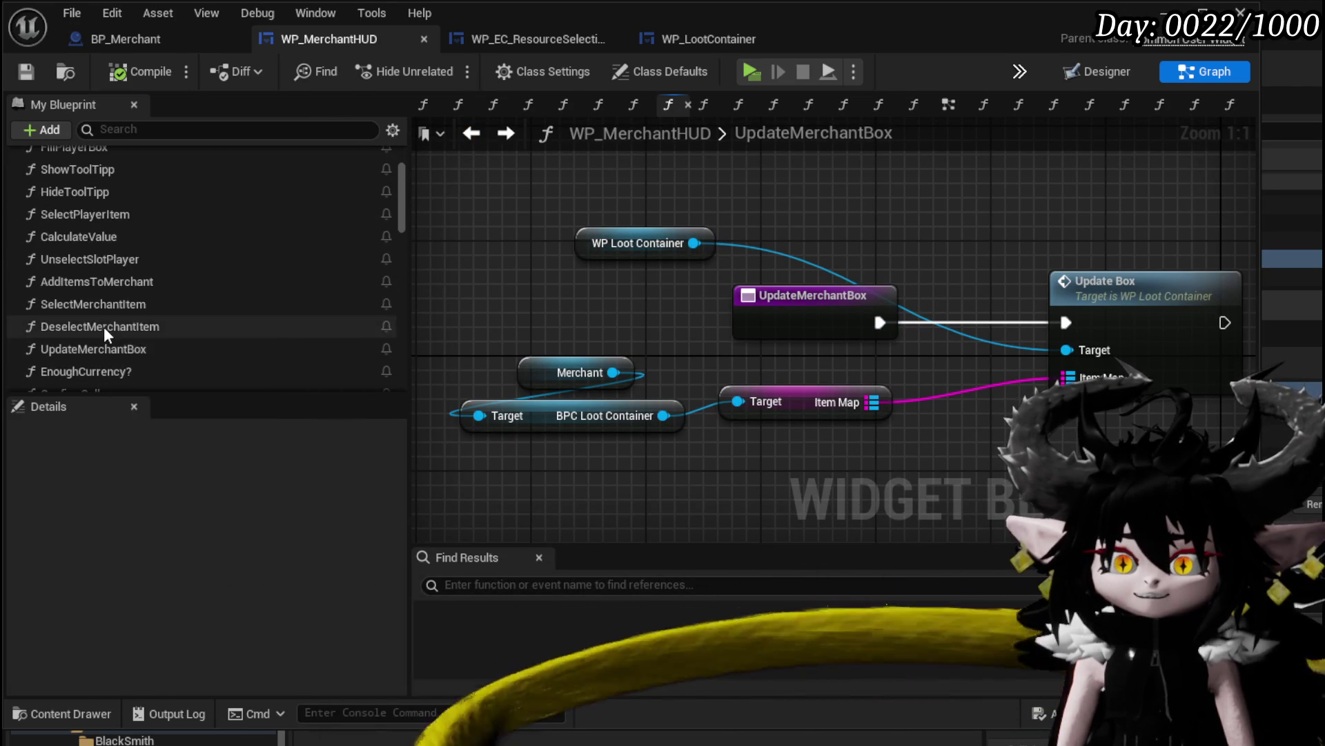
pyautogui.doubleClick(103, 326)
# Replace Update Merchant Box after REMOVE with Update Merchant Selection Box, then save
pyautogui.click(753, 269)
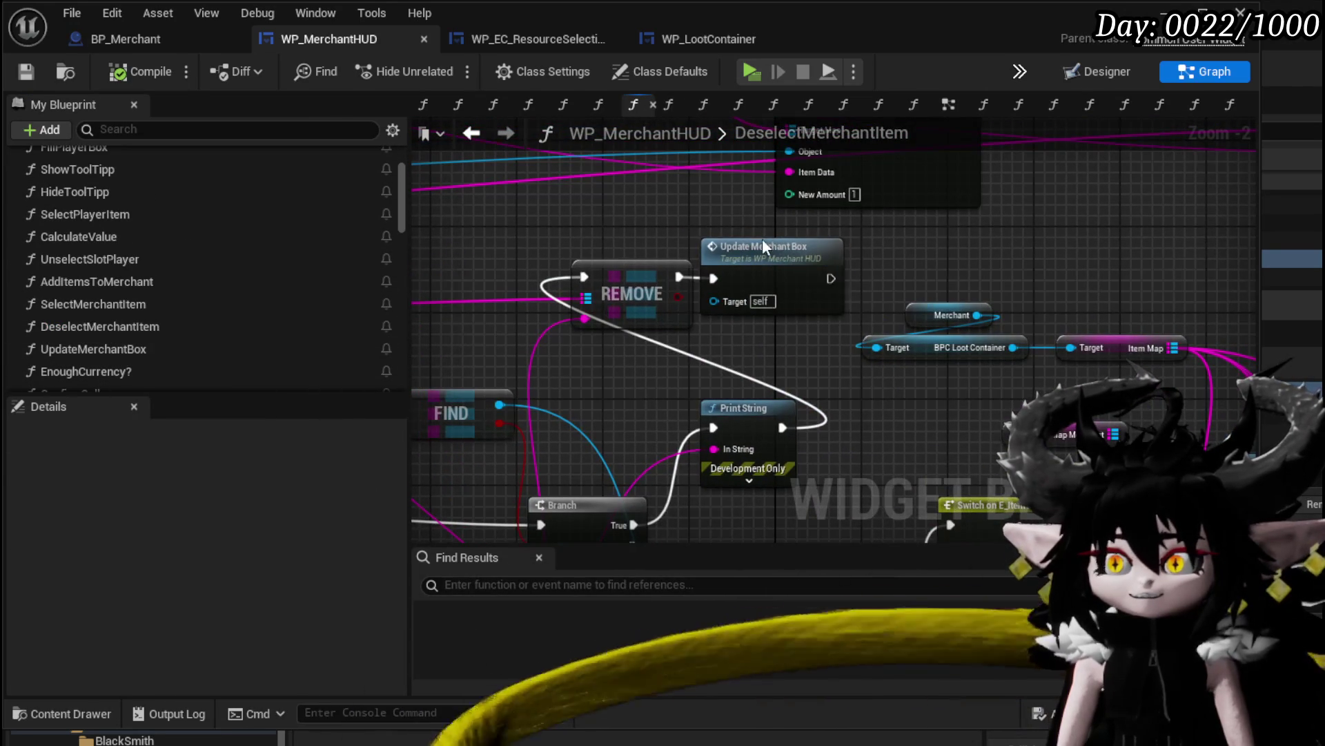
pyautogui.scroll(-8, 154, 345)
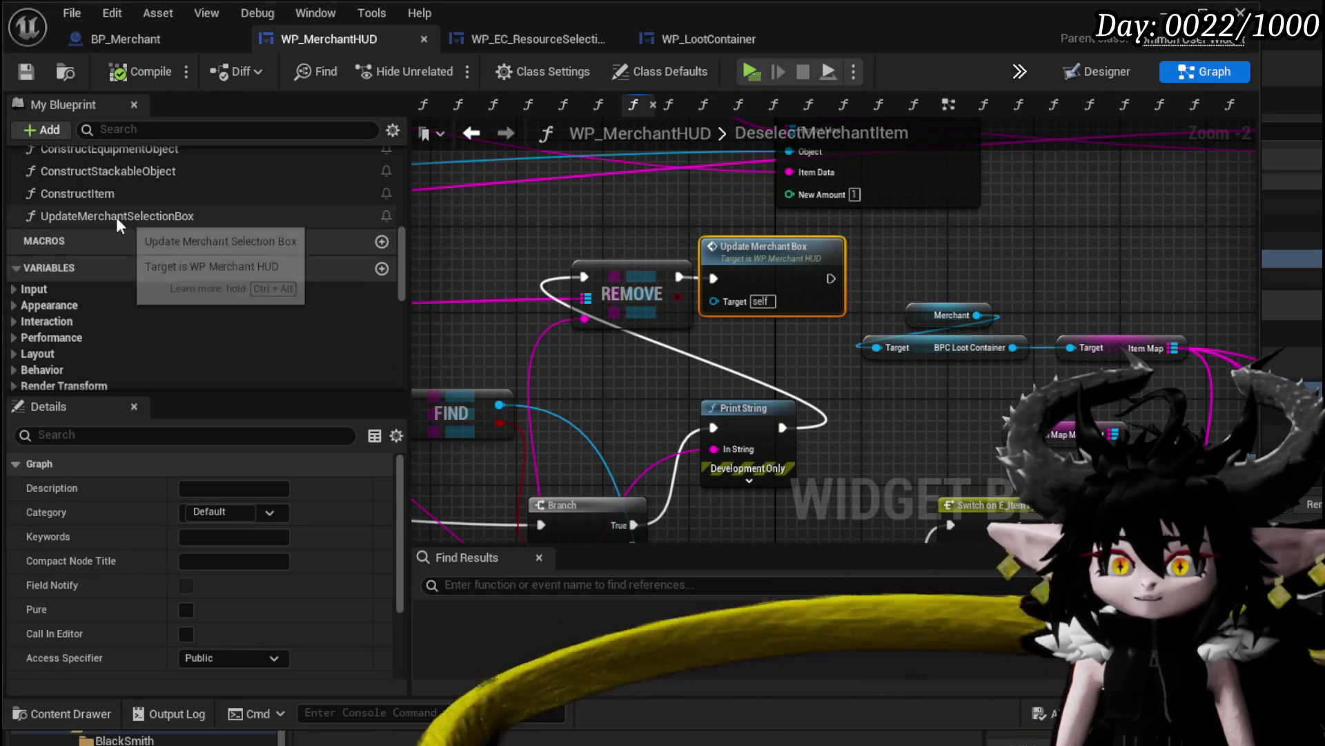
pyautogui.moveTo(116, 216)
pyautogui.mouseDown()
pyautogui.moveTo(930, 218)
pyautogui.moveTo(744, 256)
pyautogui.moveTo(802, 261)
pyautogui.mouseUp()
pyautogui.press('Delete')
pyautogui.moveTo(678, 278); pyautogui.dragTo(735, 268)
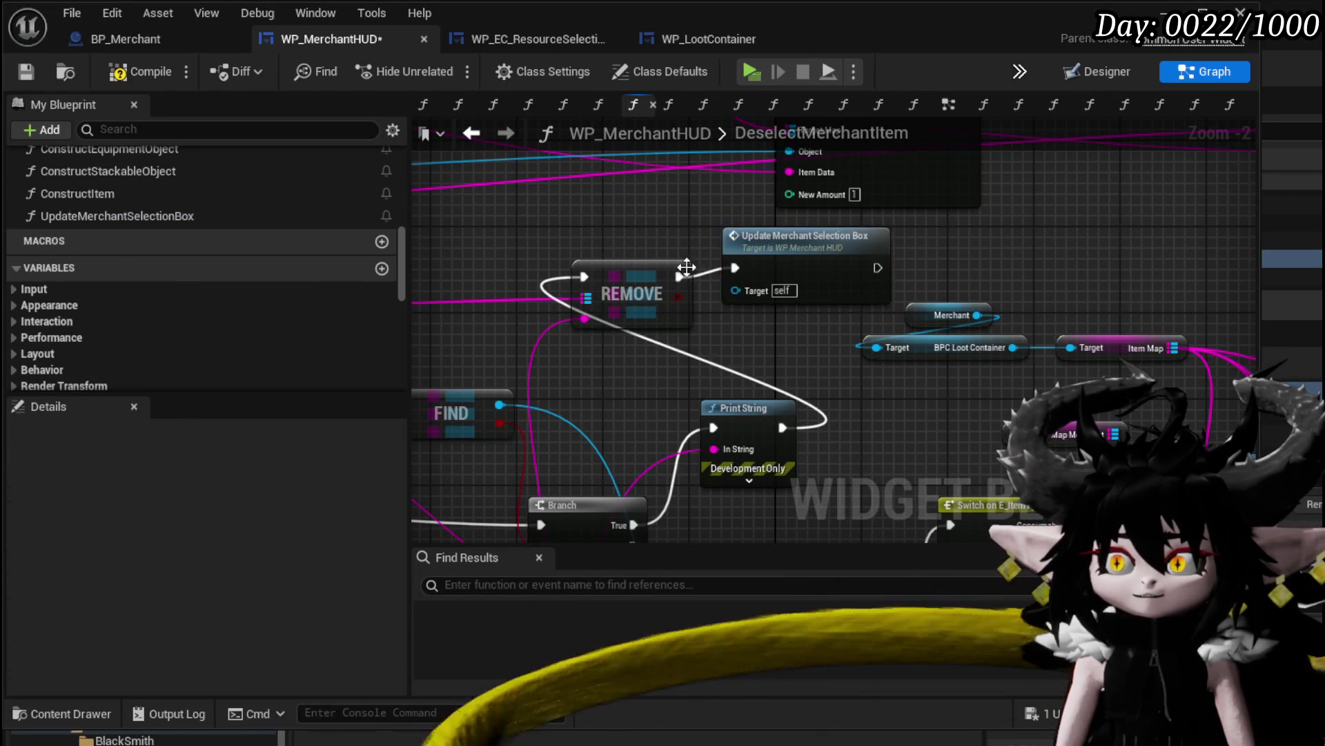
pyautogui.moveTo(525, 415)
pyautogui.mouseDown()
pyautogui.moveTo(878, 437)
pyautogui.moveTo(728, 415)
pyautogui.mouseUp()
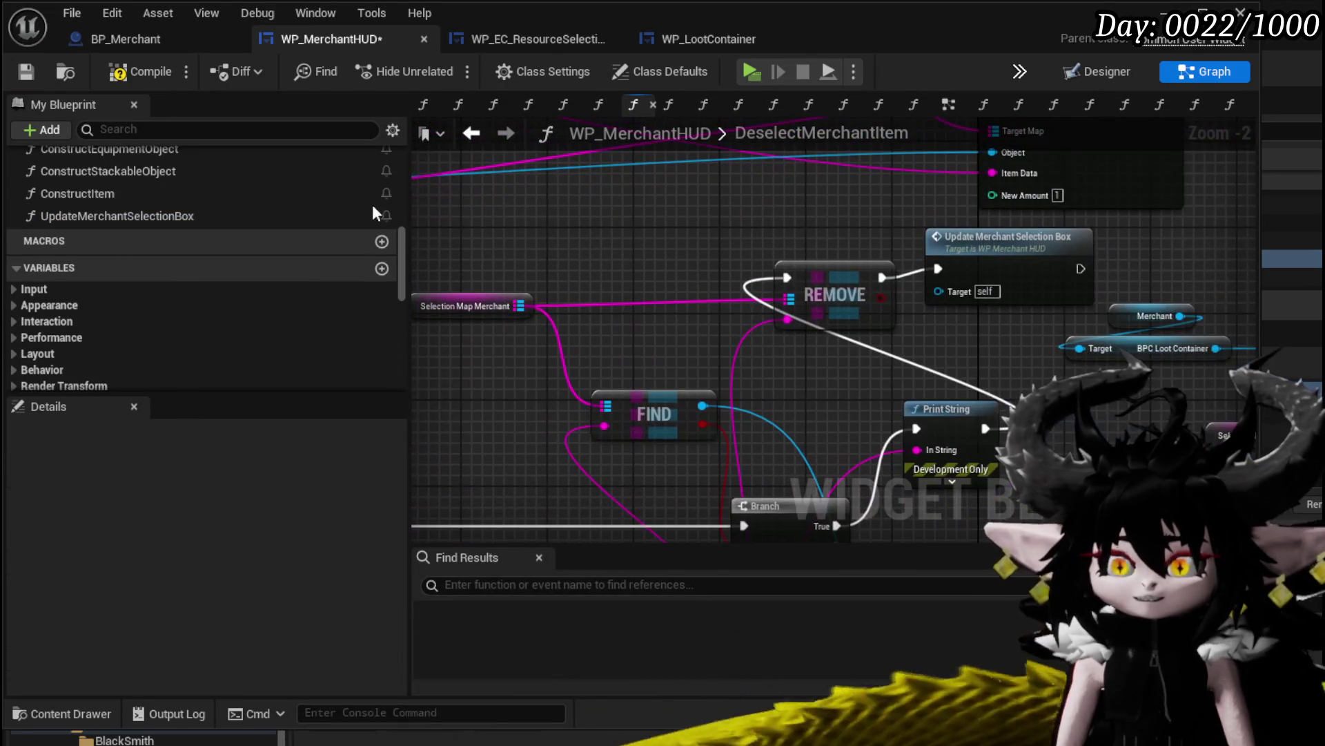
pyautogui.click(26, 73)
# Start a play test and open the merchant's Trading window
pyautogui.hotkey('alt', 'Tab')
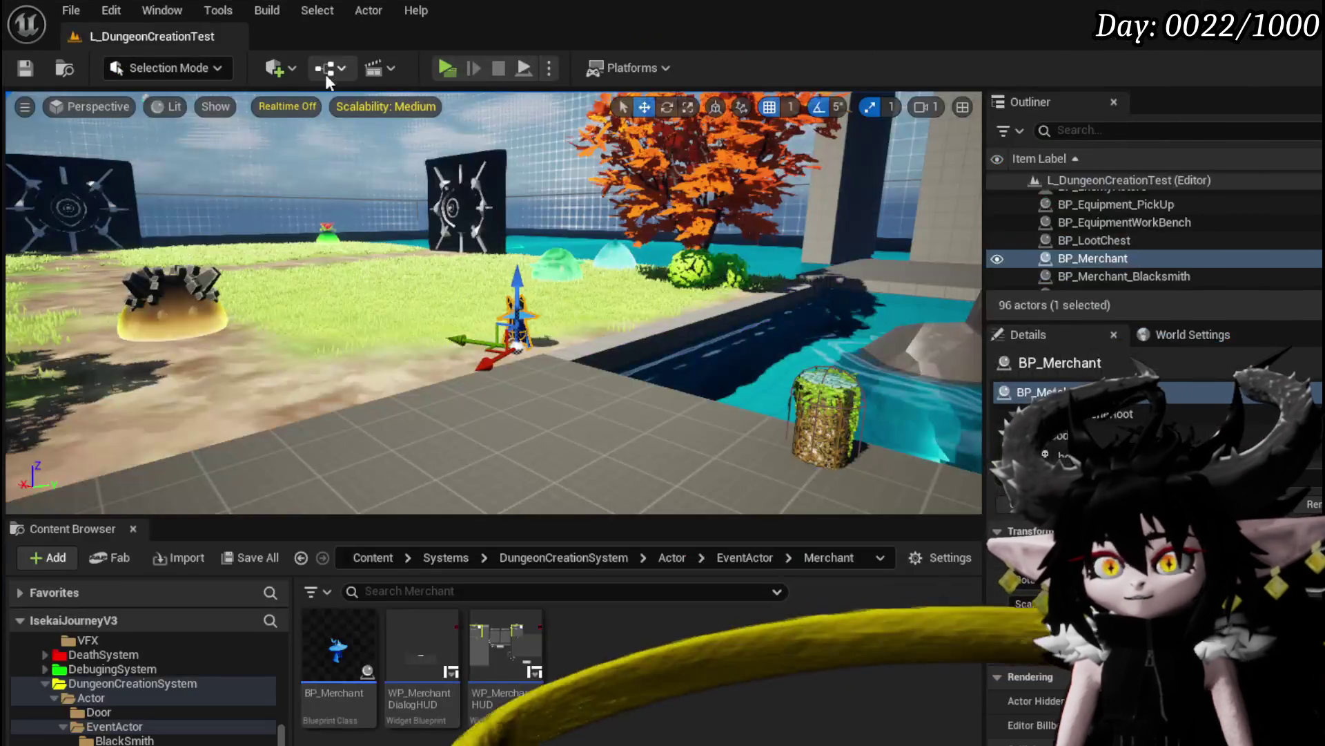
pyautogui.click(447, 68)
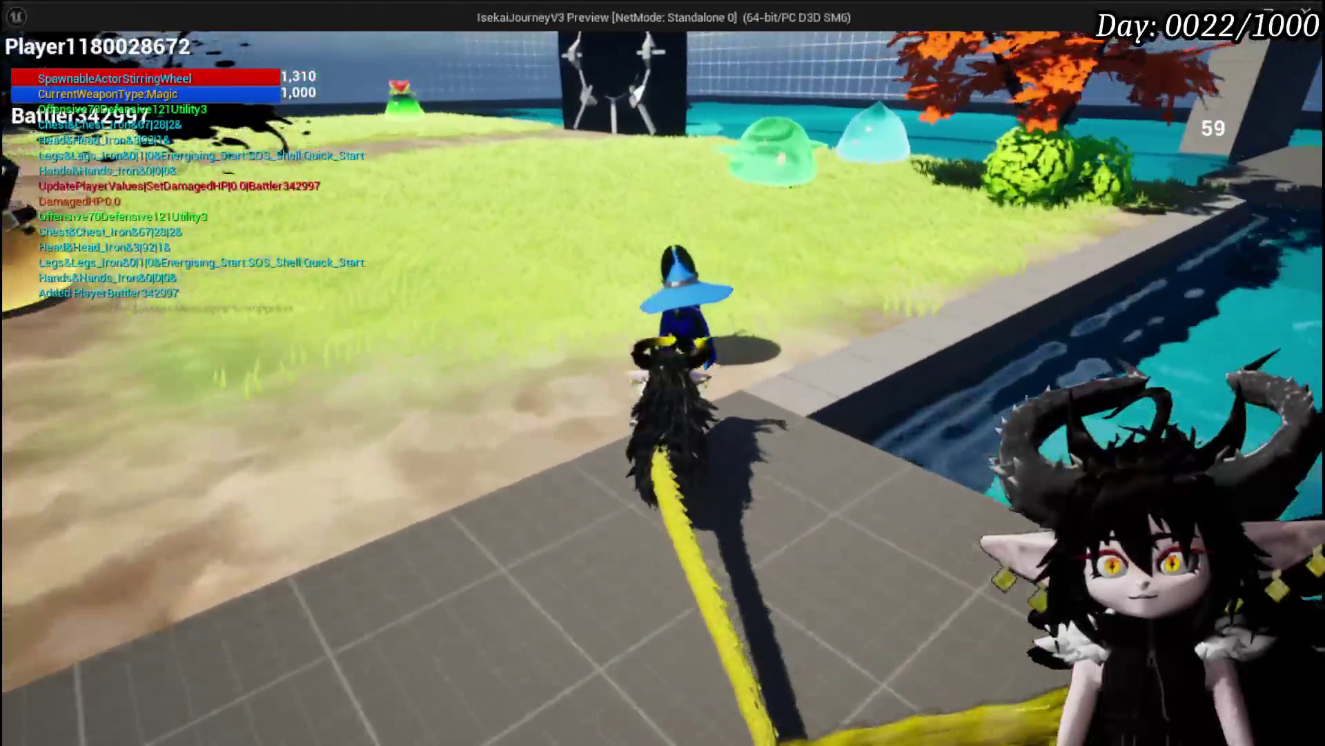
pyautogui.click(676, 293)
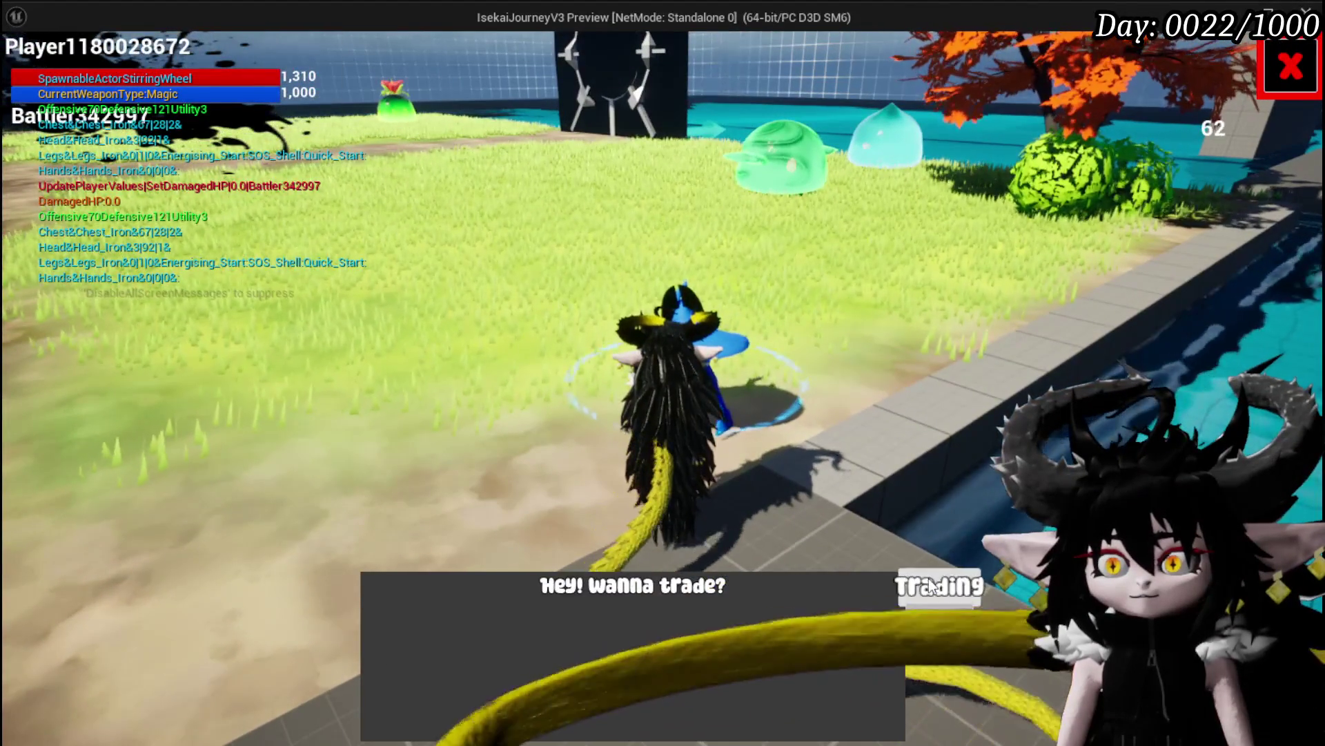
pyautogui.click(939, 585)
# Move Iron_Hands into the Buy panel and back out, then stop play and save the level
pyautogui.click(882, 224)
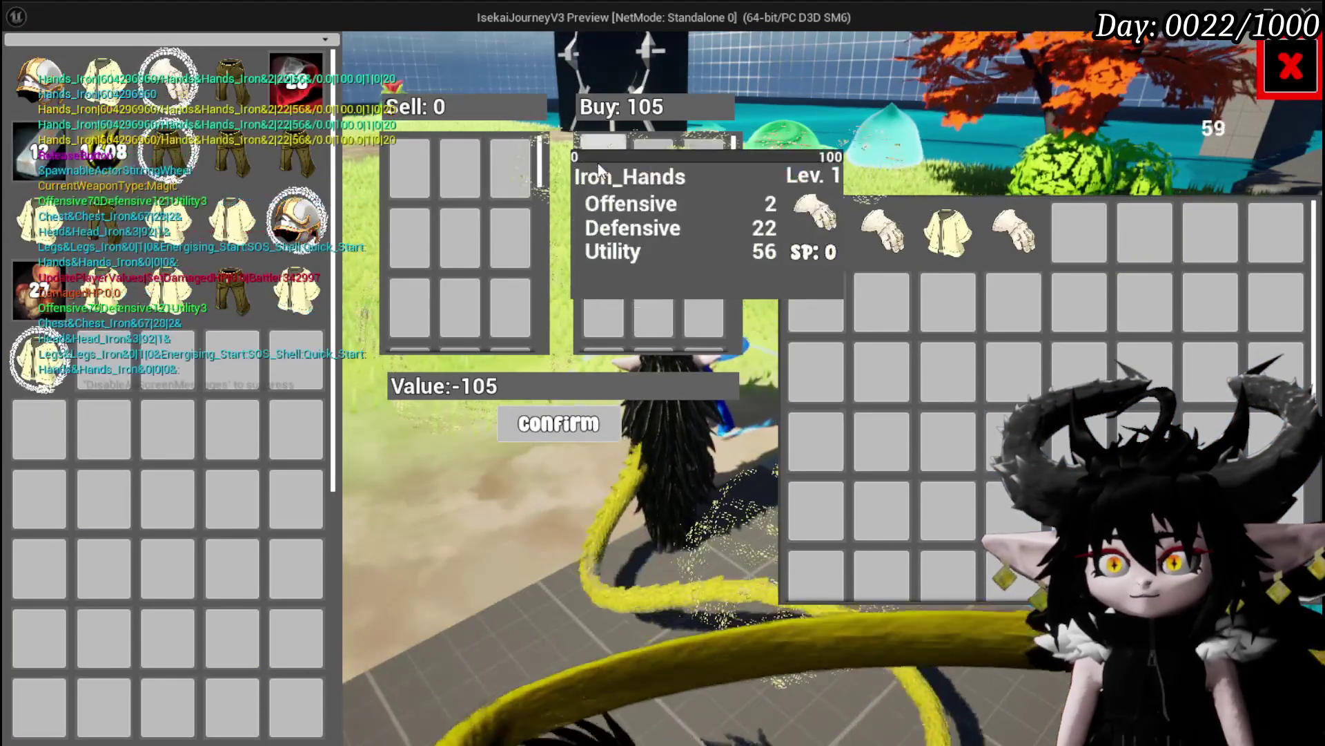
pyautogui.click(902, 243)
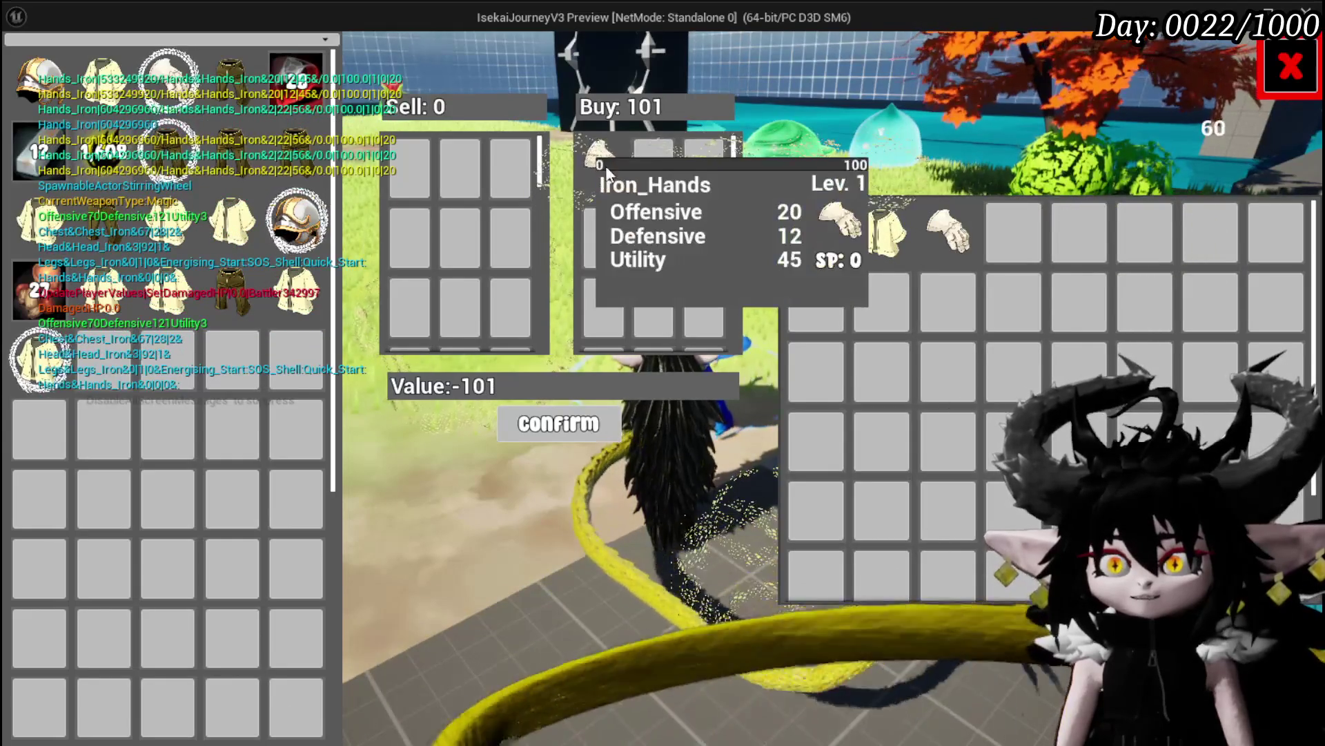
pyautogui.click(601, 158)
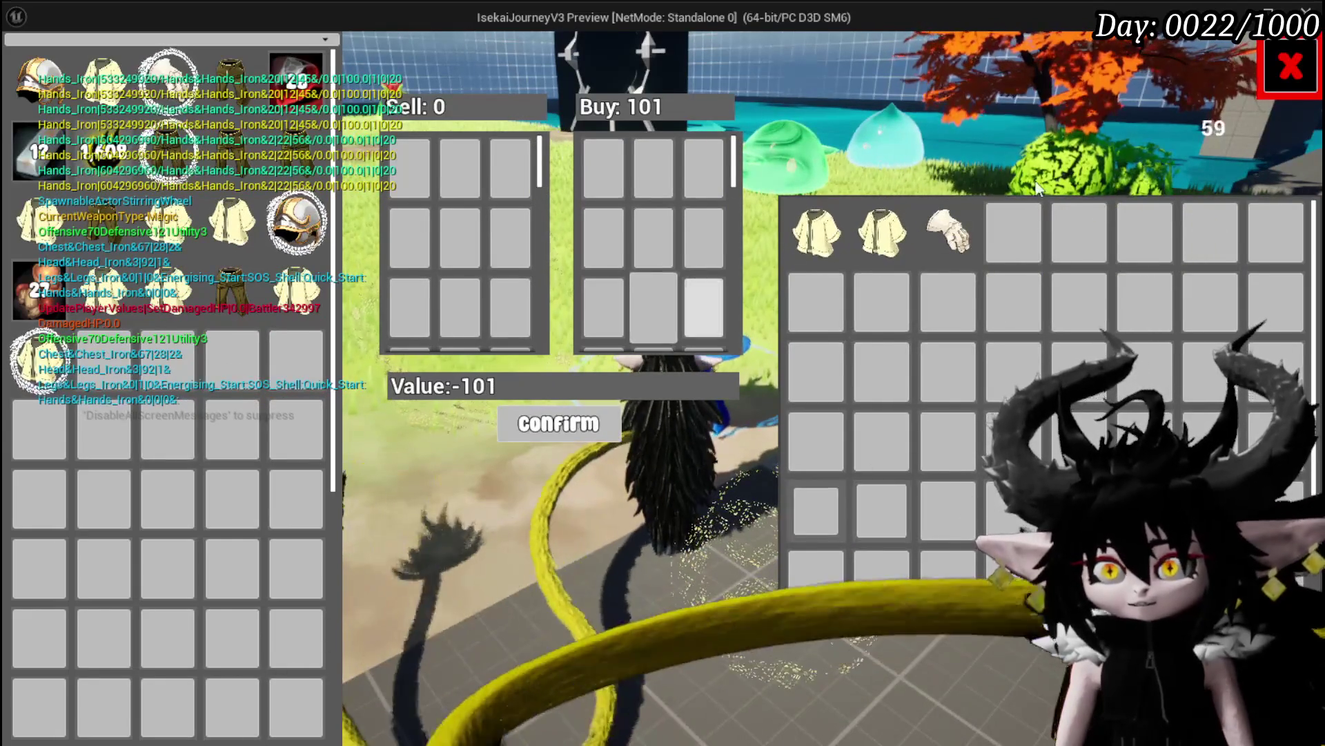
pyautogui.click(1277, 69)
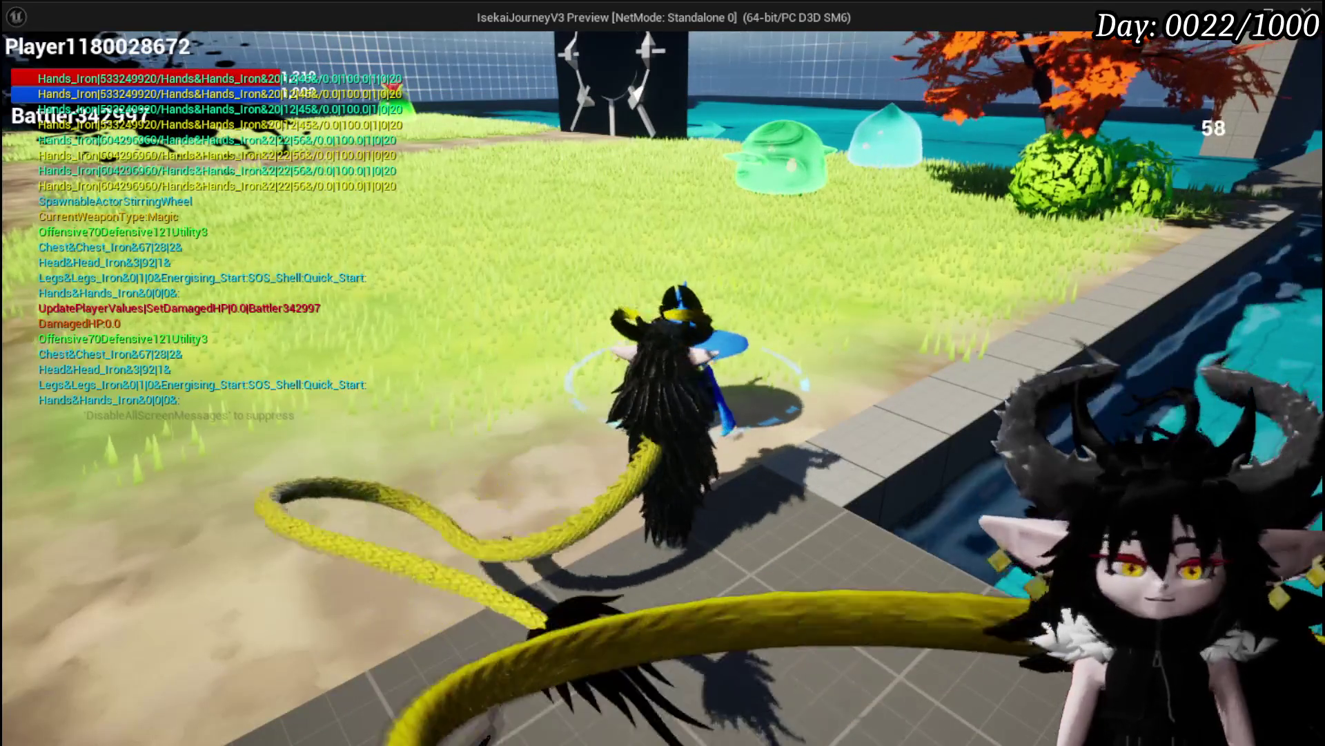
pyautogui.press('Escape')
pyautogui.click(26, 67)
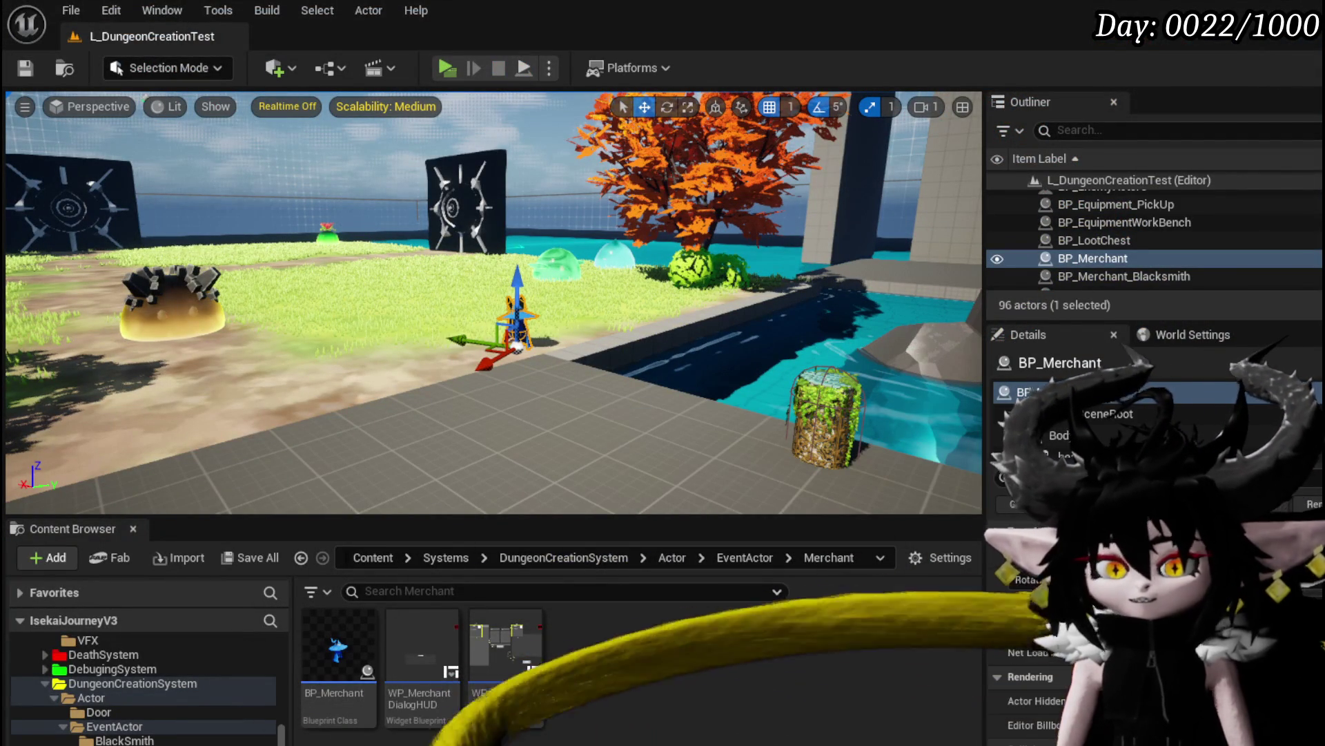
# Reopen DeselectMerchantItem and delete the Add Full Map call with its merchant getter
pyautogui.doubleClick(506, 652)
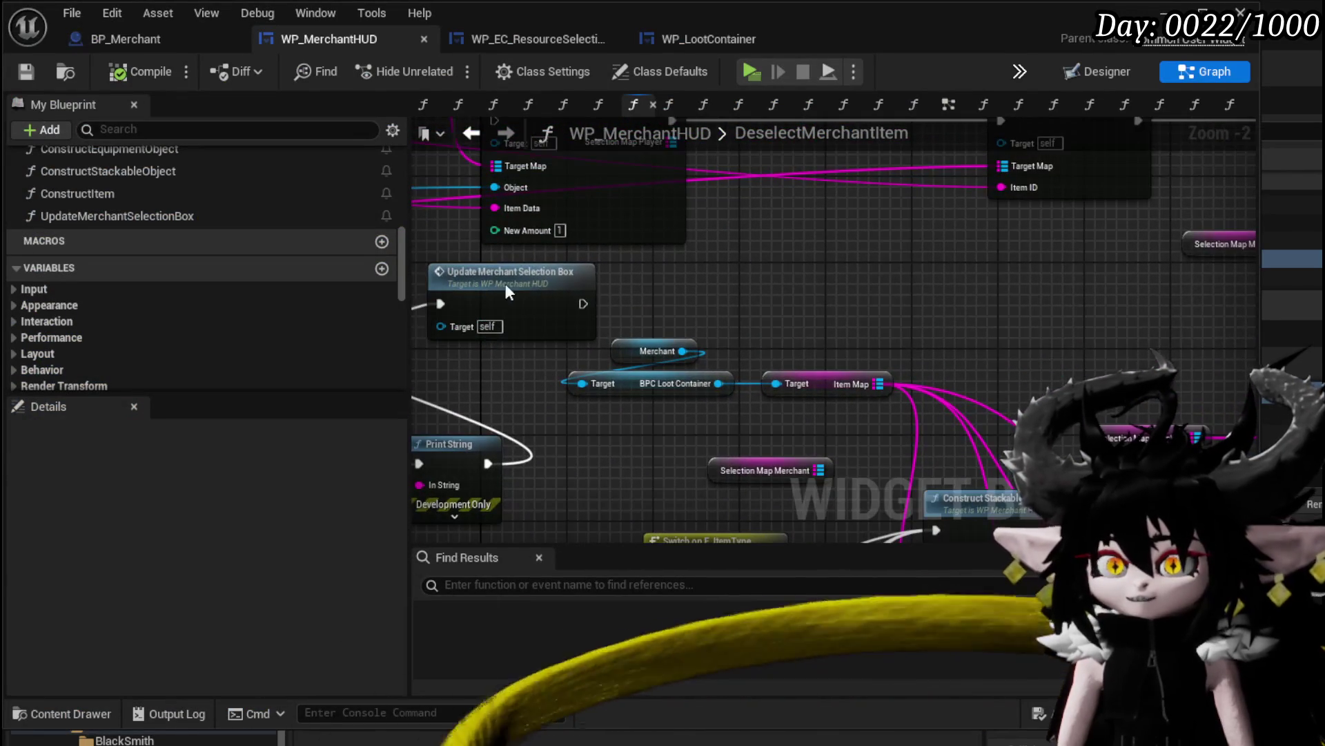
pyautogui.moveTo(587, 285); pyautogui.dragTo(1167, 302)
pyautogui.moveTo(689, 354); pyautogui.dragTo(713, 205)
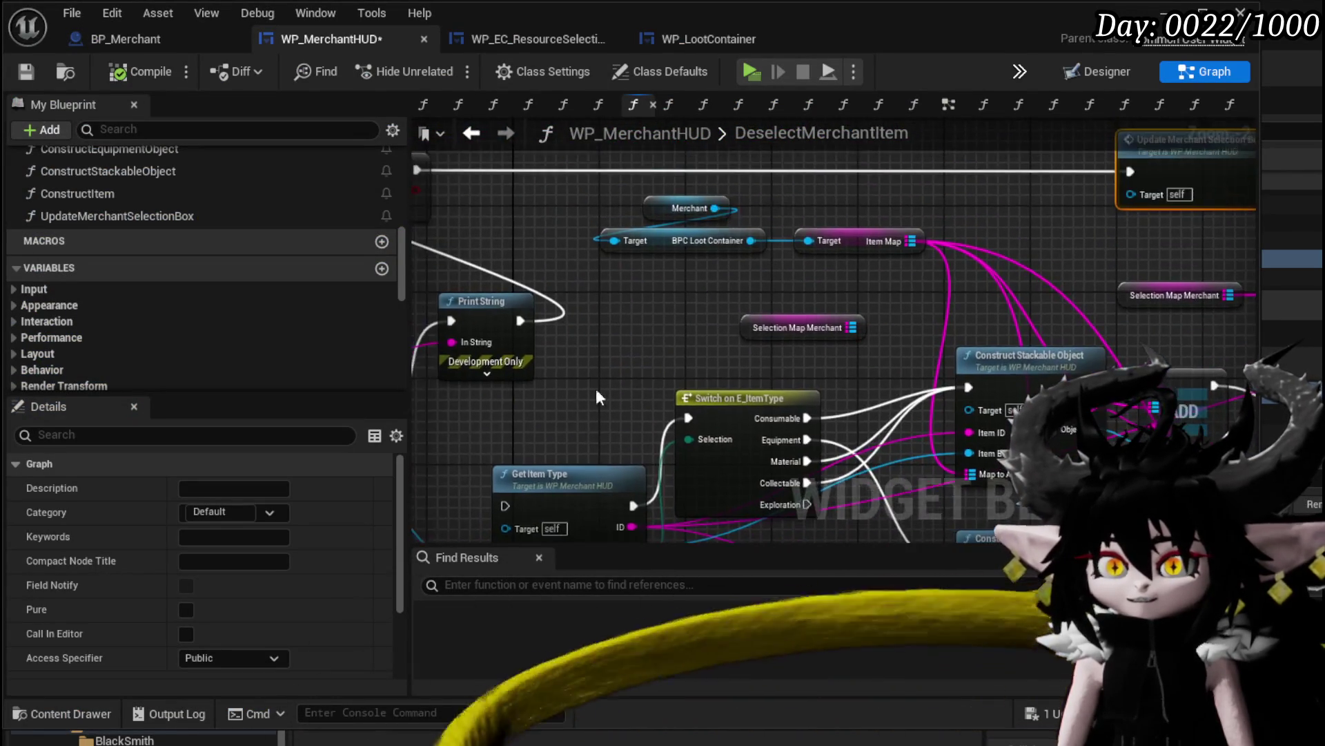
pyautogui.moveTo(595, 388)
pyautogui.mouseDown()
pyautogui.moveTo(823, 305)
pyautogui.moveTo(484, 356)
pyautogui.moveTo(511, 385)
pyautogui.mouseUp()
pyautogui.moveTo(602, 263); pyautogui.dragTo(793, 207)
pyautogui.moveTo(793, 261)
pyautogui.mouseDown()
pyautogui.moveTo(686, 287)
pyautogui.moveTo(718, 276)
pyautogui.moveTo(532, 163)
pyautogui.moveTo(281, 204)
pyautogui.moveTo(849, 386)
pyautogui.mouseUp()
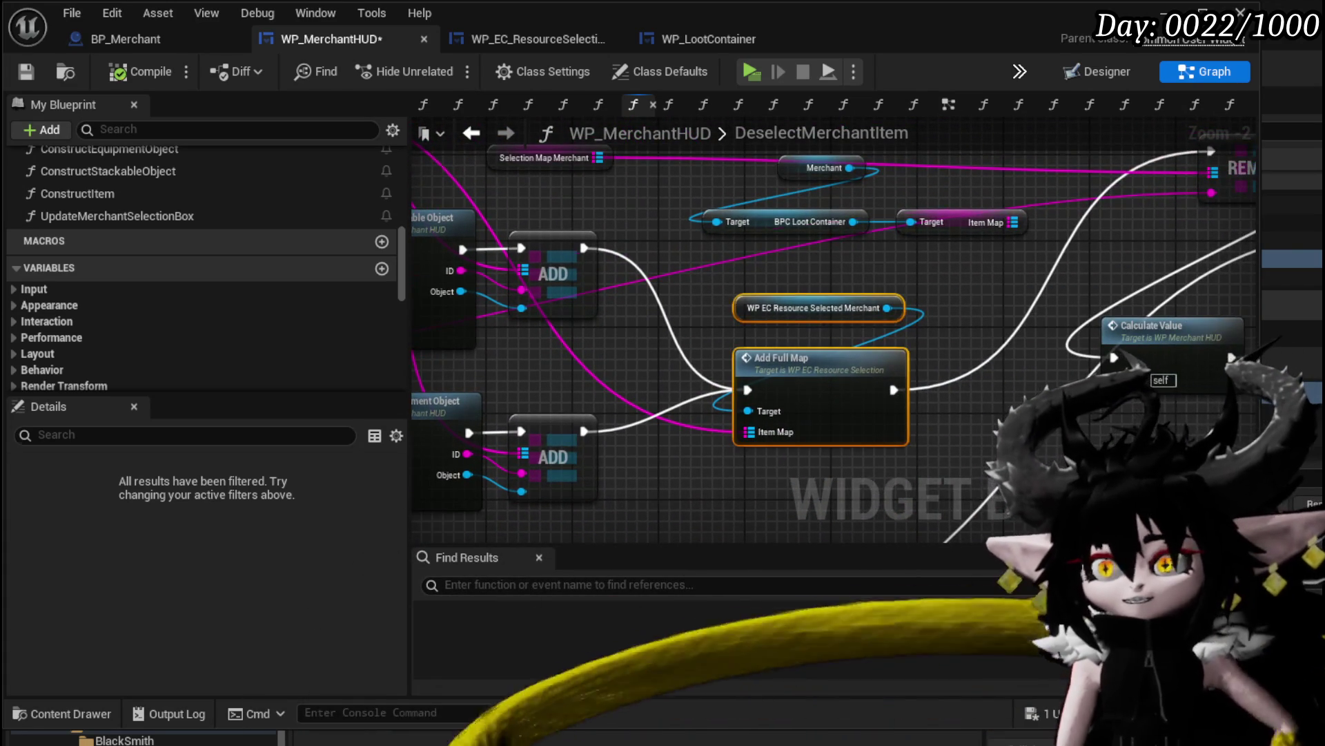
pyautogui.press('Delete')
pyautogui.moveTo(1017, 422); pyautogui.dragTo(548, 394)
# Add an Update Merchant Box call fed by both ADD branches and connect it to Calculate Value
pyautogui.moveTo(1051, 305); pyautogui.dragTo(1245, 296)
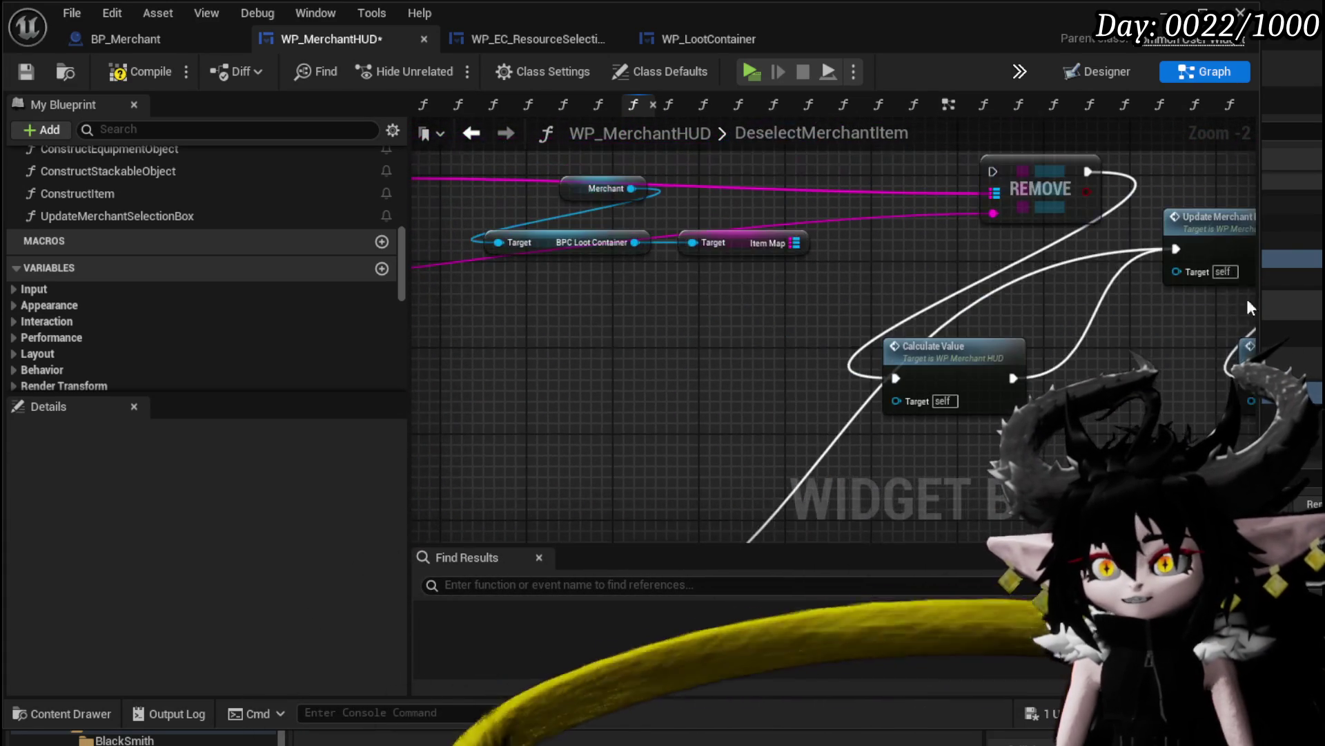
pyautogui.moveTo(1157, 245)
pyautogui.mouseDown()
pyautogui.moveTo(583, 353)
pyautogui.moveTo(758, 306)
pyautogui.mouseUp()
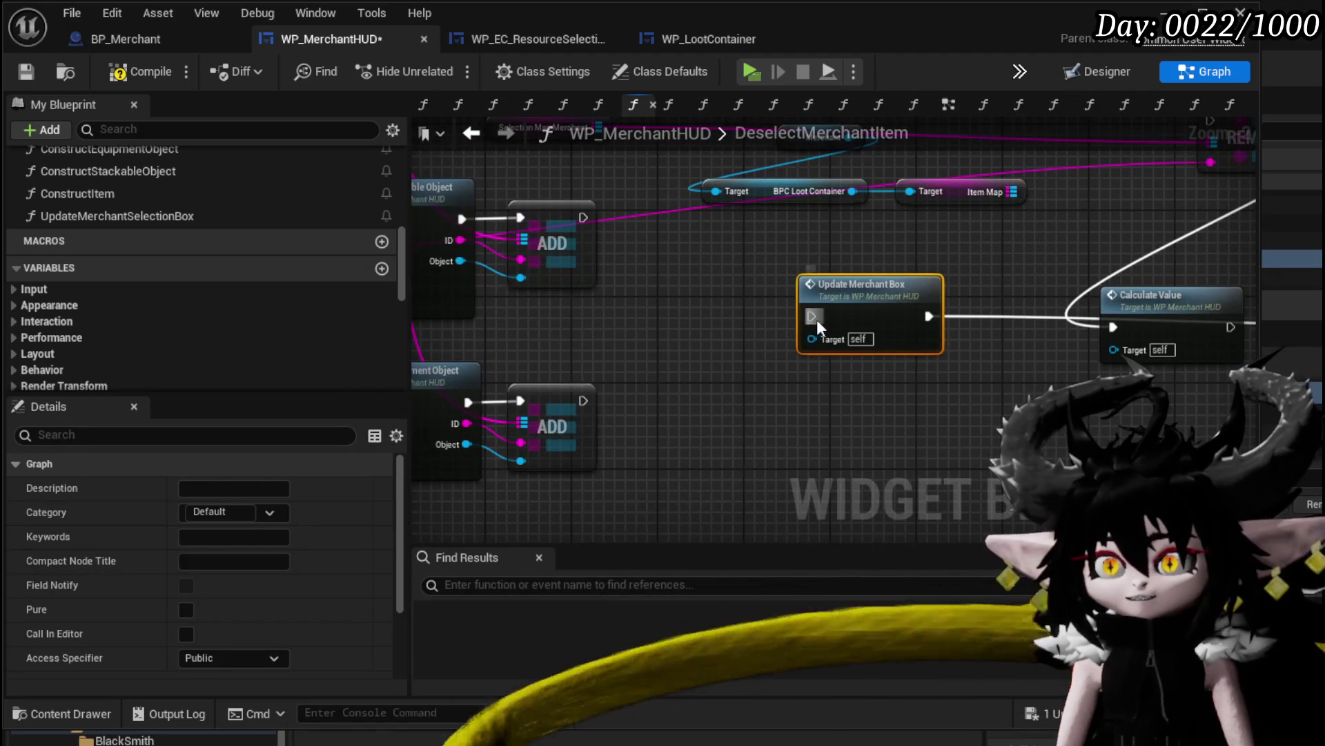
pyautogui.moveTo(583, 218)
pyautogui.mouseDown()
pyautogui.moveTo(793, 321)
pyautogui.moveTo(831, 323)
pyautogui.mouseUp()
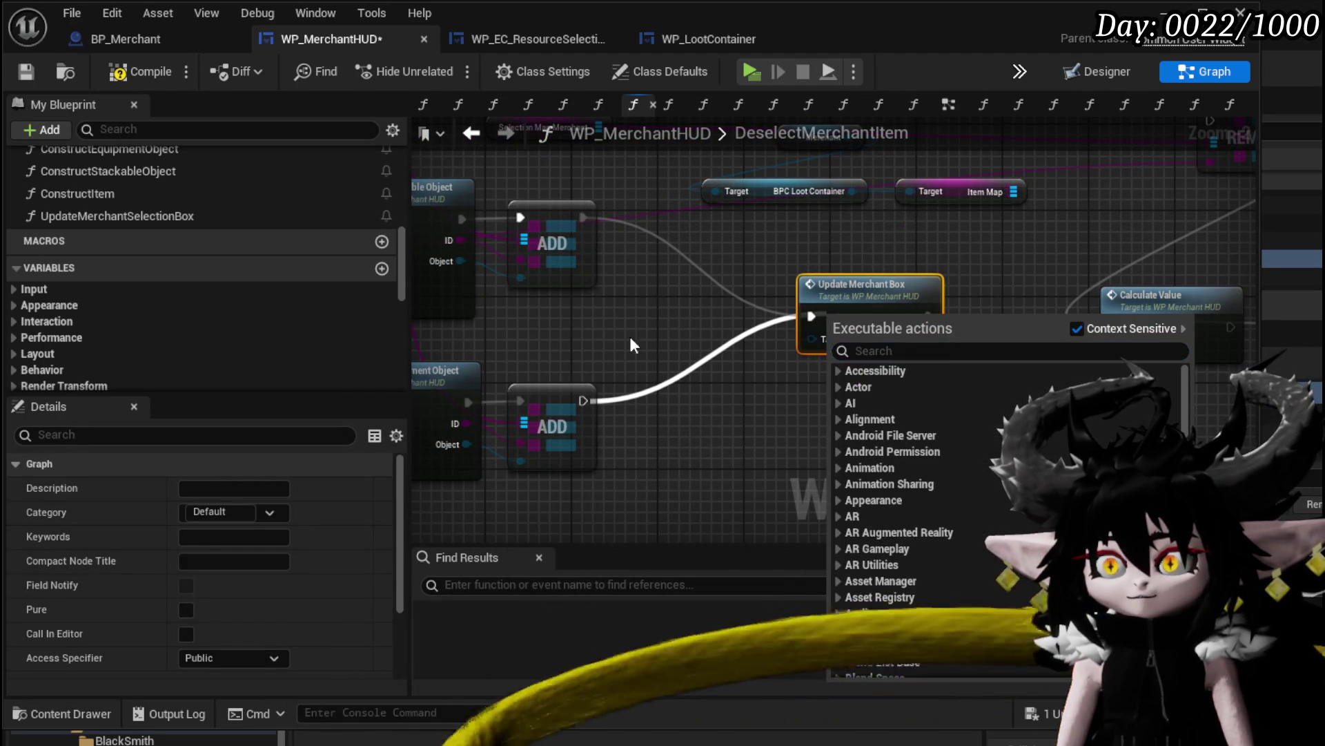
pyautogui.moveTo(583, 400); pyautogui.dragTo(814, 317)
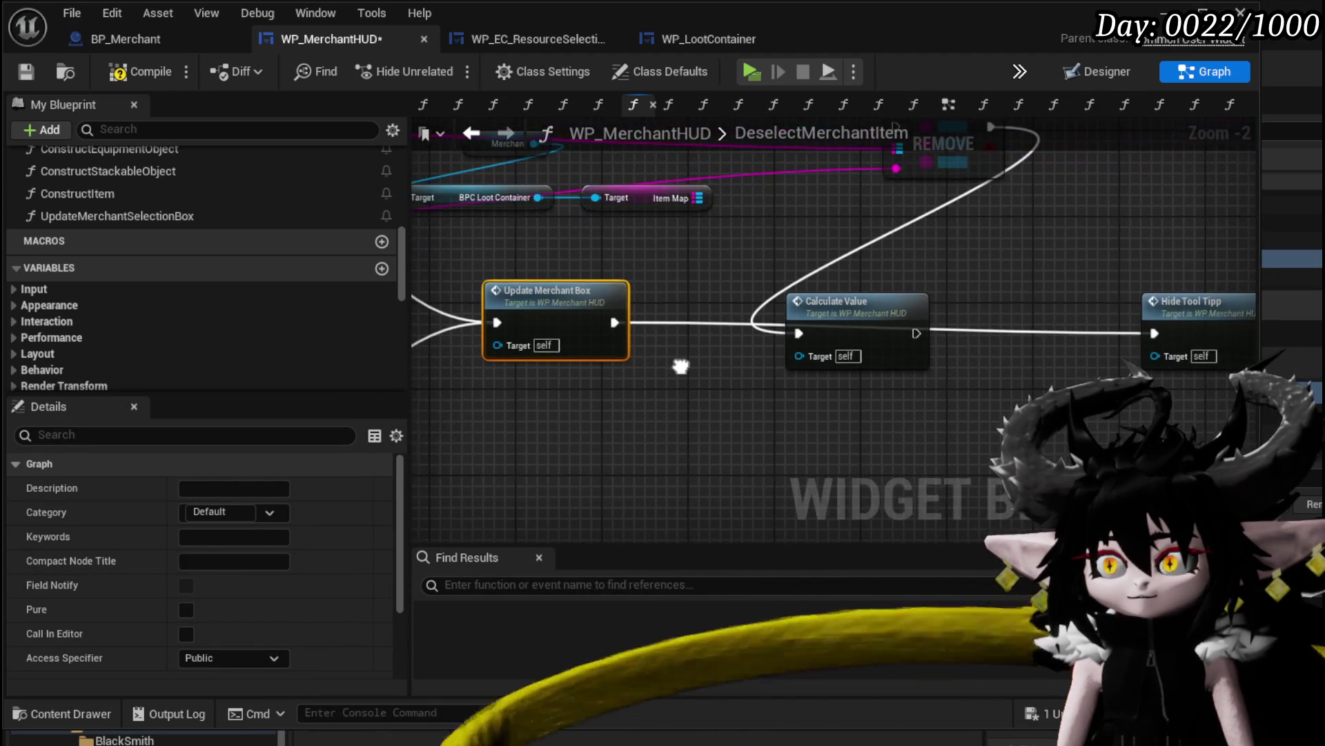
pyautogui.moveTo(608, 345); pyautogui.dragTo(554, 346)
pyautogui.moveTo(867, 312)
pyautogui.mouseDown()
pyautogui.moveTo(722, 283)
pyautogui.moveTo(642, 321)
pyautogui.mouseUp()
pyautogui.click(870, 212)
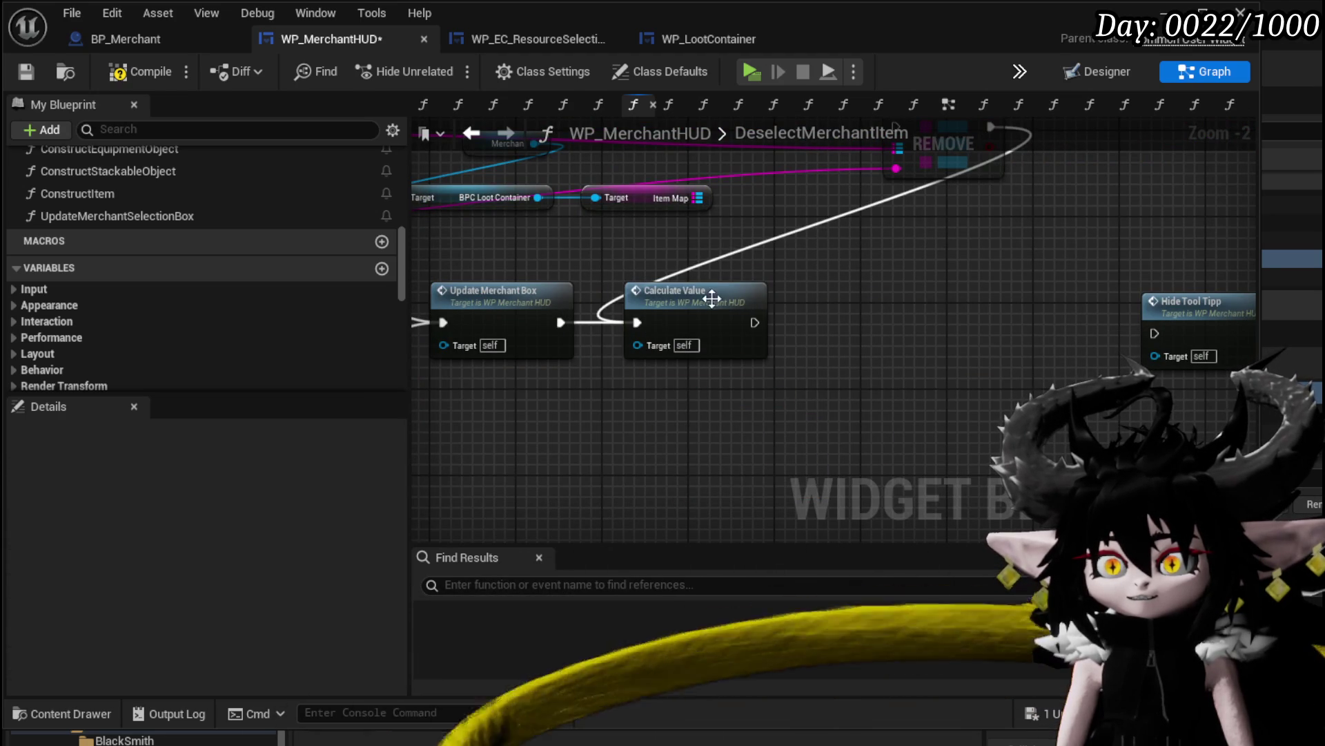
pyautogui.moveTo(711, 298); pyautogui.dragTo(1004, 312)
pyautogui.moveTo(1015, 167)
pyautogui.mouseDown()
pyautogui.moveTo(720, 352)
pyautogui.moveTo(941, 325)
pyautogui.moveTo(828, 345)
pyautogui.moveTo(1011, 504)
pyautogui.mouseUp()
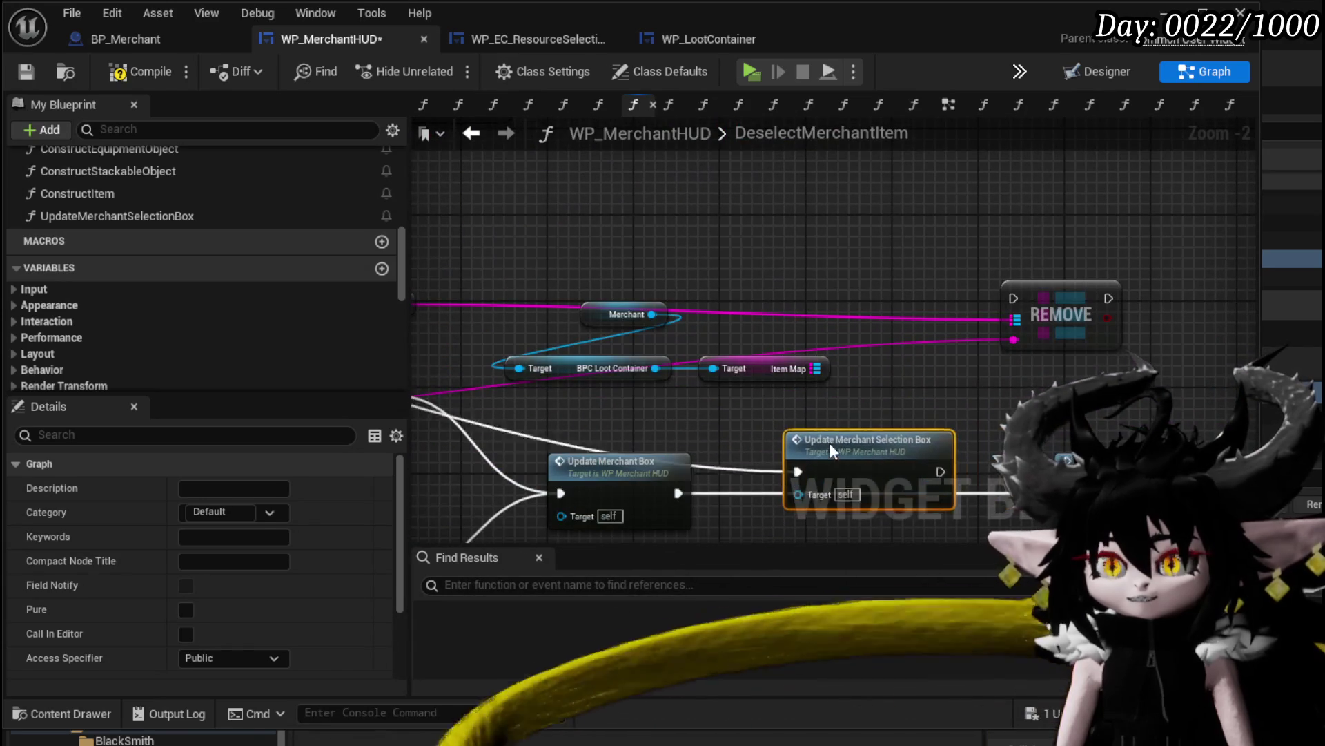
# Wire Update Merchant Box into REMOVE beside Update Merchant Selection Box, and Calculate Value into Hide Tool Tipp
pyautogui.moveTo(827, 448)
pyautogui.mouseDown()
pyautogui.moveTo(872, 410)
pyautogui.moveTo(939, 205)
pyautogui.moveTo(595, 146)
pyautogui.moveTo(662, 207)
pyautogui.moveTo(729, 243)
pyautogui.moveTo(801, 259)
pyautogui.mouseUp()
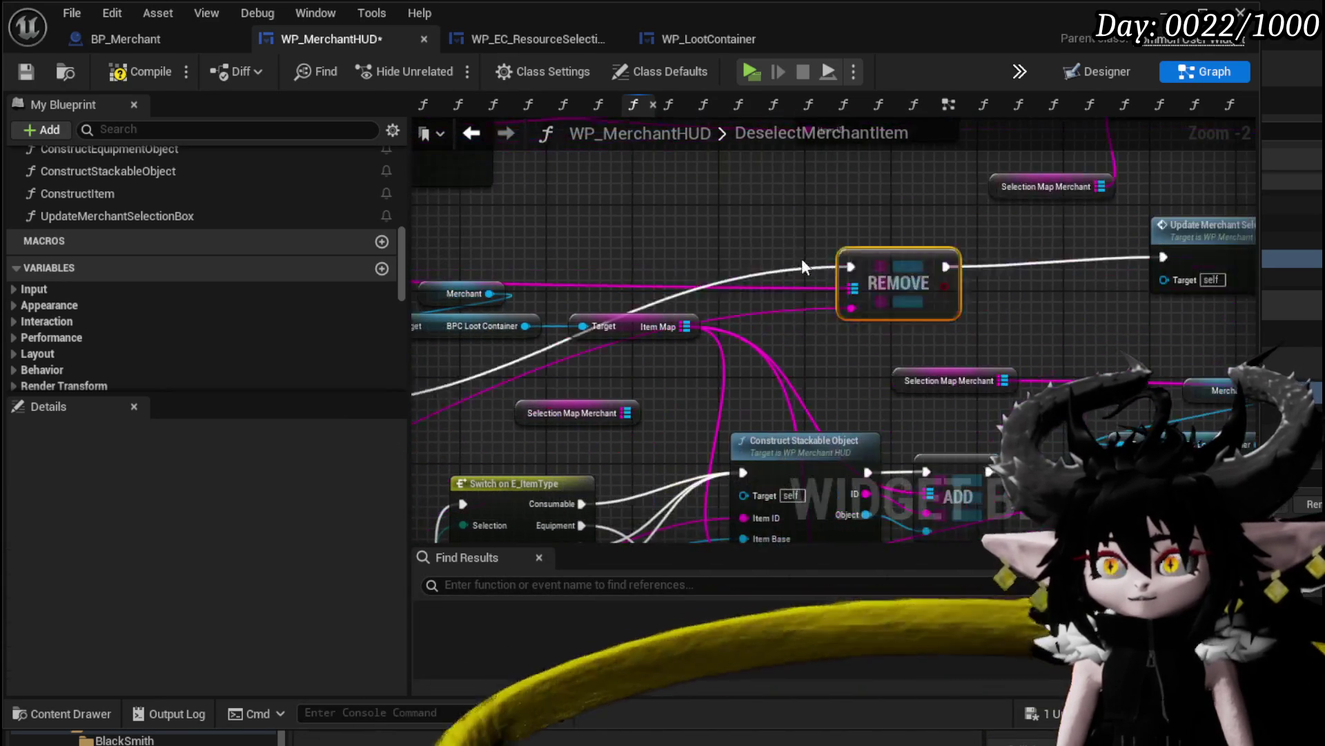
pyautogui.moveTo(882, 268)
pyautogui.mouseDown()
pyautogui.moveTo(1026, 238)
pyautogui.moveTo(1059, 276)
pyautogui.moveTo(1054, 258)
pyautogui.moveTo(703, 247)
pyautogui.moveTo(915, 466)
pyautogui.mouseUp()
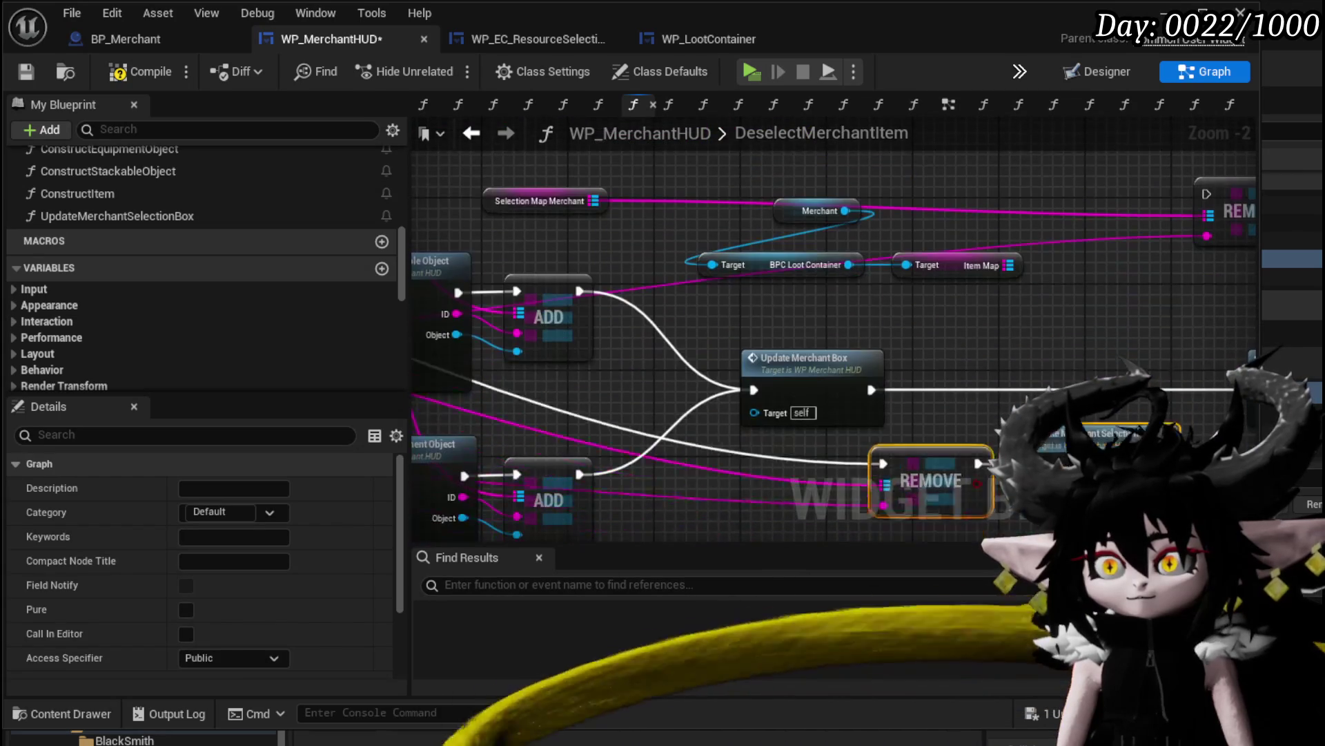
pyautogui.moveTo(1093, 457)
pyautogui.mouseDown()
pyautogui.moveTo(1040, 414)
pyautogui.moveTo(848, 400)
pyautogui.mouseUp()
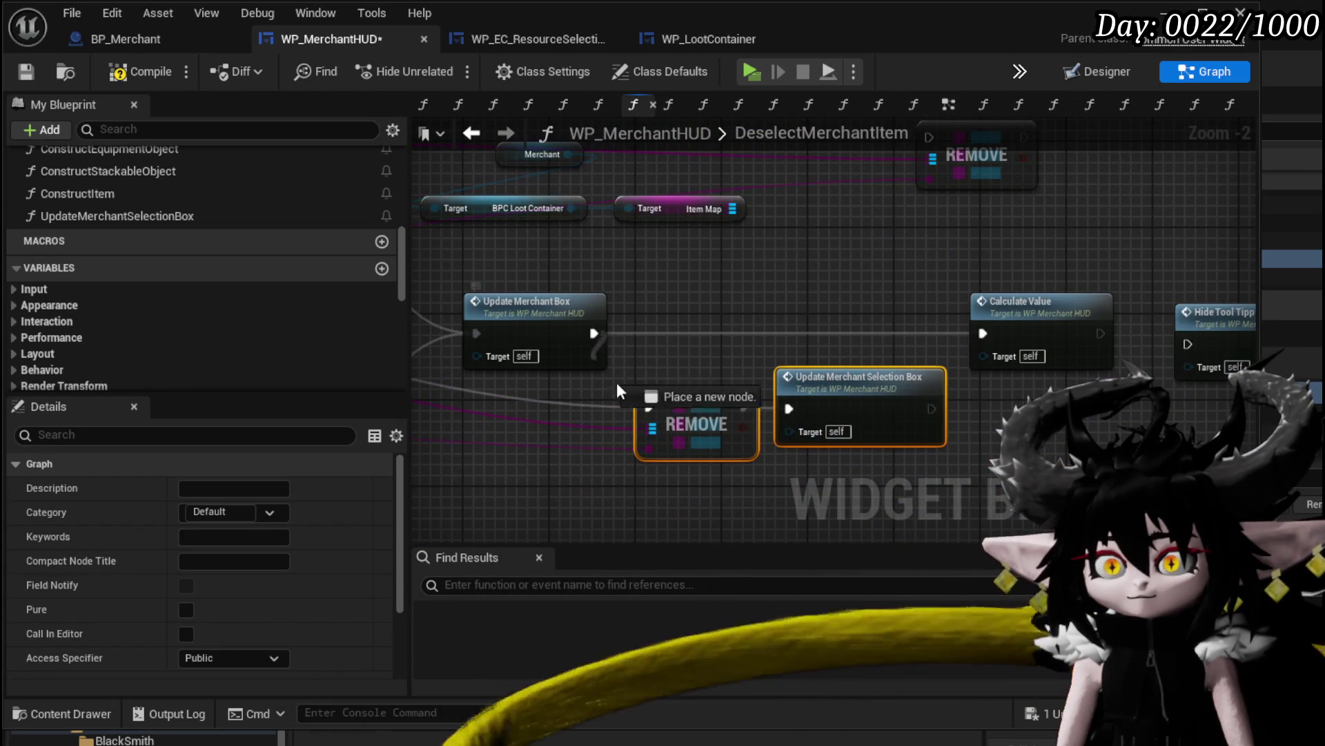
pyautogui.moveTo(618, 386); pyautogui.dragTo(673, 404)
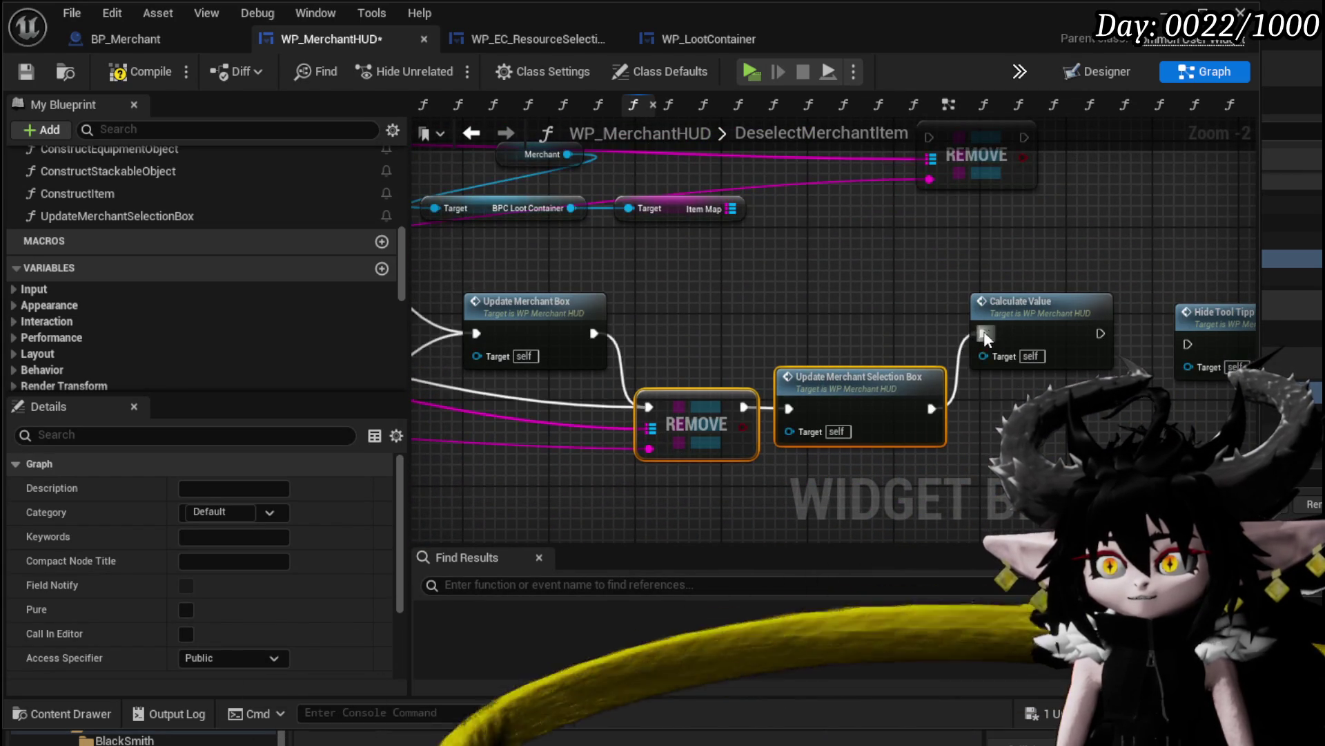
pyautogui.click(879, 324)
pyautogui.moveTo(880, 324); pyautogui.dragTo(680, 325)
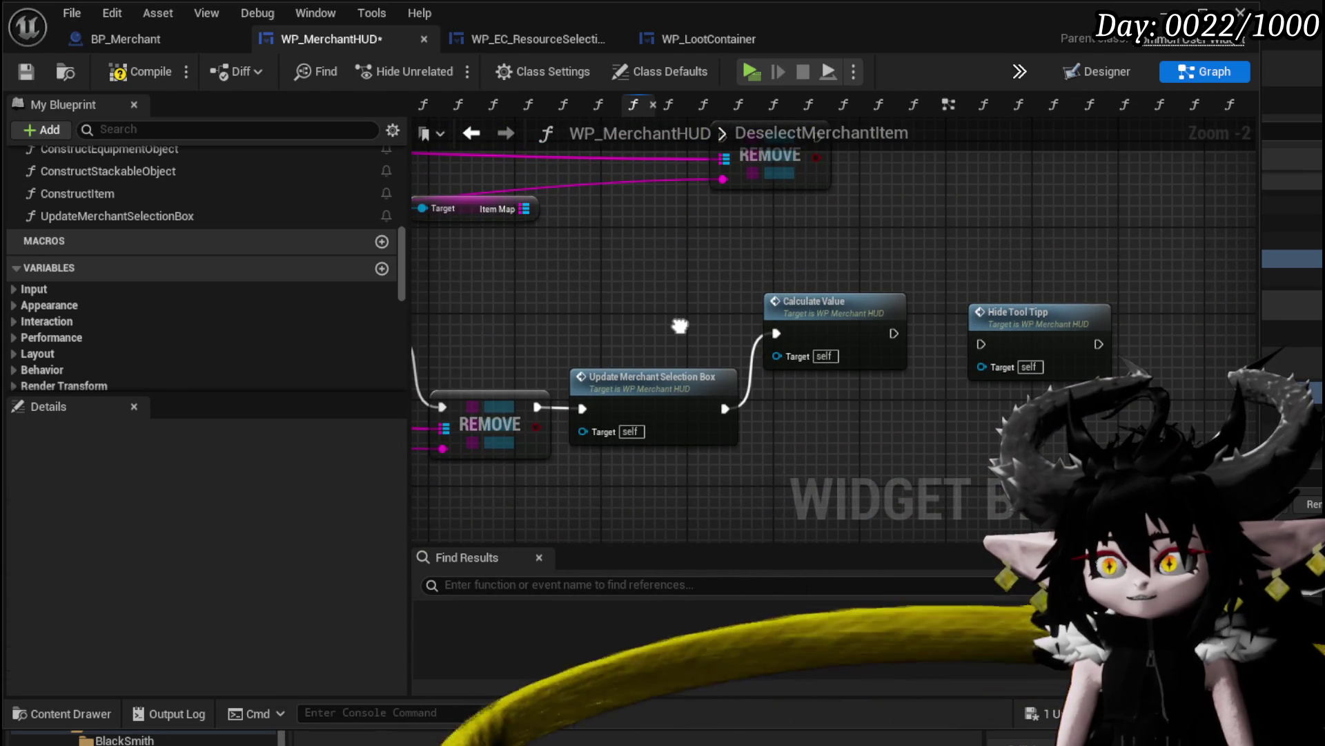
pyautogui.moveTo(980, 343); pyautogui.dragTo(980, 343)
pyautogui.scroll(-2, 762, 271)
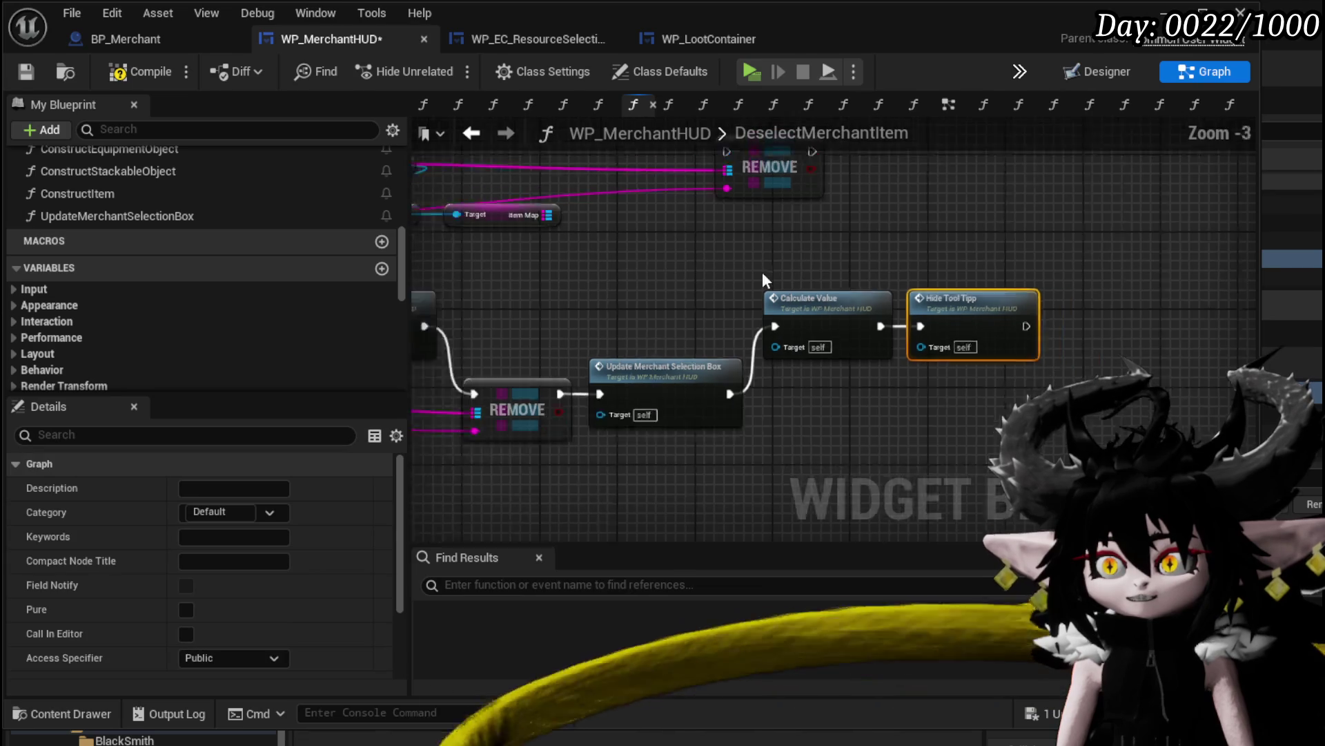
pyautogui.moveTo(863, 407); pyautogui.dragTo(799, 414)
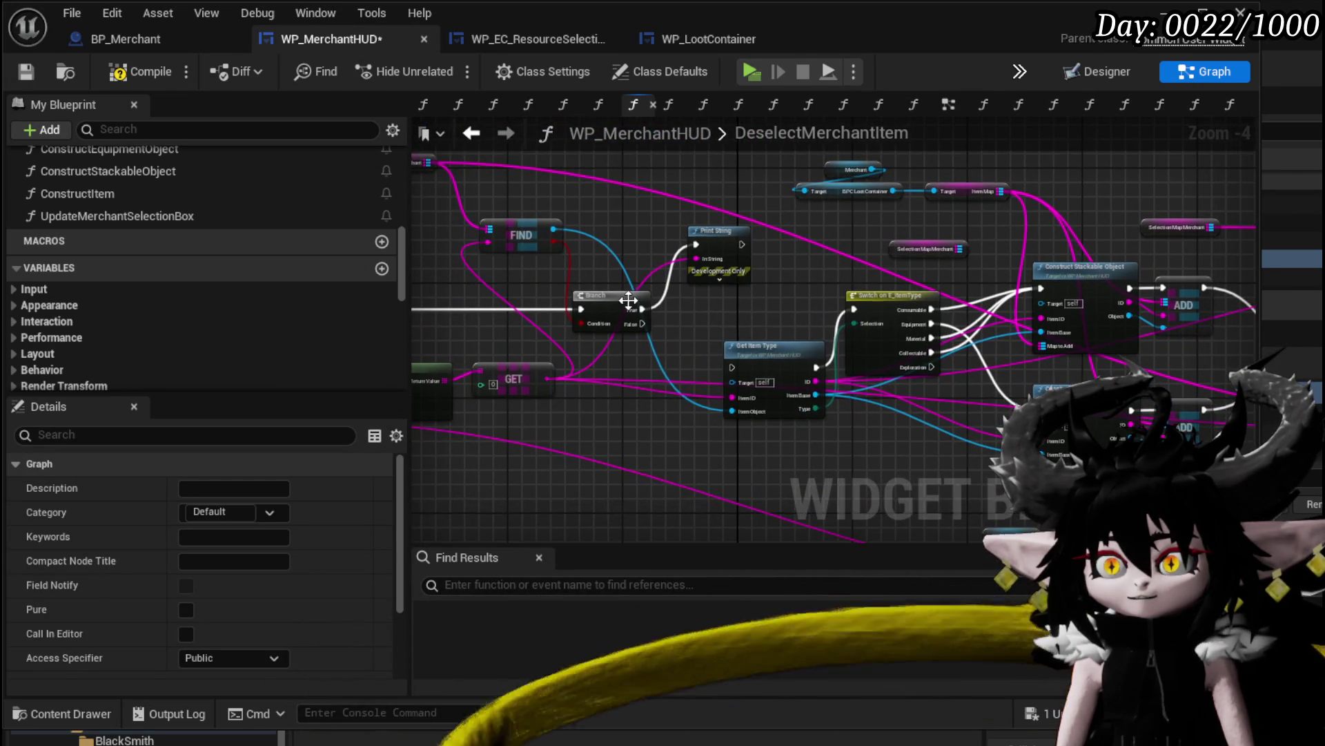
# Connect Branch True to Get Item Type and delete the leftover REMOVE and getter nodes
pyautogui.moveTo(645, 310); pyautogui.dragTo(733, 368)
pyautogui.moveTo(733, 321)
pyautogui.mouseDown()
pyautogui.moveTo(989, 446)
pyautogui.moveTo(644, 405)
pyautogui.moveTo(635, 463)
pyautogui.mouseUp()
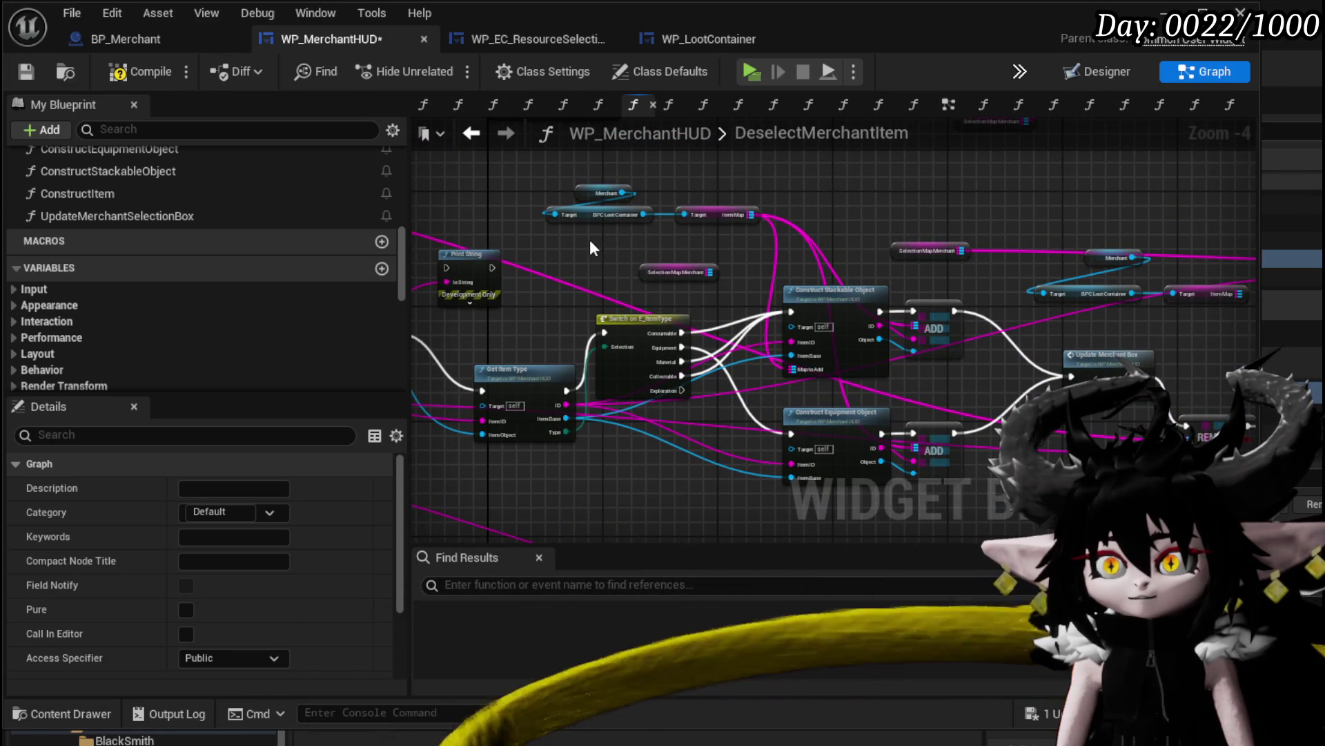
pyautogui.moveTo(610, 251); pyautogui.dragTo(387, 212)
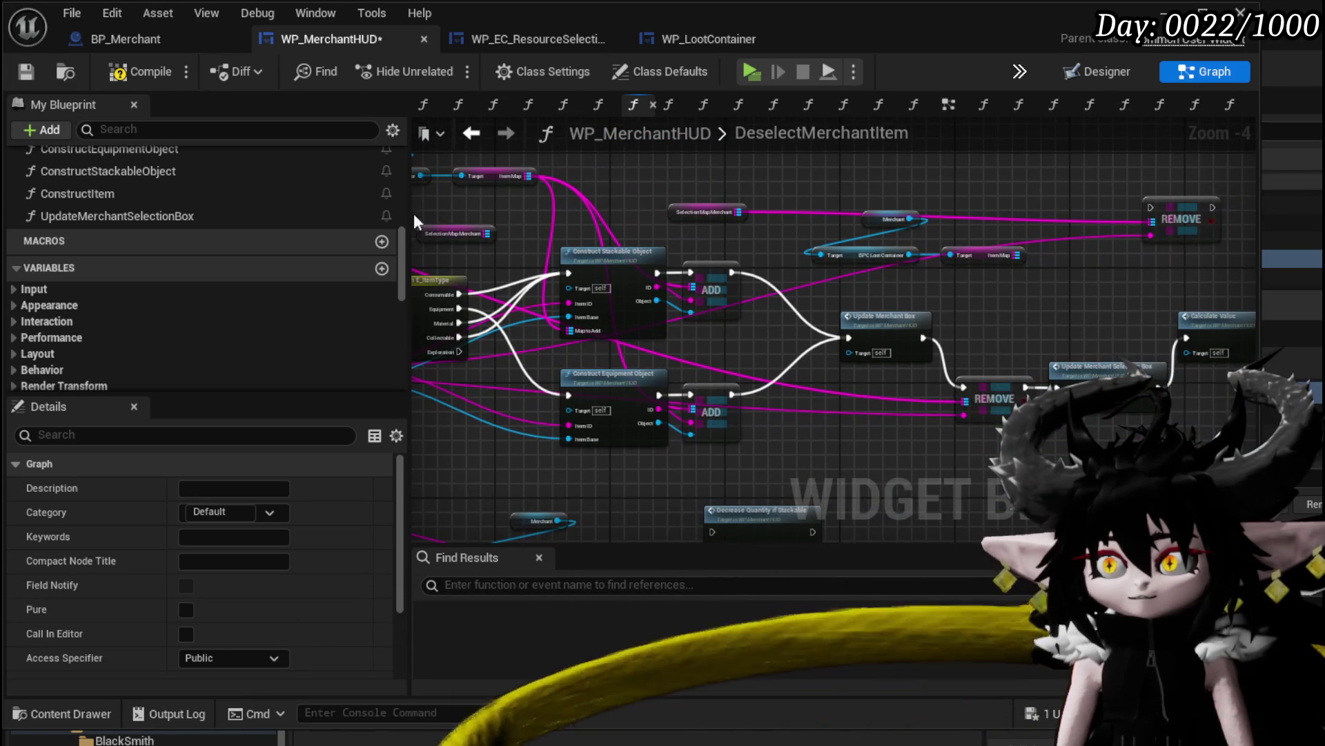
pyautogui.click(1166, 220)
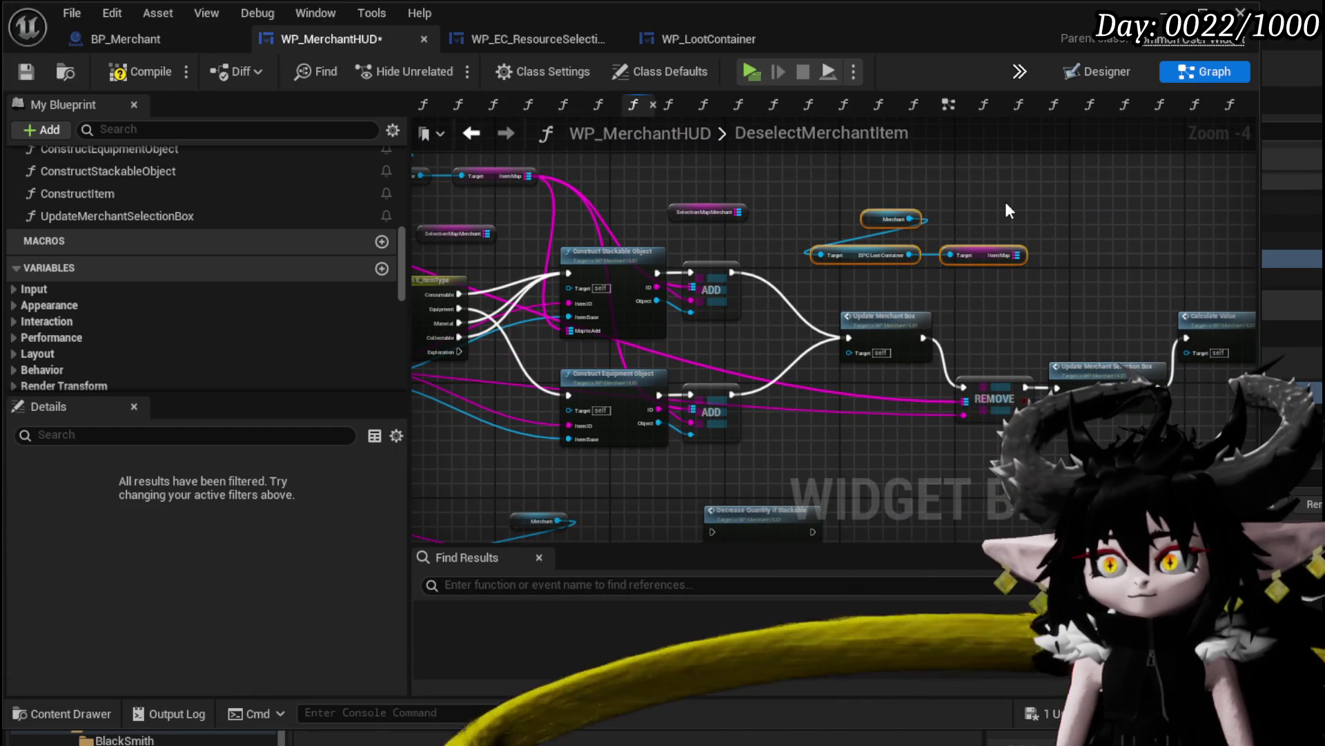
pyautogui.press('Delete')
# Compile and save the WP_MerchantHUD widget blueprint
pyautogui.moveTo(833, 212); pyautogui.dragTo(1093, 242)
pyautogui.moveTo(689, 247)
pyautogui.mouseDown()
pyautogui.moveTo(1104, 214)
pyautogui.moveTo(635, 207)
pyautogui.moveTo(624, 223)
pyautogui.mouseUp()
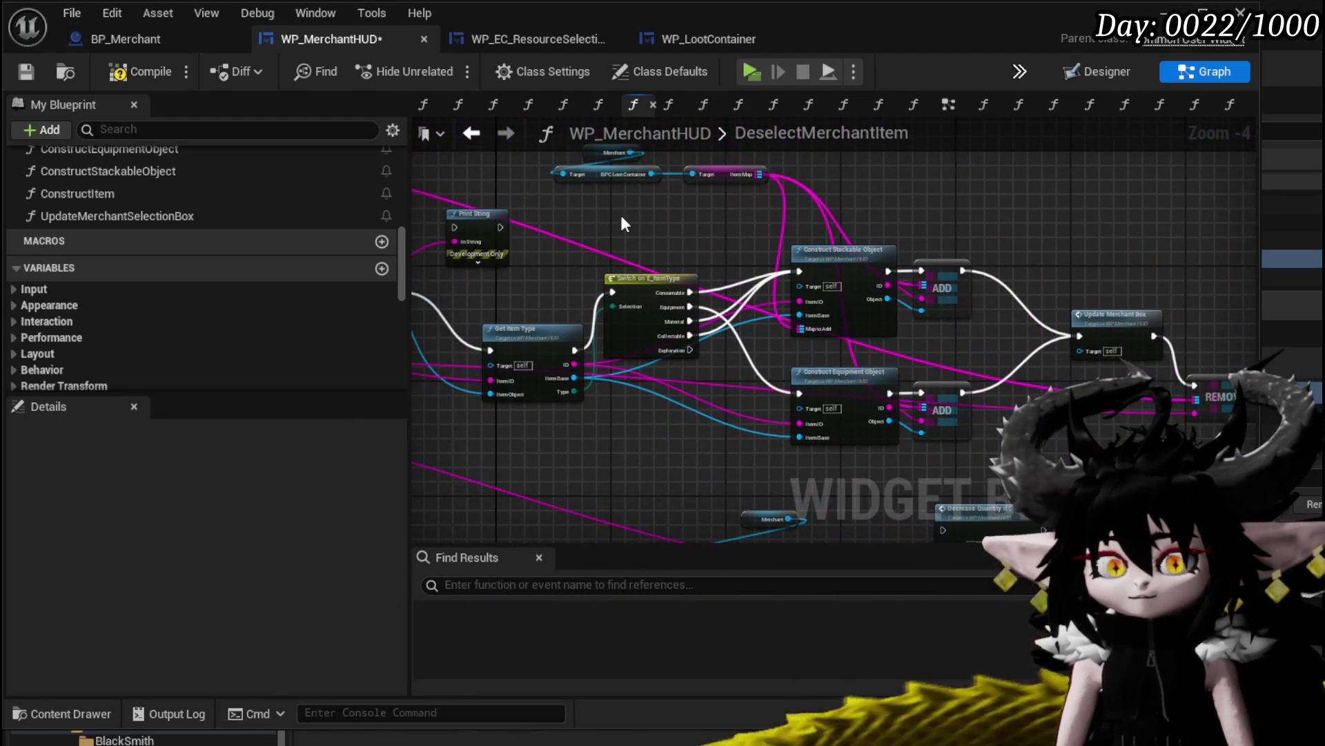
pyautogui.click(163, 77)
pyautogui.click(31, 71)
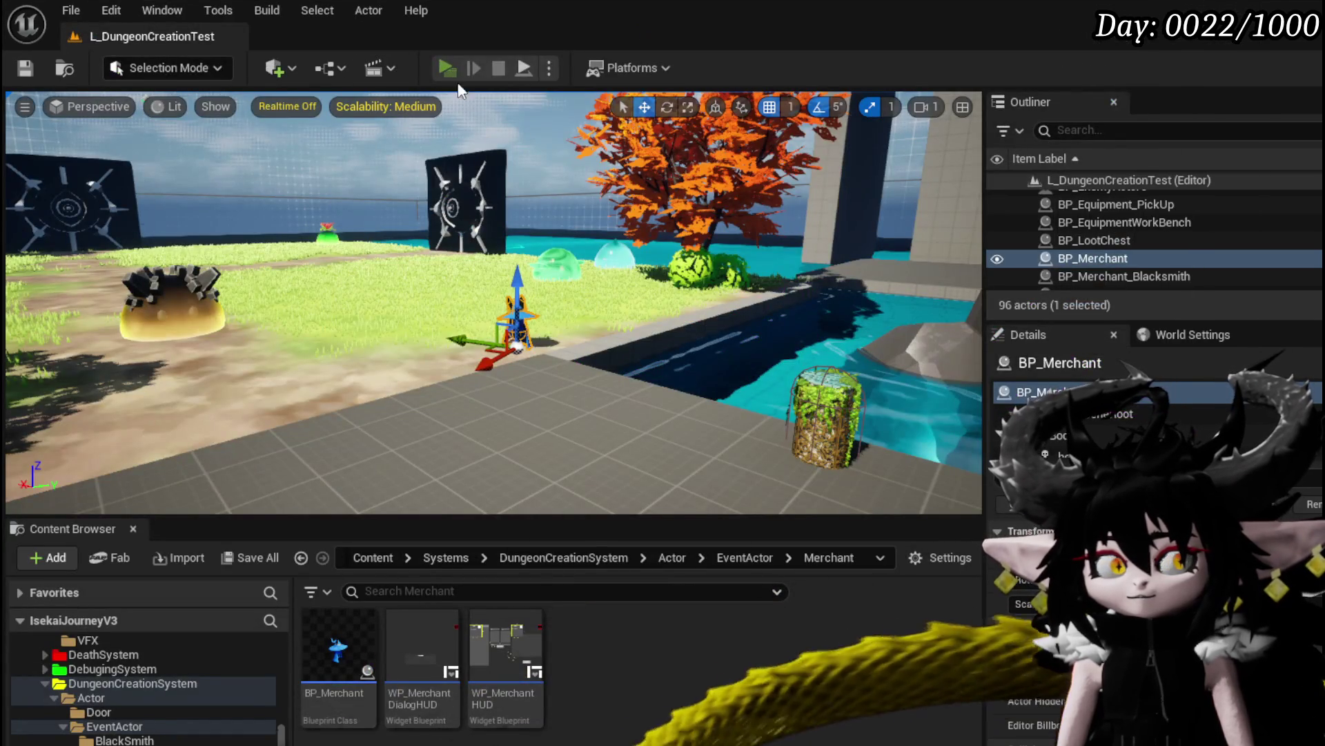
# Start a play test, walk to the merchant, and choose Trading
pyautogui.click(447, 68)
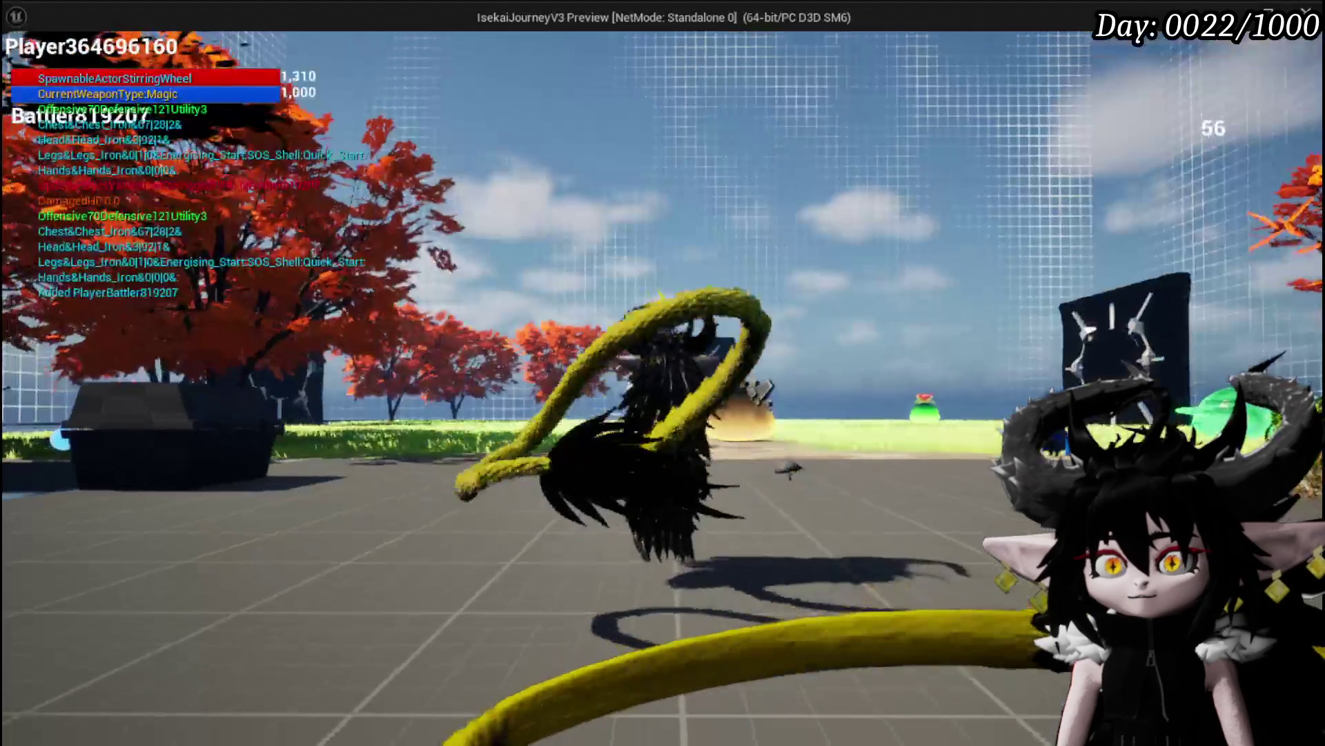
pyautogui.press('w')
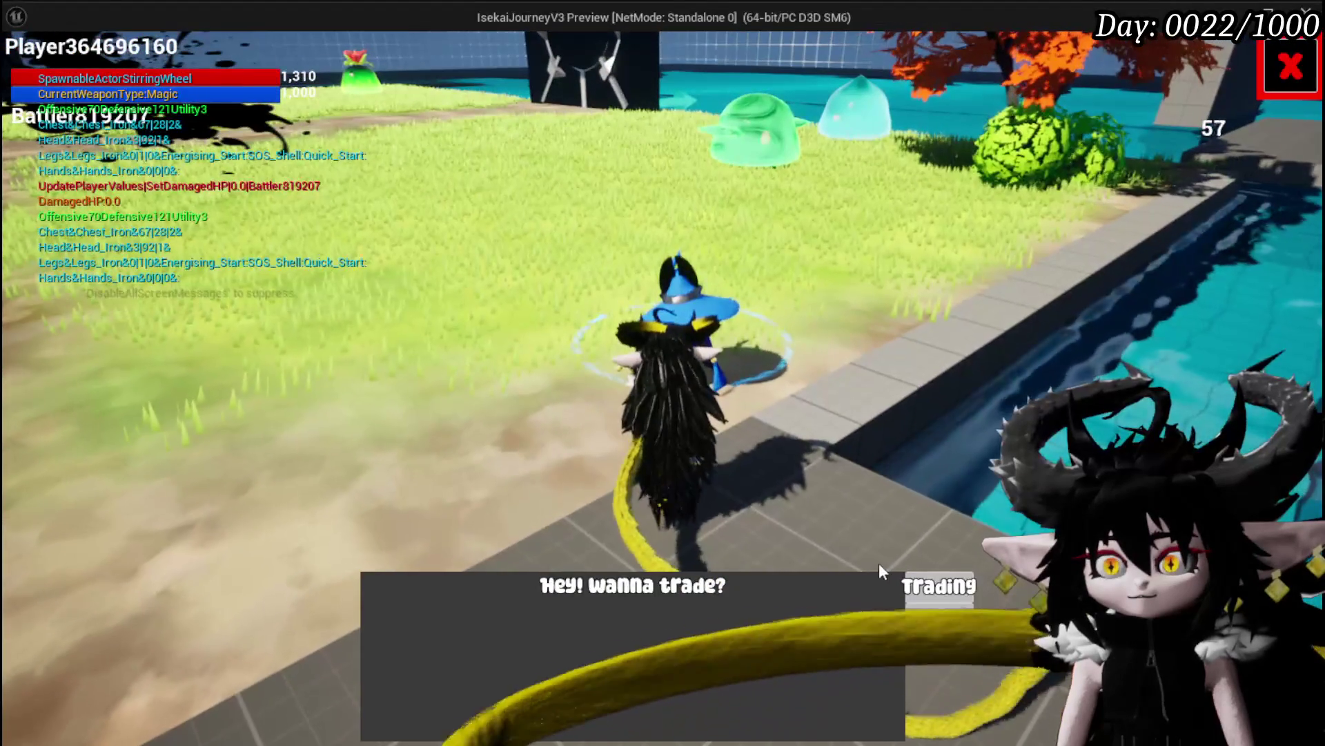
pyautogui.click(925, 585)
# Move Iron_Legs into the Buy panel and back out twice, then stop the preview
pyautogui.moveTo(820, 238); pyautogui.dragTo(722, 255)
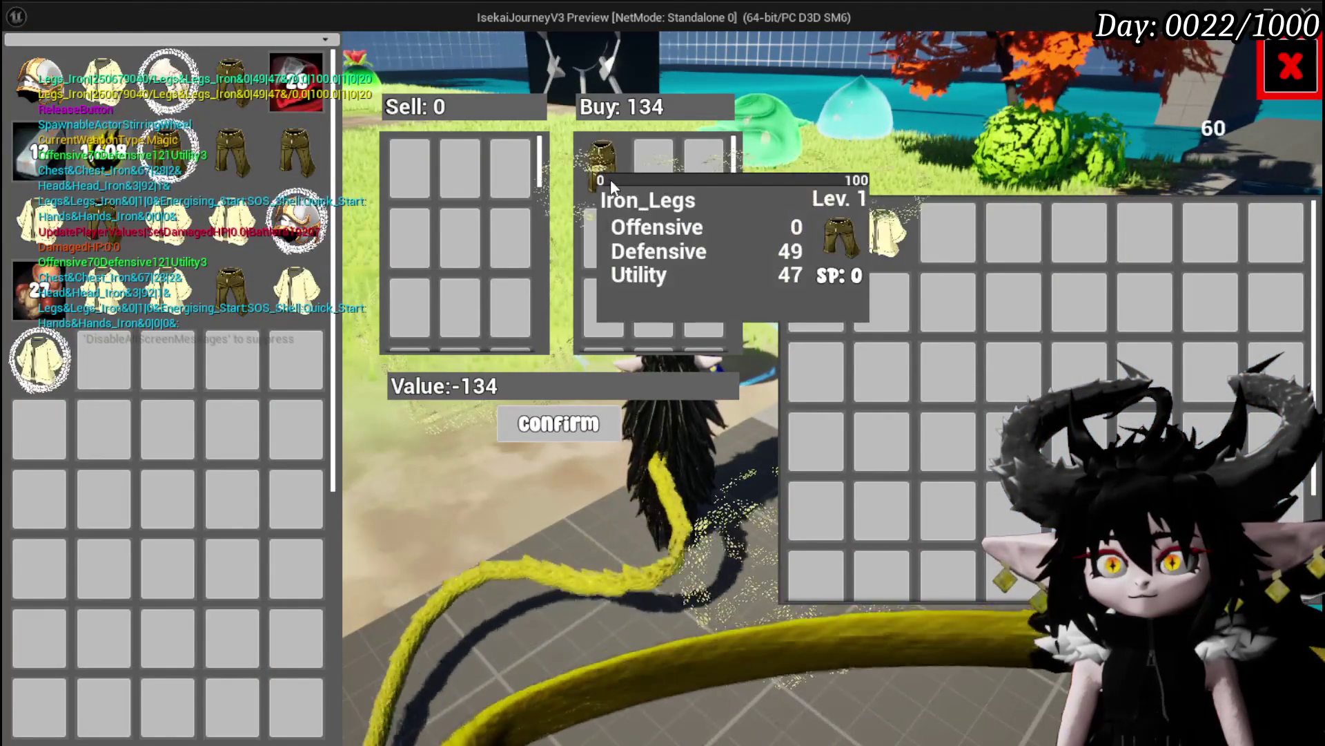
pyautogui.click(608, 176)
pyautogui.moveTo(816, 229)
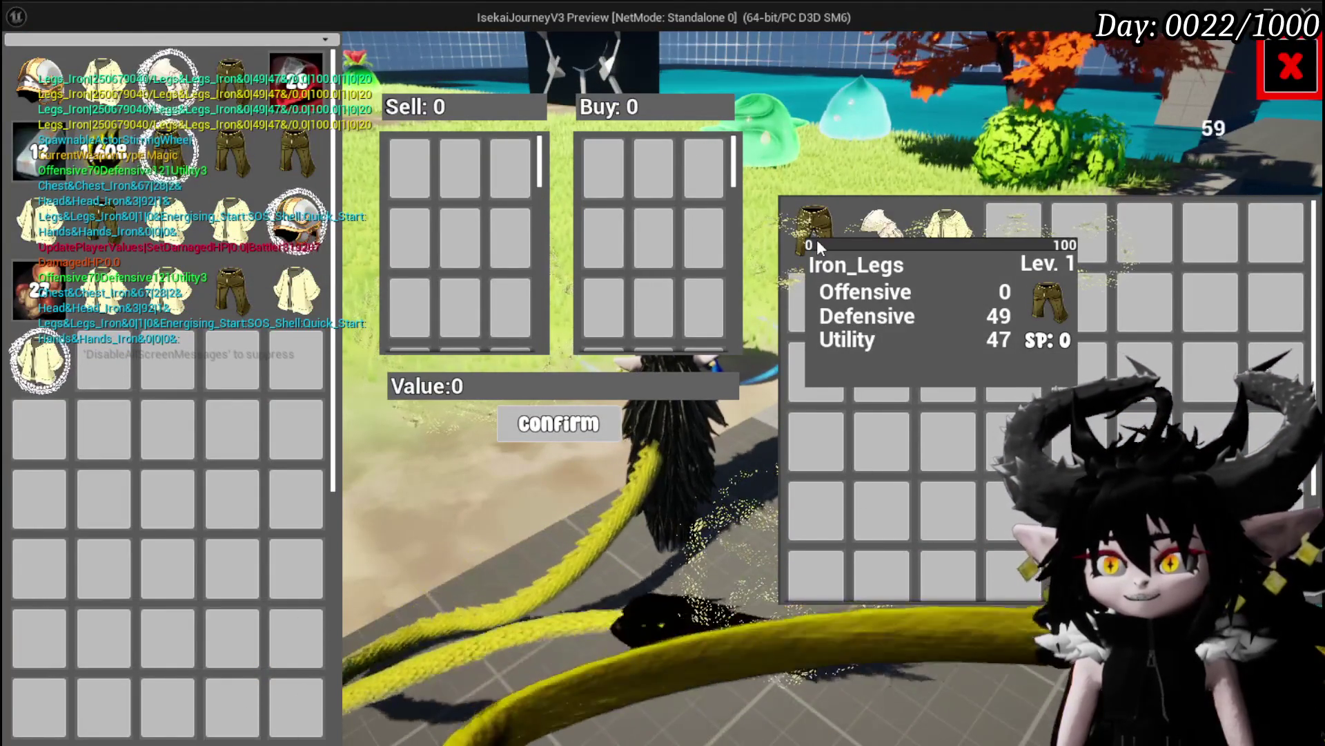
pyautogui.moveTo(817, 239); pyautogui.dragTo(702, 222)
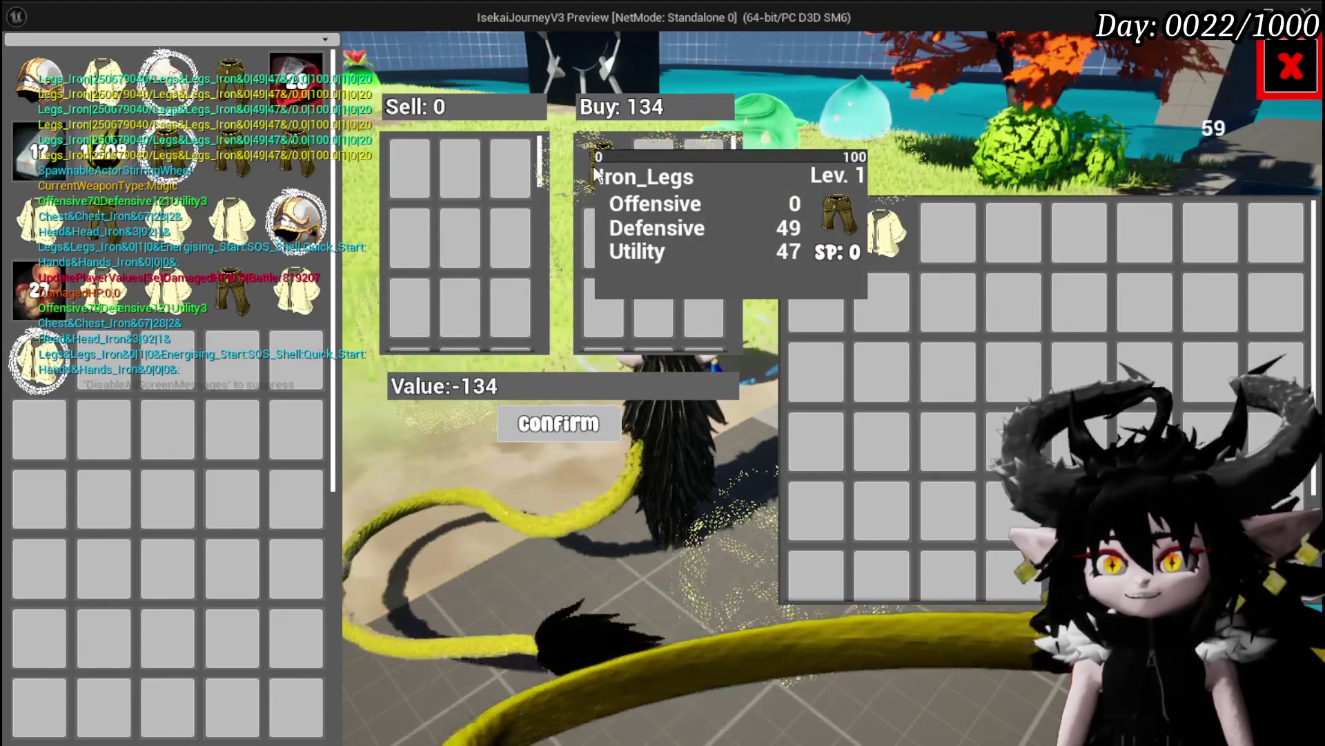
pyautogui.click(599, 169)
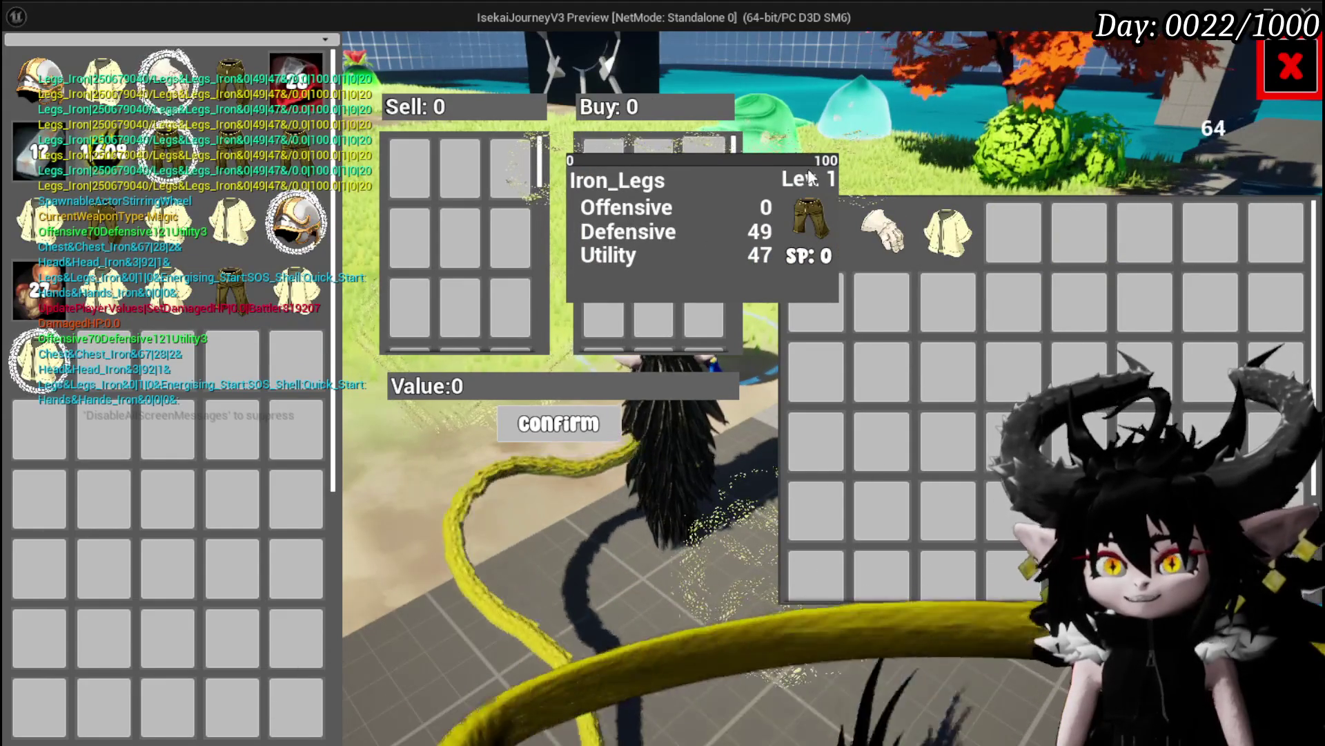
pyautogui.press('Escape')
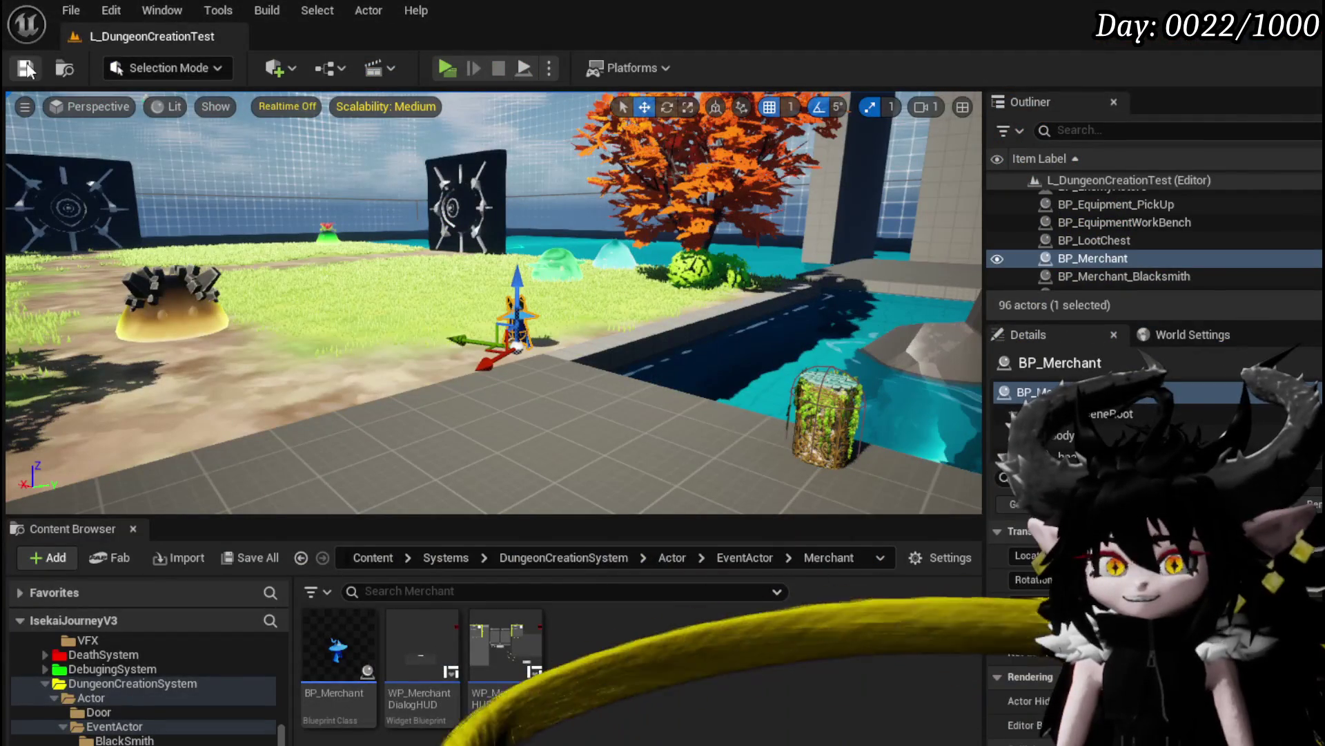
# Save the level, reopen WP_MerchantHUD, and drill into the Hide Tool Tipp function graph
pyautogui.click(27, 69)
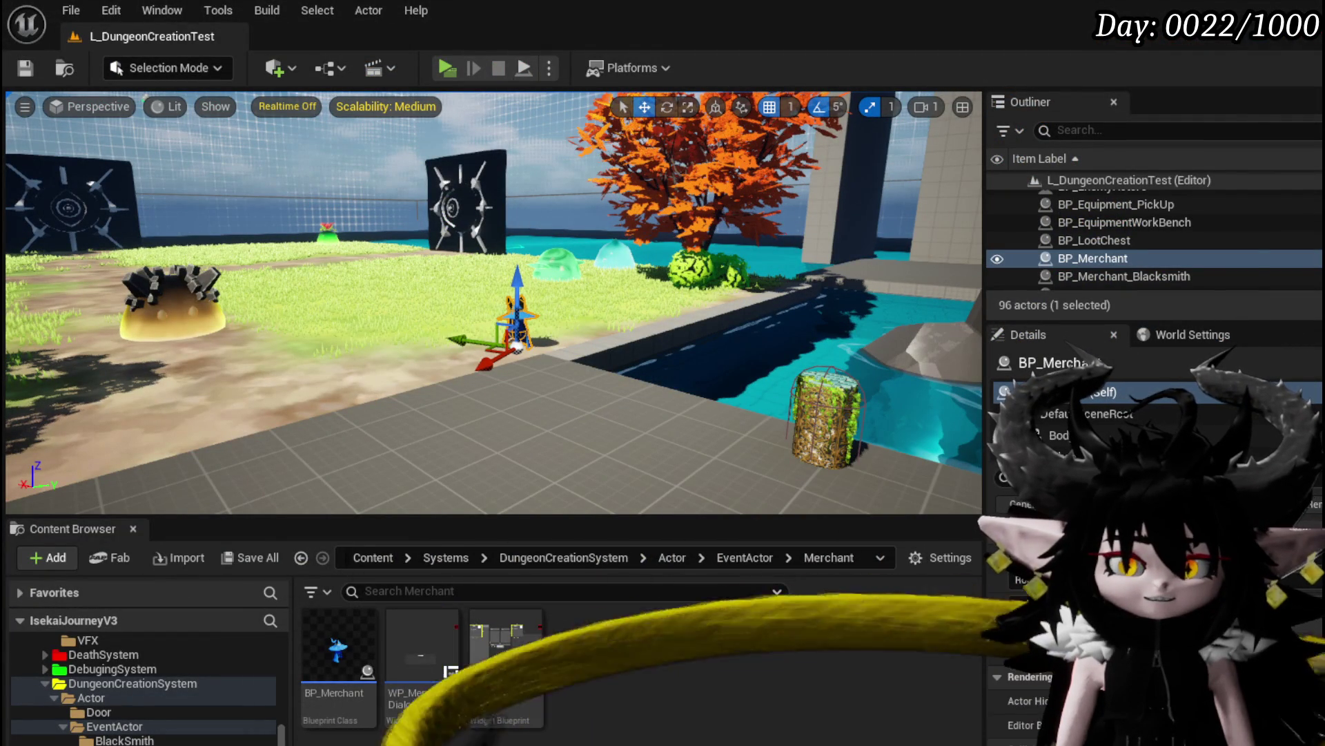
pyautogui.doubleClick(449, 669)
pyautogui.scroll(5, 853, 505)
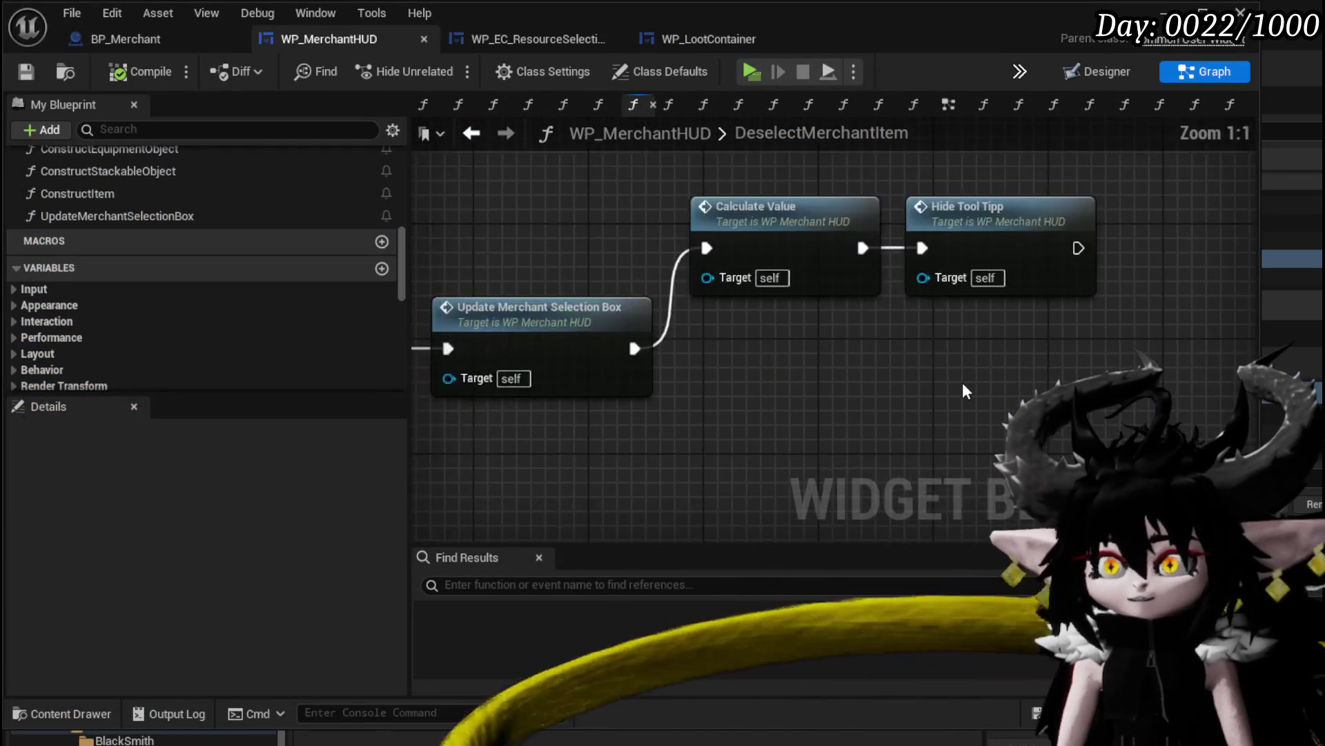
pyautogui.moveTo(910, 297); pyautogui.dragTo(868, 440)
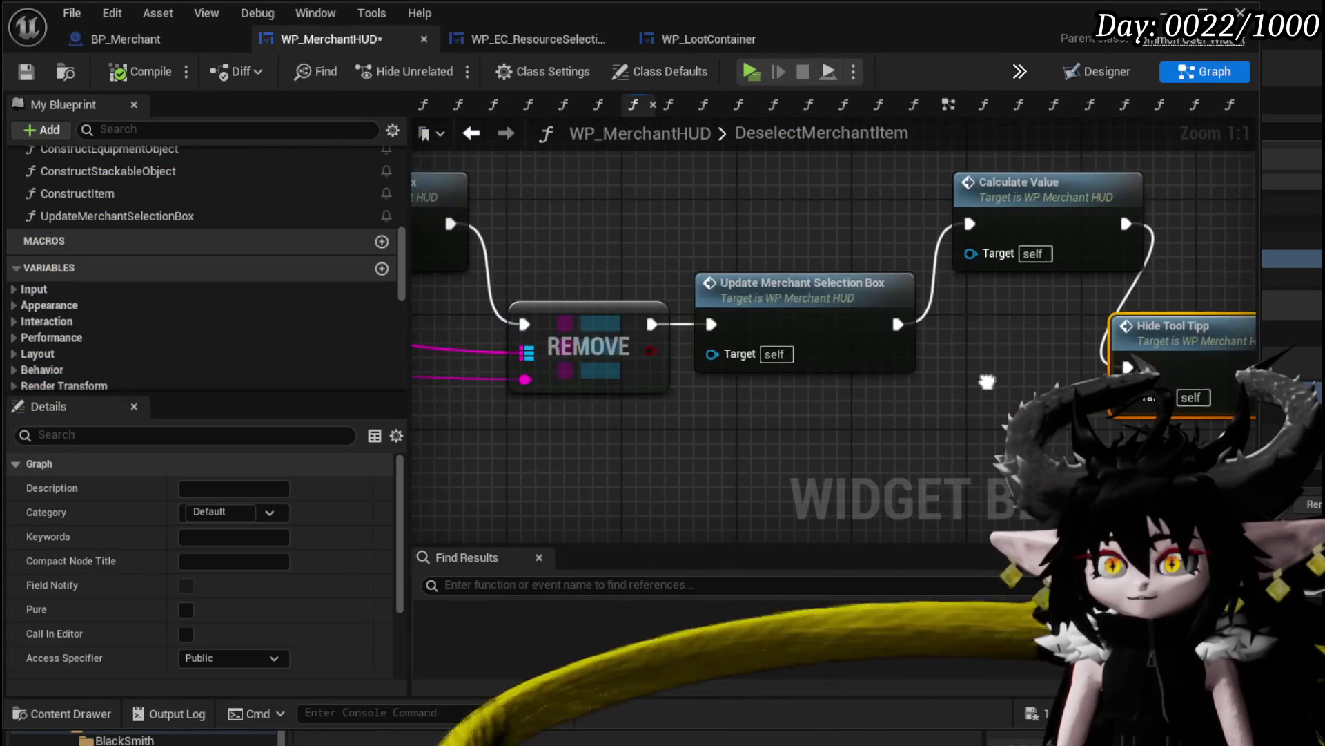
pyautogui.doubleClick(747, 372)
pyautogui.moveTo(747, 373)
pyautogui.mouseDown()
pyautogui.moveTo(682, 409)
pyautogui.moveTo(438, 395)
pyautogui.moveTo(490, 389)
pyautogui.mouseUp()
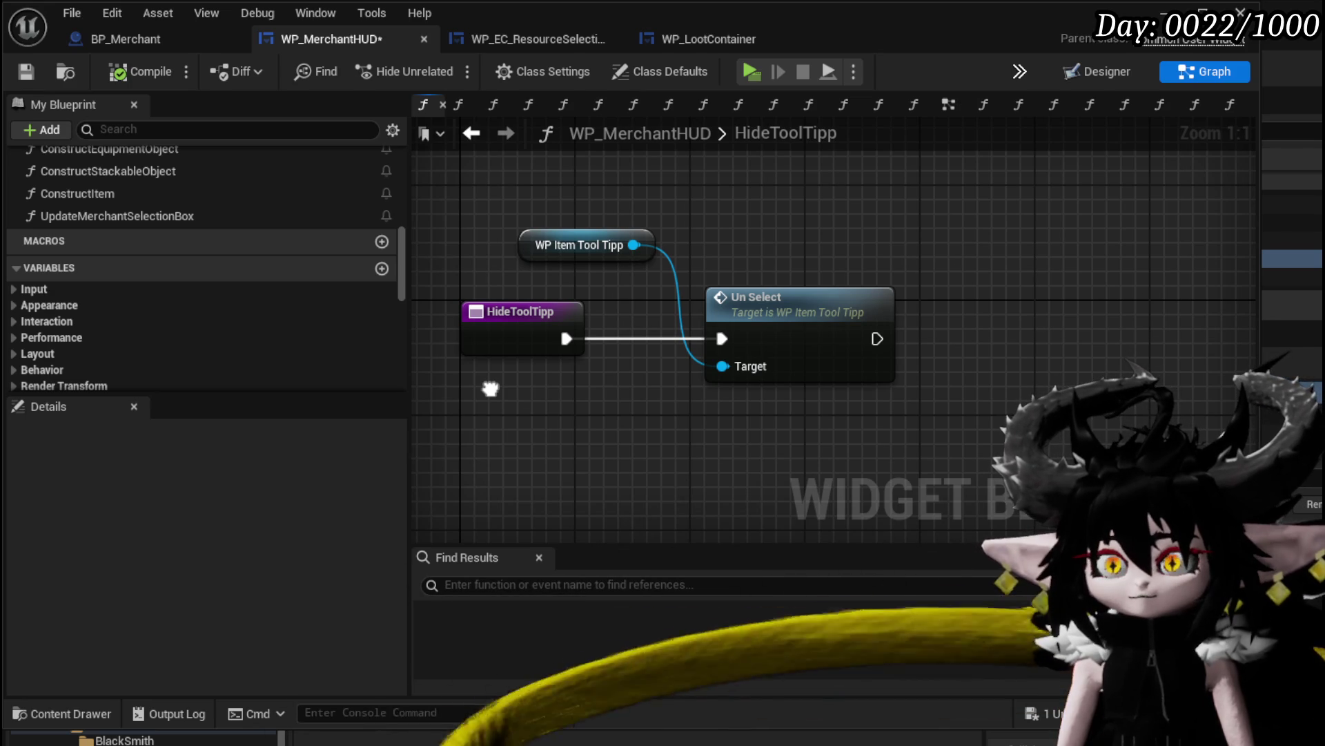
# Drill from Un Select into WP_ItemToolTipp's UnSelect function to see the Collapsed visibility settings
pyautogui.moveTo(490, 389); pyautogui.dragTo(606, 407)
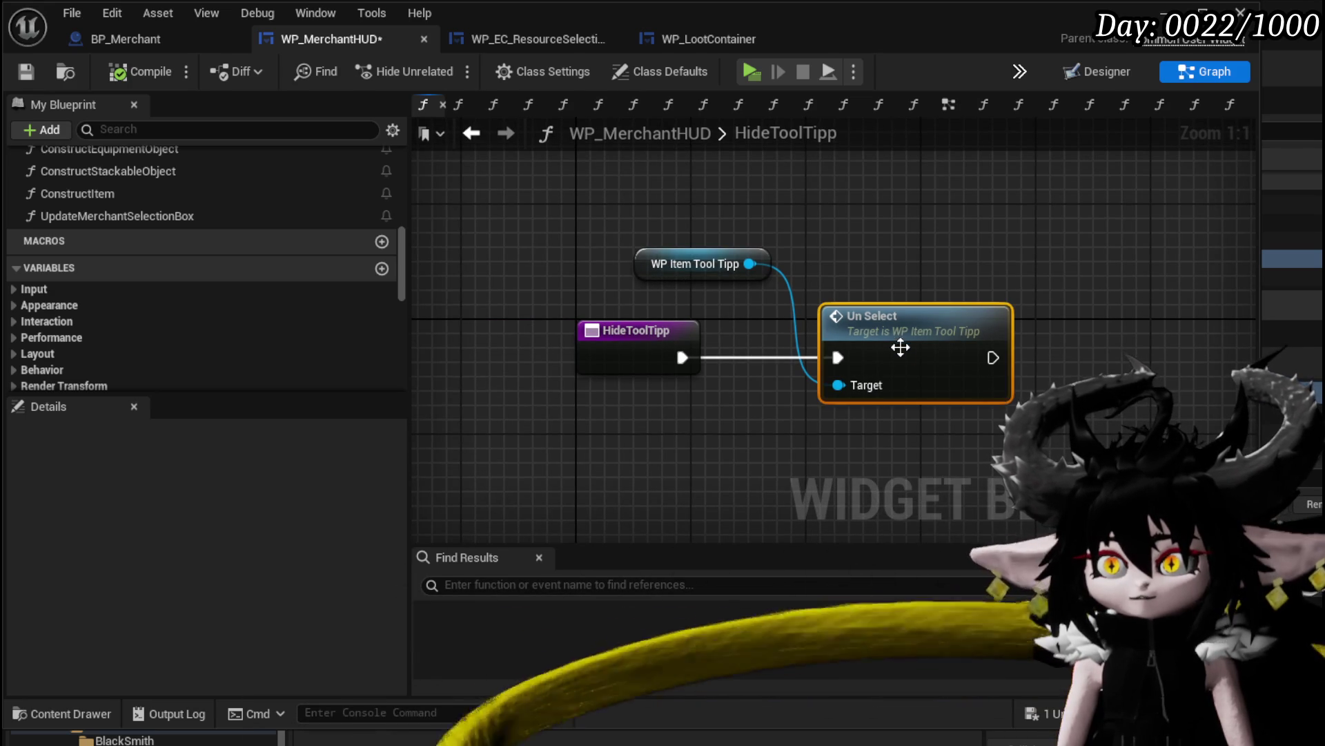
pyautogui.doubleClick(900, 348)
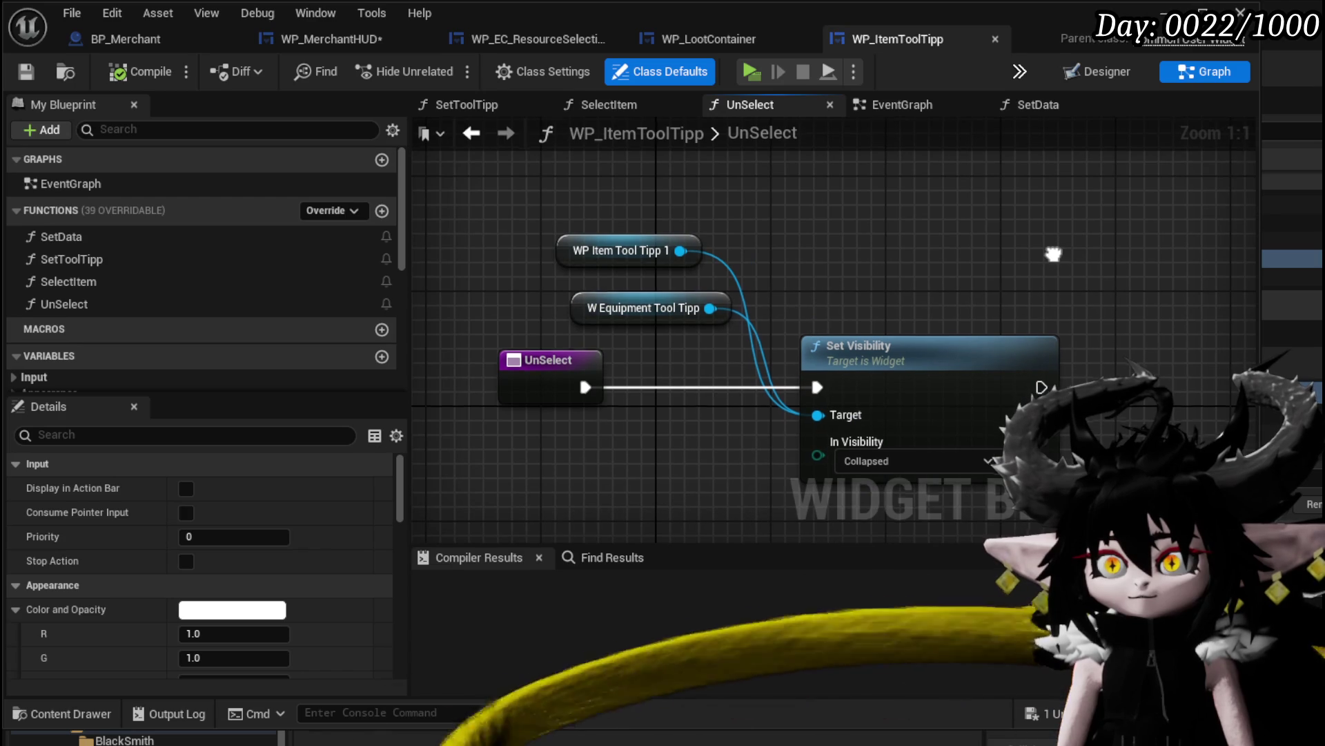
pyautogui.moveTo(1055, 252); pyautogui.dragTo(1056, 249)
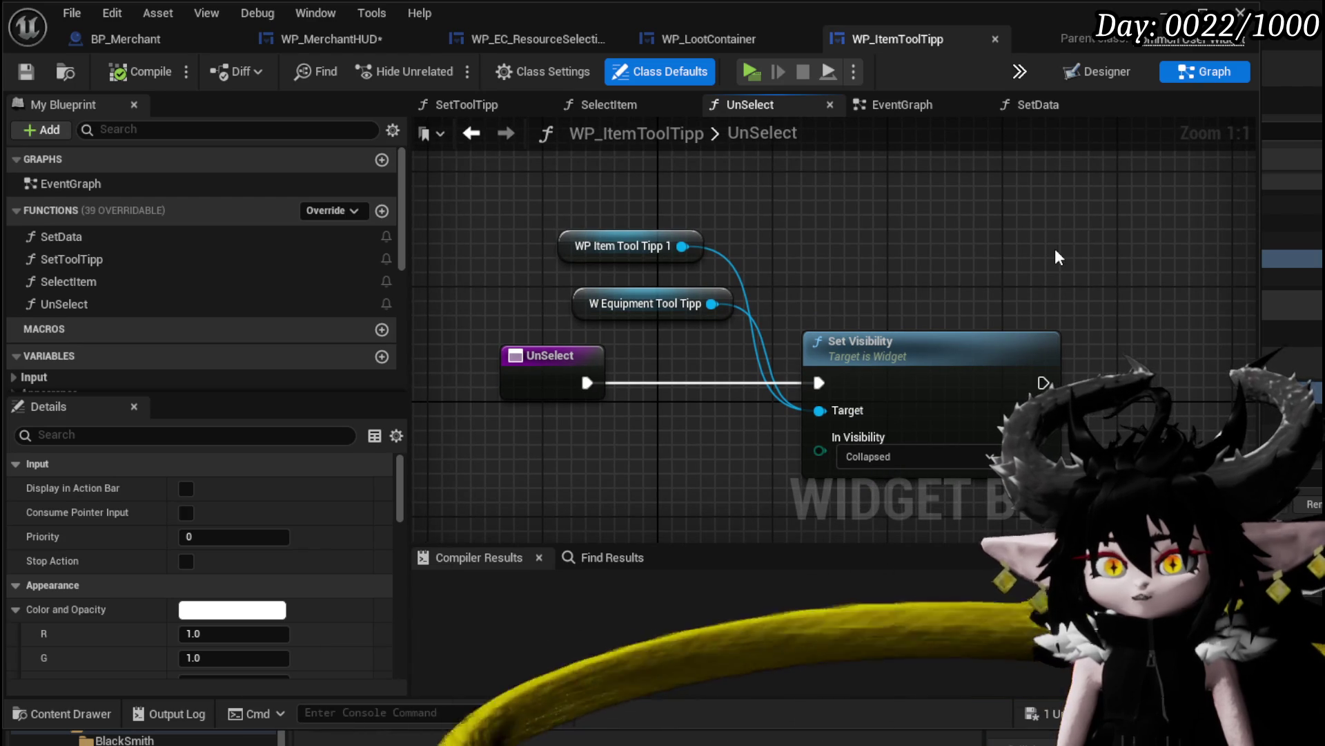